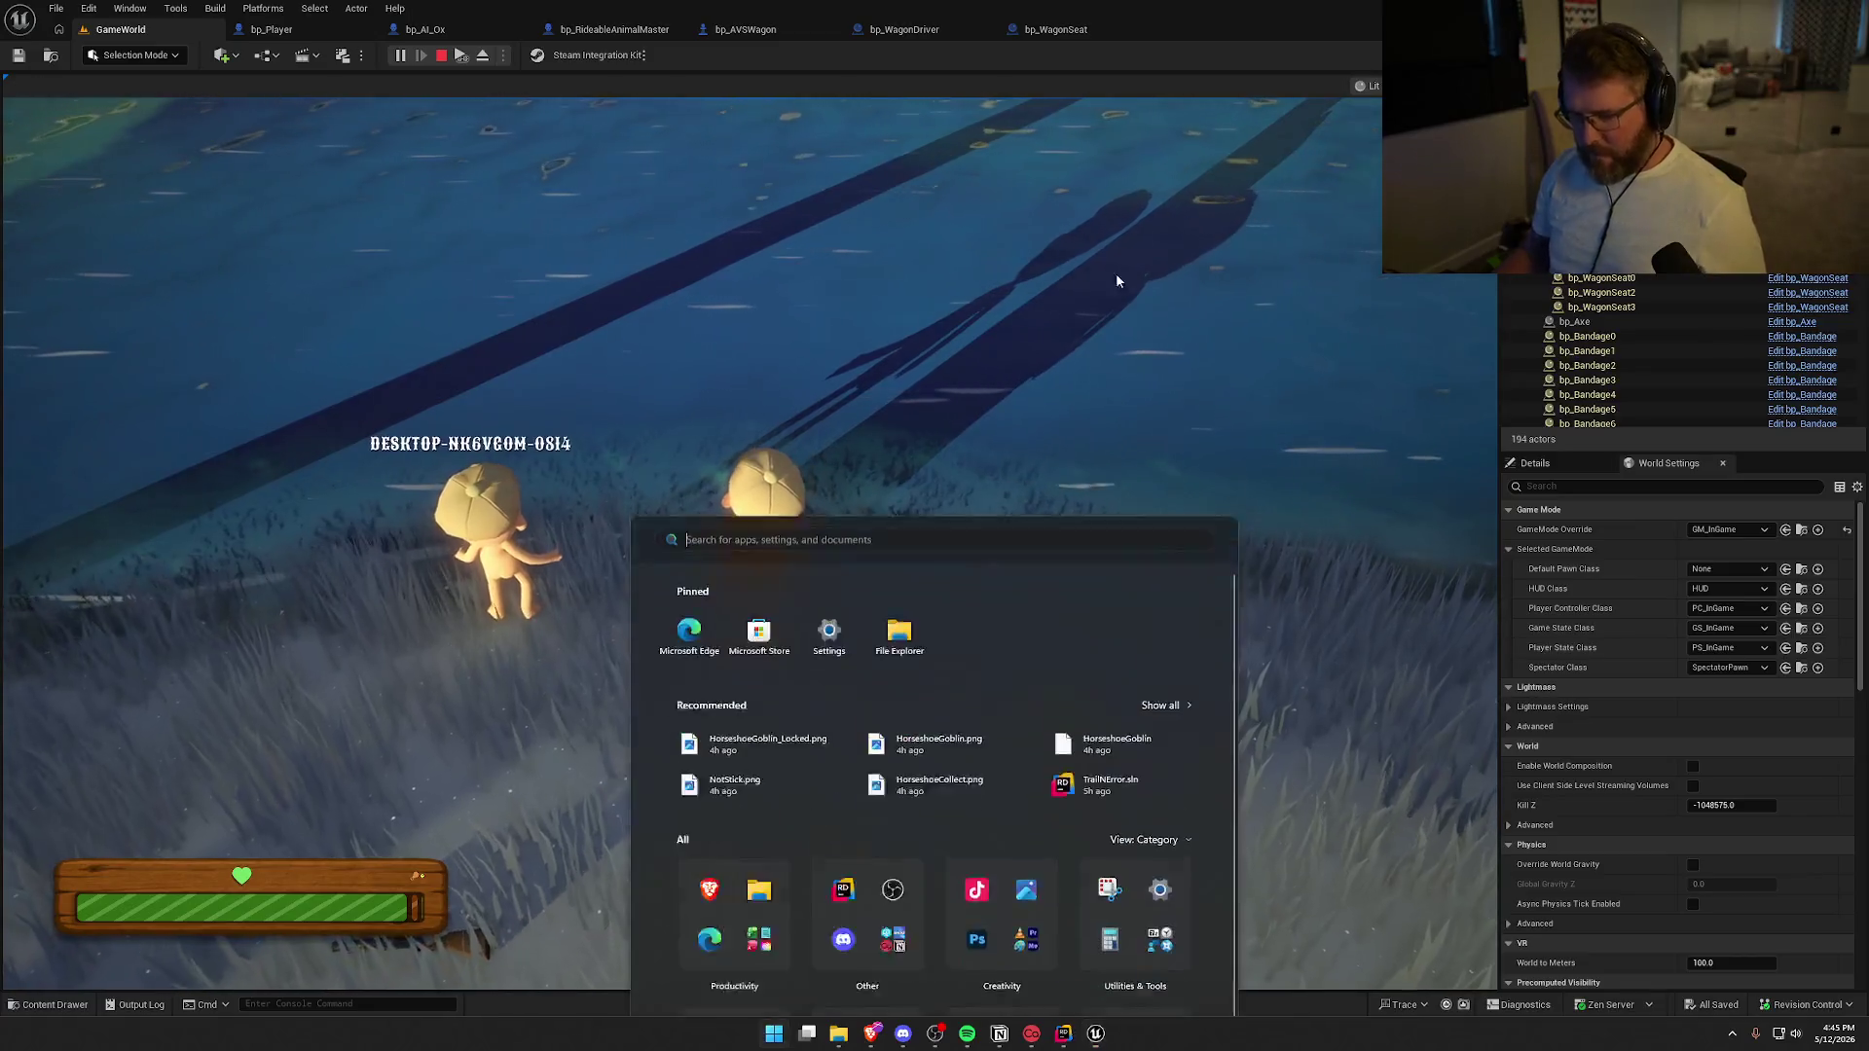
{"action": "key", "text": "super"}
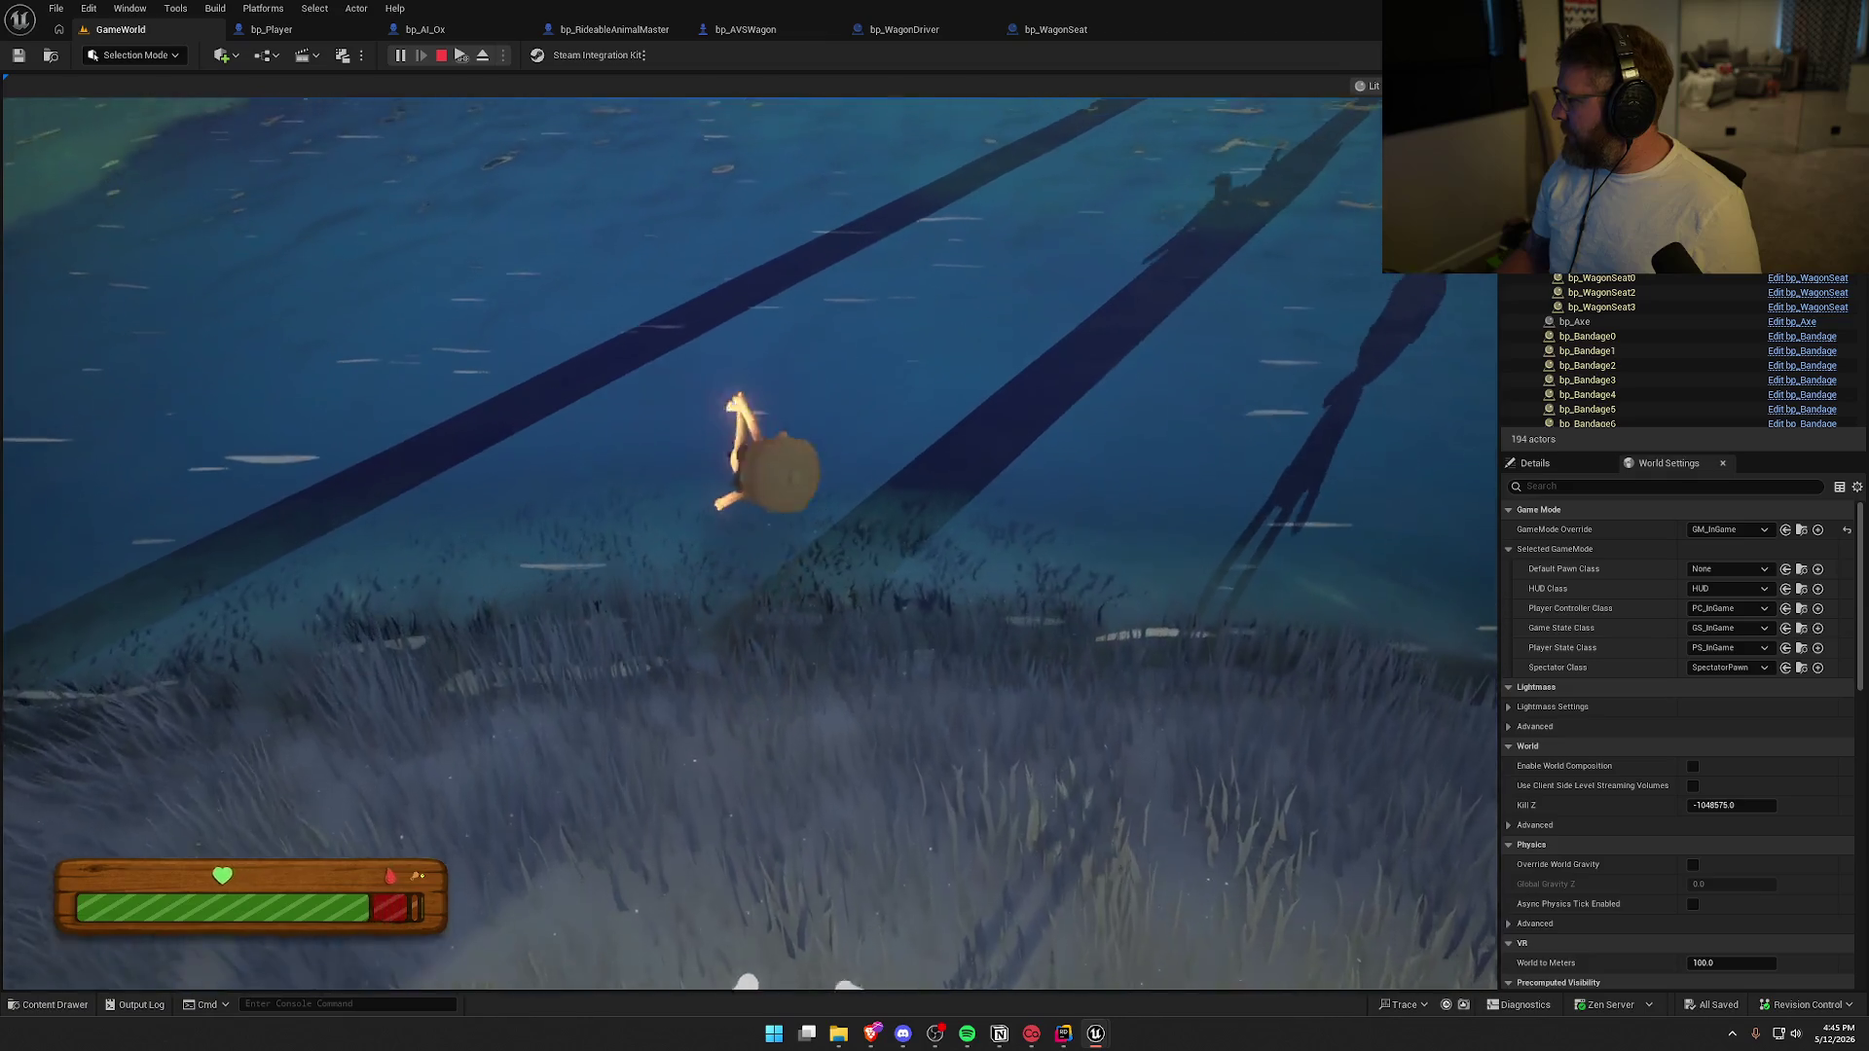
Swim the playtest character out into the water, then back to climb onto the grassy shore
{"action": "key", "text": "super"}
{"action": "key", "text": "super"}
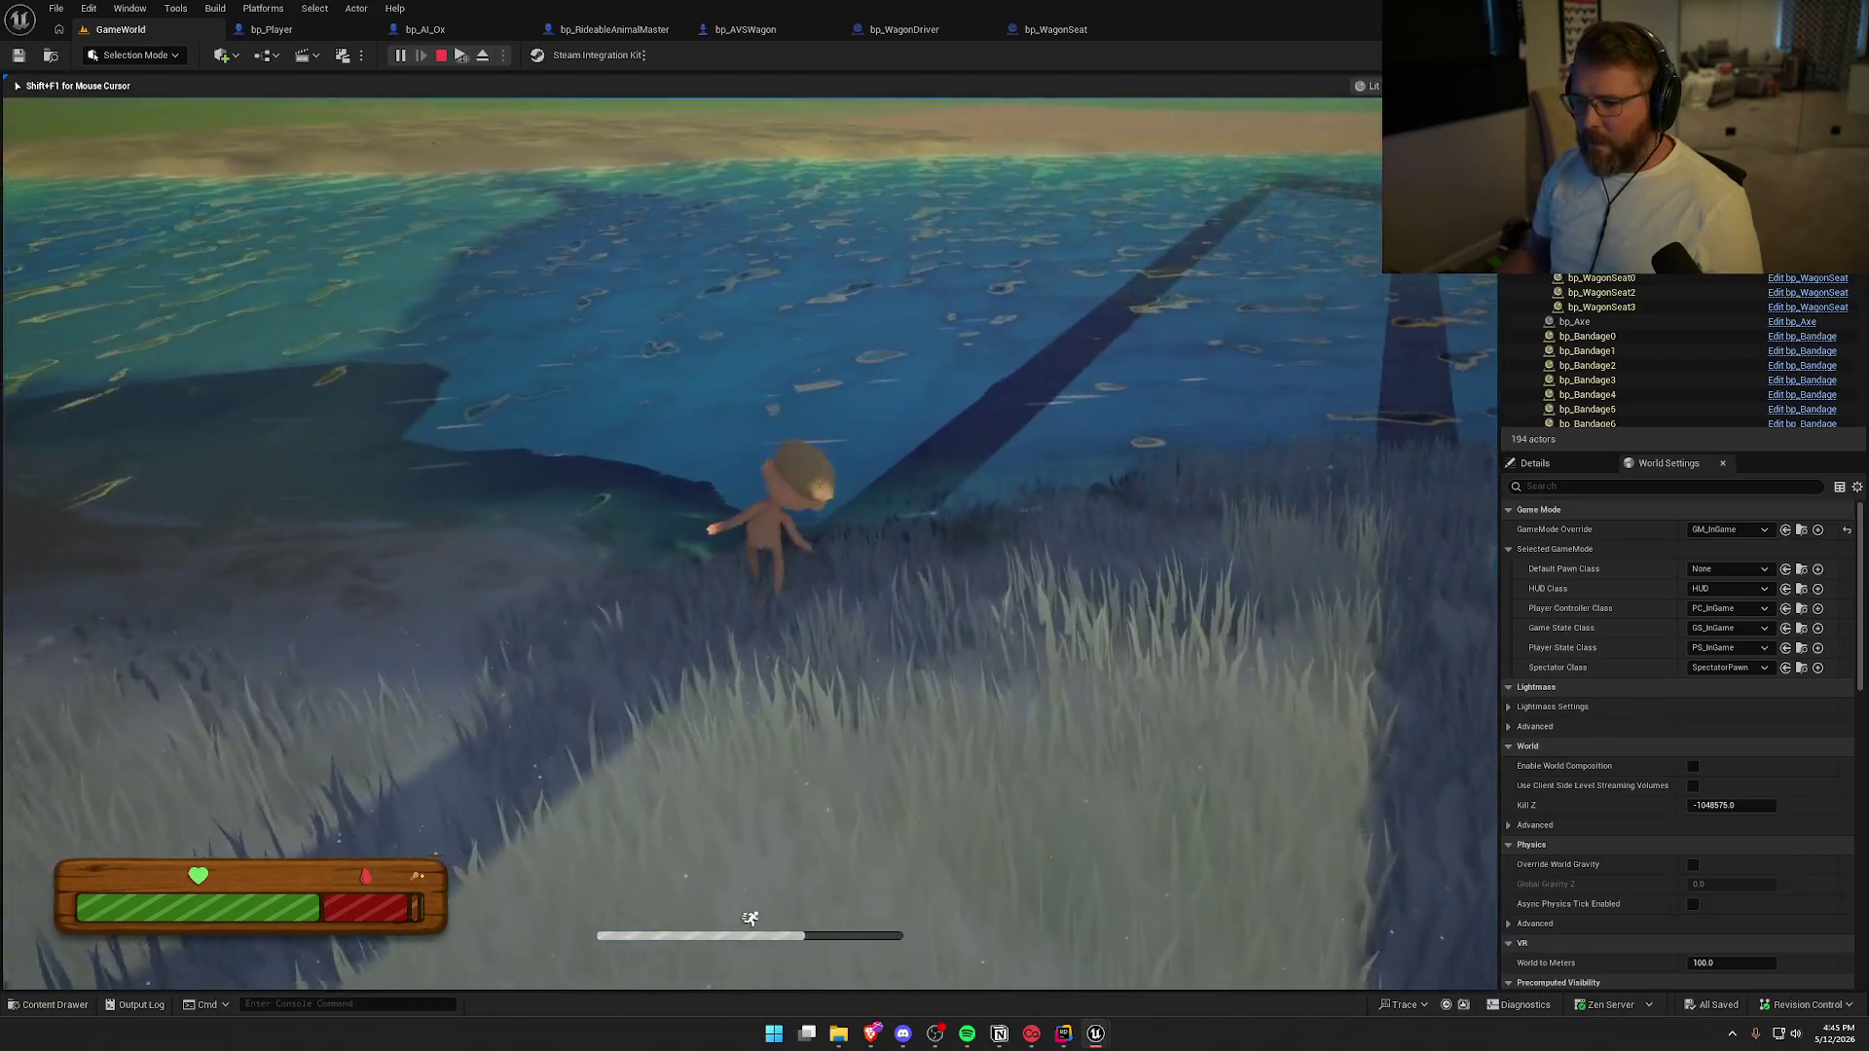
{"action": "key", "text": "w"}
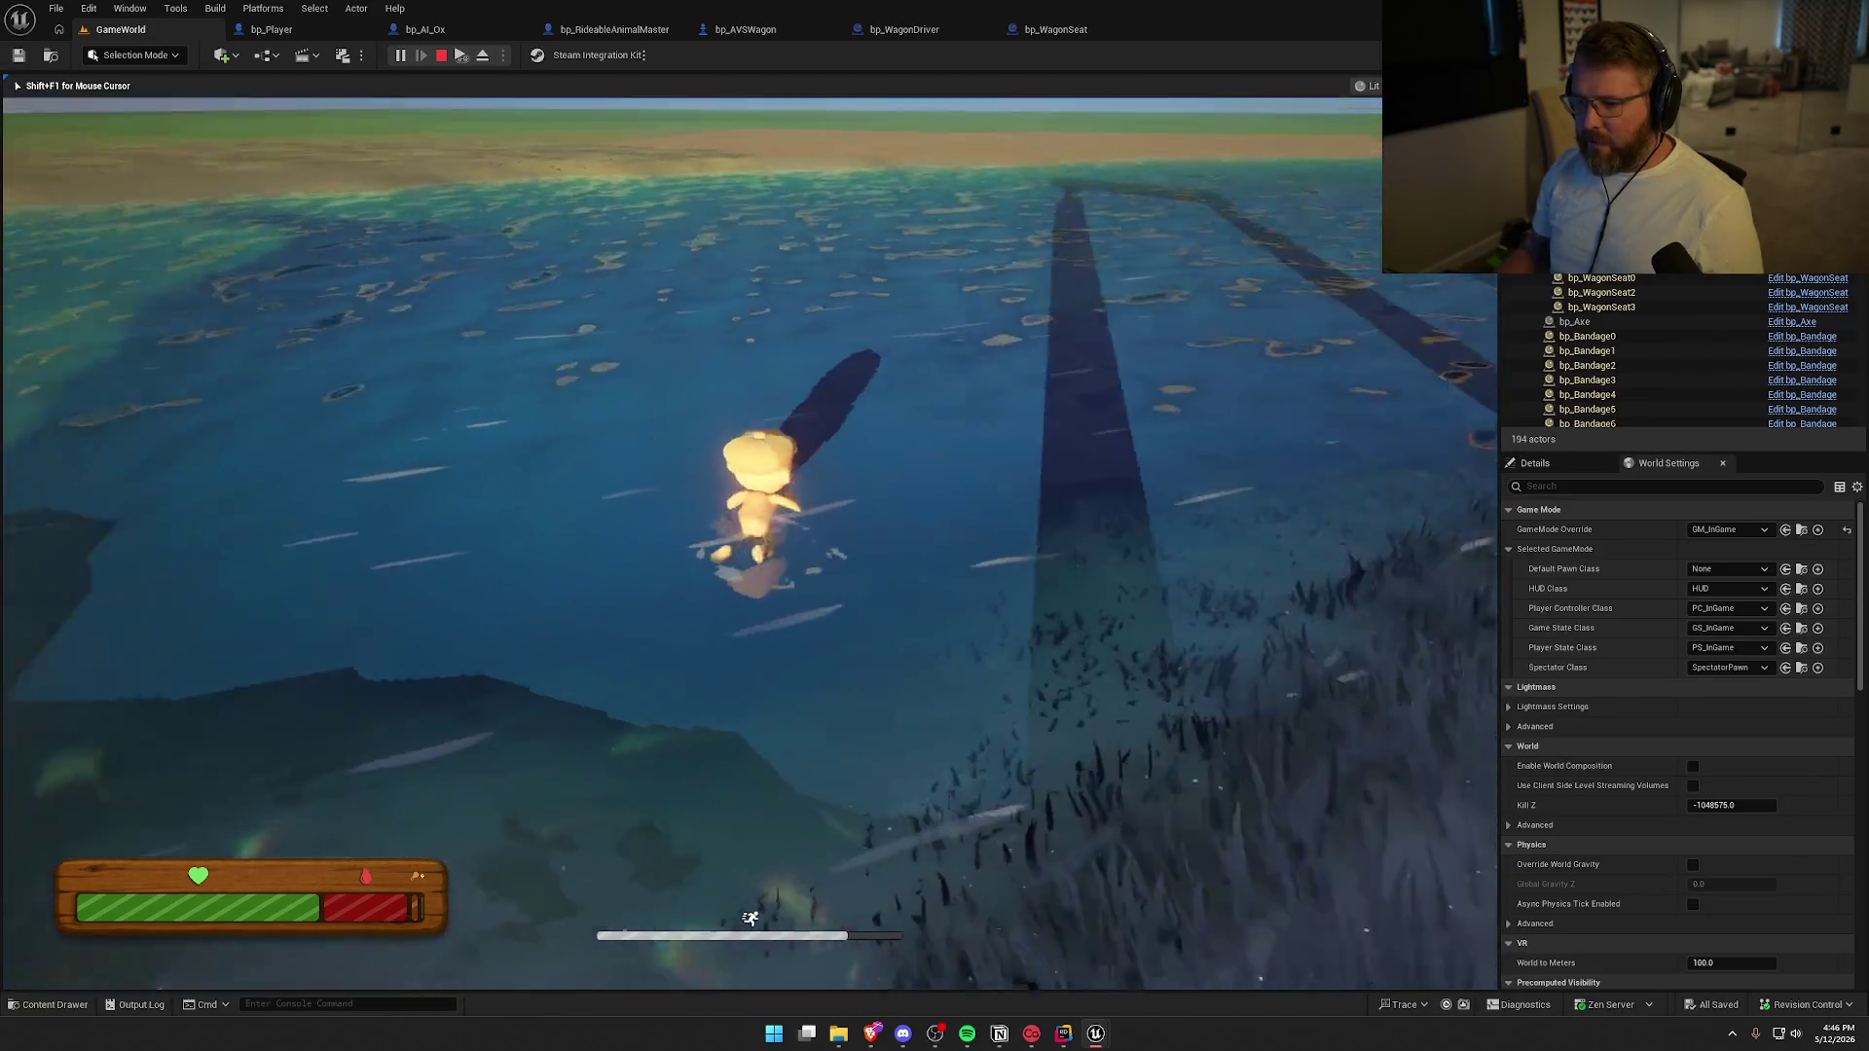
{"action": "key", "text": "w"}
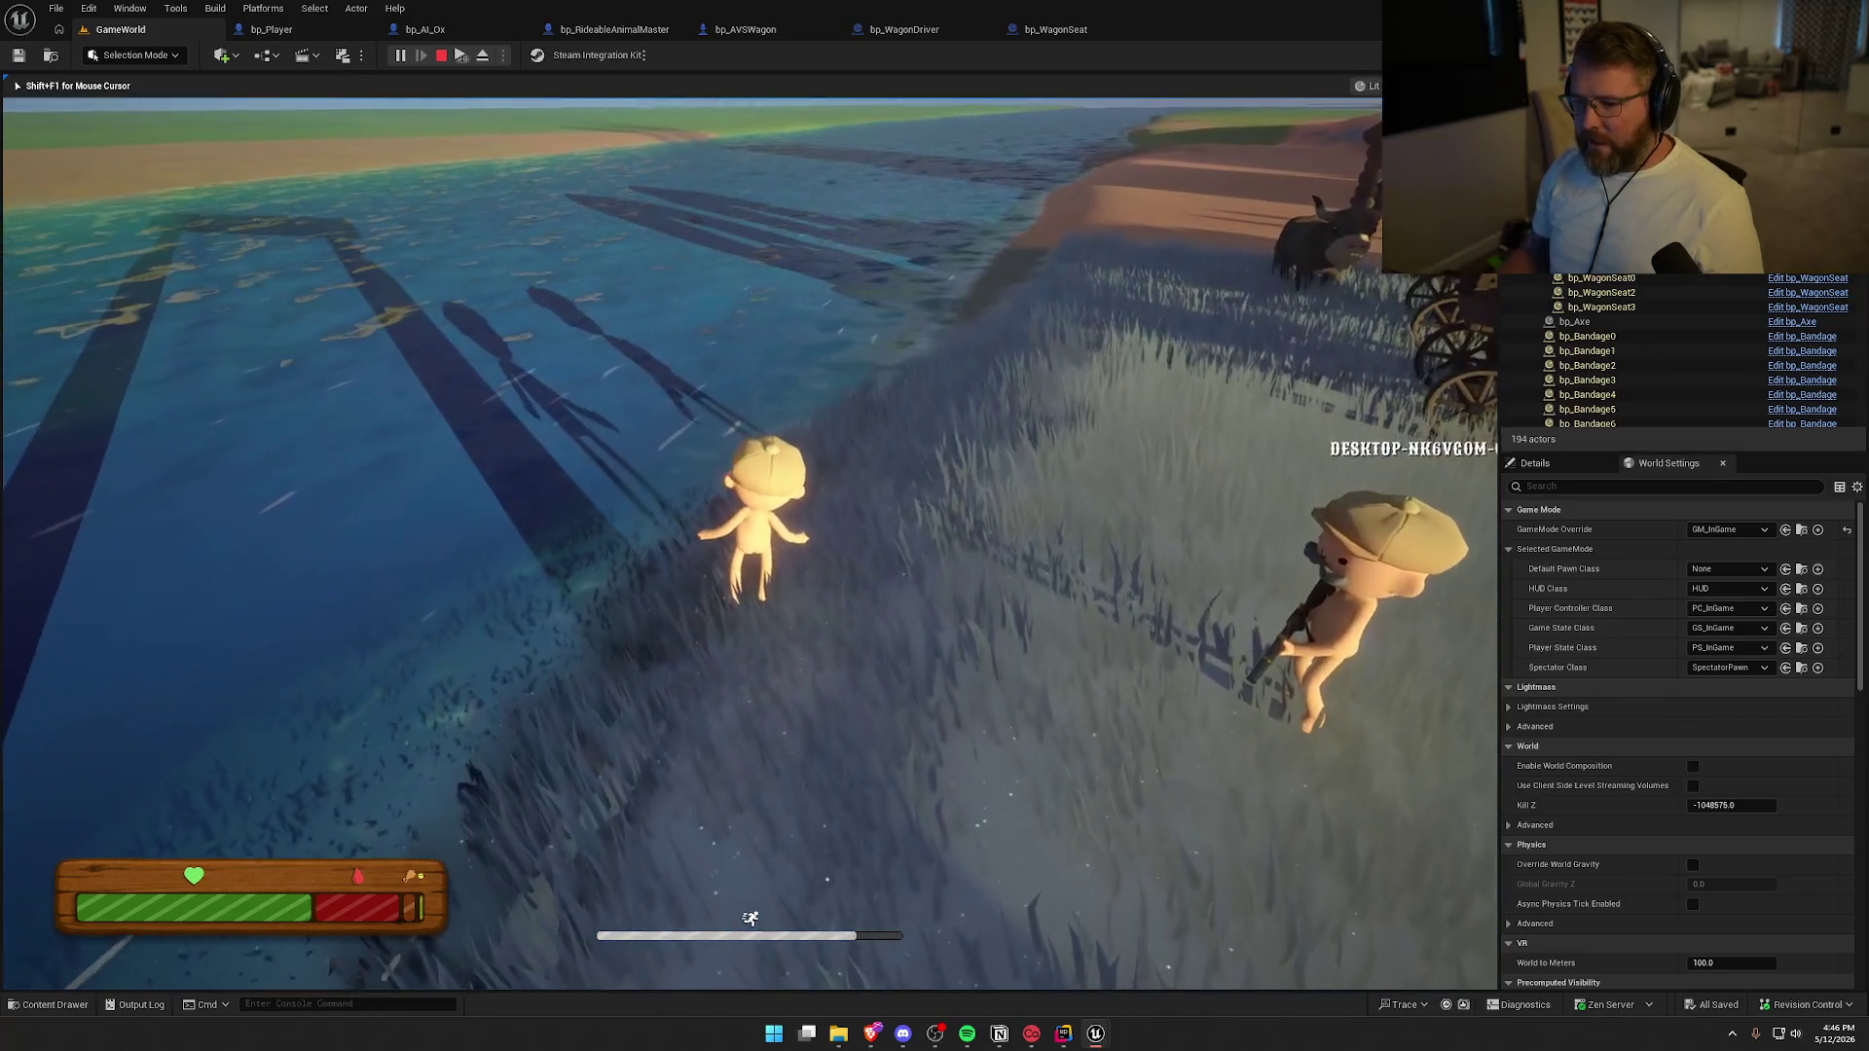
{"action": "key", "text": "w"}
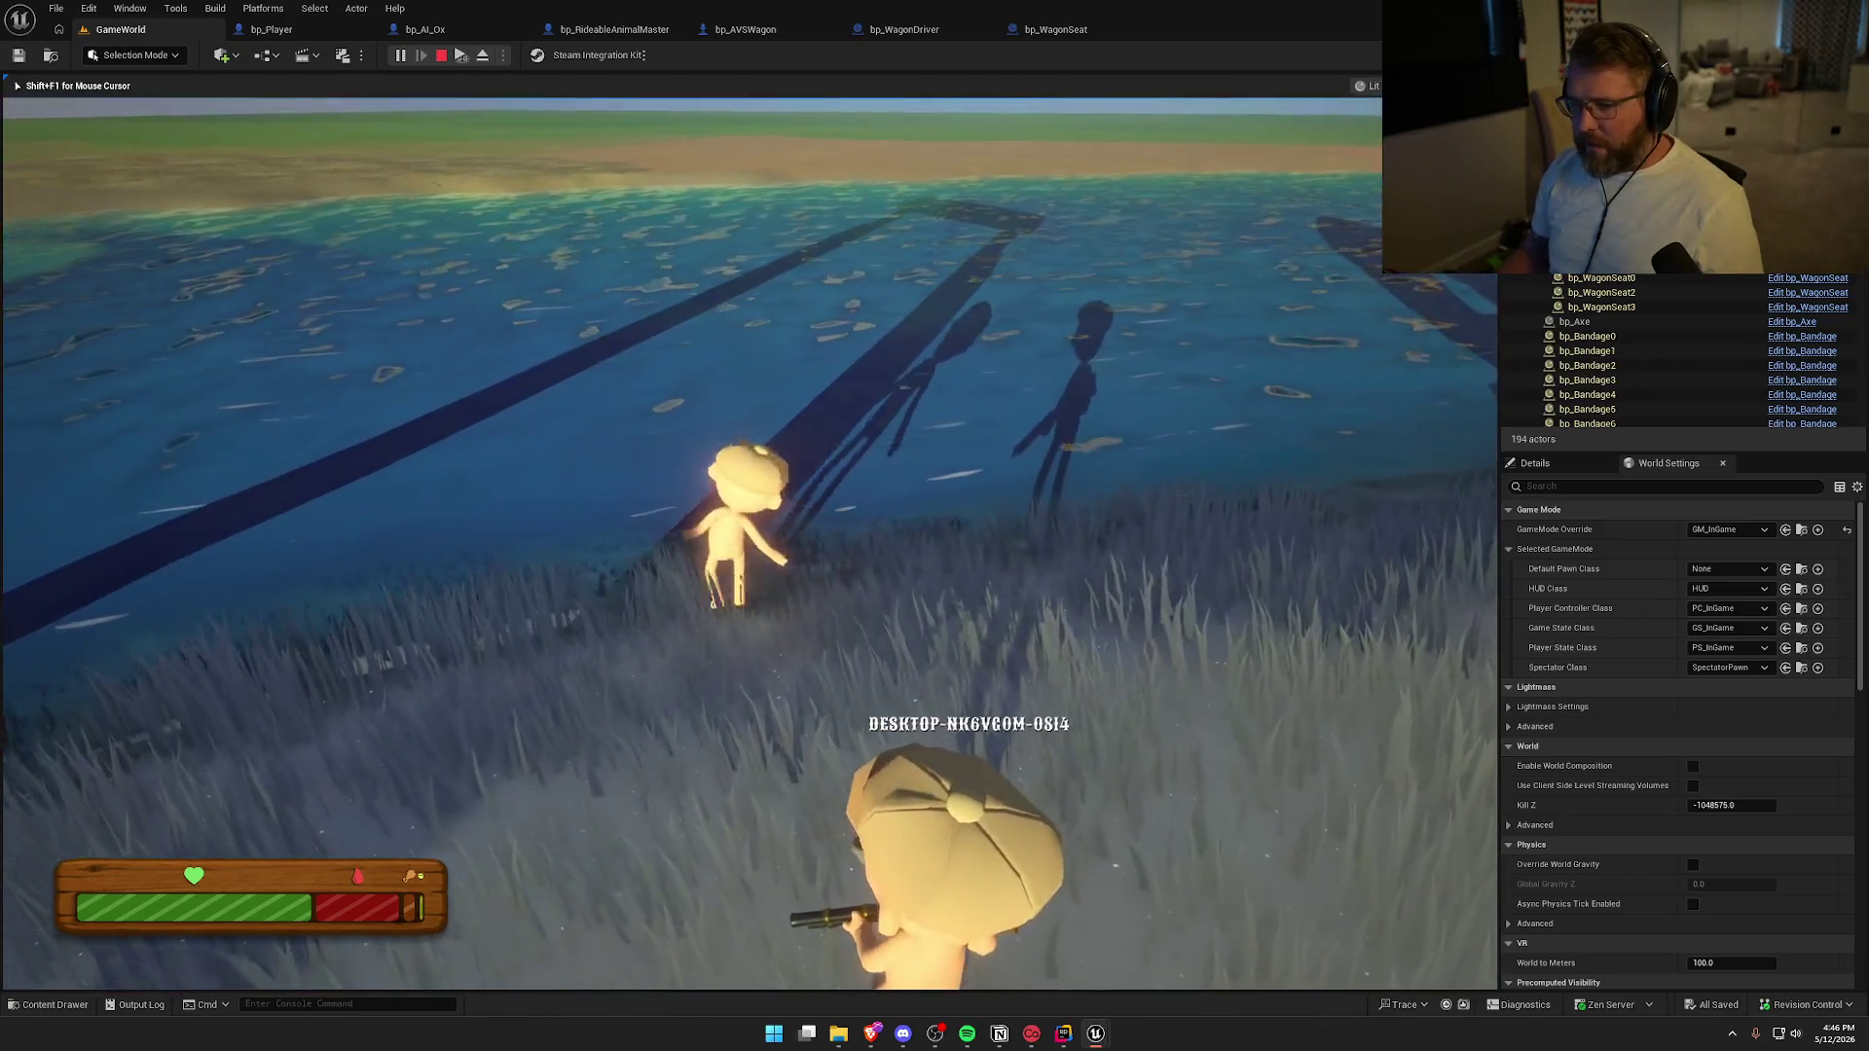
Walk the character back into the water and keep swimming out while turning the view
{"action": "key", "text": "w"}
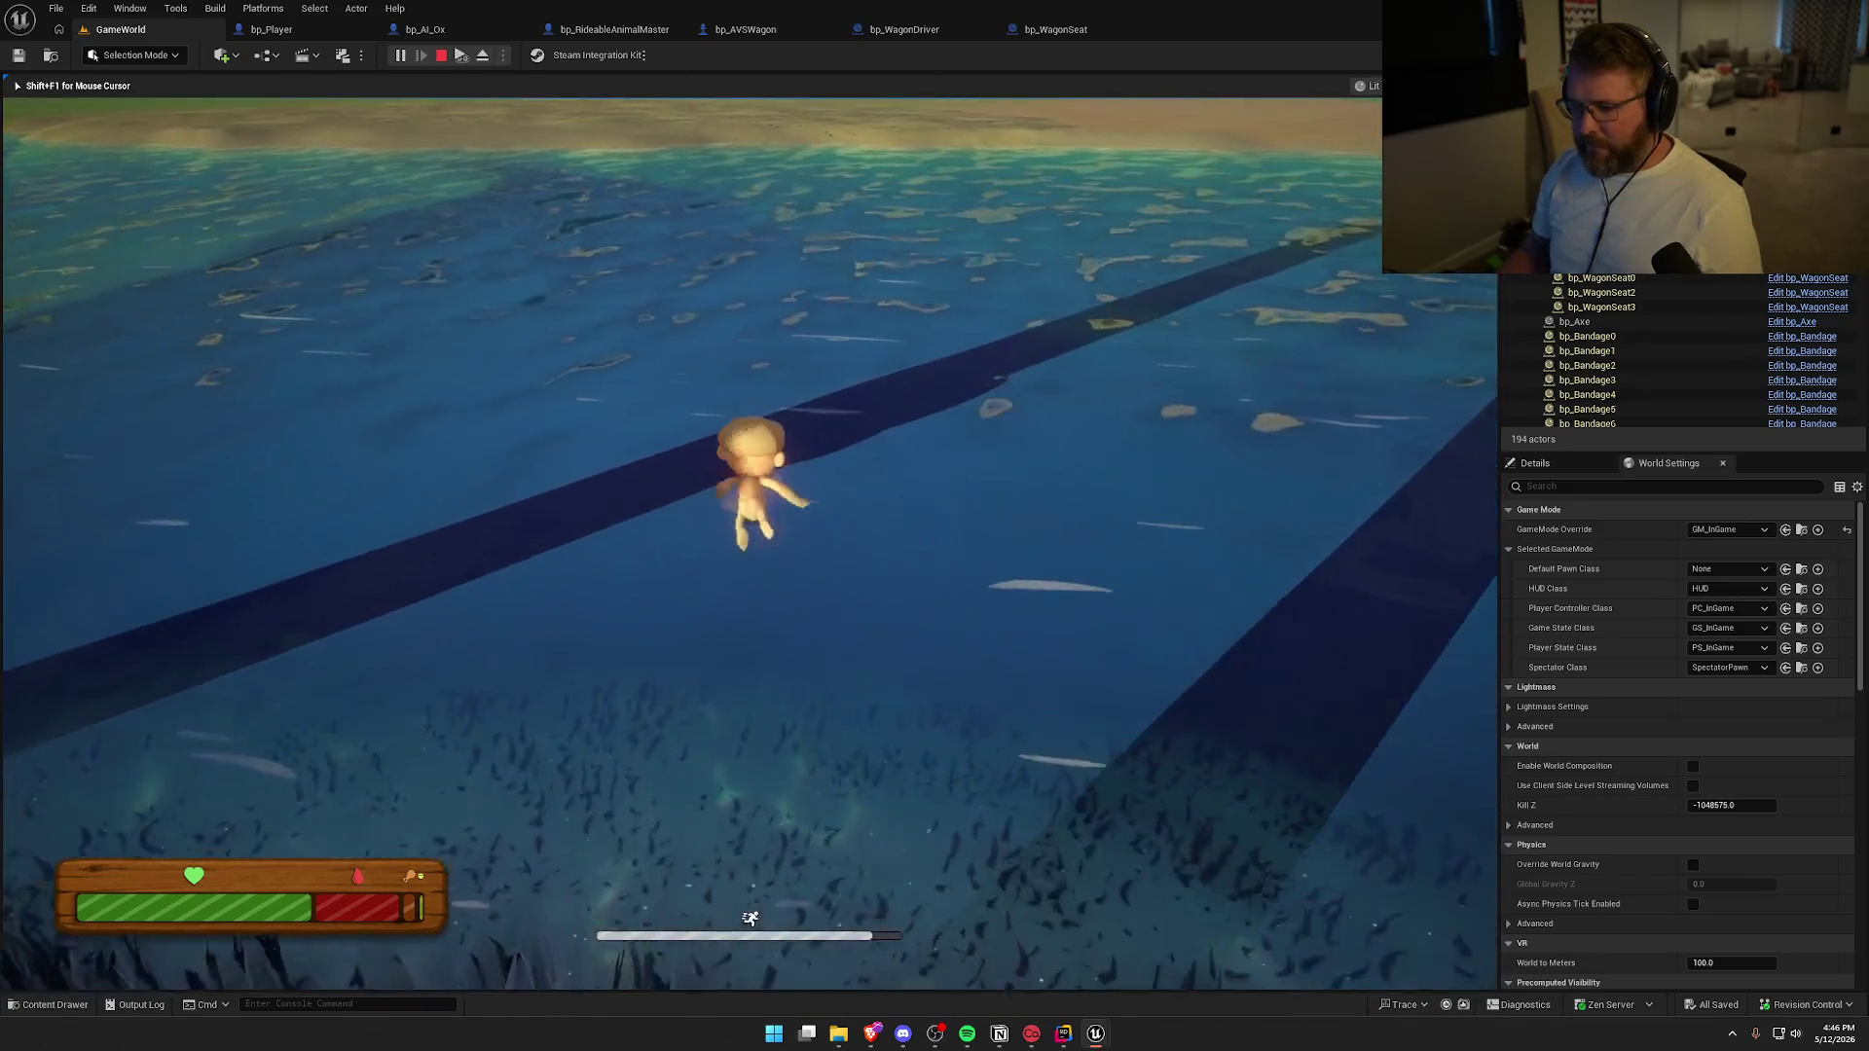
{"action": "key", "text": "super"}
{"action": "key", "text": "super"}
{"action": "key", "text": "w"}
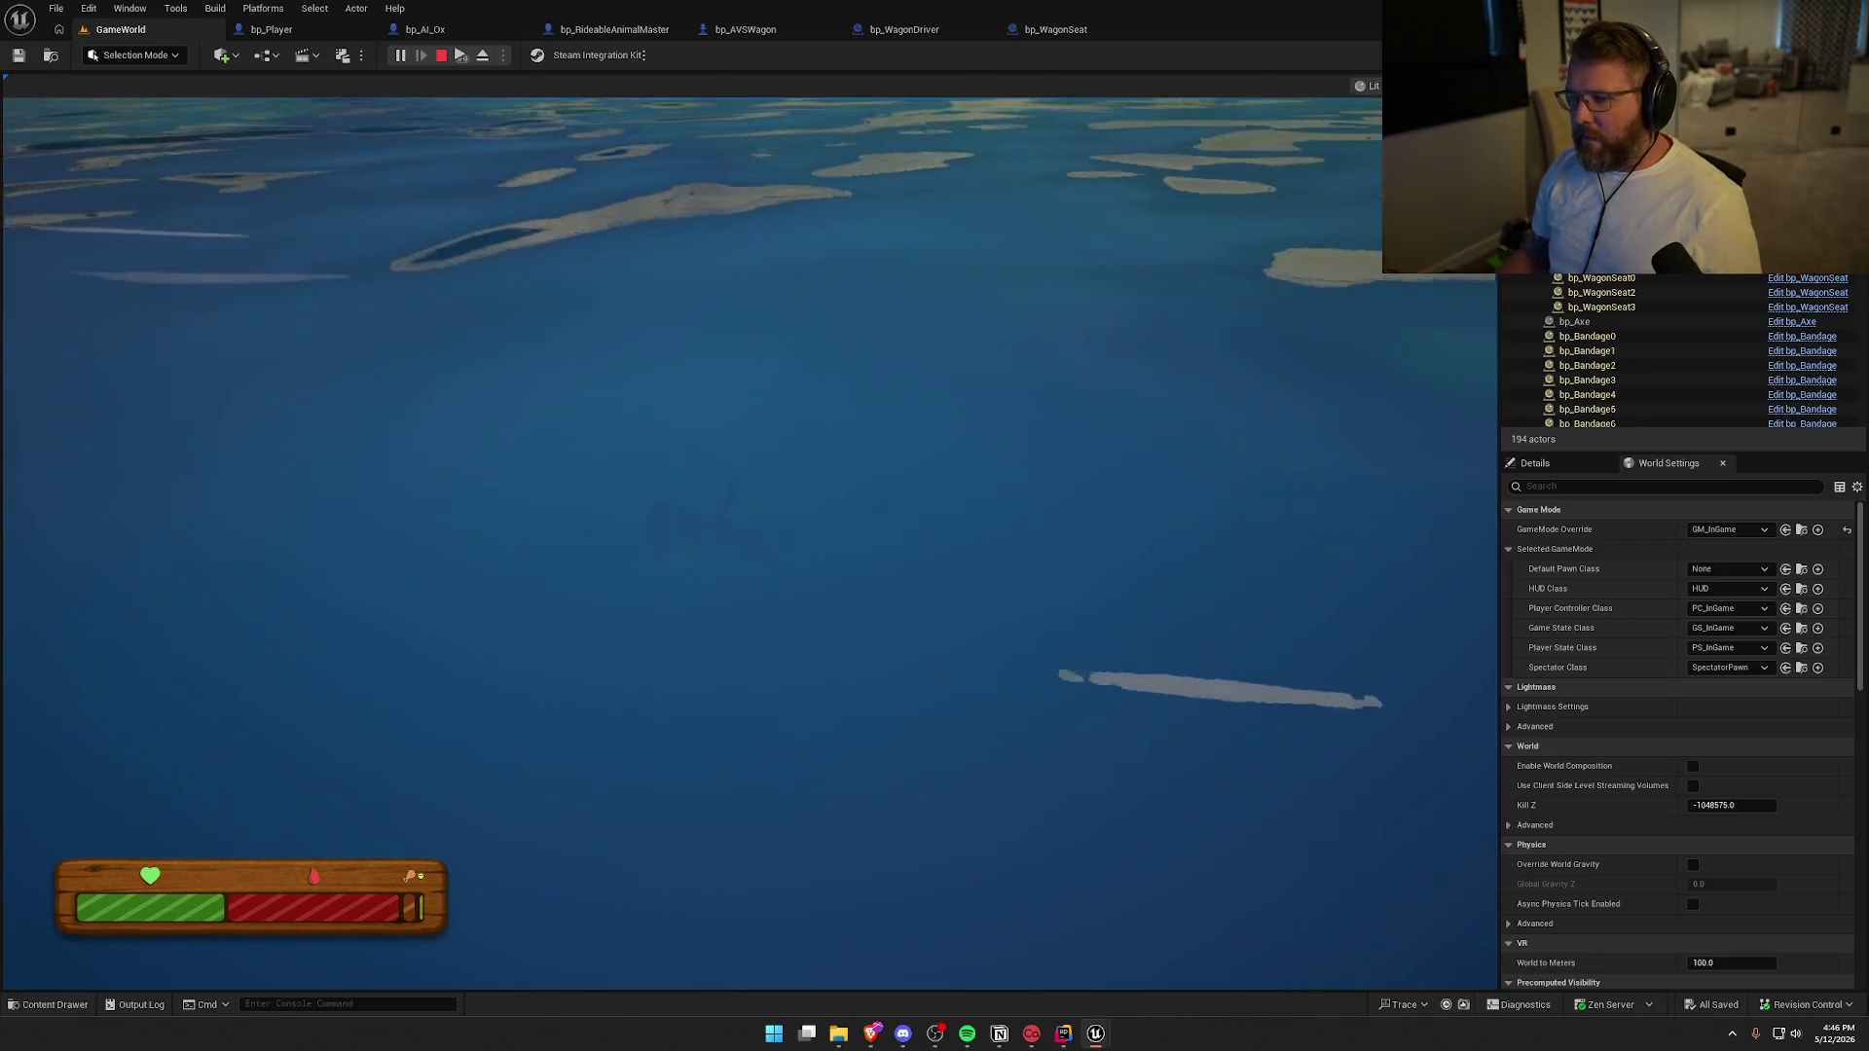
{"action": "key", "text": "super"}
Keep the character in the water until it dies of hunger and damage, then stop PIE
{"action": "left_click", "coordinate": [837, 263]}
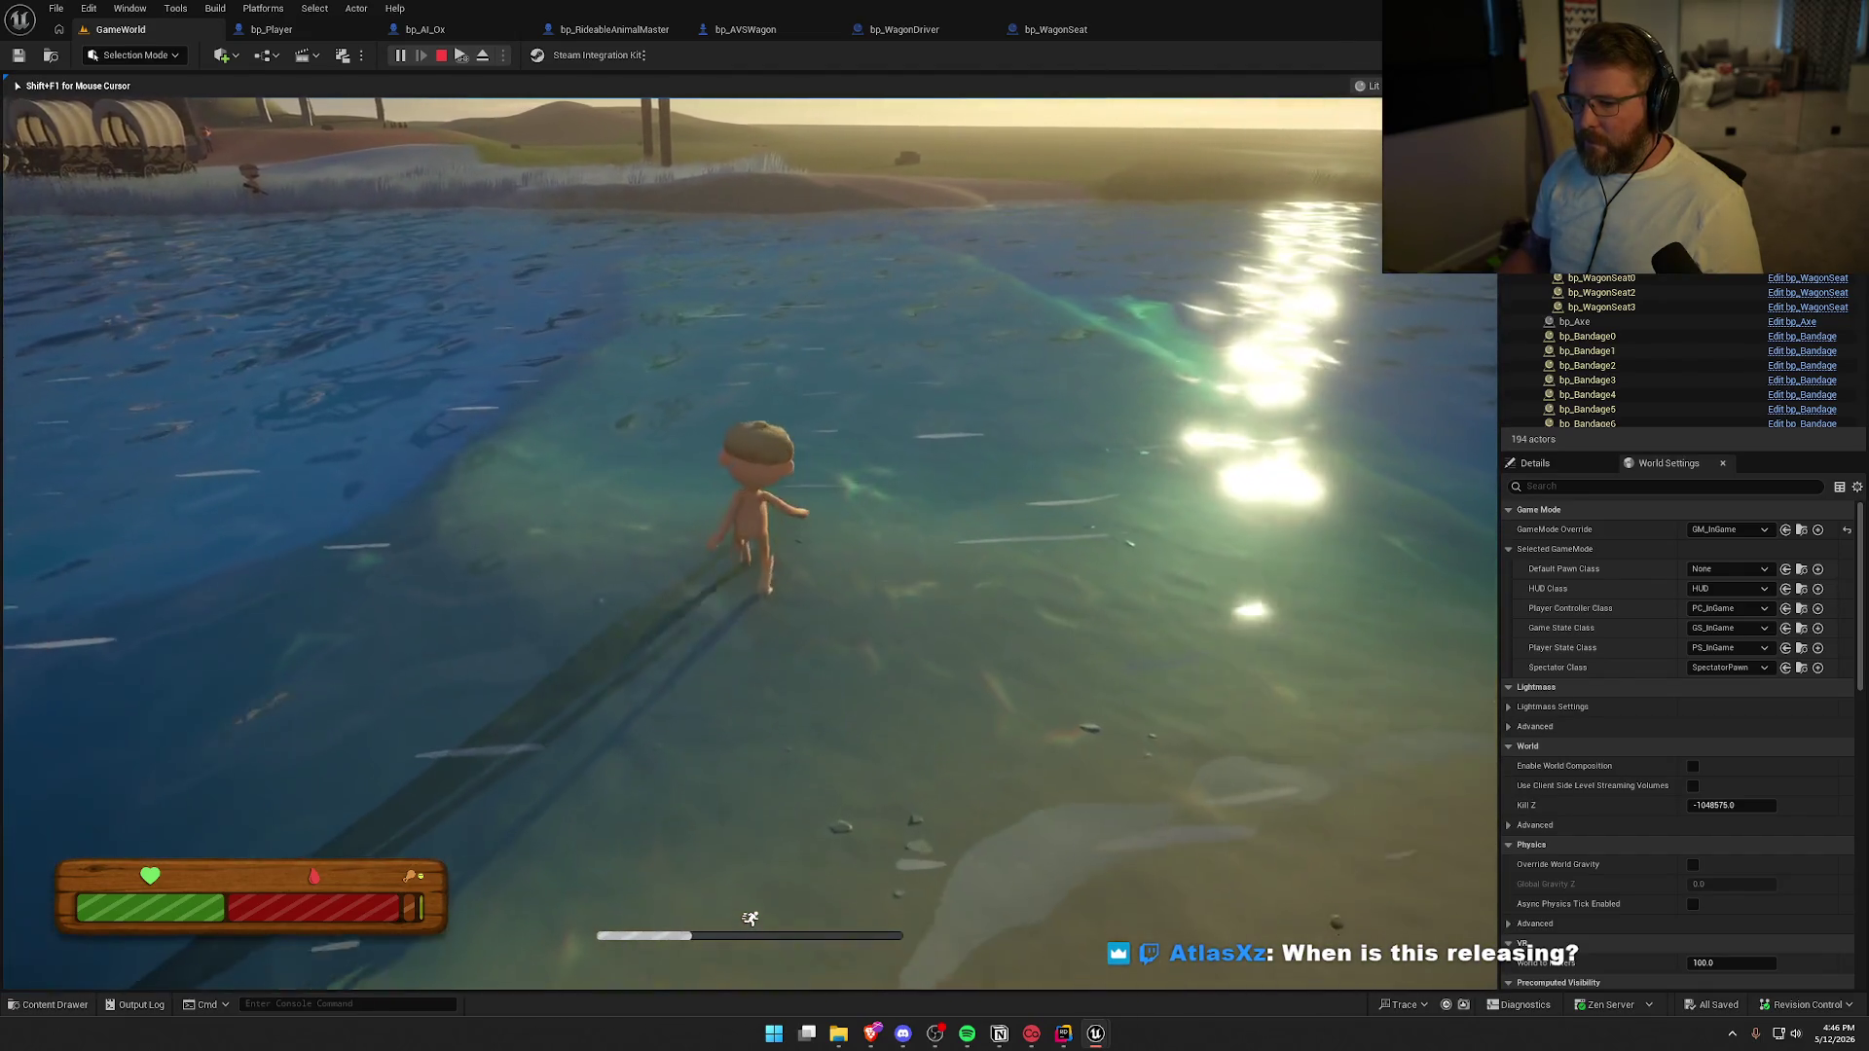
{"action": "key", "text": "super"}
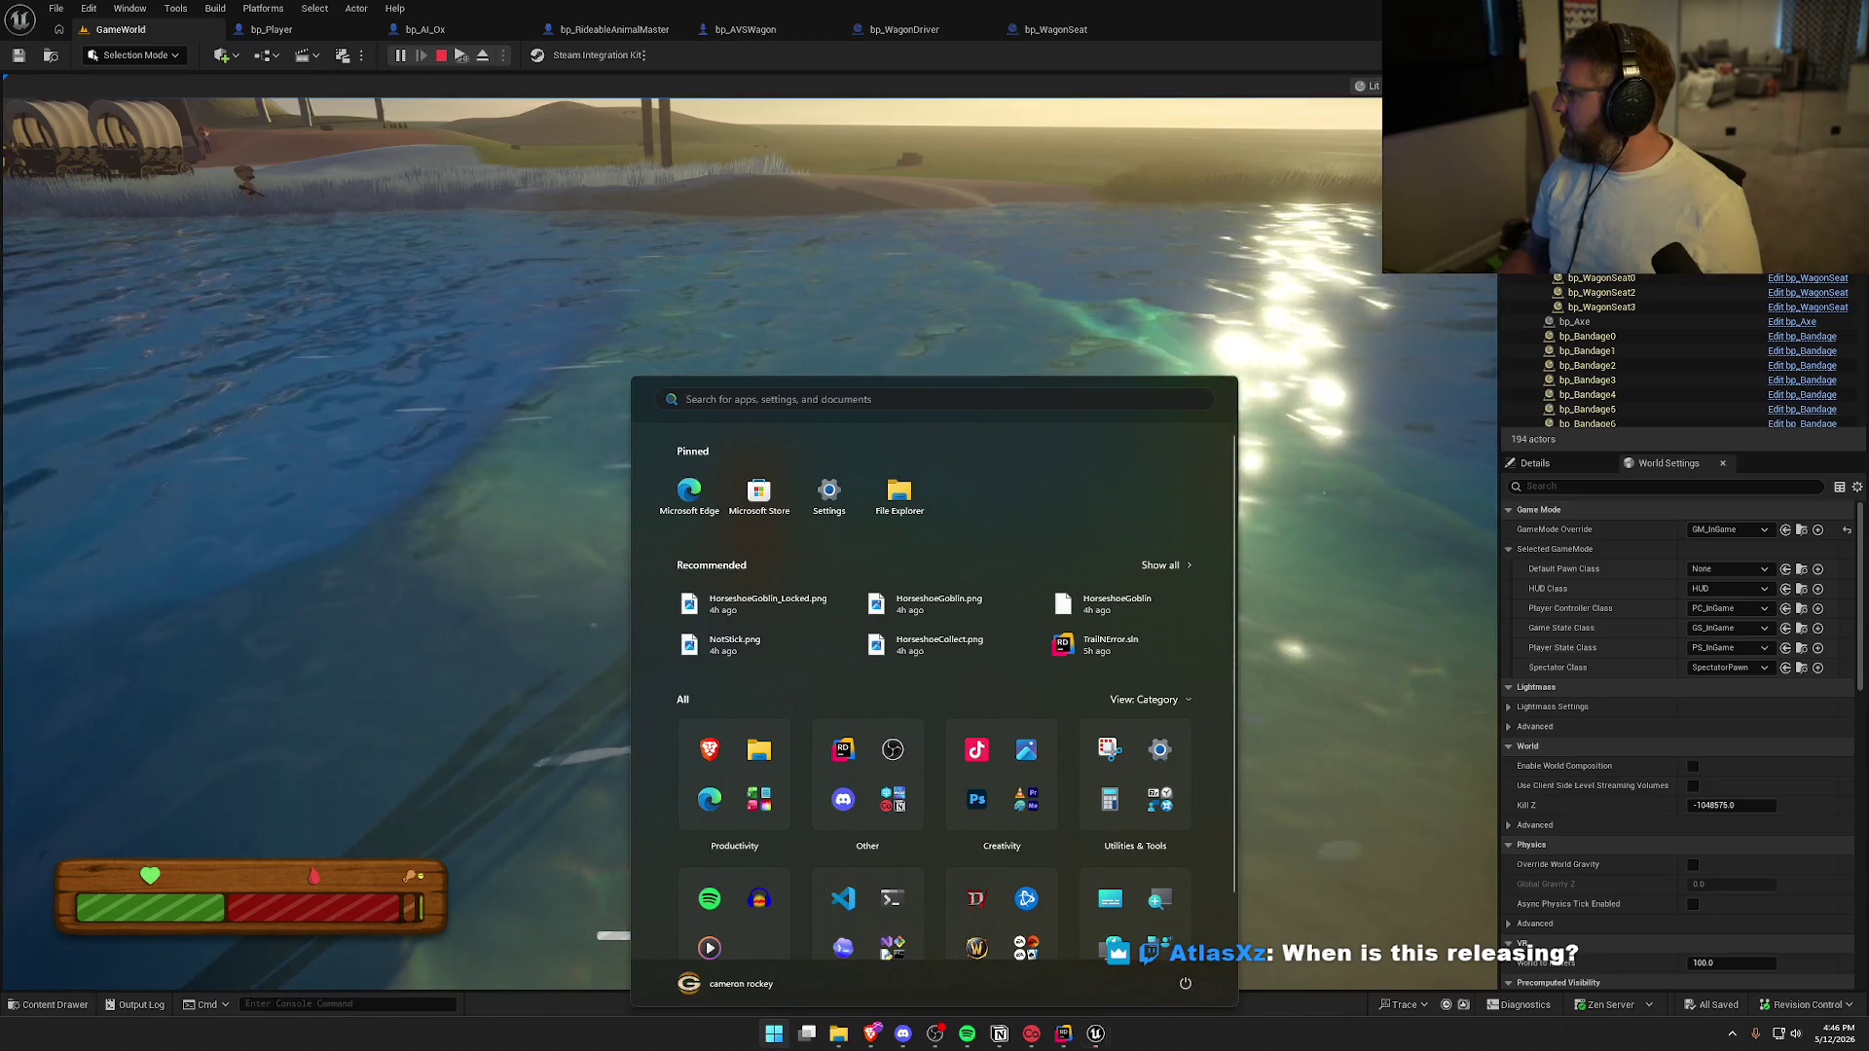
{"action": "key", "text": "super"}
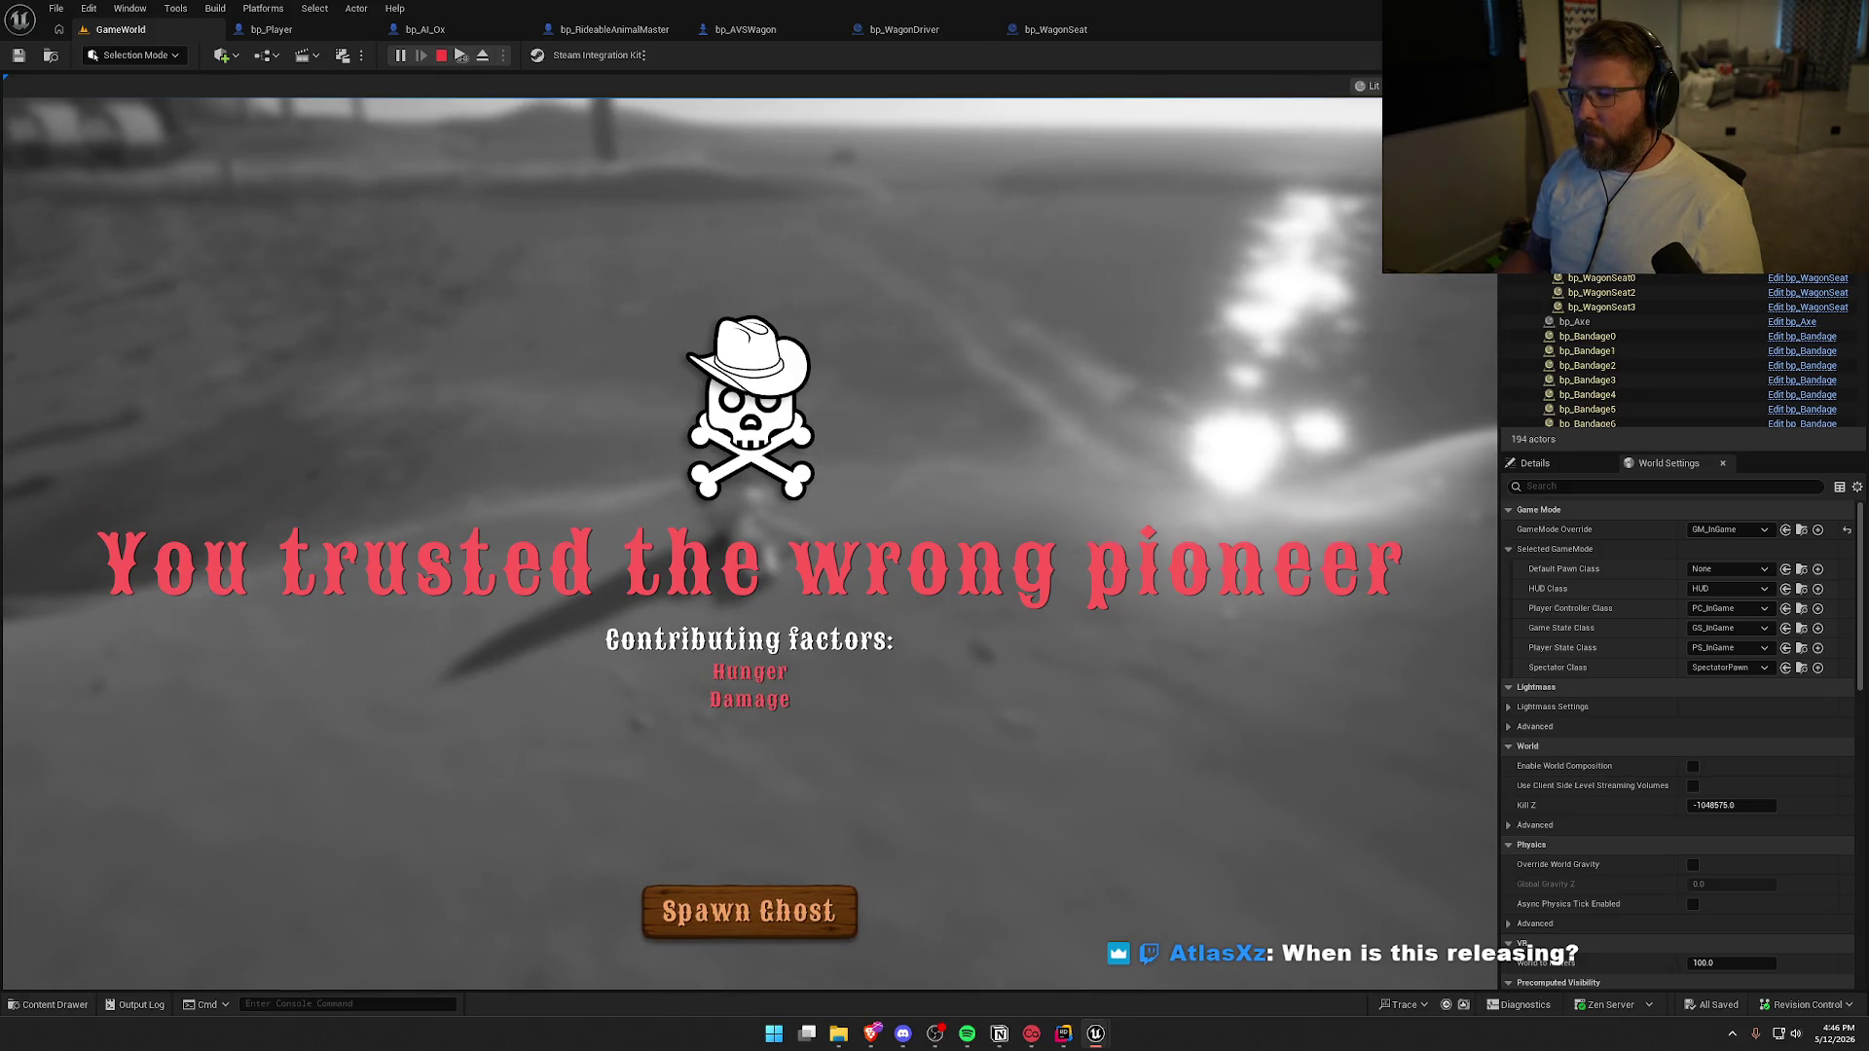
{"action": "key", "text": "Escape"}
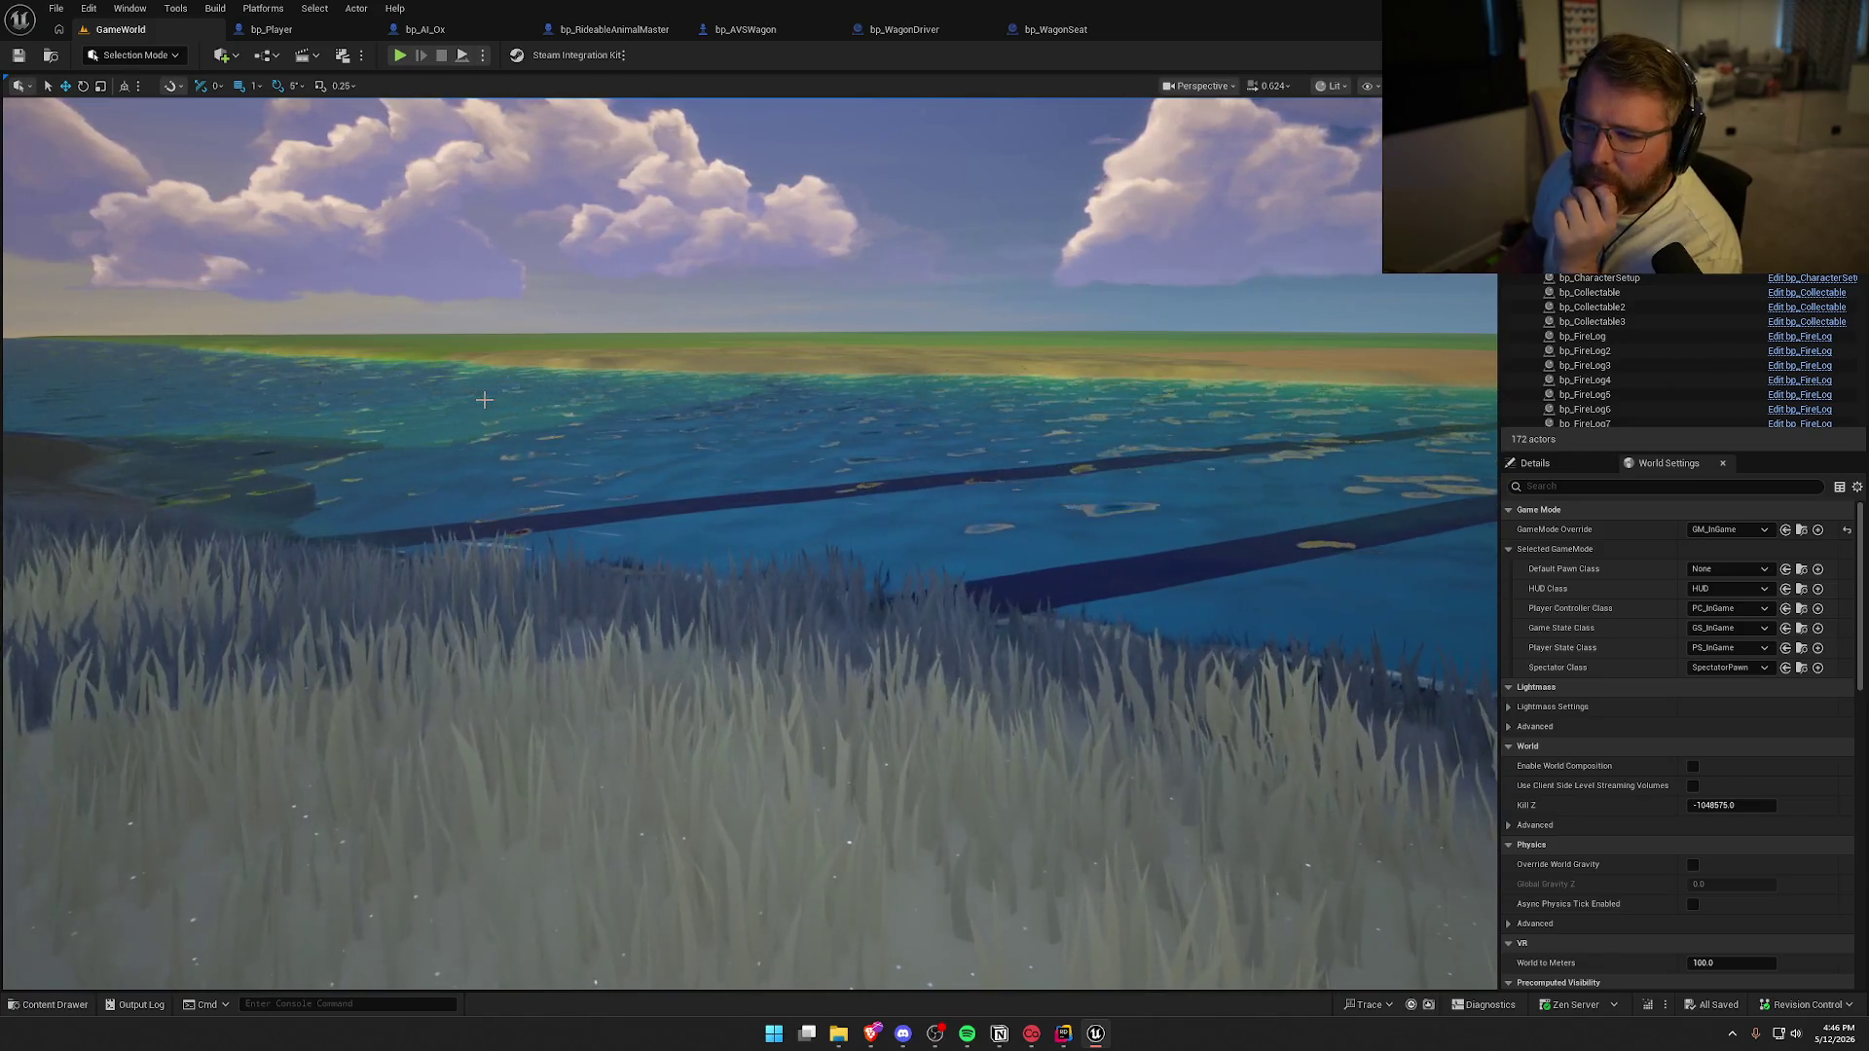
Check the bp_AI_Ox graph, return to GameWorld, and start a new playtest with Alt+P
{"action": "left_click", "coordinate": [428, 32]}
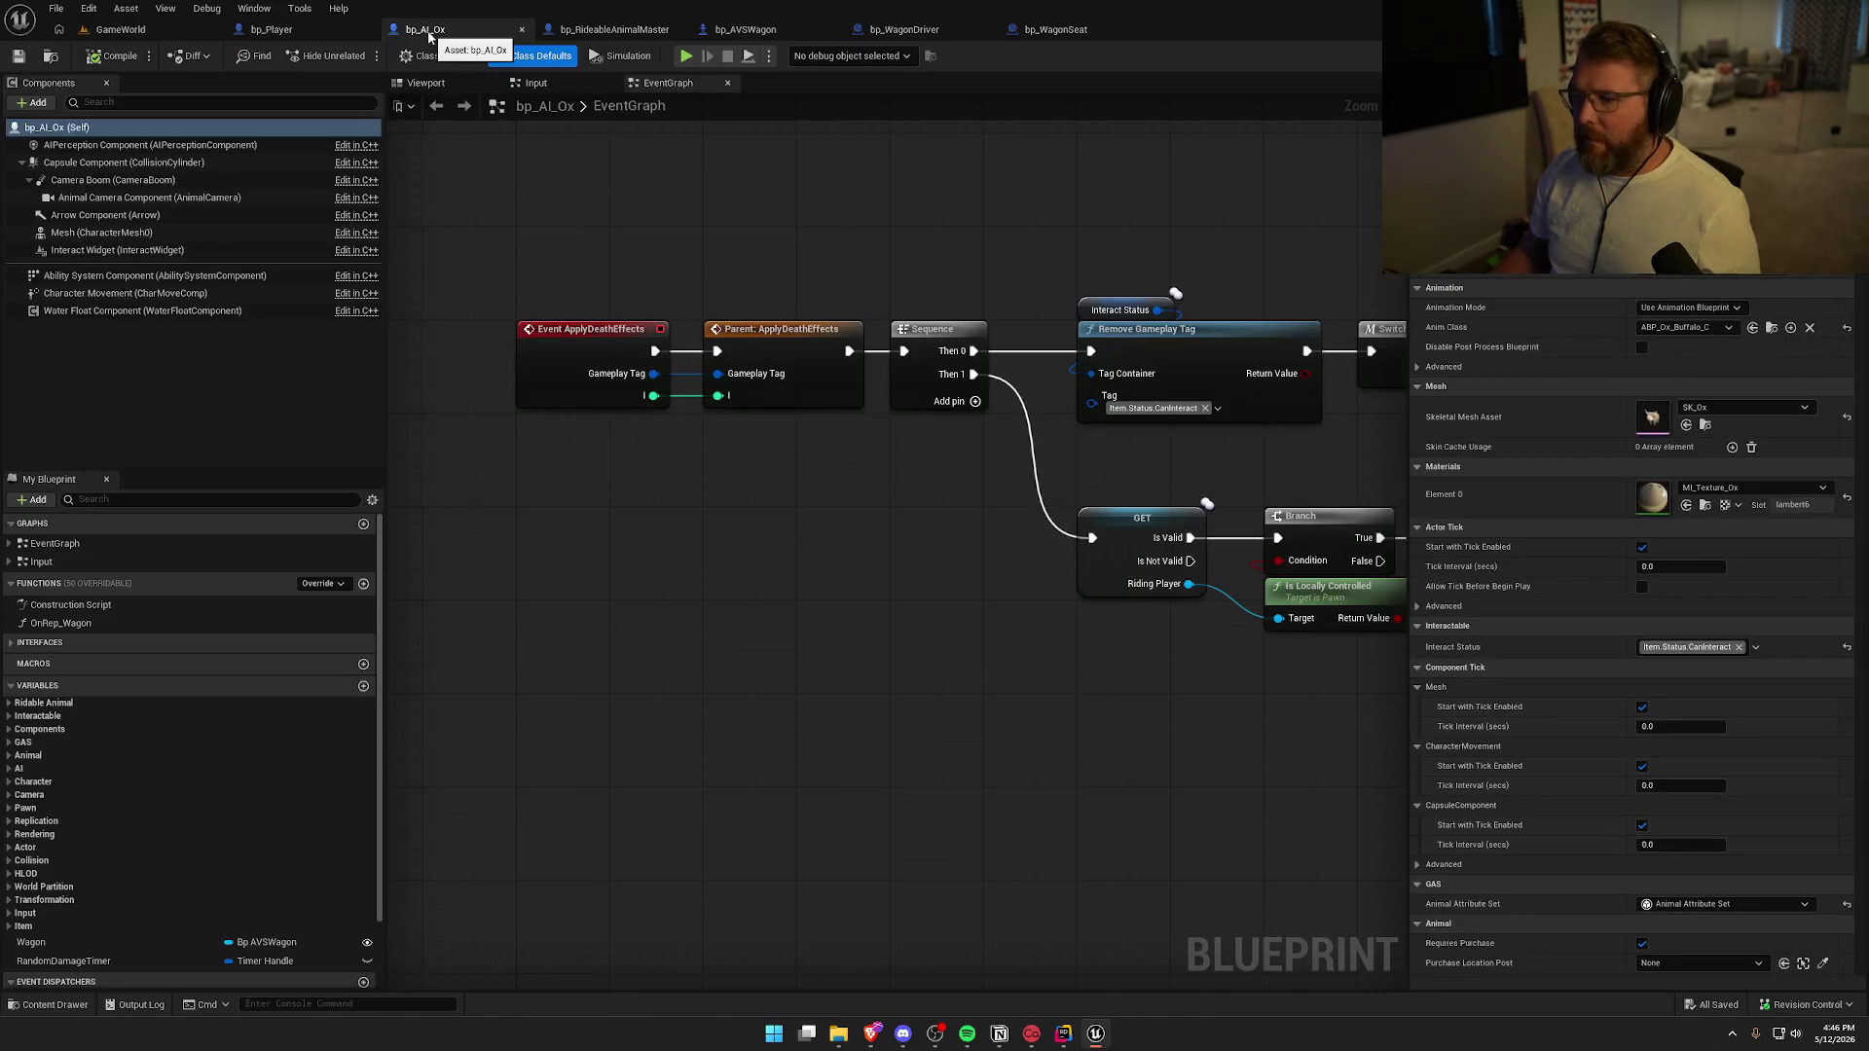
{"action": "left_click", "coordinate": [124, 29]}
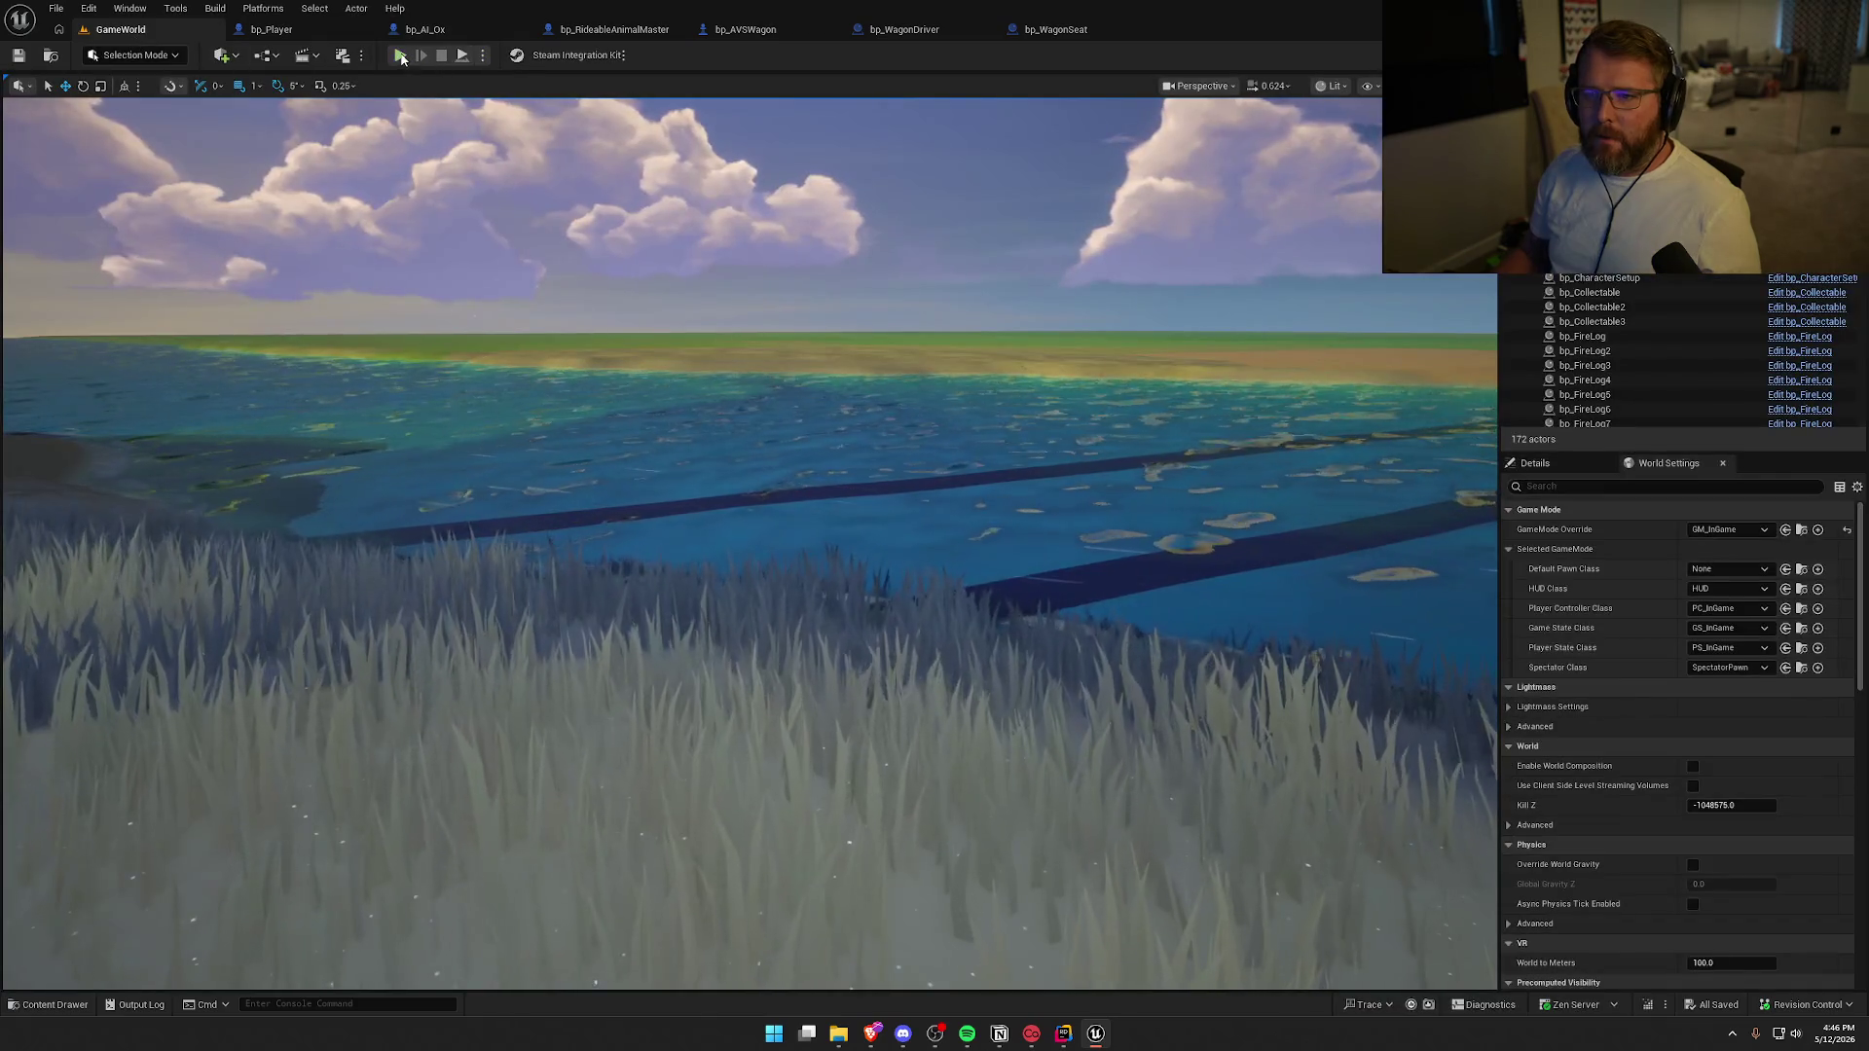
{"action": "key", "text": "alt+p"}
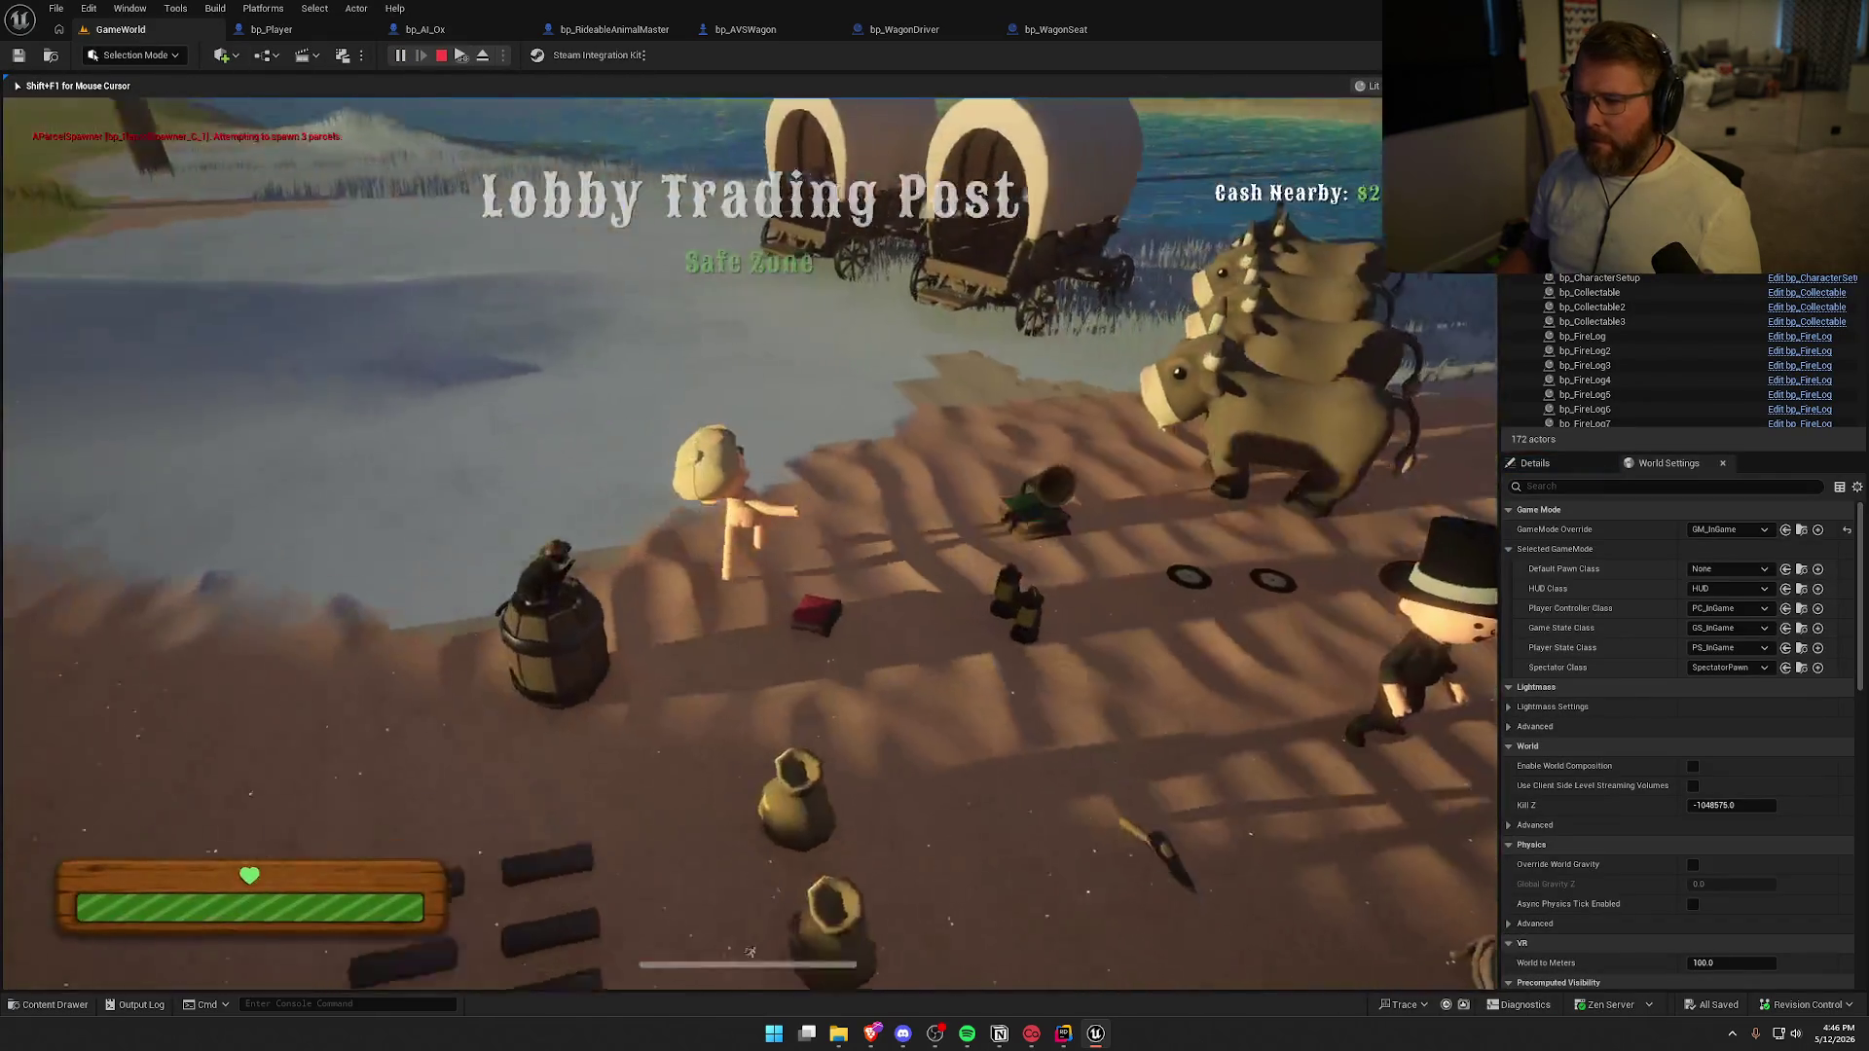
Mount the ox with E and ride it forward away from the Lobby Trading Post
{"action": "key", "text": "e"}
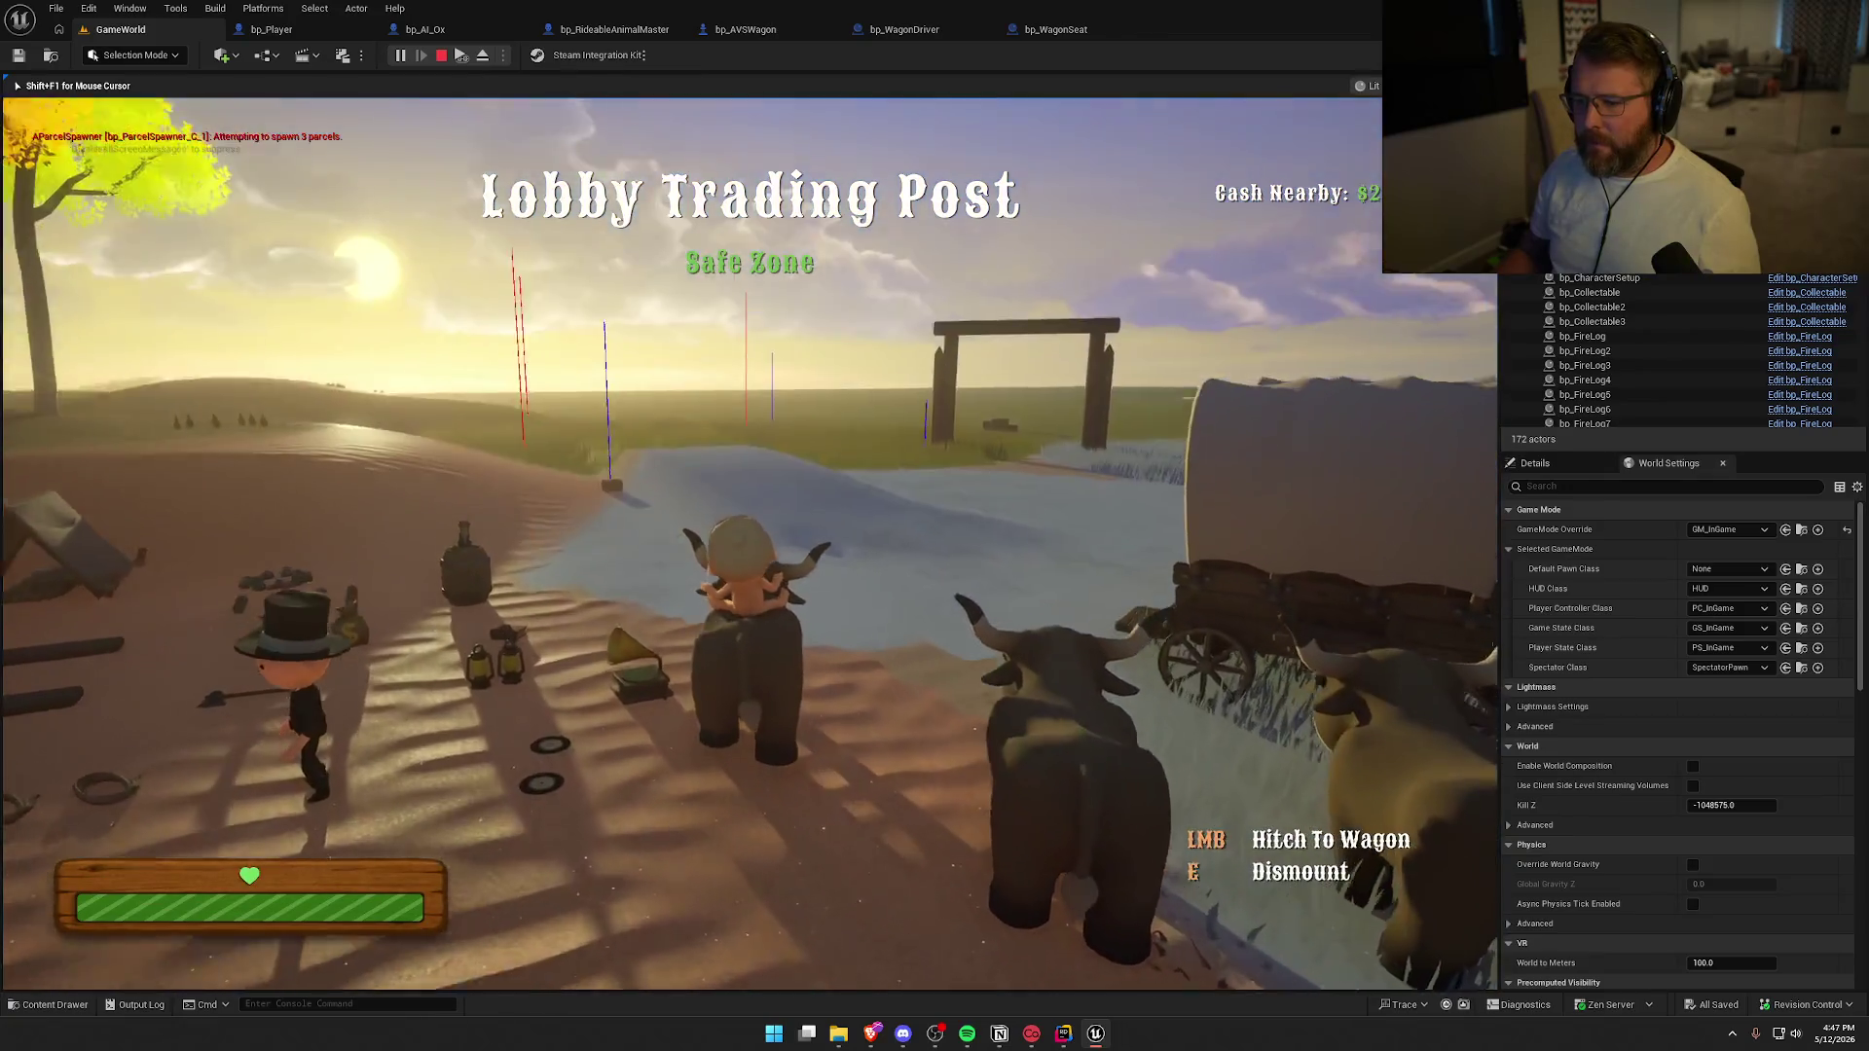
{"action": "key", "text": "w"}
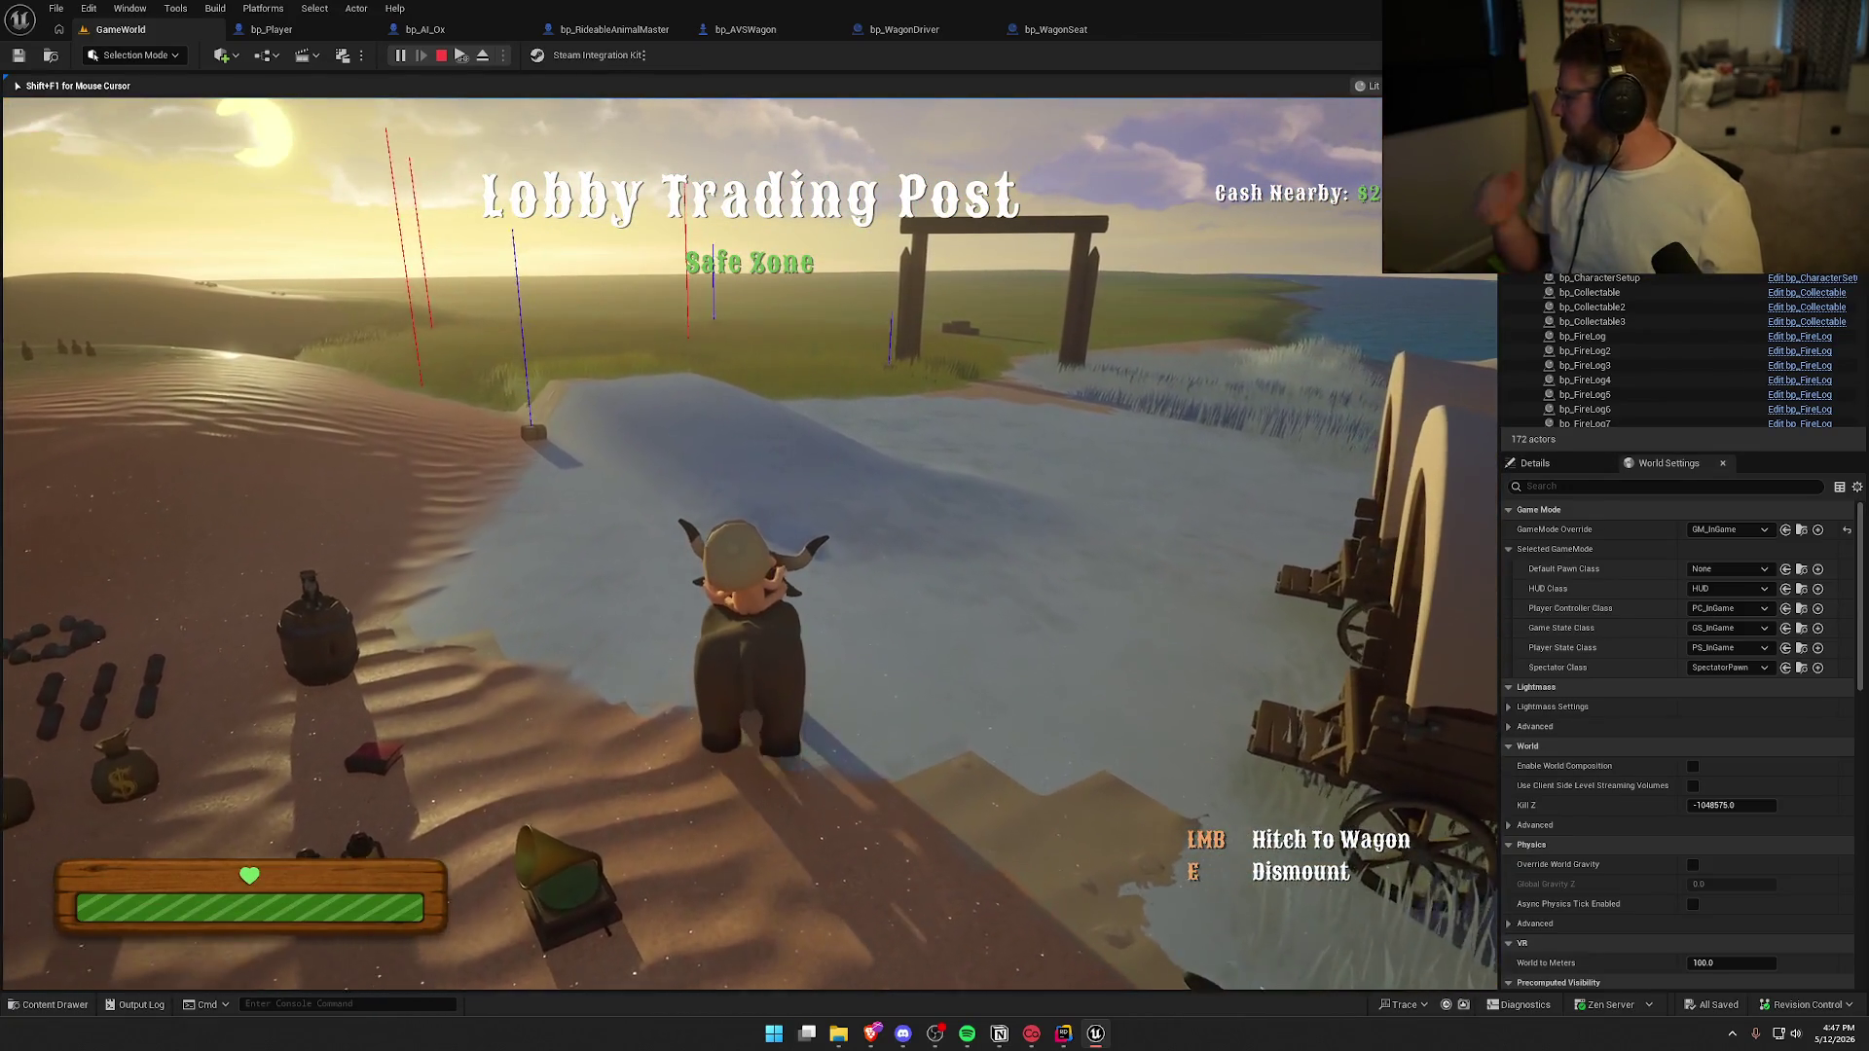
{"action": "key", "text": "w"}
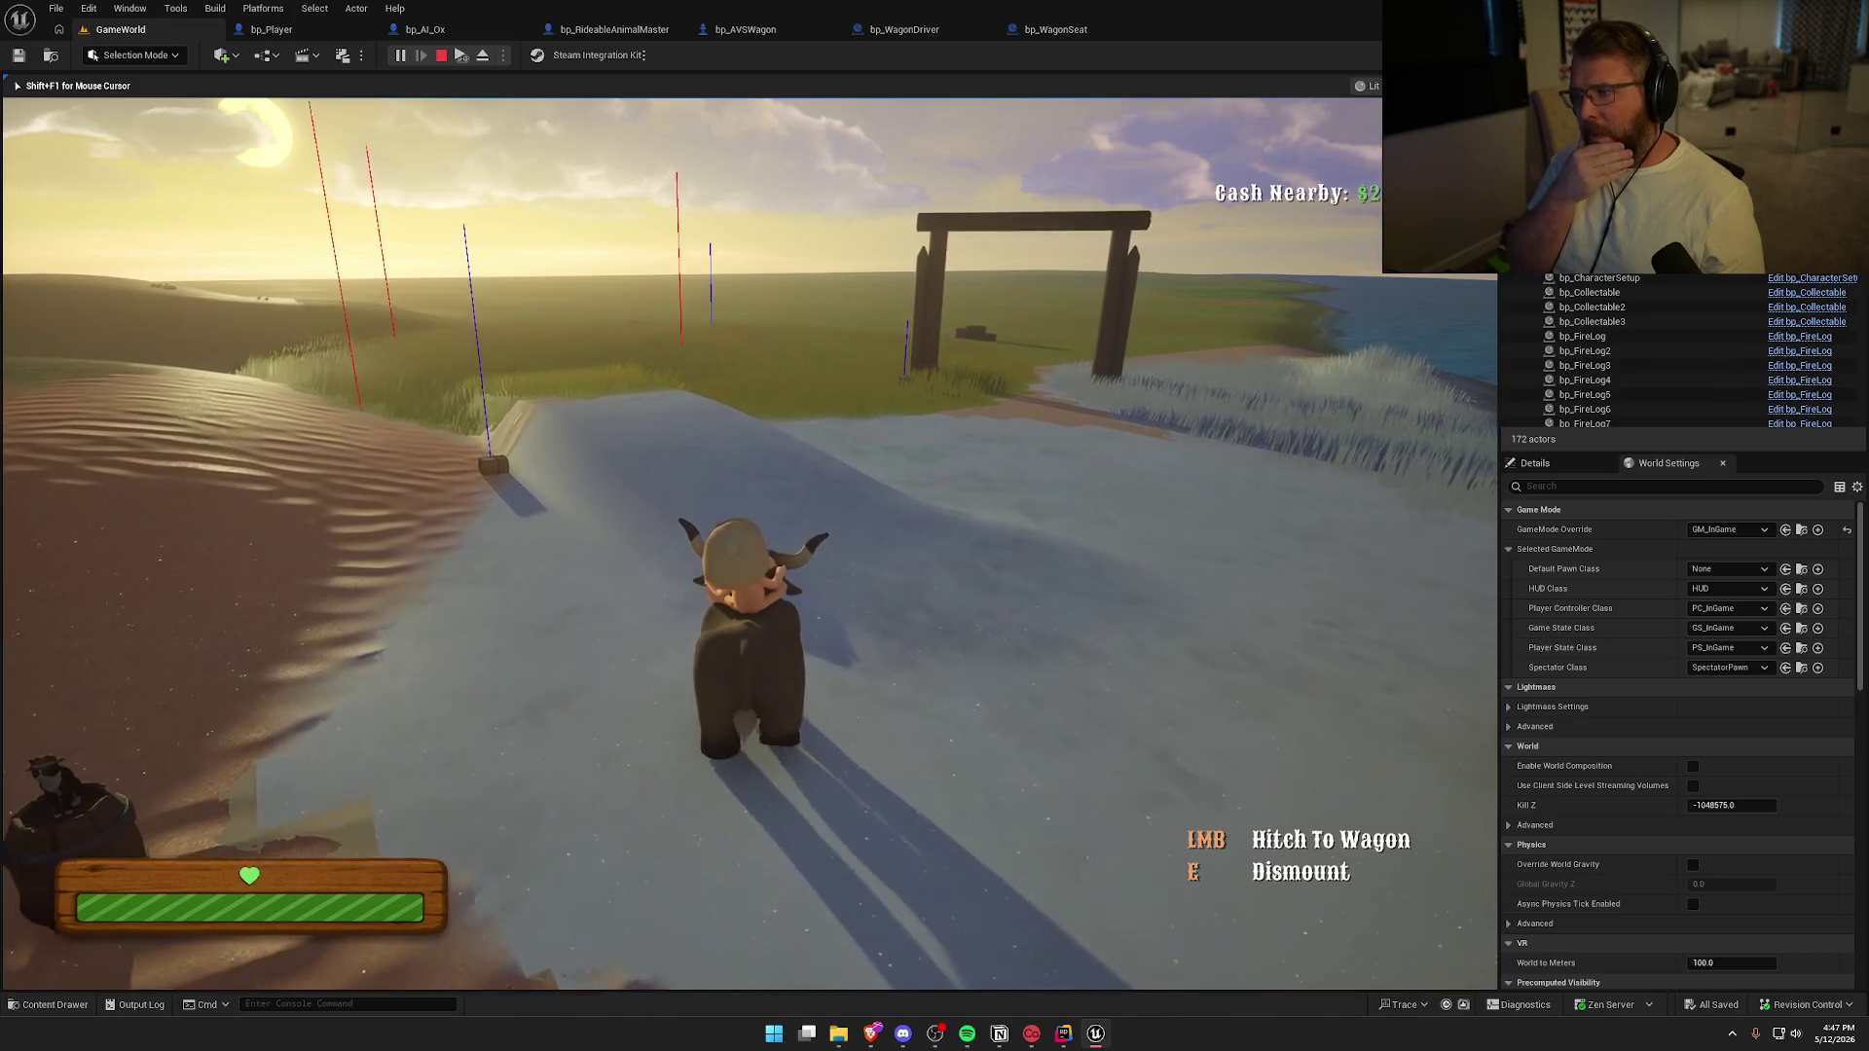
{"action": "key", "text": "super"}
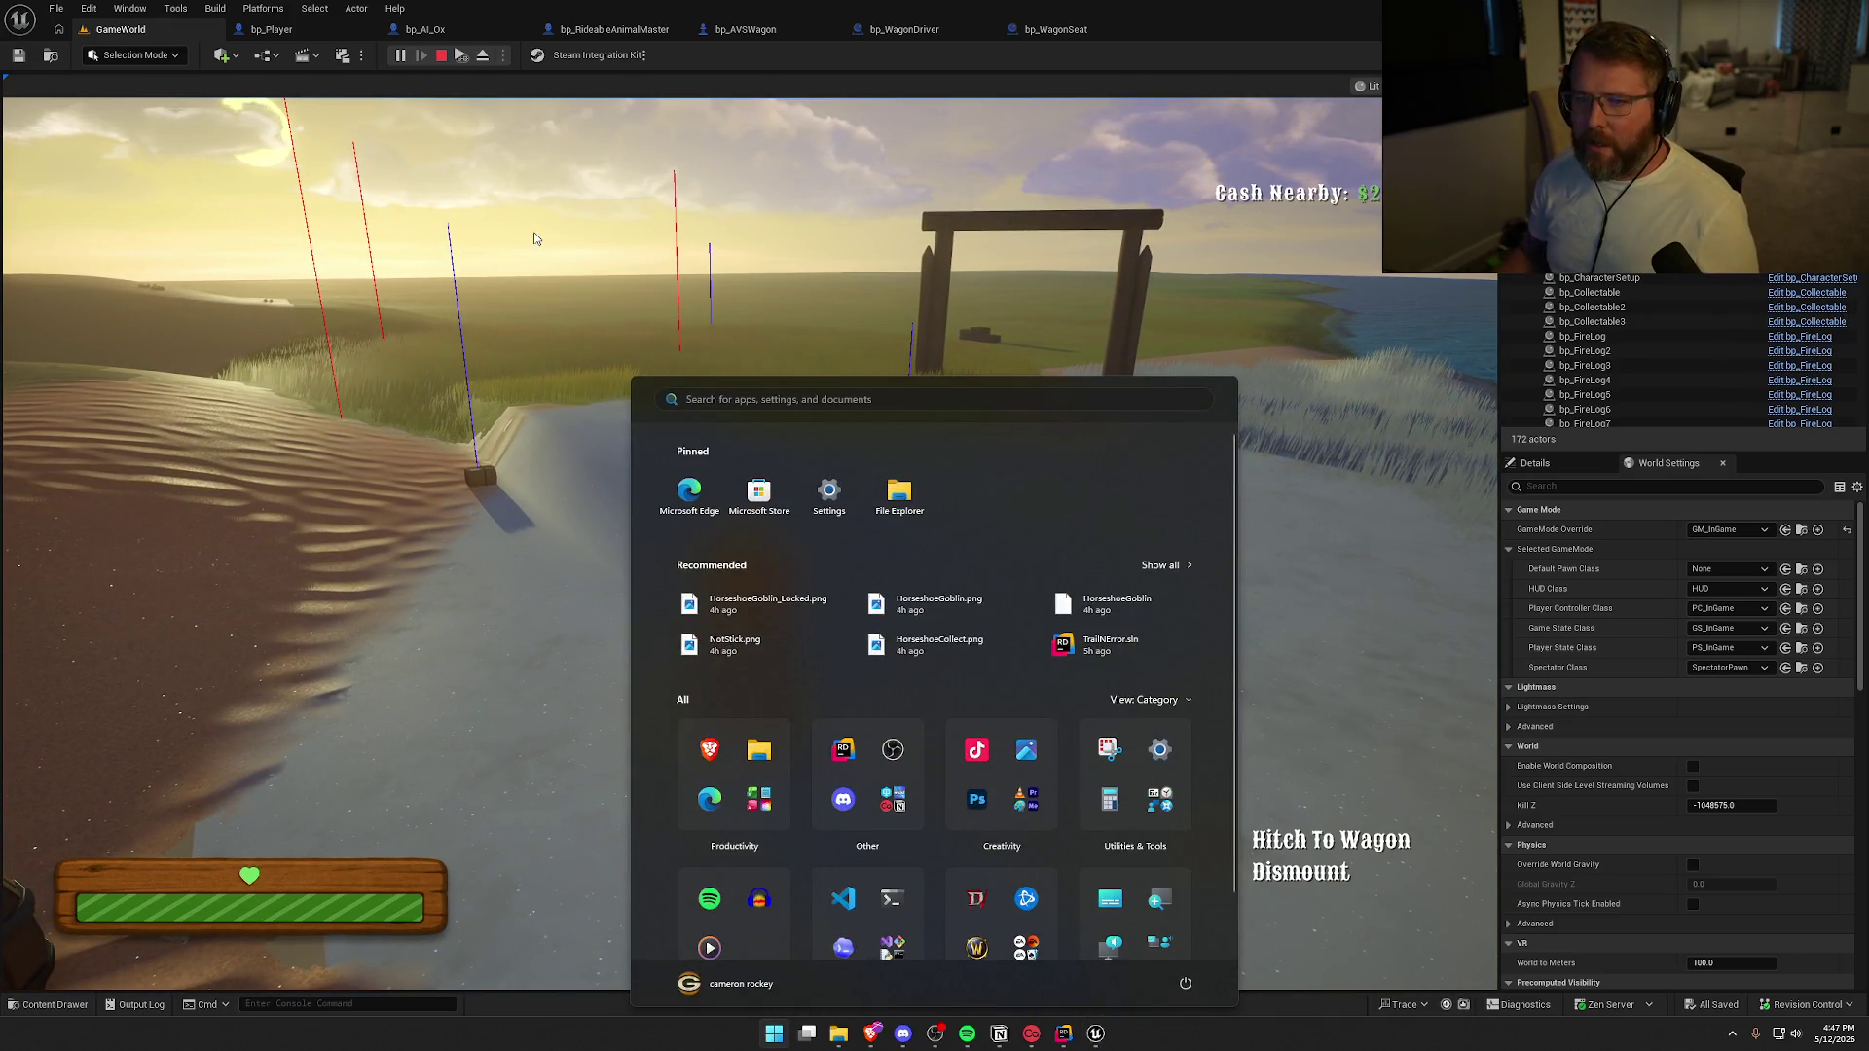
{"action": "key", "text": "super"}
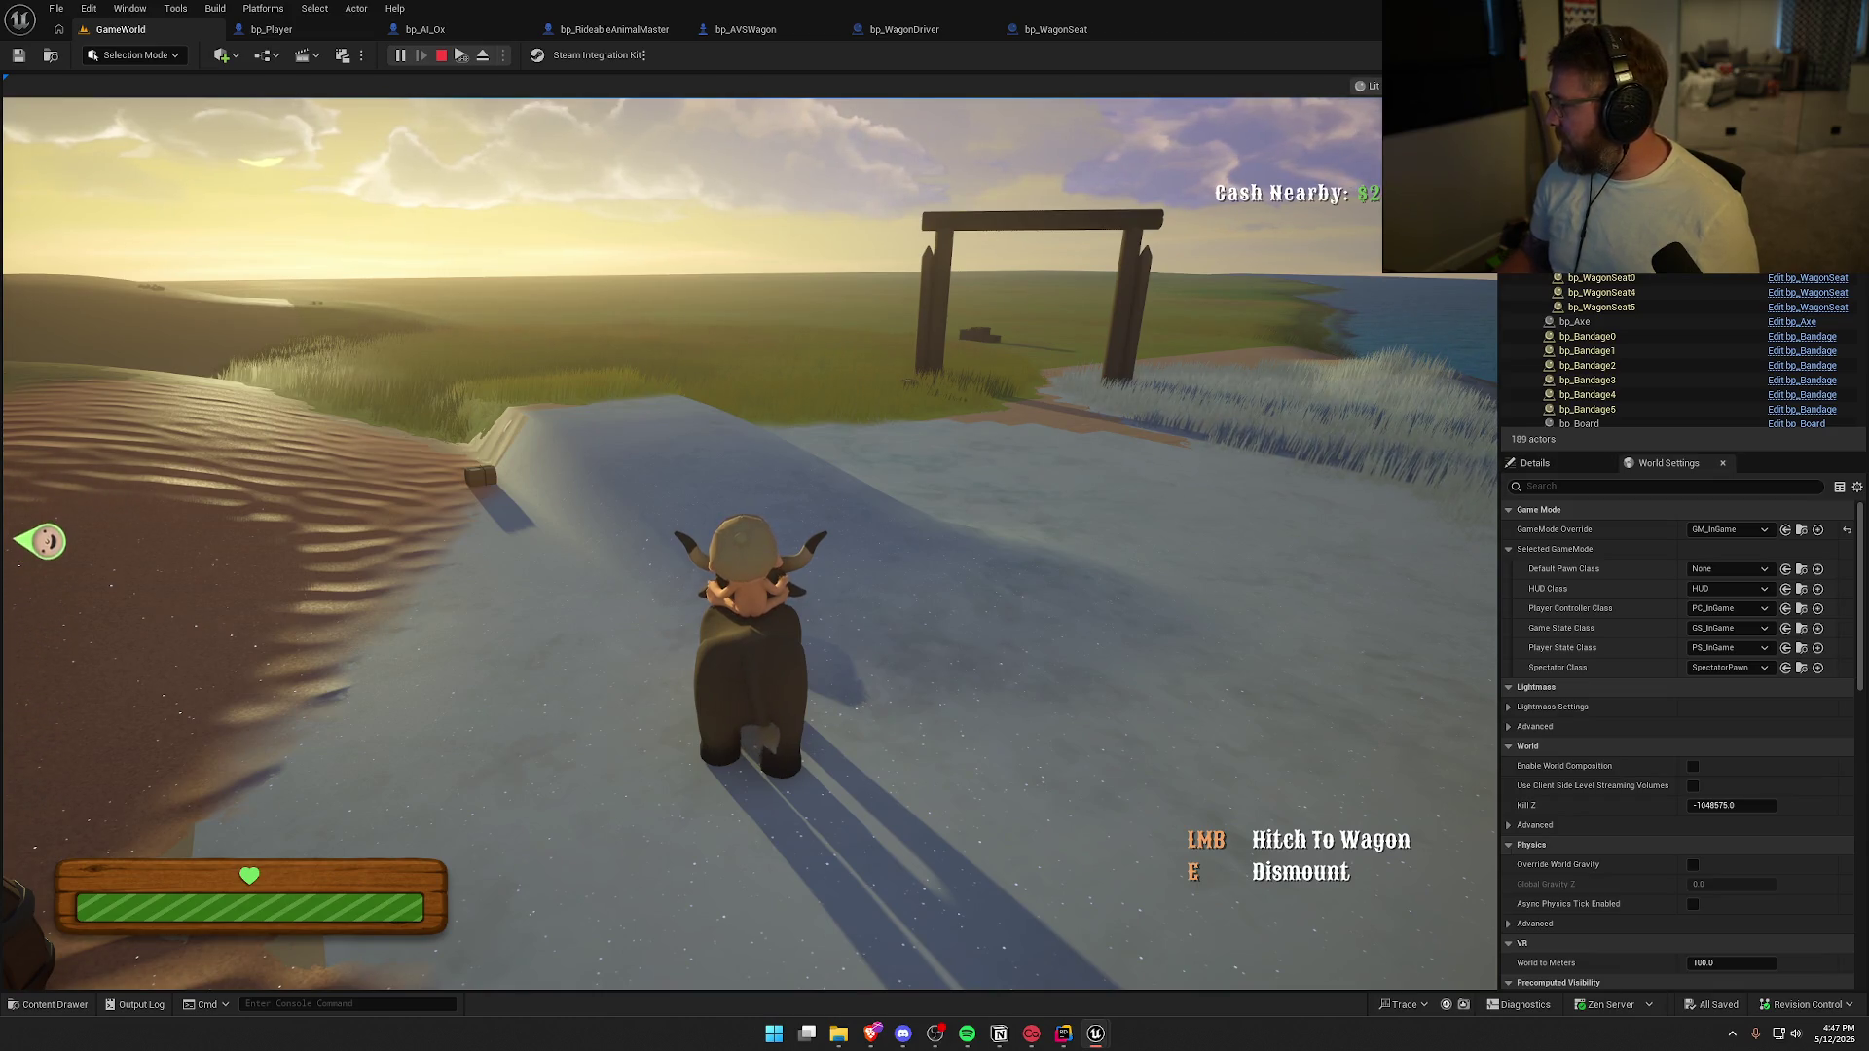
{"action": "key", "text": "super"}
Turn the camera around and get thrown off the ox as a ragdoll
{"action": "key", "text": "Escape"}
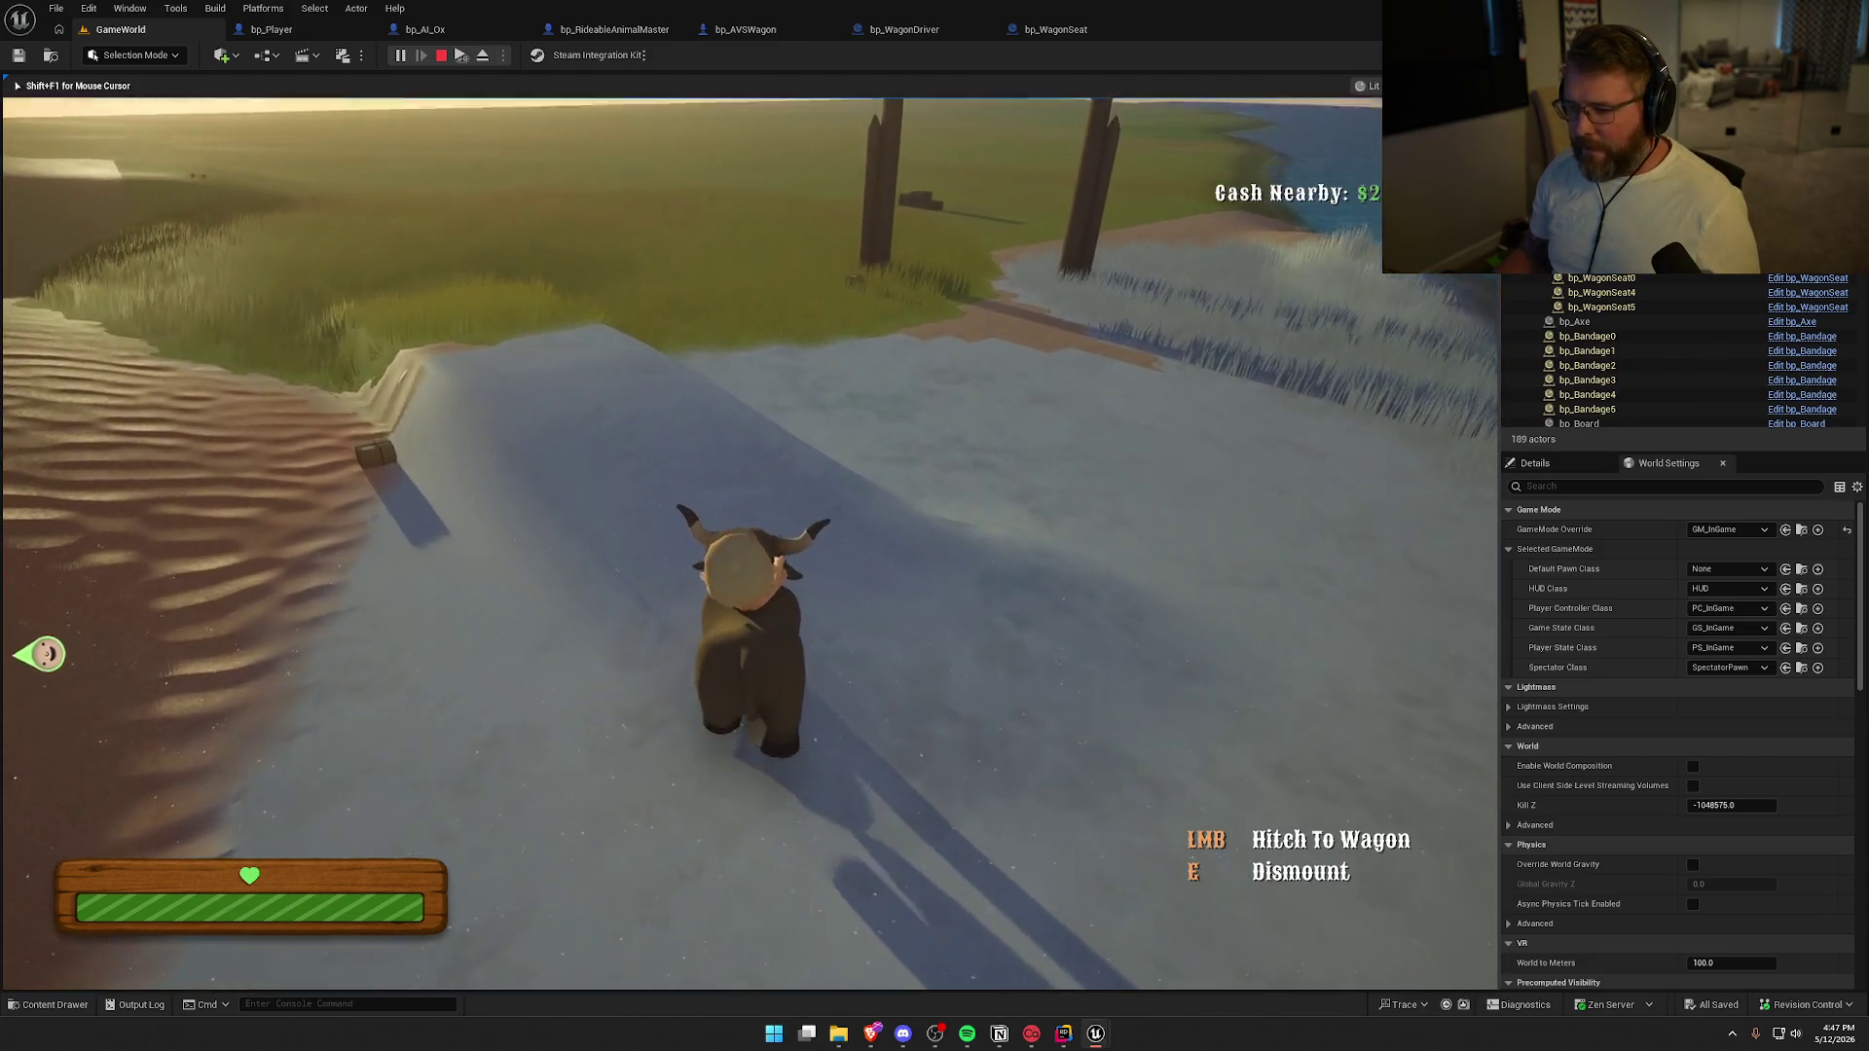
{"action": "key", "text": "super"}
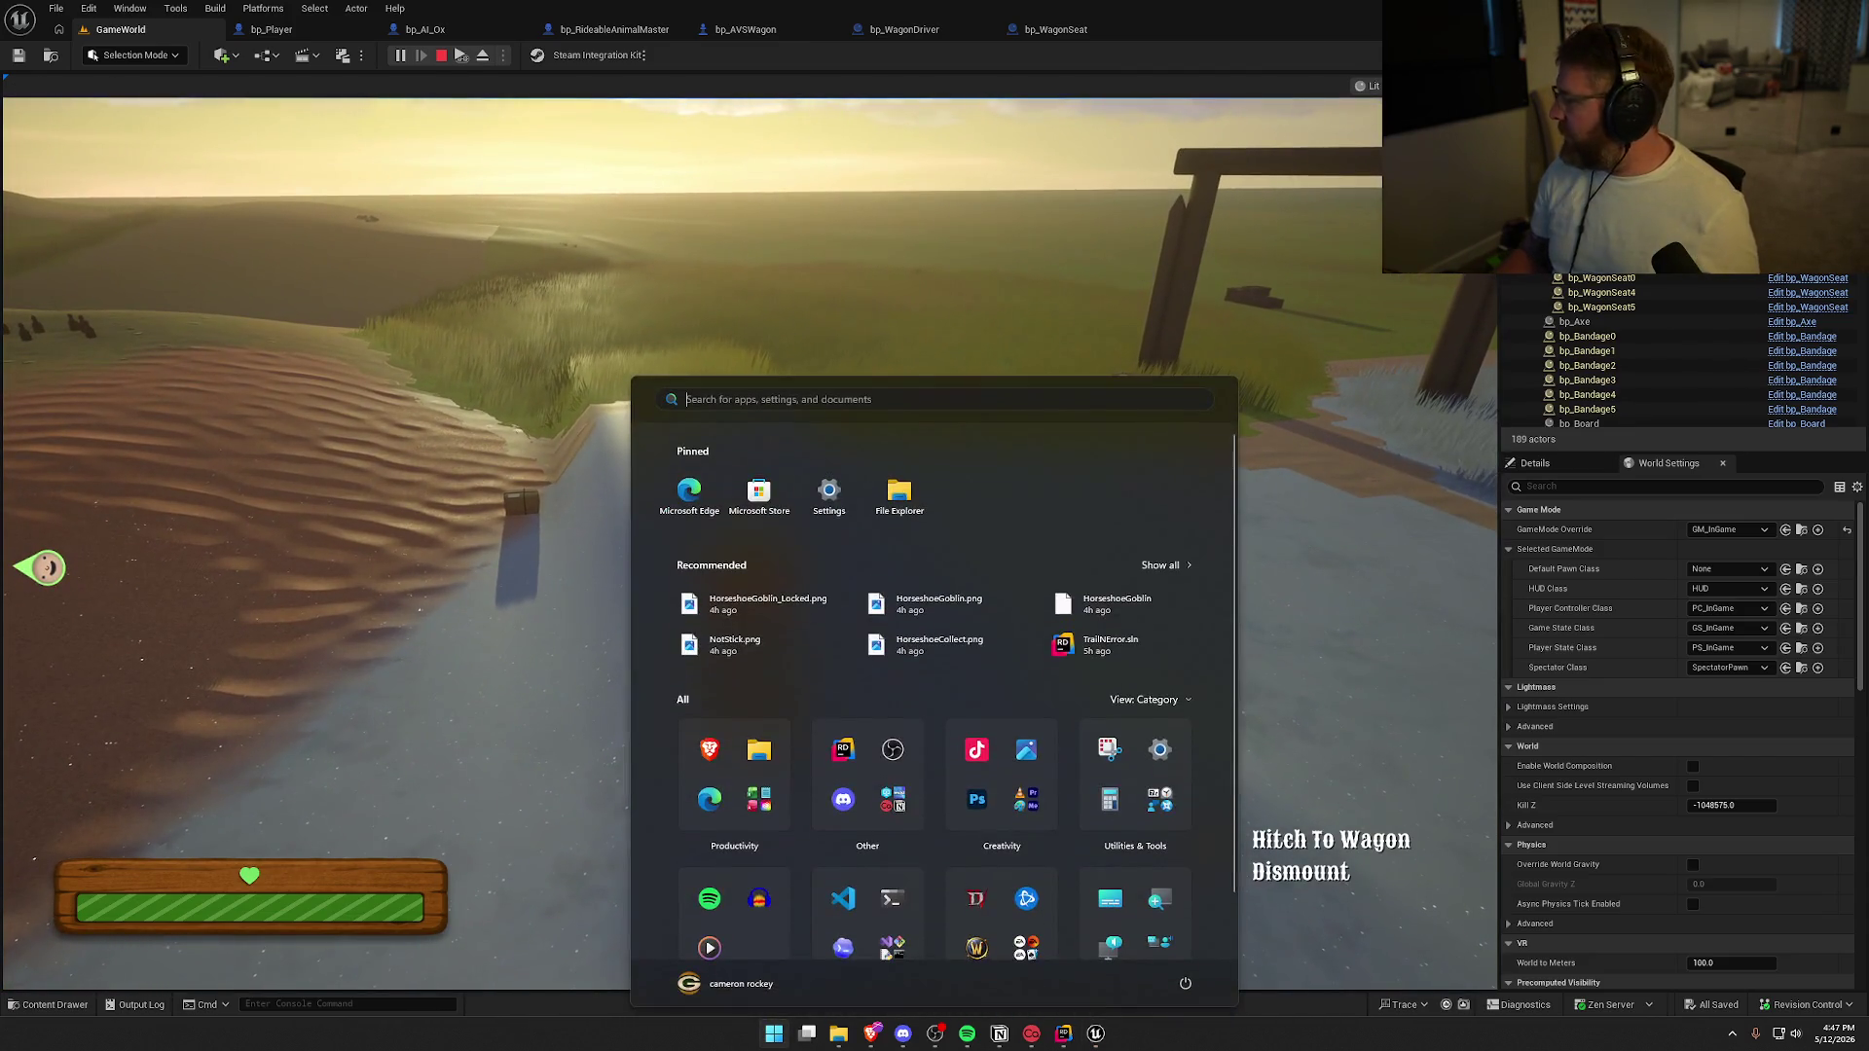
{"action": "key", "text": "Escape"}
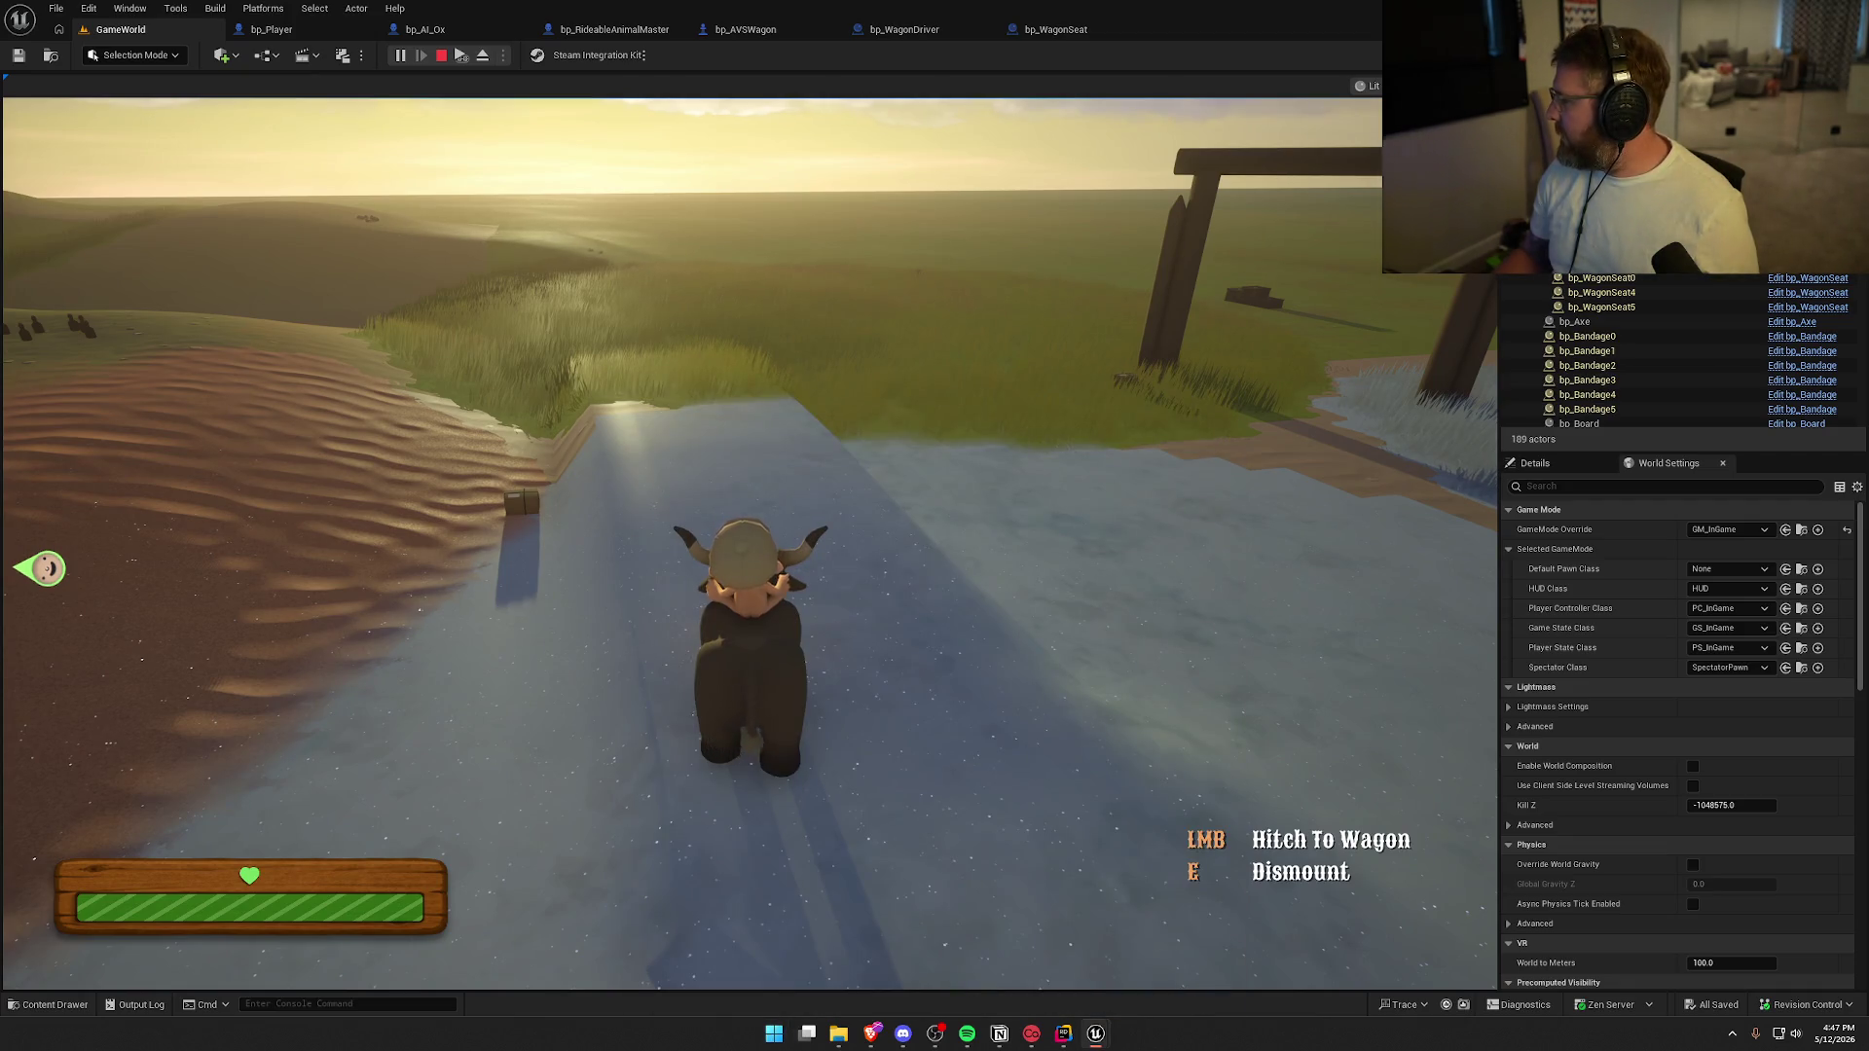
{"action": "key", "text": "e"}
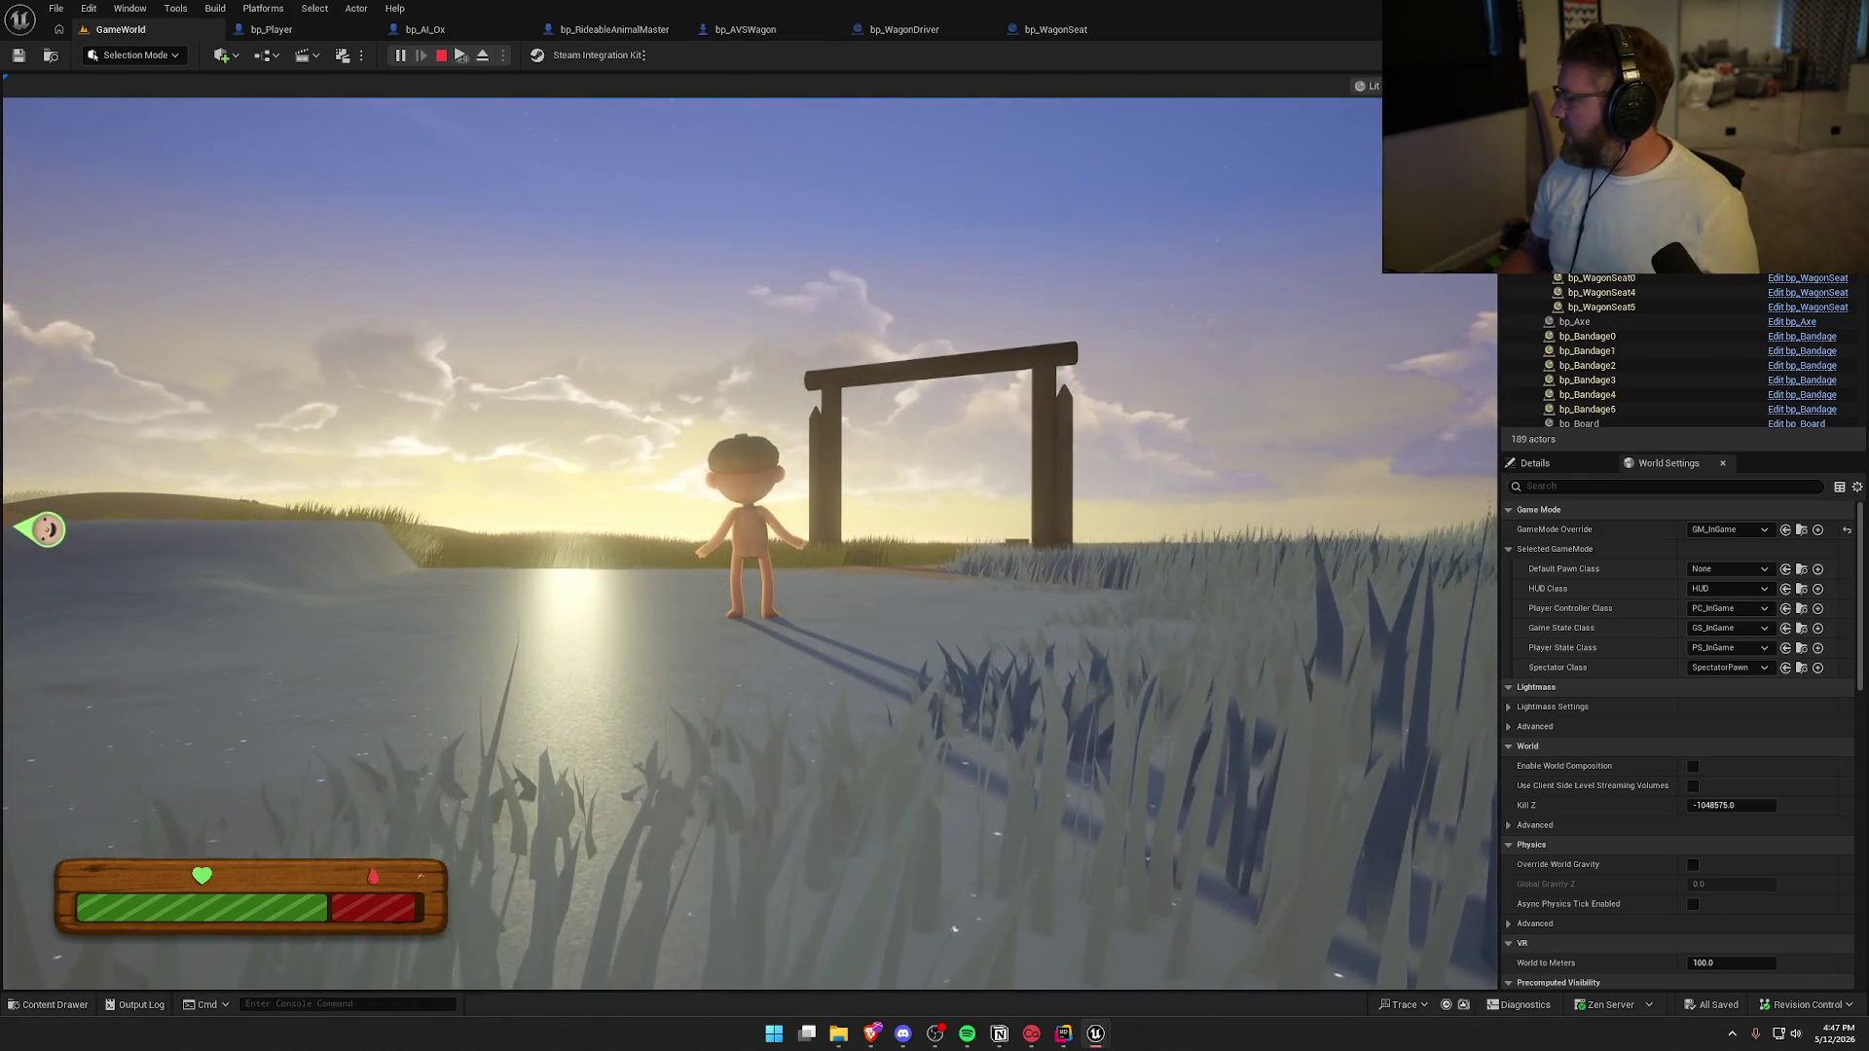
{"action": "key", "text": "super"}
{"action": "left_click", "coordinate": [740, 536]}
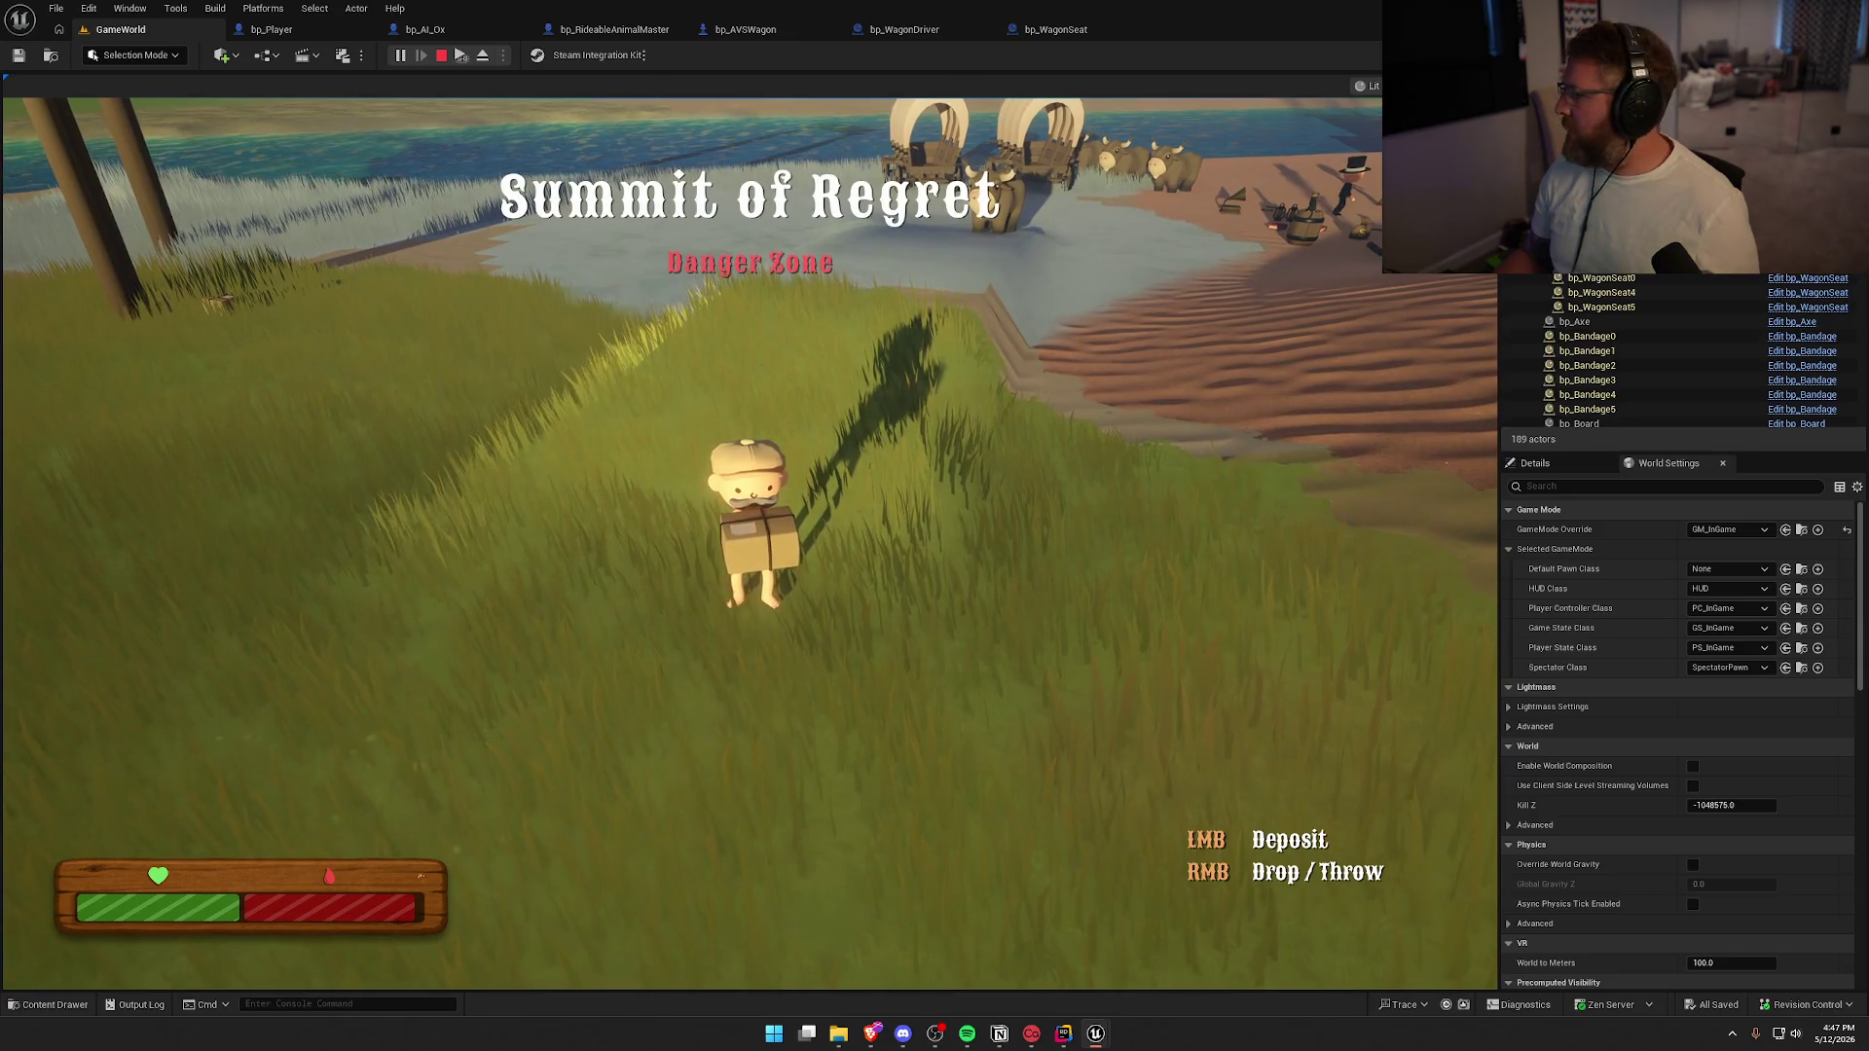
Run back from the Summit of Regret, drop the crate, cross the sand, and stop PIE
{"action": "key", "text": "super"}
{"action": "key", "text": "super"}
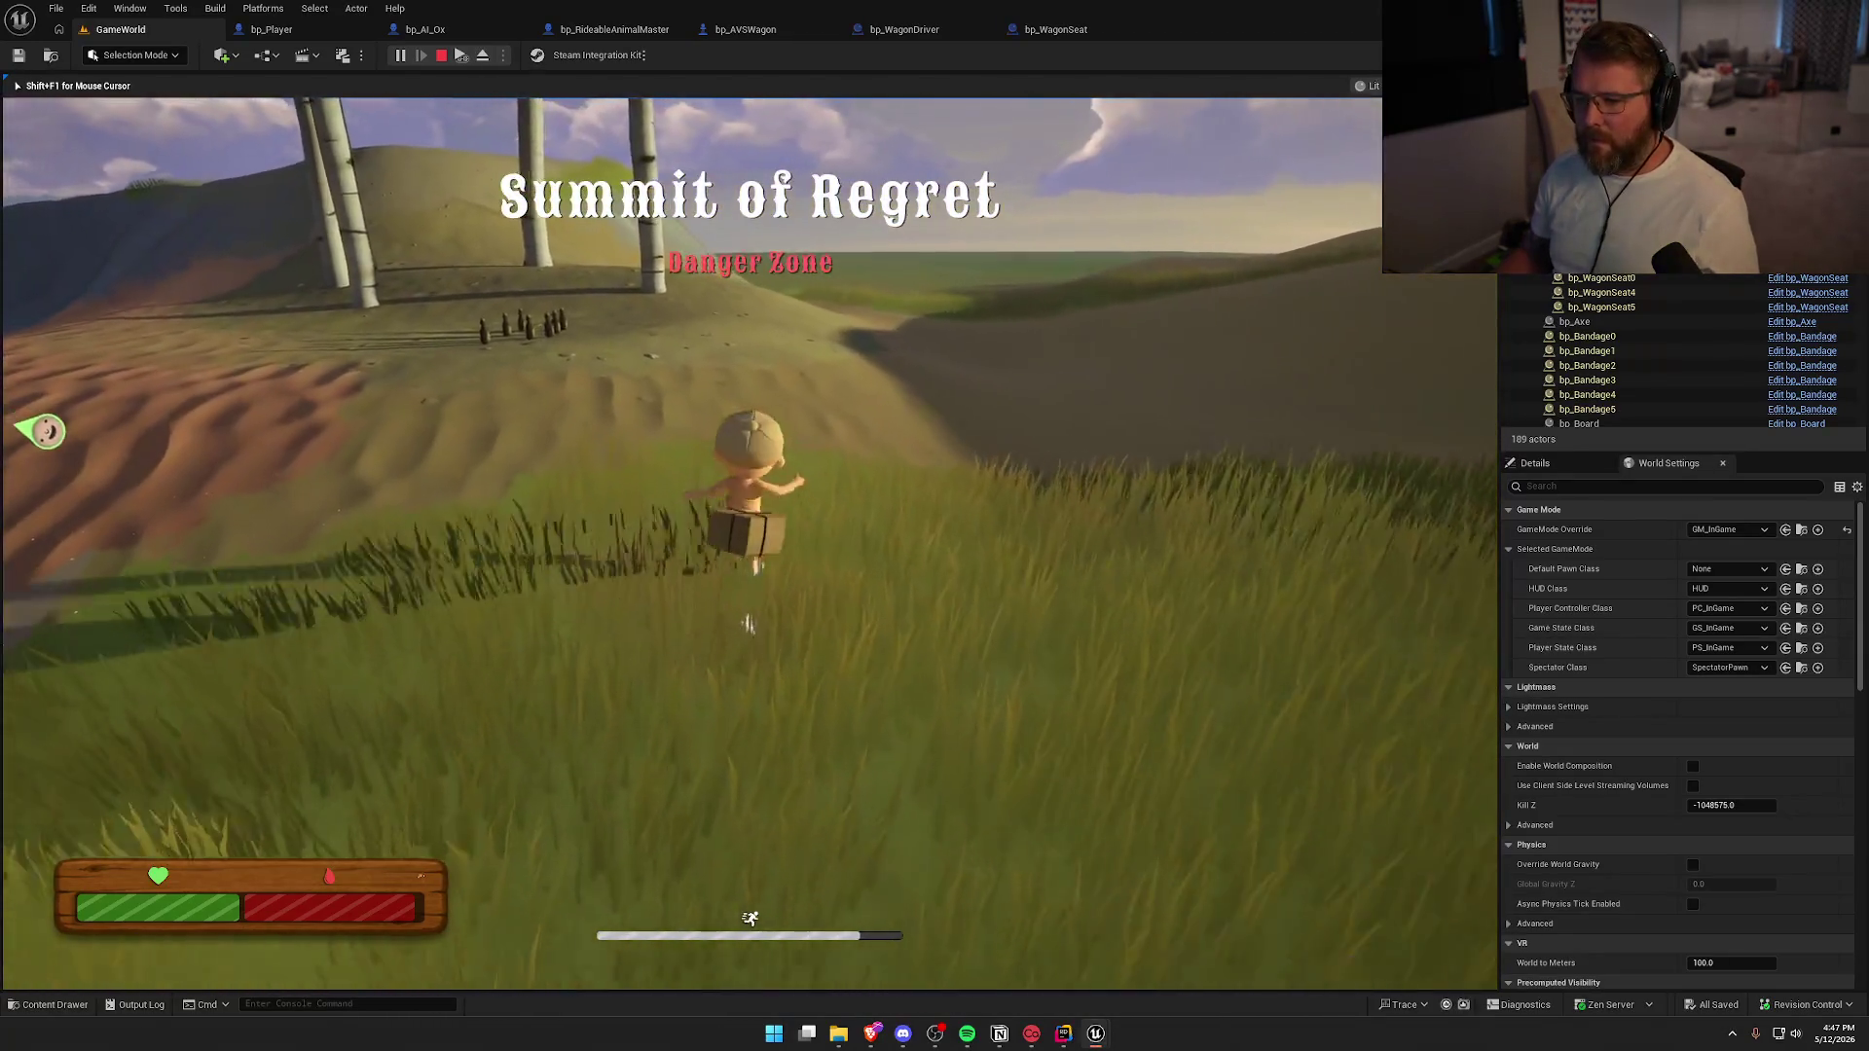
{"action": "right_click", "coordinate": [749, 543]}
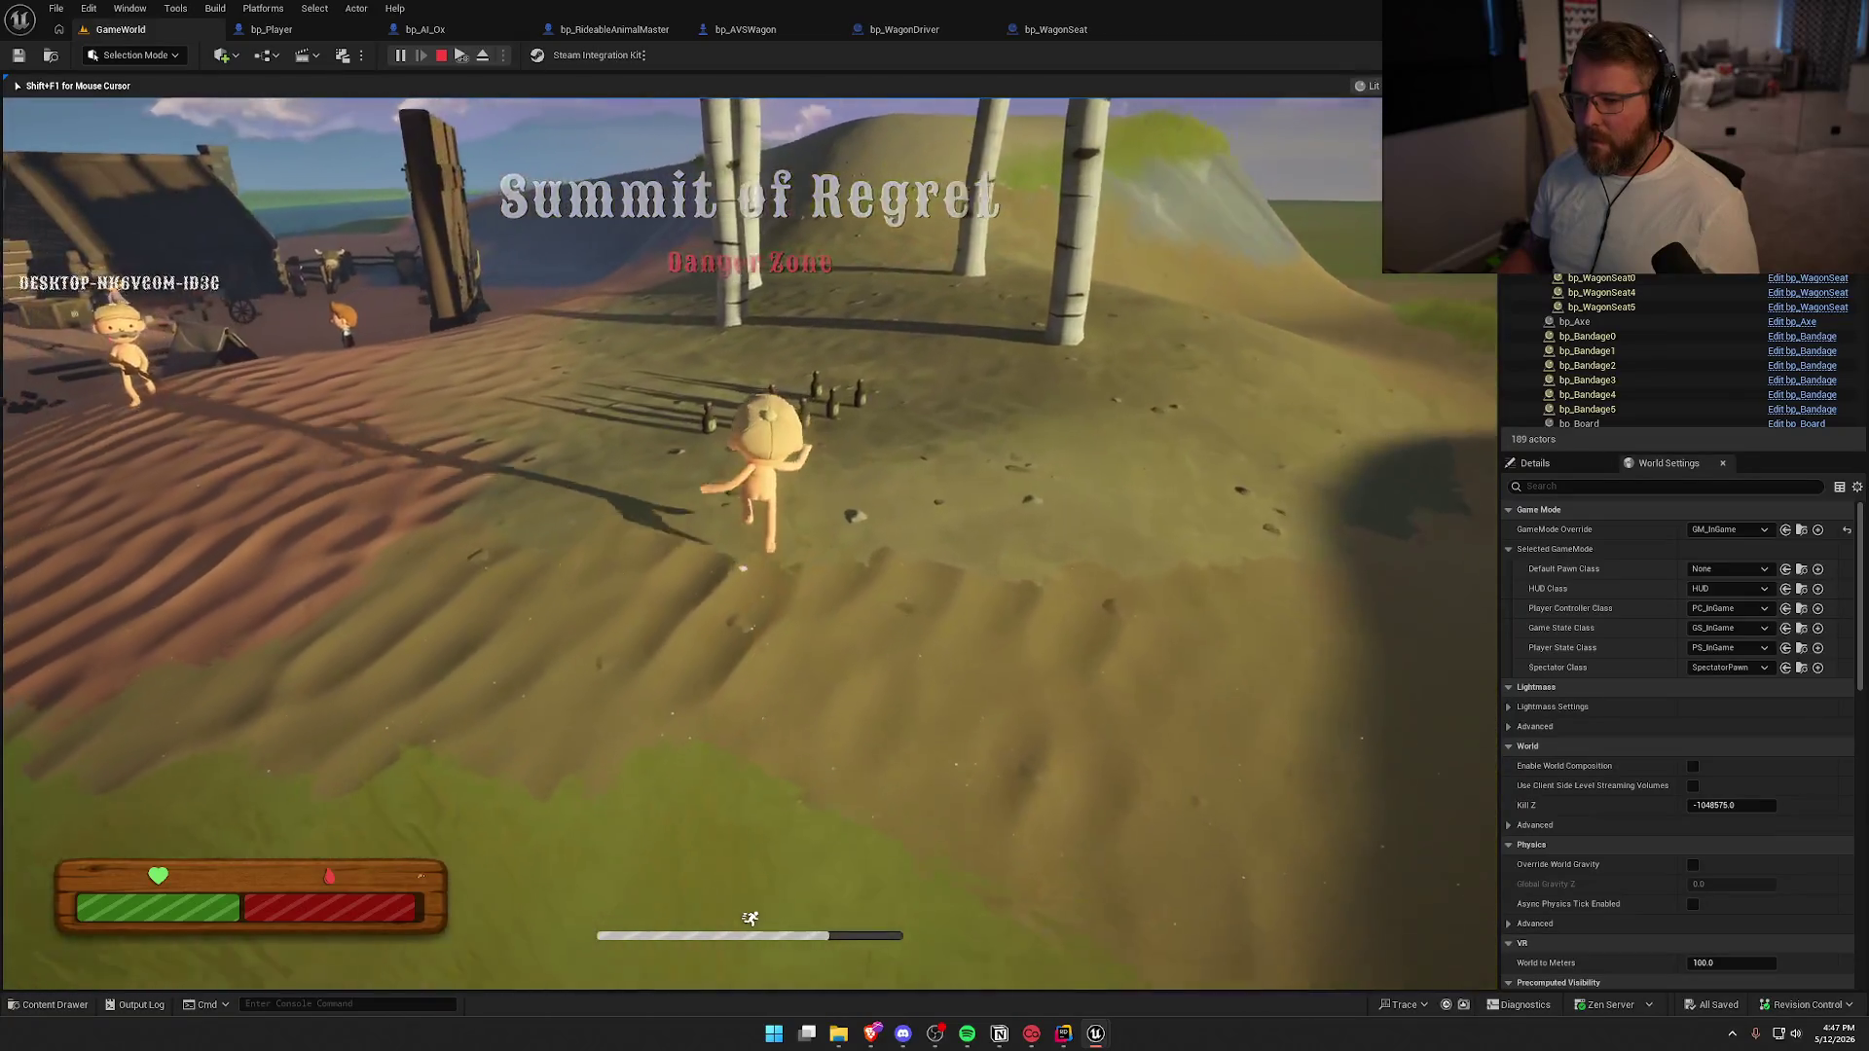
{"action": "key", "text": "w"}
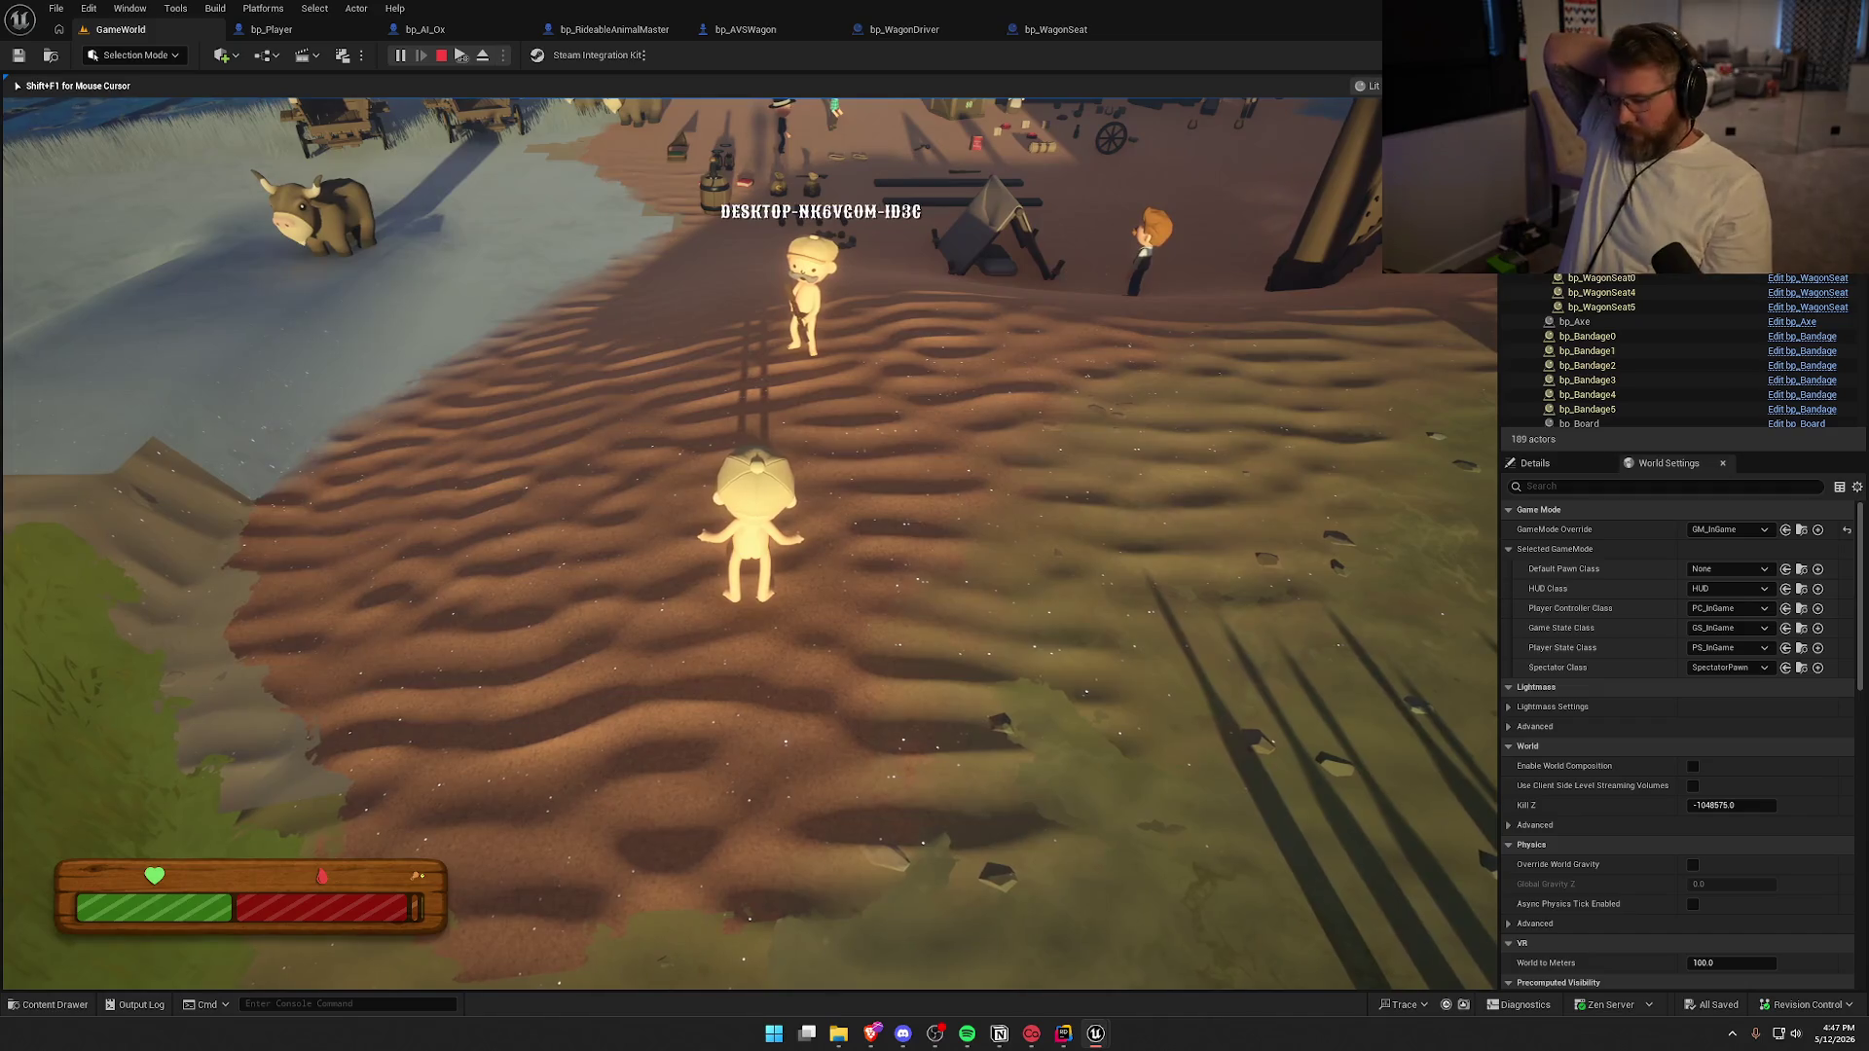
{"action": "key", "text": "Escape"}
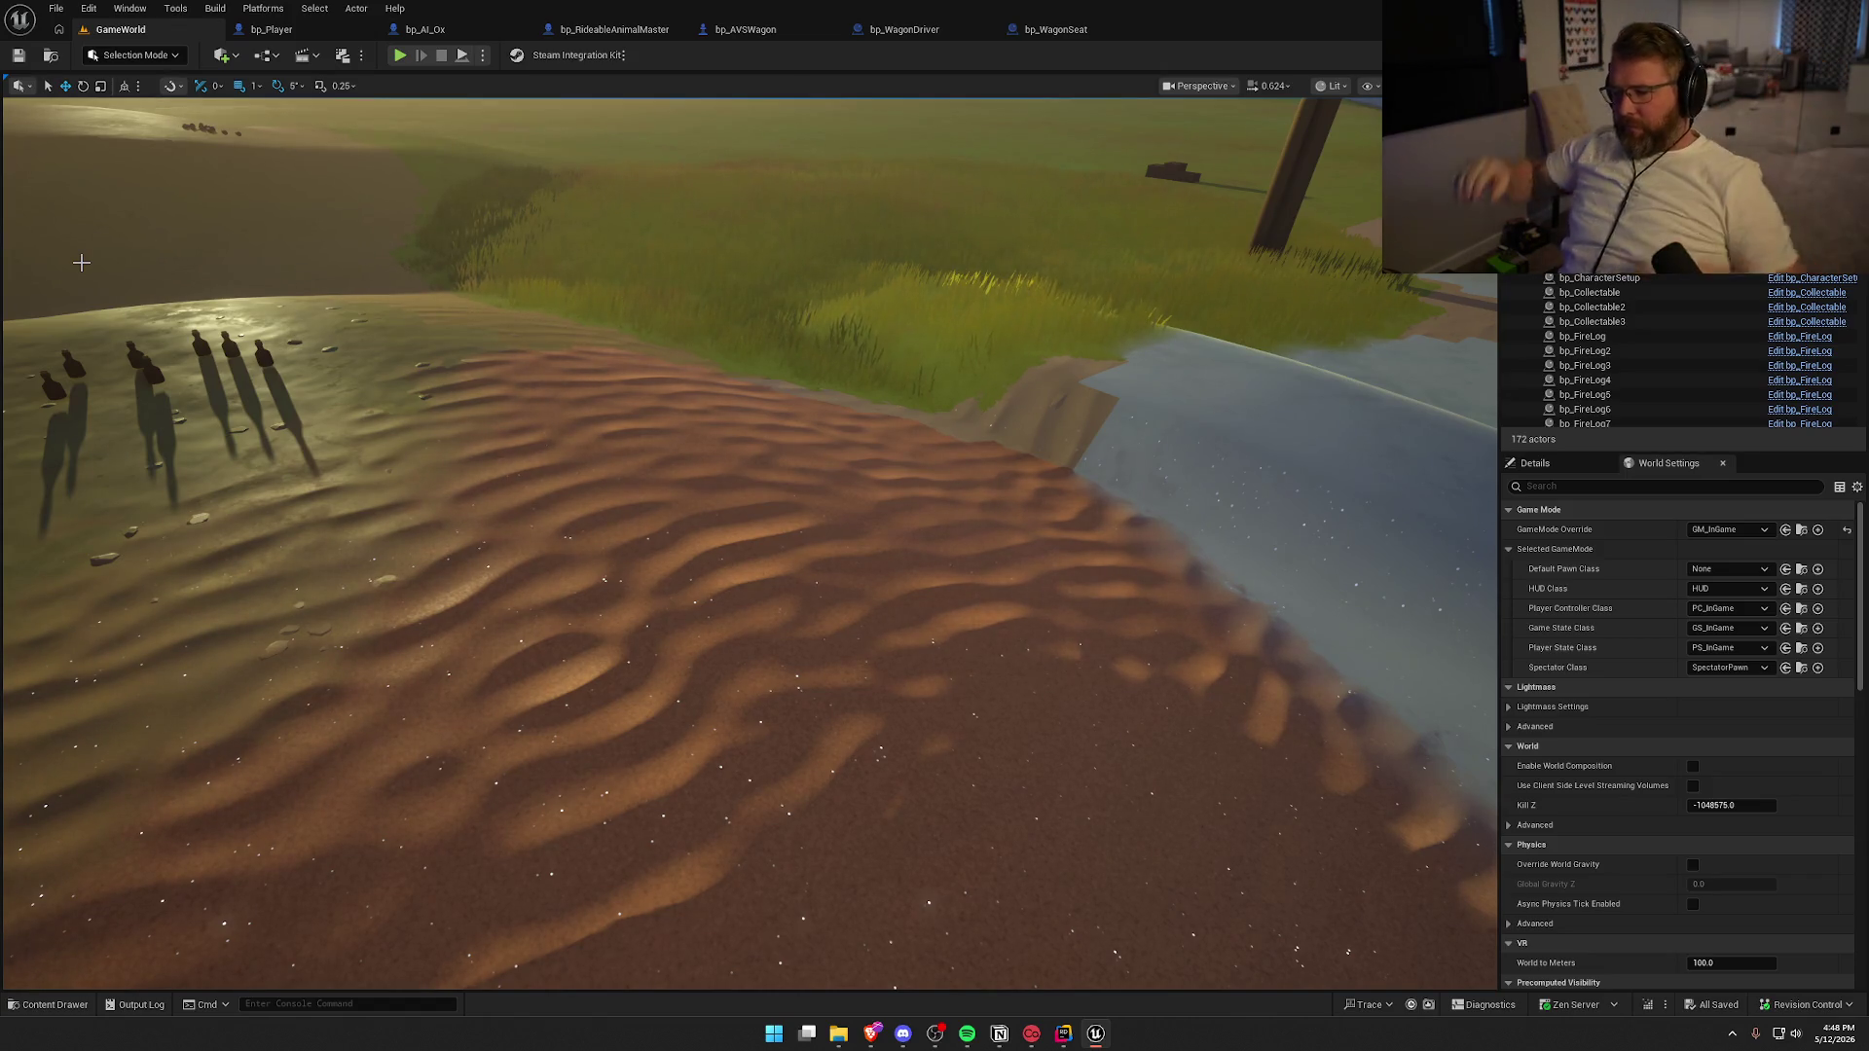
Start another playtest and sprint the character away from the Lobby Trading Post
{"action": "left_click", "coordinate": [399, 55]}
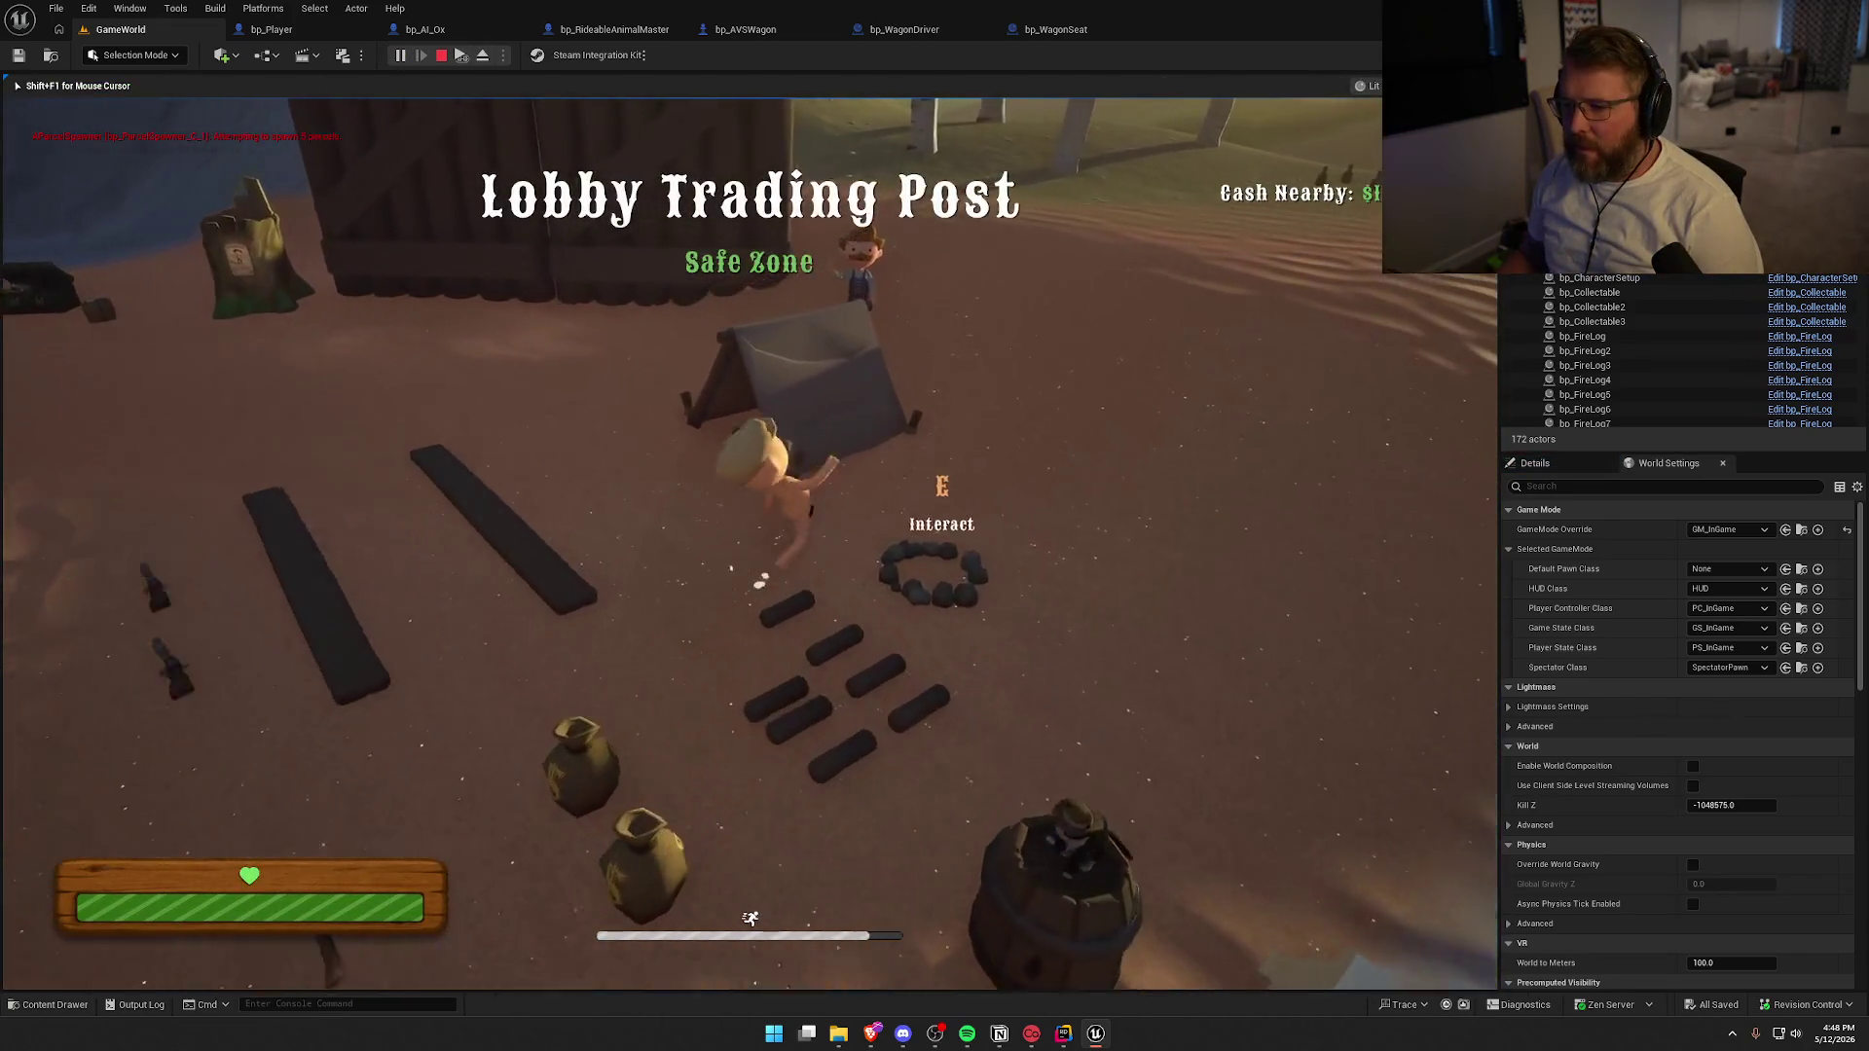
{"action": "key", "text": "shift+w"}
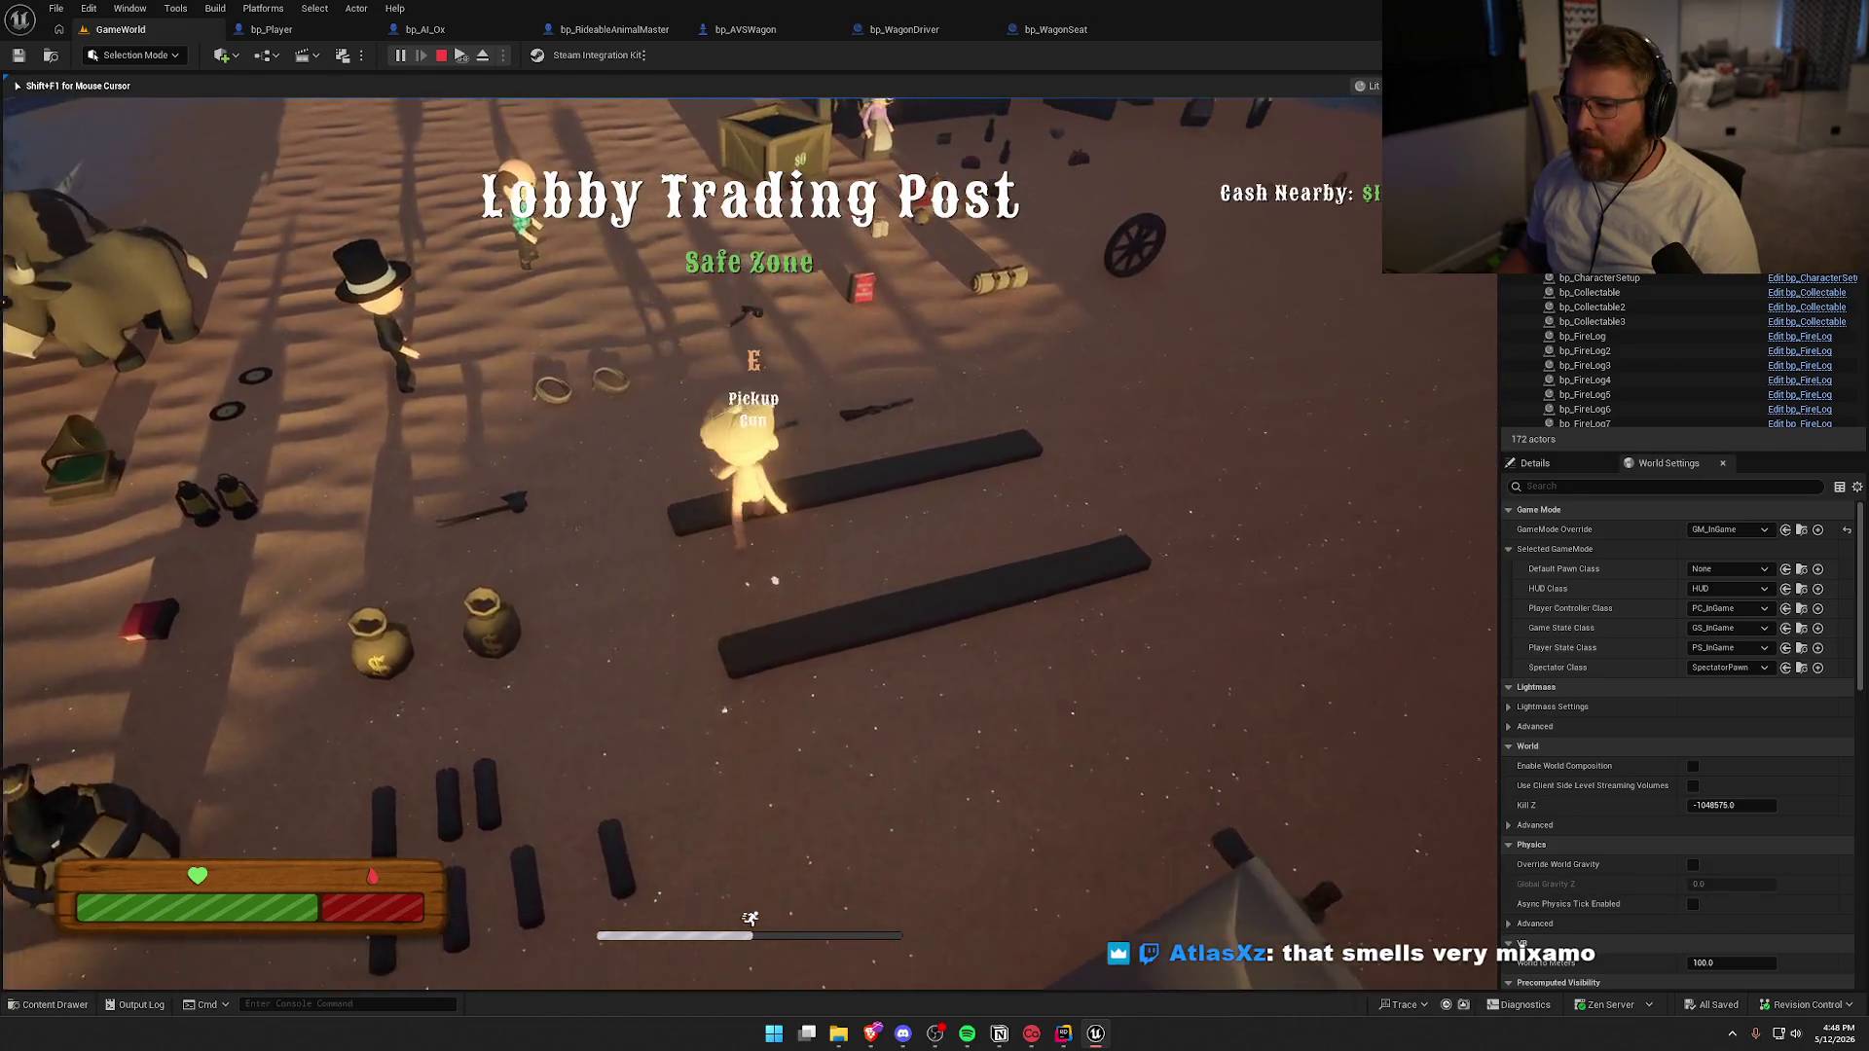
Walk and sprint past the money bags and dark figures, then uphill toward the Summit of Regret
{"action": "key", "text": "w"}
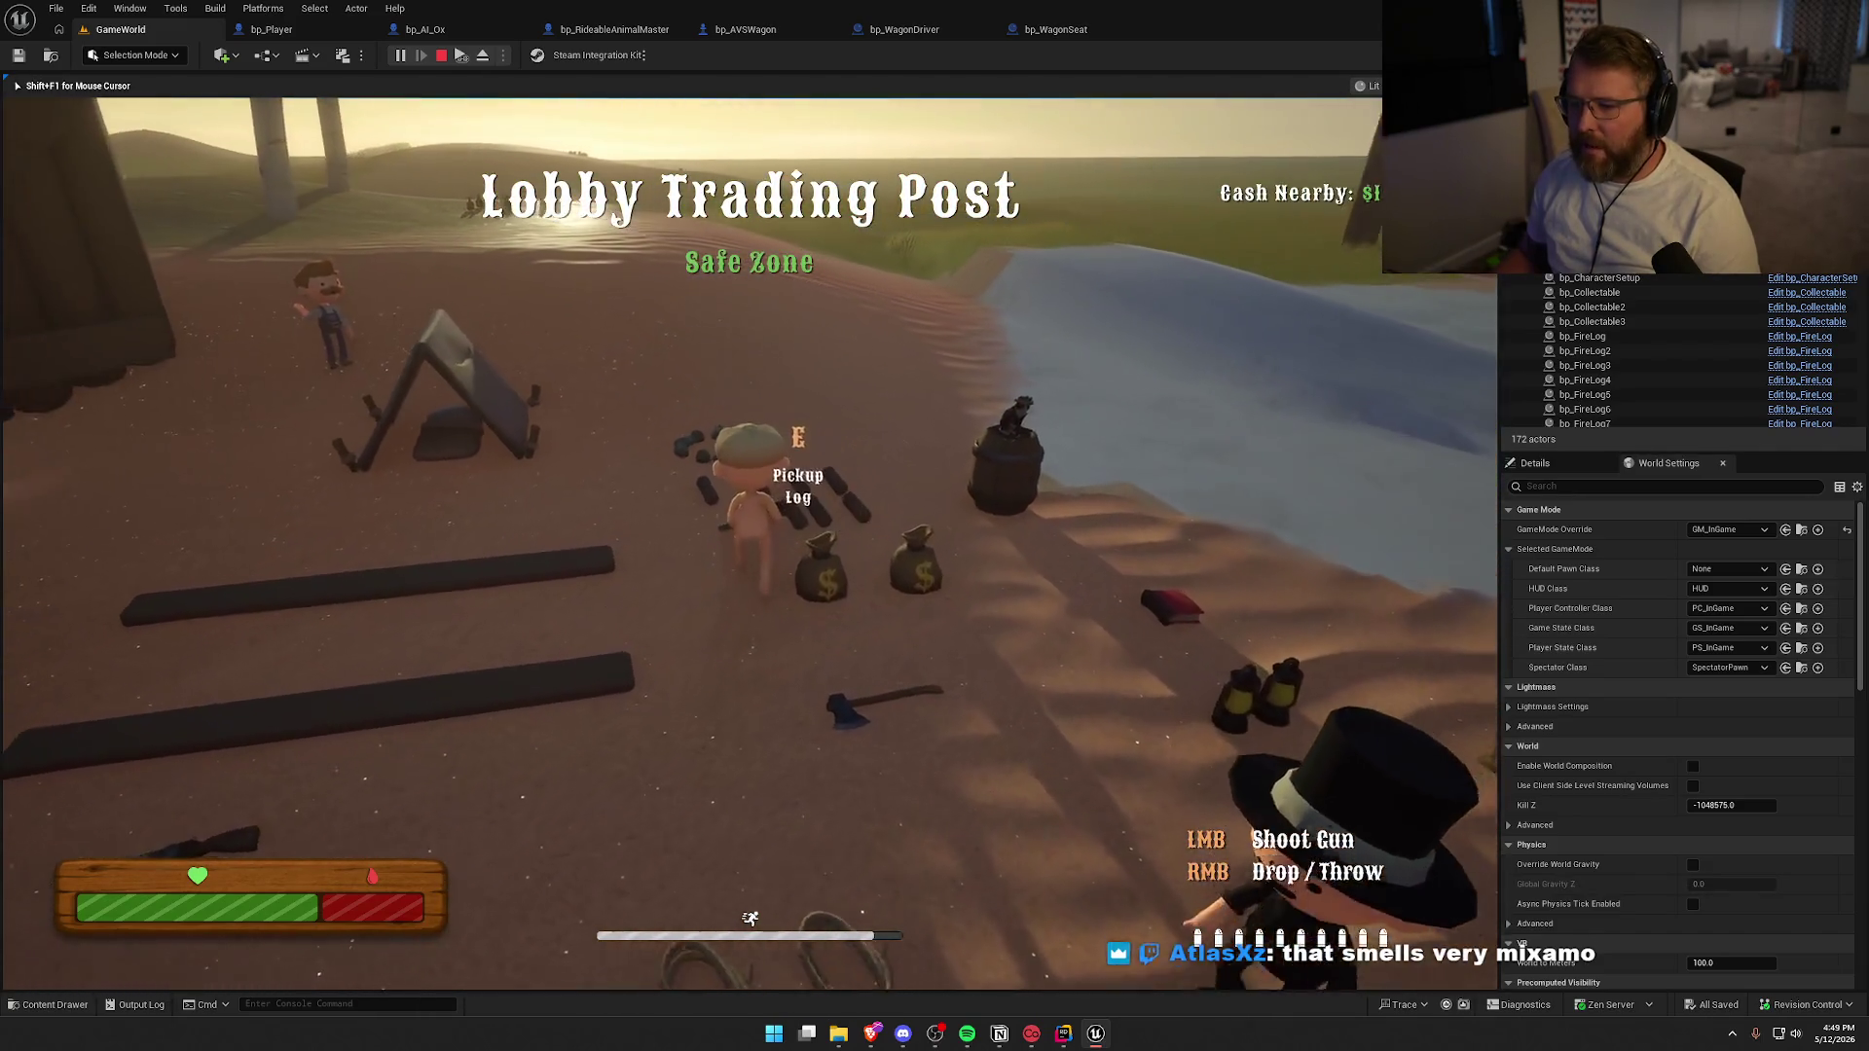
{"action": "key", "text": "a"}
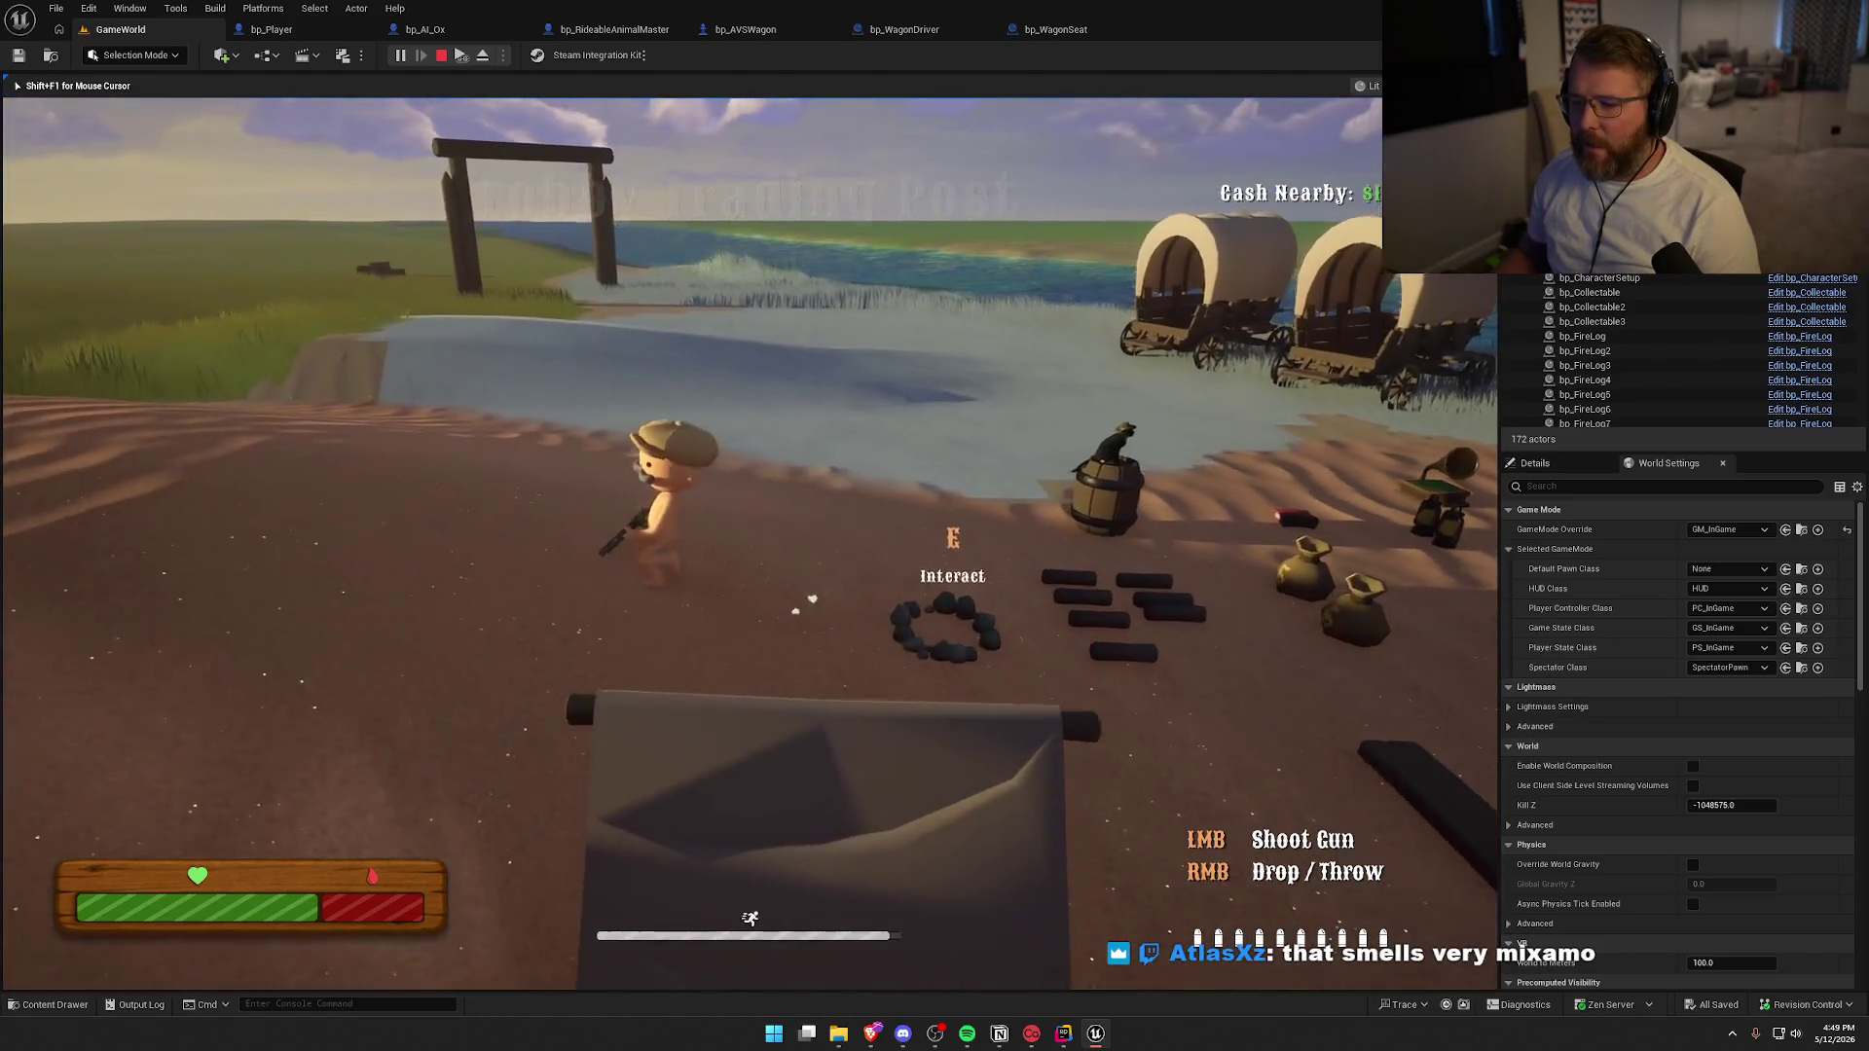
{"action": "key", "text": "shift+w"}
{"action": "key", "text": "a"}
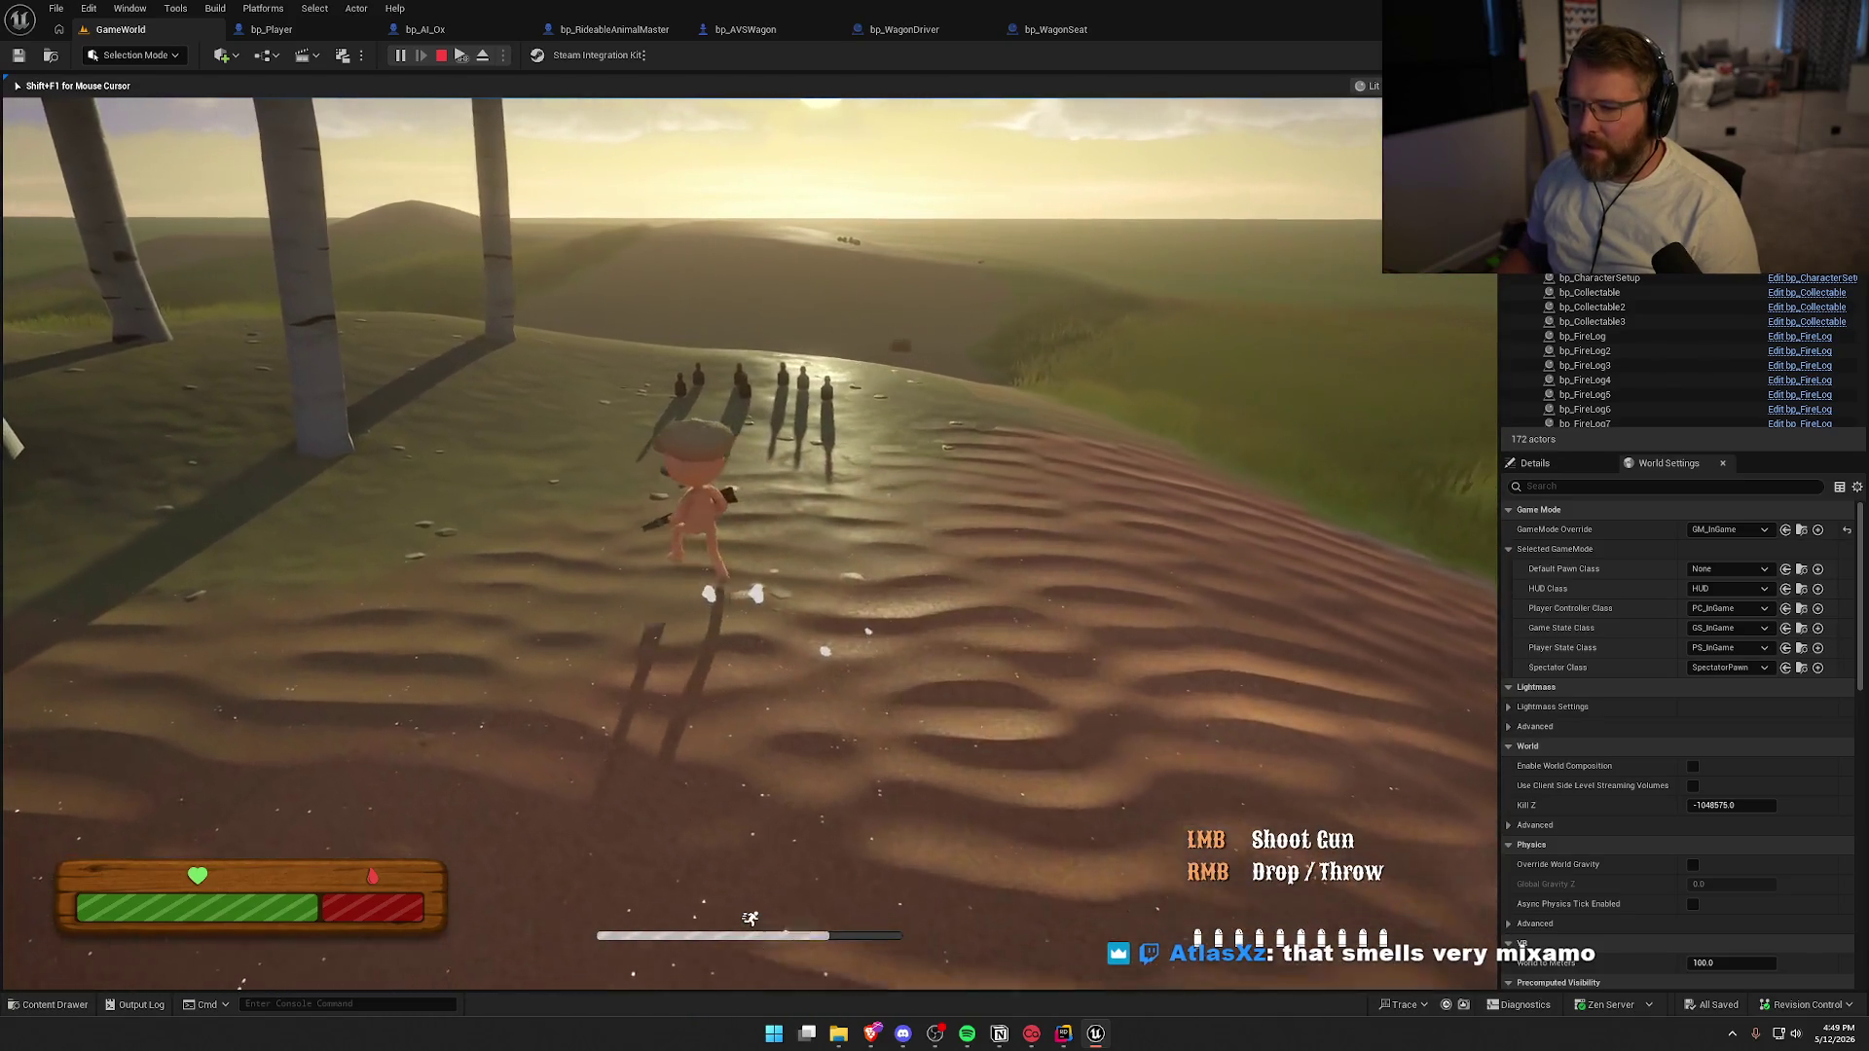
{"action": "key", "text": "w"}
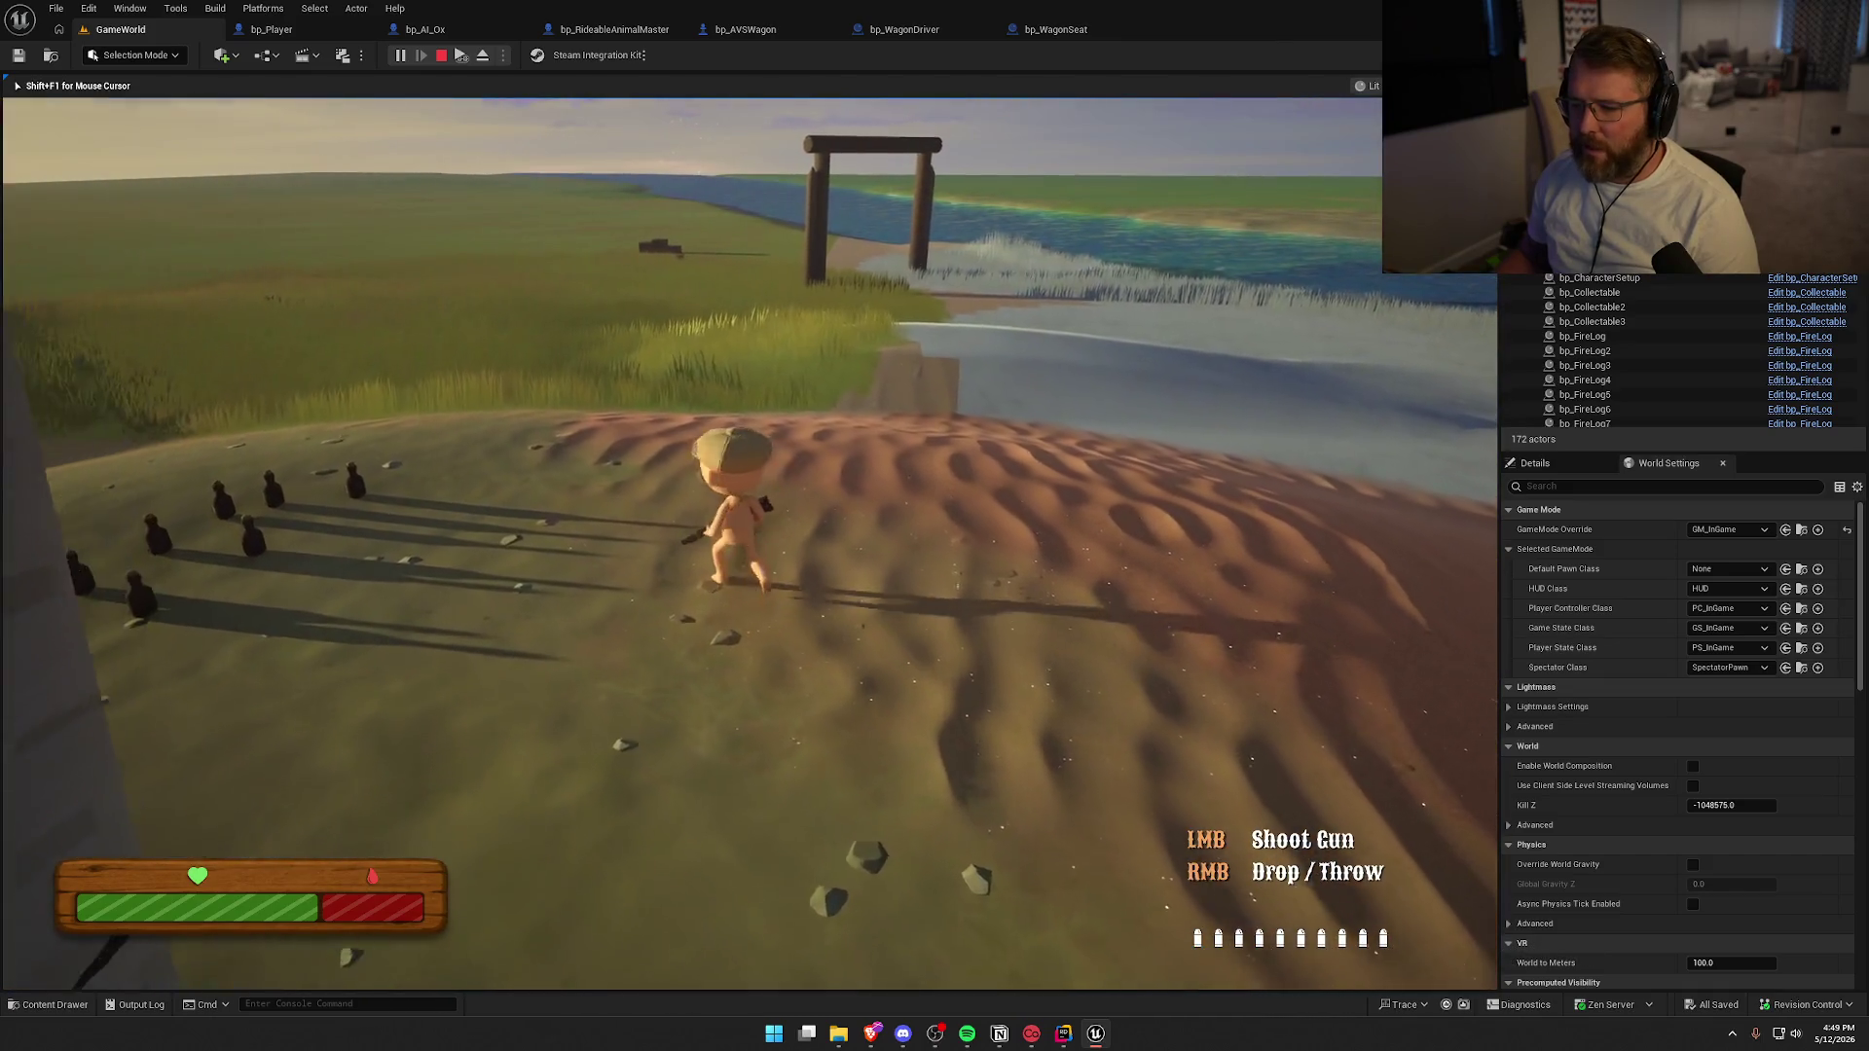
{"action": "key", "text": "w"}
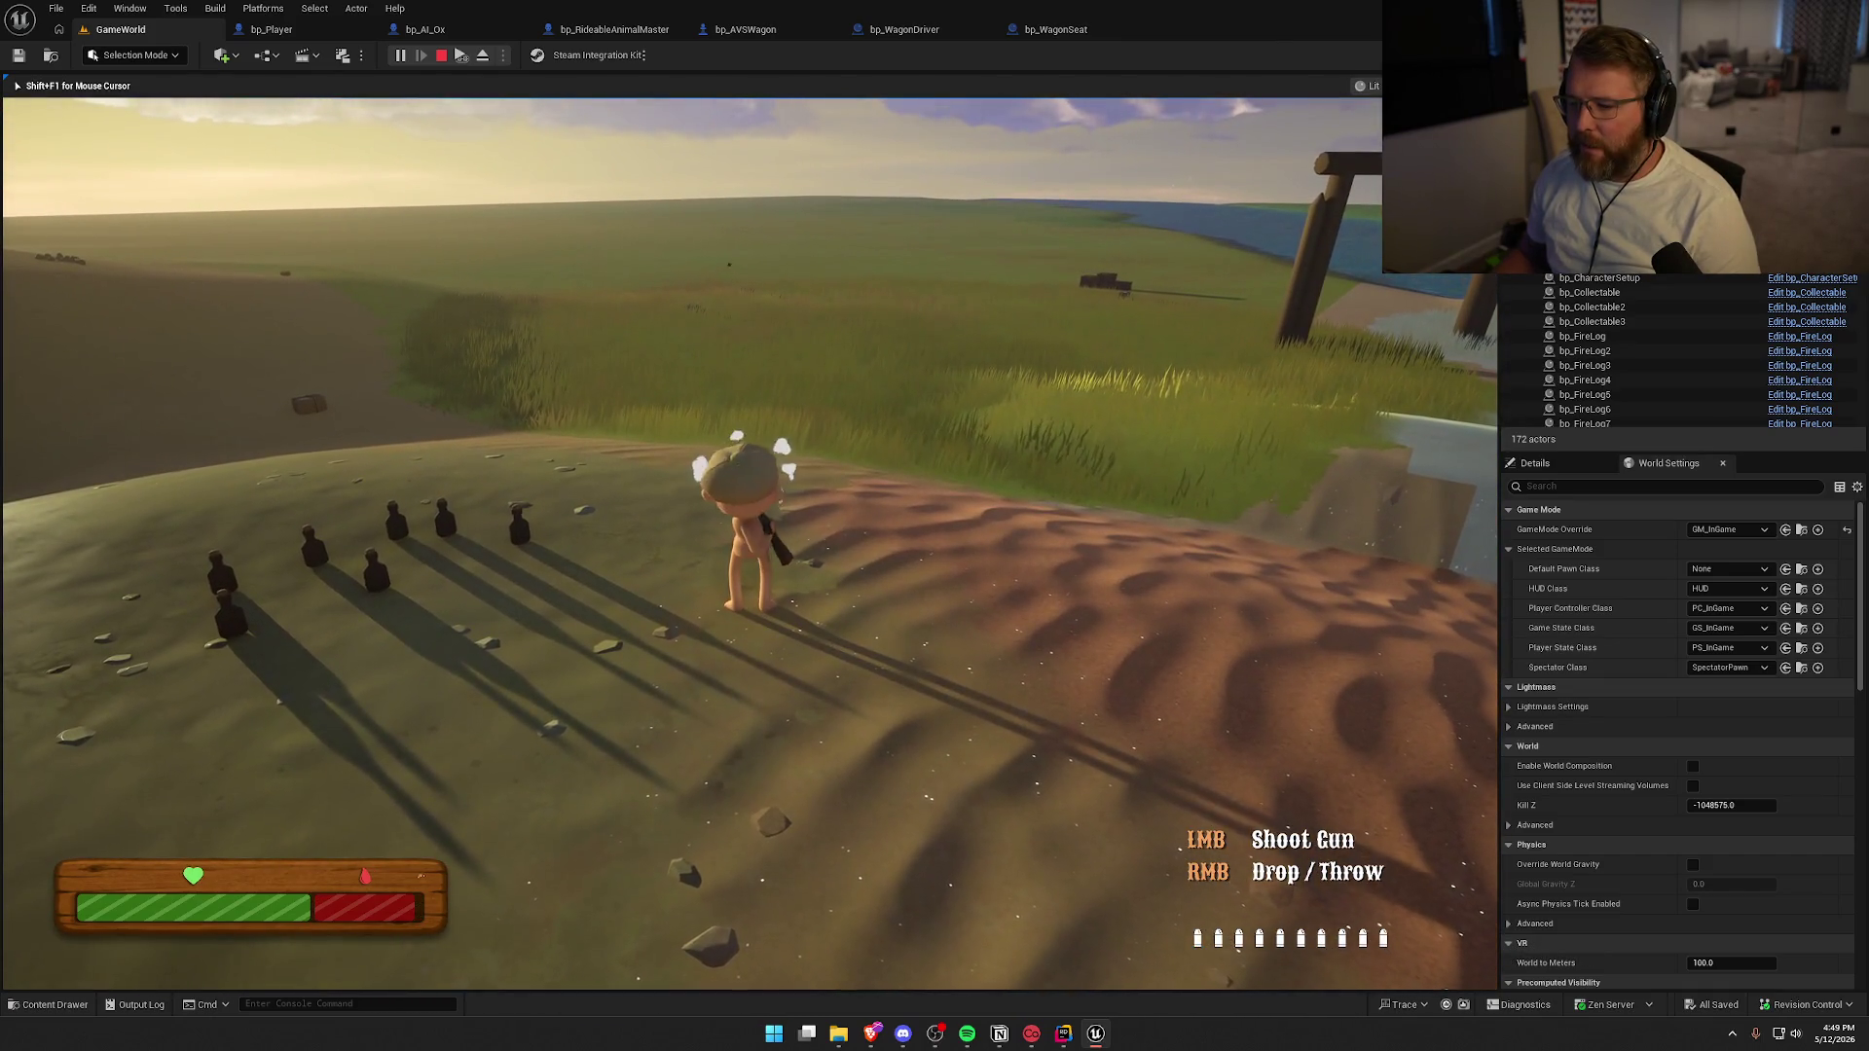
{"action": "key", "text": "w"}
{"action": "key", "text": "shift"}
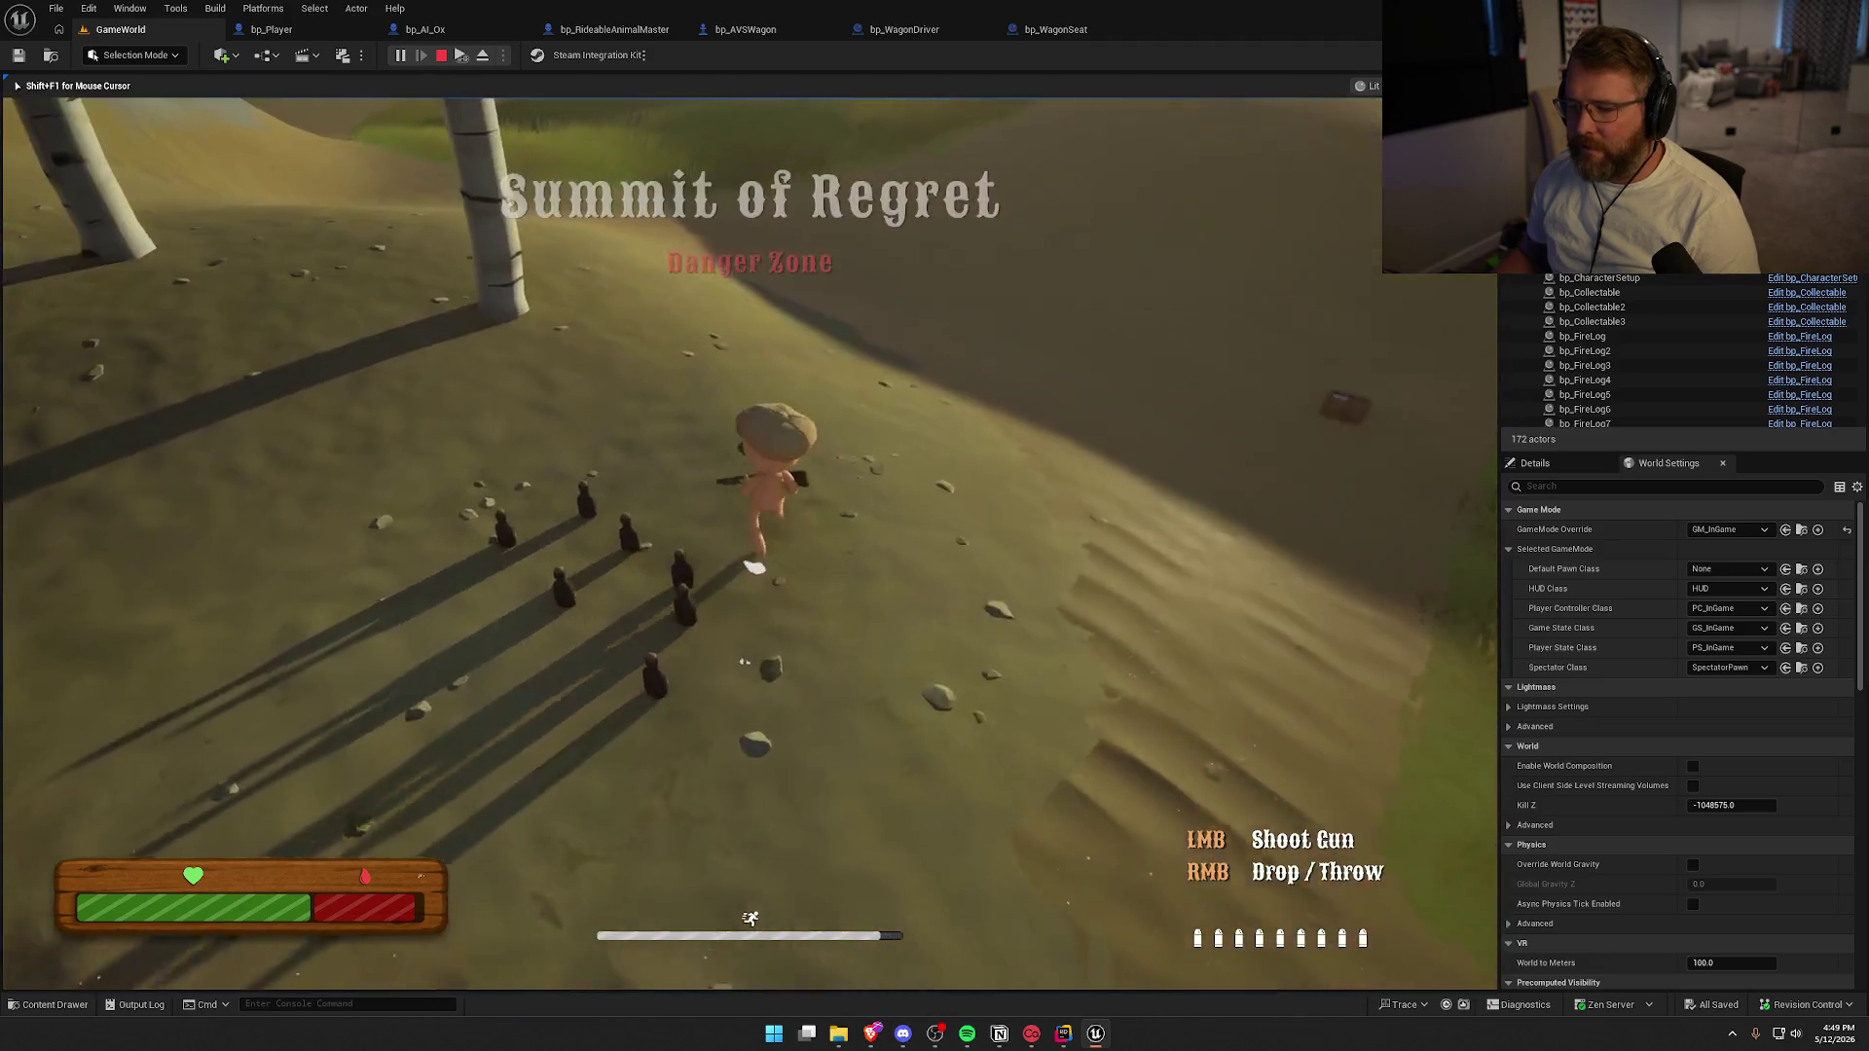
{"action": "key", "text": "w"}
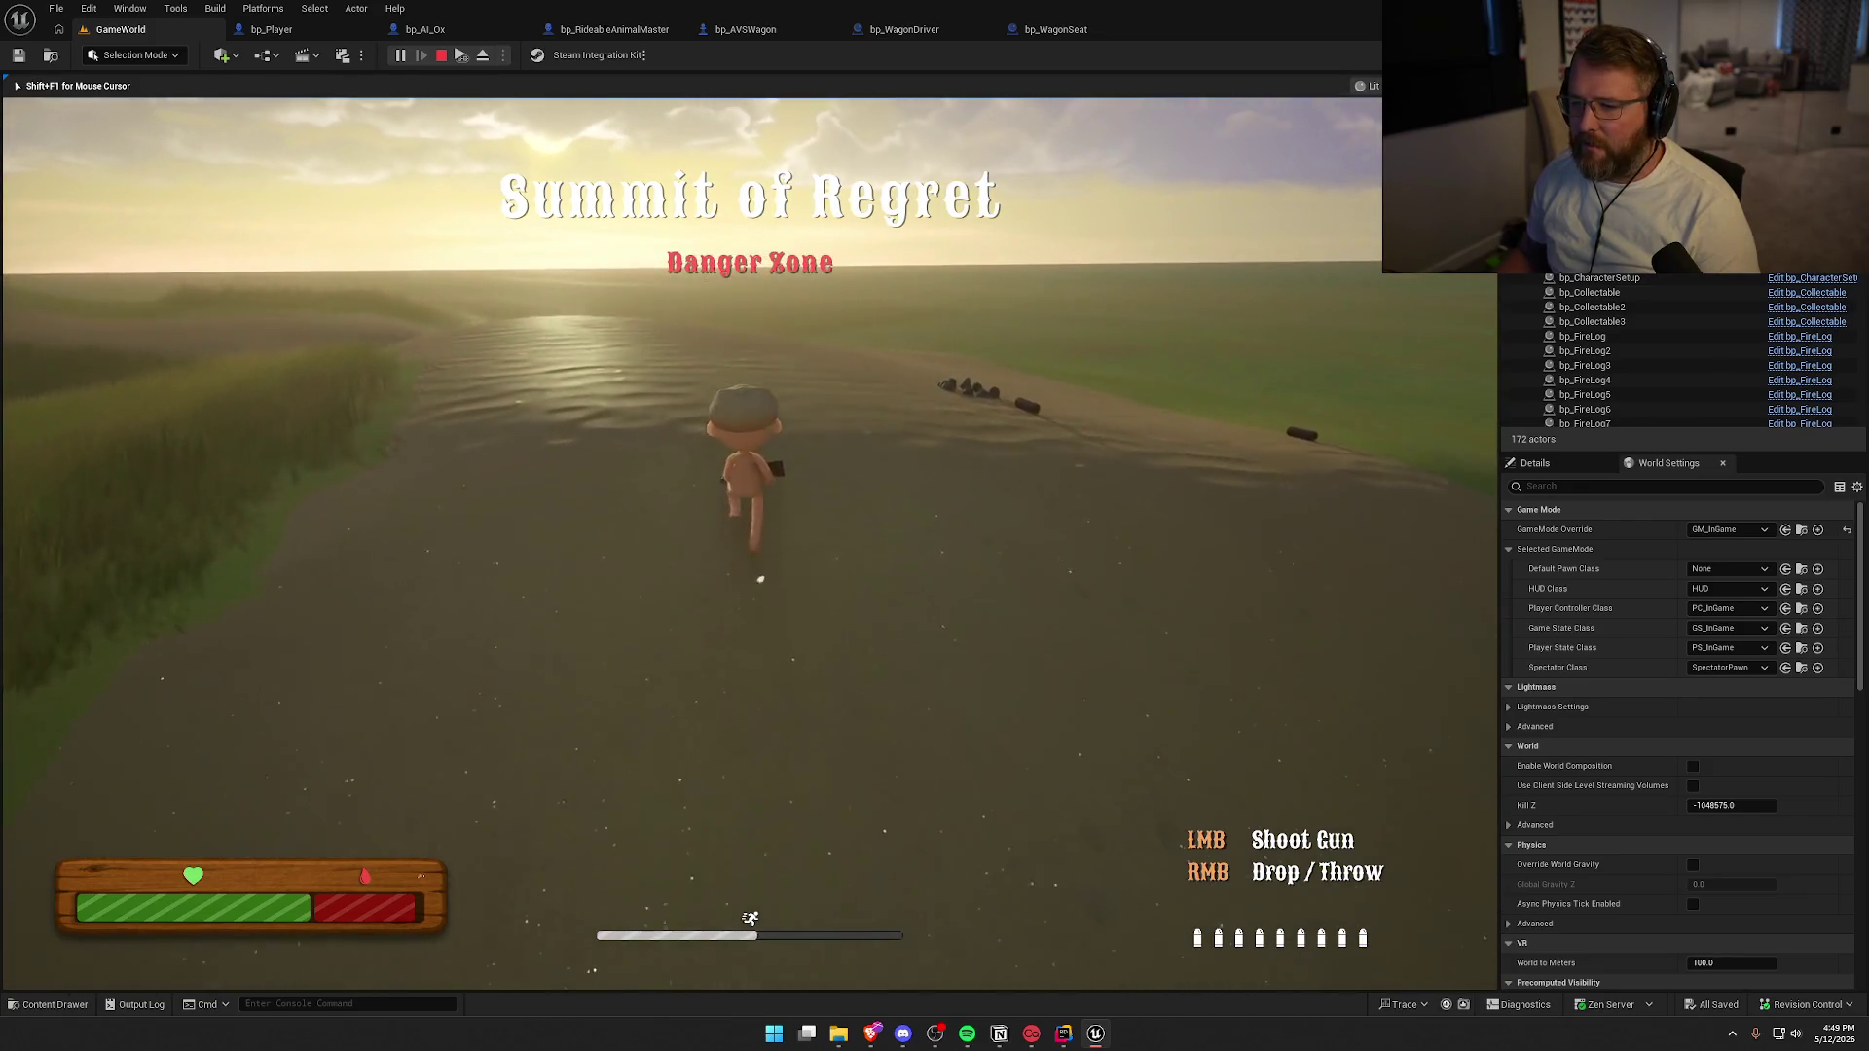
Pick up the log, place it in the fire pit, and run toward the rifle
{"action": "key", "text": "w"}
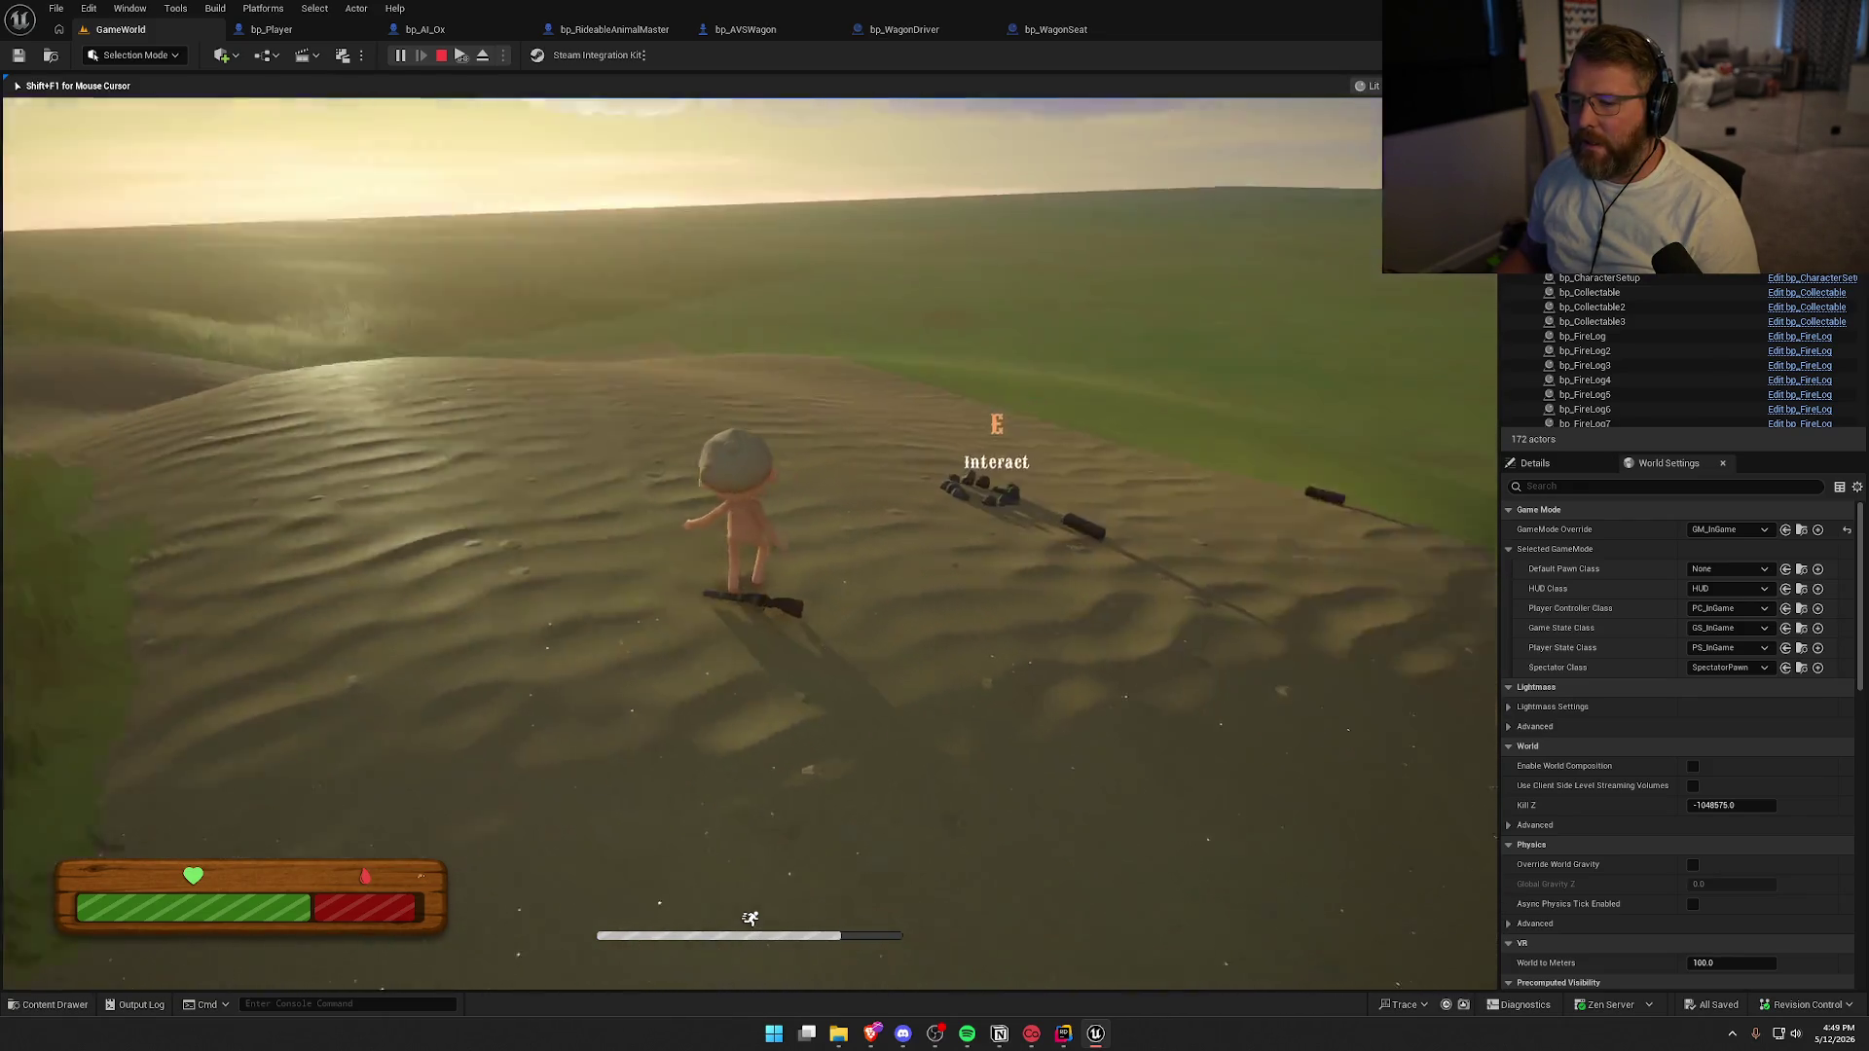
{"action": "key", "text": "e"}
{"action": "key", "text": "w"}
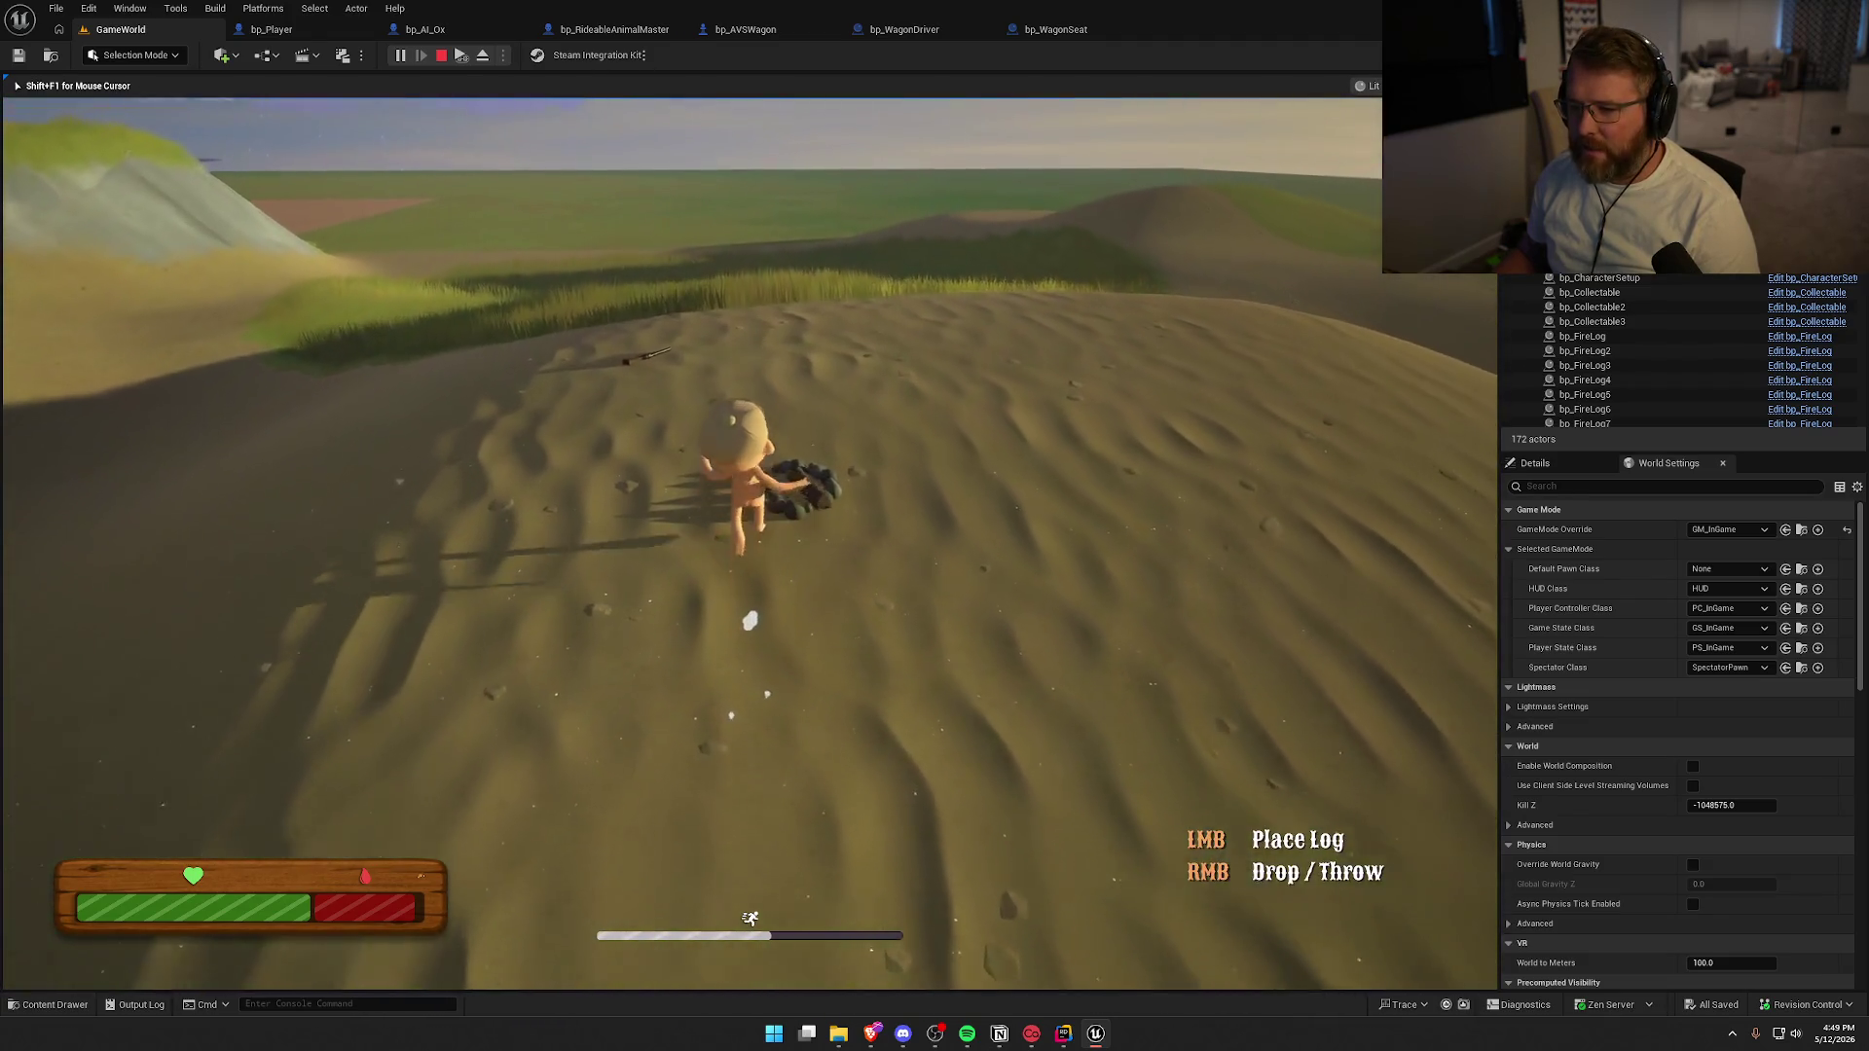
{"action": "key", "text": "e"}
{"action": "key", "text": "w"}
{"action": "key", "text": "w"}
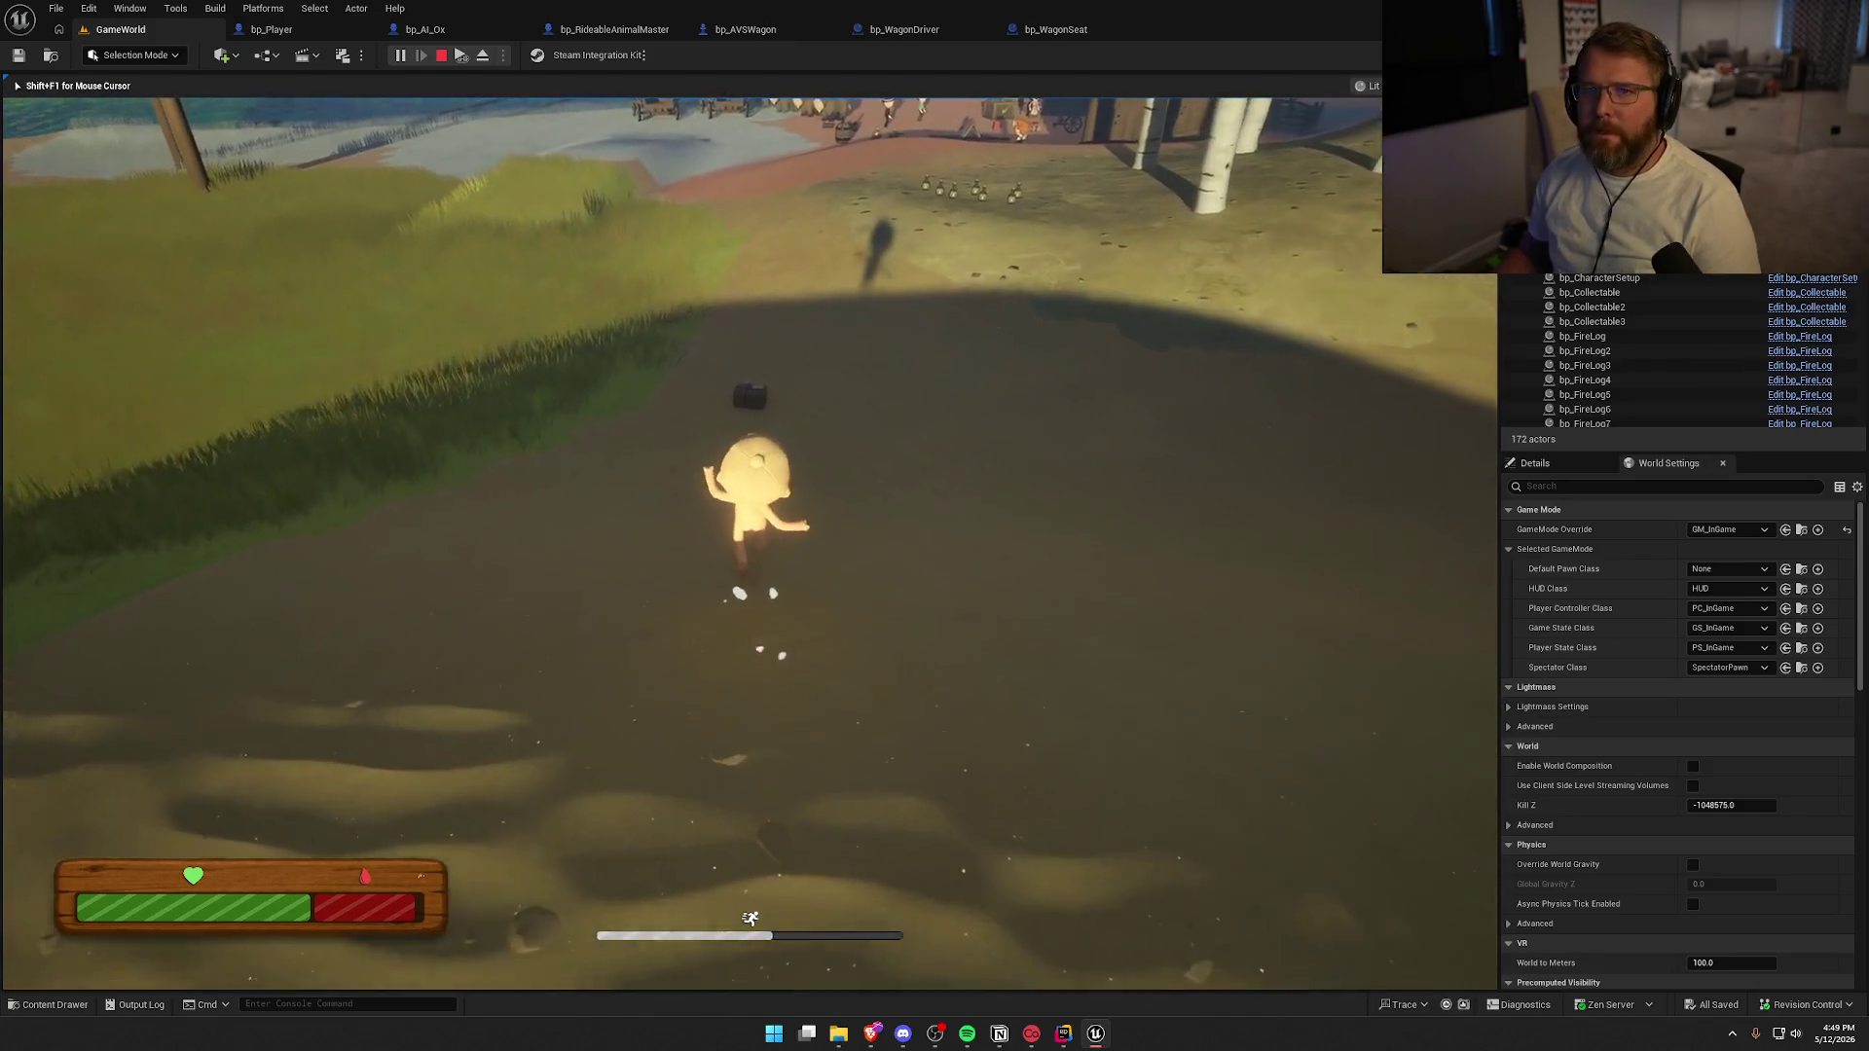
{"action": "key", "text": "w"}
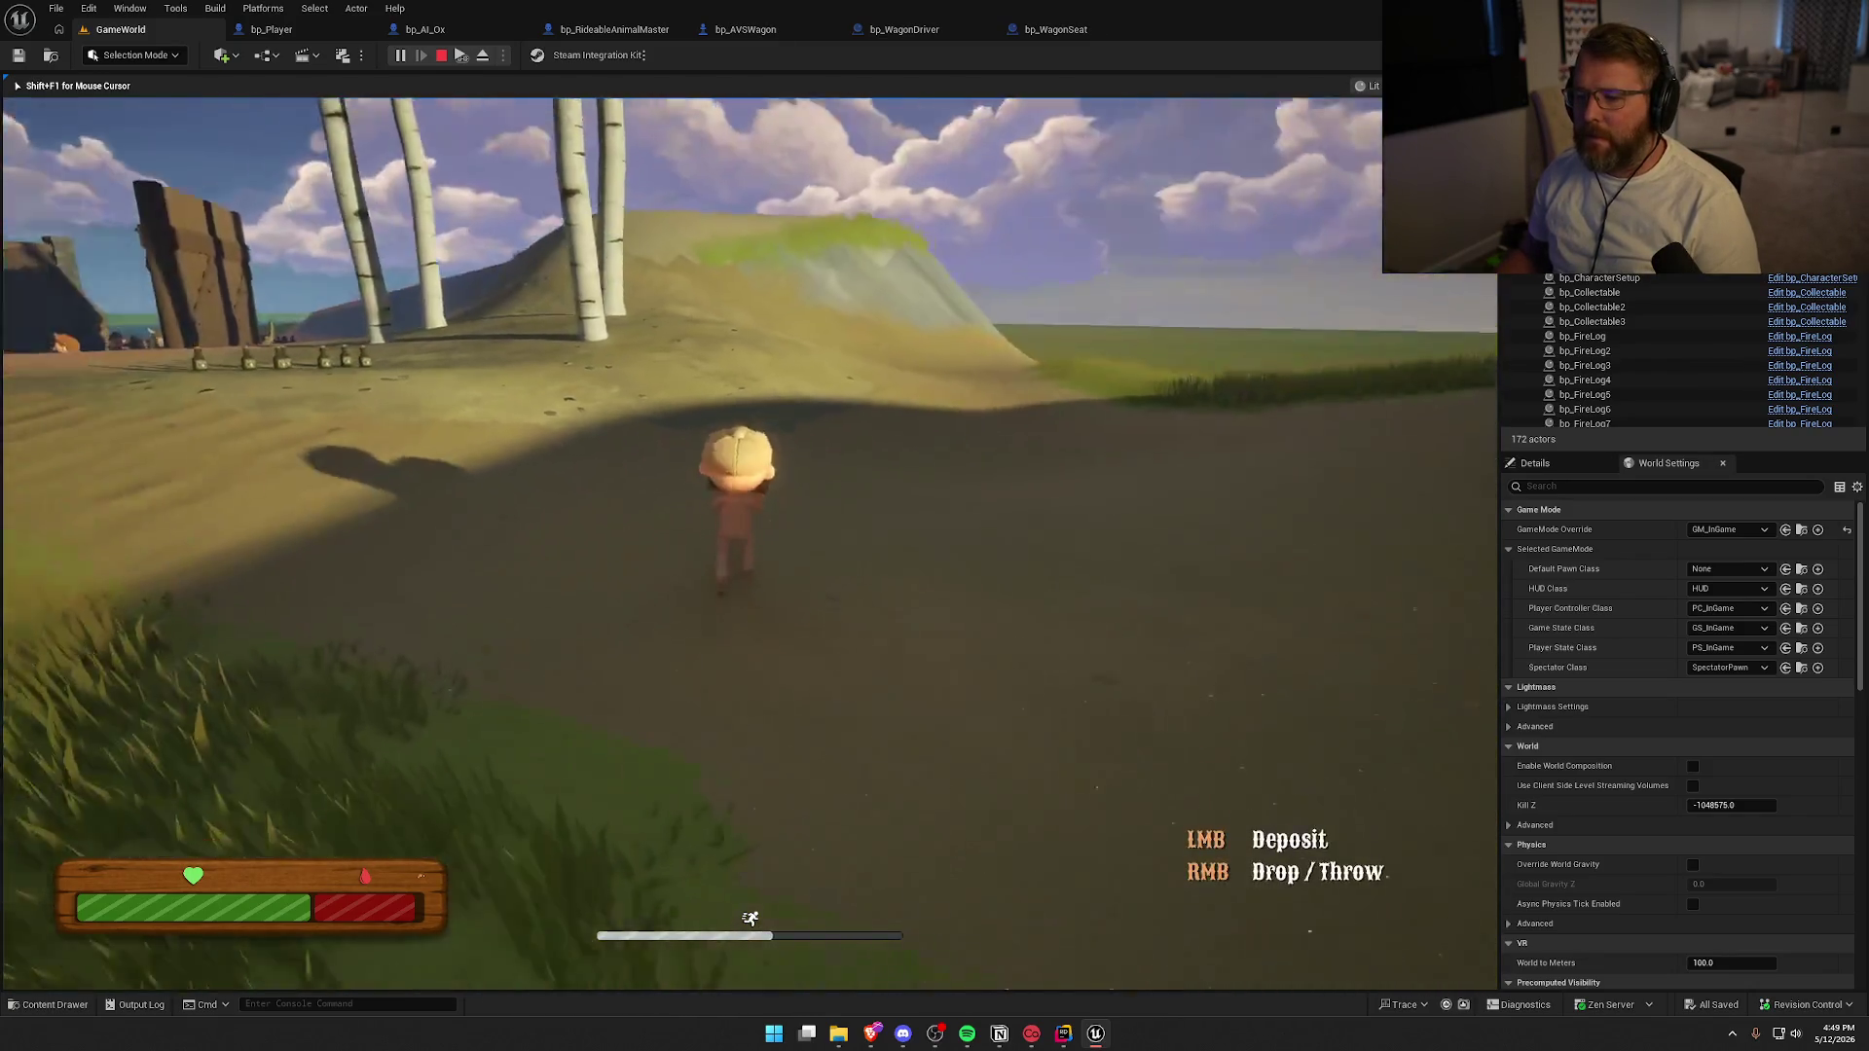
{"action": "key", "text": "w"}
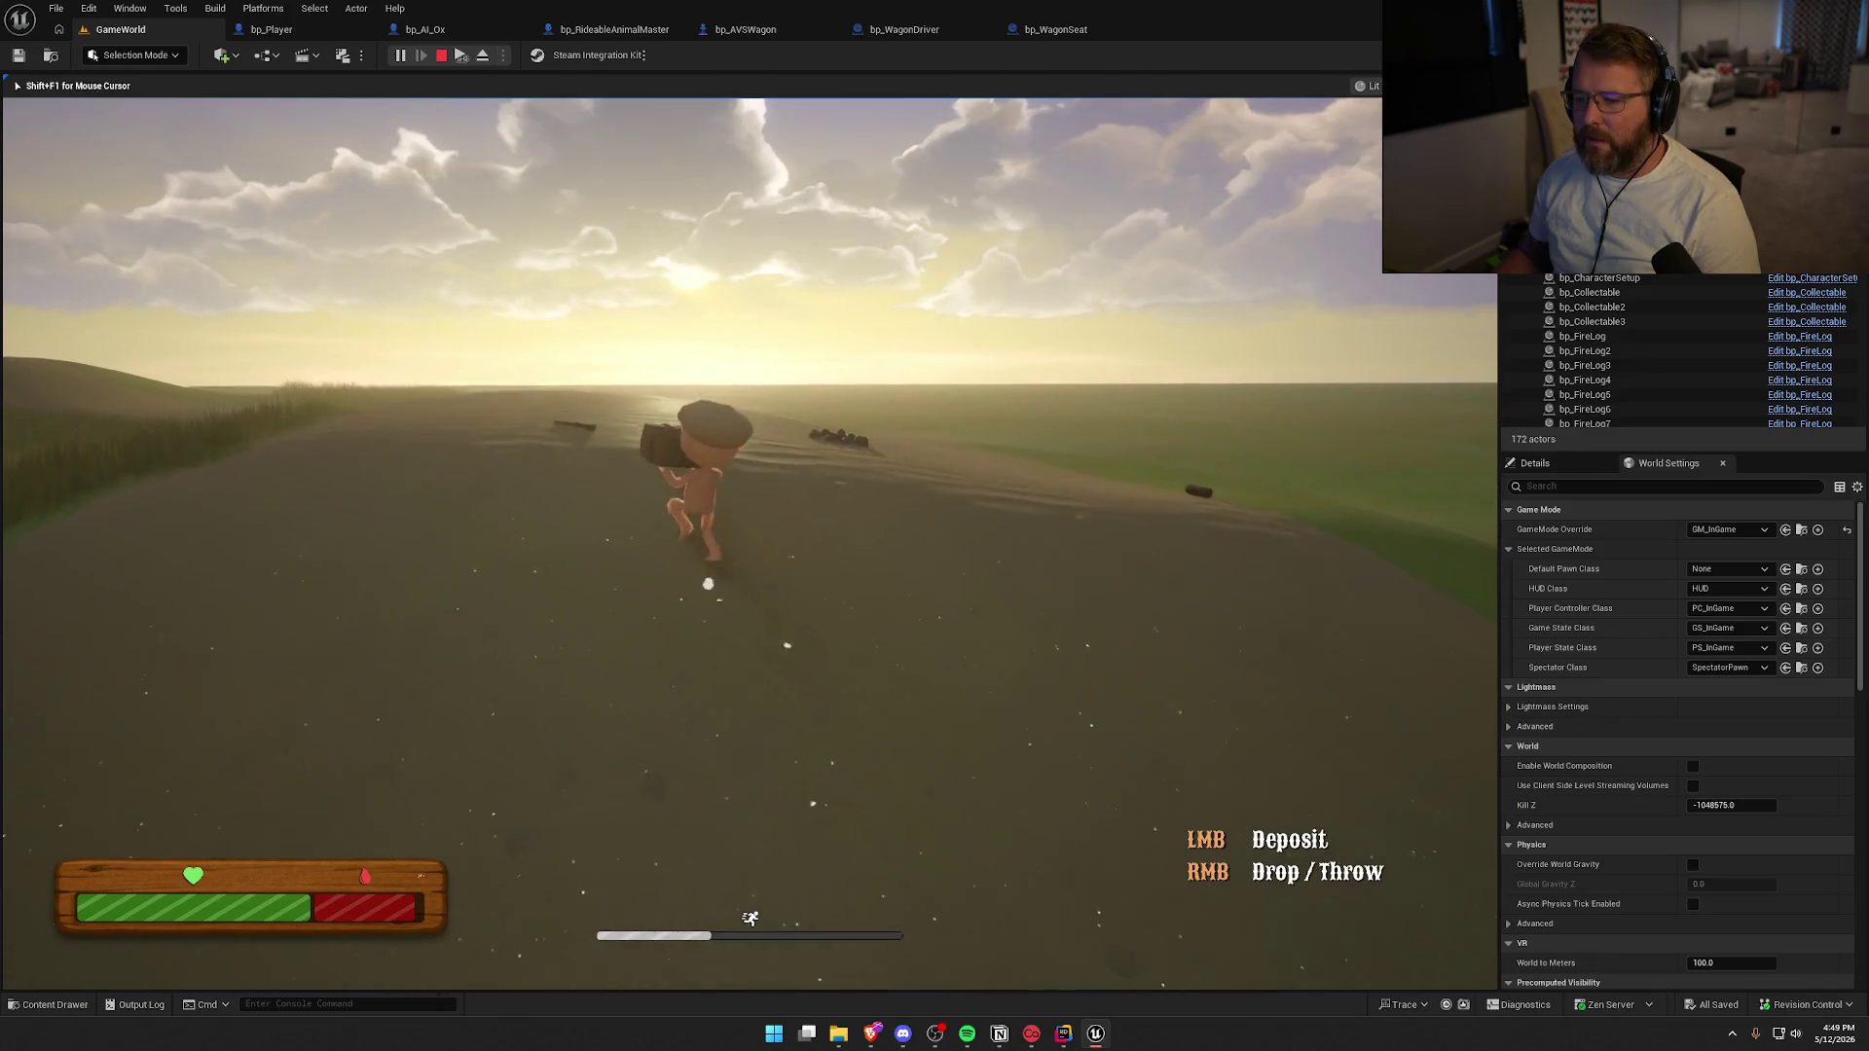
{"action": "key", "text": "w"}
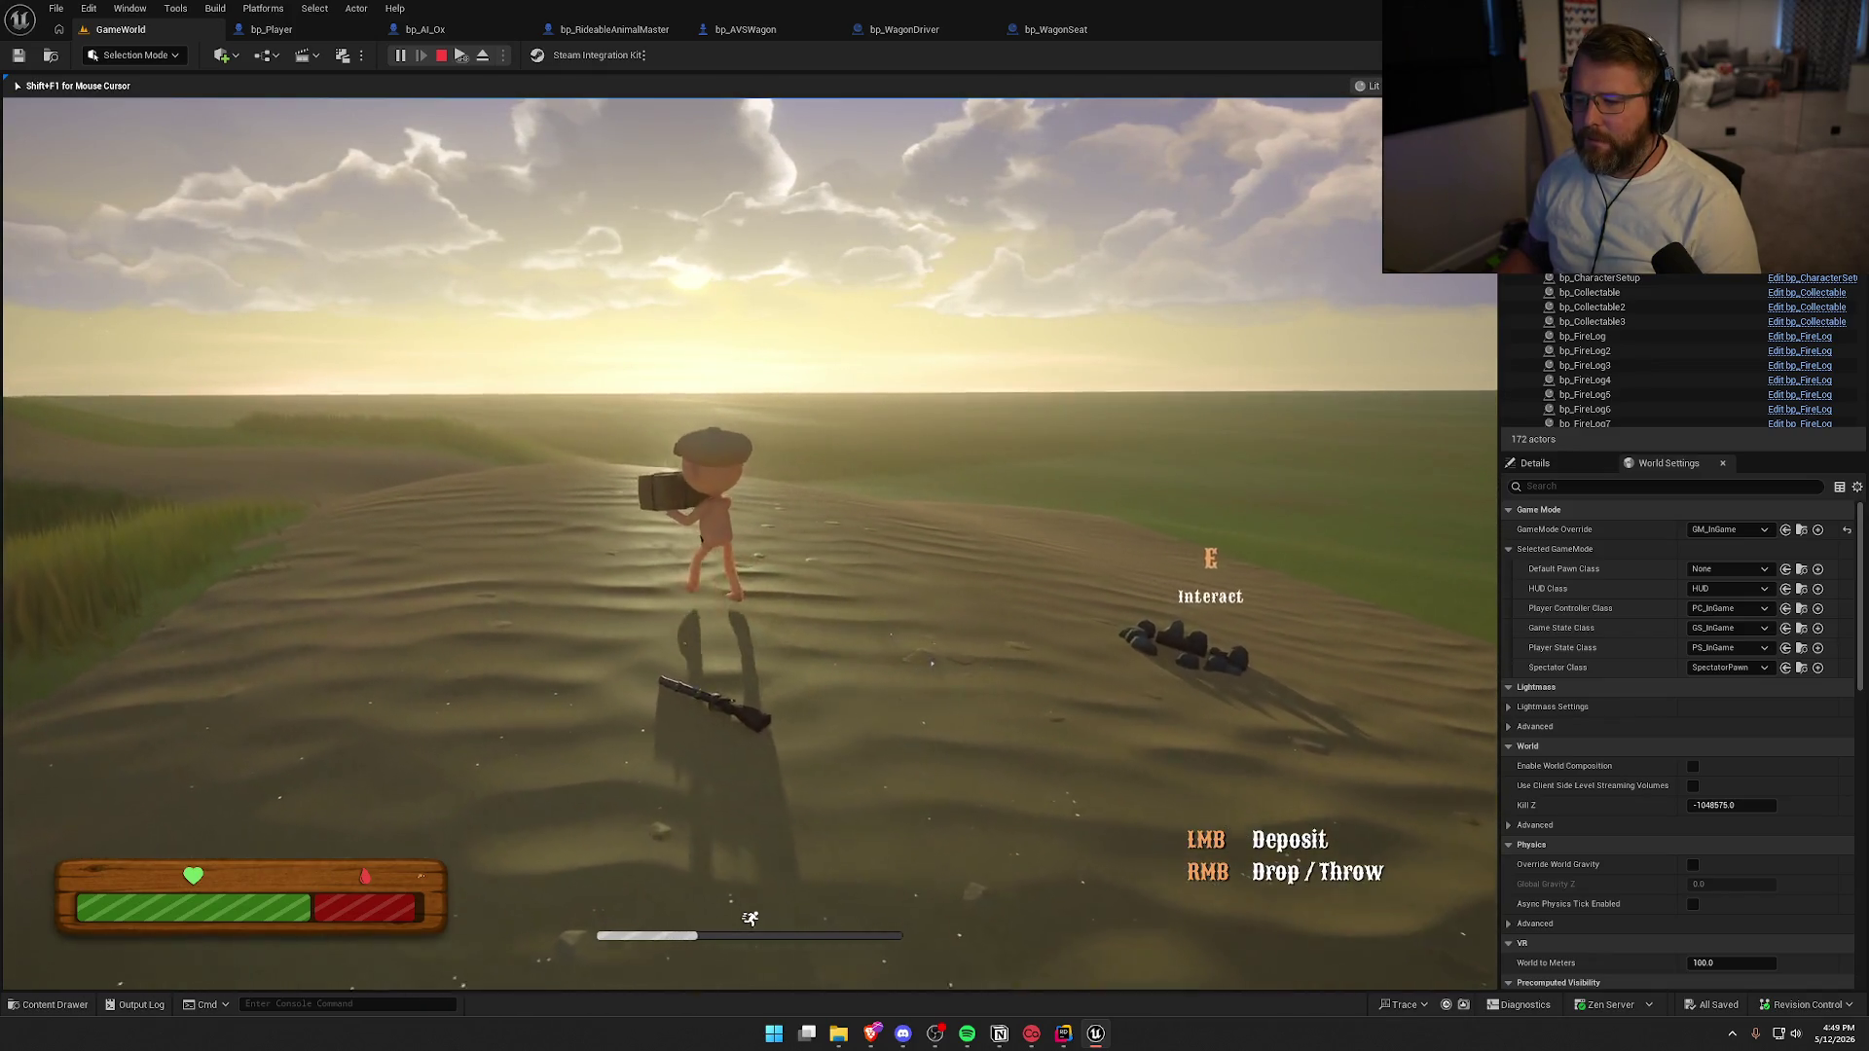
Drop the carried parcel onto the sand and walk past it toward the lake
{"action": "right_click", "coordinate": [749, 543]}
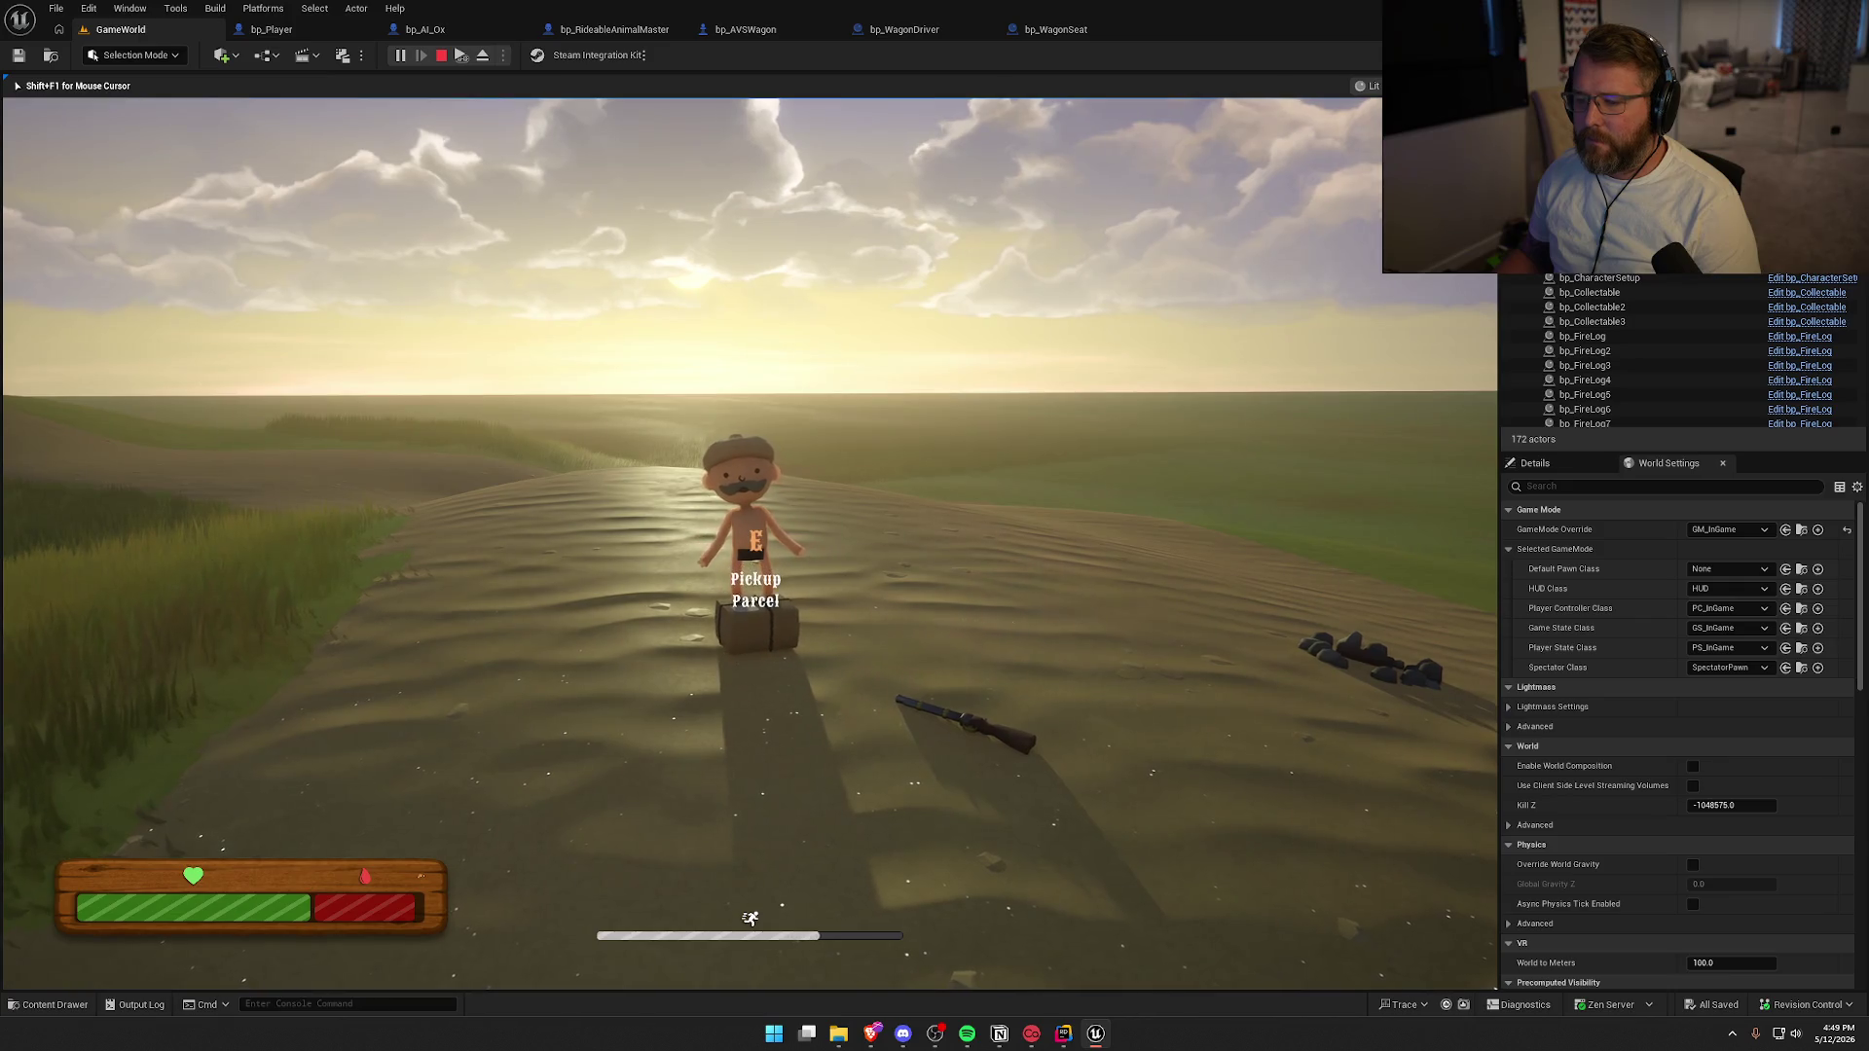
{"action": "key", "text": "w"}
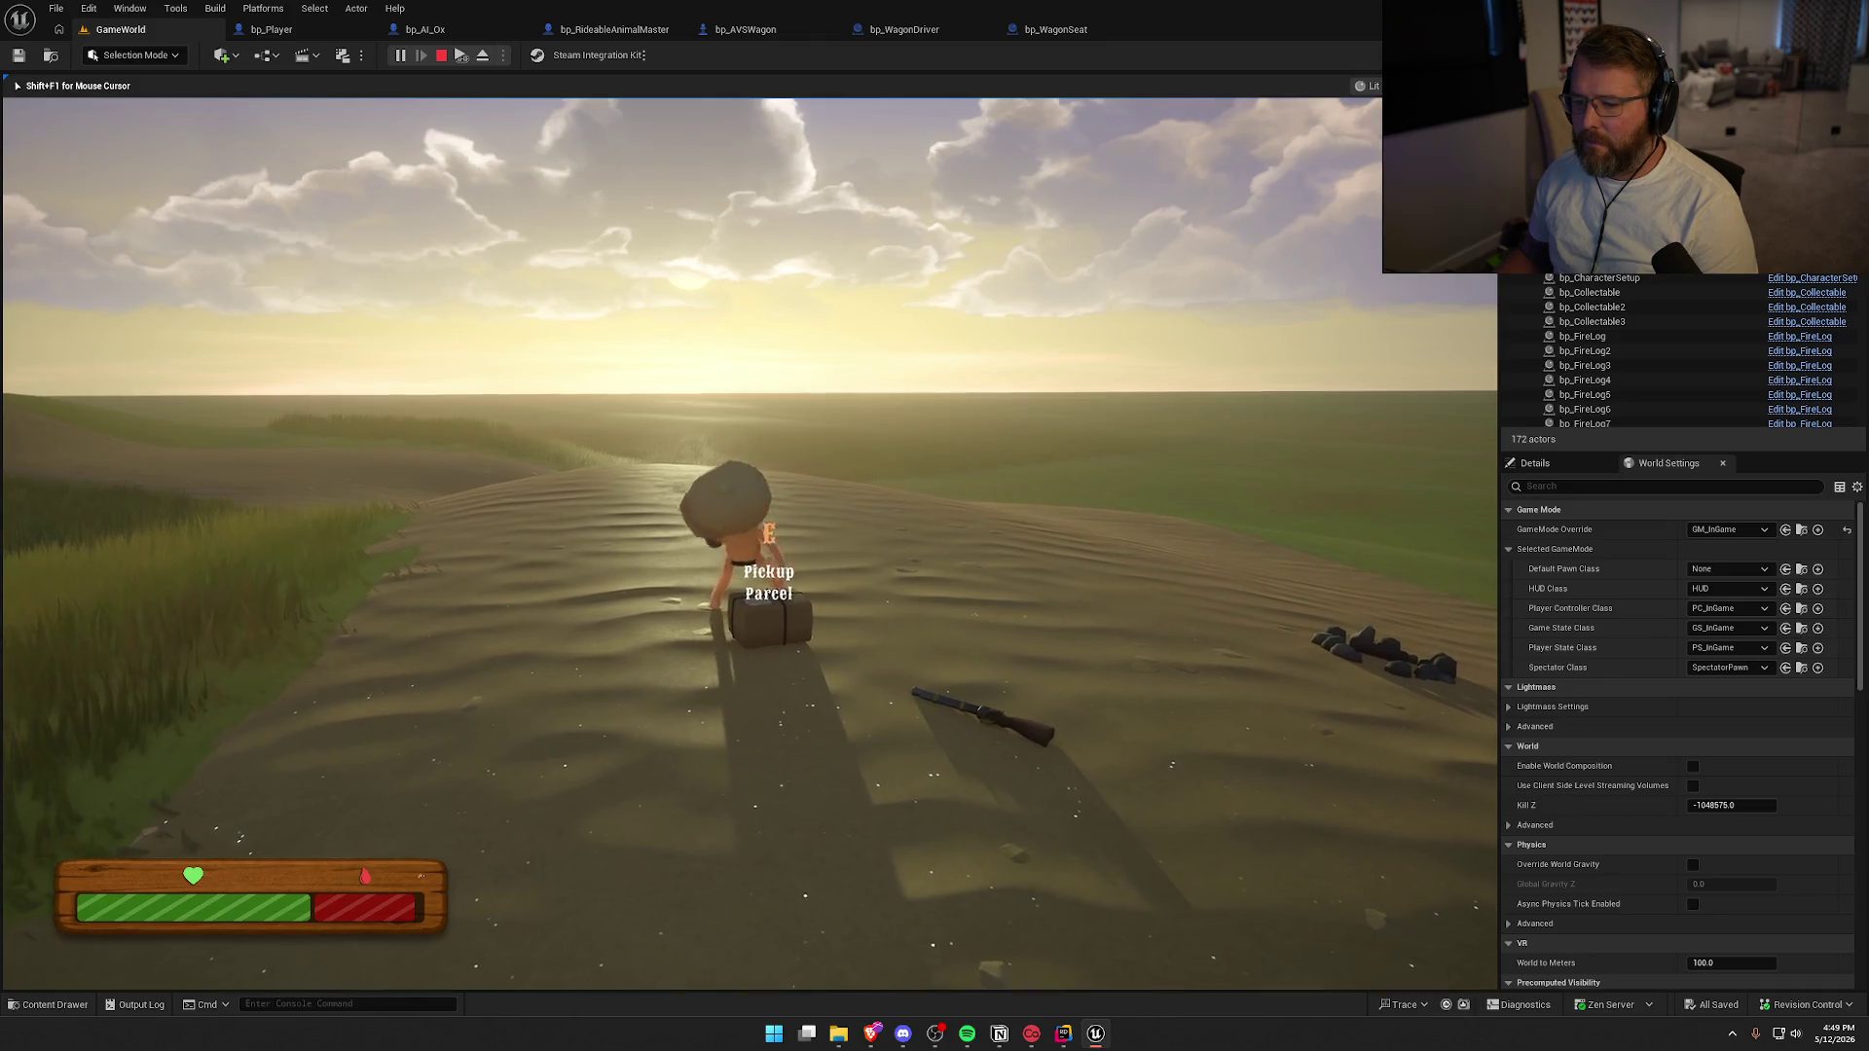
{"action": "key", "text": "d"}
{"action": "key", "text": "w"}
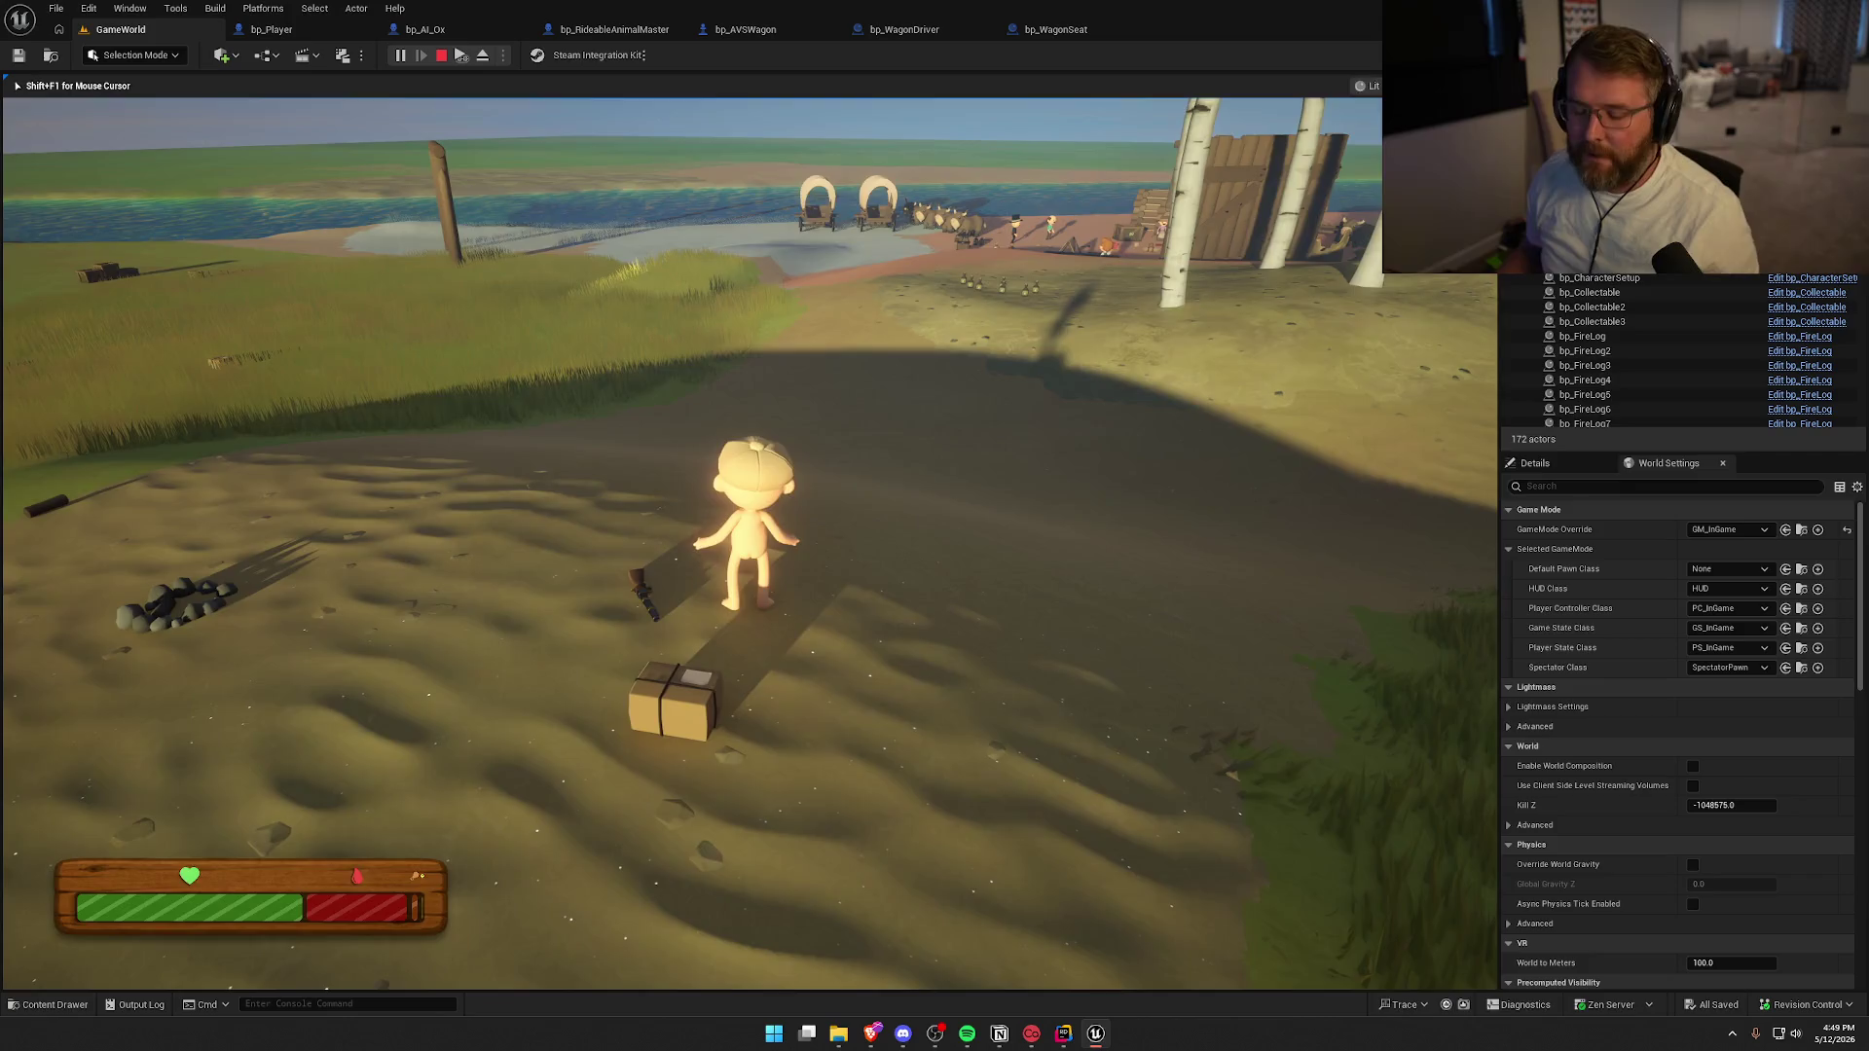
Stop the playtest and drag a bp_AI_Snake from the Content Drawer into the level
{"action": "key", "text": "Escape"}
{"action": "key", "text": "ctrl+space"}
{"action": "left_click_drag", "start_coordinate": [598, 752], "coordinate": [513, 337]}
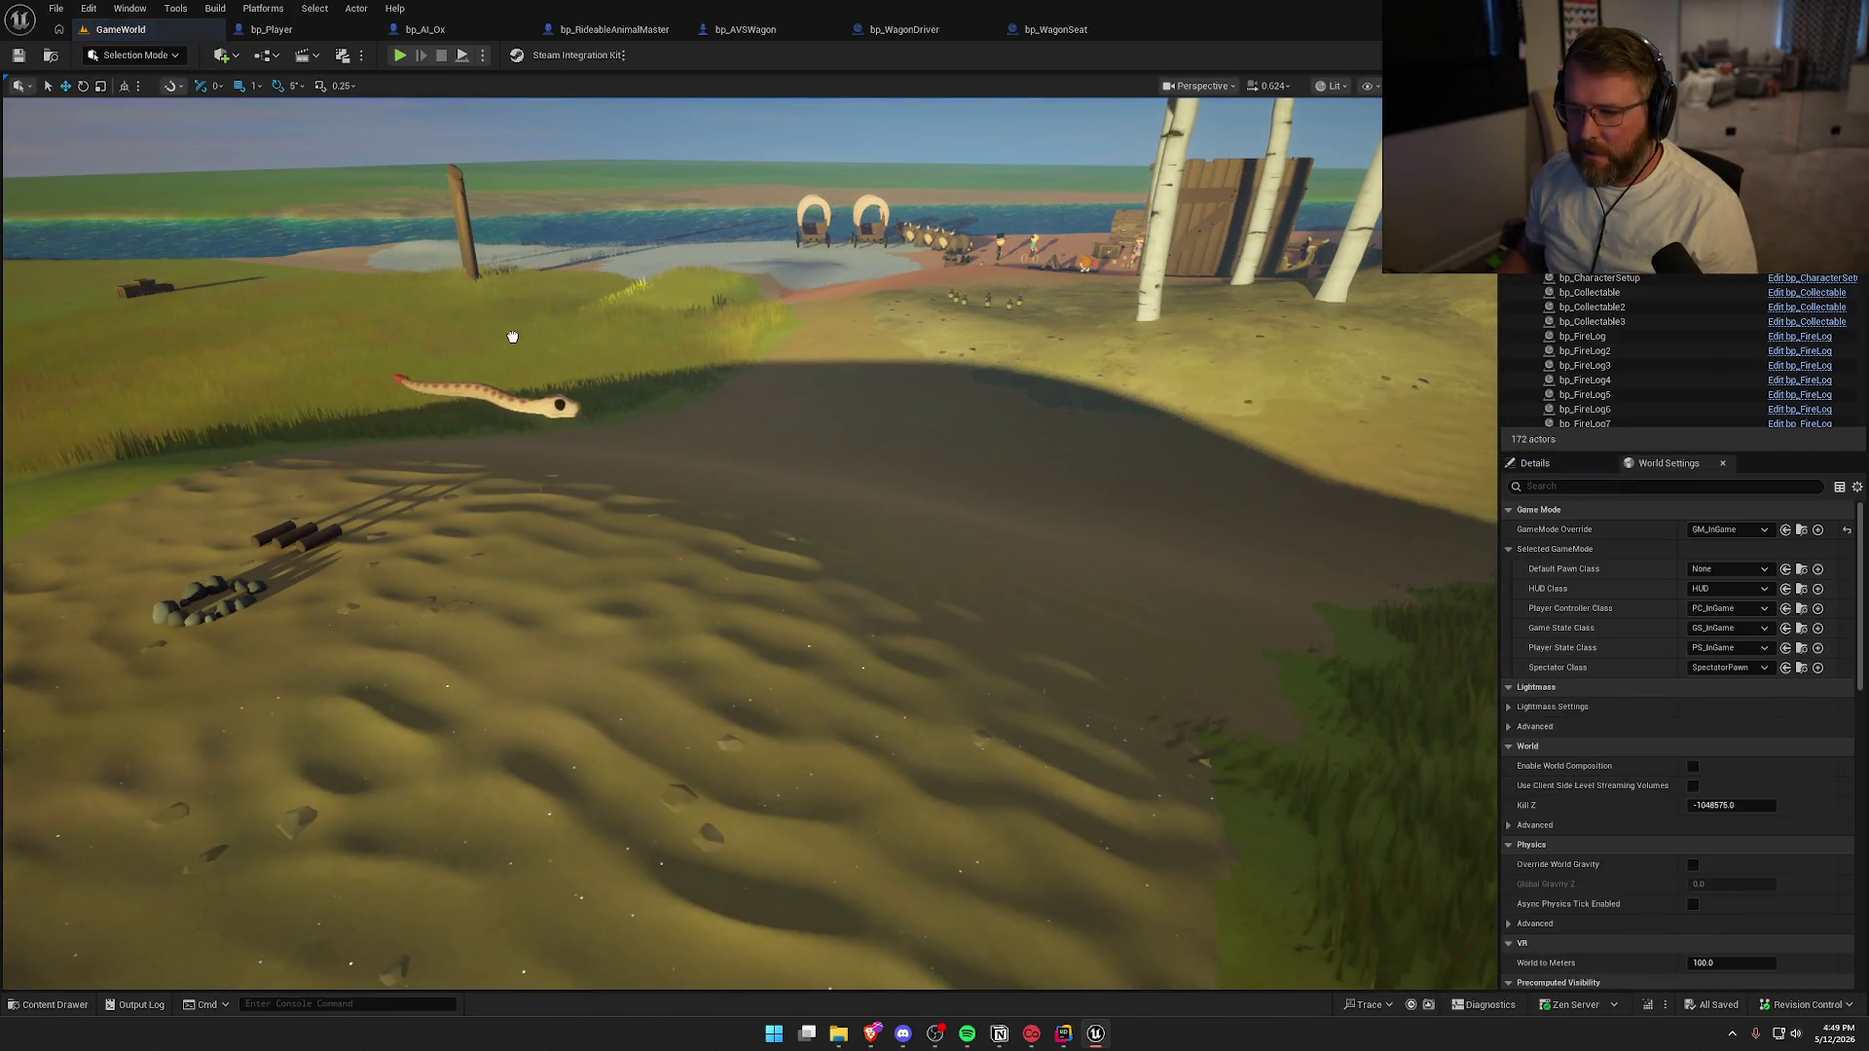
Place the snake on the sand path, start a playtest, and run over the dune toward it
{"action": "left_click_drag", "start_coordinate": [577, 428], "coordinate": [588, 528]}
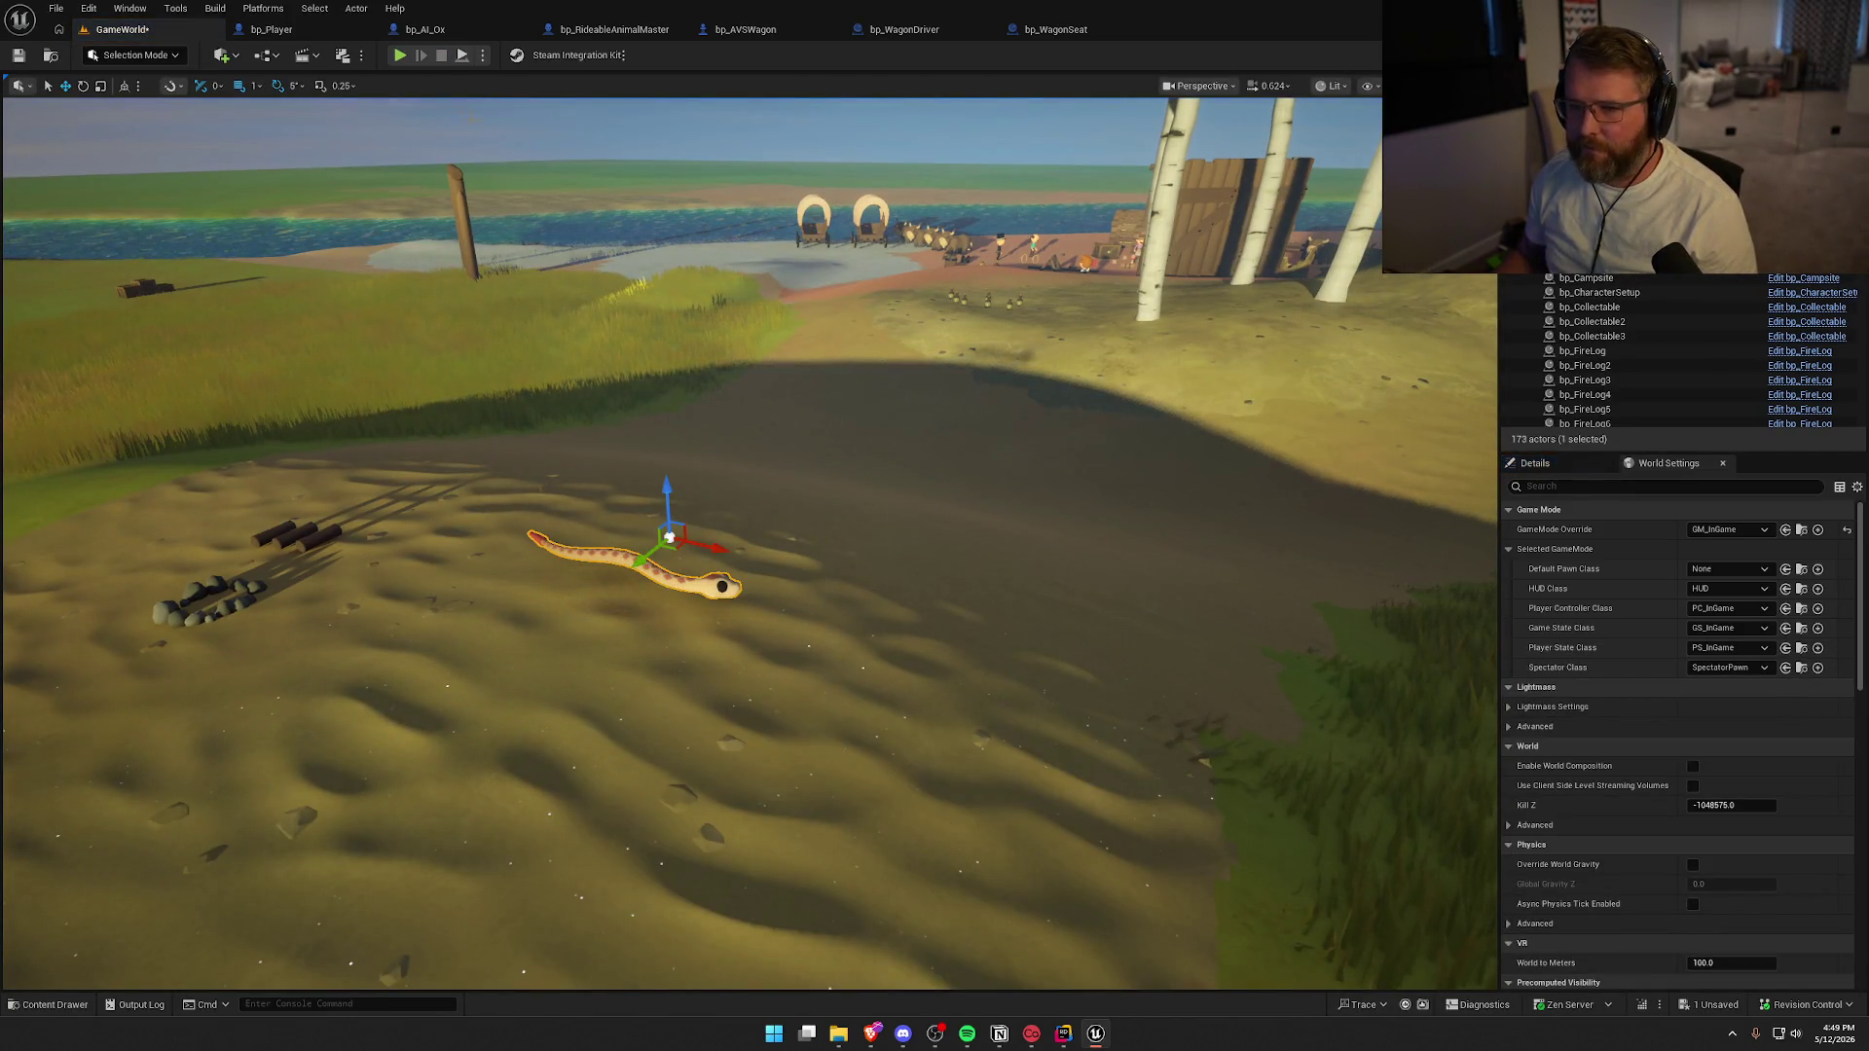
{"action": "left_click", "coordinate": [398, 55]}
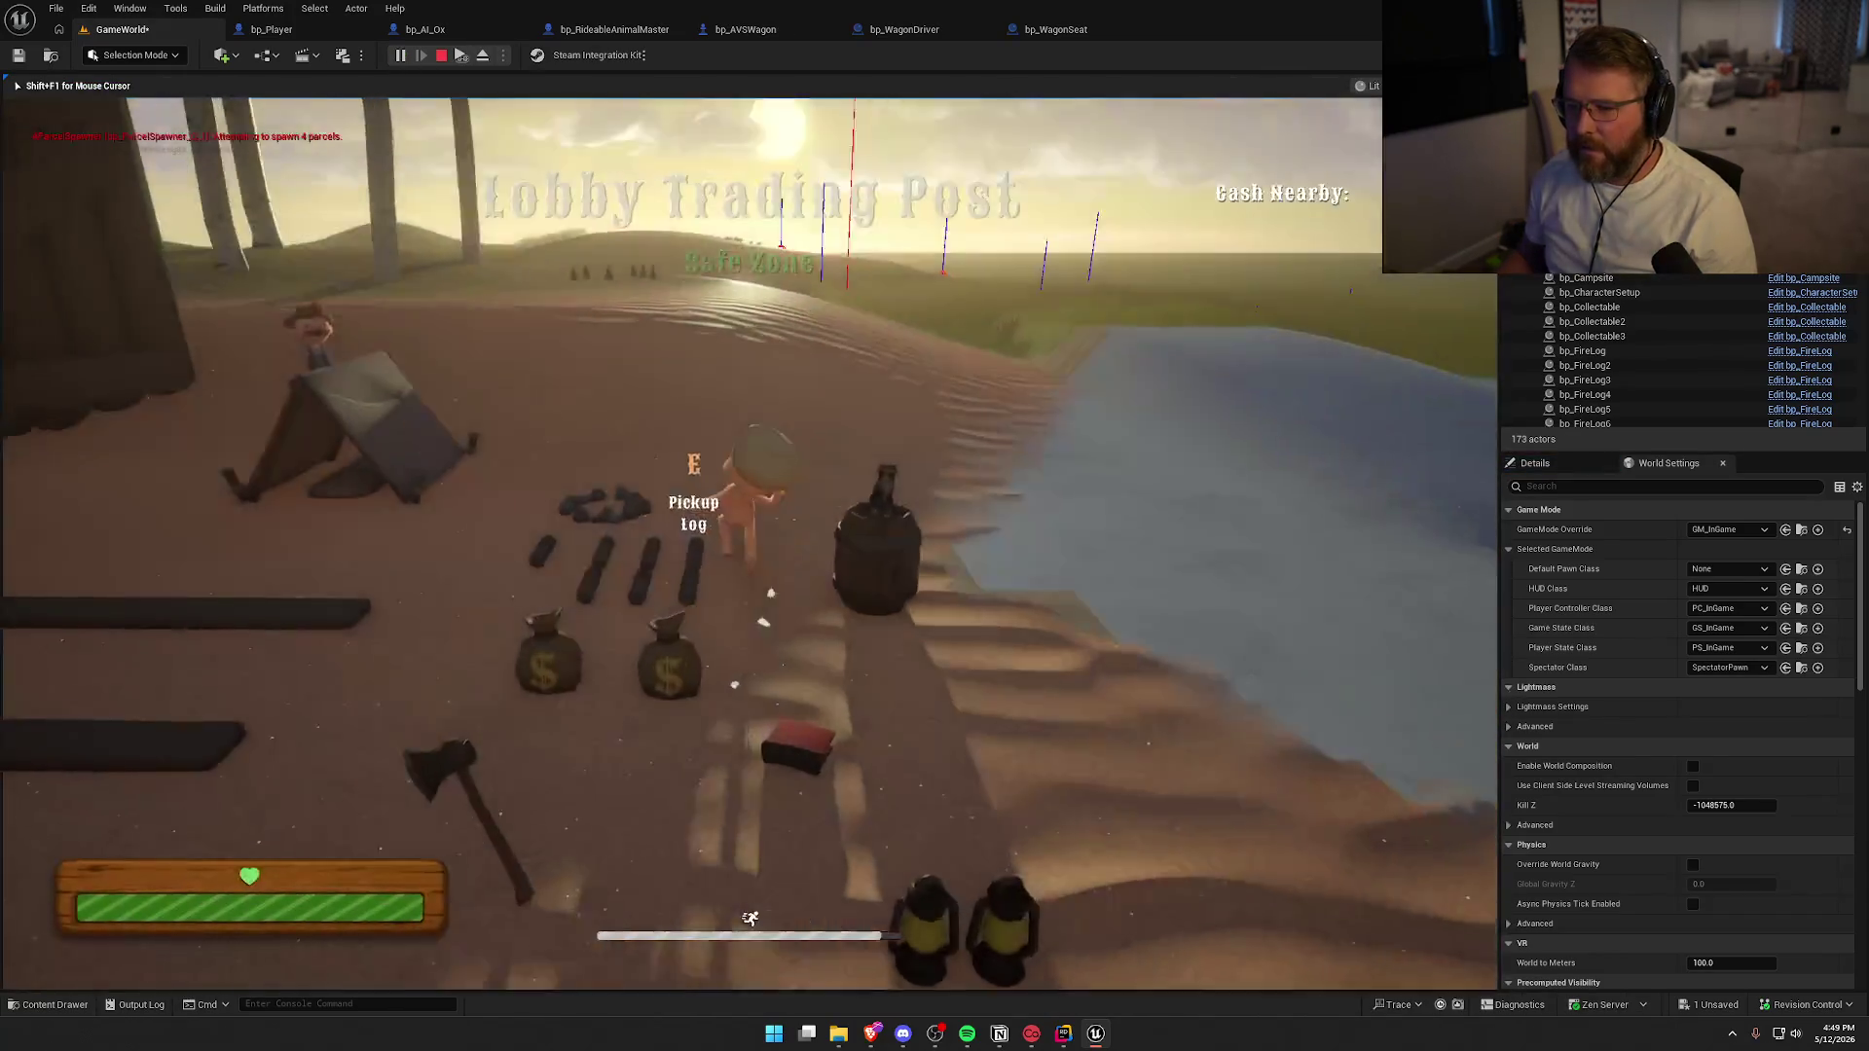
{"action": "key", "text": "w"}
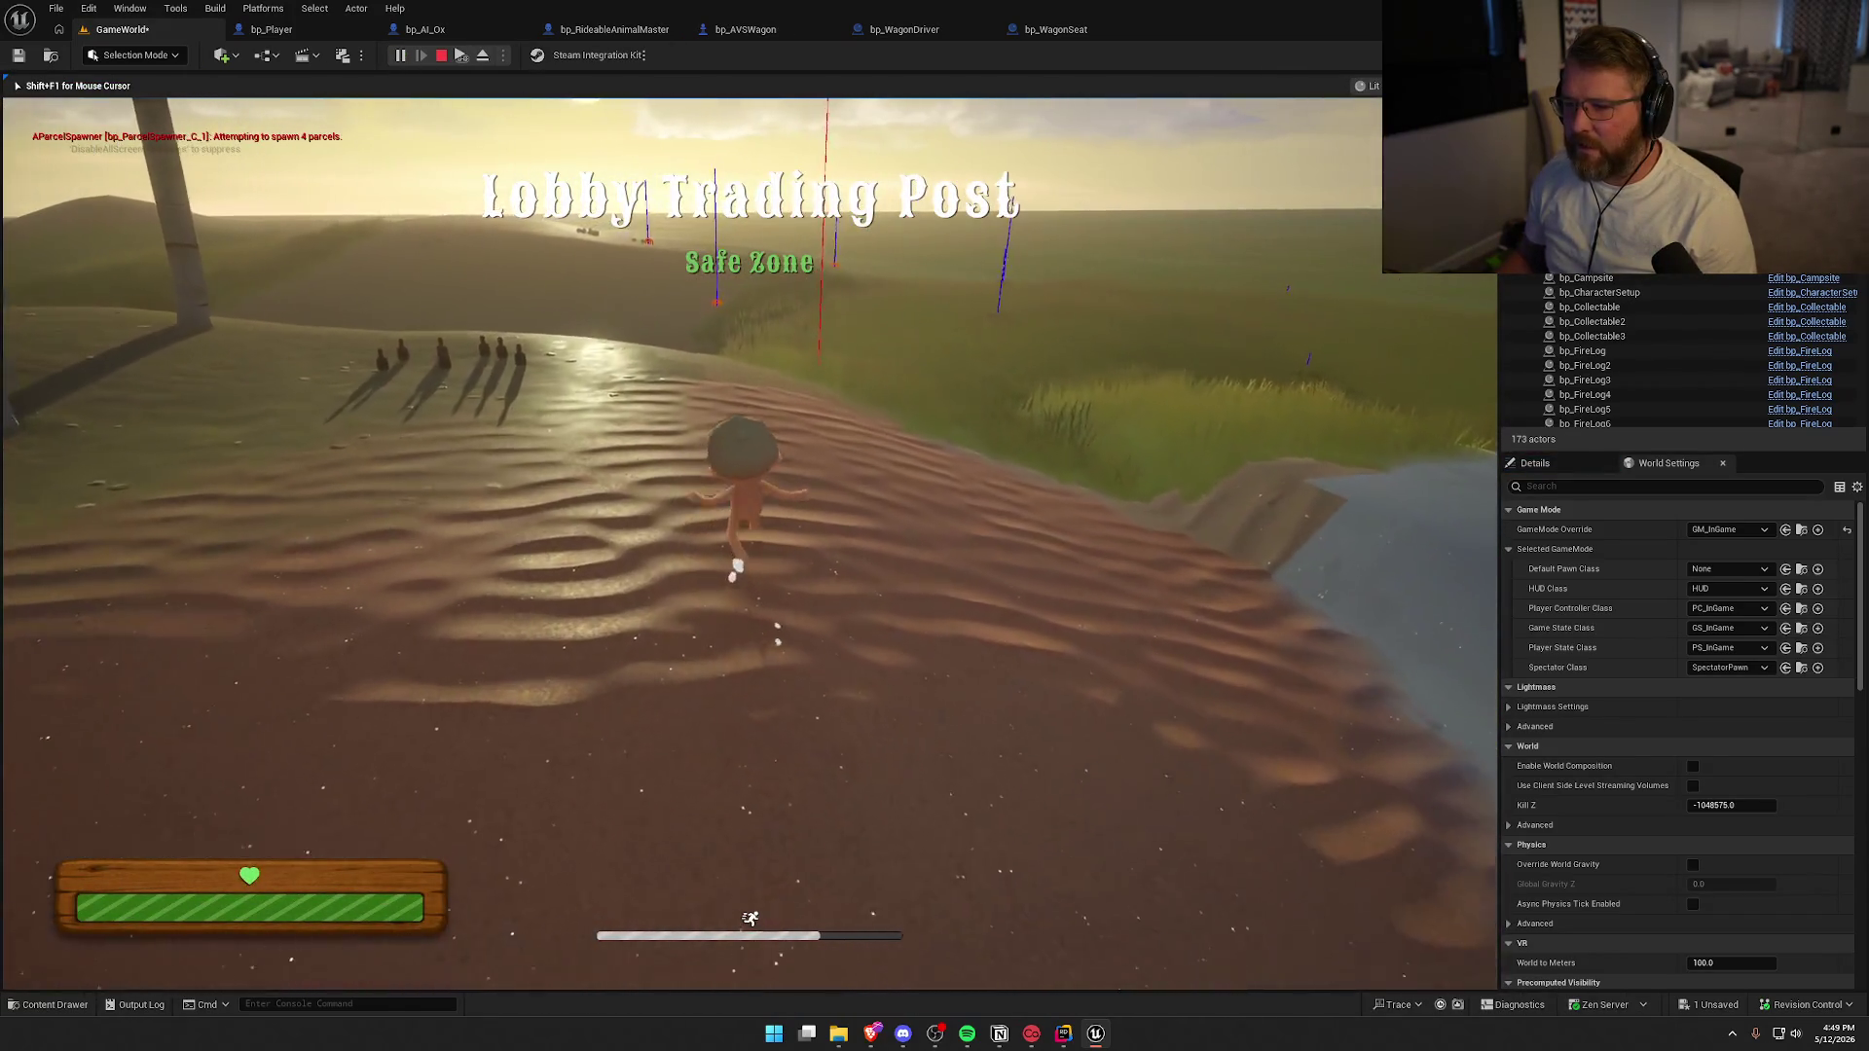
{"action": "key", "text": "w"}
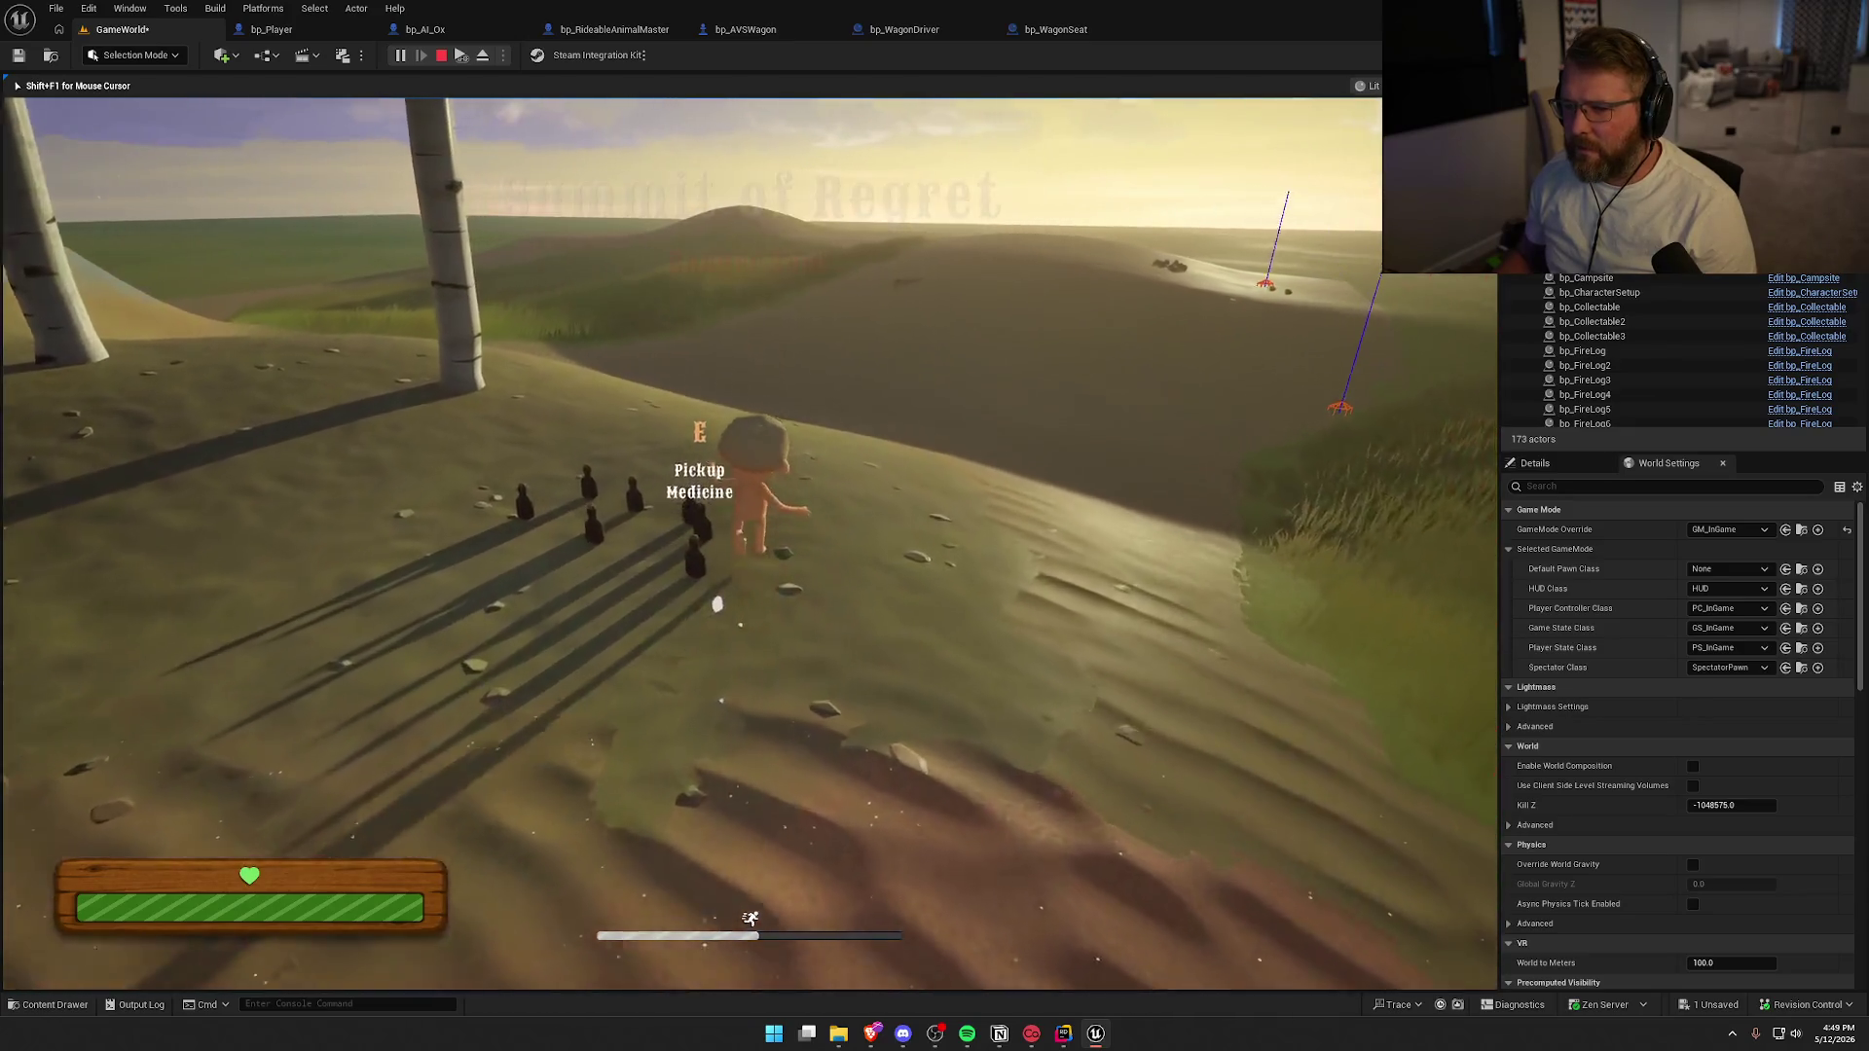
{"action": "key", "text": "w"}
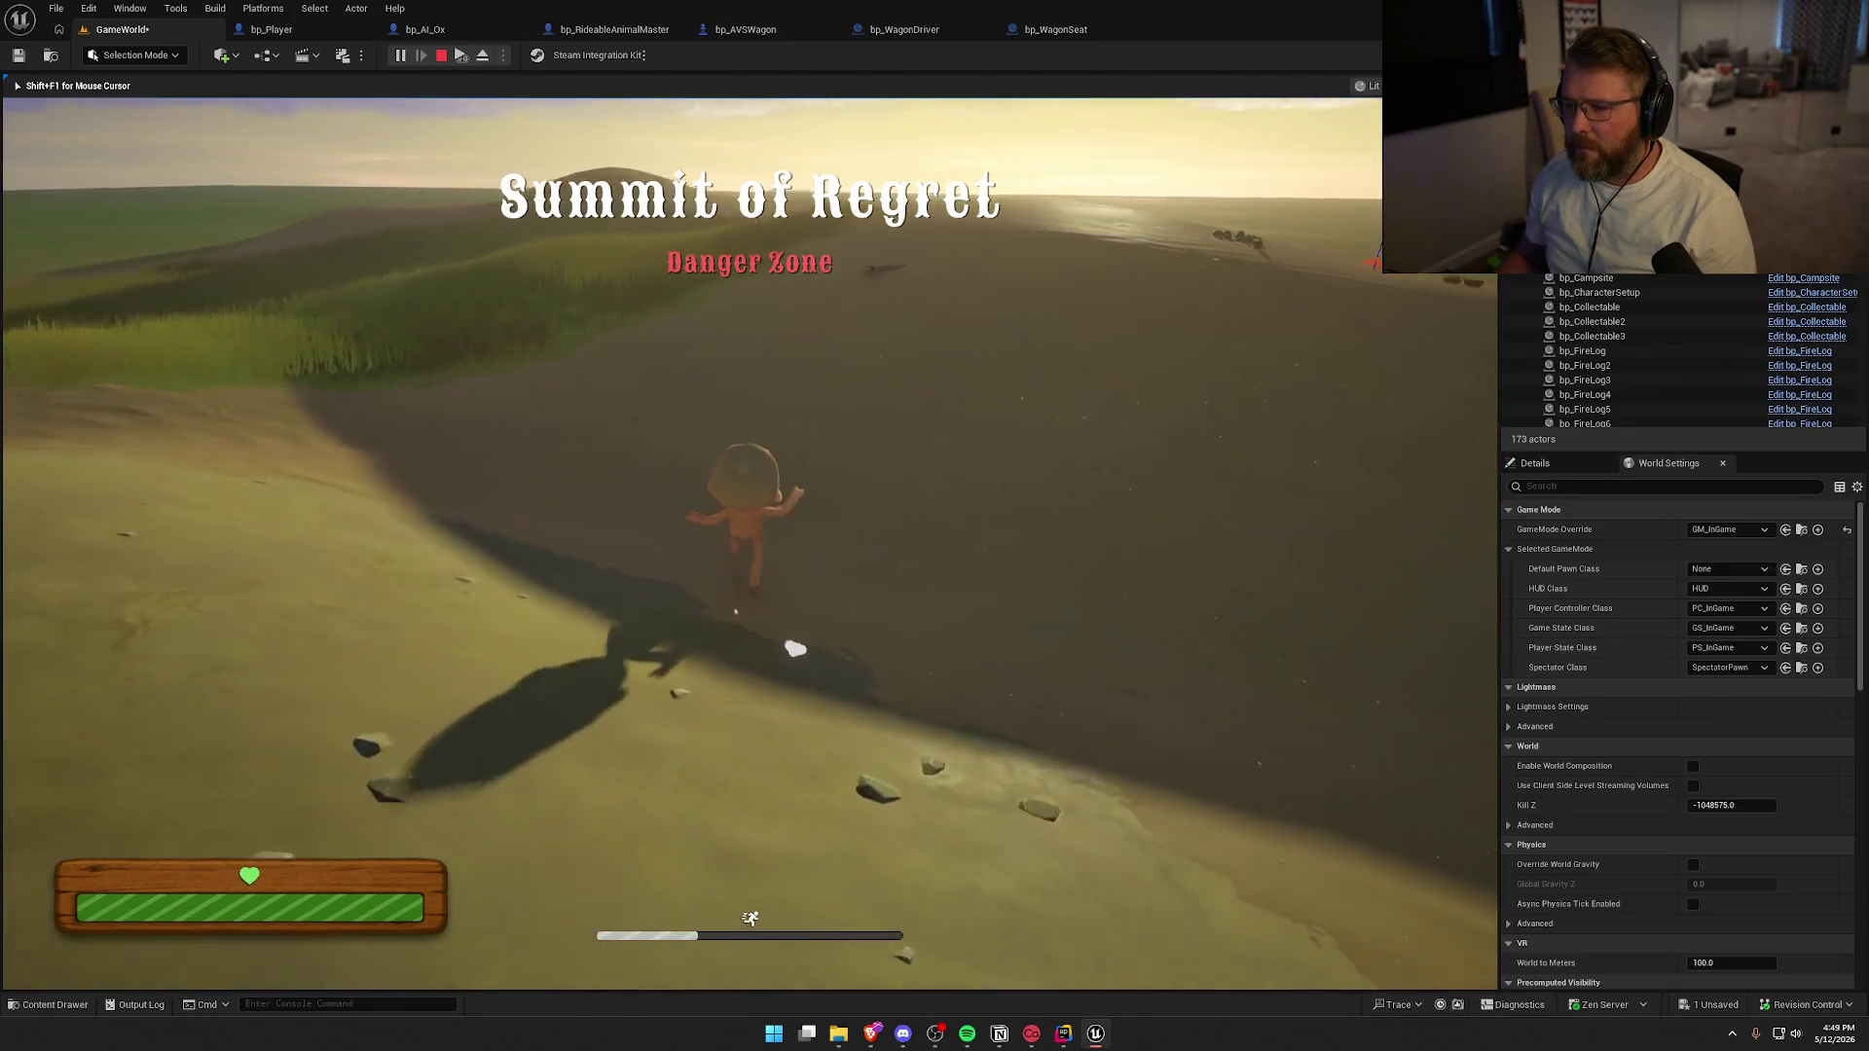
{"action": "key", "text": "w"}
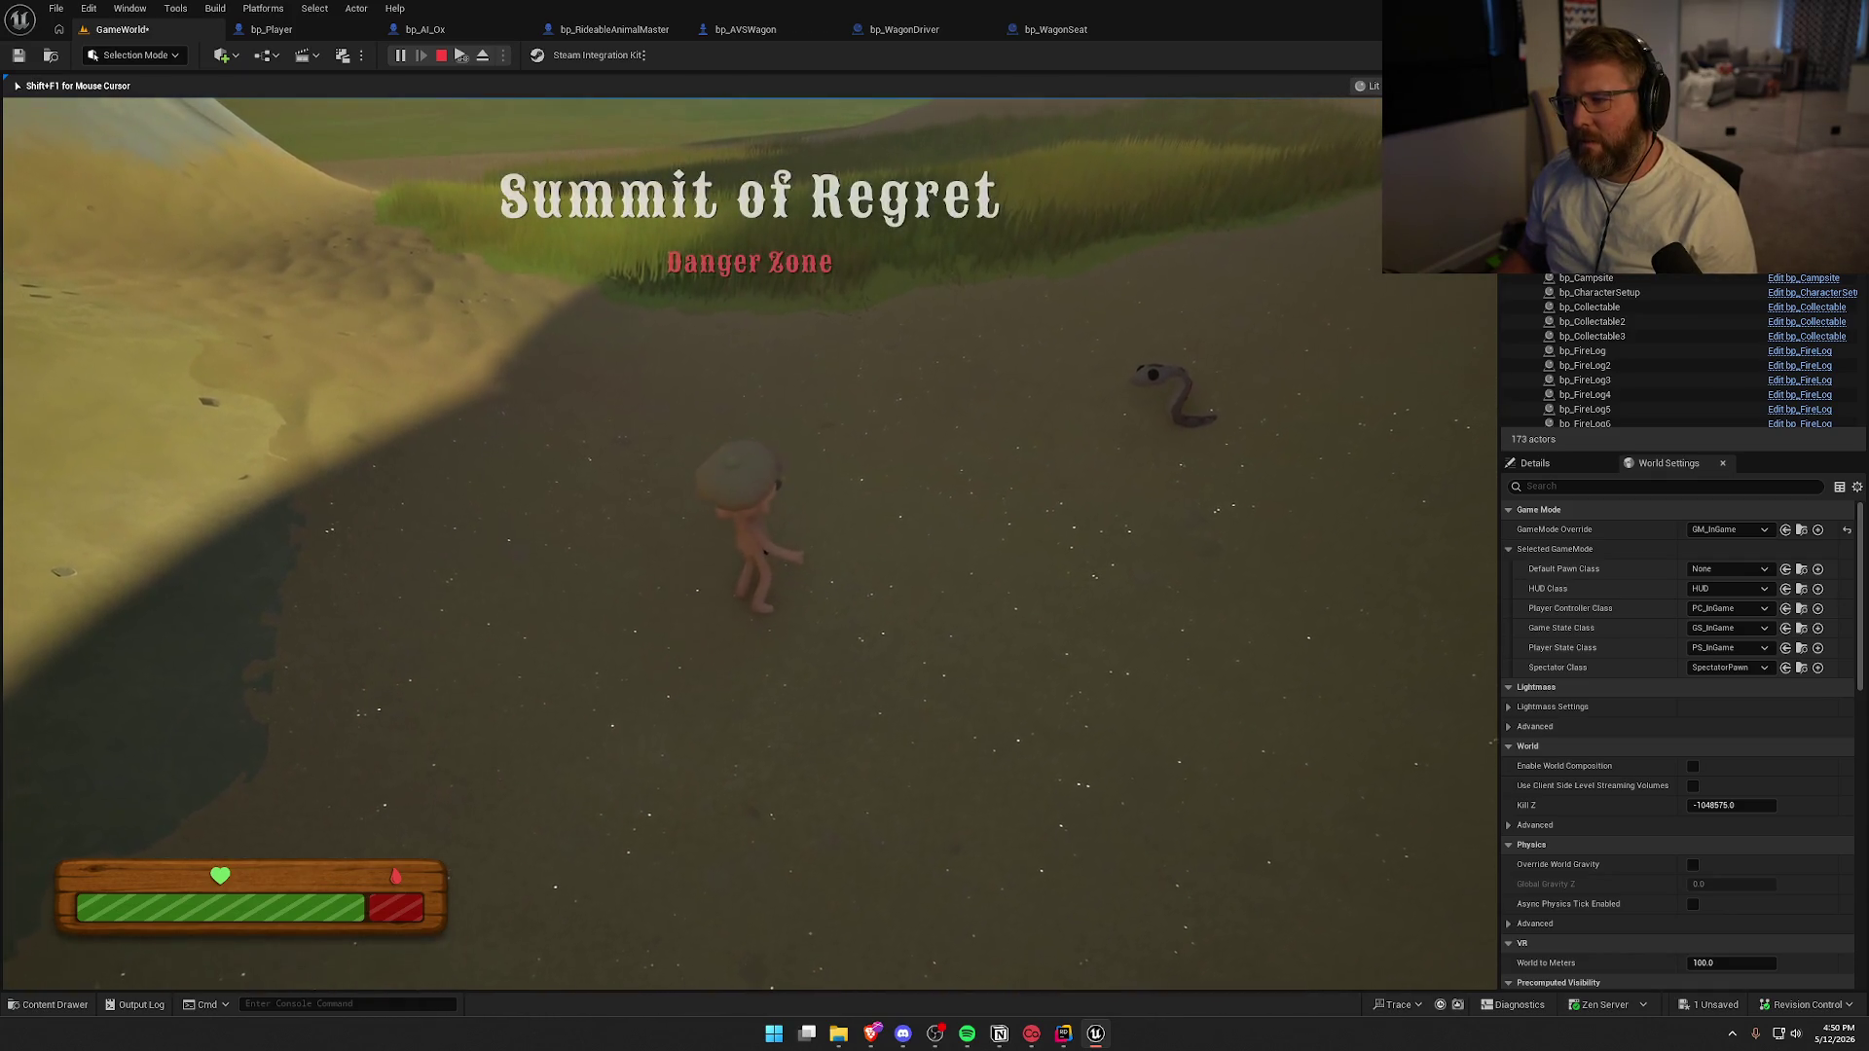
Approach the snake, recover from the ragdoll, run toward the wagons, and stop PIE
{"action": "key", "text": "w"}
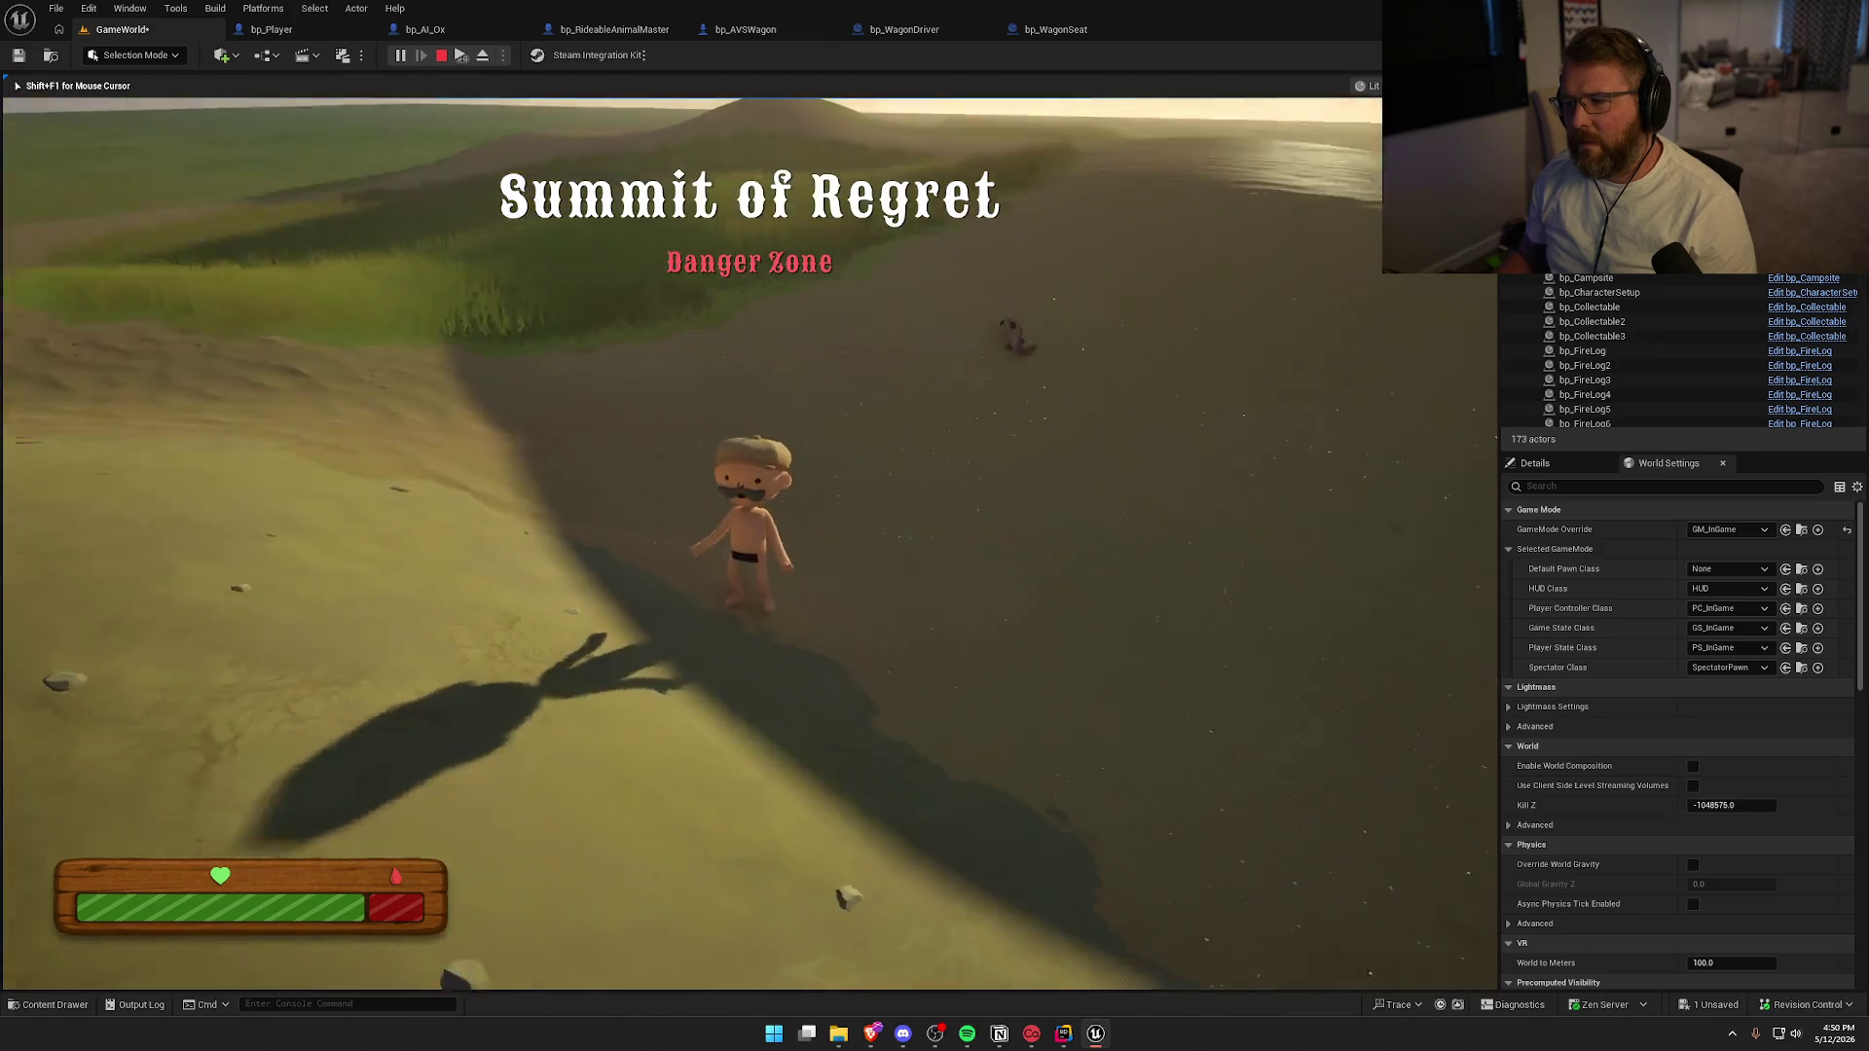
{"action": "key", "text": "s"}
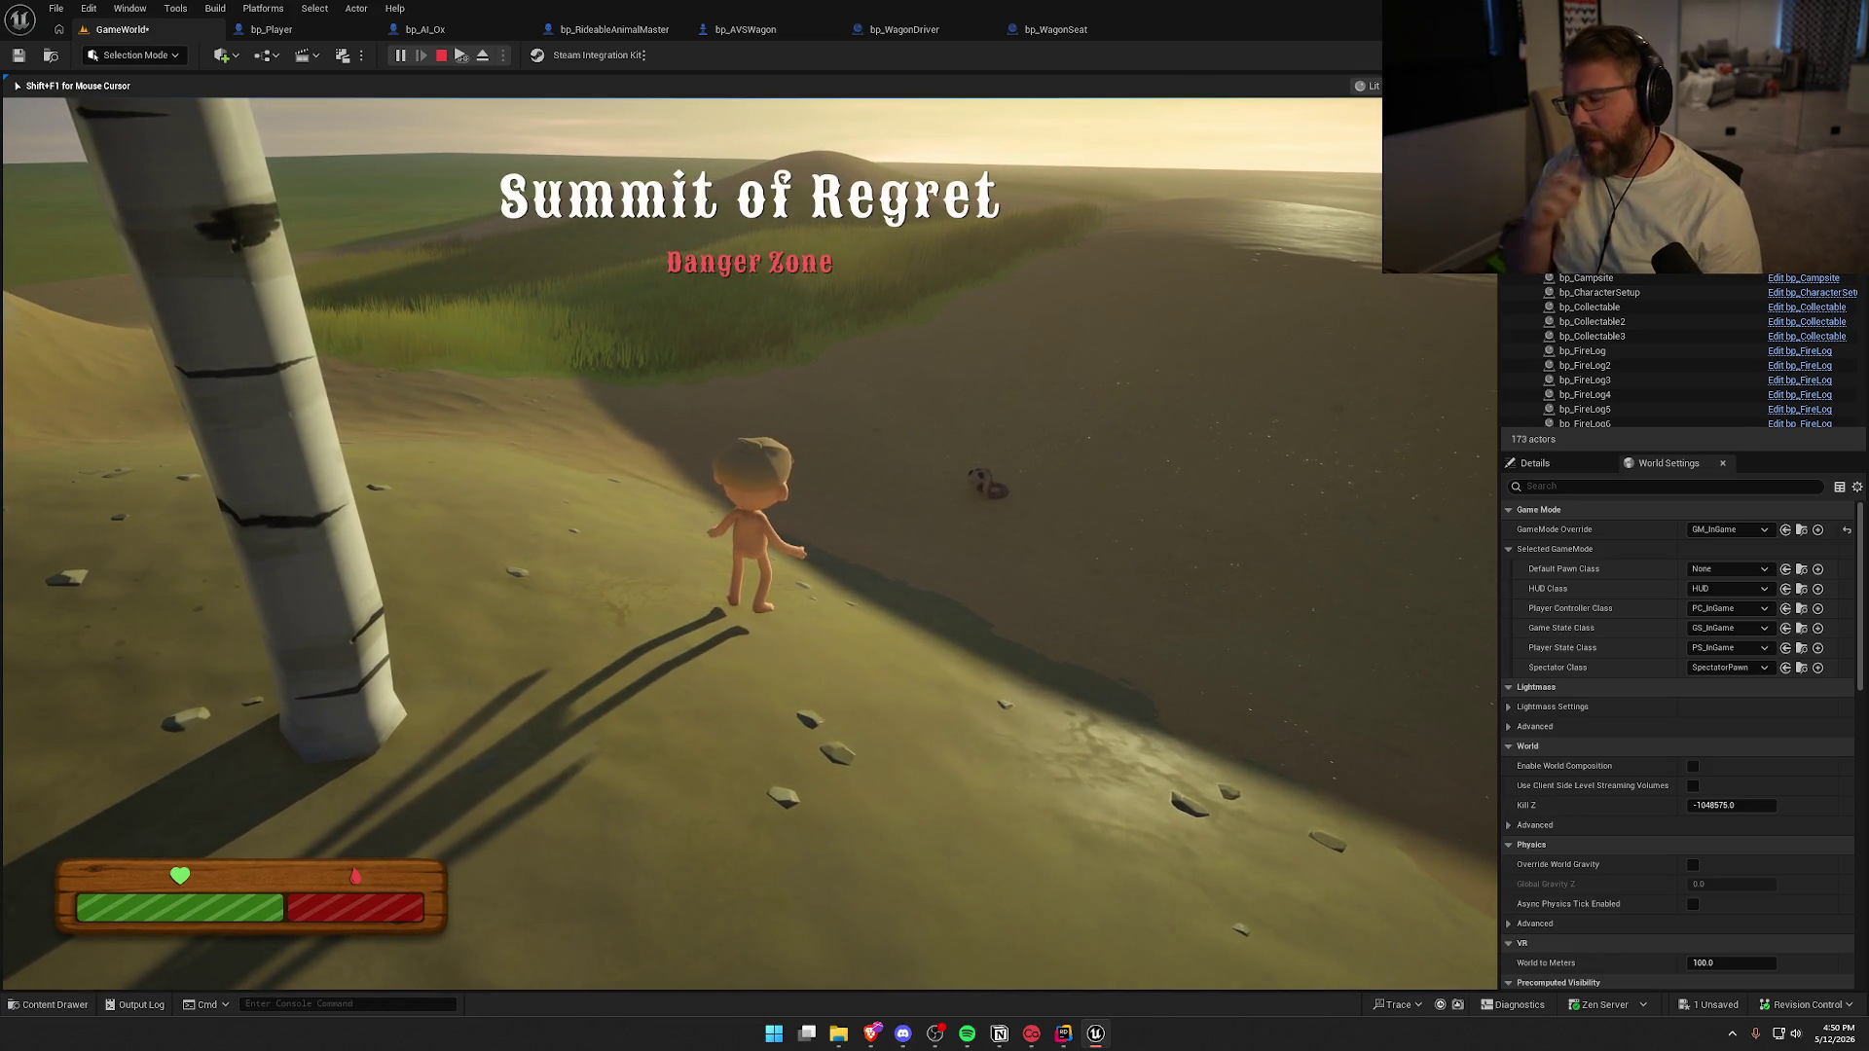
{"action": "key", "text": "w"}
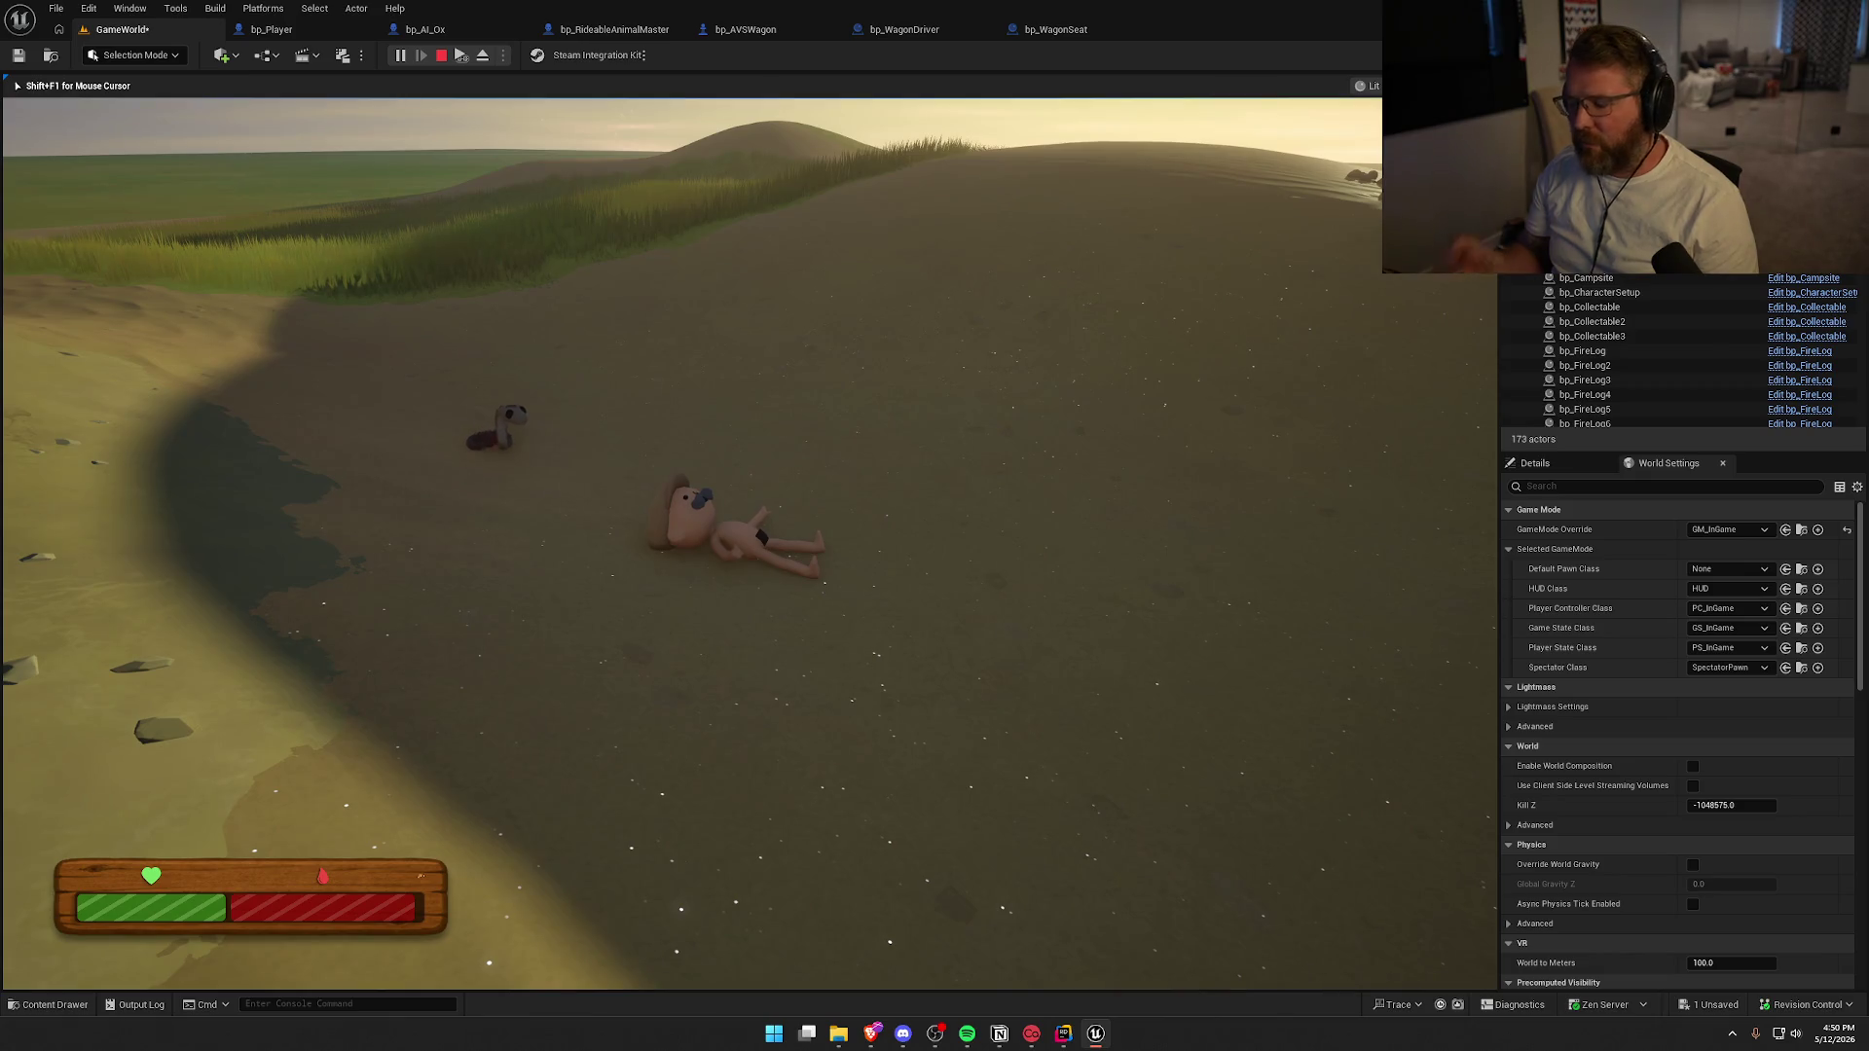
{"action": "key", "text": "w"}
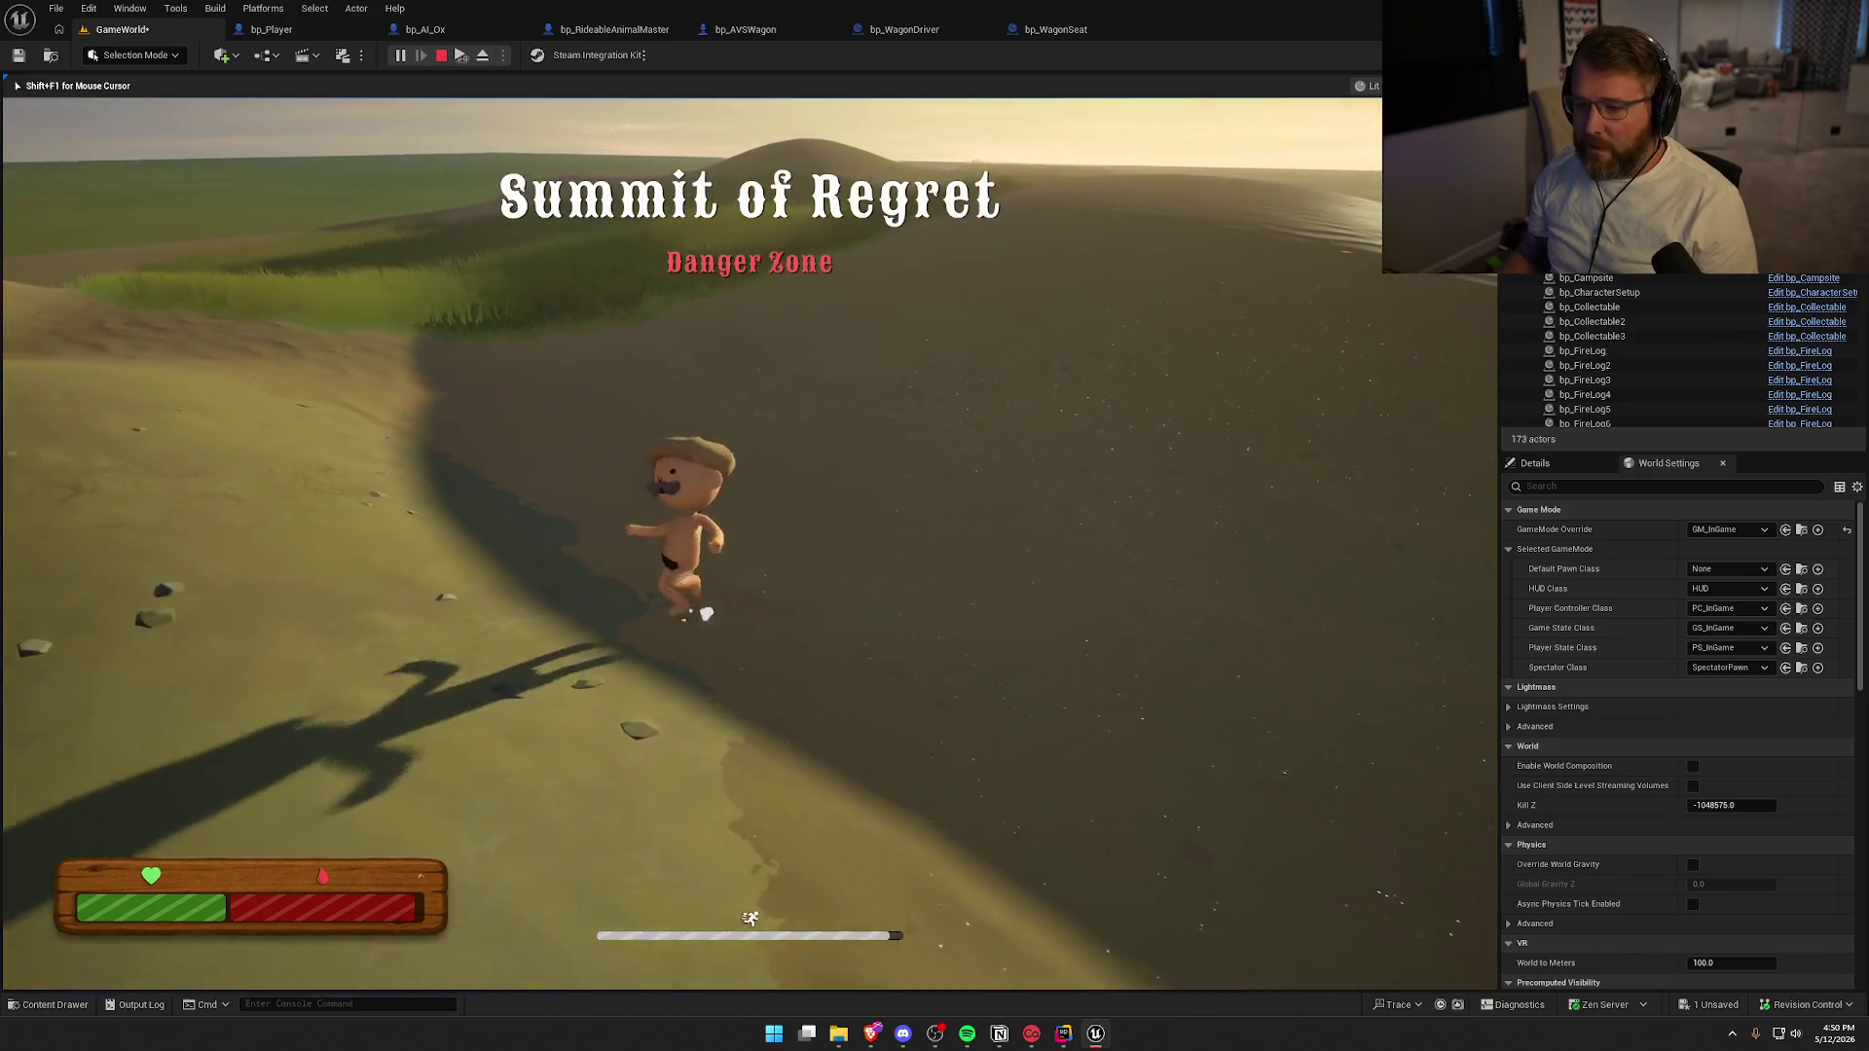
{"action": "key", "text": "w"}
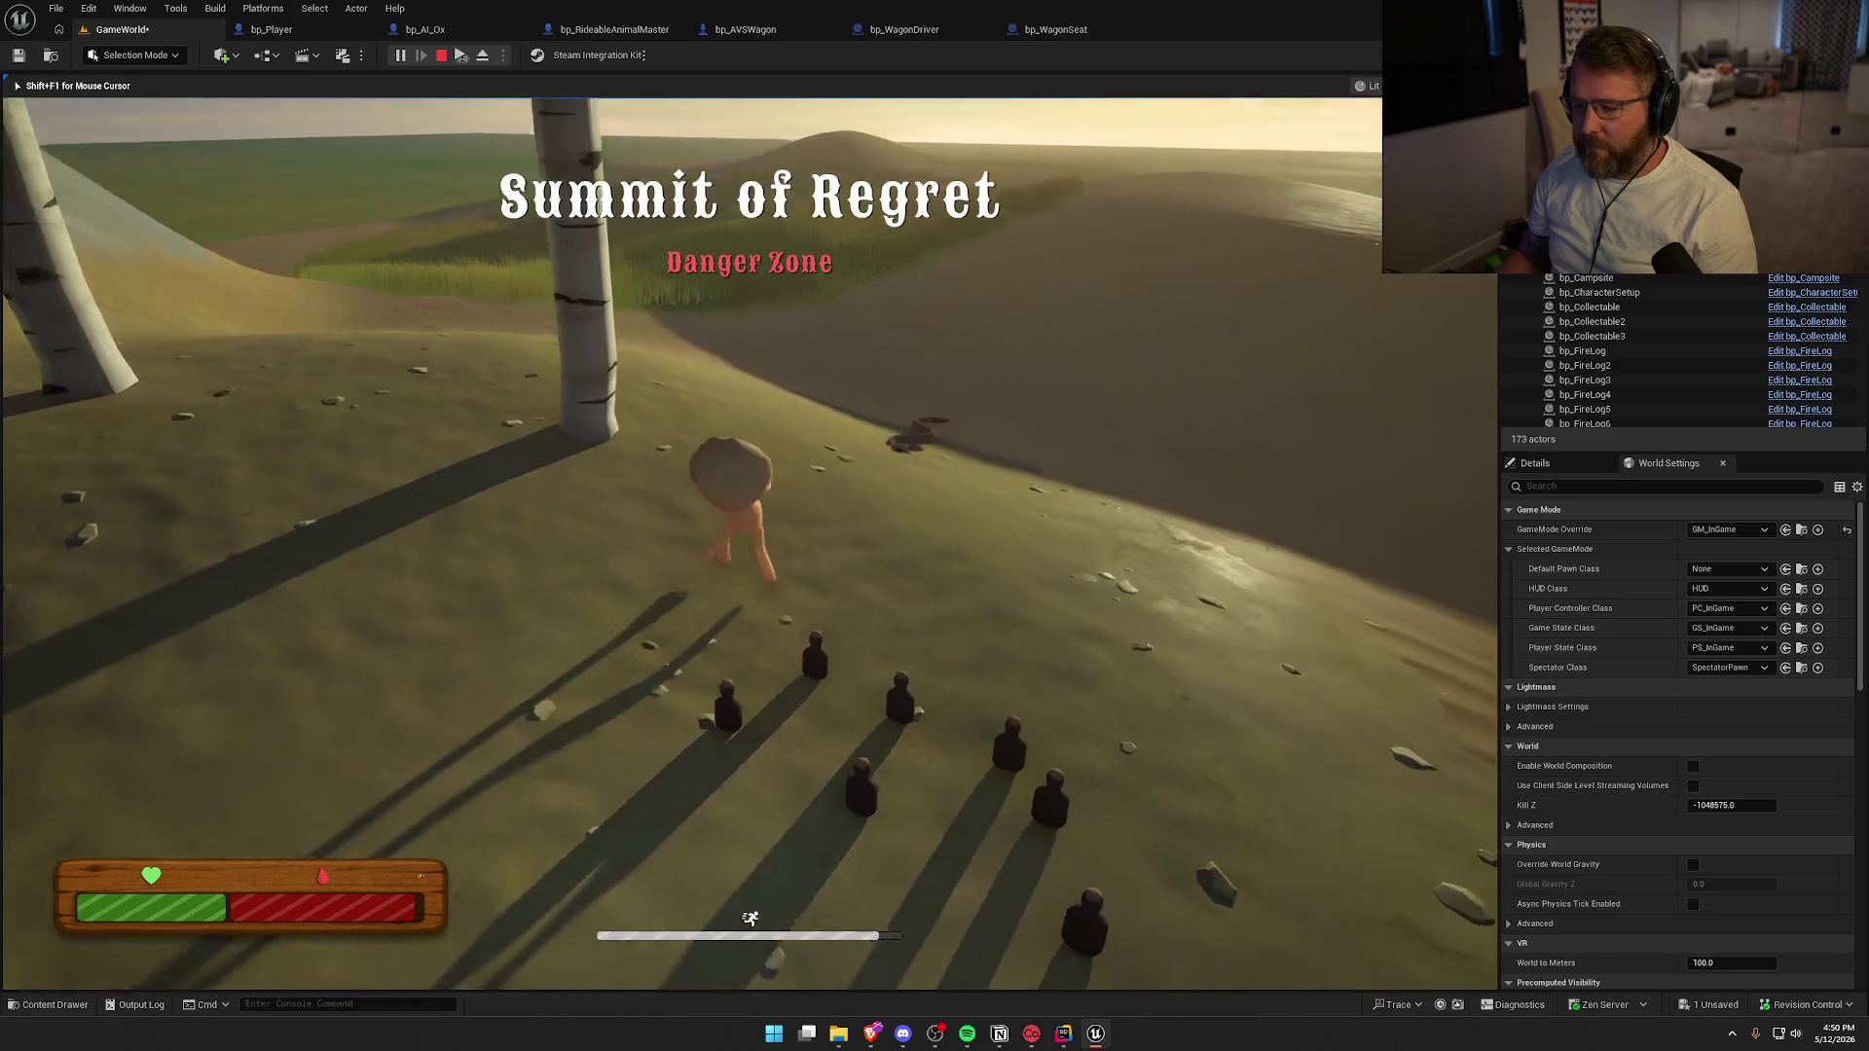
{"action": "key", "text": "w"}
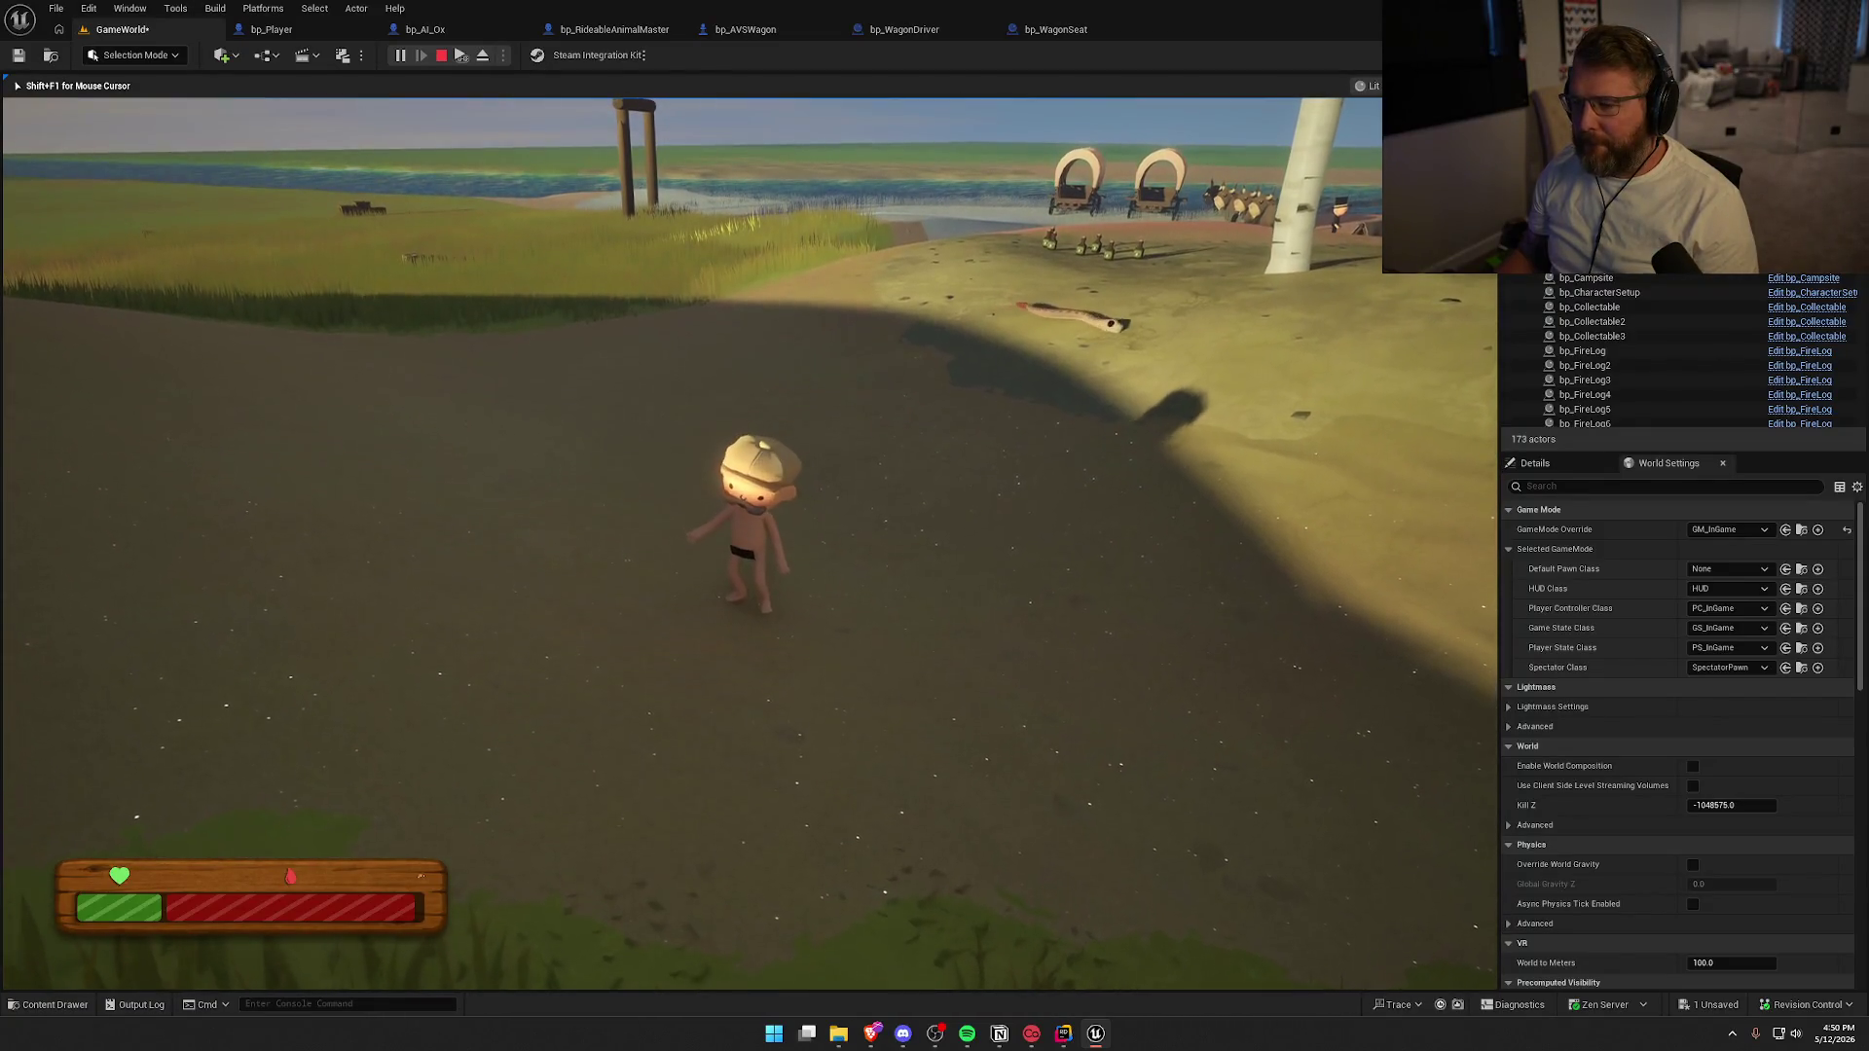
{"action": "key", "text": "shift+w"}
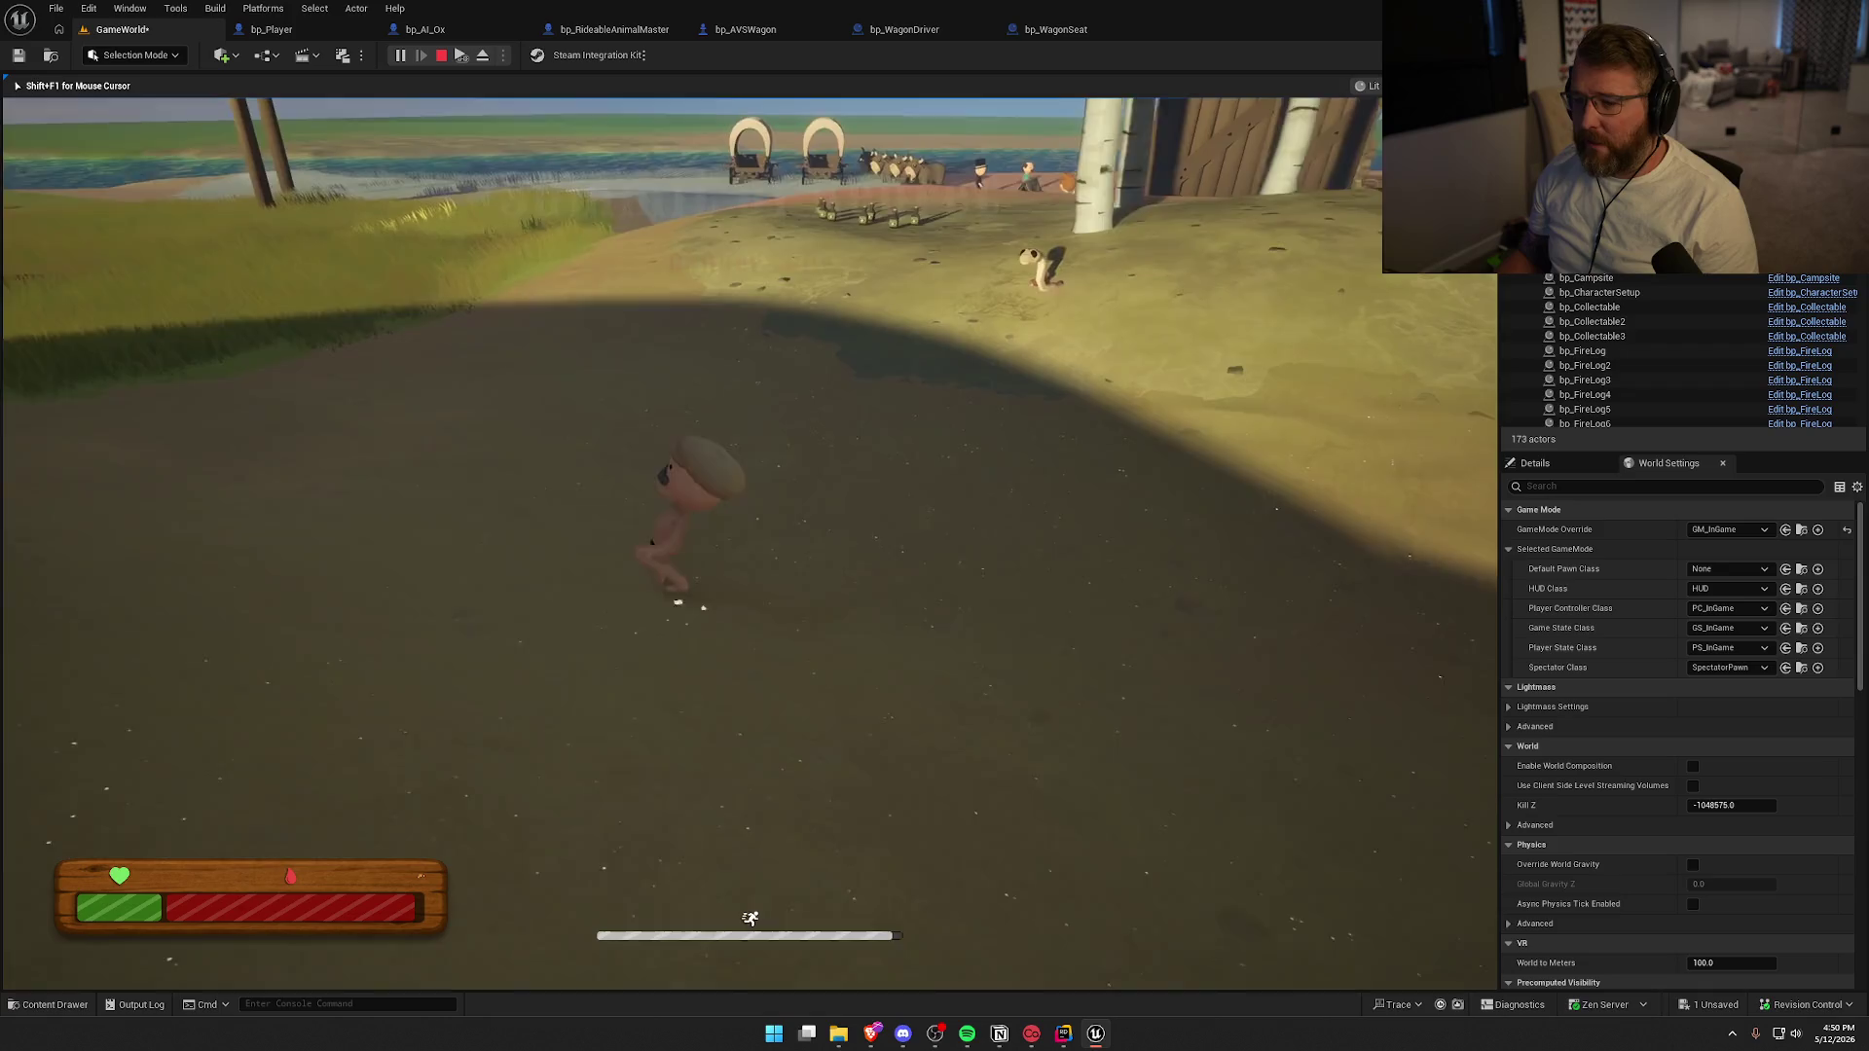
{"action": "key", "text": "Escape"}
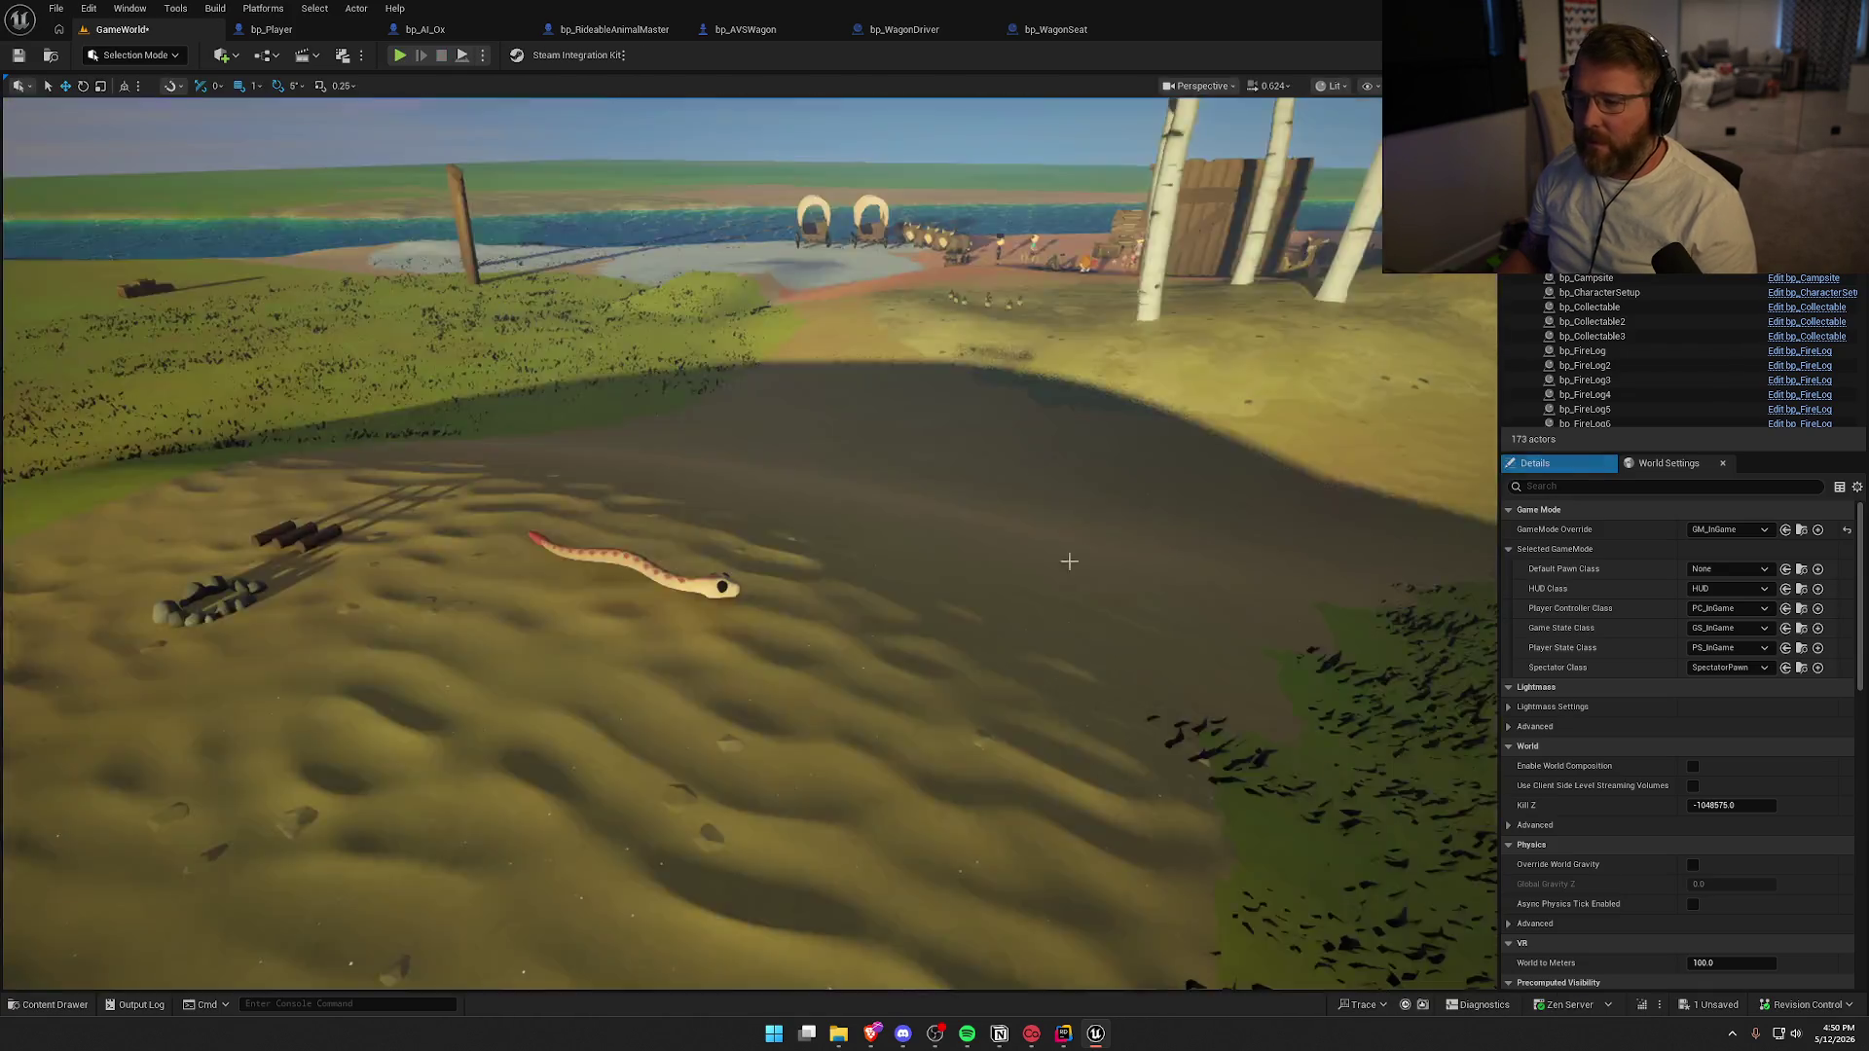
Frame the snake, then browse the Content Drawer to the StateTrees > Snake folder
{"action": "key", "text": "f"}
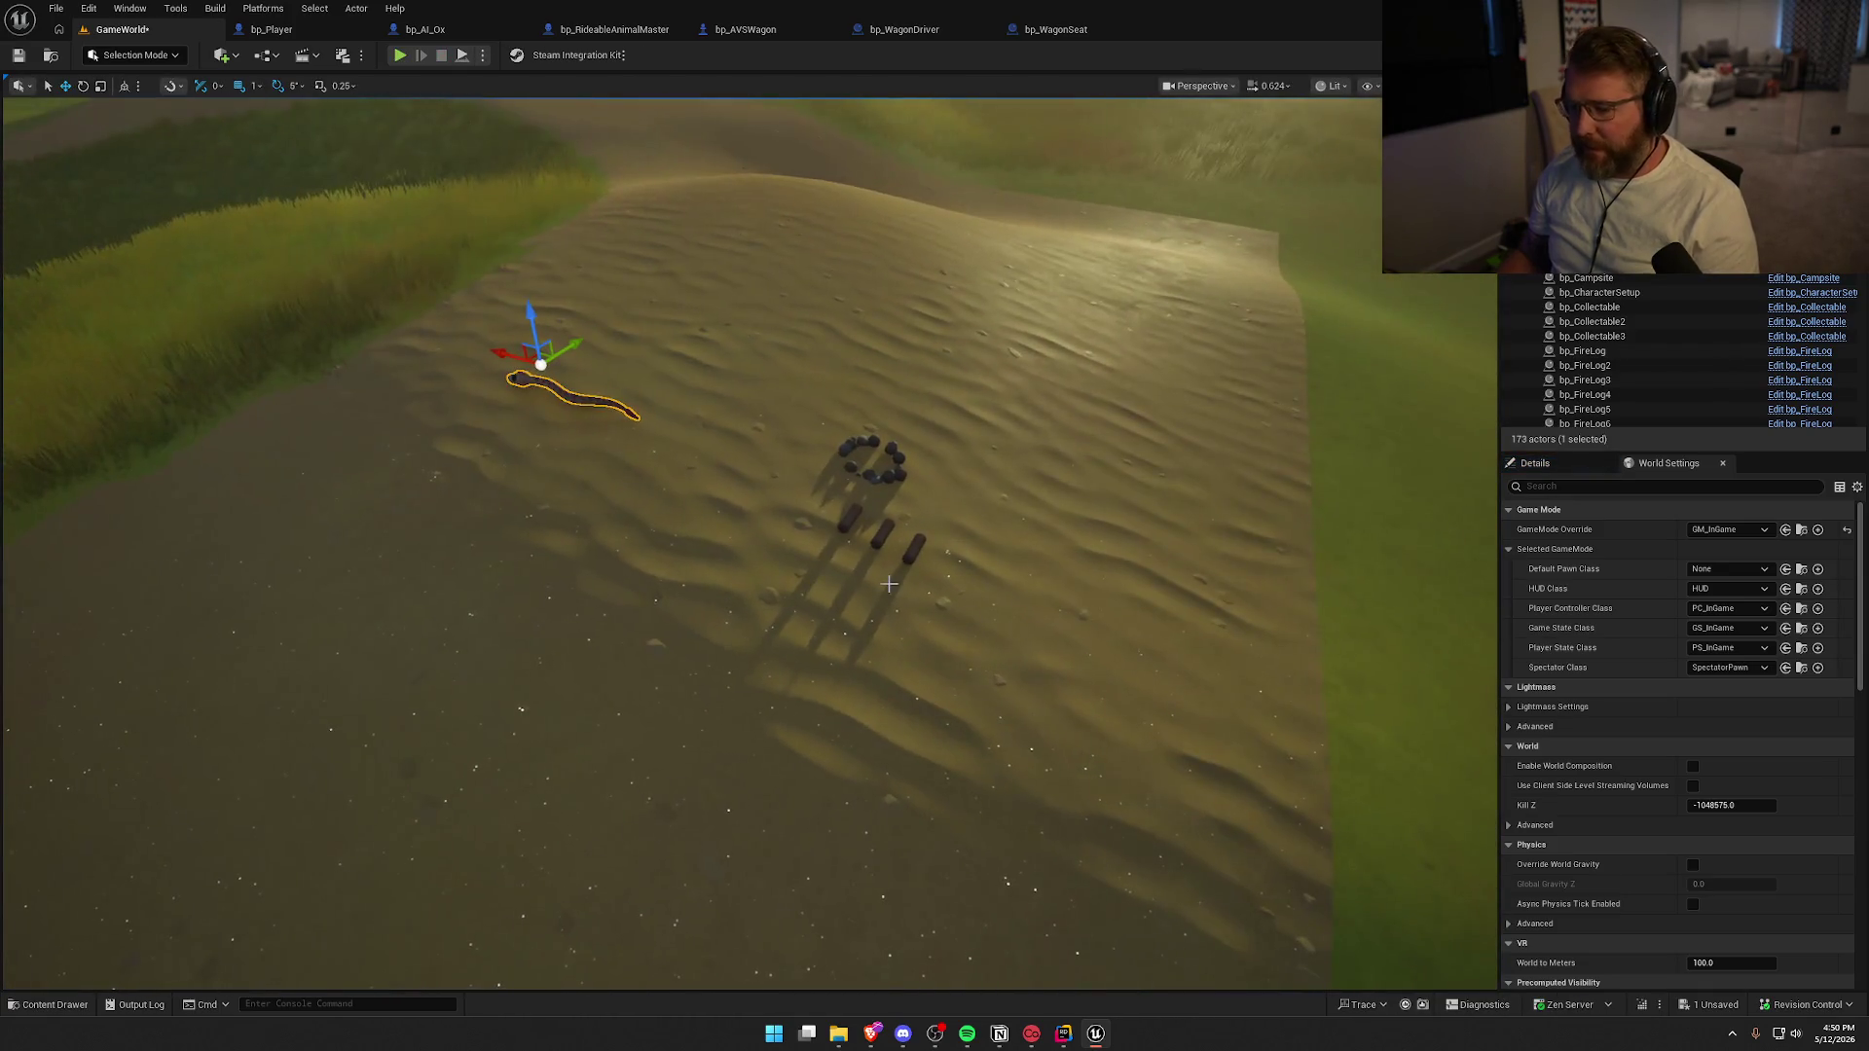
{"action": "key", "text": "s"}
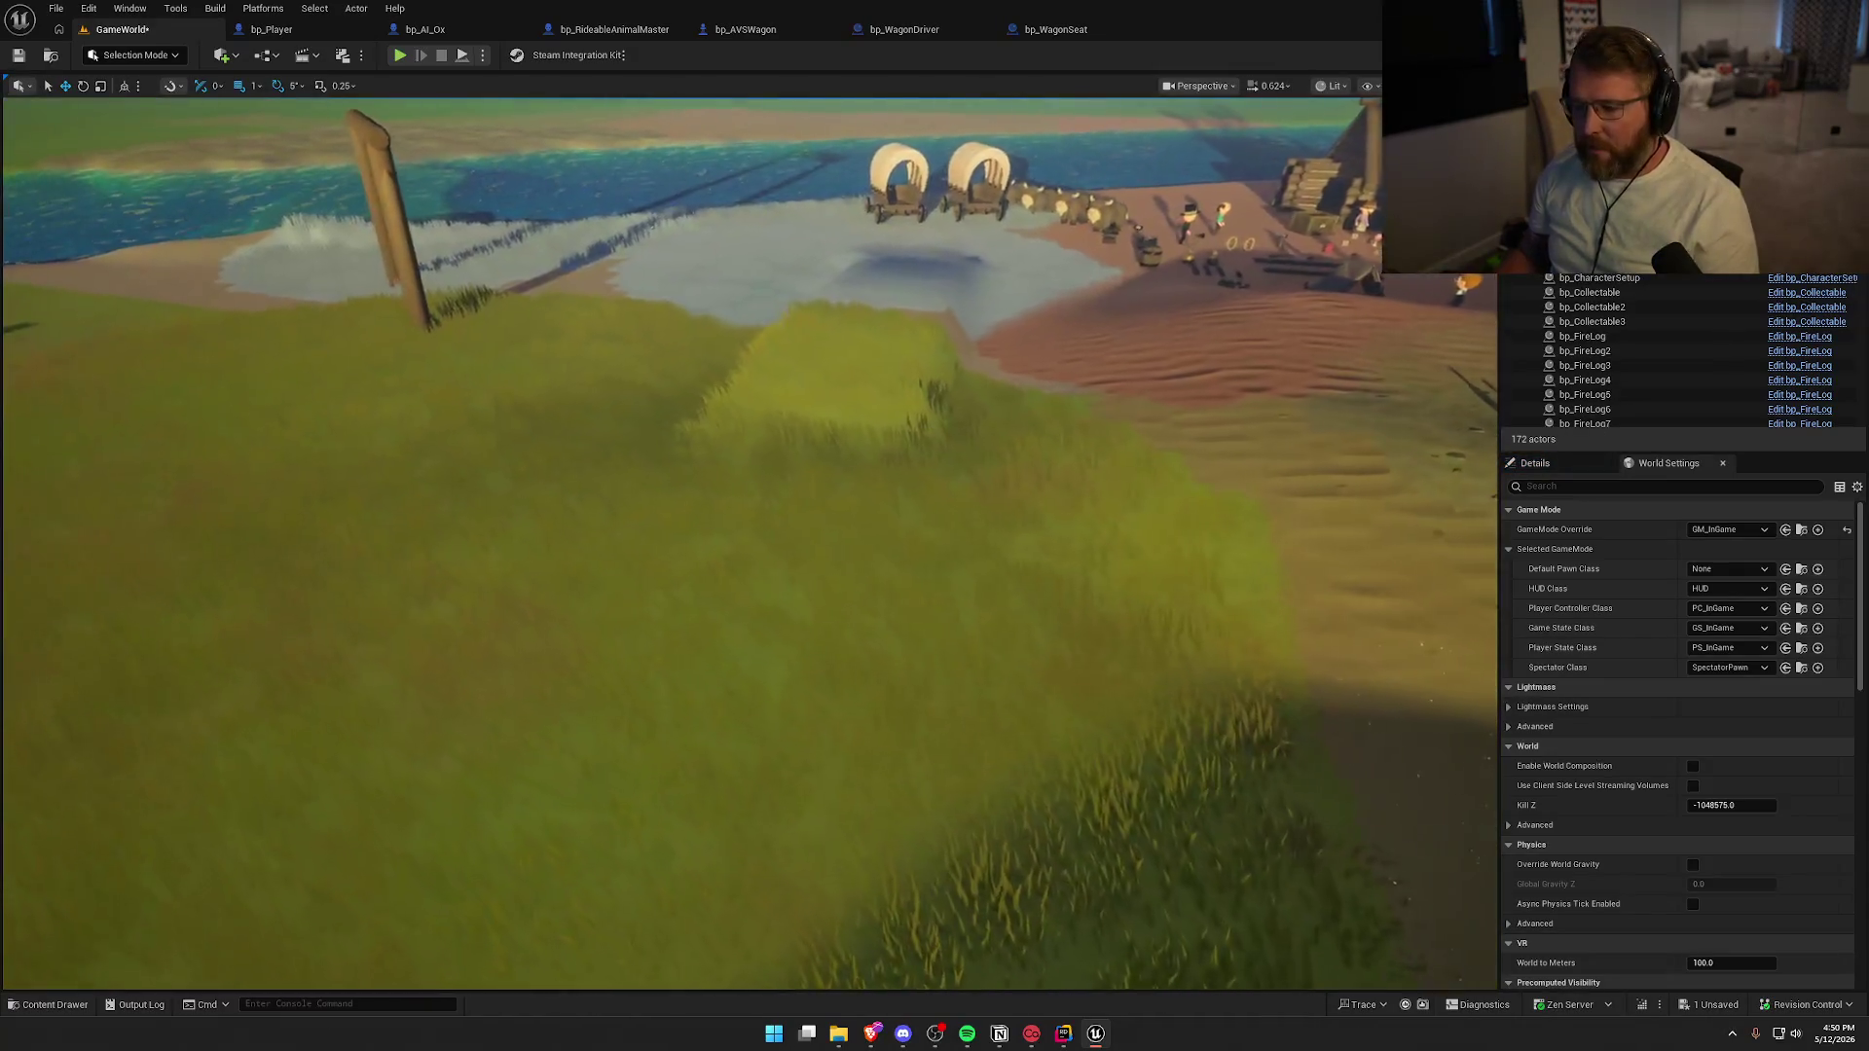
{"action": "key", "text": "ctrl+space"}
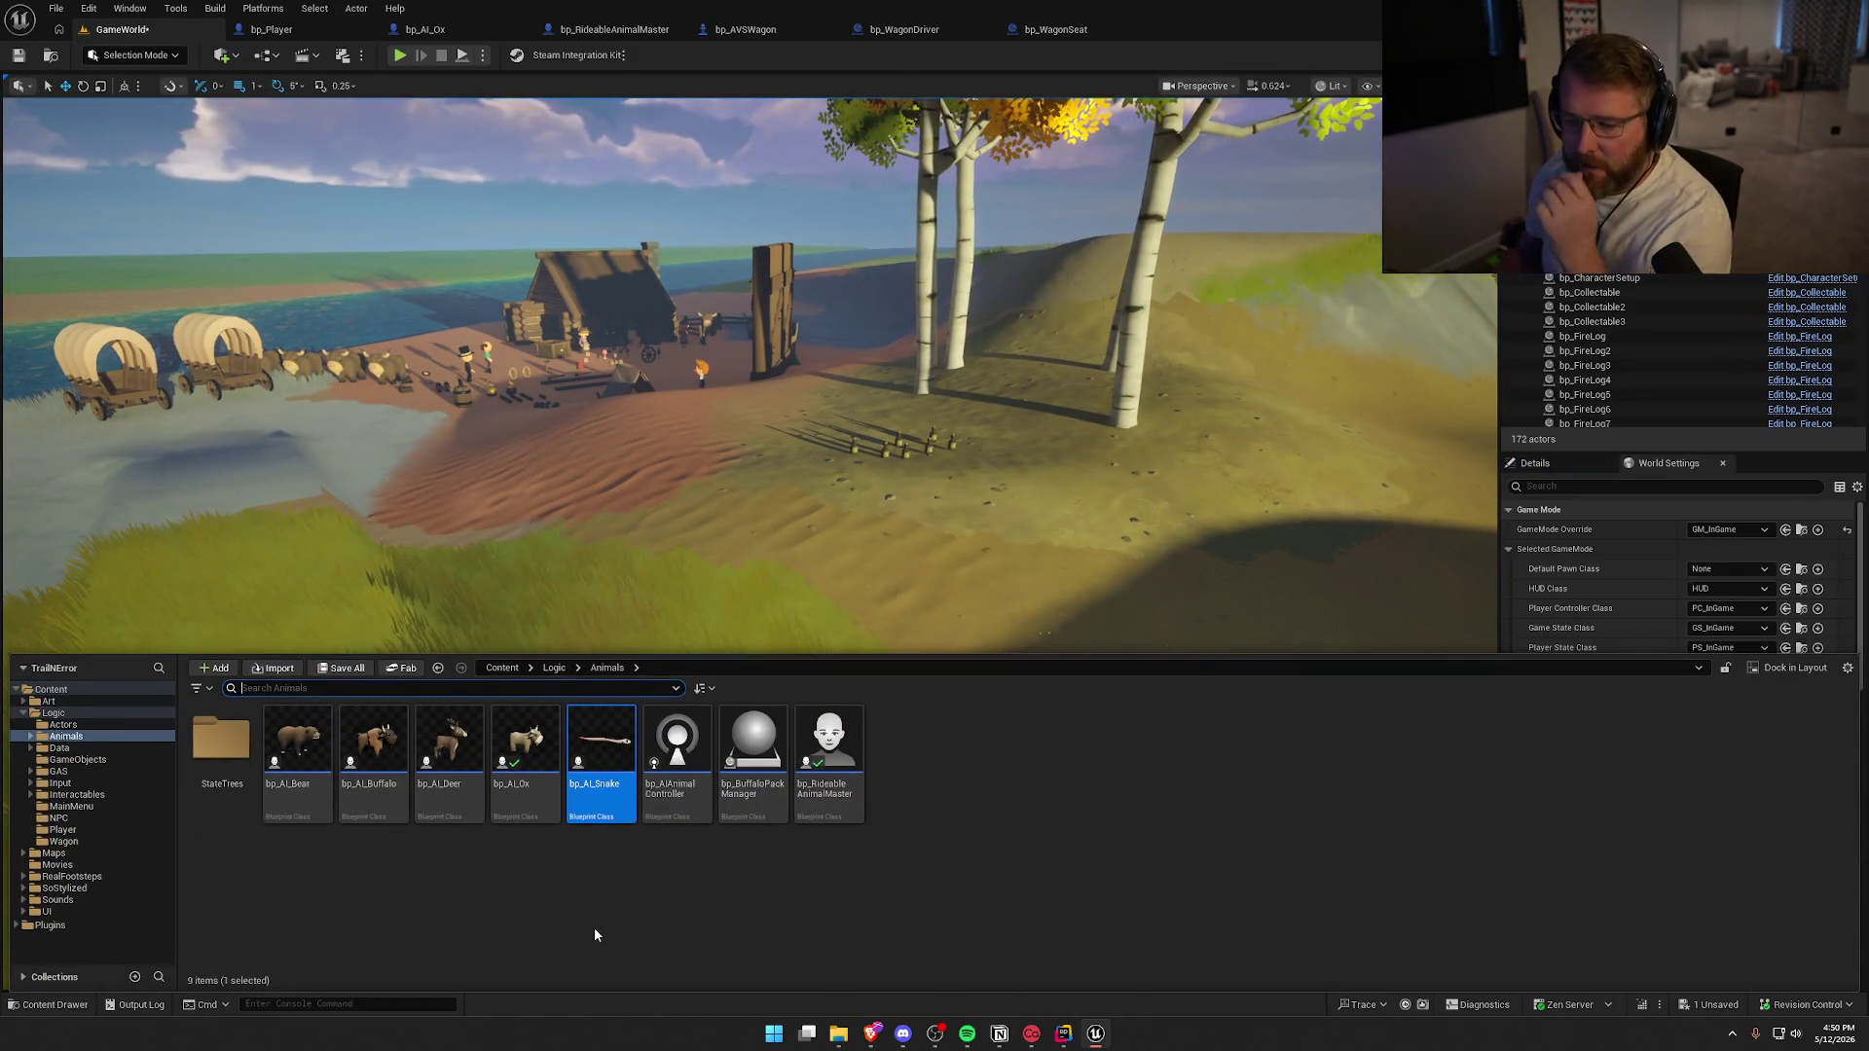
{"action": "double_click", "coordinate": [222, 739]}
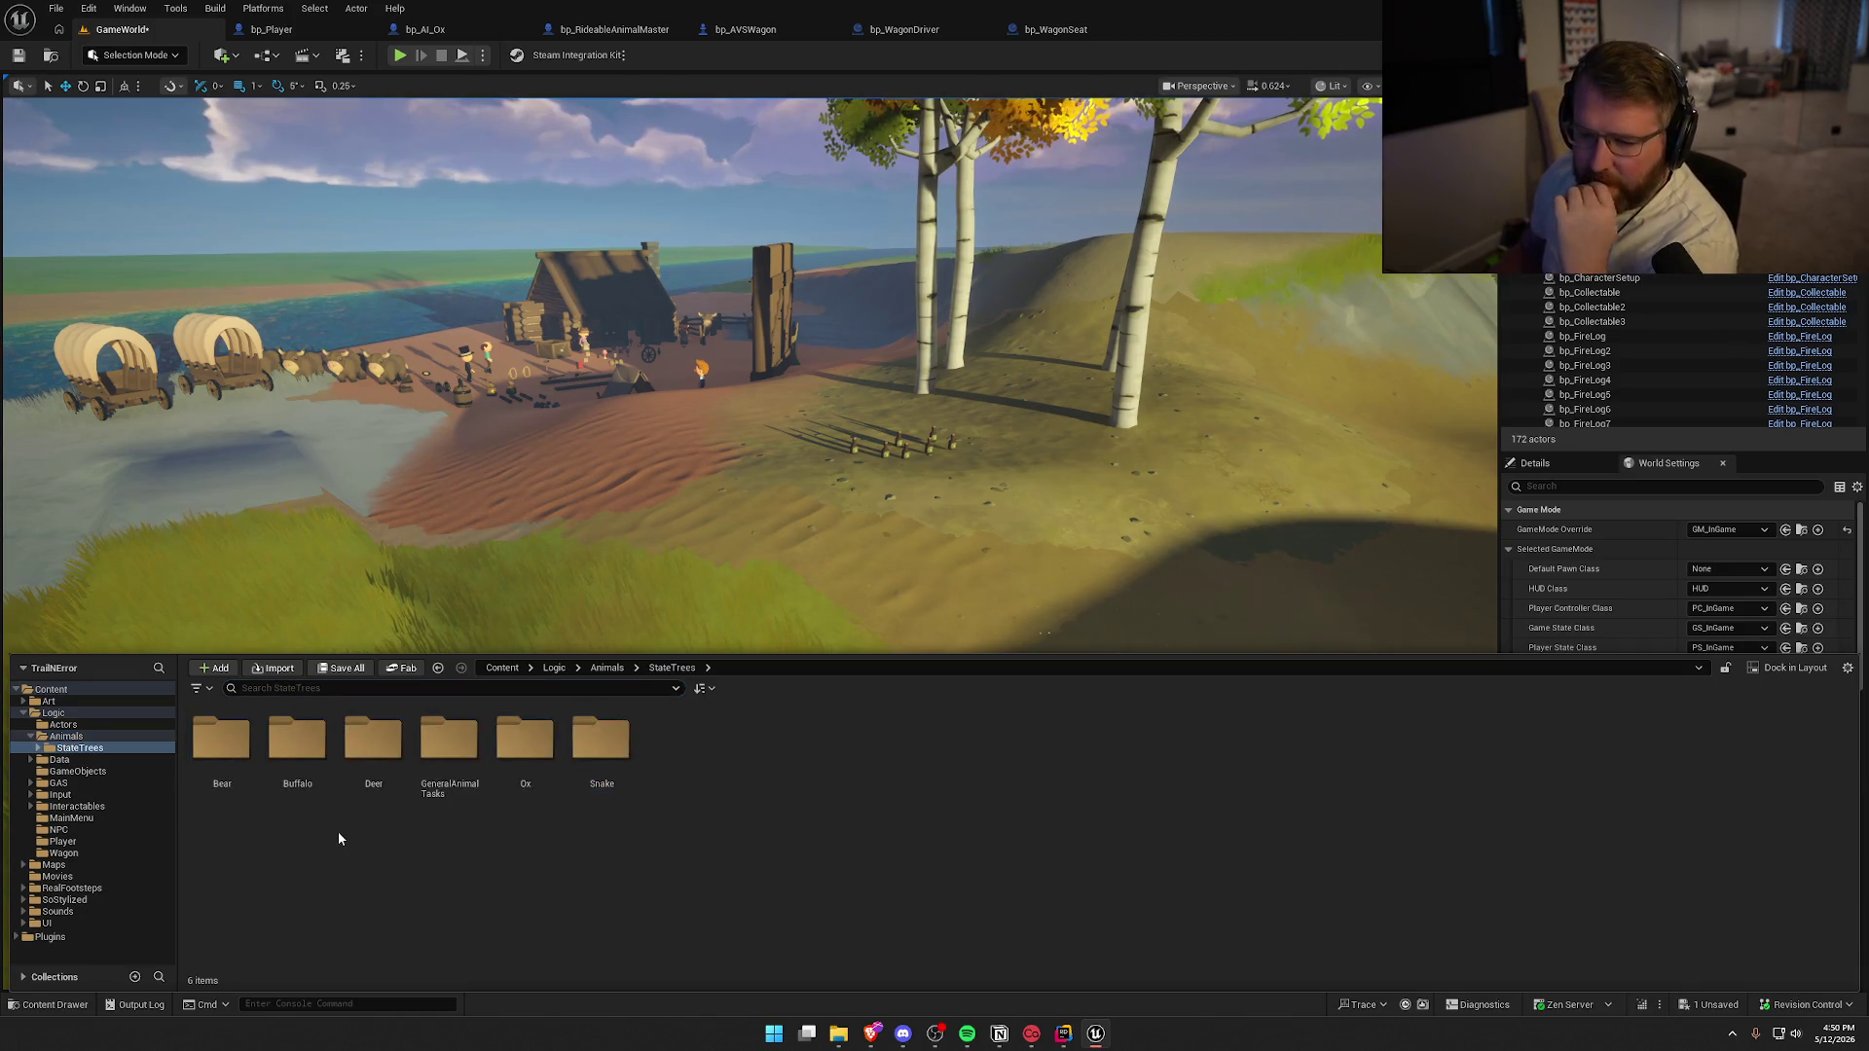
{"action": "double_click", "coordinate": [601, 740]}
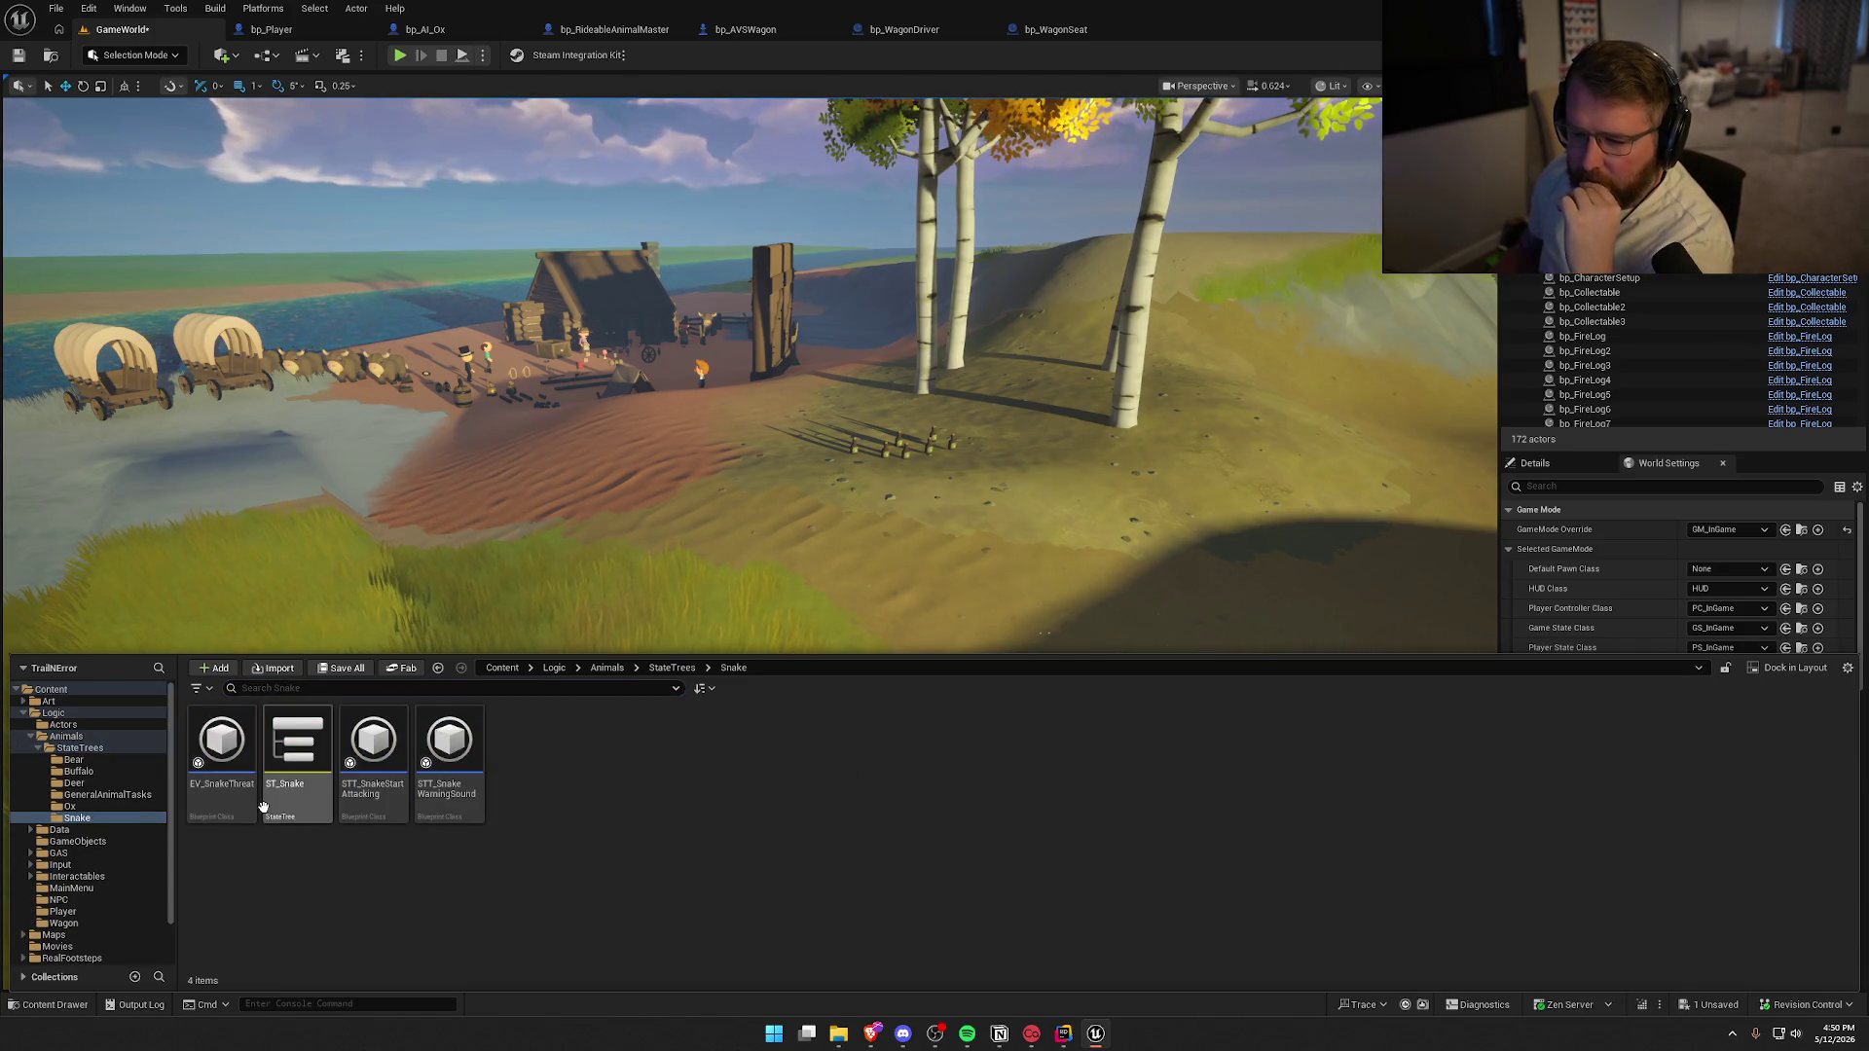
Close the bp_Player and bp_AI_Ox tabs and open the ST_Snake state tree
{"action": "middle_click", "coordinate": [271, 29]}
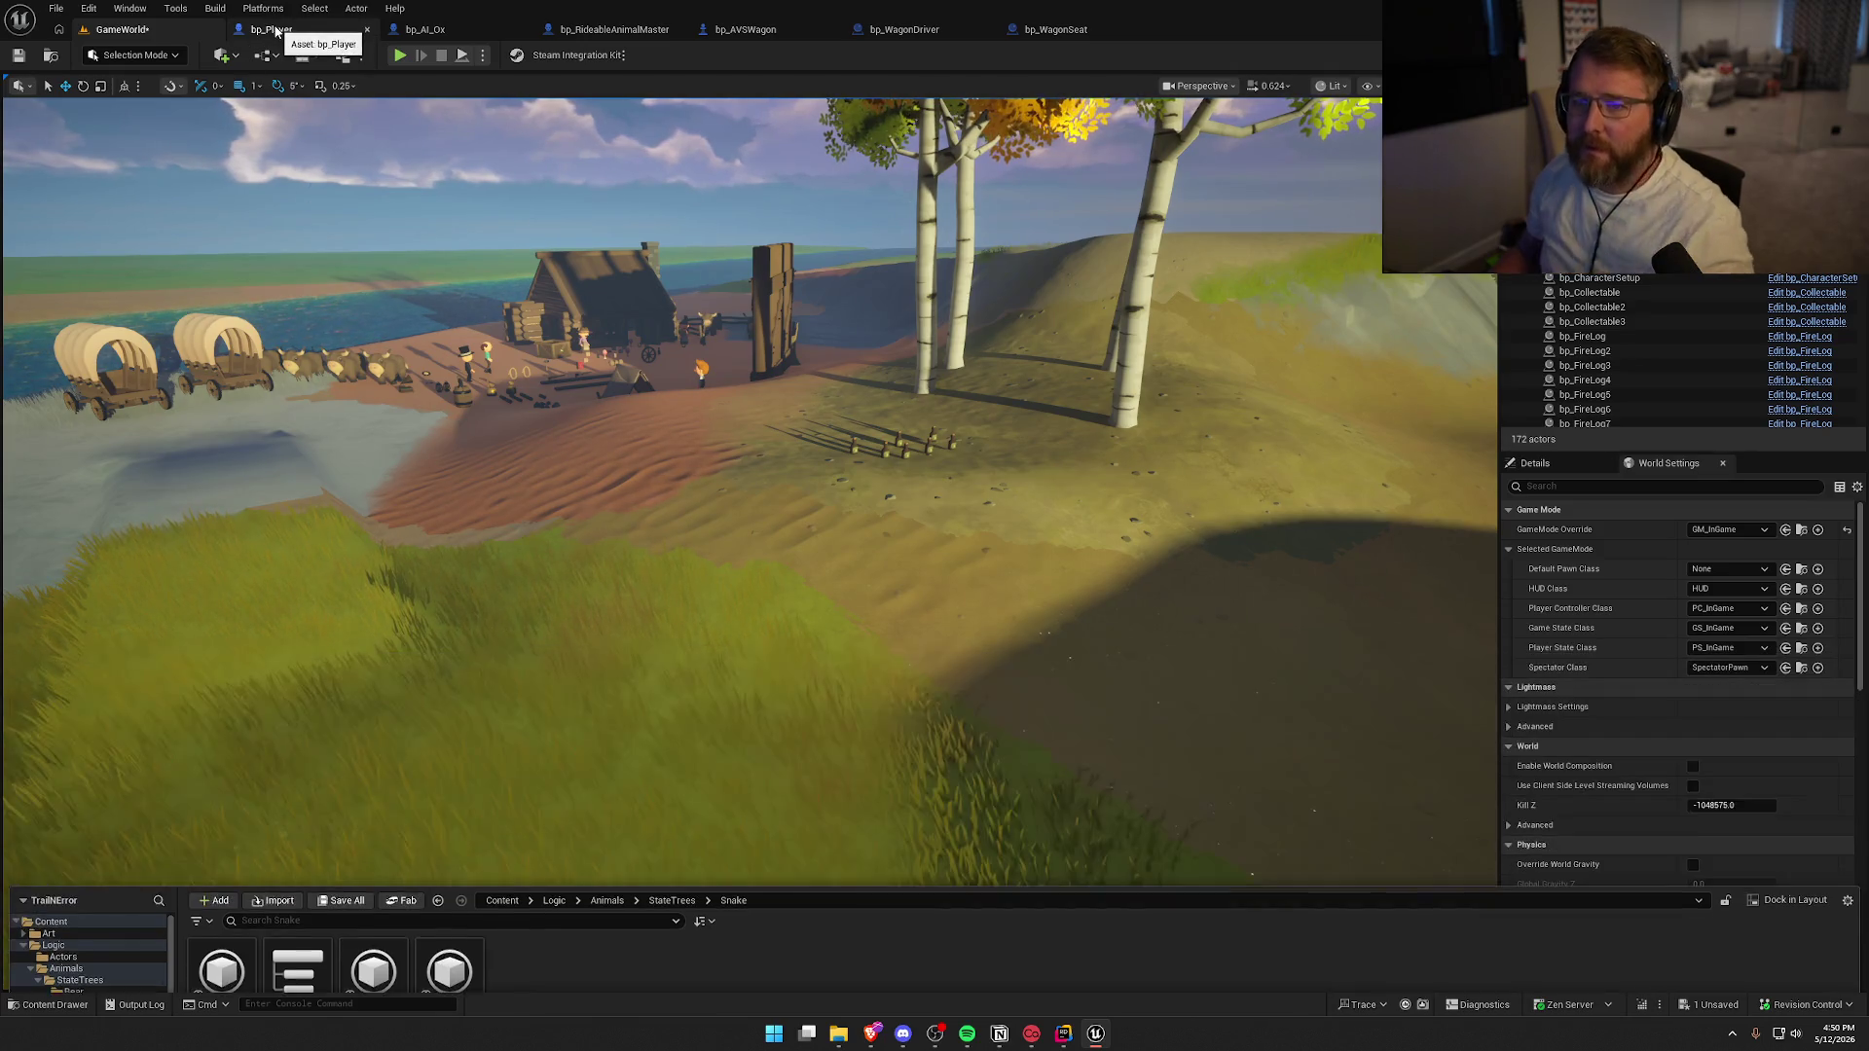
{"action": "middle_click", "coordinate": [275, 31]}
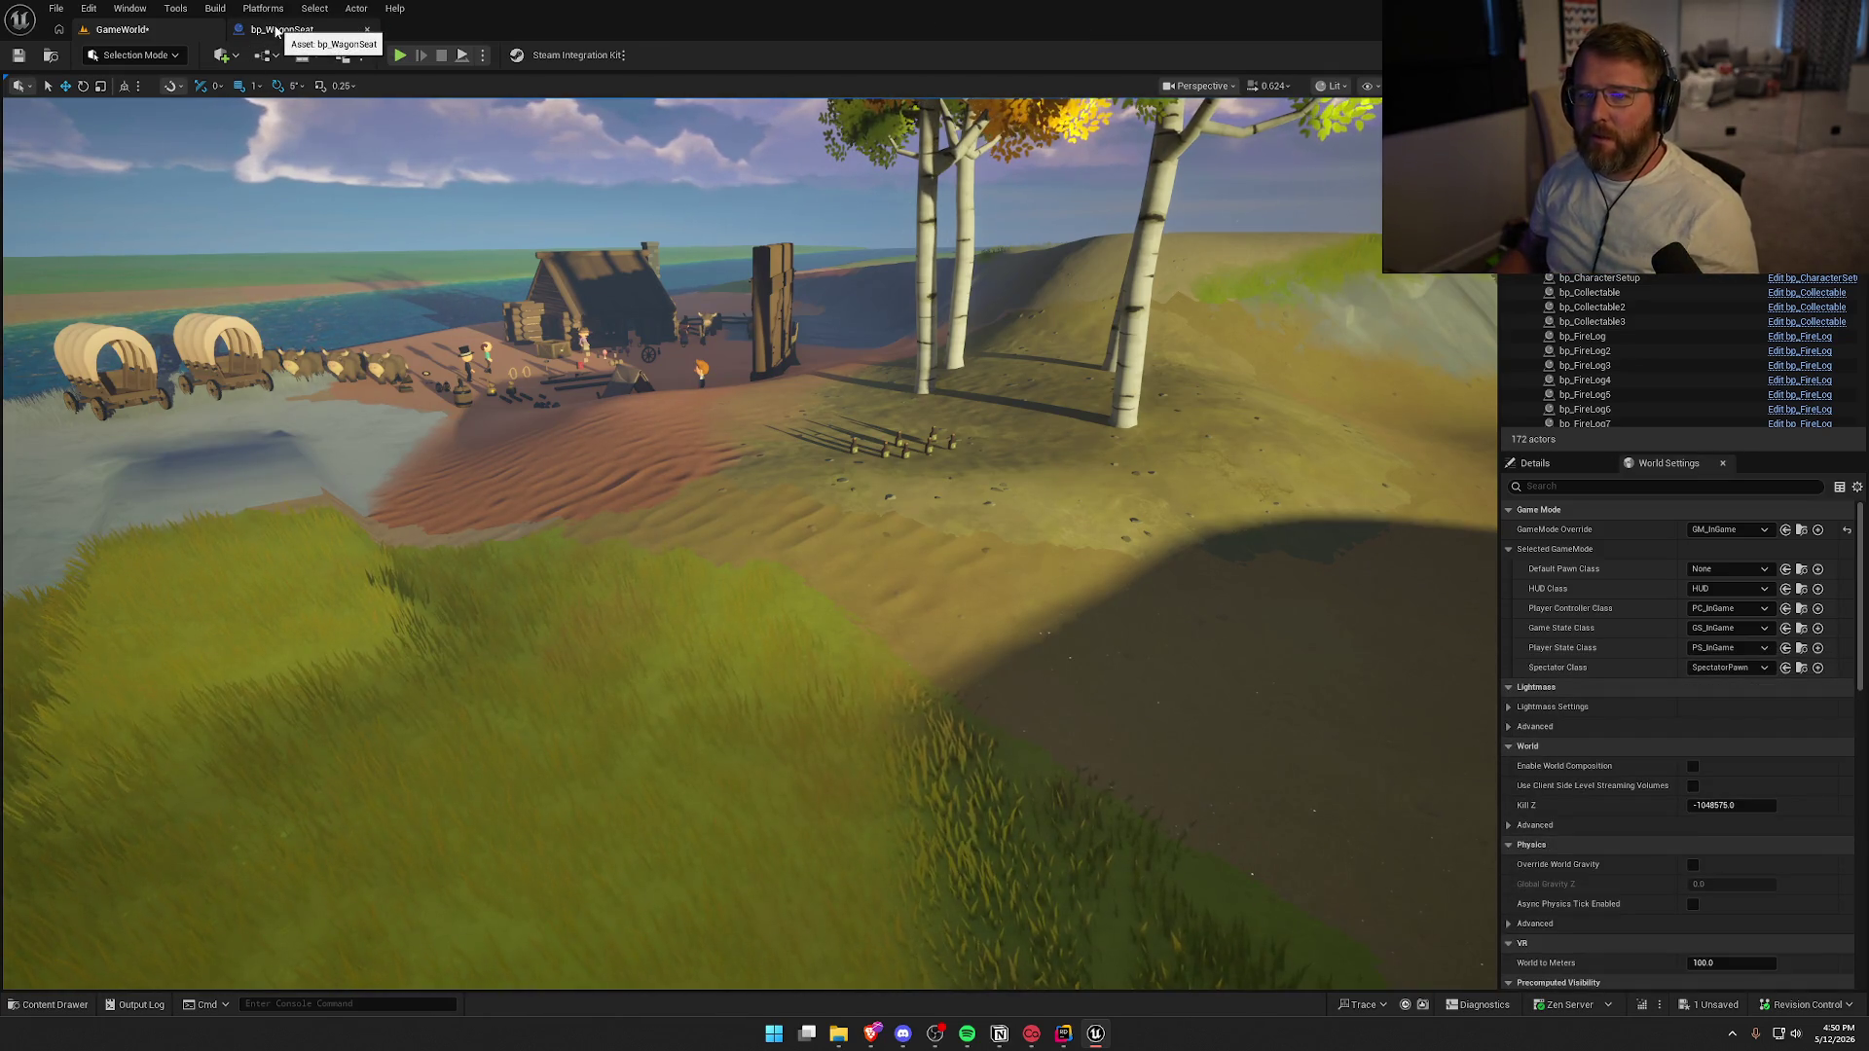
{"action": "key", "text": "ctrl+space"}
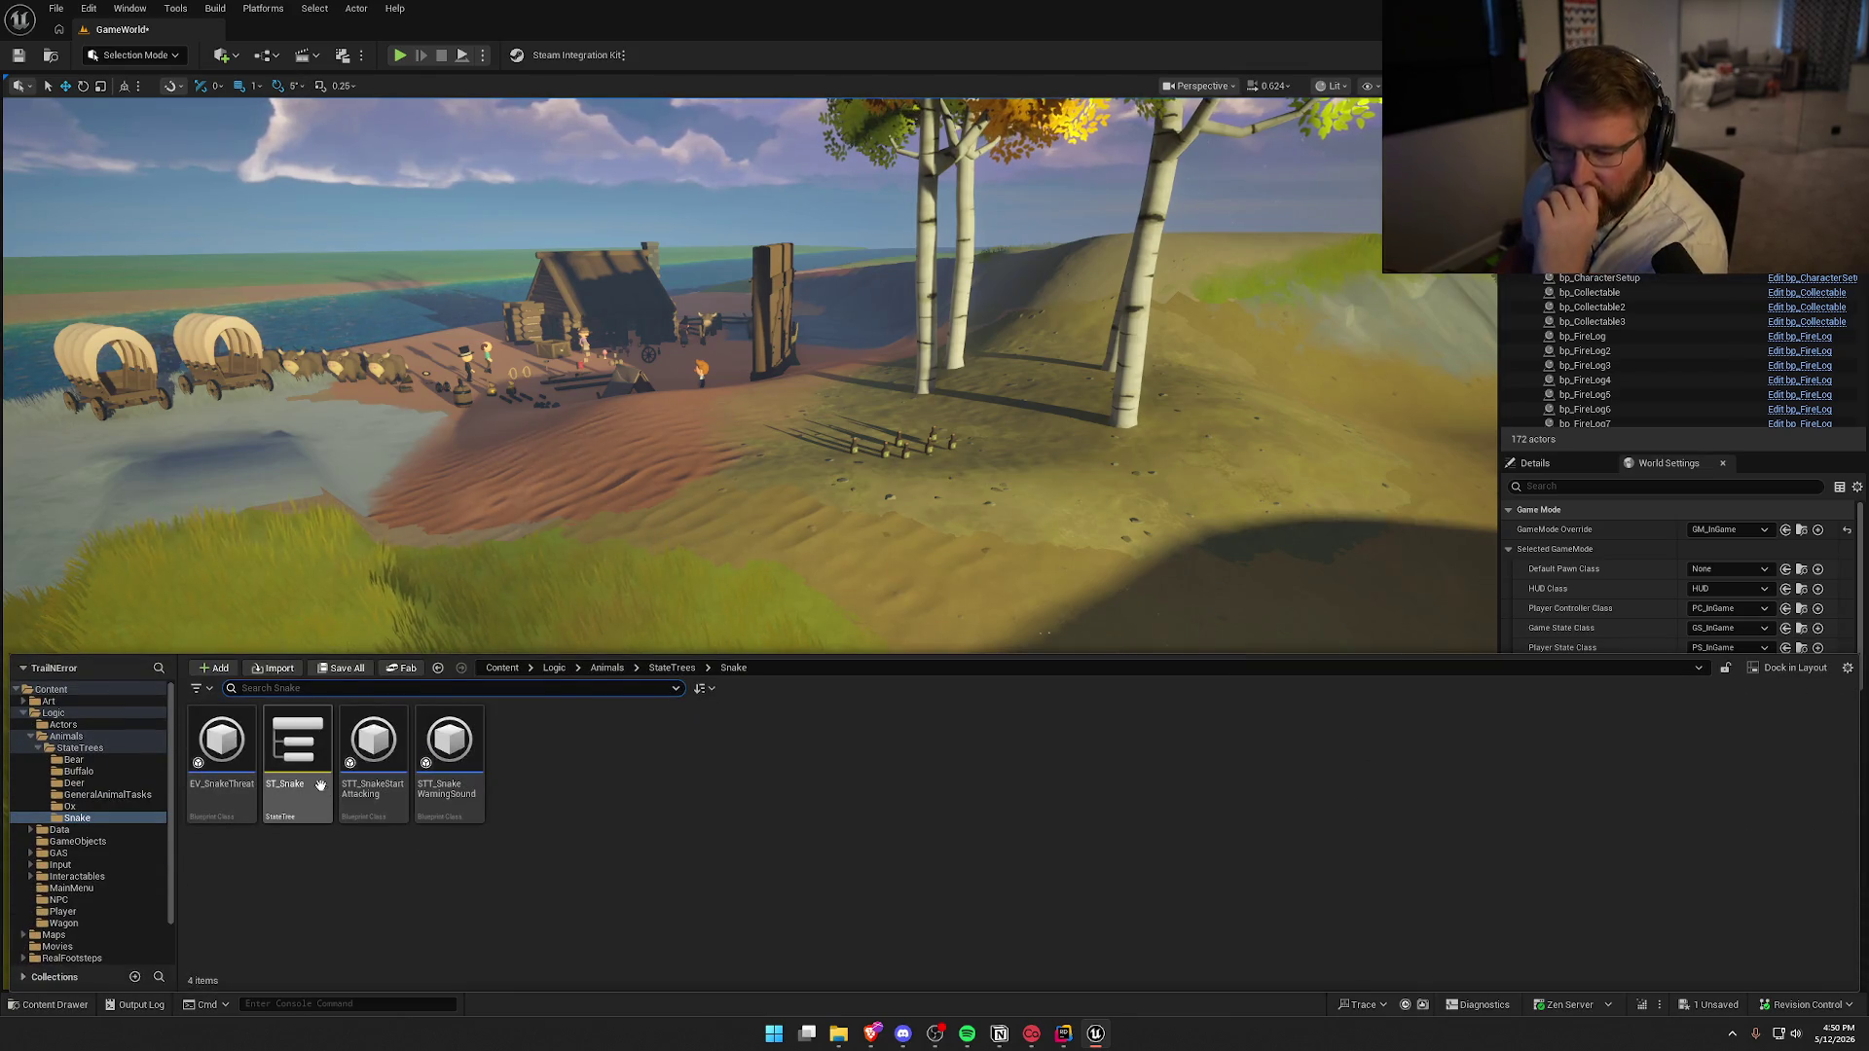
{"action": "double_click", "coordinate": [297, 744]}
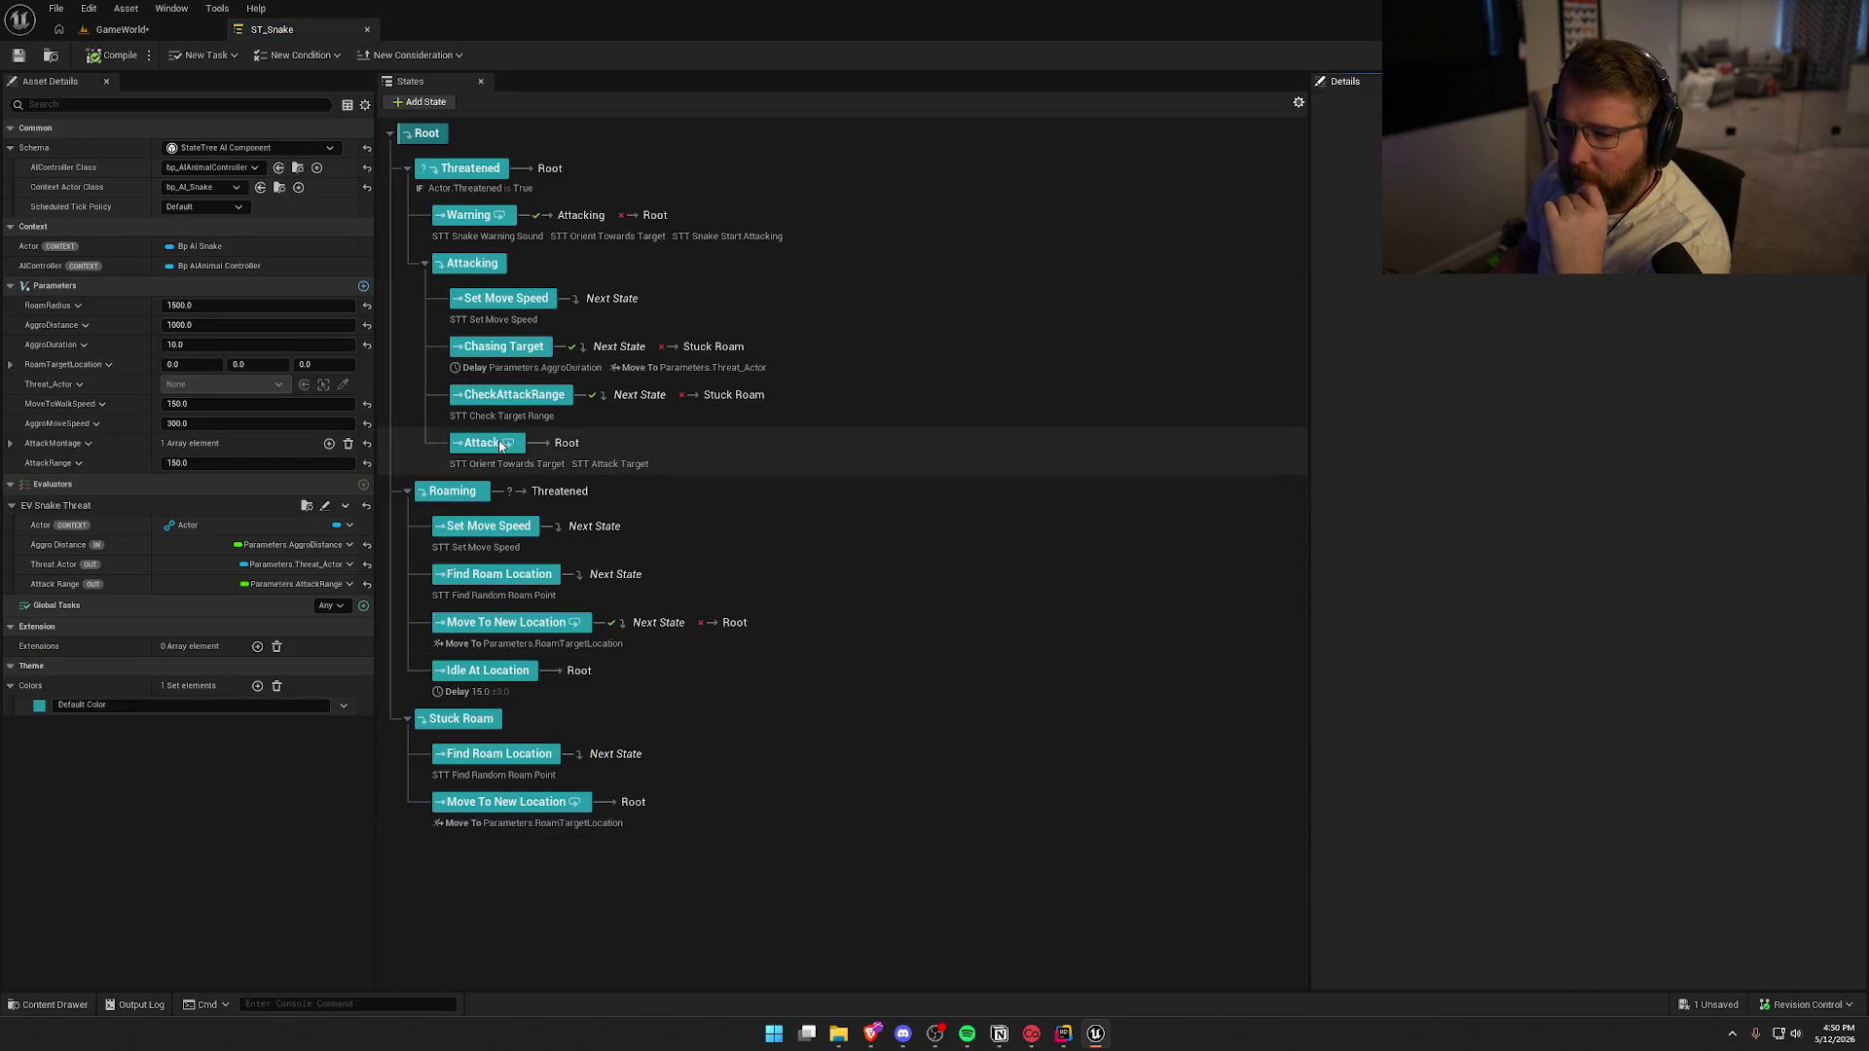
Inspect the Attack and CheckAttackRange states, then open the STT_CheckTargetRange task blueprint
{"action": "left_click", "coordinate": [482, 443]}
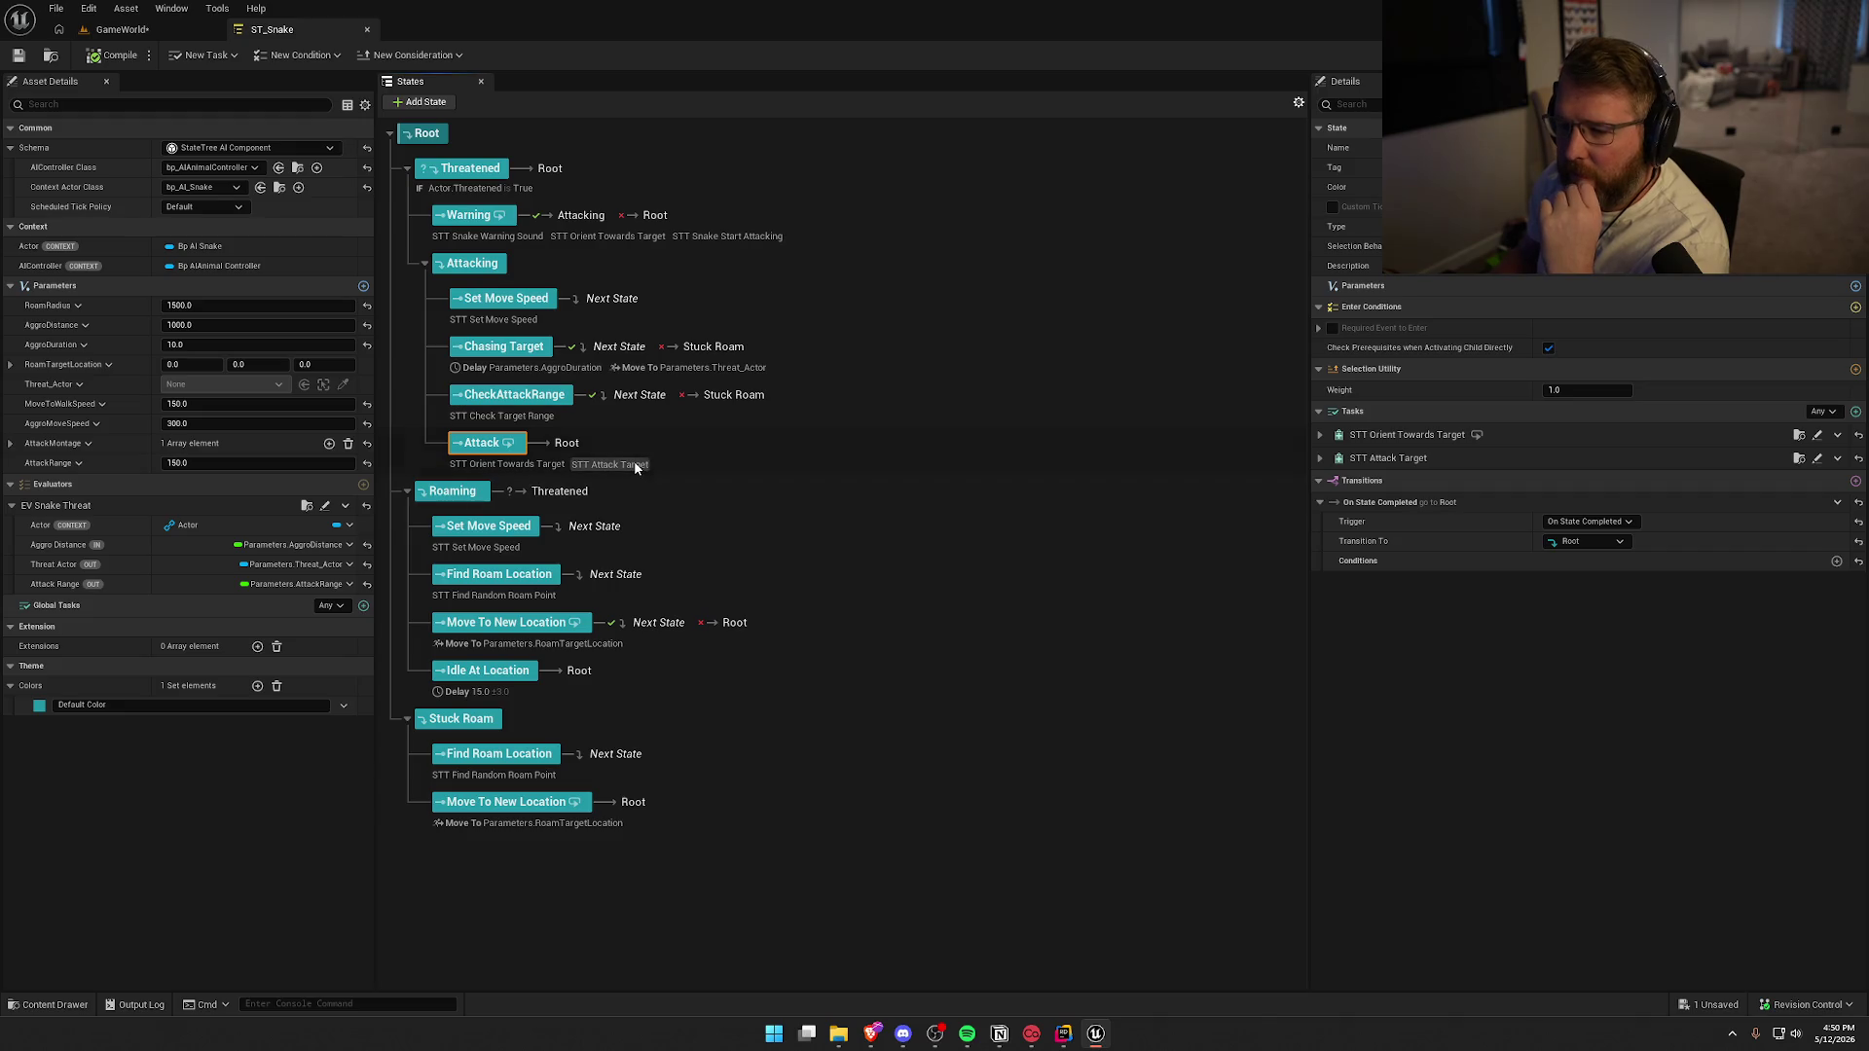
{"action": "left_click", "coordinate": [628, 463]}
{"action": "left_click", "coordinate": [531, 399]}
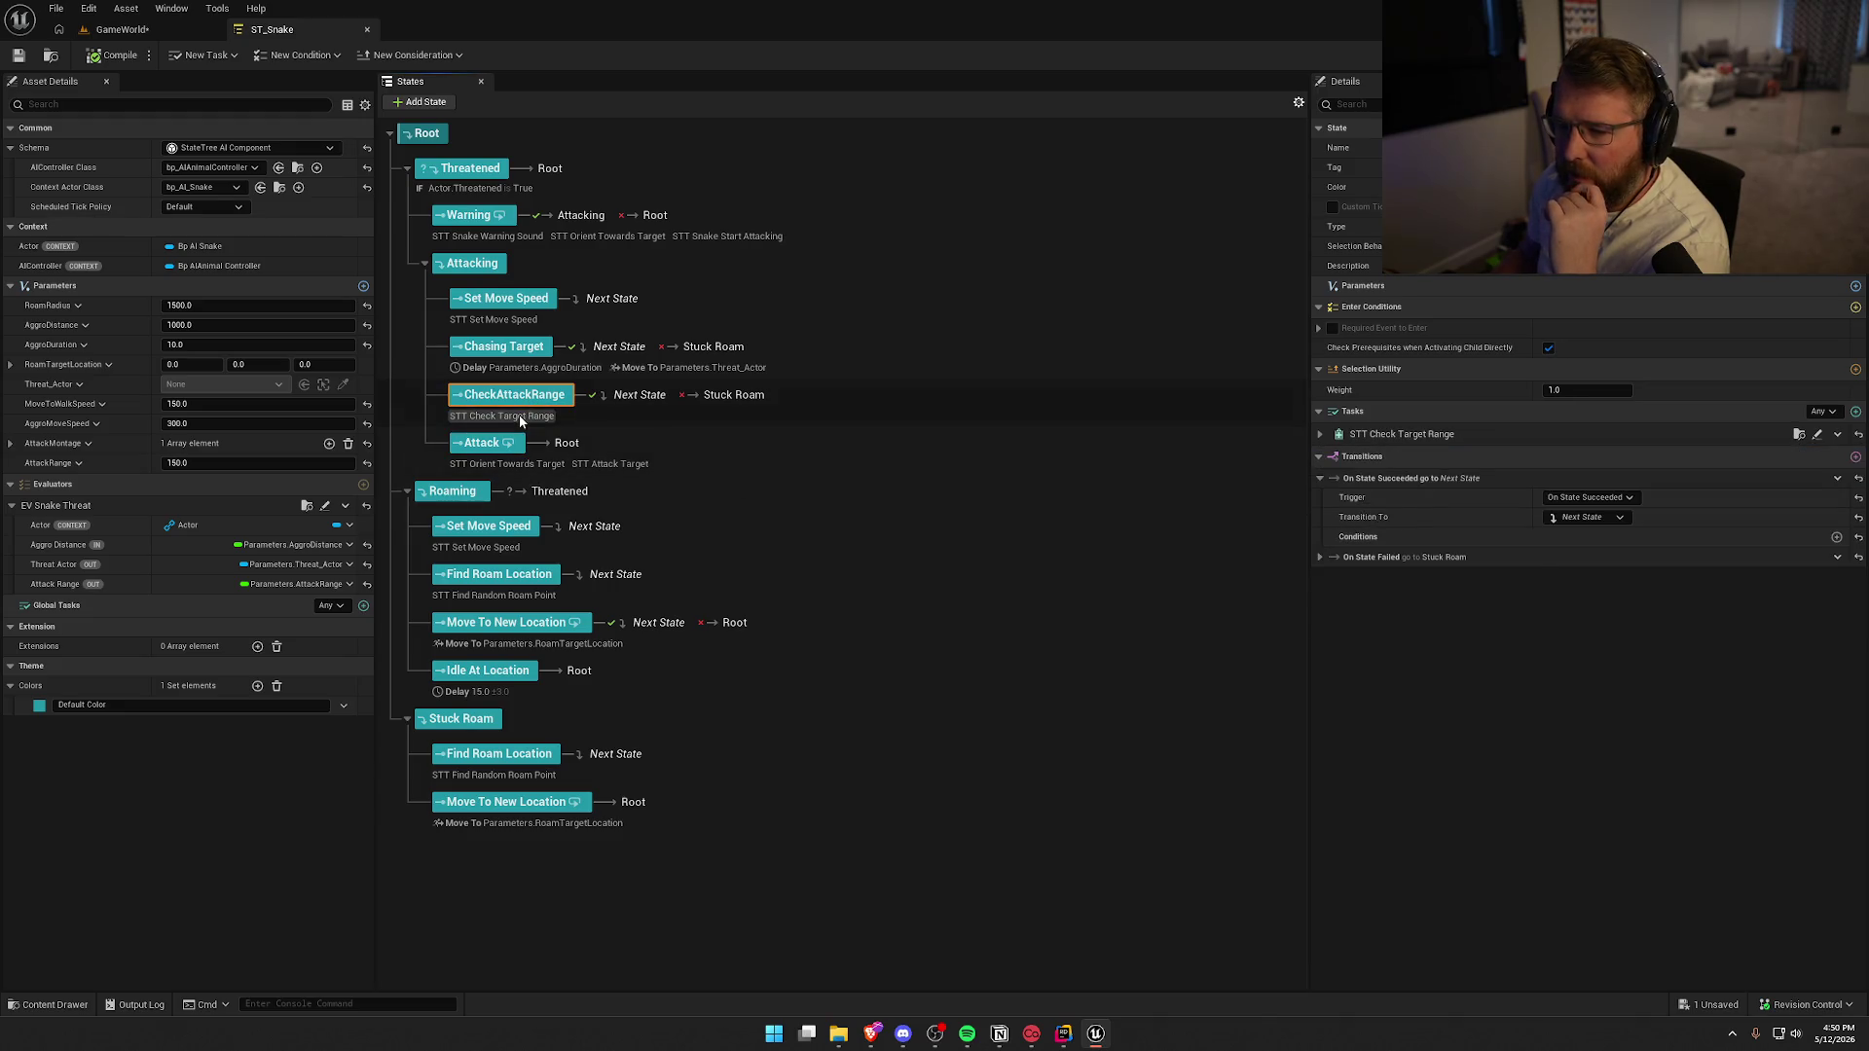
{"action": "left_click", "coordinate": [1816, 436]}
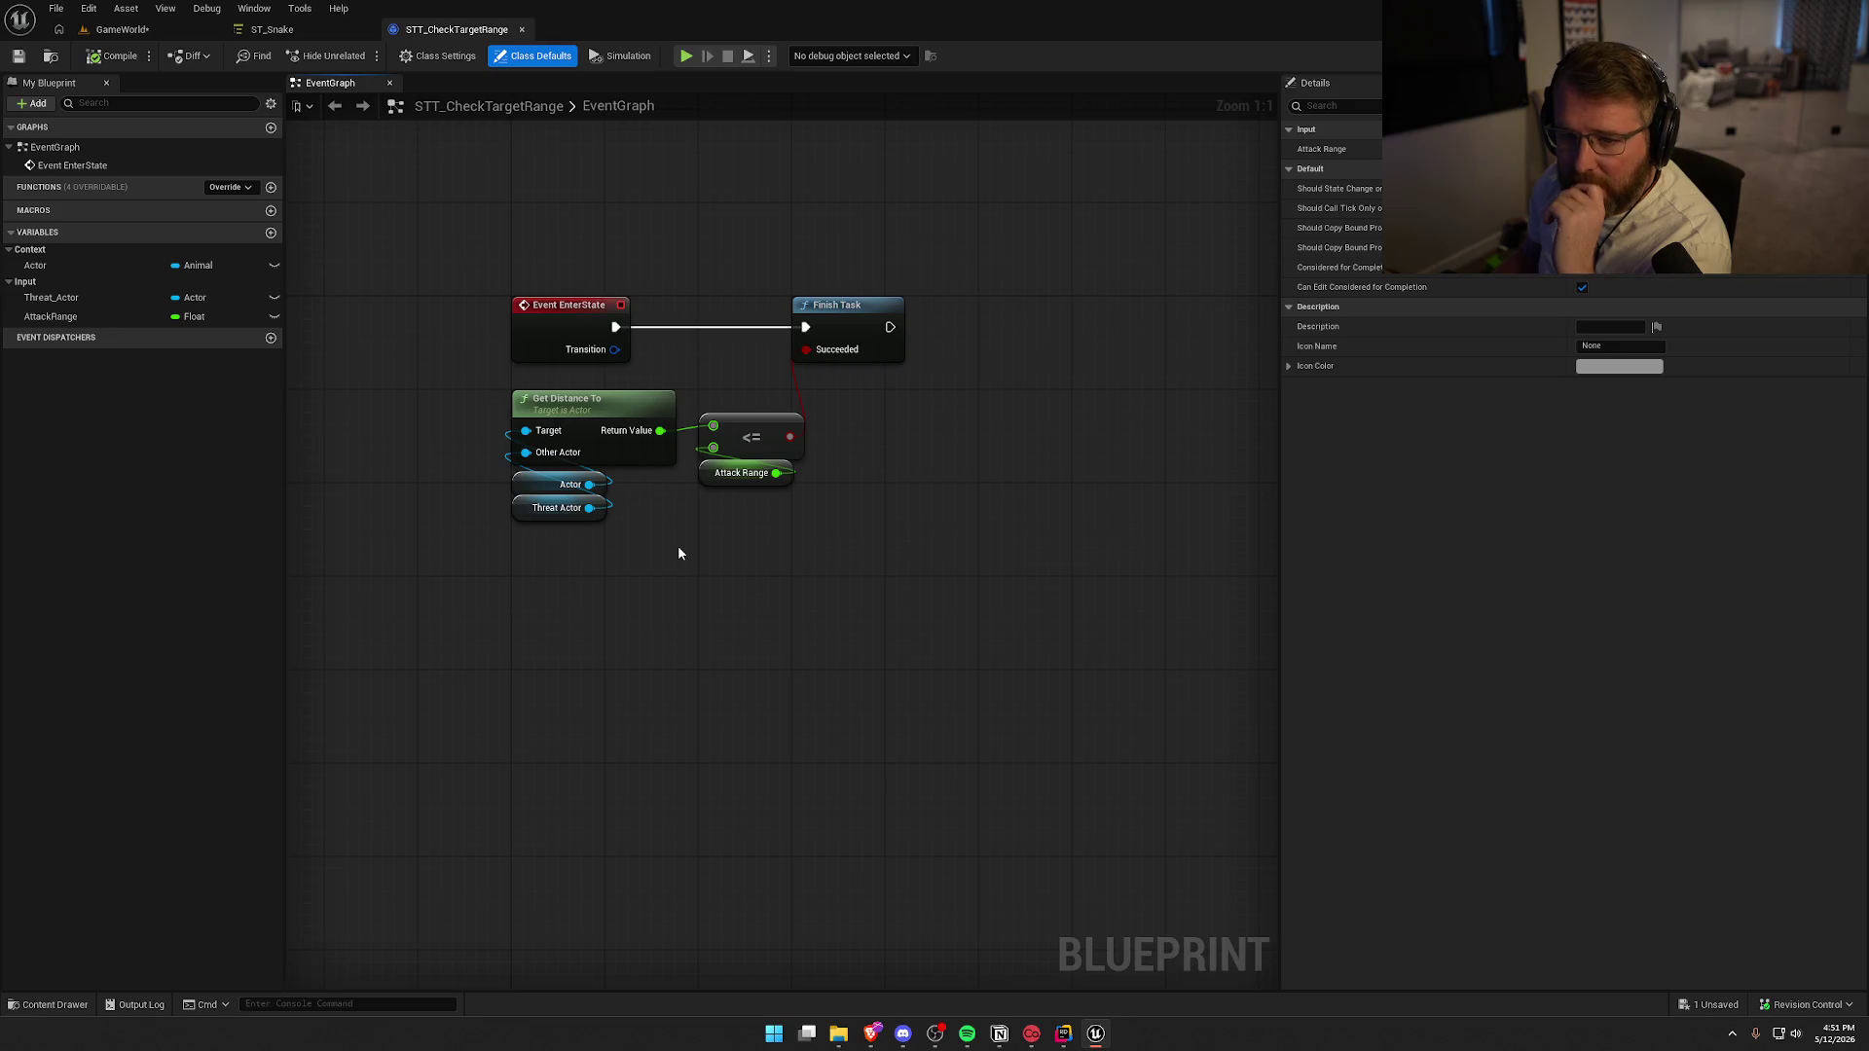
Off the Actor, add Get Ability System Component feeding a Has Any Matching Gameplay Tags node
{"action": "left_click_drag", "start_coordinate": [589, 484], "coordinate": [638, 550]}
{"action": "type", "text": "get ability sys"}
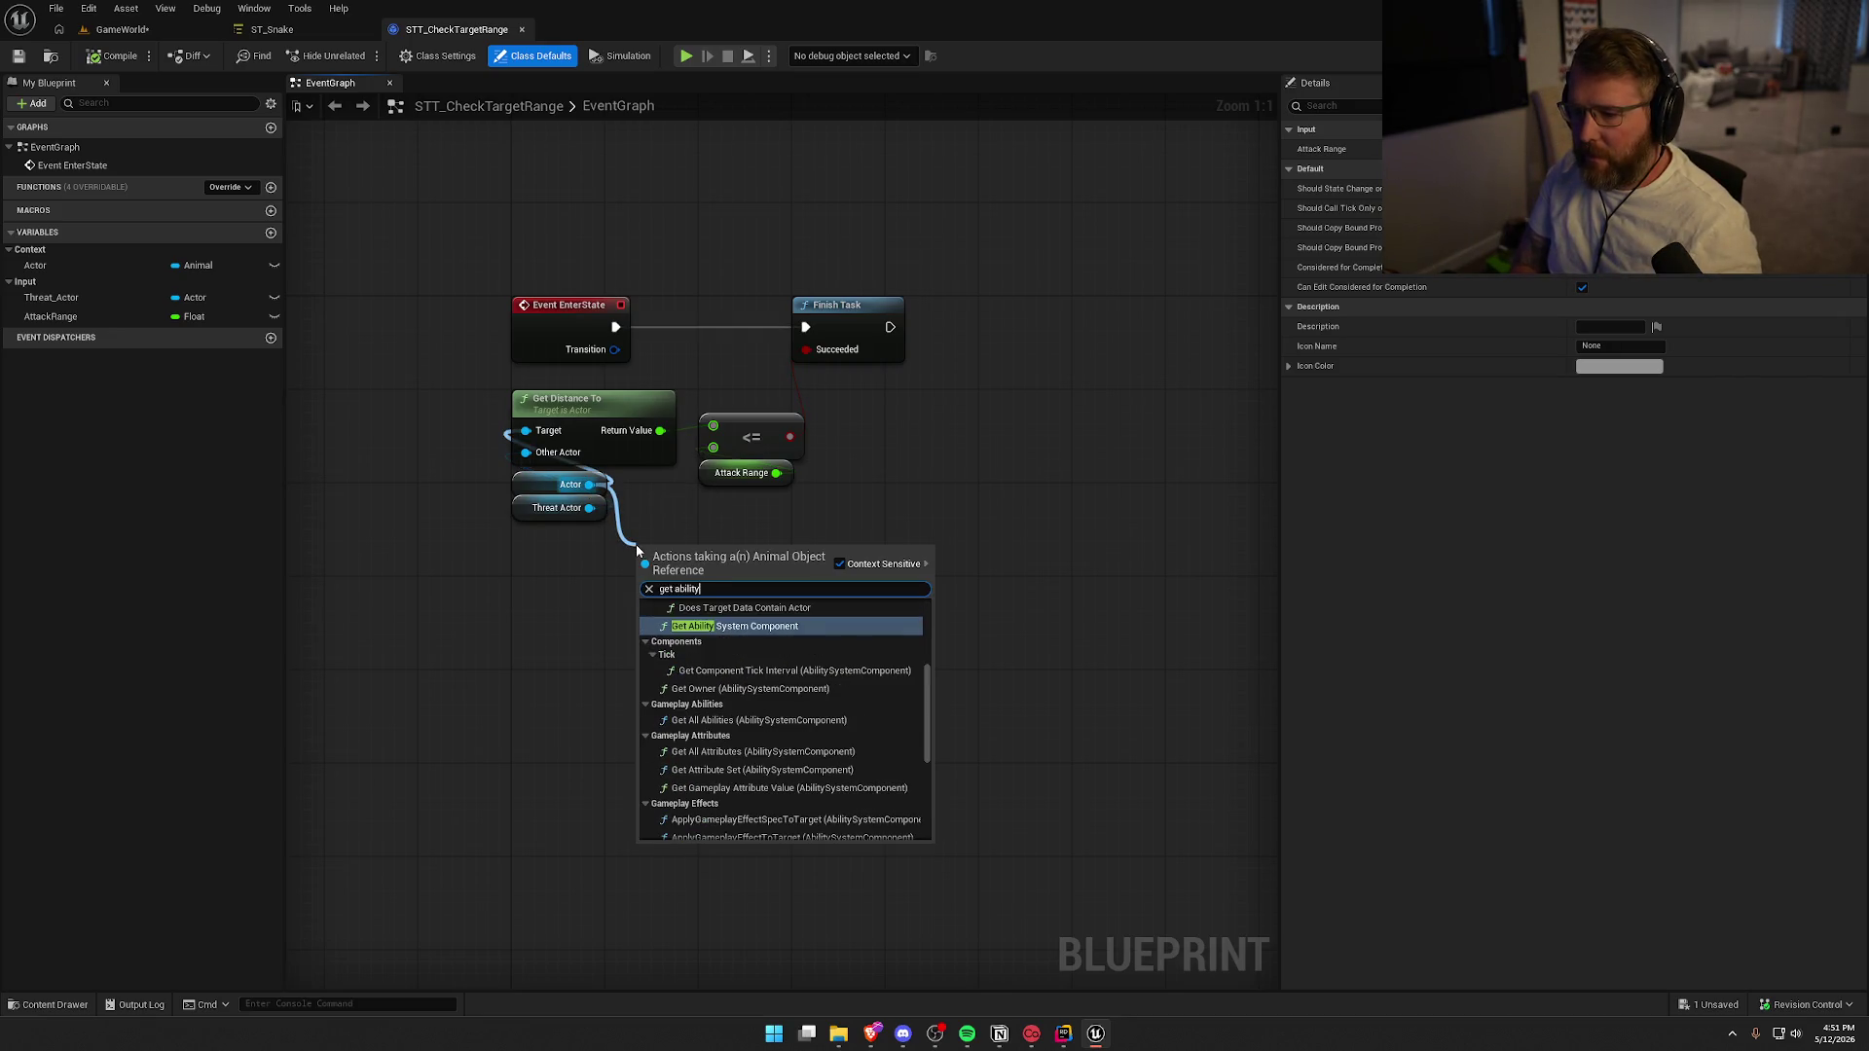
{"action": "key", "text": "Return"}
{"action": "left_click_drag", "start_coordinate": [790, 572], "coordinate": [901, 532]}
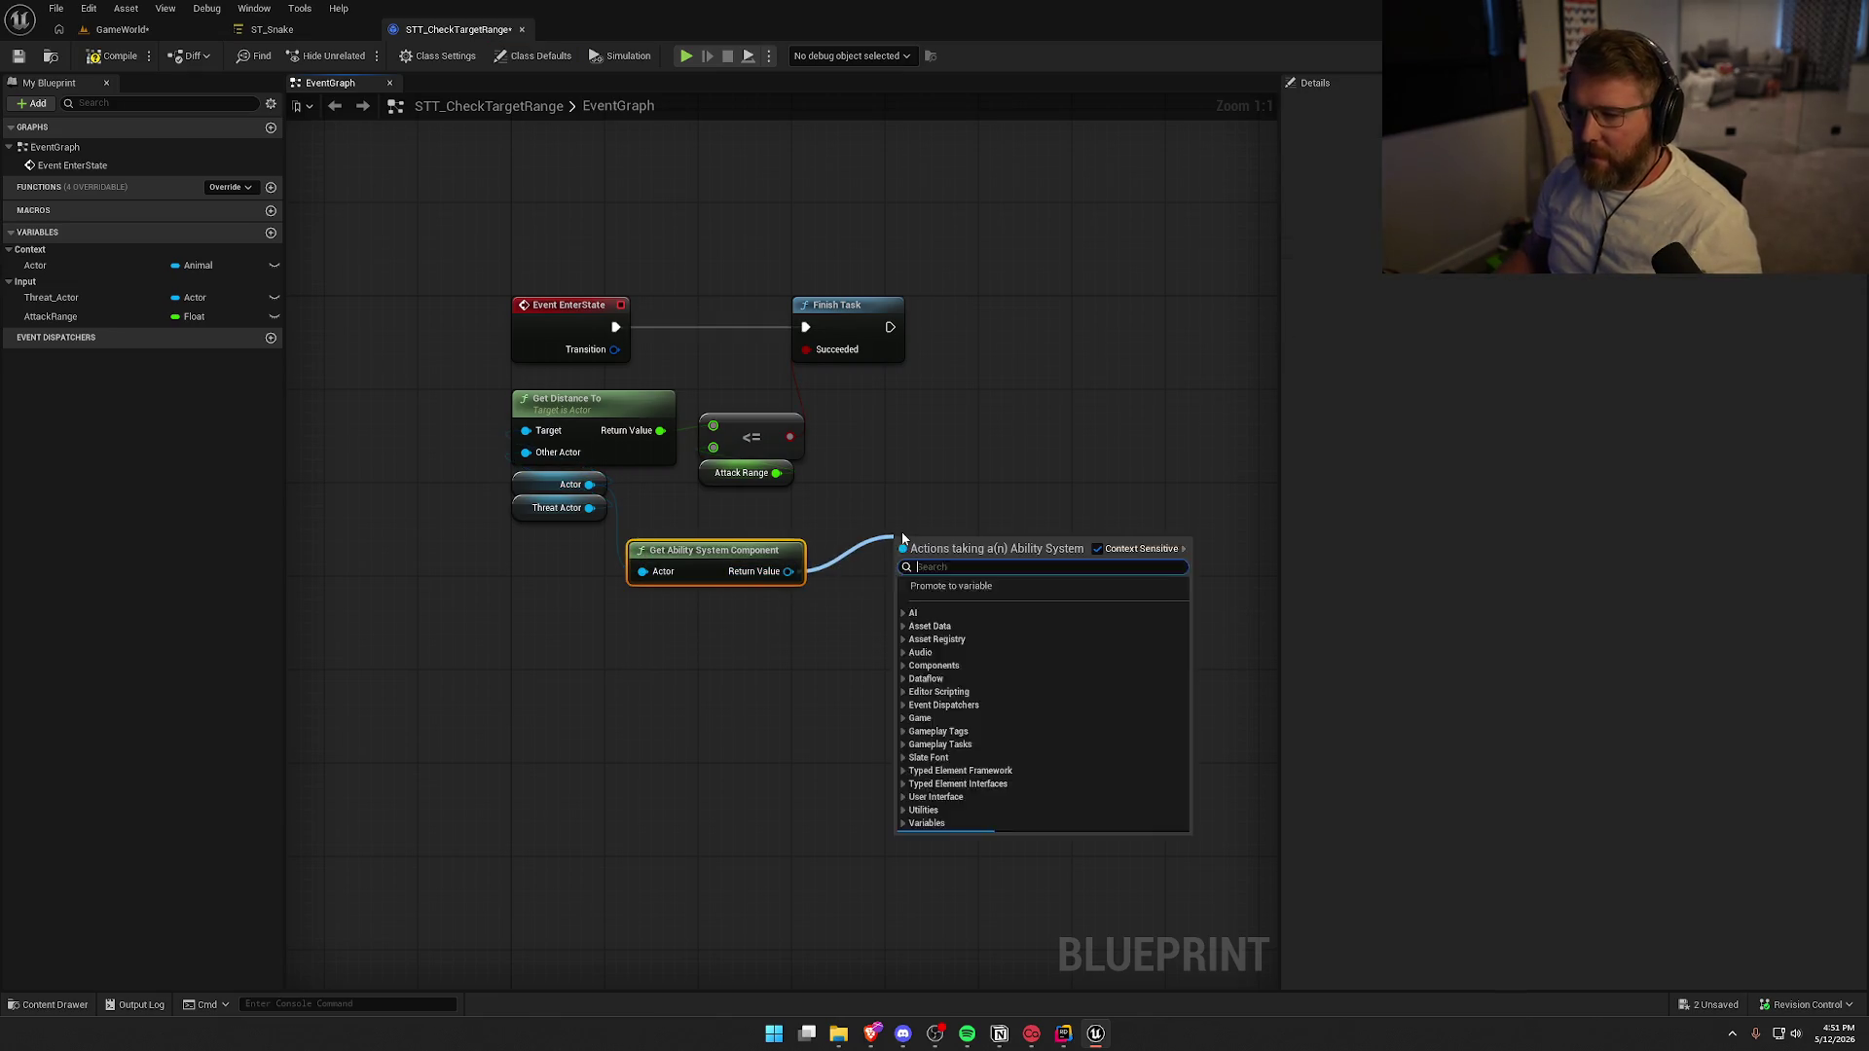
{"action": "type", "text": "has matching"}
{"action": "key", "text": "Return"}
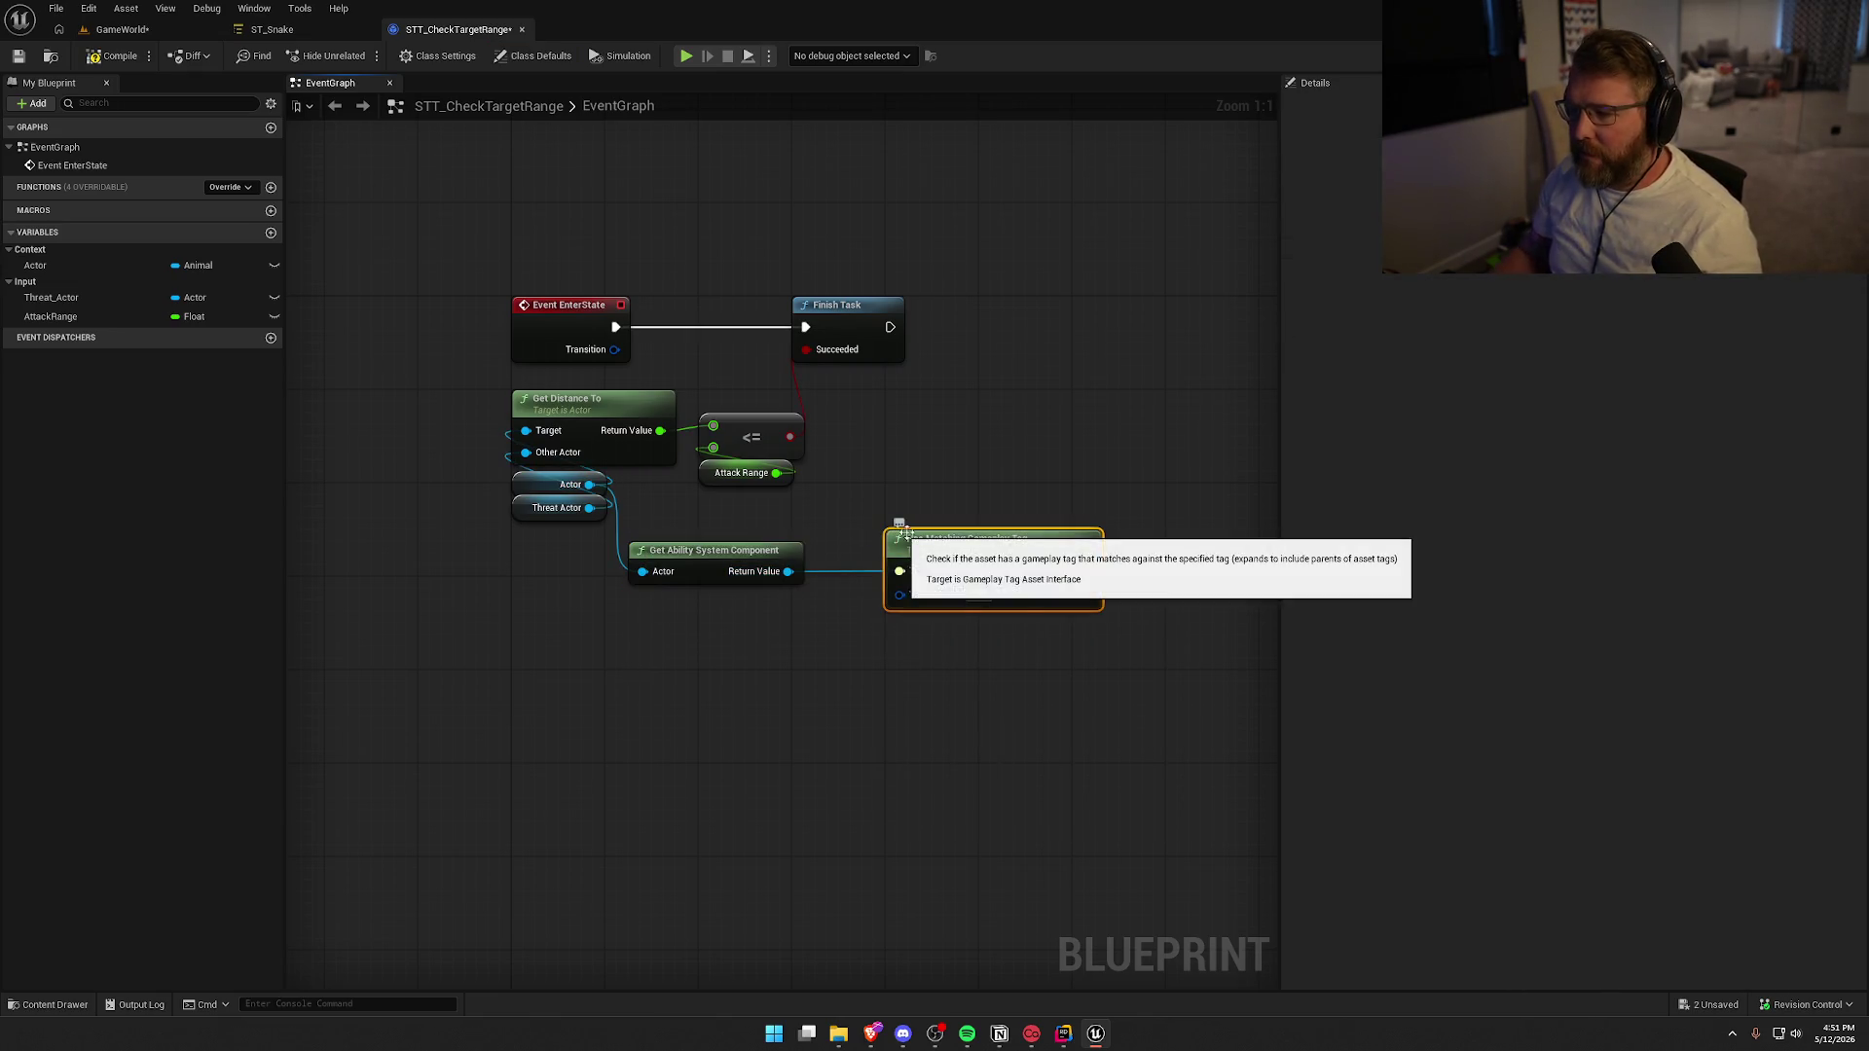
{"action": "key", "text": "Delete"}
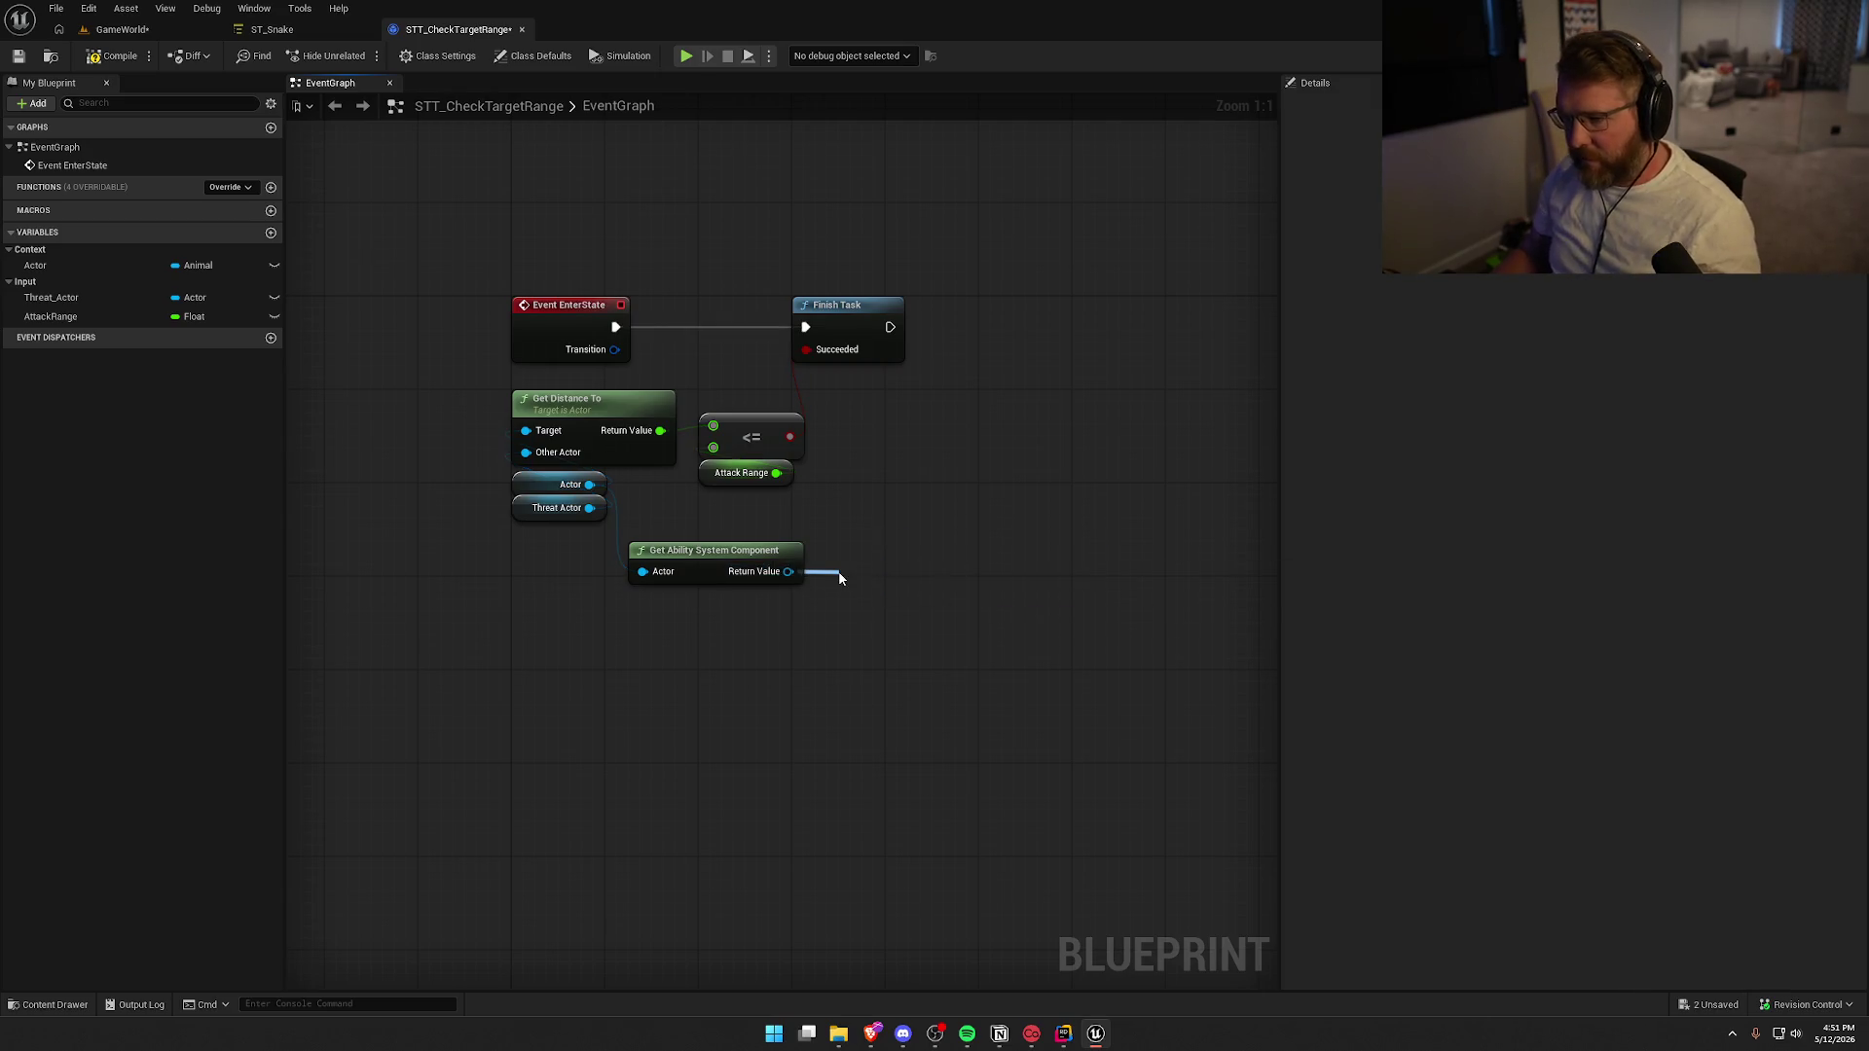
{"action": "left_click_drag", "start_coordinate": [840, 578], "coordinate": [840, 578]}
{"action": "type", "text": "has ma"}
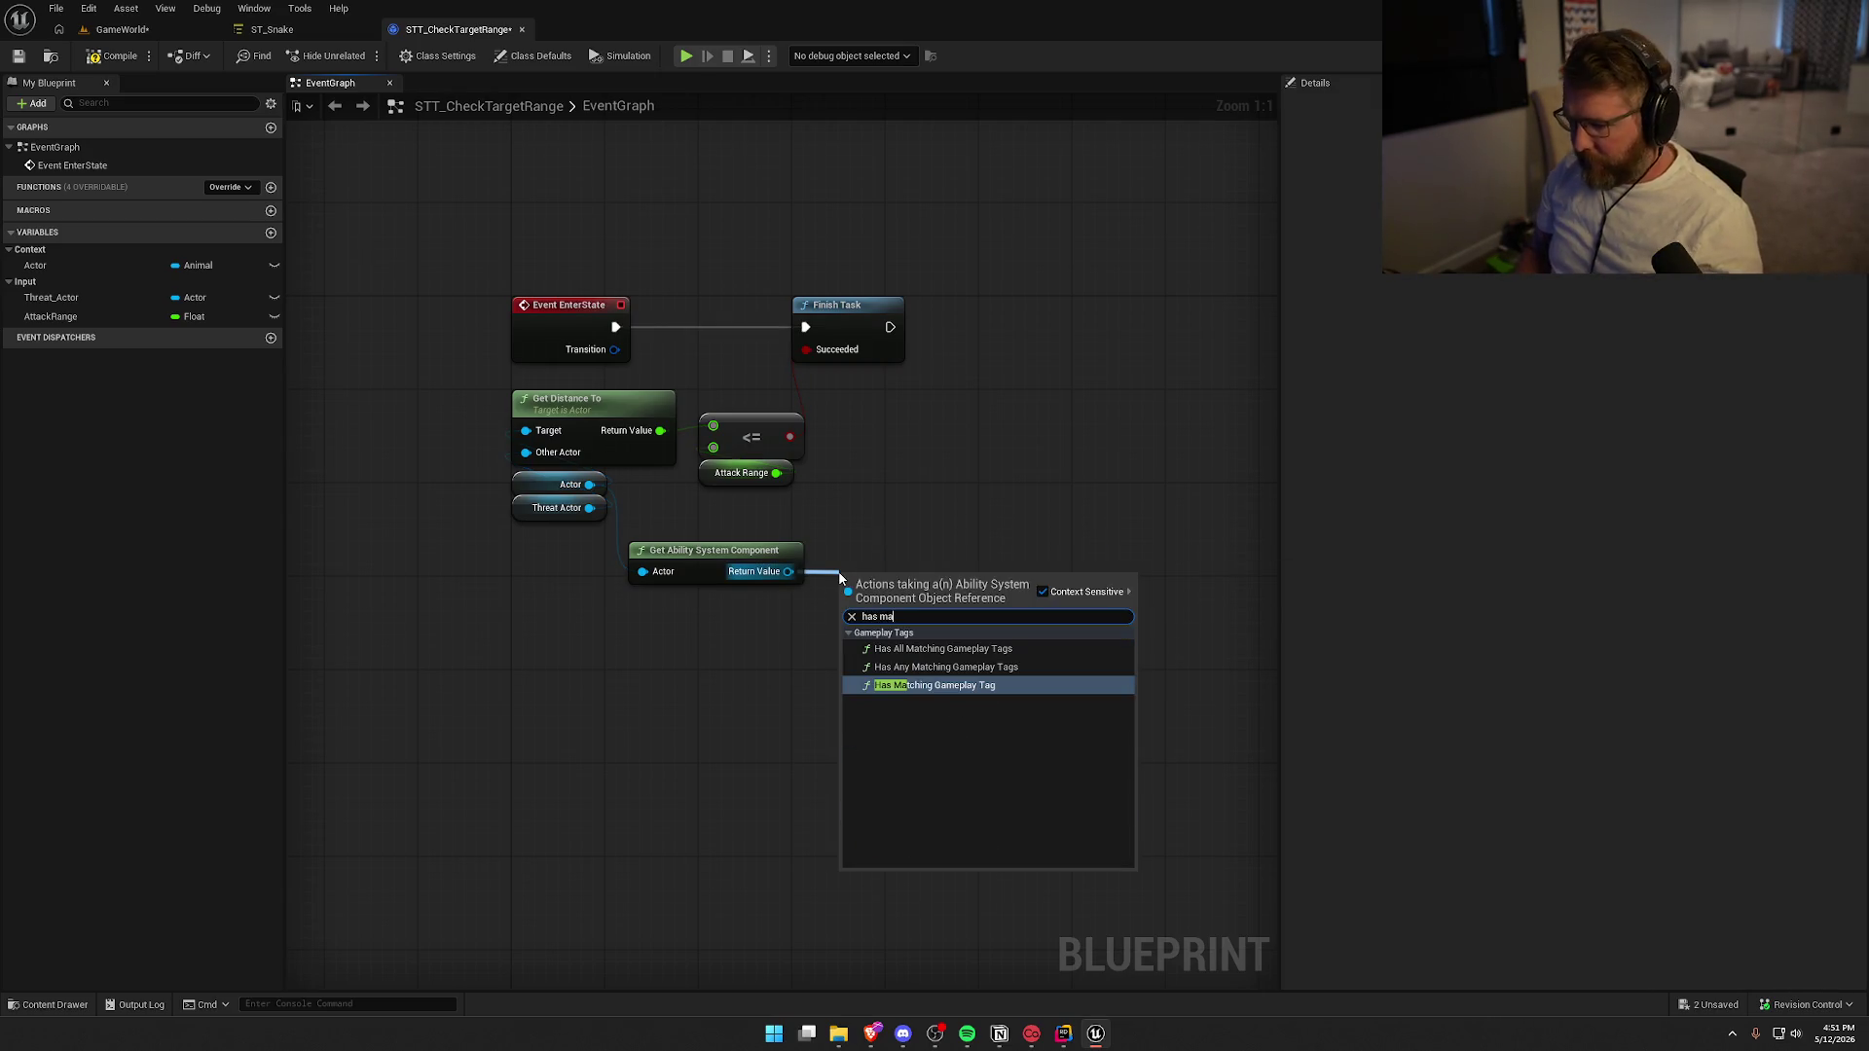
{"action": "key", "text": "Return"}
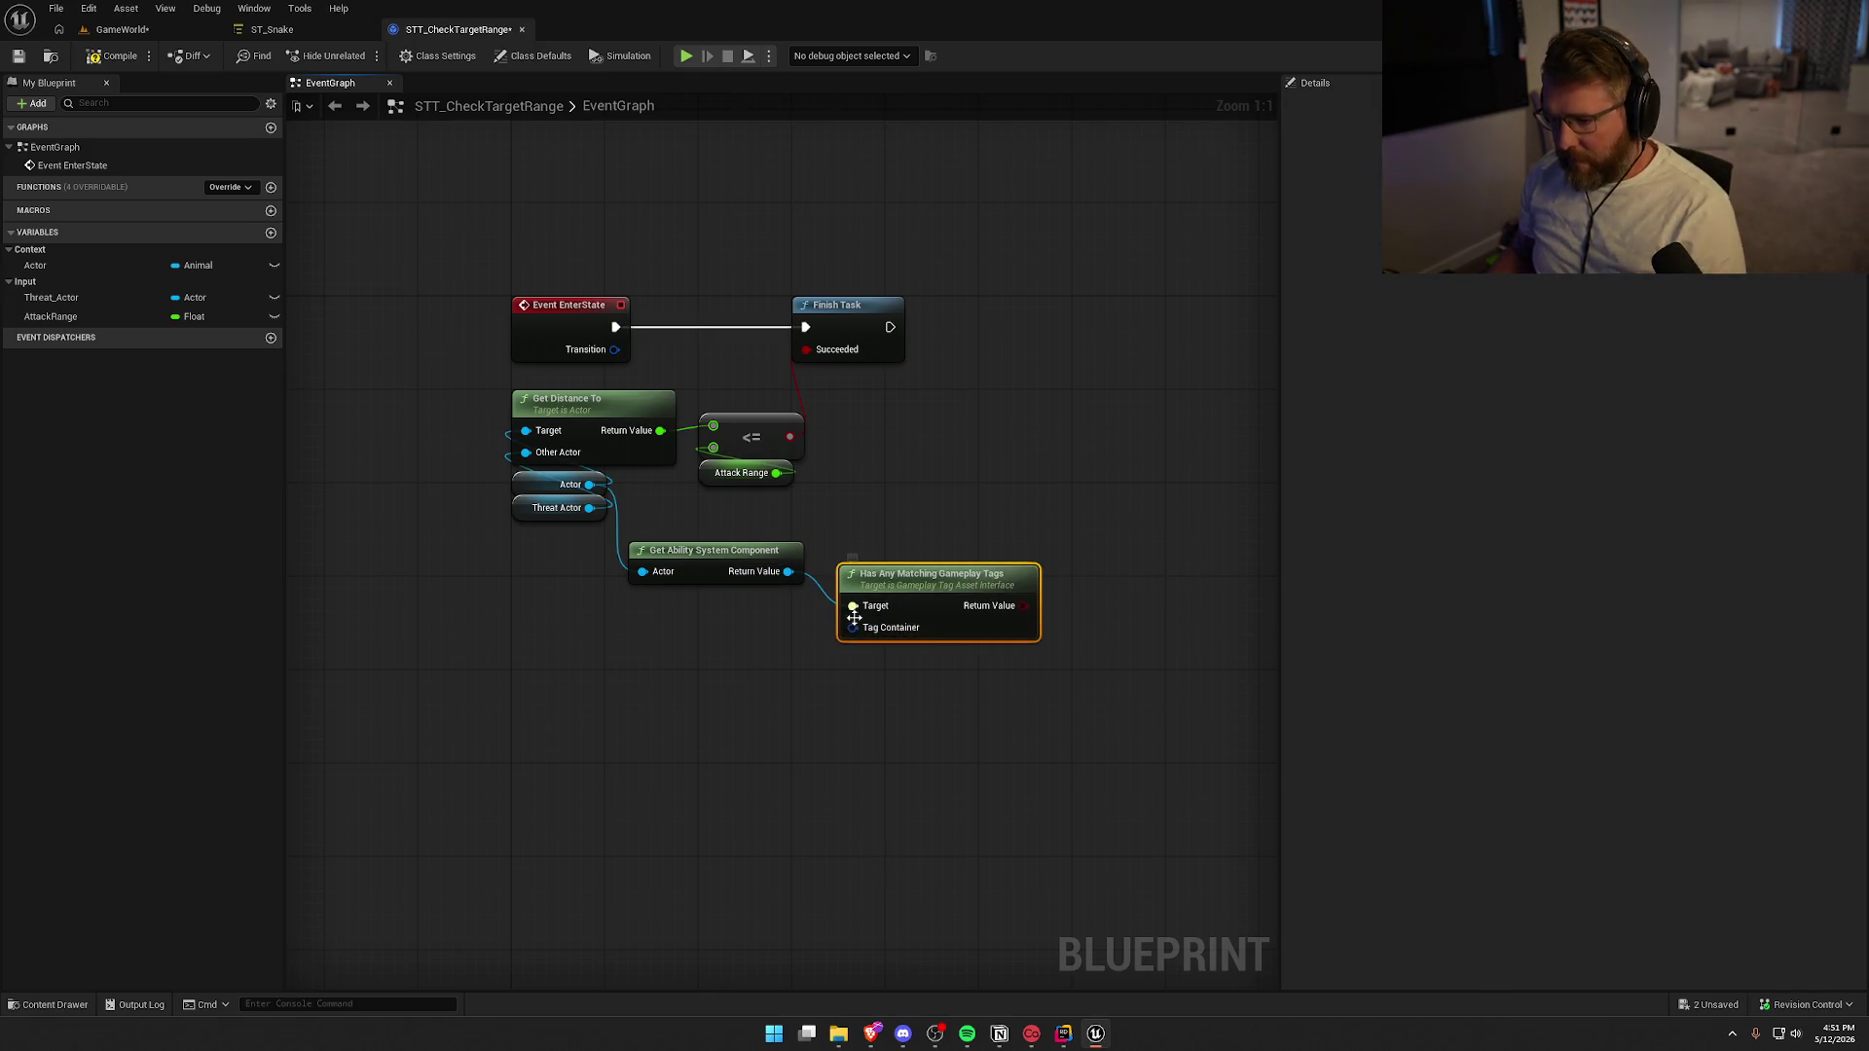
Add a Make Literal Gameplay Tag Container holding the two ragdoll tags, including Player.Status.Ragdoll, and tidy the nodes
{"action": "left_click_drag", "start_coordinate": [746, 645], "coordinate": [747, 646]}
{"action": "type", "text": "make literal"}
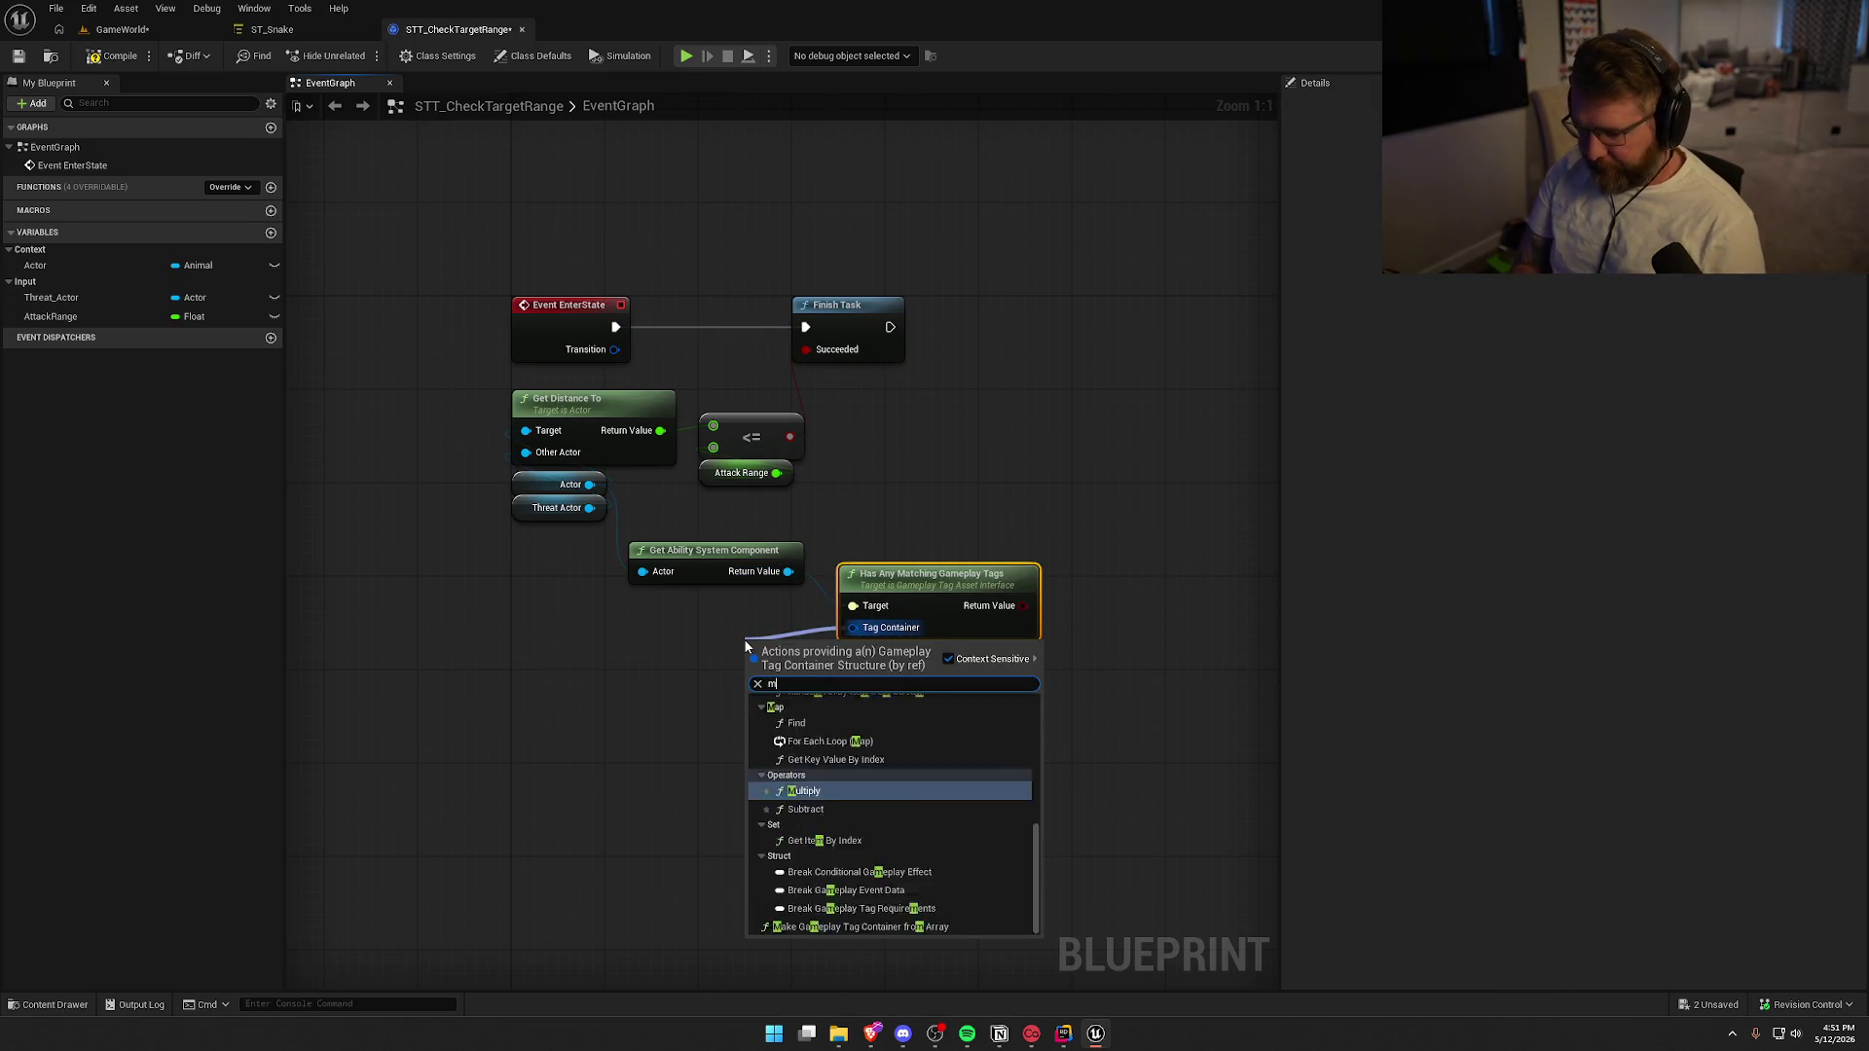
{"action": "key", "text": "Return"}
{"action": "left_click_drag", "start_coordinate": [746, 646], "coordinate": [641, 610]}
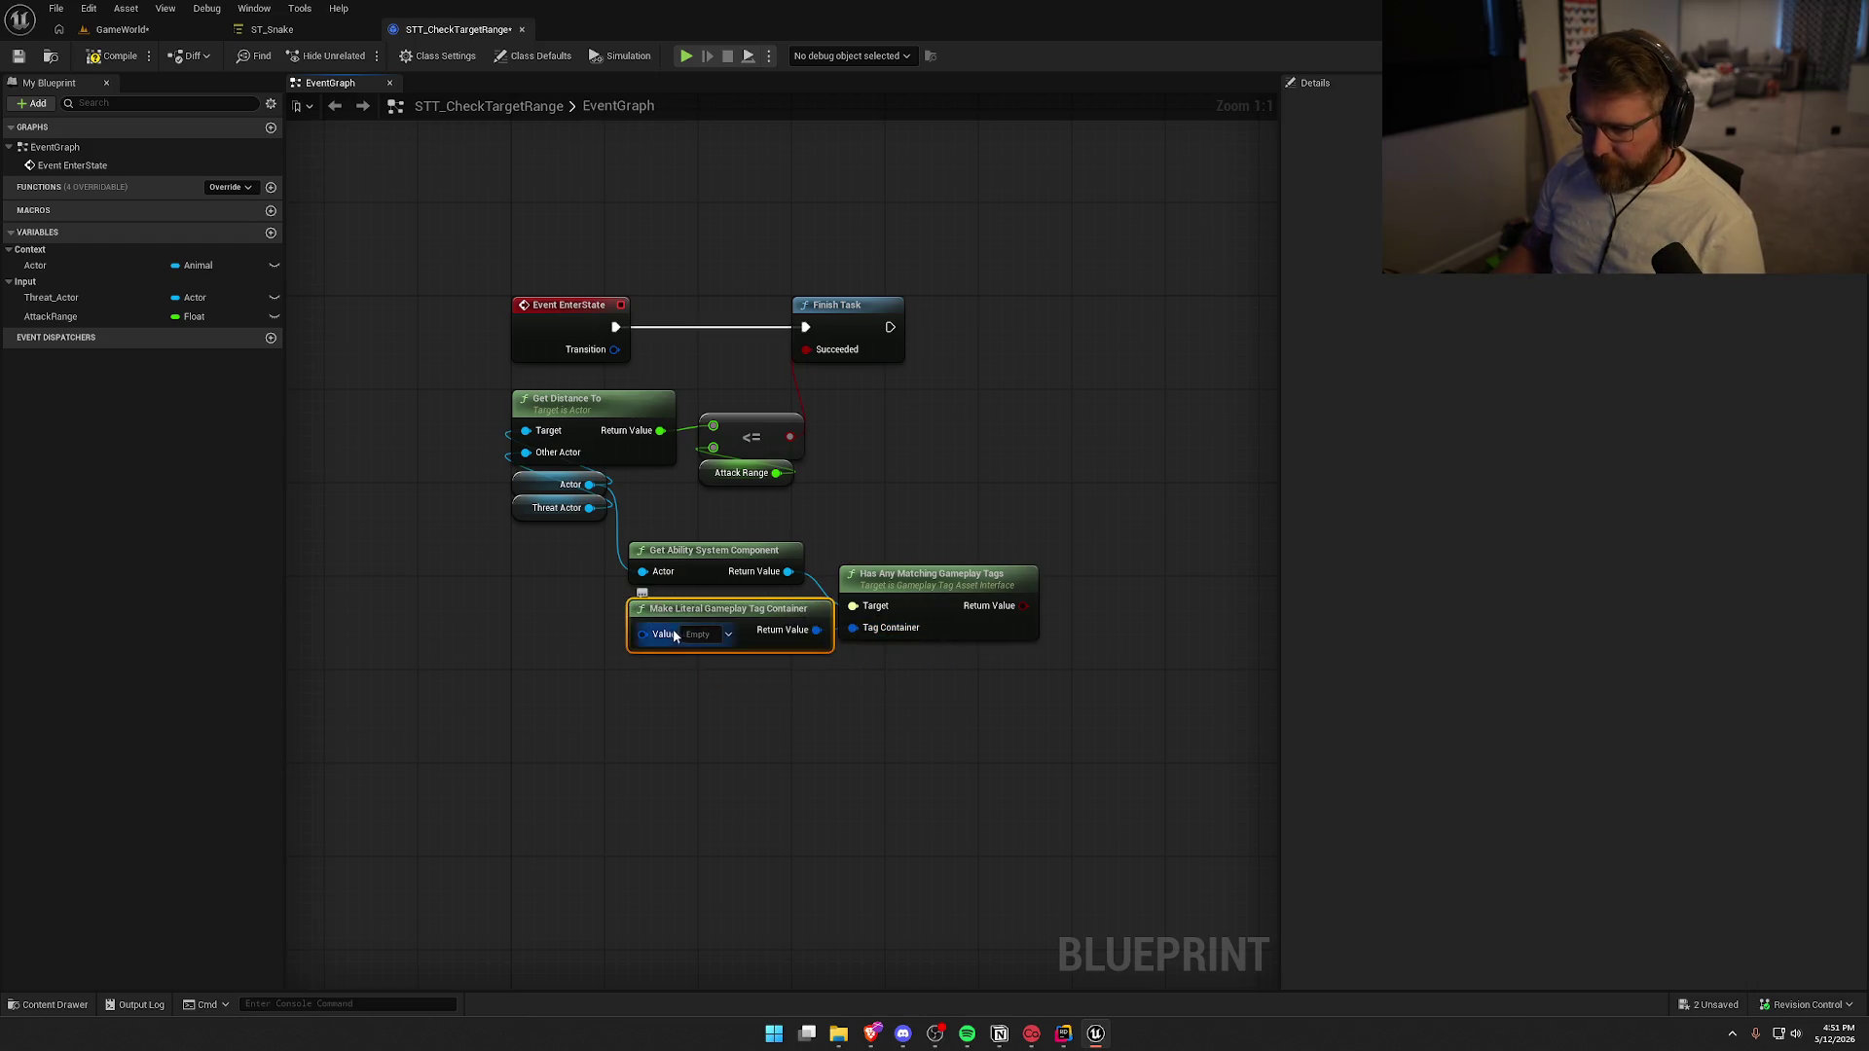
{"action": "left_click", "coordinate": [700, 633]}
{"action": "type", "text": "r"}
{"action": "left_click", "coordinate": [715, 767]}
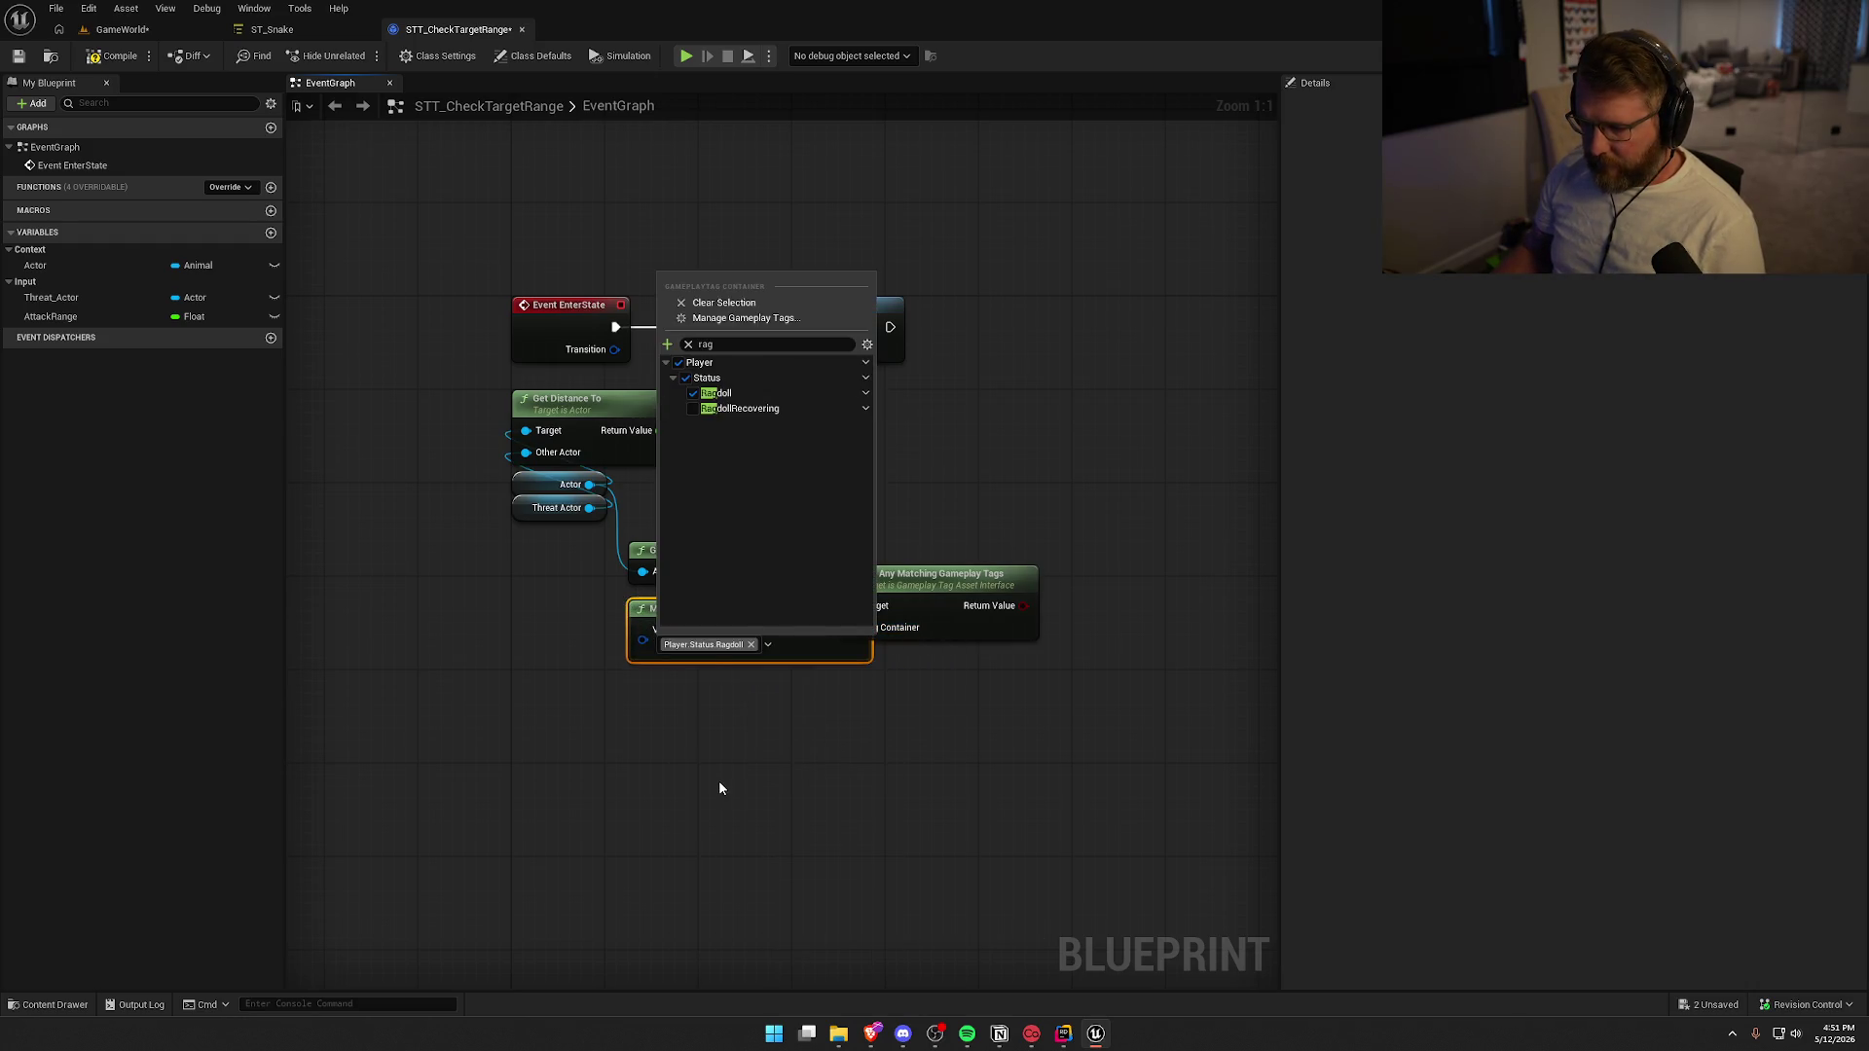
{"action": "left_click", "coordinate": [736, 605]}
{"action": "left_click_drag", "start_coordinate": [737, 605], "coordinate": [655, 605]}
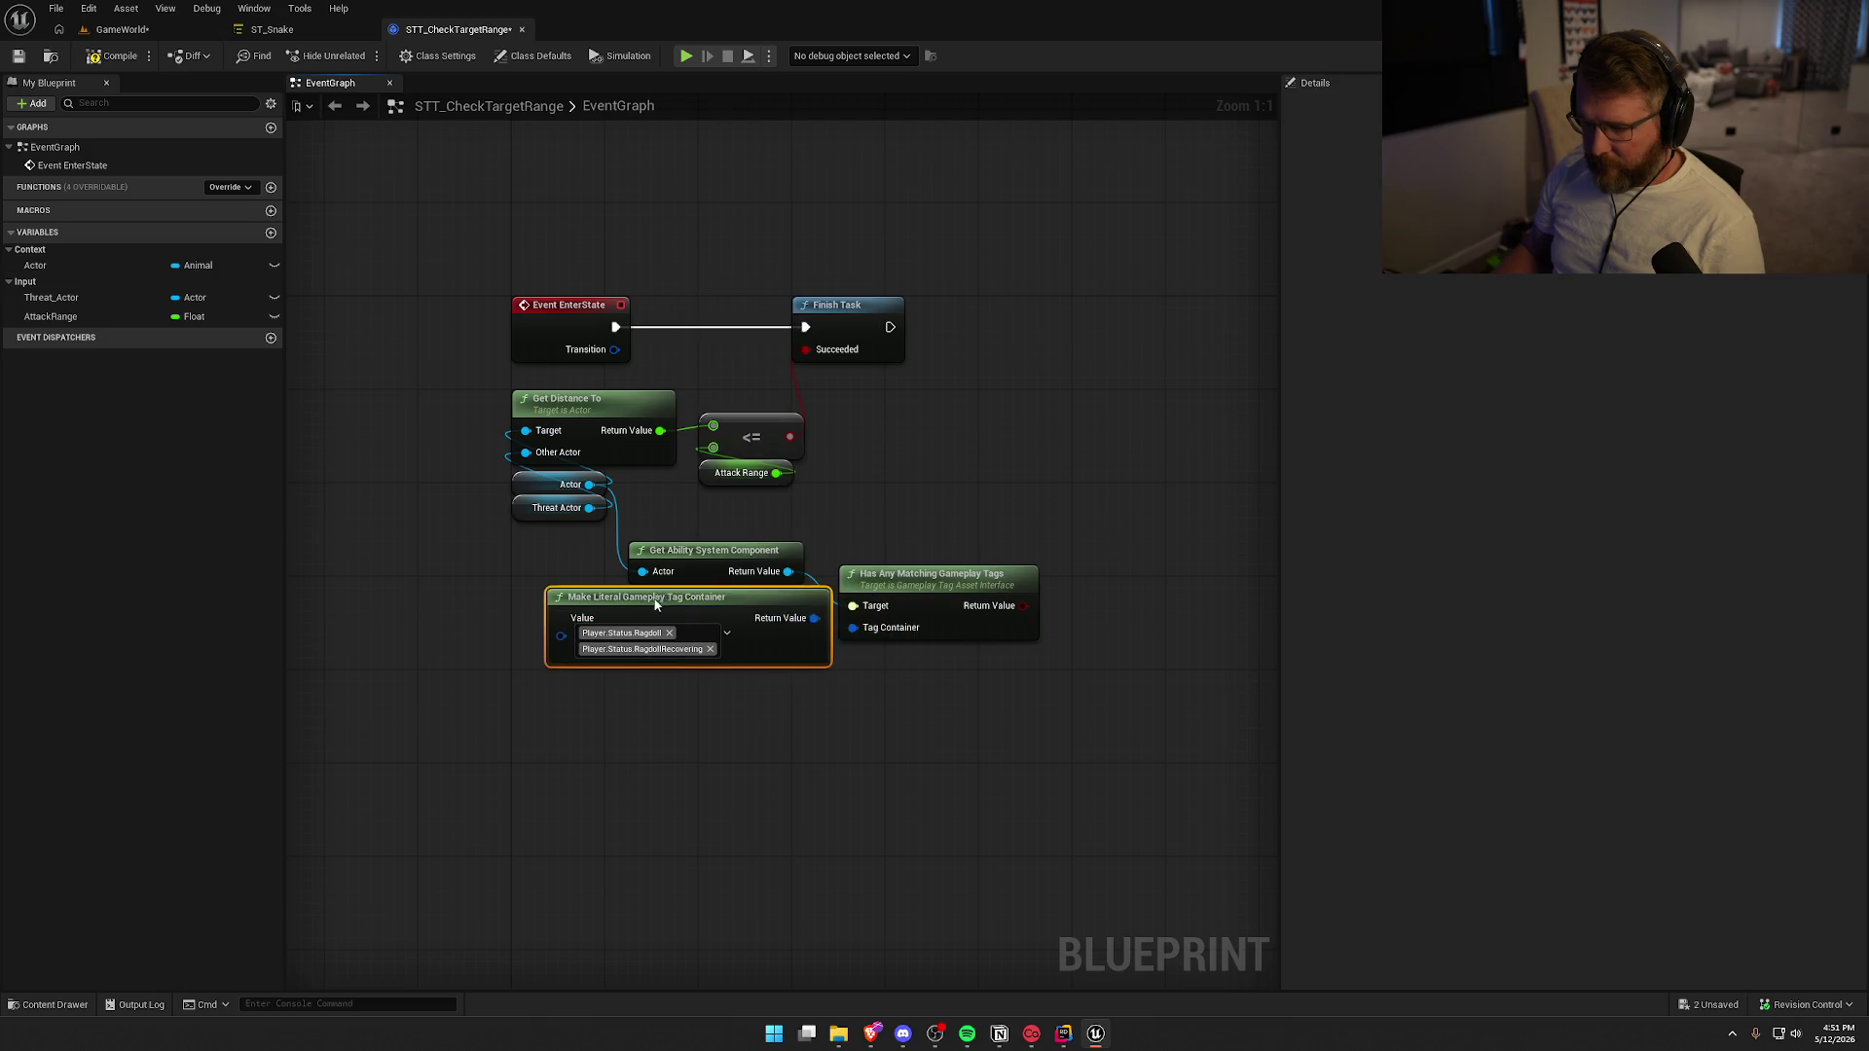
{"action": "left_click_drag", "start_coordinate": [715, 549], "coordinate": [701, 518]}
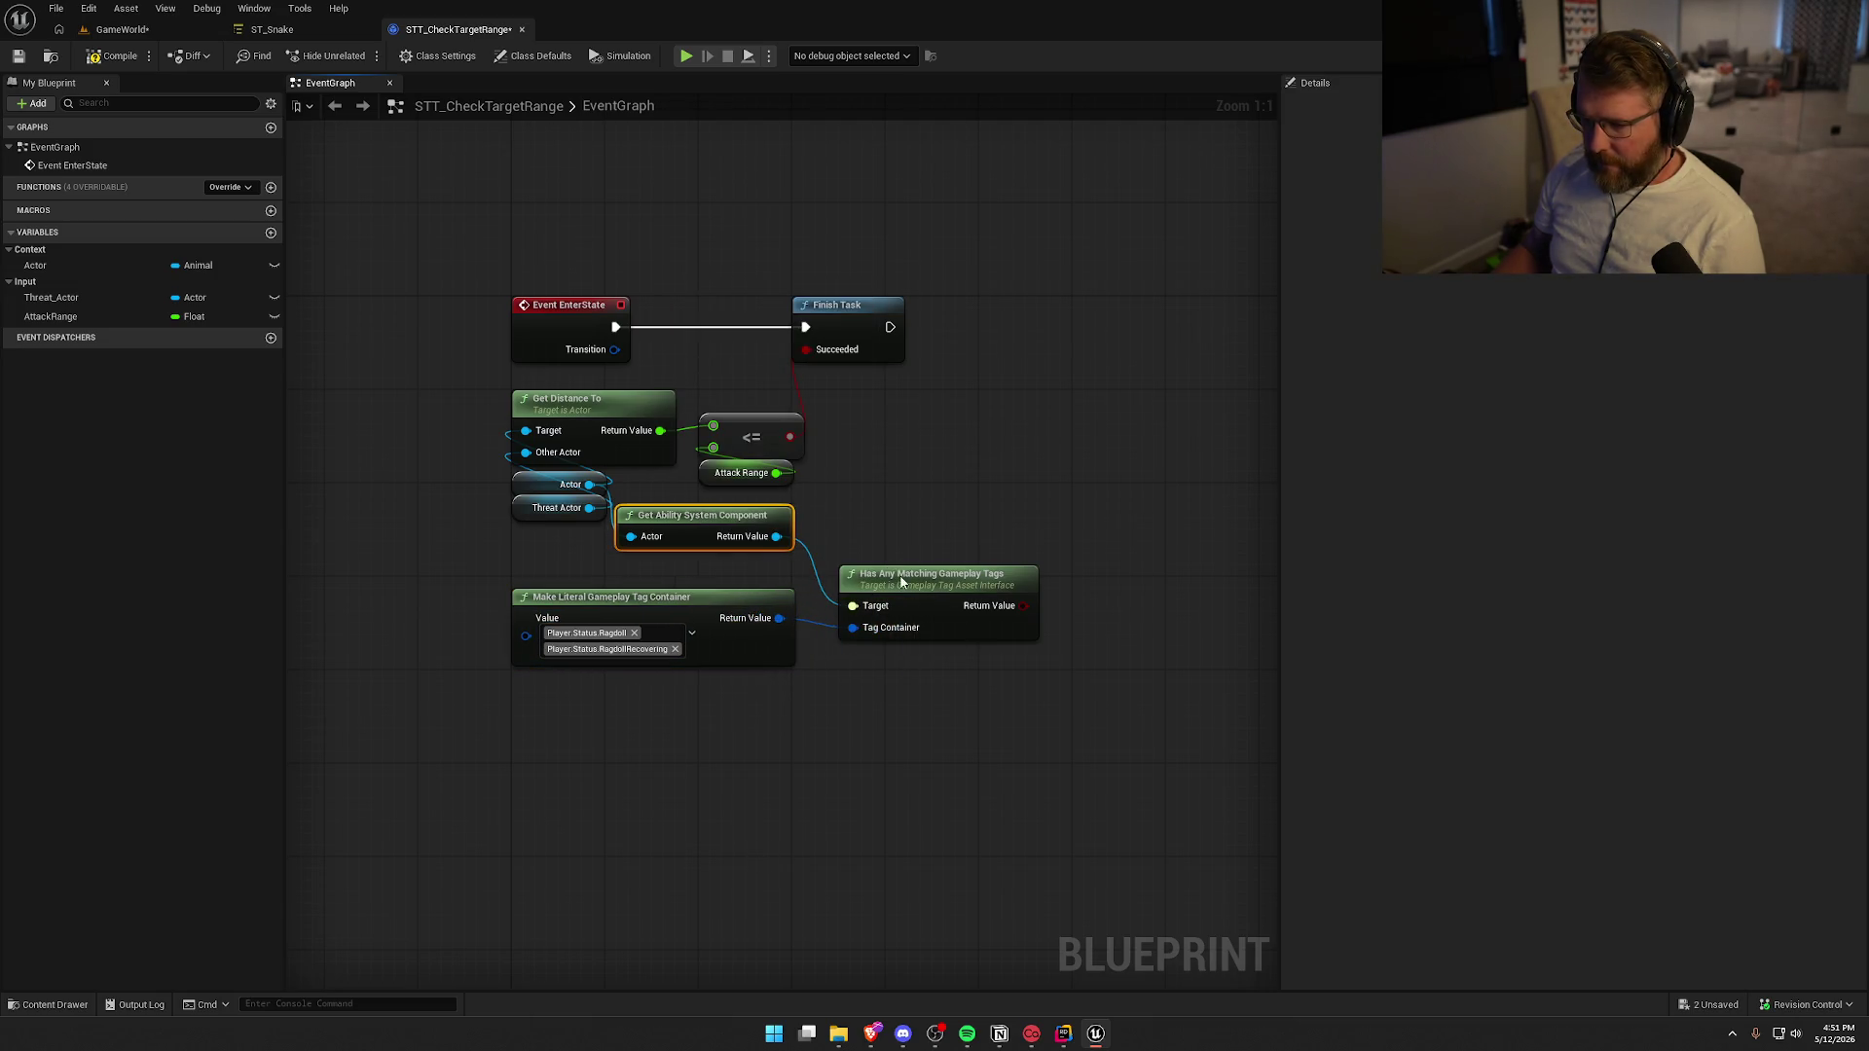
{"action": "left_click_drag", "start_coordinate": [901, 581], "coordinate": [866, 522]}
{"action": "left_click_drag", "start_coordinate": [928, 465], "coordinate": [891, 474]}
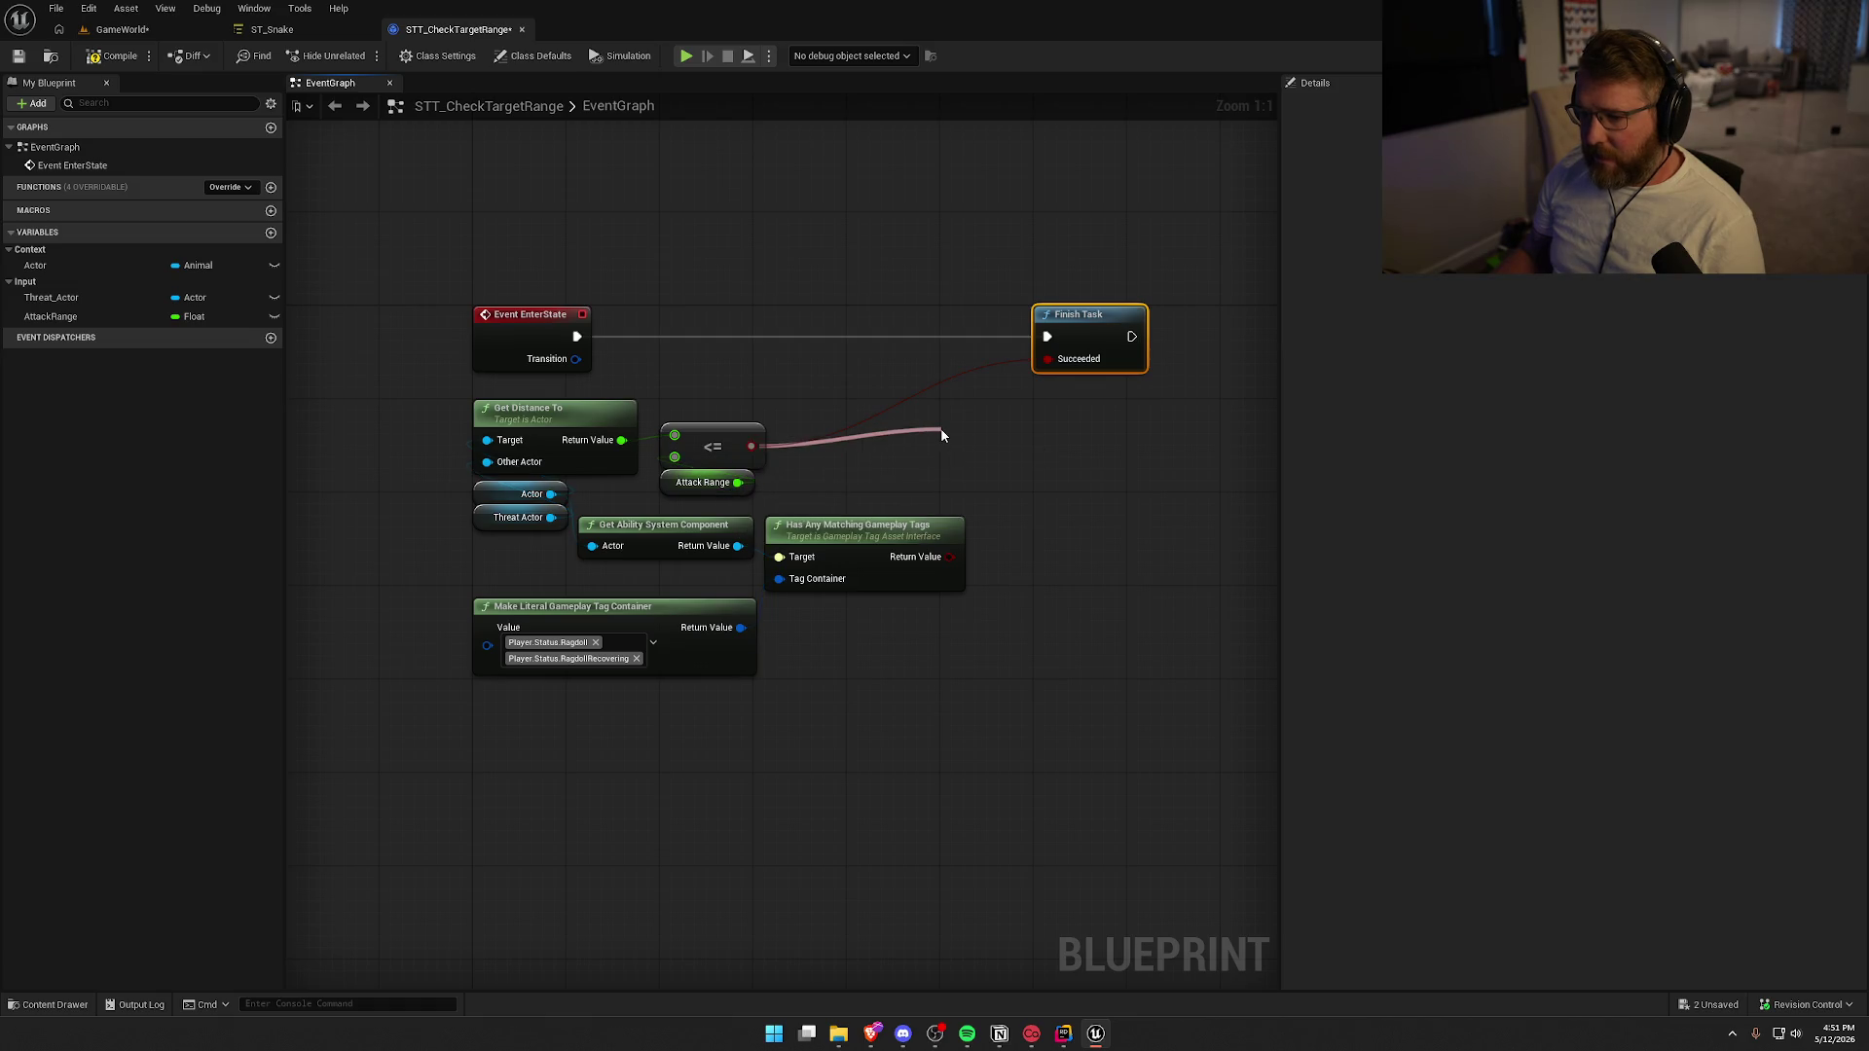
AND the range comparison with the NOT-inverted ragdoll tag check, then compile and check out the asset
{"action": "left_click_drag", "start_coordinate": [940, 435], "coordinate": [940, 432]}
{"action": "type", "text": "and"}
{"action": "key", "text": "Return"}
{"action": "left_click_drag", "start_coordinate": [950, 556], "coordinate": [978, 551]}
{"action": "type", "text": "not"}
{"action": "key", "text": "Return"}
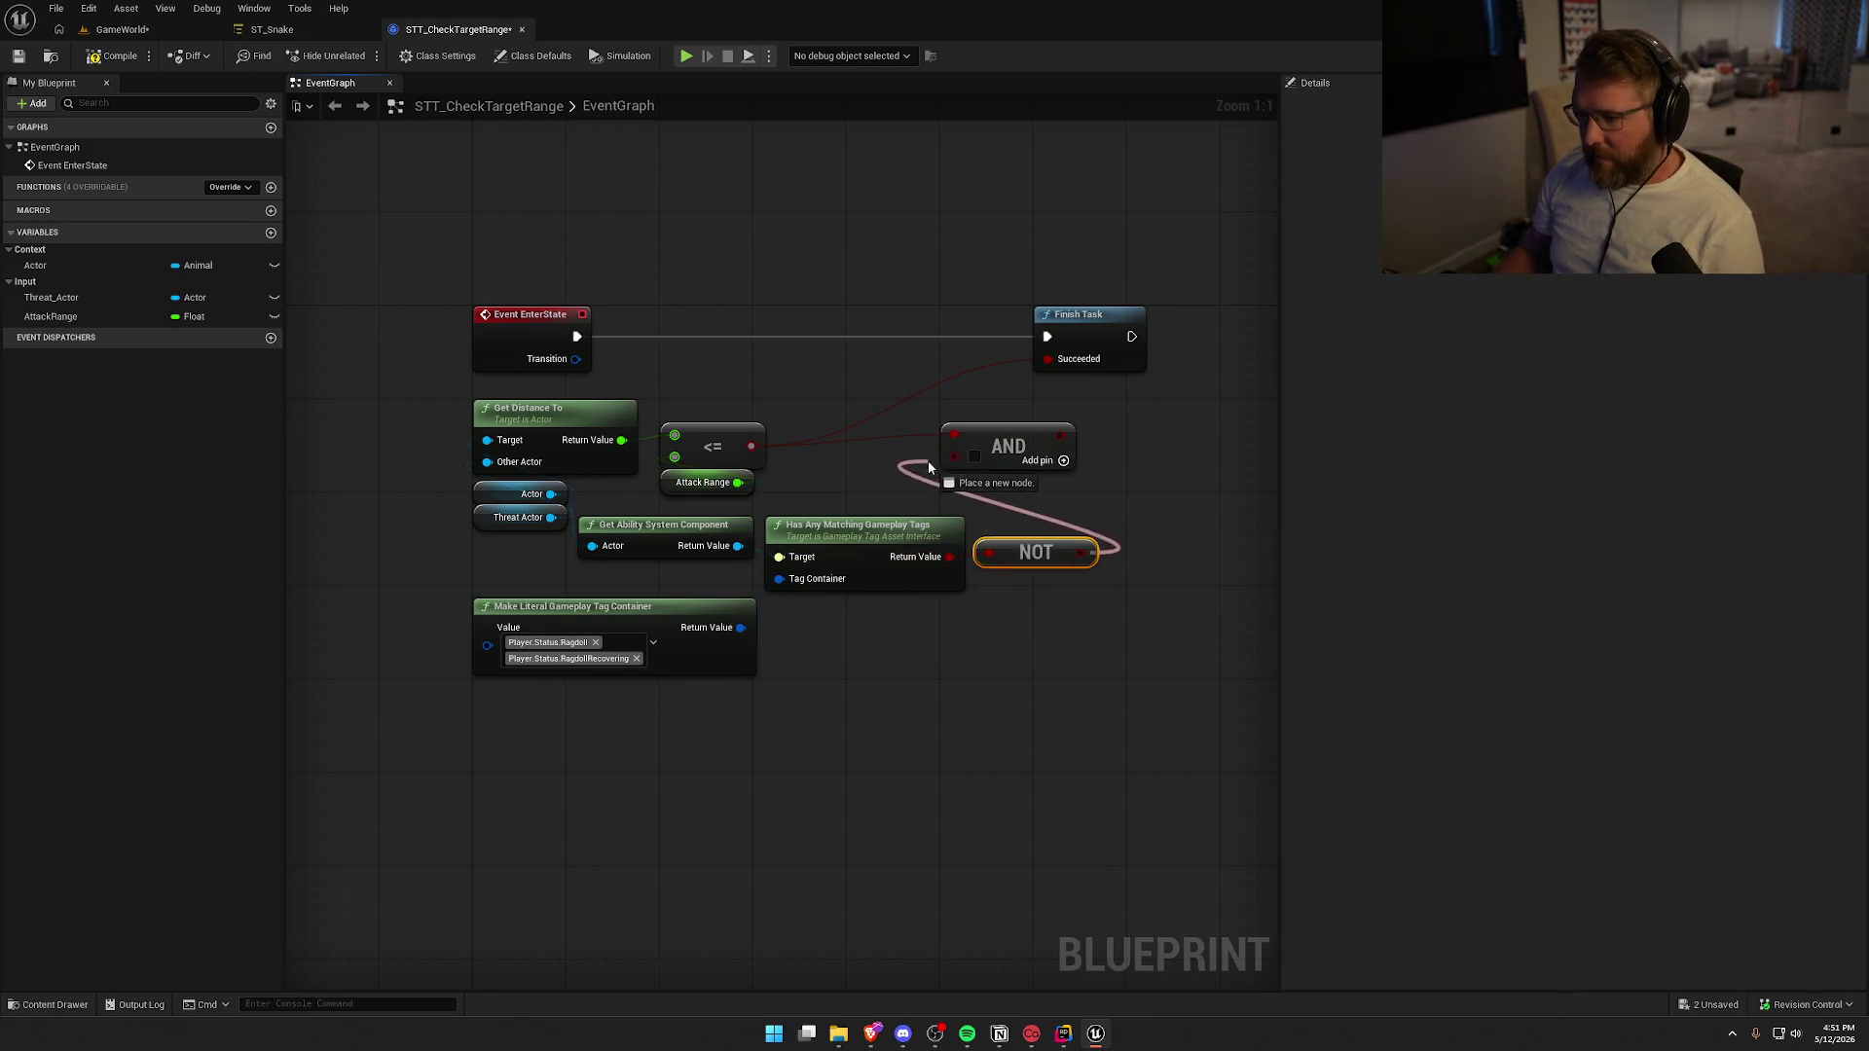
{"action": "left_click_drag", "start_coordinate": [1057, 387], "coordinate": [1030, 356]}
{"action": "key", "text": "Escape"}
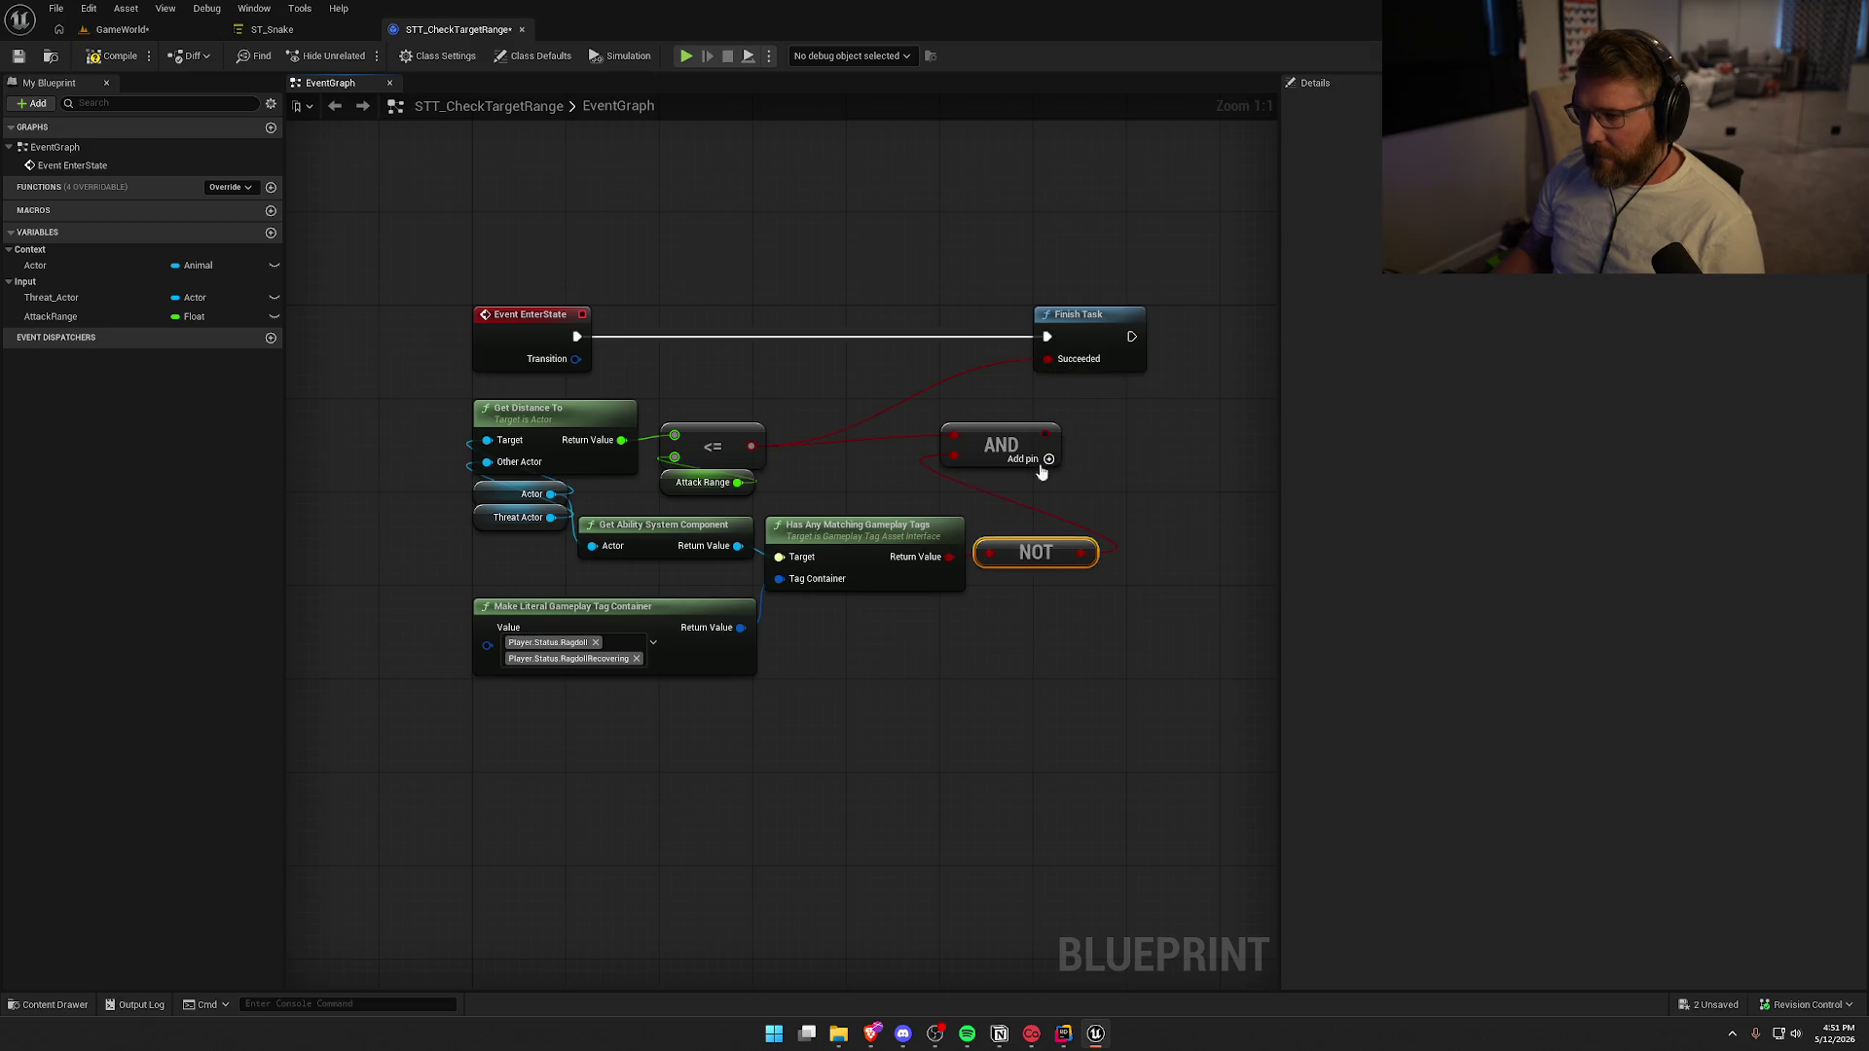
{"action": "left_click", "coordinate": [105, 56]}
{"action": "left_click", "coordinate": [952, 680]}
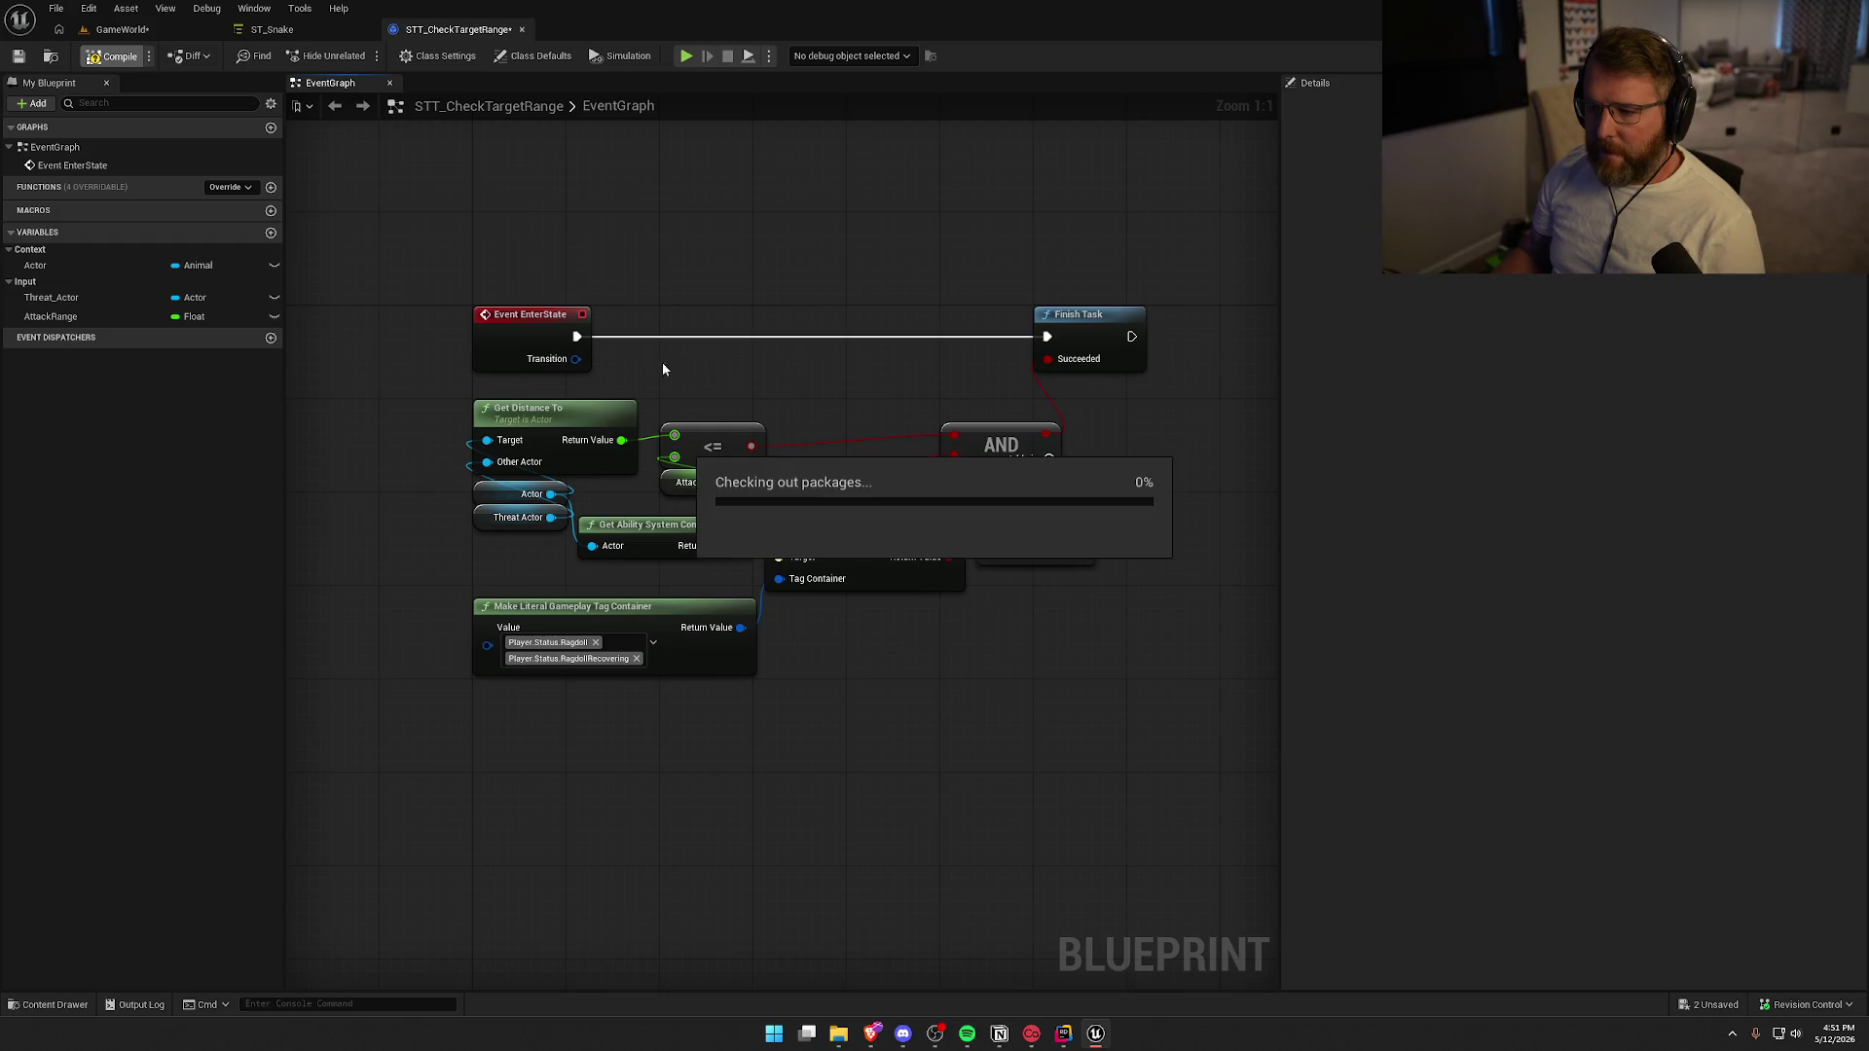
Place a bp_AI_Snake from the Animals folder on GameWorld's grass near the camp
{"action": "left_click", "coordinate": [121, 30]}
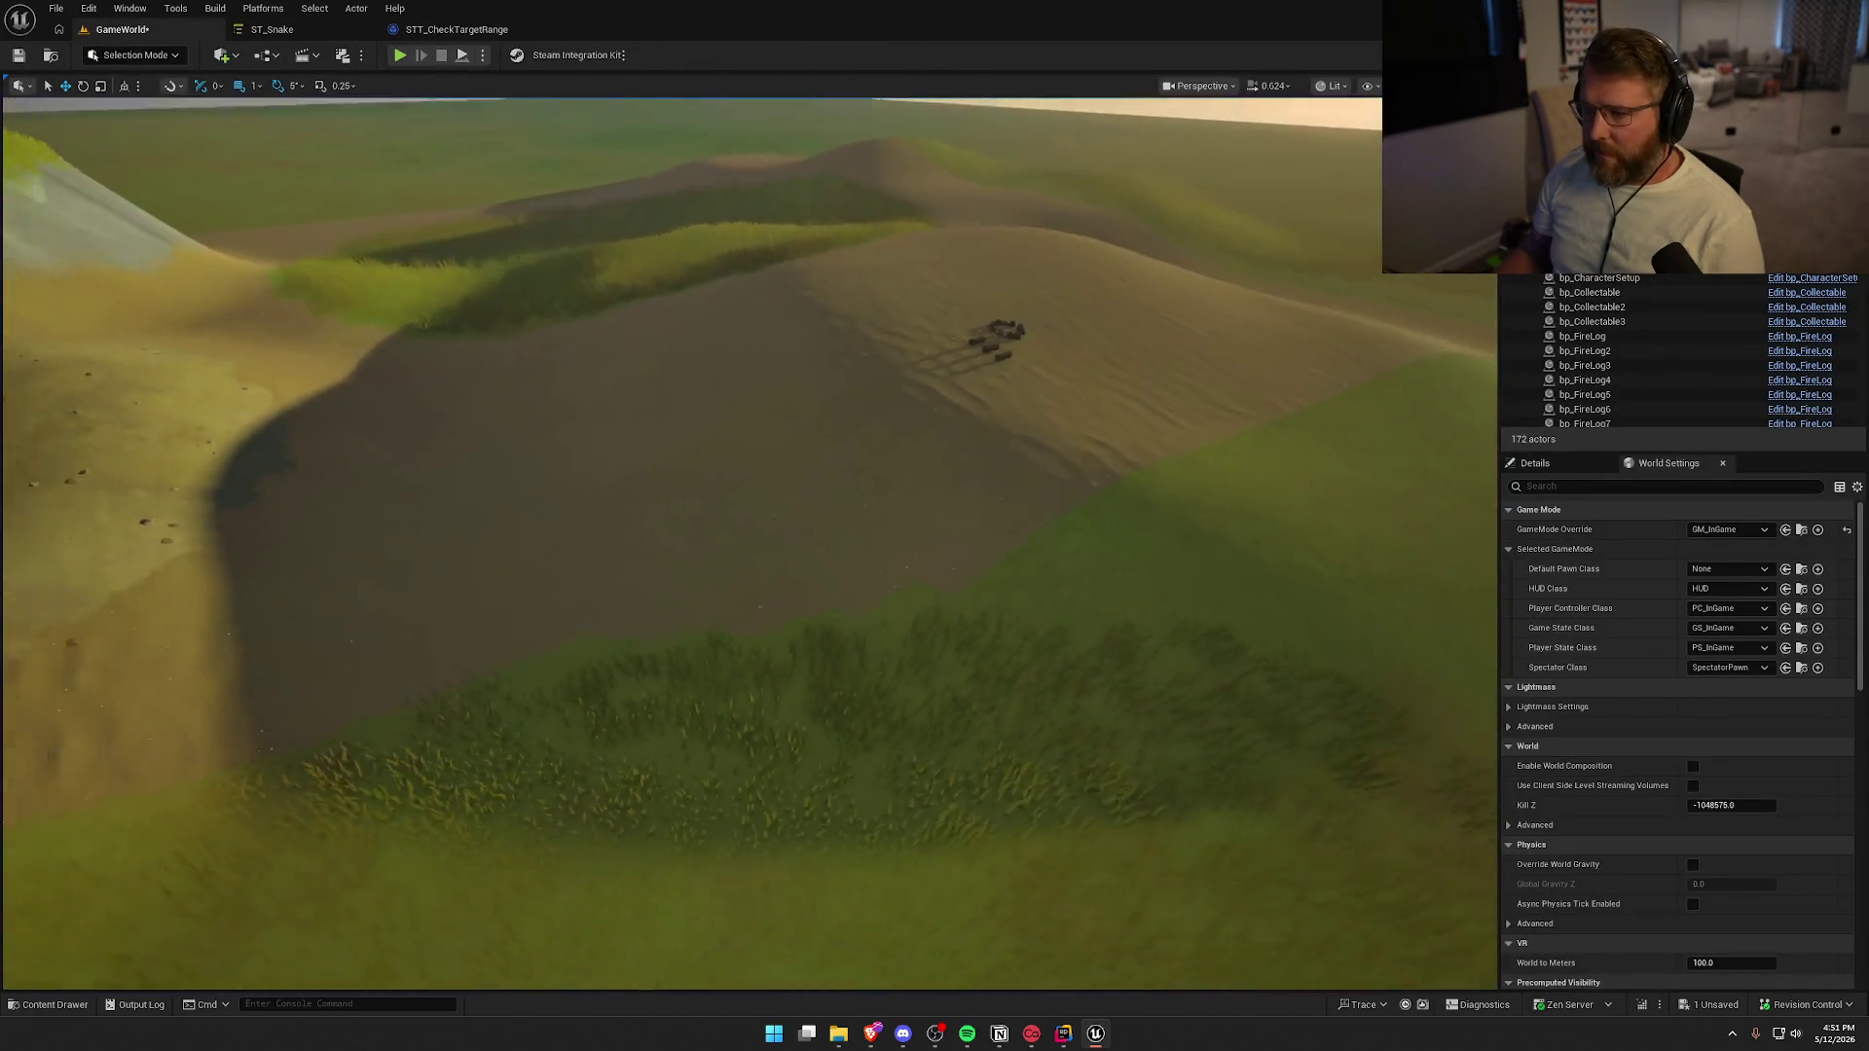
{"action": "key", "text": "ctrl+space"}
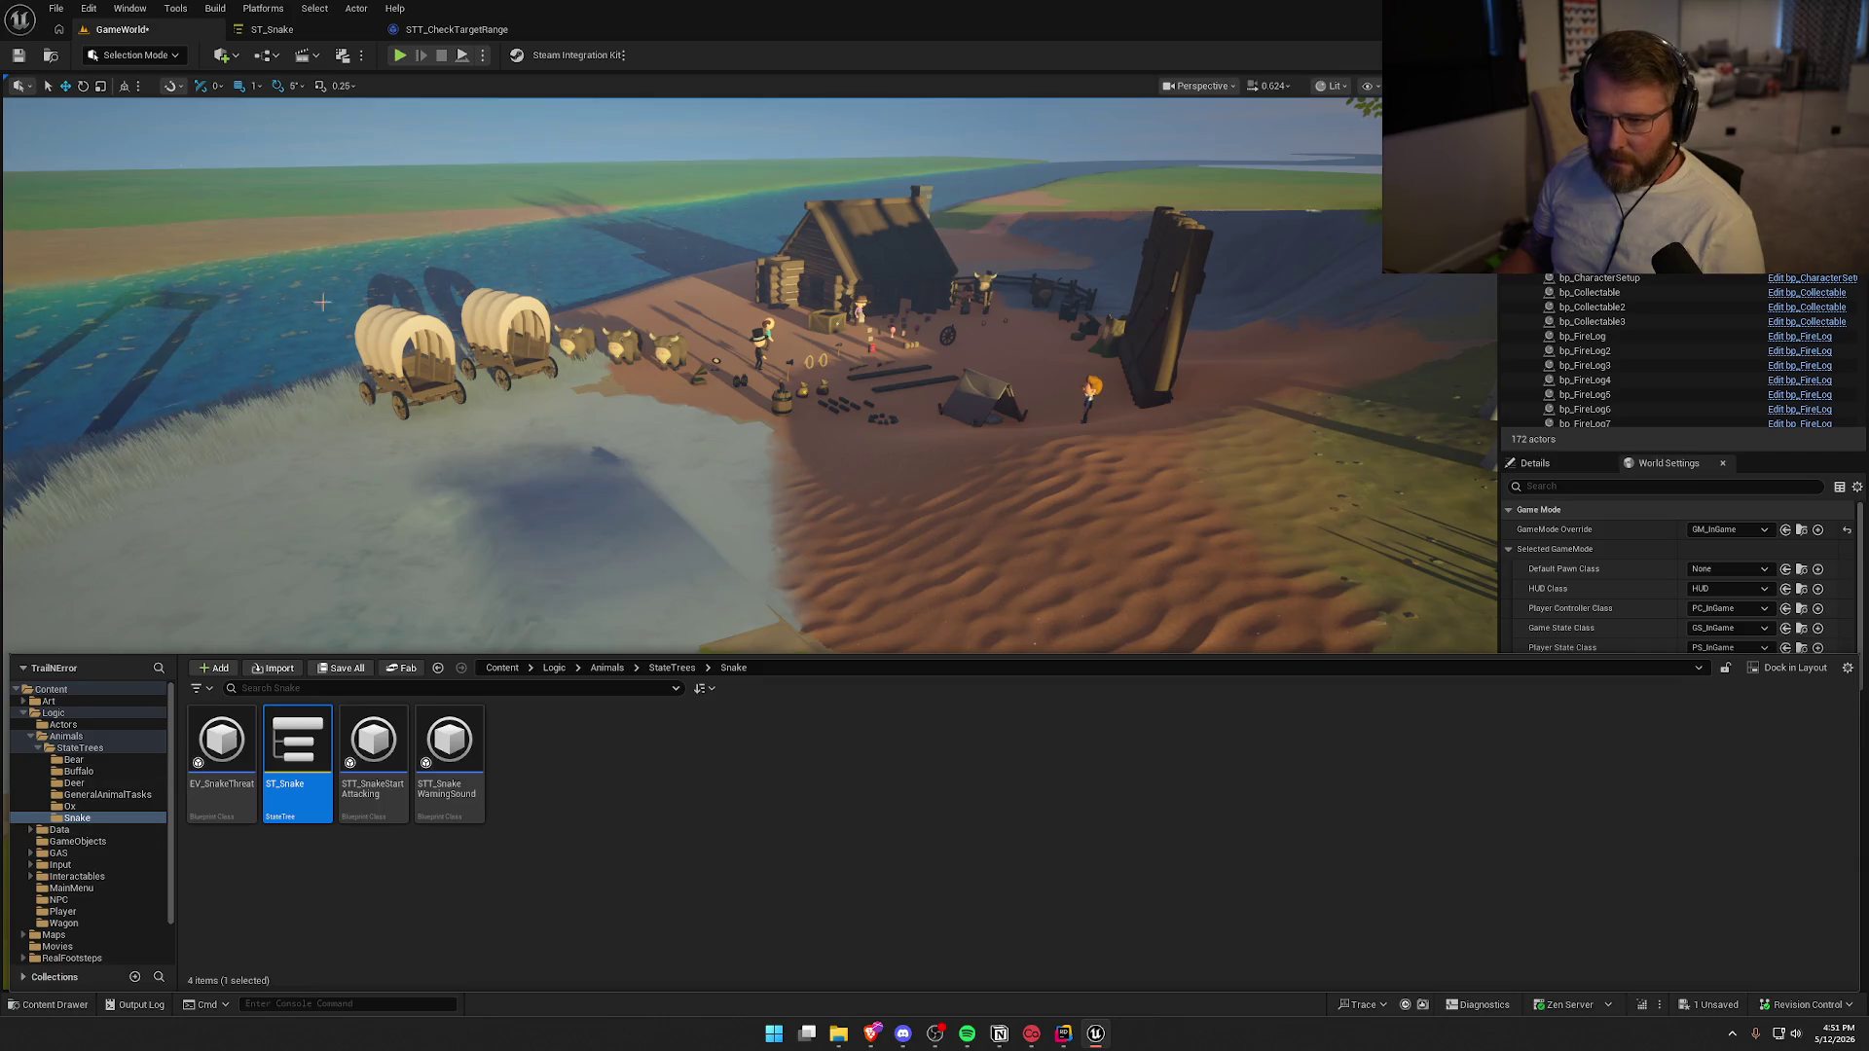
{"action": "left_click", "coordinate": [78, 748]}
{"action": "left_click", "coordinate": [67, 736]}
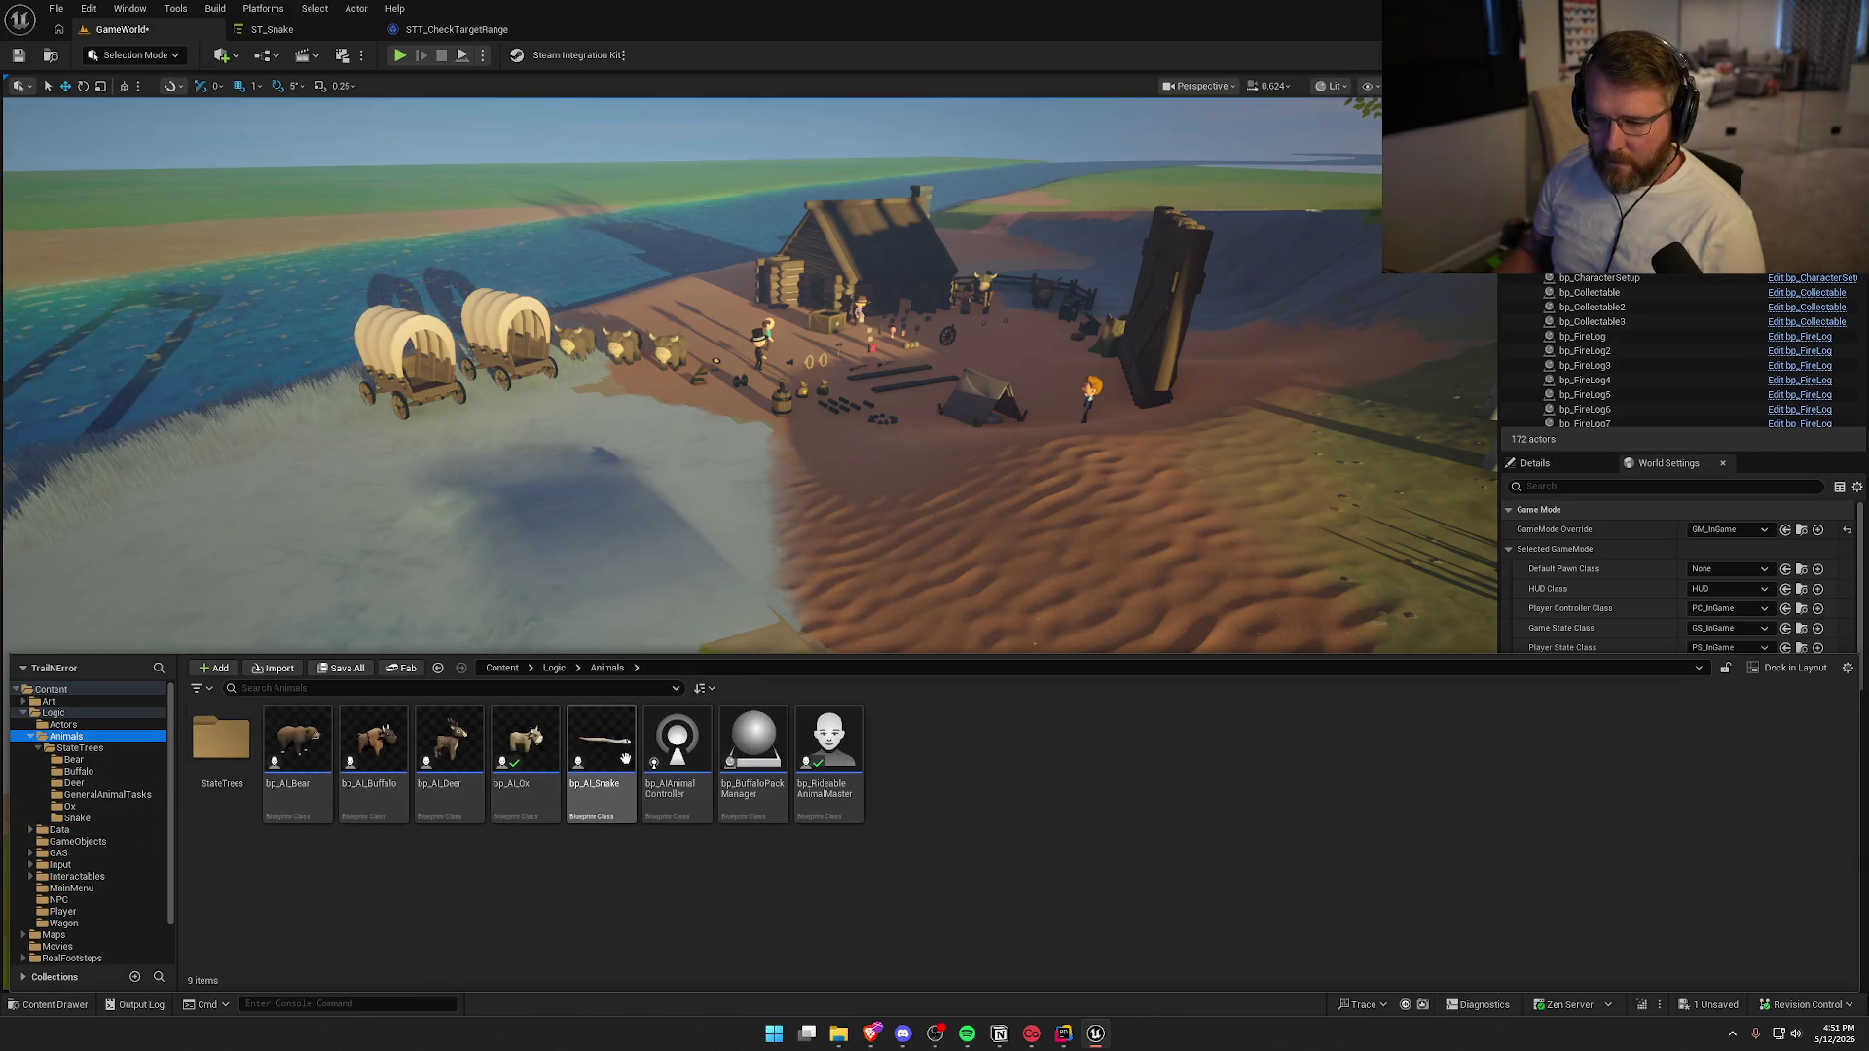
{"action": "left_click", "coordinate": [224, 592]}
{"action": "left_click_drag", "start_coordinate": [307, 916], "coordinate": [288, 923]}
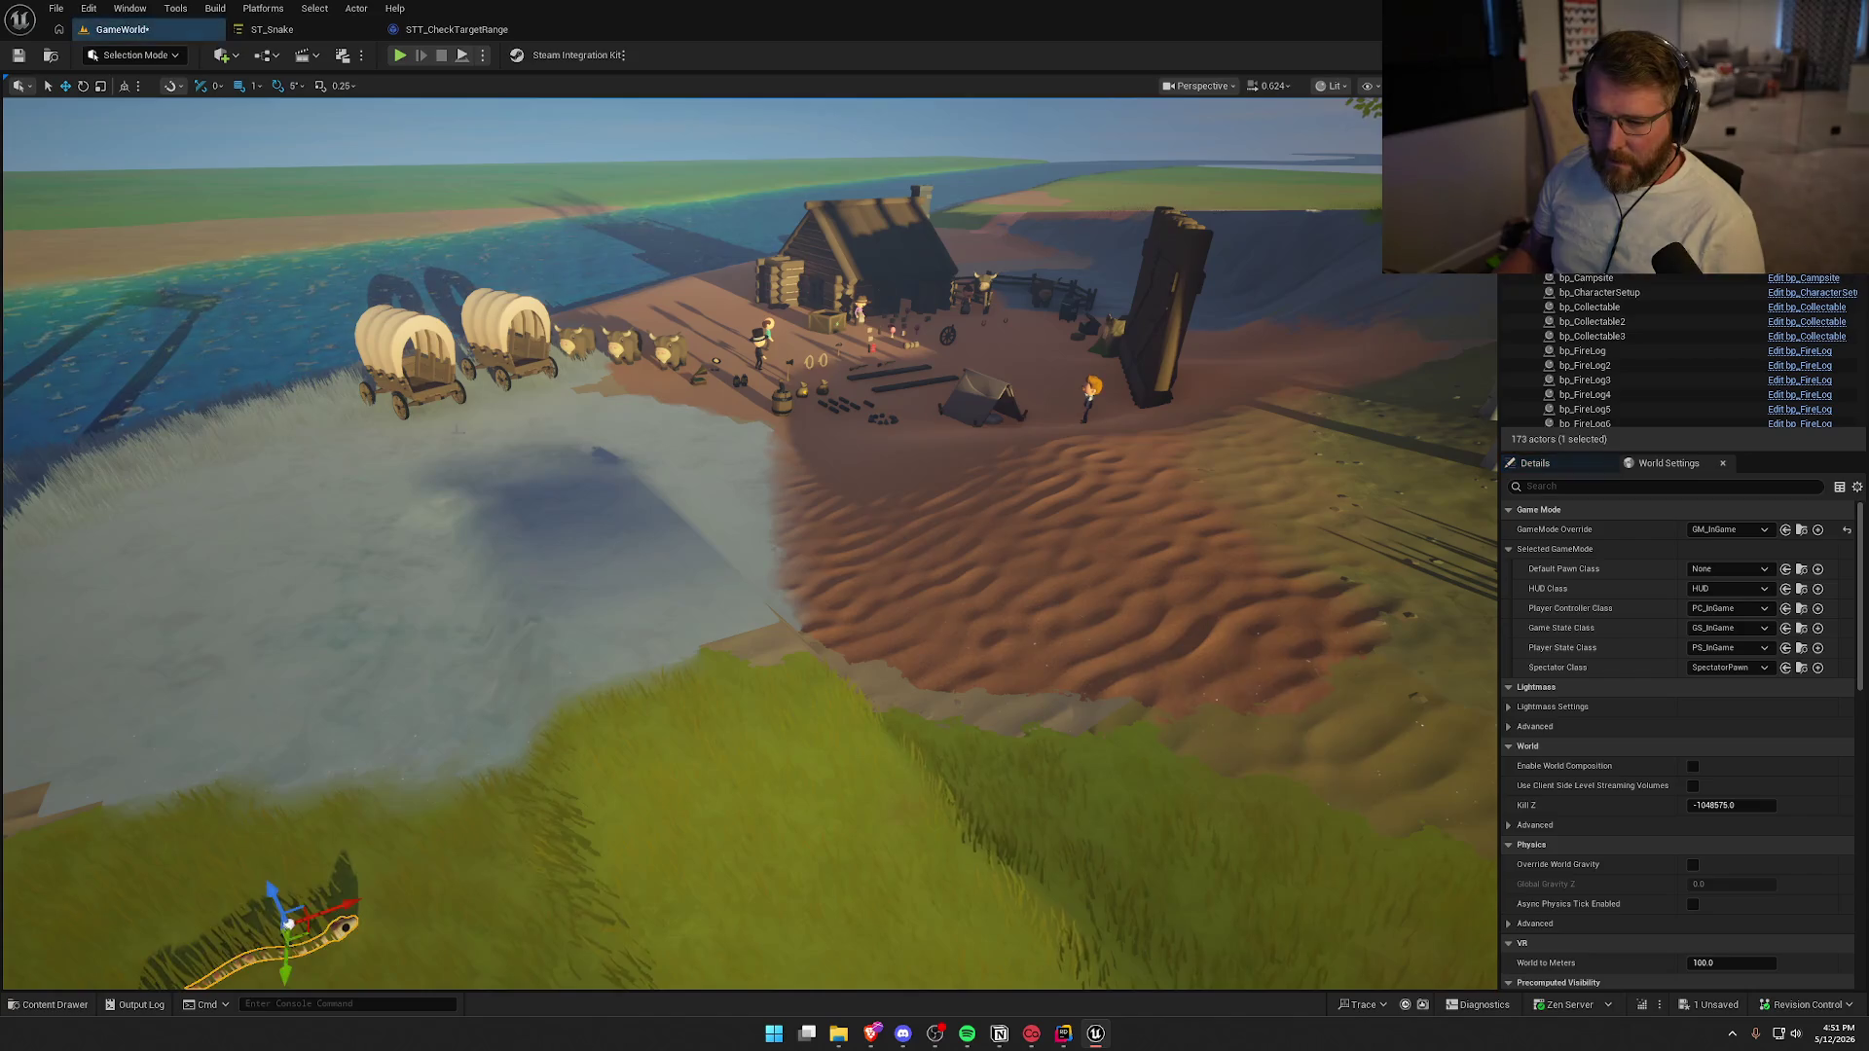
Play the level, walking the character down the grassy slope to the snake, then reopen STT_CheckTargetRange
{"action": "key", "text": "alt+p"}
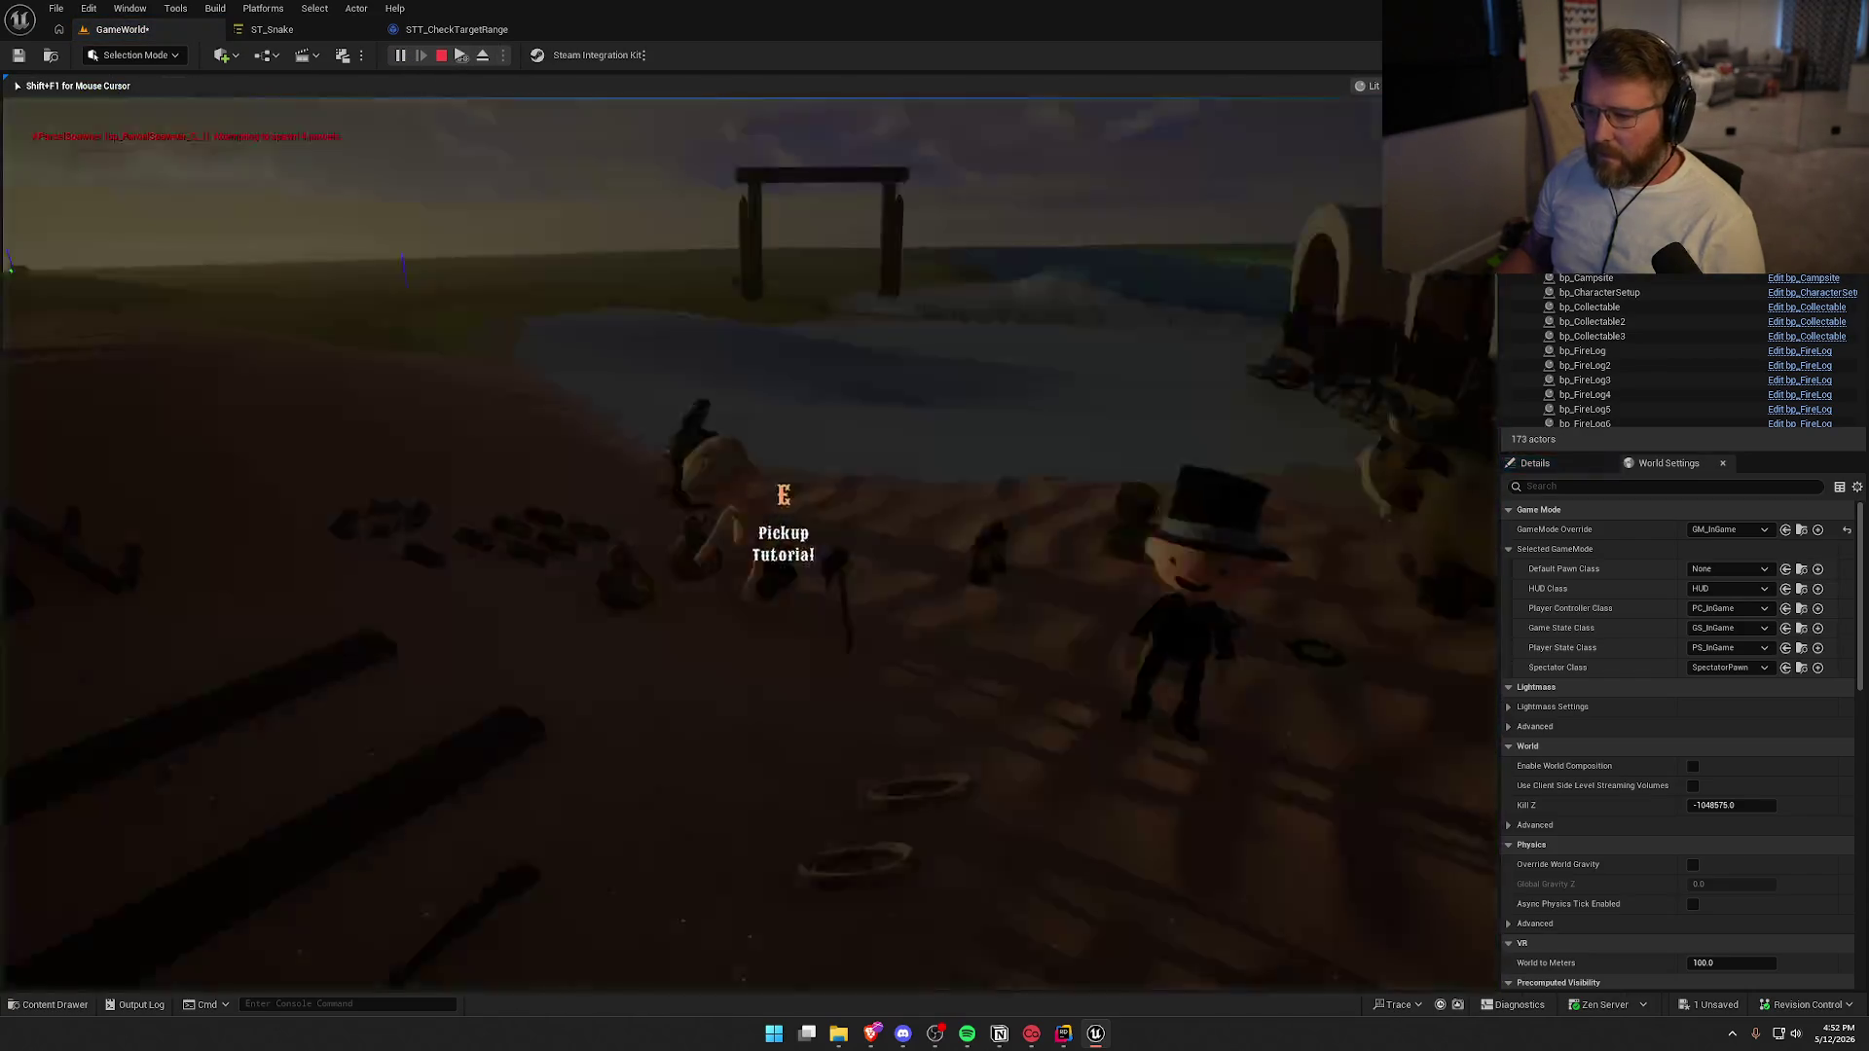
{"action": "key", "text": "w"}
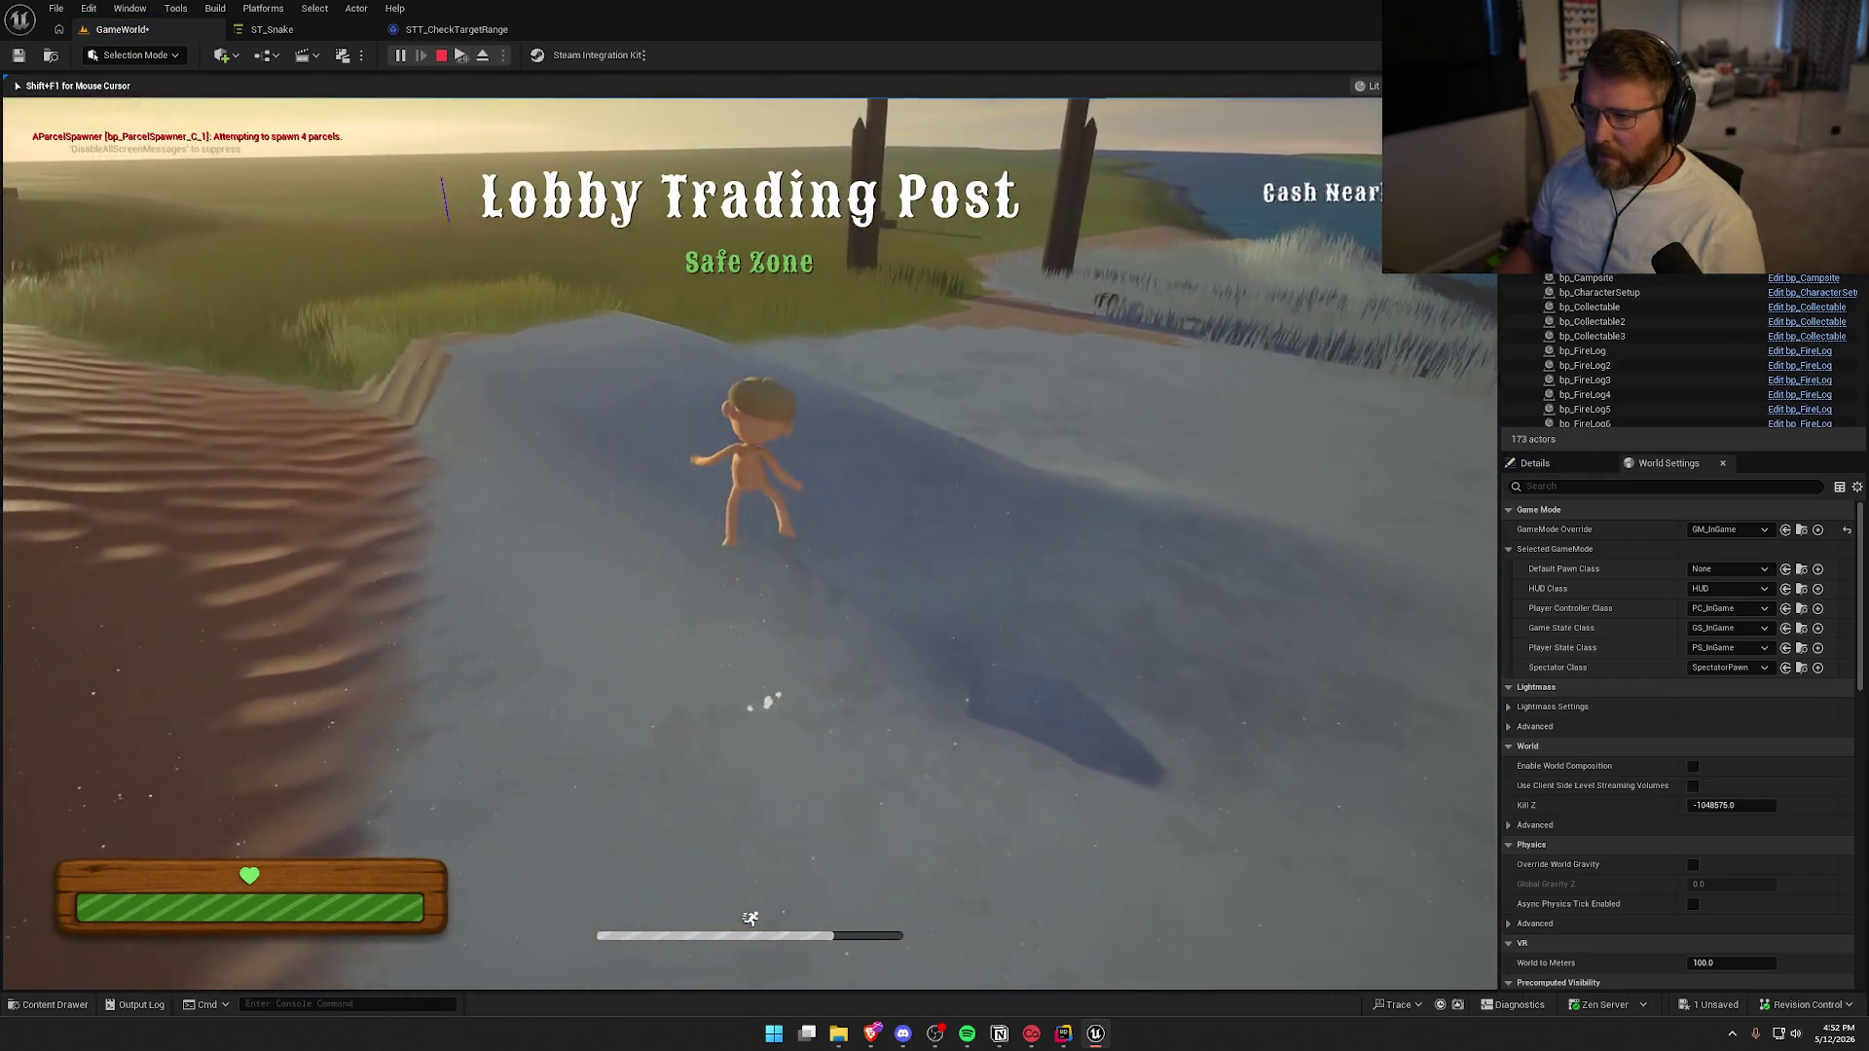
{"action": "key", "text": "w"}
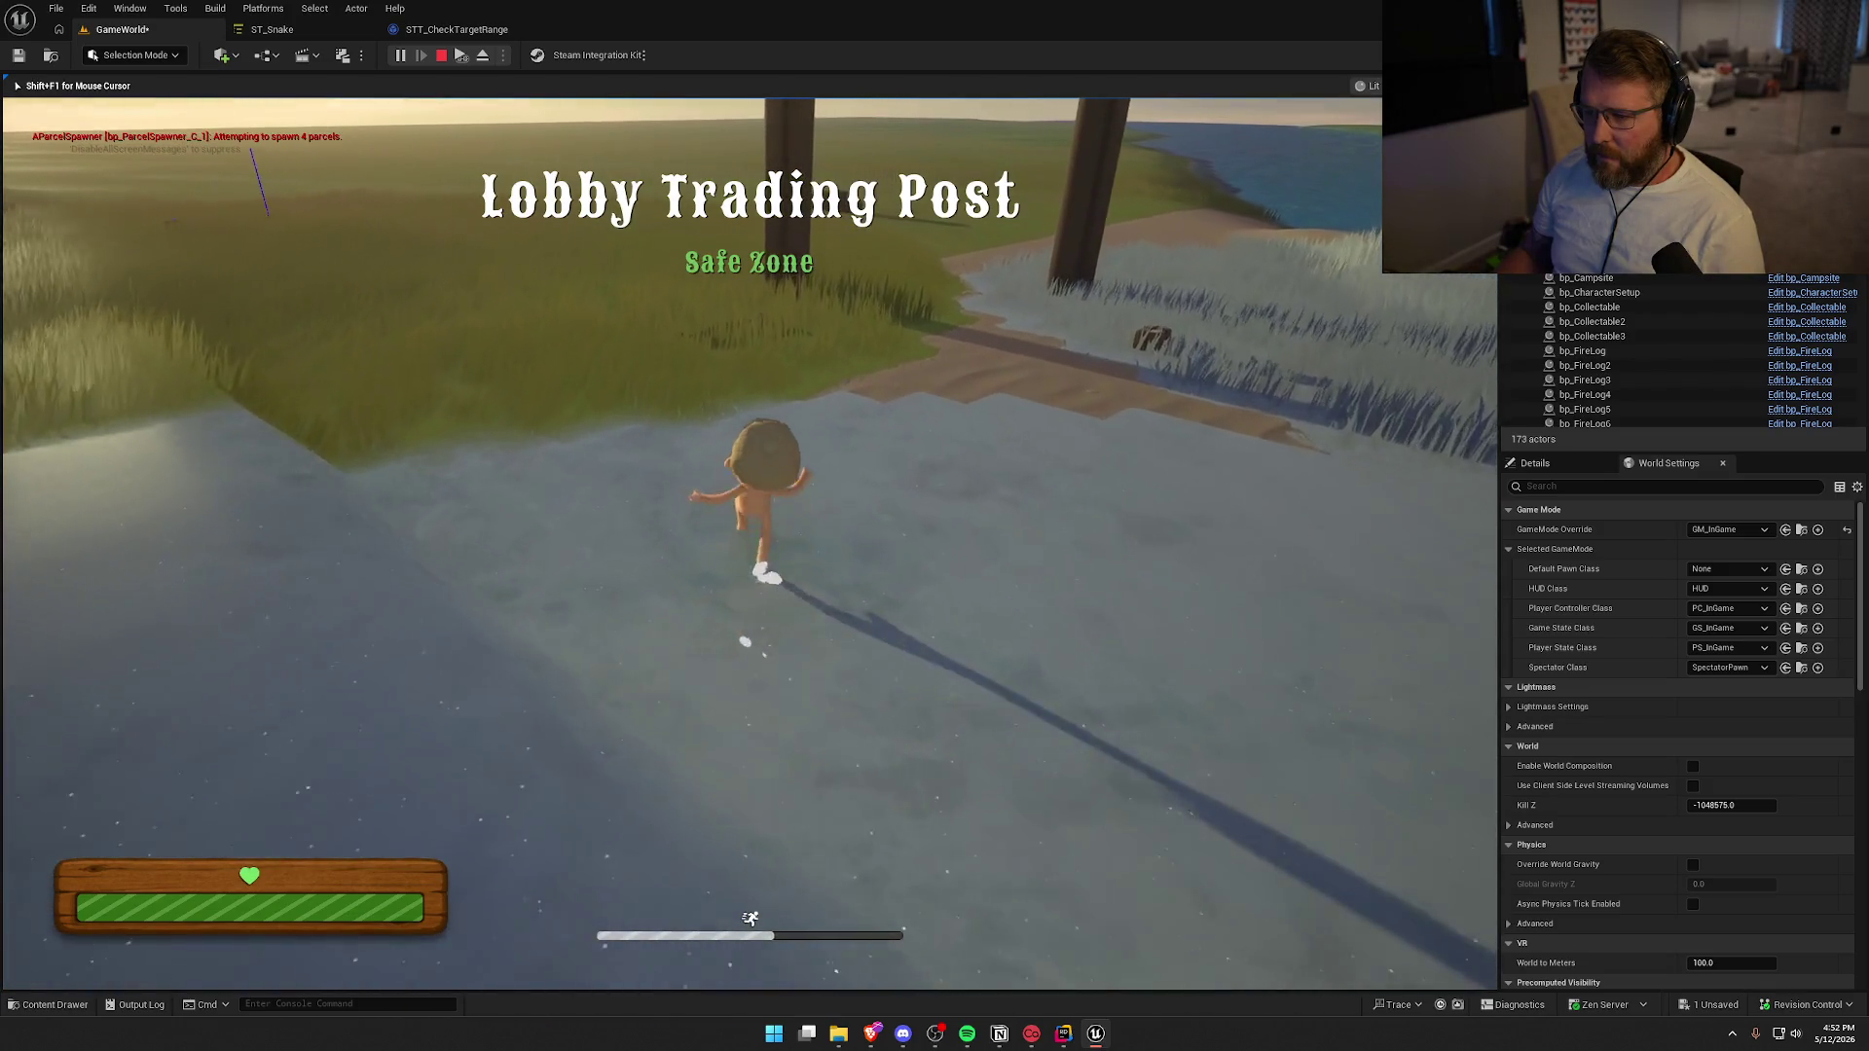
{"action": "key", "text": "w"}
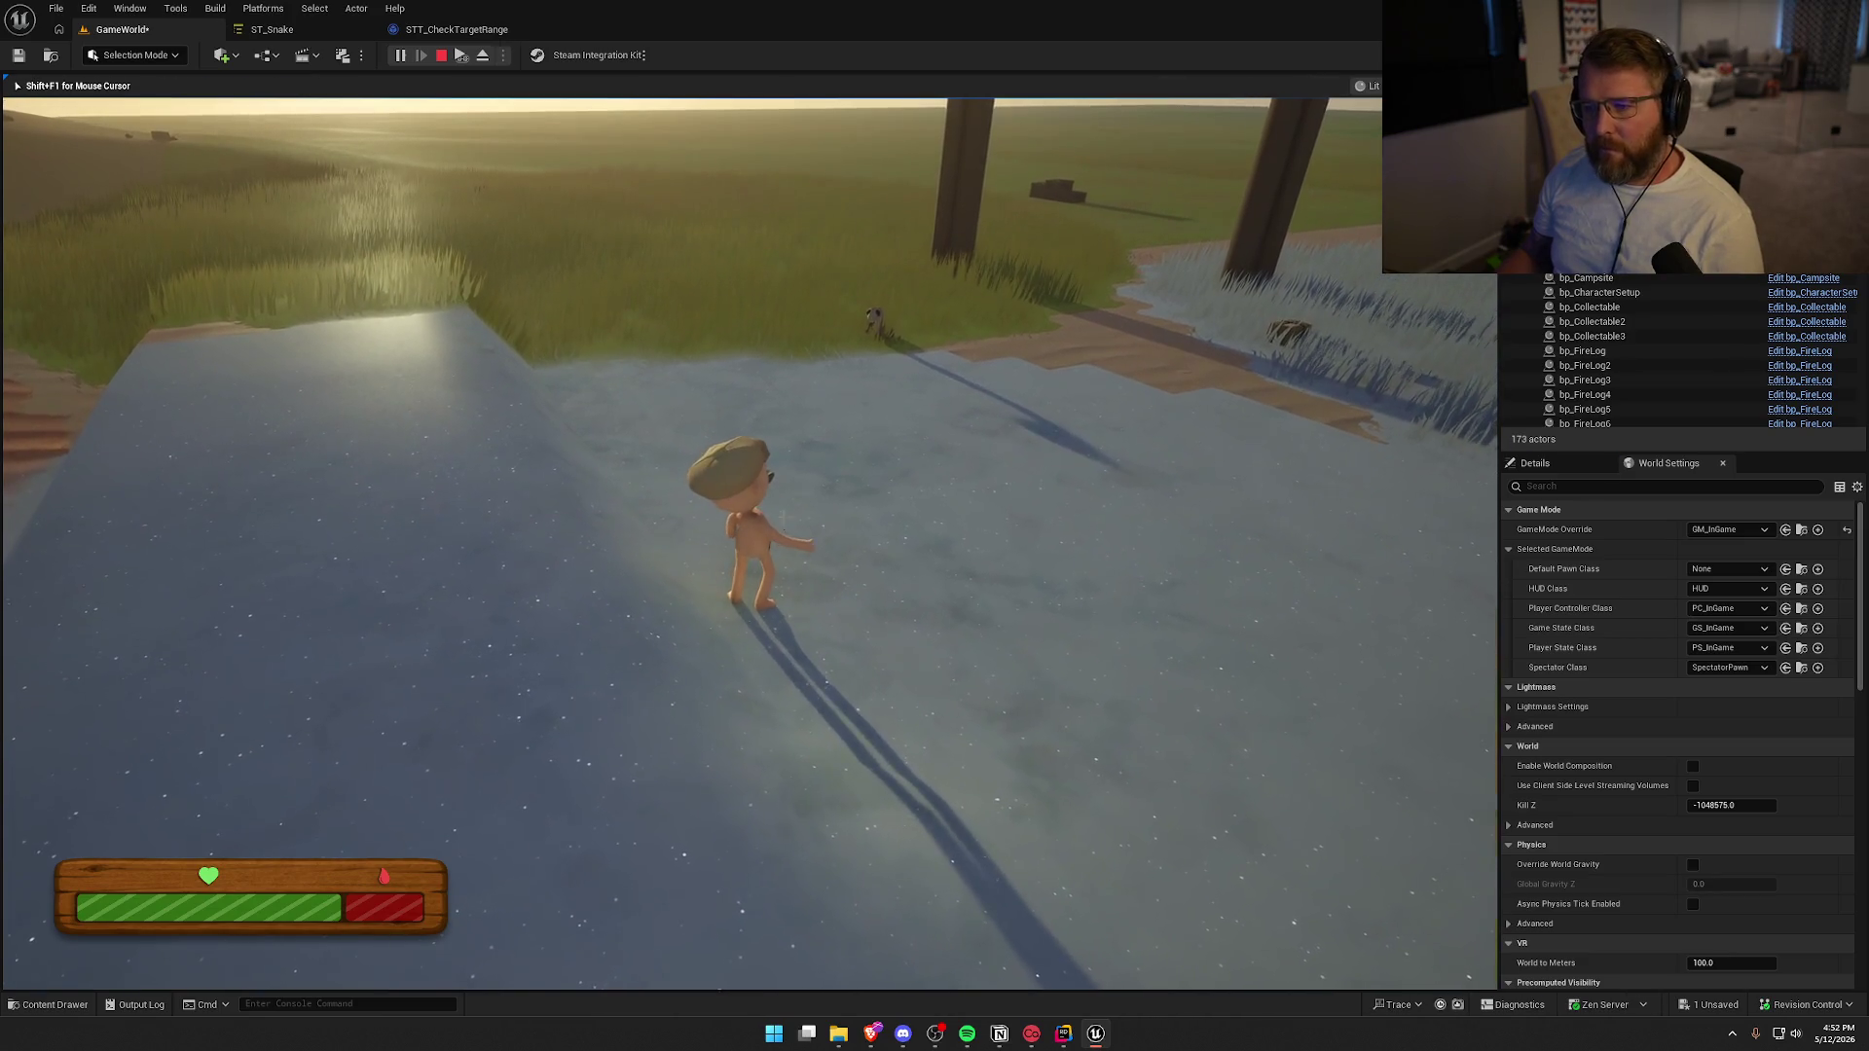
{"action": "key", "text": "Escape"}
{"action": "left_click", "coordinate": [458, 29]}
{"action": "mouse_move", "coordinate": [858, 401]}
{"action": "left_mouse_down"}
{"action": "mouse_move", "coordinate": [751, 367]}
{"action": "mouse_move", "coordinate": [861, 374]}
{"action": "left_mouse_up"}
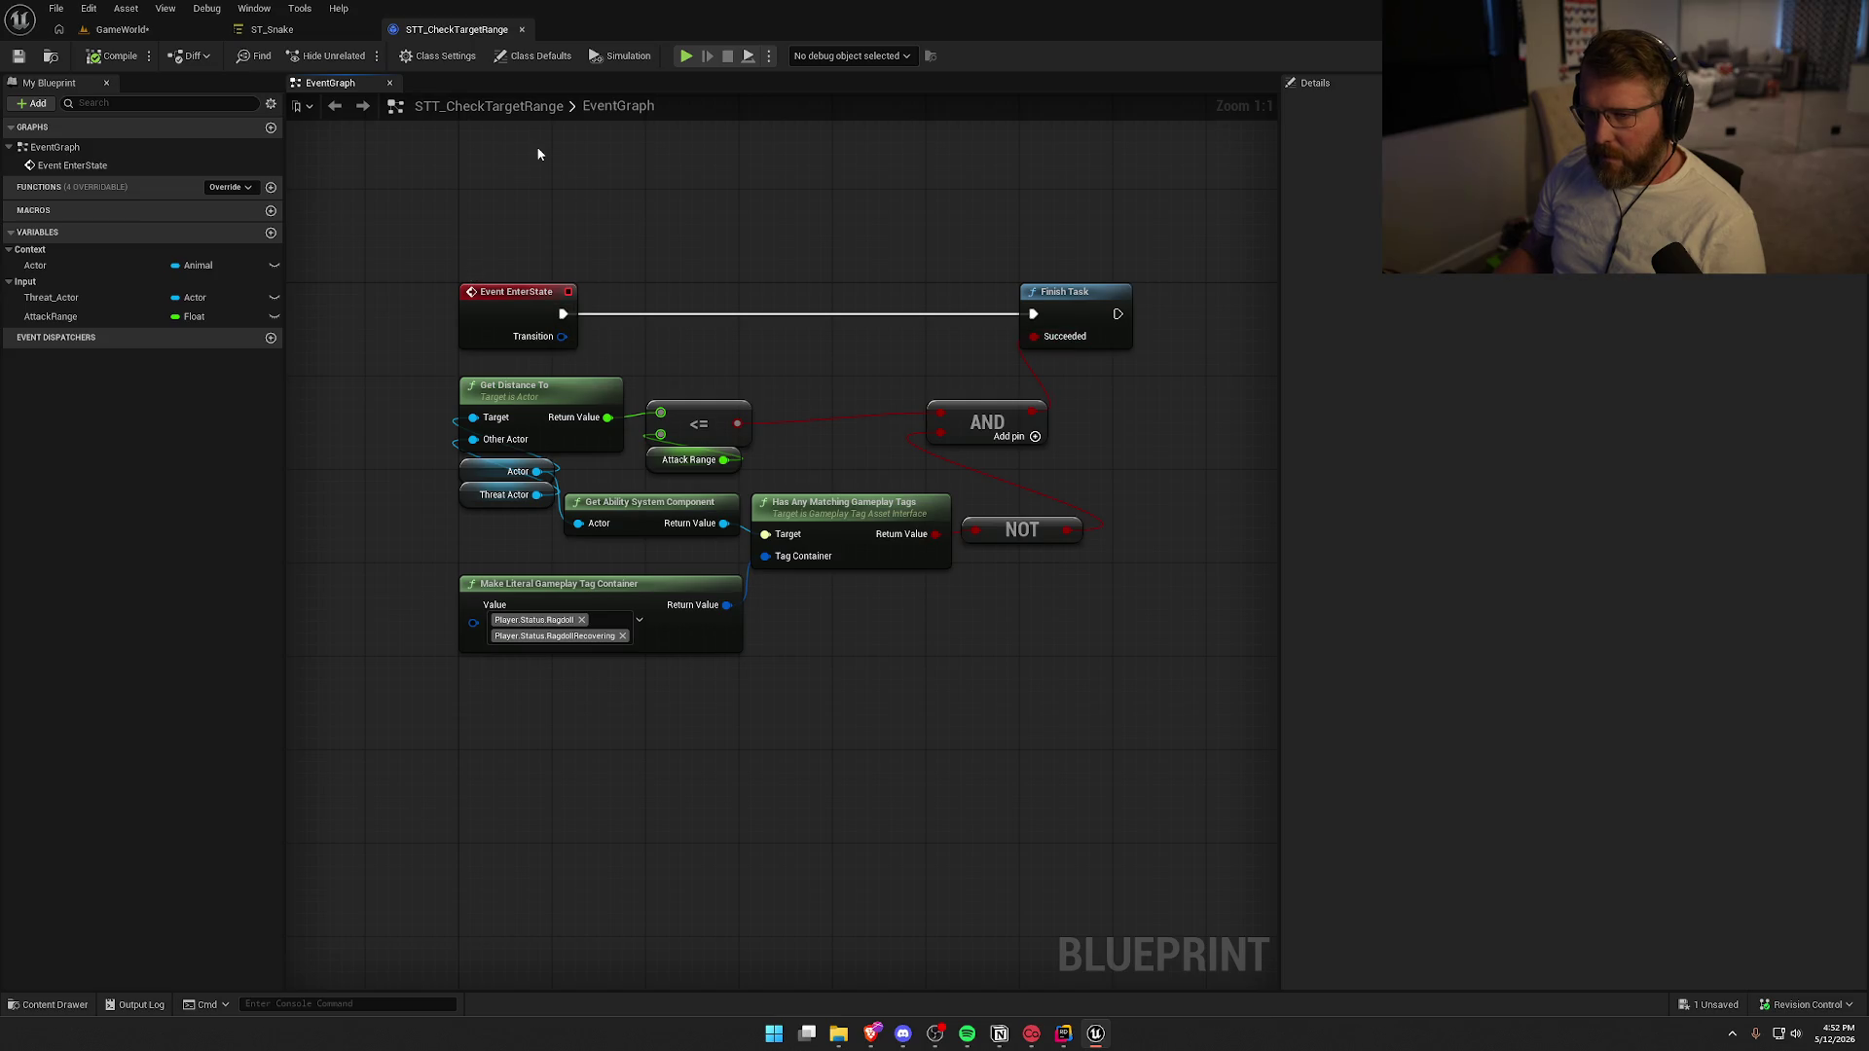
From ST_Snake's Attack state, open the EV Snake Threat evaluator and view its Event Tick and Branch nodes
{"action": "left_click", "coordinate": [271, 29]}
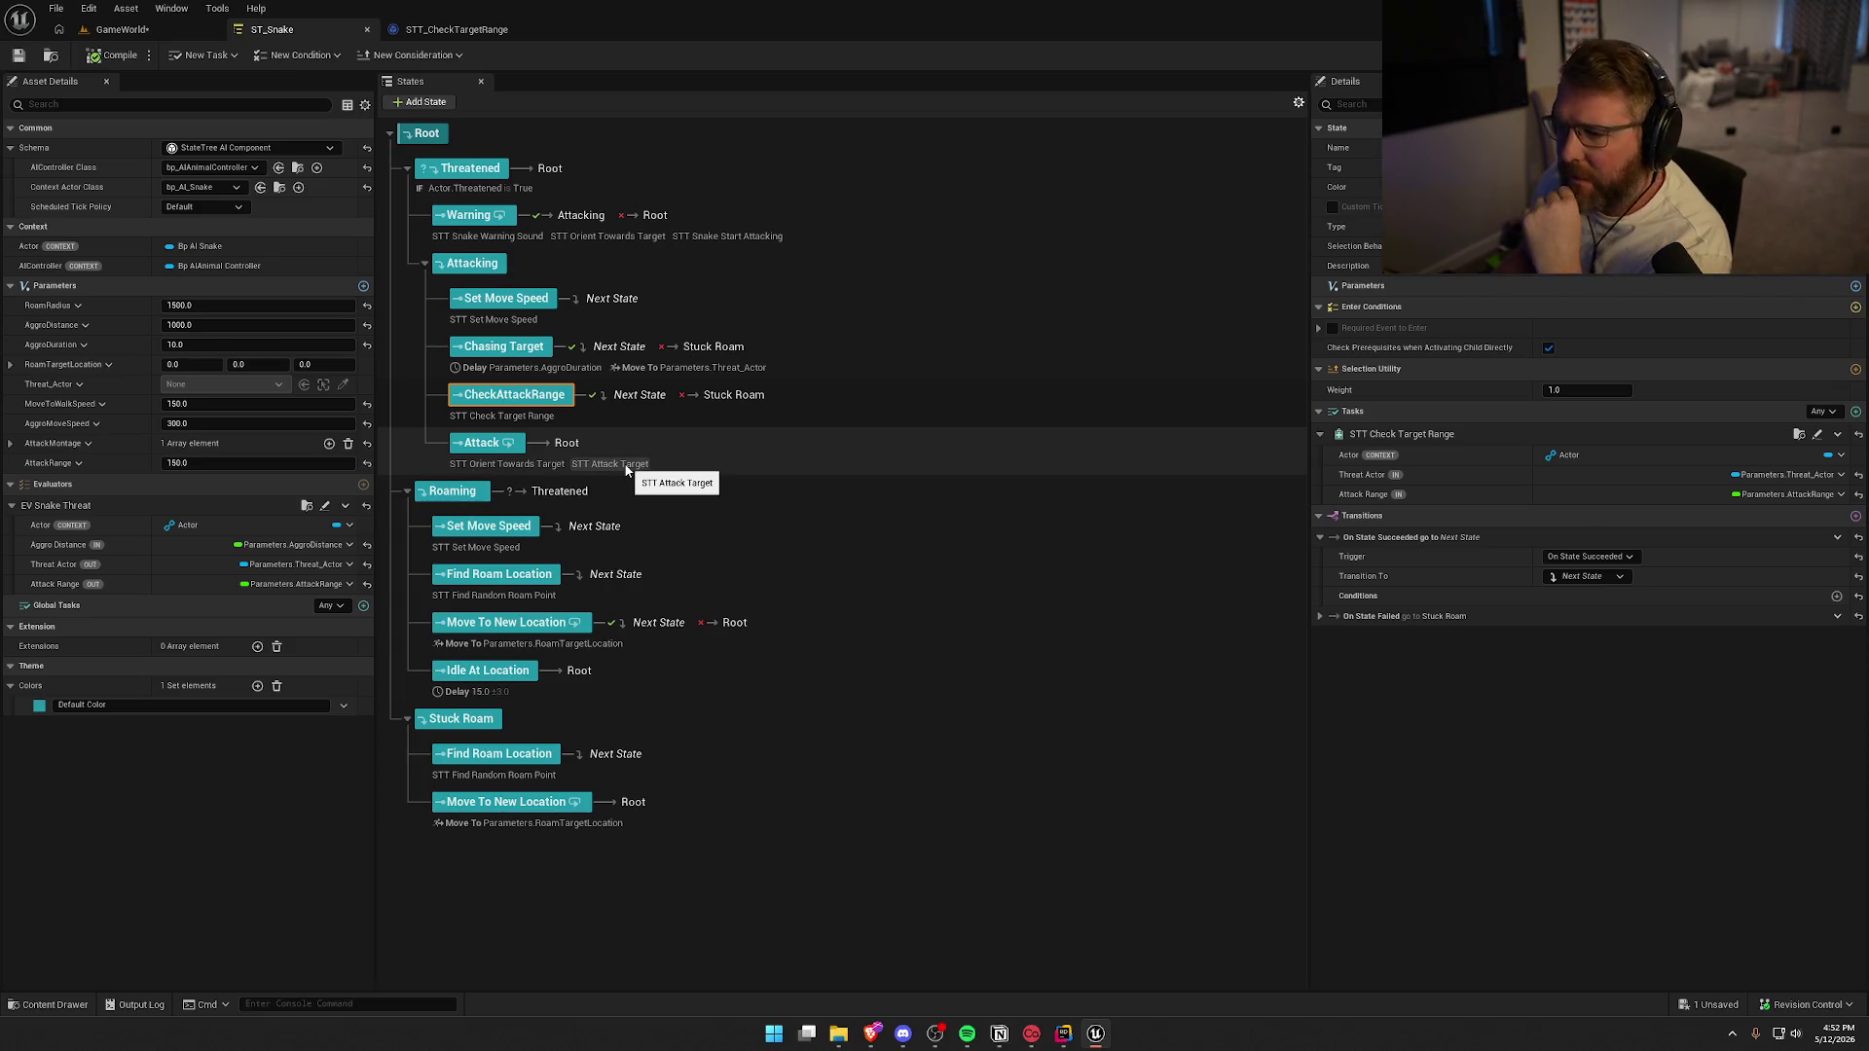
{"action": "left_click", "coordinate": [510, 450]}
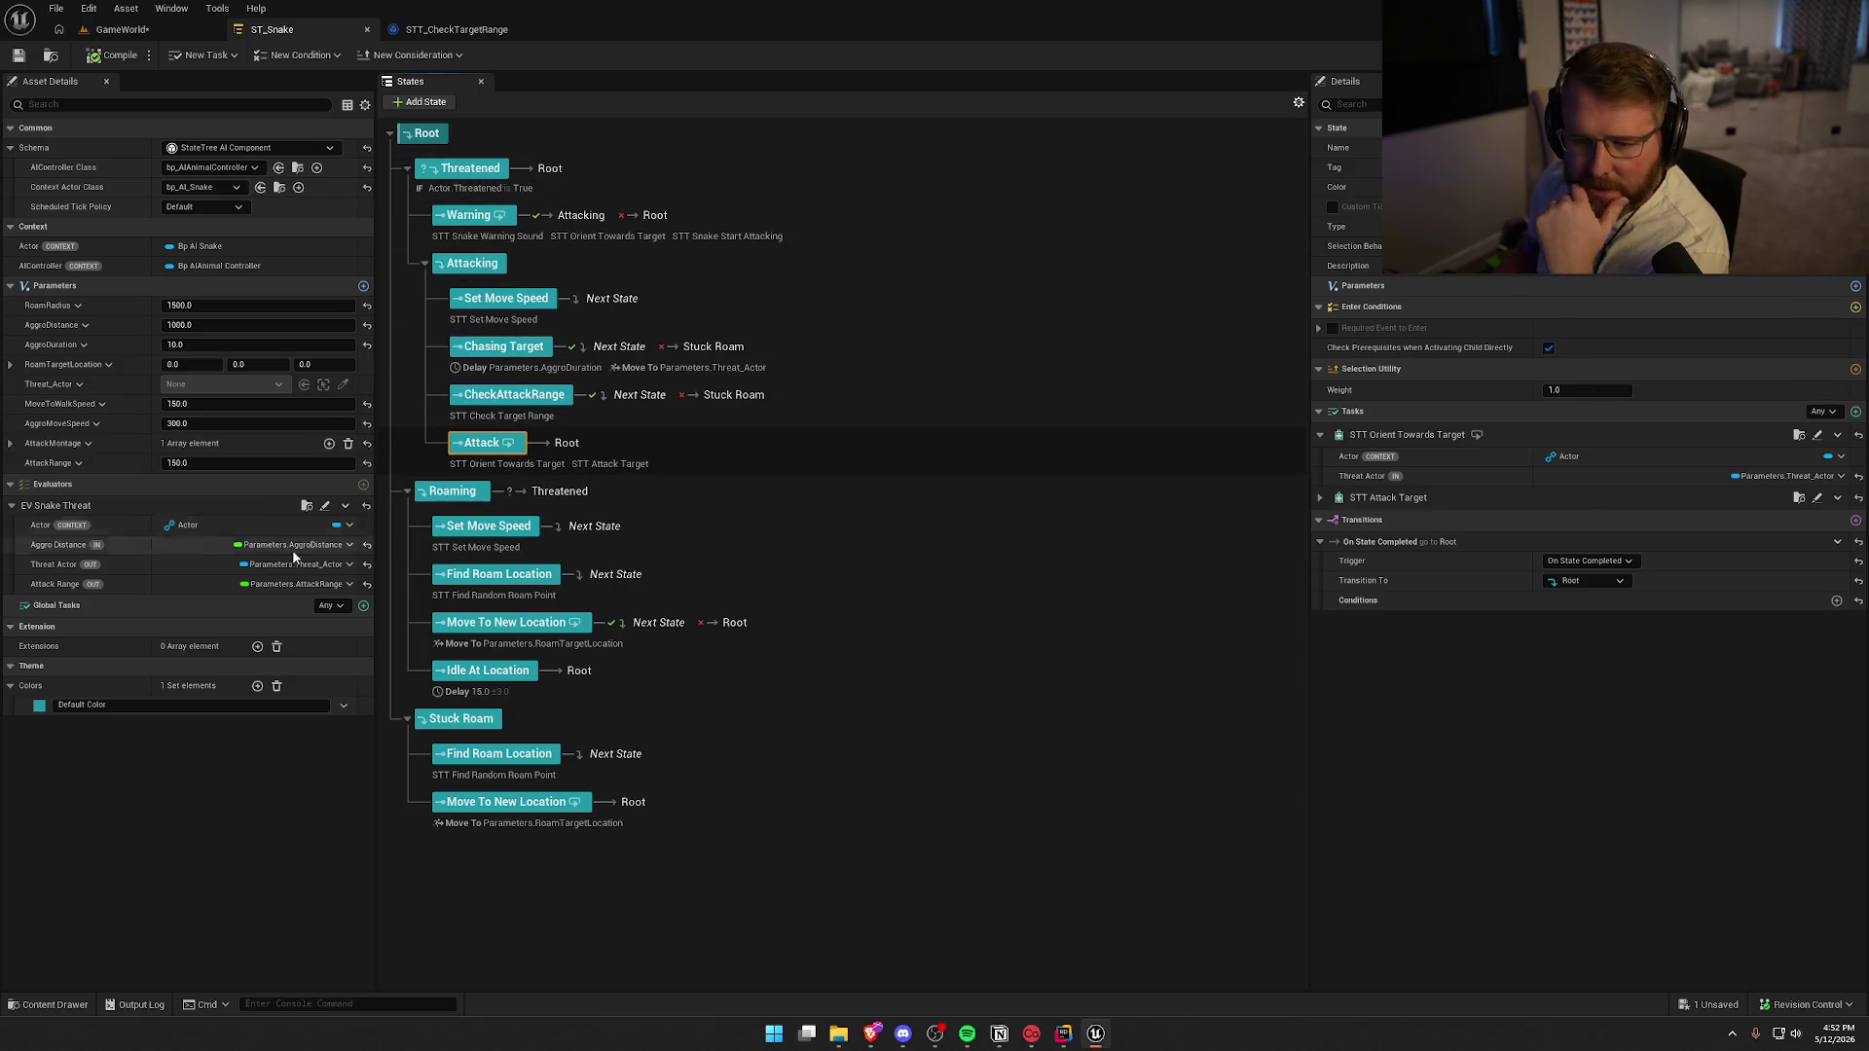
{"action": "left_click", "coordinate": [324, 506]}
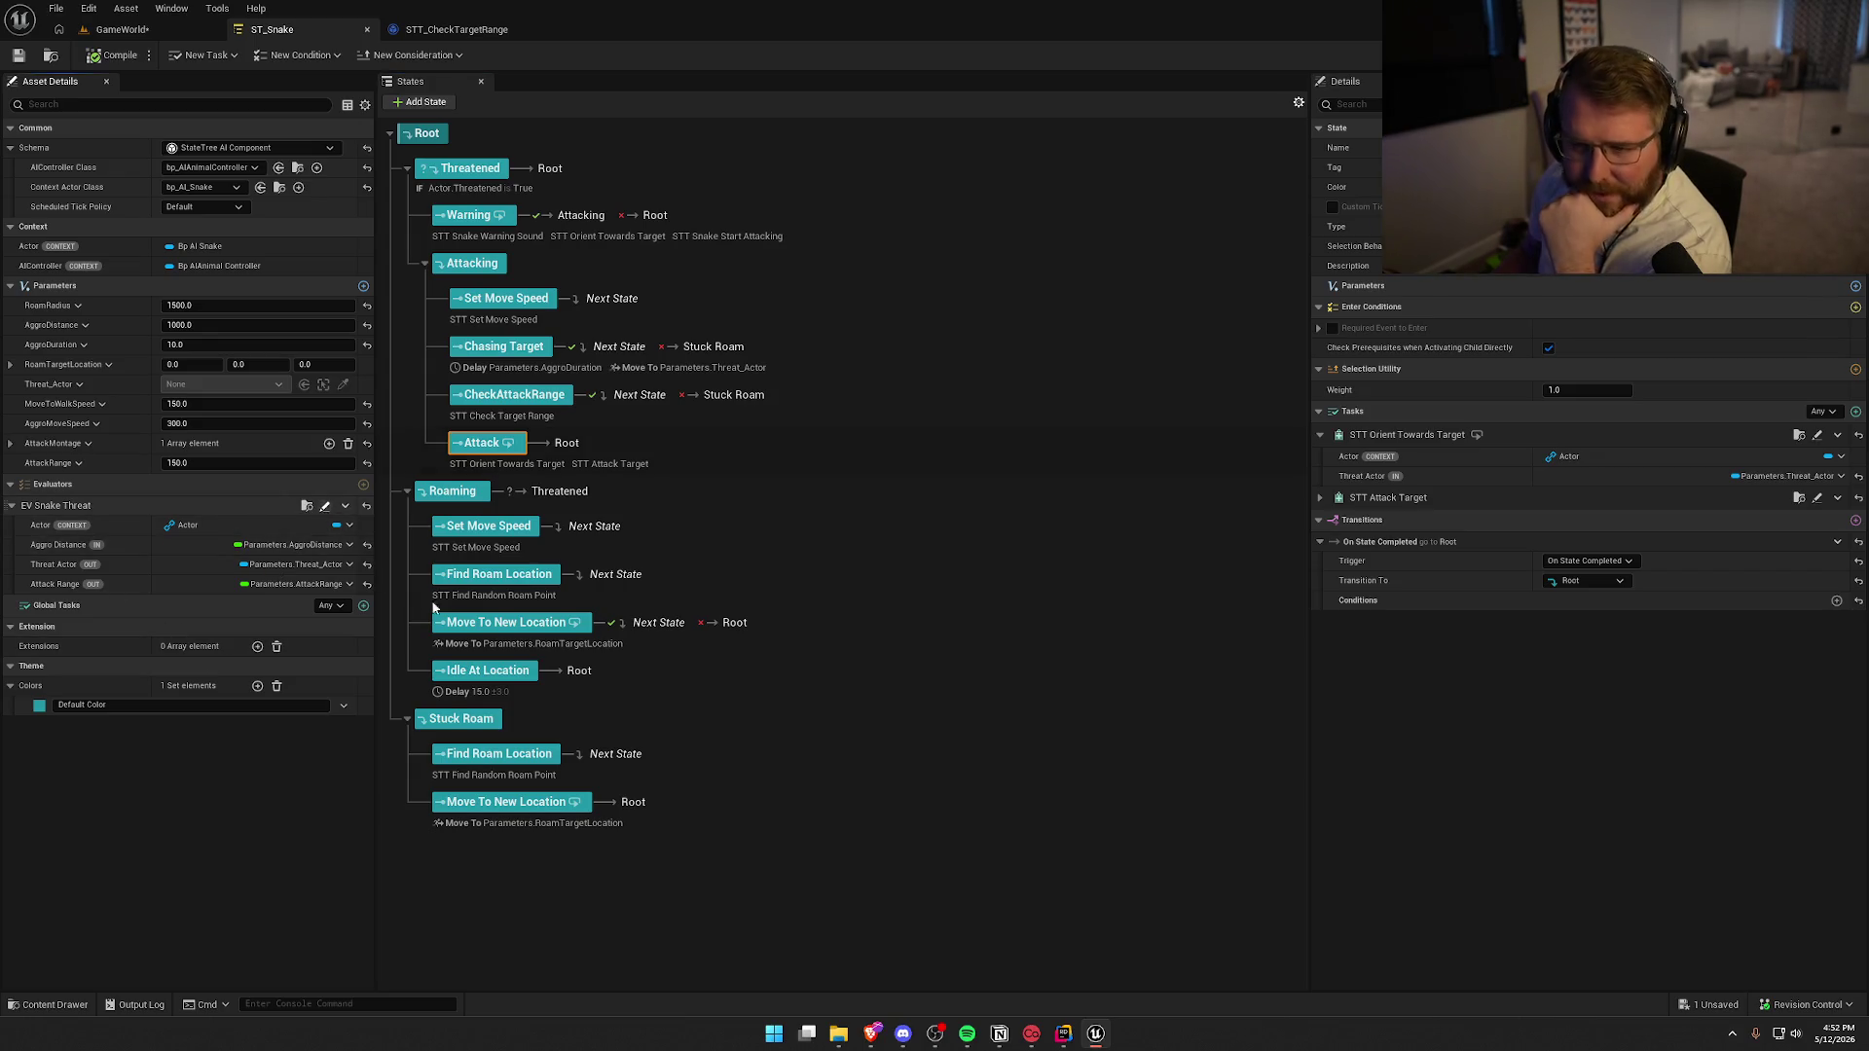
{"action": "mouse_move", "coordinate": [467, 593]}
{"action": "left_mouse_down"}
{"action": "mouse_move", "coordinate": [911, 564]}
{"action": "mouse_move", "coordinate": [810, 572]}
{"action": "mouse_move", "coordinate": [1014, 581]}
{"action": "mouse_move", "coordinate": [919, 583]}
{"action": "mouse_move", "coordinate": [992, 611]}
{"action": "mouse_move", "coordinate": [929, 675]}
{"action": "left_mouse_up"}
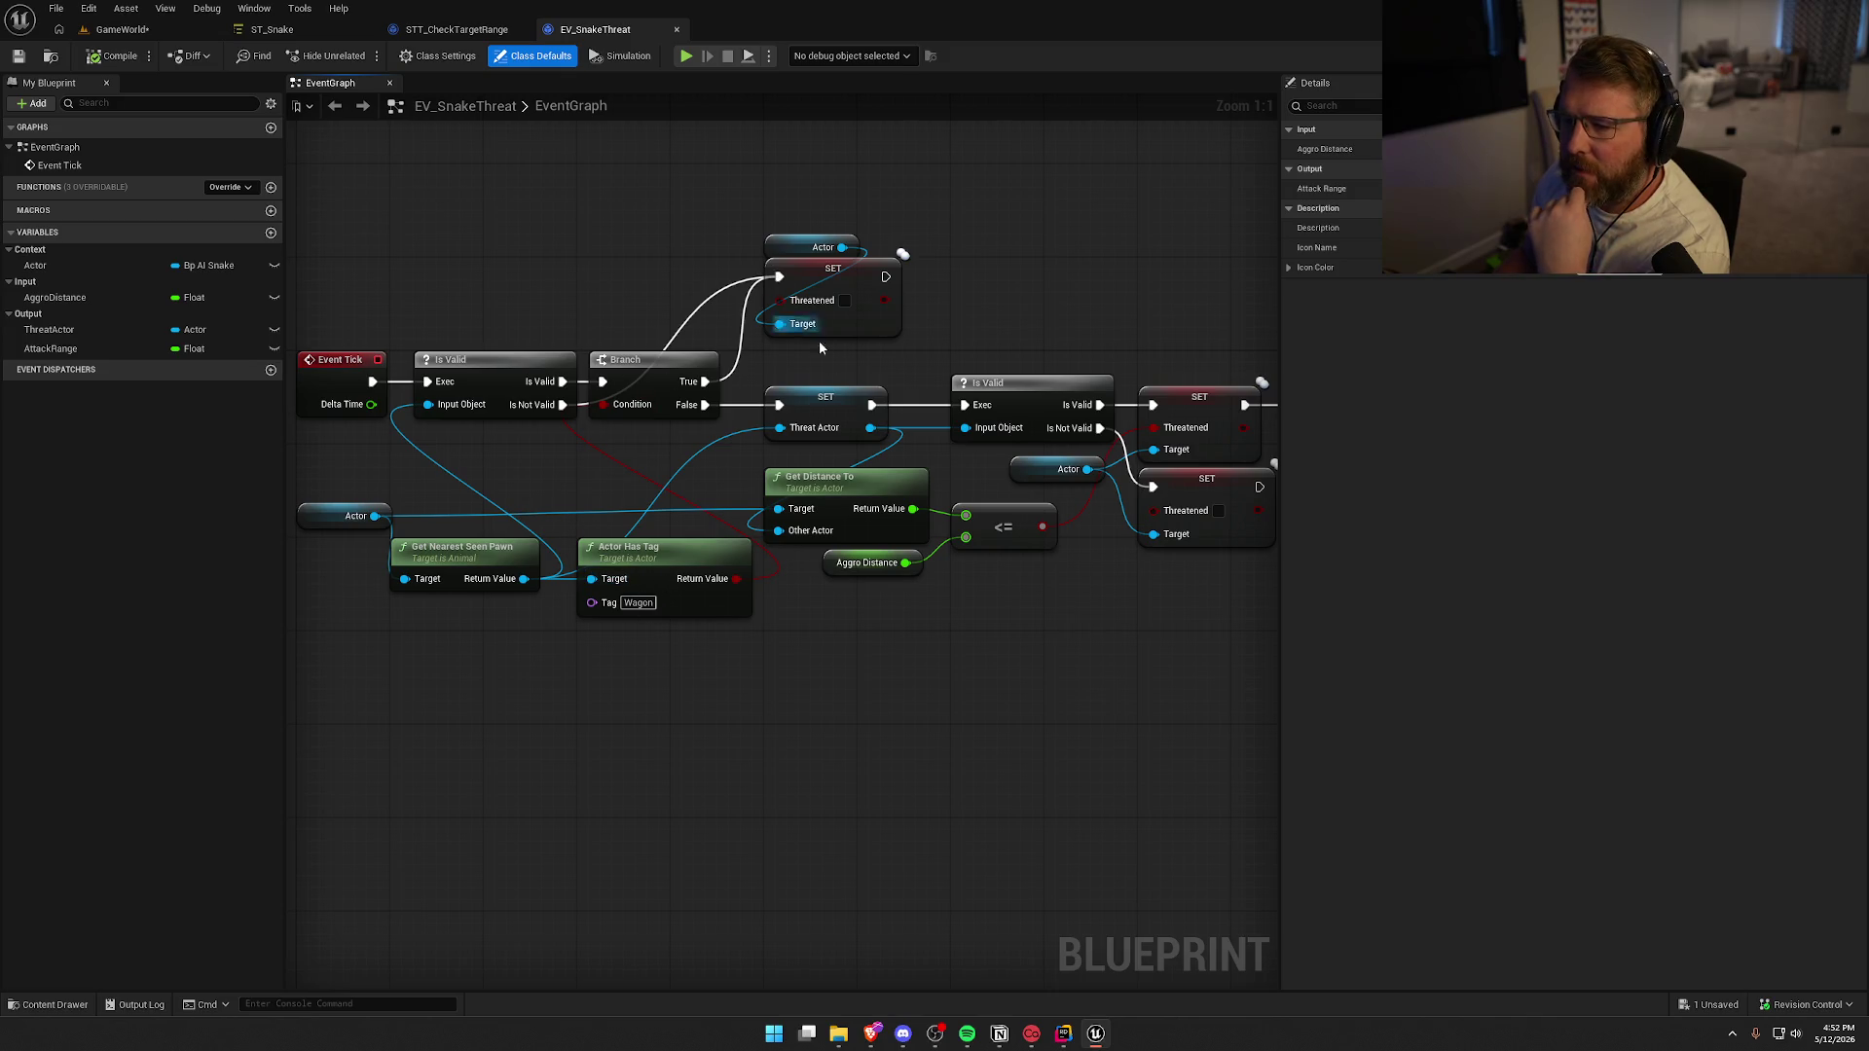
Add a Get Ability System Component node off the Actor in EV_SnakeThreat
{"action": "mouse_move", "coordinate": [1118, 660]}
{"action": "left_mouse_down"}
{"action": "mouse_move", "coordinate": [638, 684]}
{"action": "mouse_move", "coordinate": [517, 672]}
{"action": "mouse_move", "coordinate": [905, 689]}
{"action": "mouse_move", "coordinate": [505, 674]}
{"action": "left_mouse_up"}
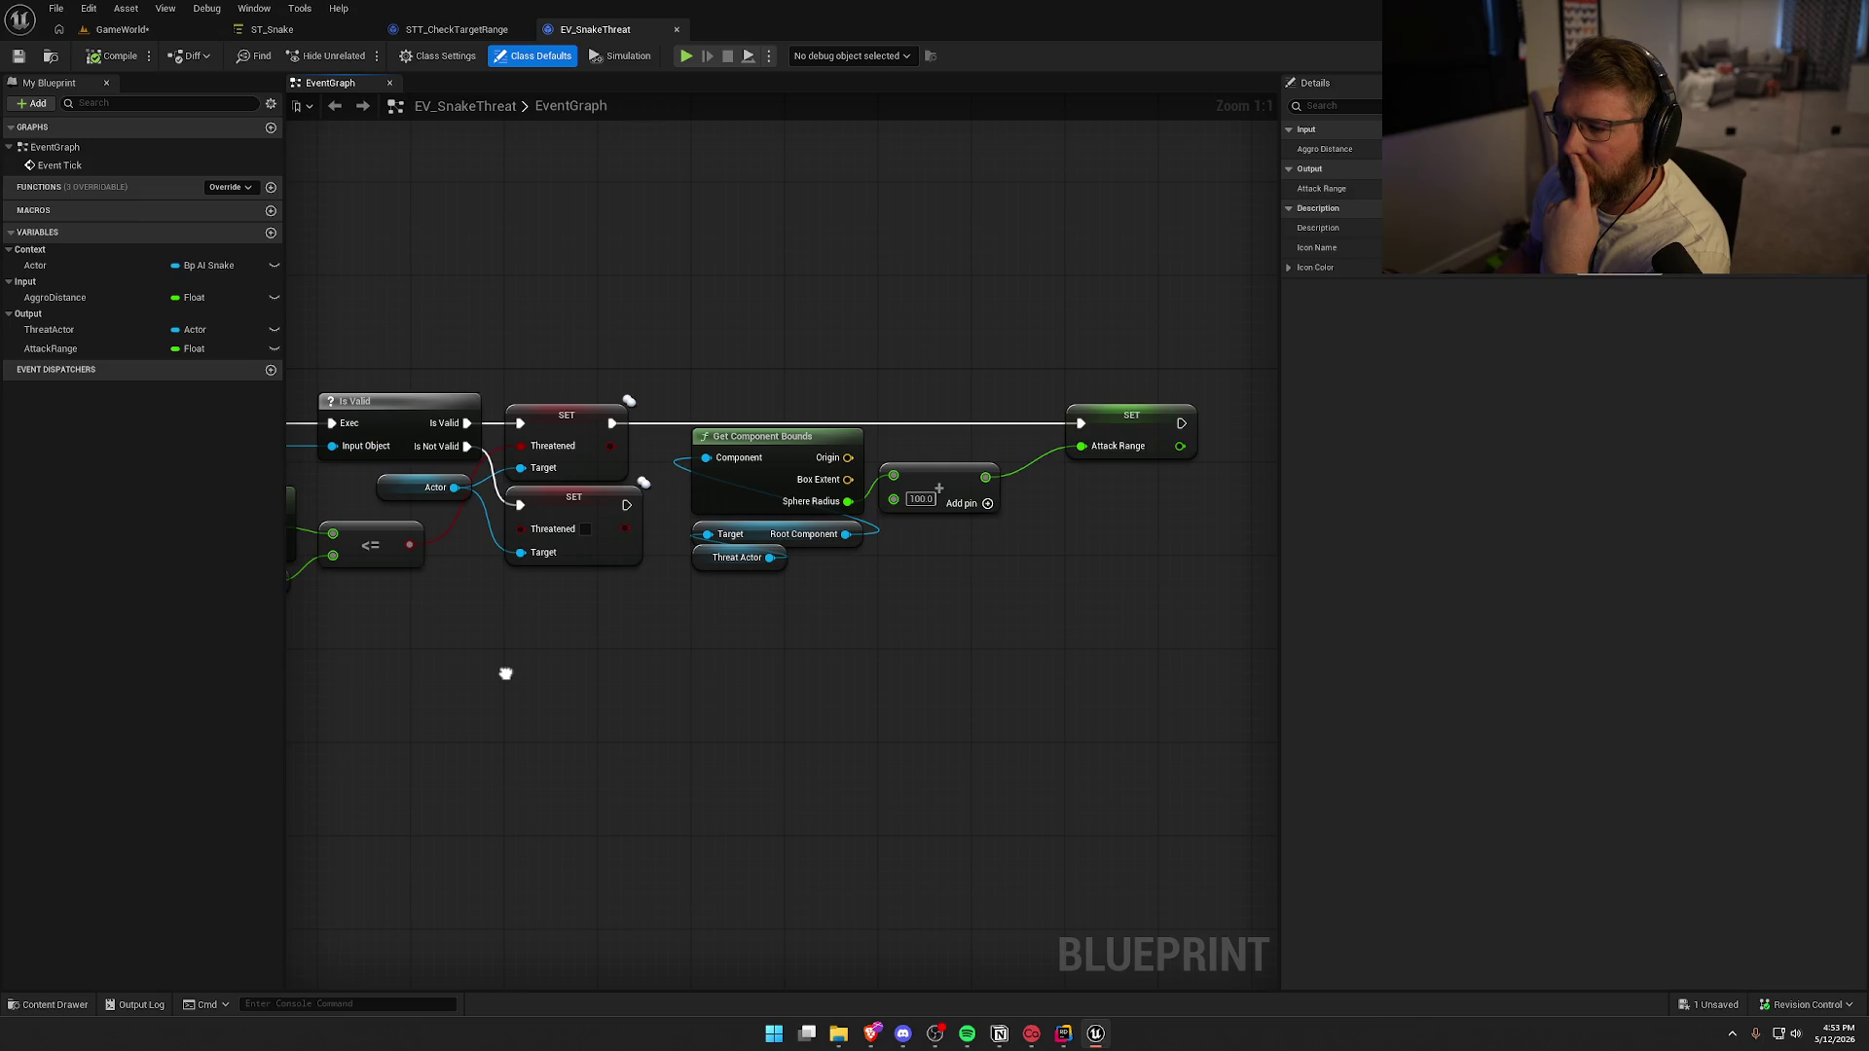
{"action": "left_click_drag", "start_coordinate": [505, 674], "coordinate": [1118, 655]}
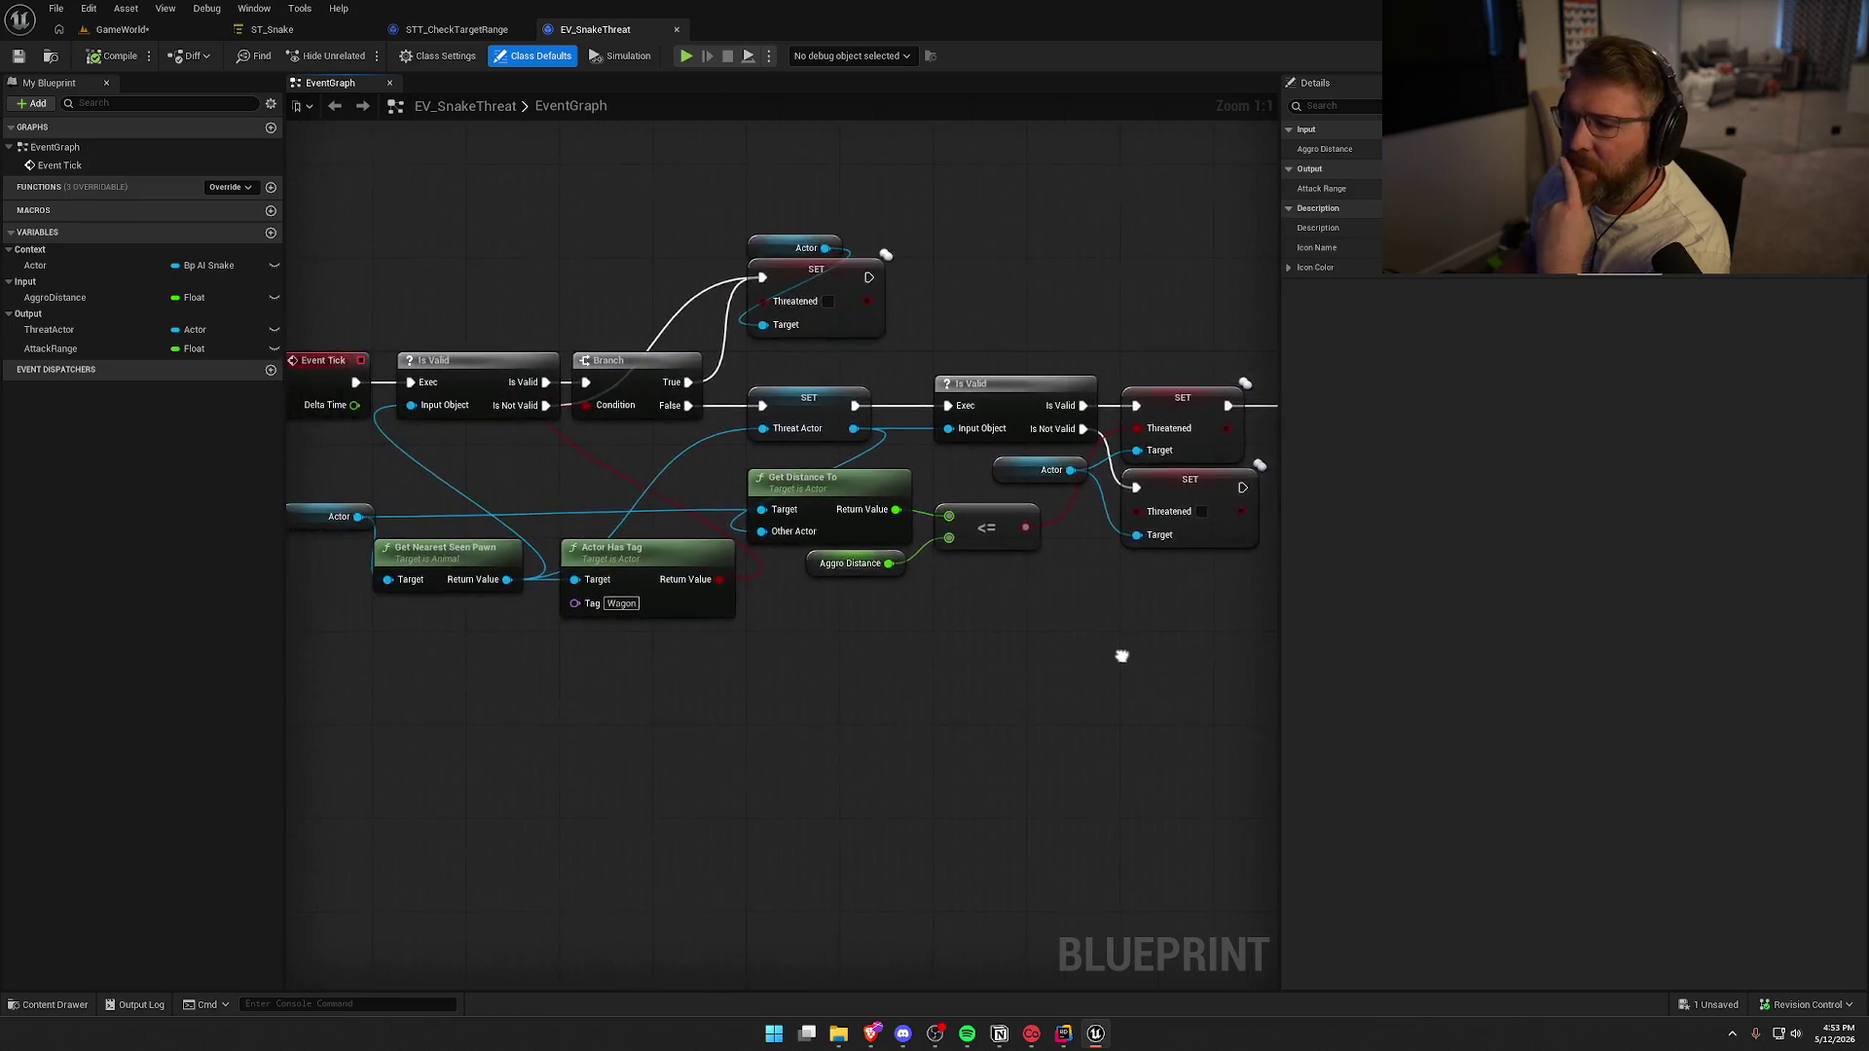
{"action": "left_click_drag", "start_coordinate": [546, 504], "coordinate": [611, 682]}
{"action": "type", "text": "get abilit"}
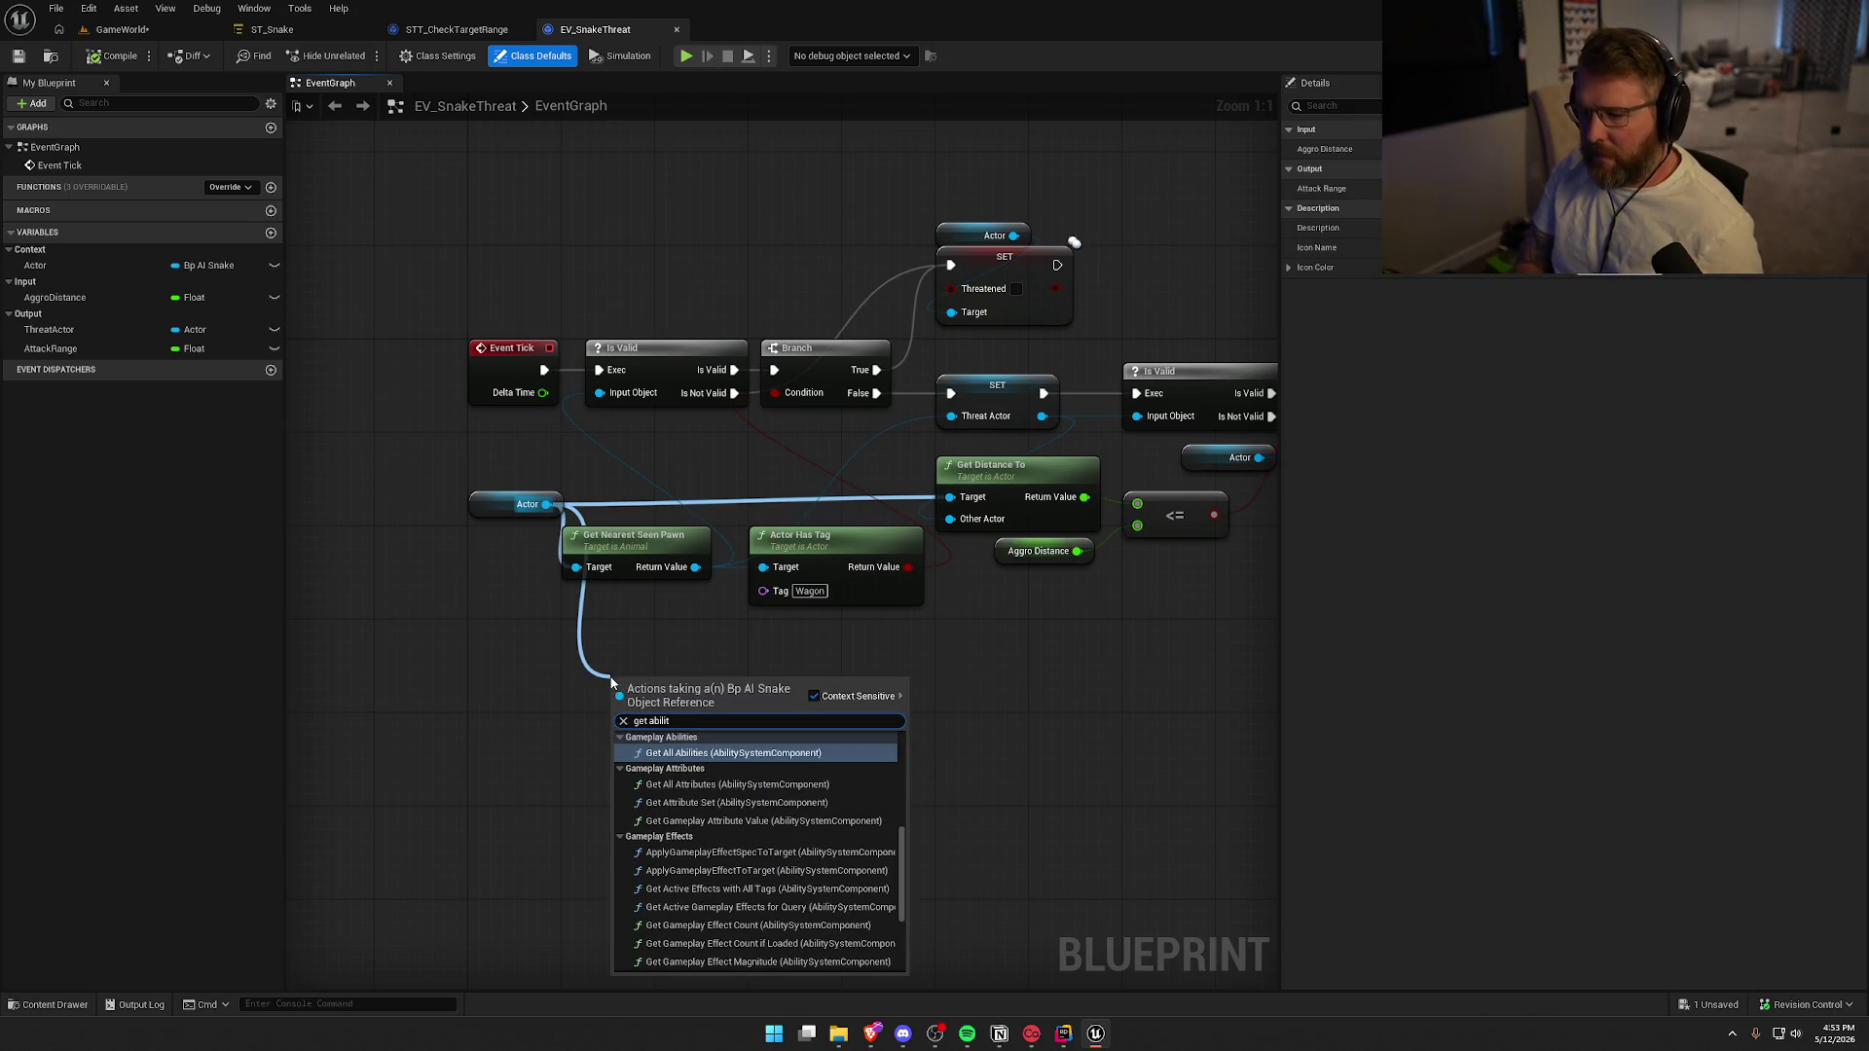
{"action": "type", "text": "y"}
{"action": "key", "text": "Return"}
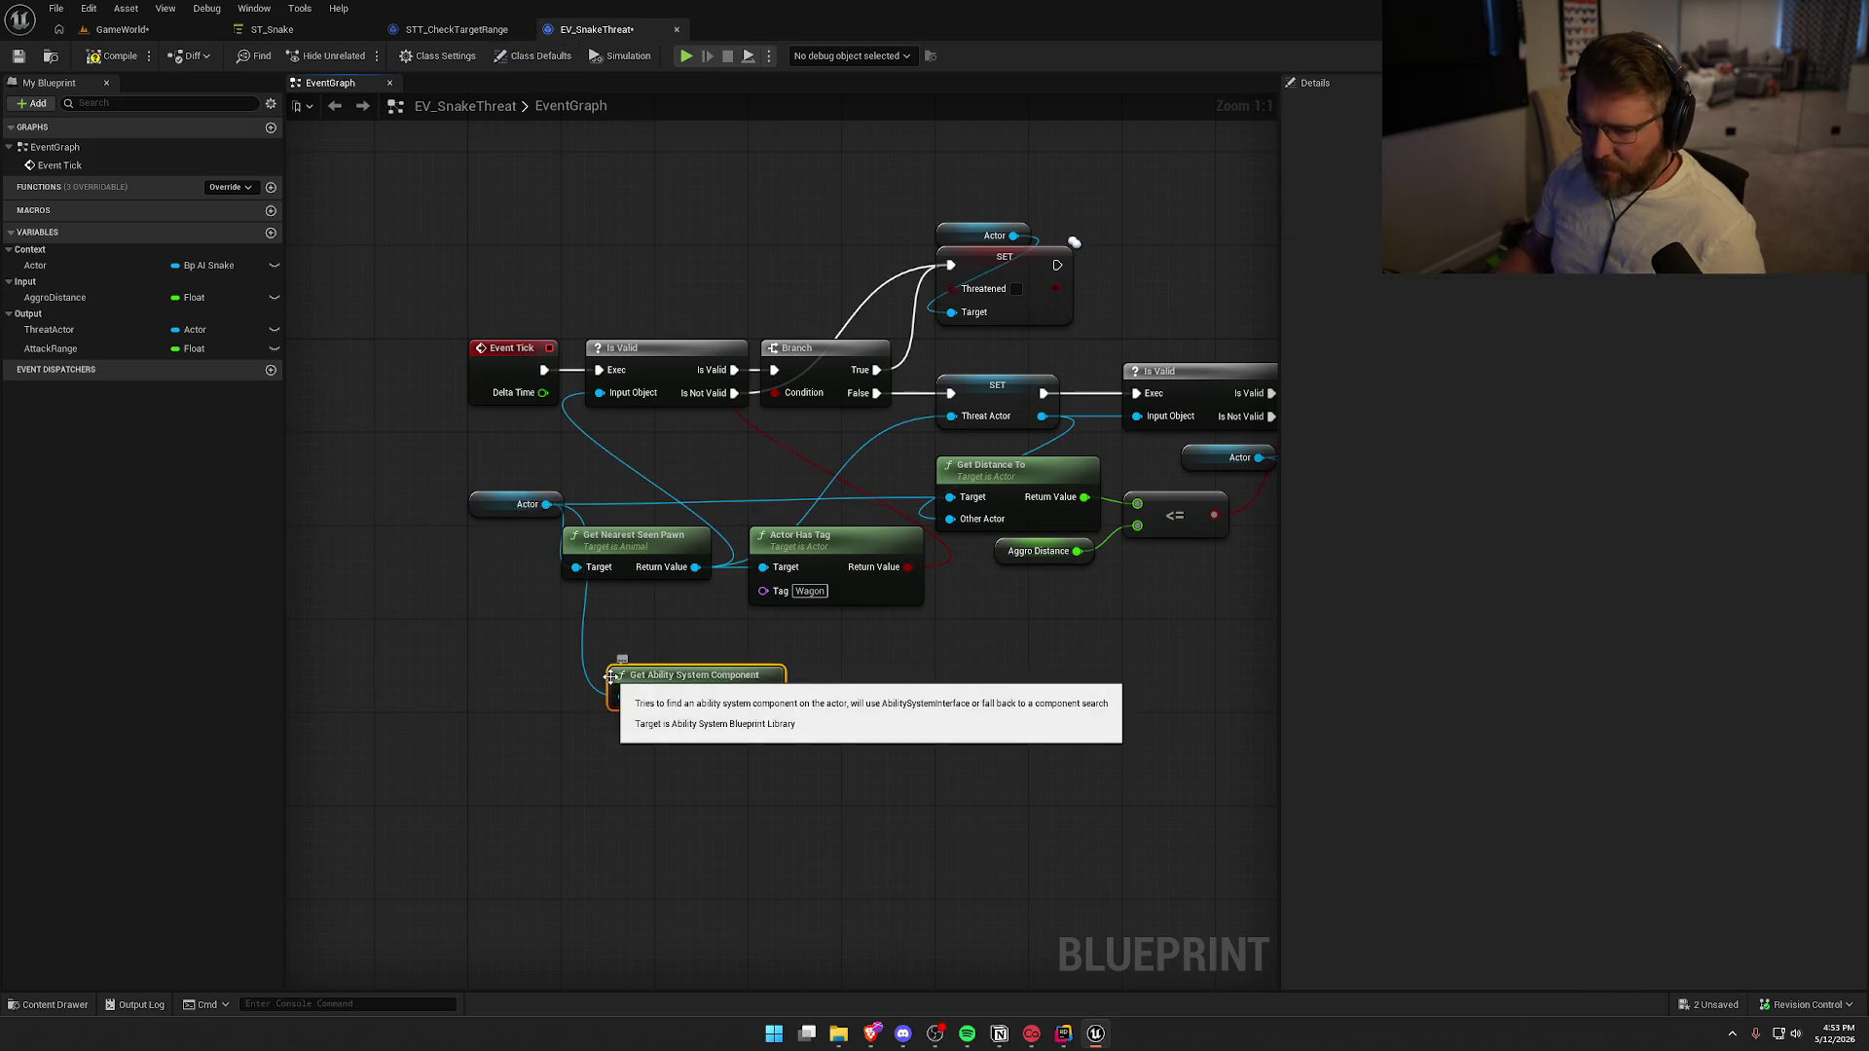
In STT_CheckTargetRange, select the four ragdoll tag check nodes
{"action": "left_click_drag", "start_coordinate": [768, 696], "coordinate": [854, 703]}
{"action": "left_click", "coordinate": [623, 32]}
{"action": "left_click", "coordinate": [456, 29]}
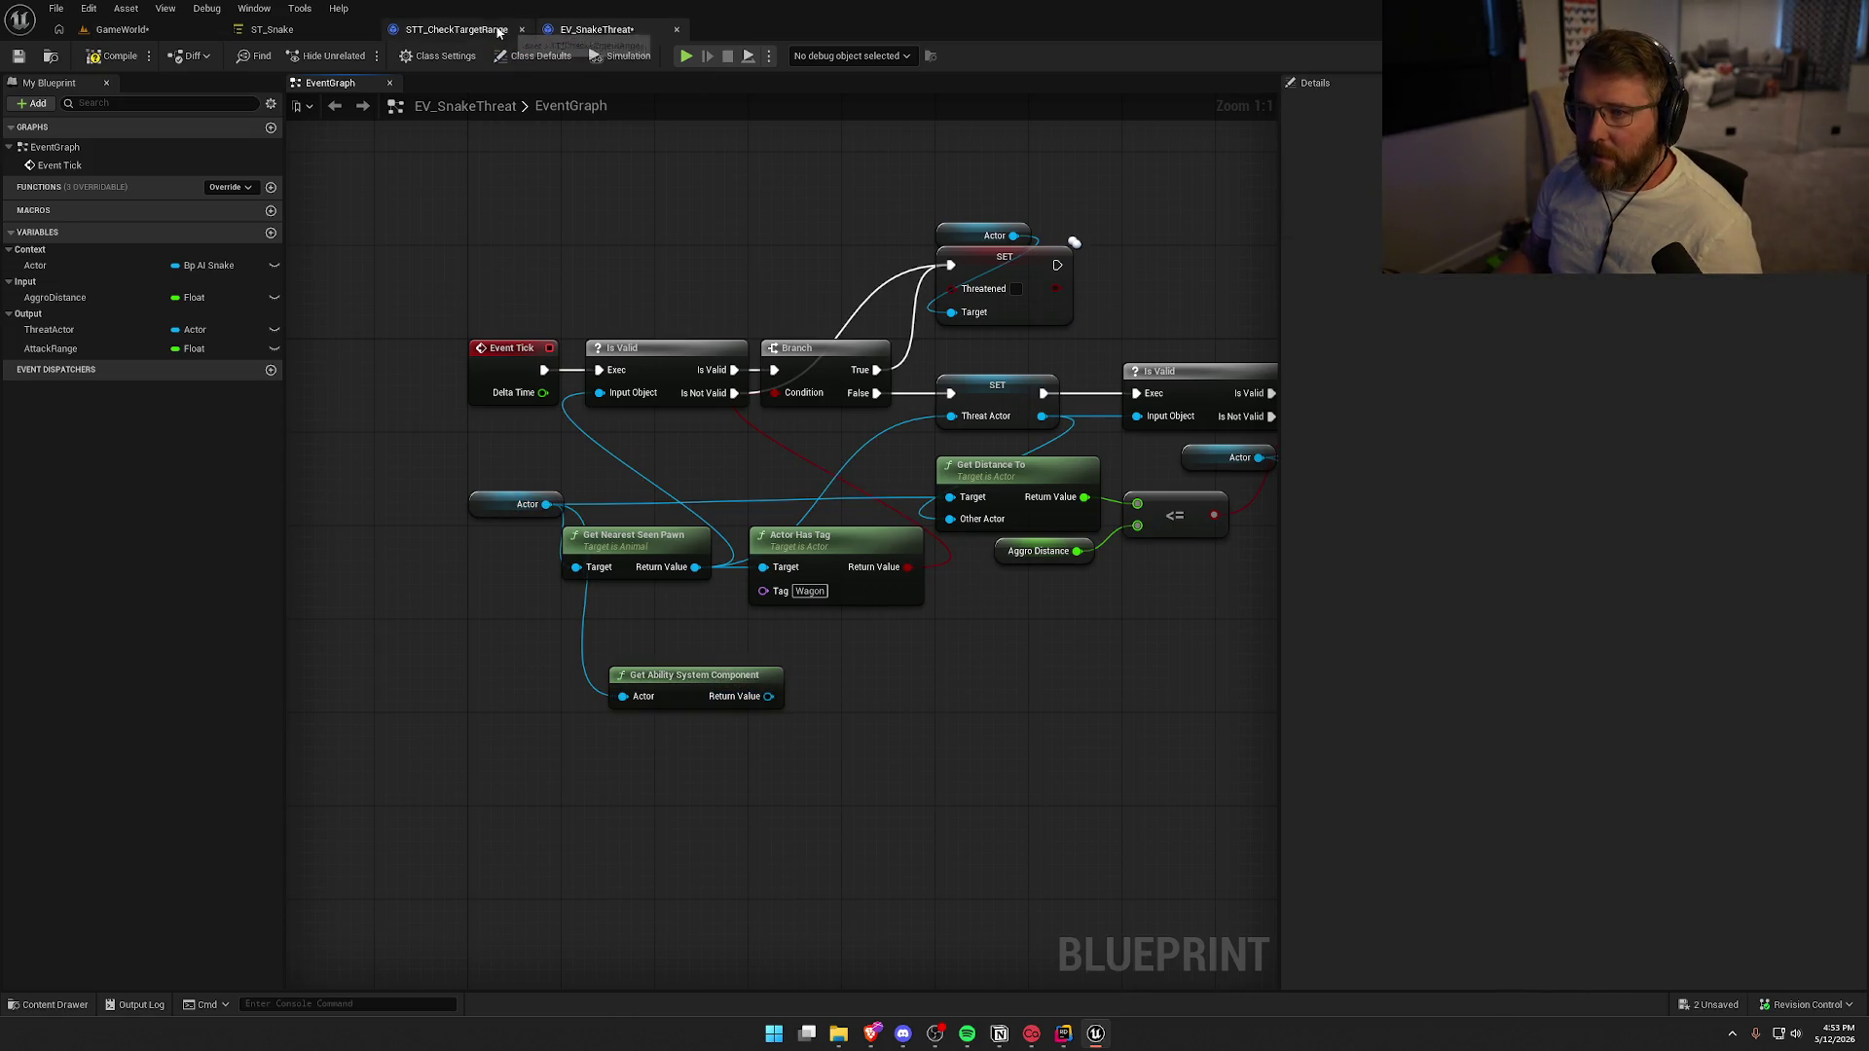
{"action": "mouse_move", "coordinate": [830, 649]}
{"action": "left_mouse_down"}
{"action": "mouse_move", "coordinate": [634, 502]}
{"action": "mouse_move", "coordinate": [906, 529]}
{"action": "left_mouse_up"}
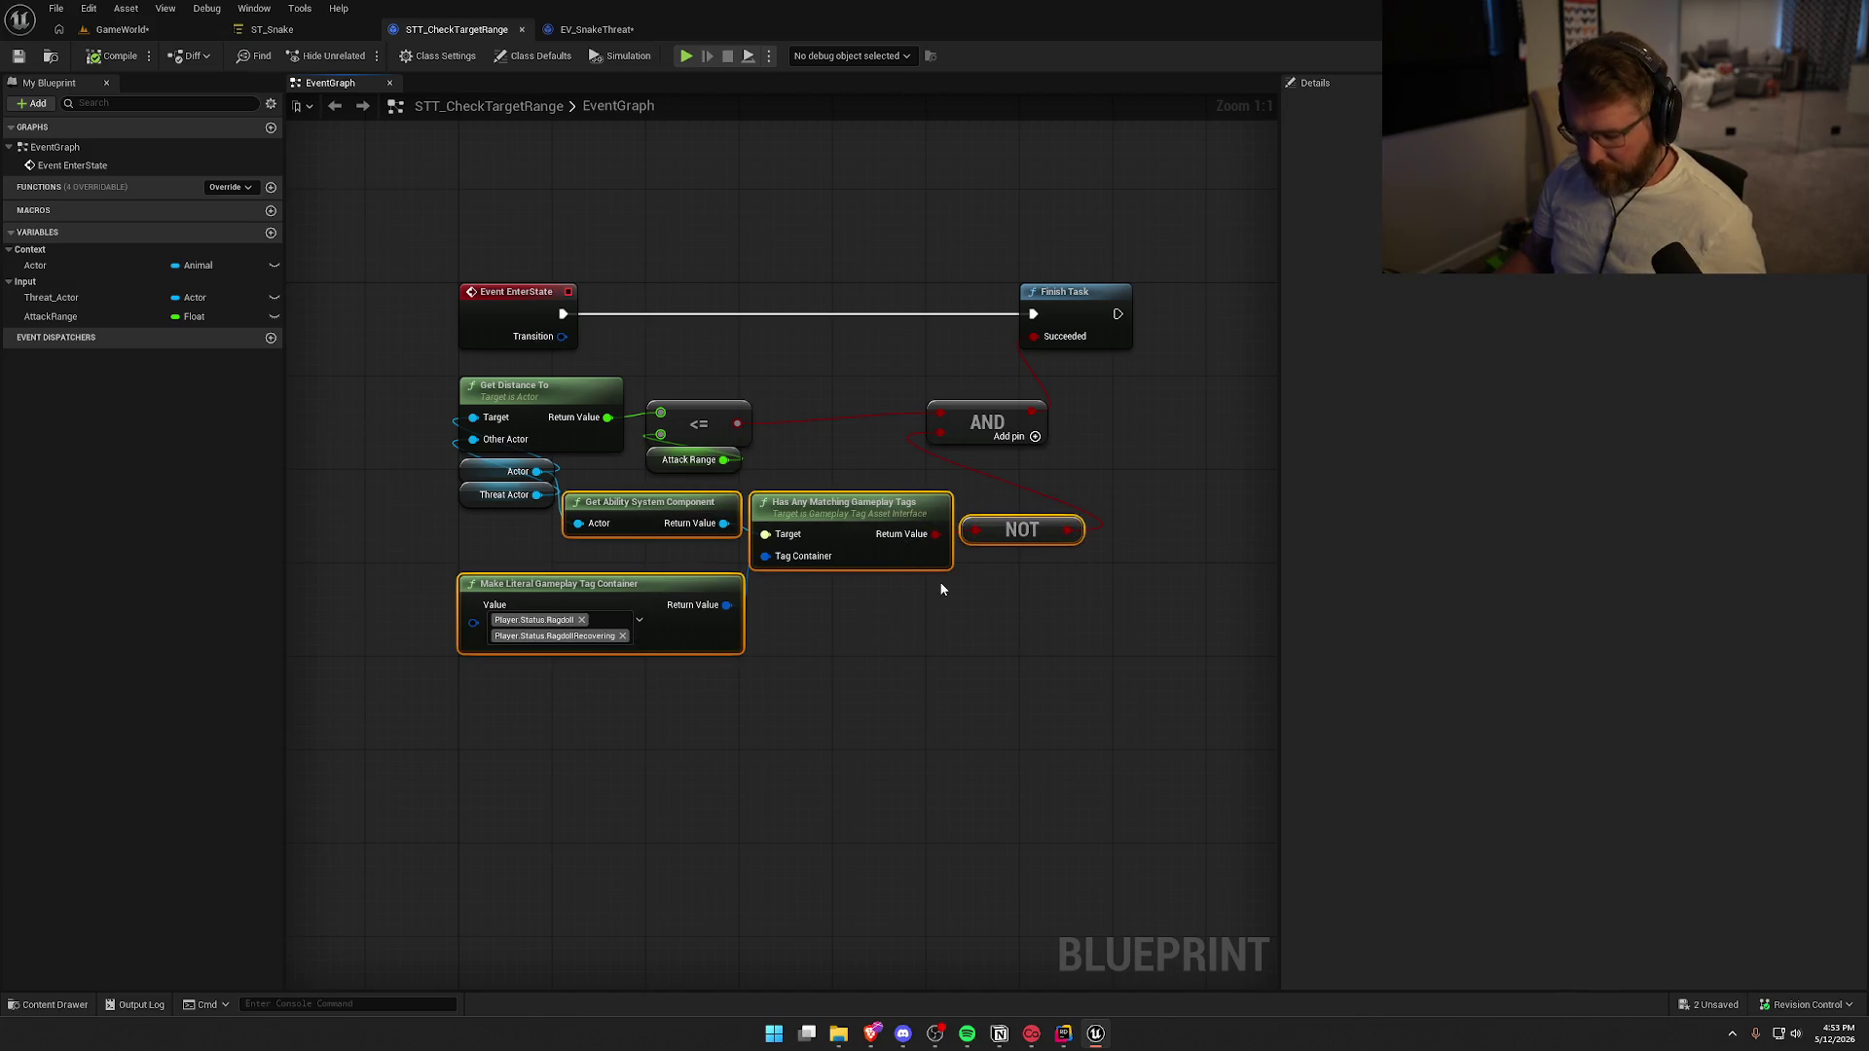
Remove the ragdoll-tag and AND nodes, wiring the <= range comparison straight to Succeeded
{"action": "key", "text": "Delete"}
{"action": "left_click_drag", "start_coordinate": [737, 423], "coordinate": [1033, 335]}
{"action": "left_click_drag", "start_coordinate": [897, 399], "coordinate": [1029, 500]}
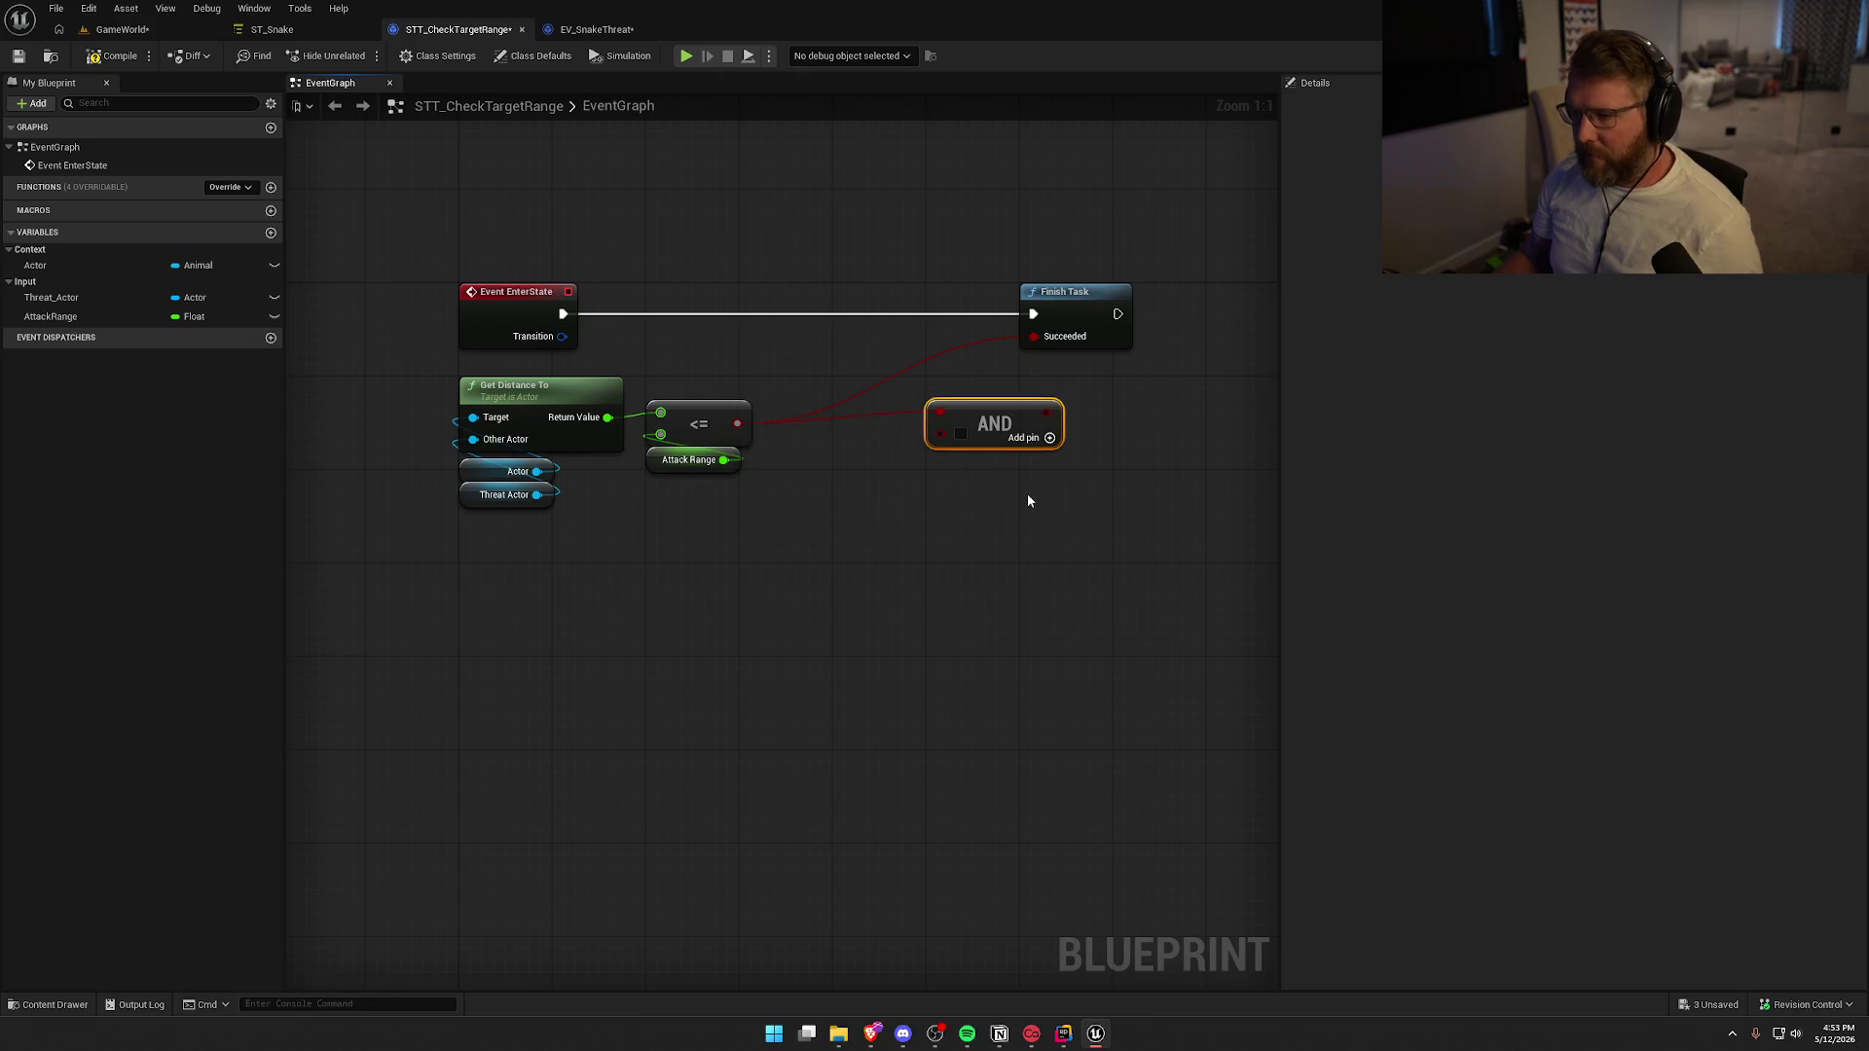
{"action": "key", "text": "Delete"}
{"action": "left_click_drag", "start_coordinate": [1058, 302], "coordinate": [871, 302]}
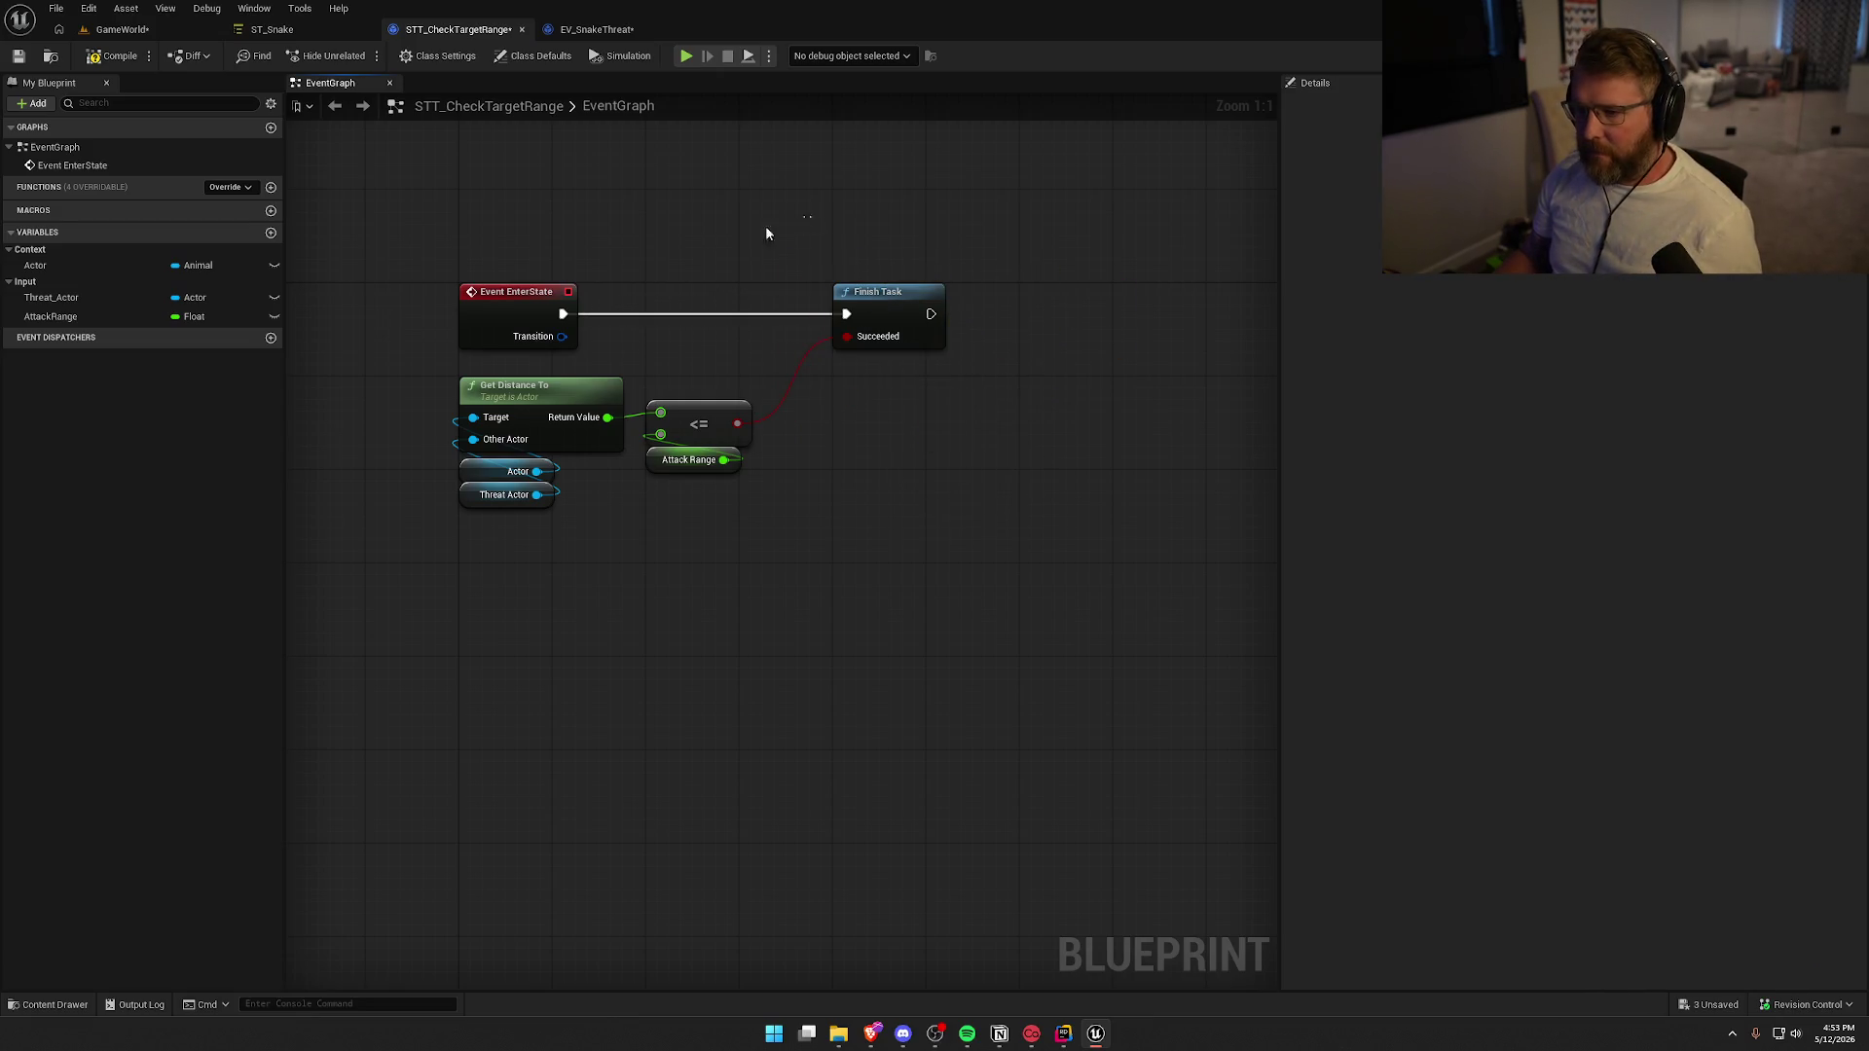
{"action": "left_click", "coordinate": [597, 29]}
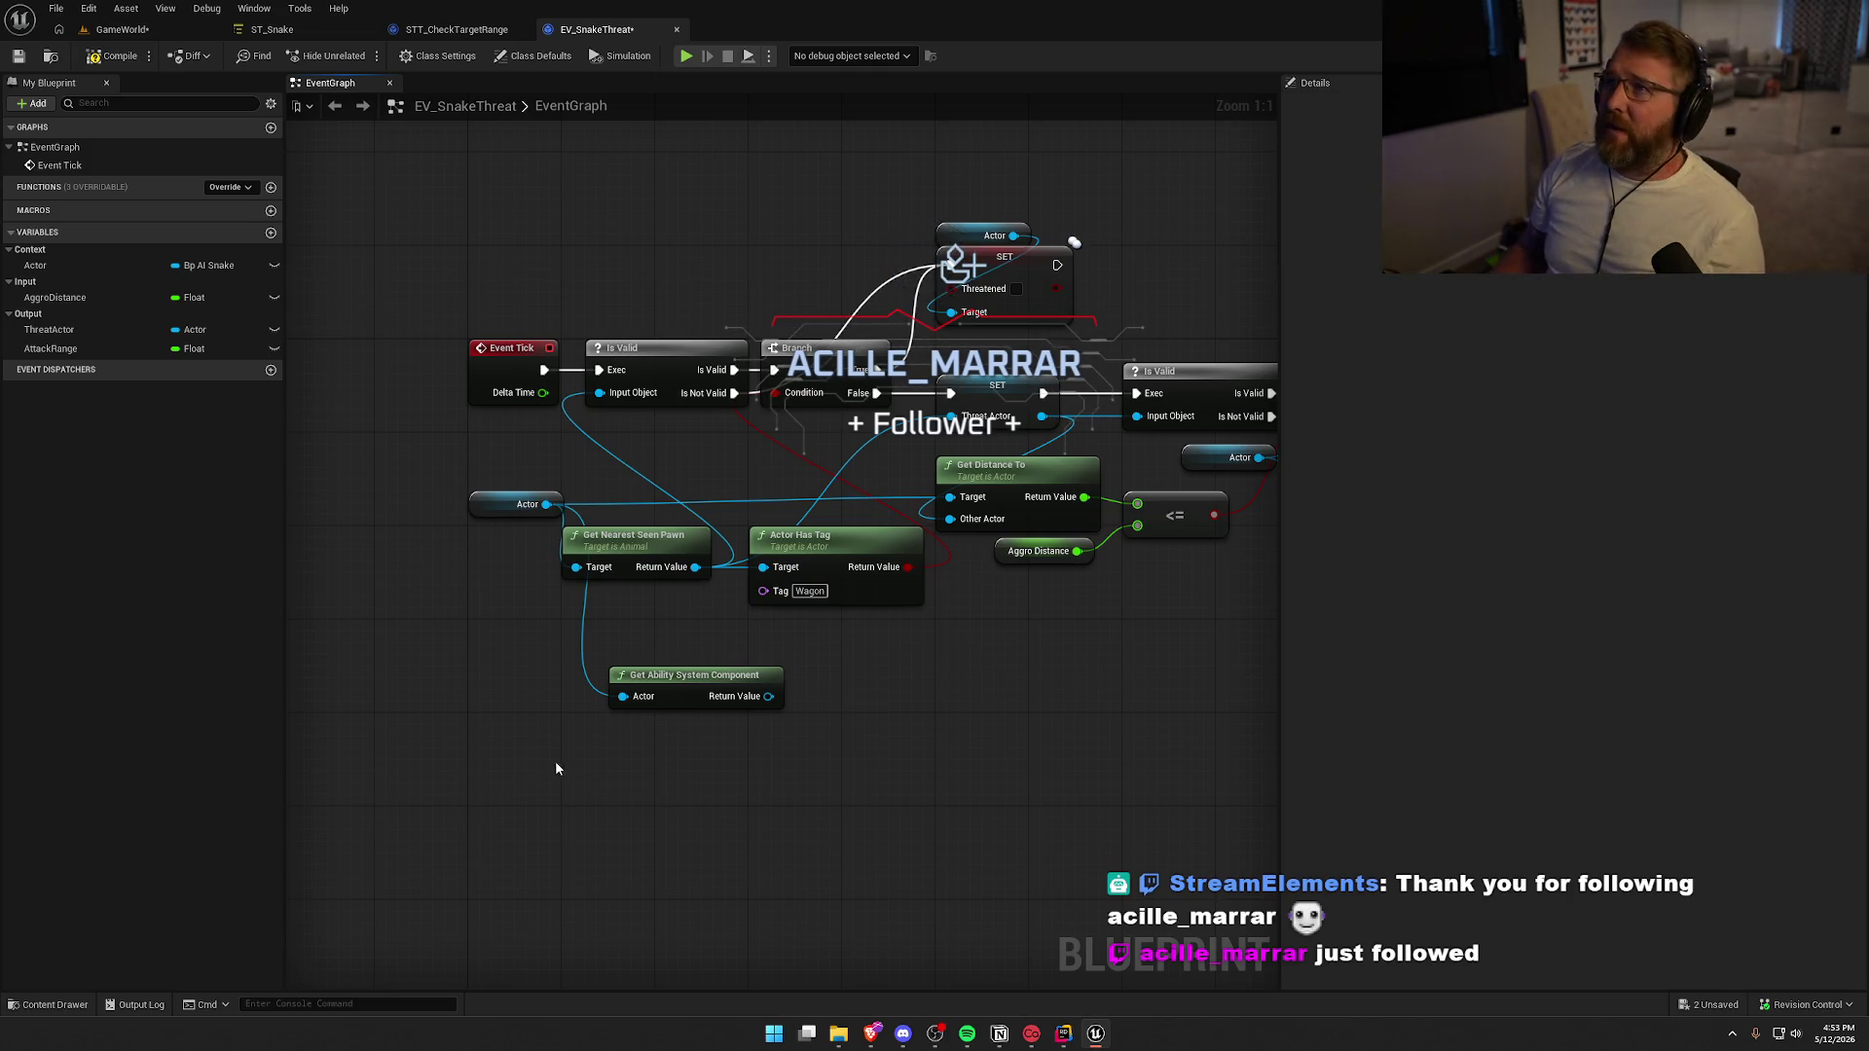
Paste the ragdoll tag check nodes into EV_SnakeThreat, wire the Actor in, and drop the duplicate component node
{"action": "left_click_drag", "start_coordinate": [564, 857], "coordinate": [585, 748]}
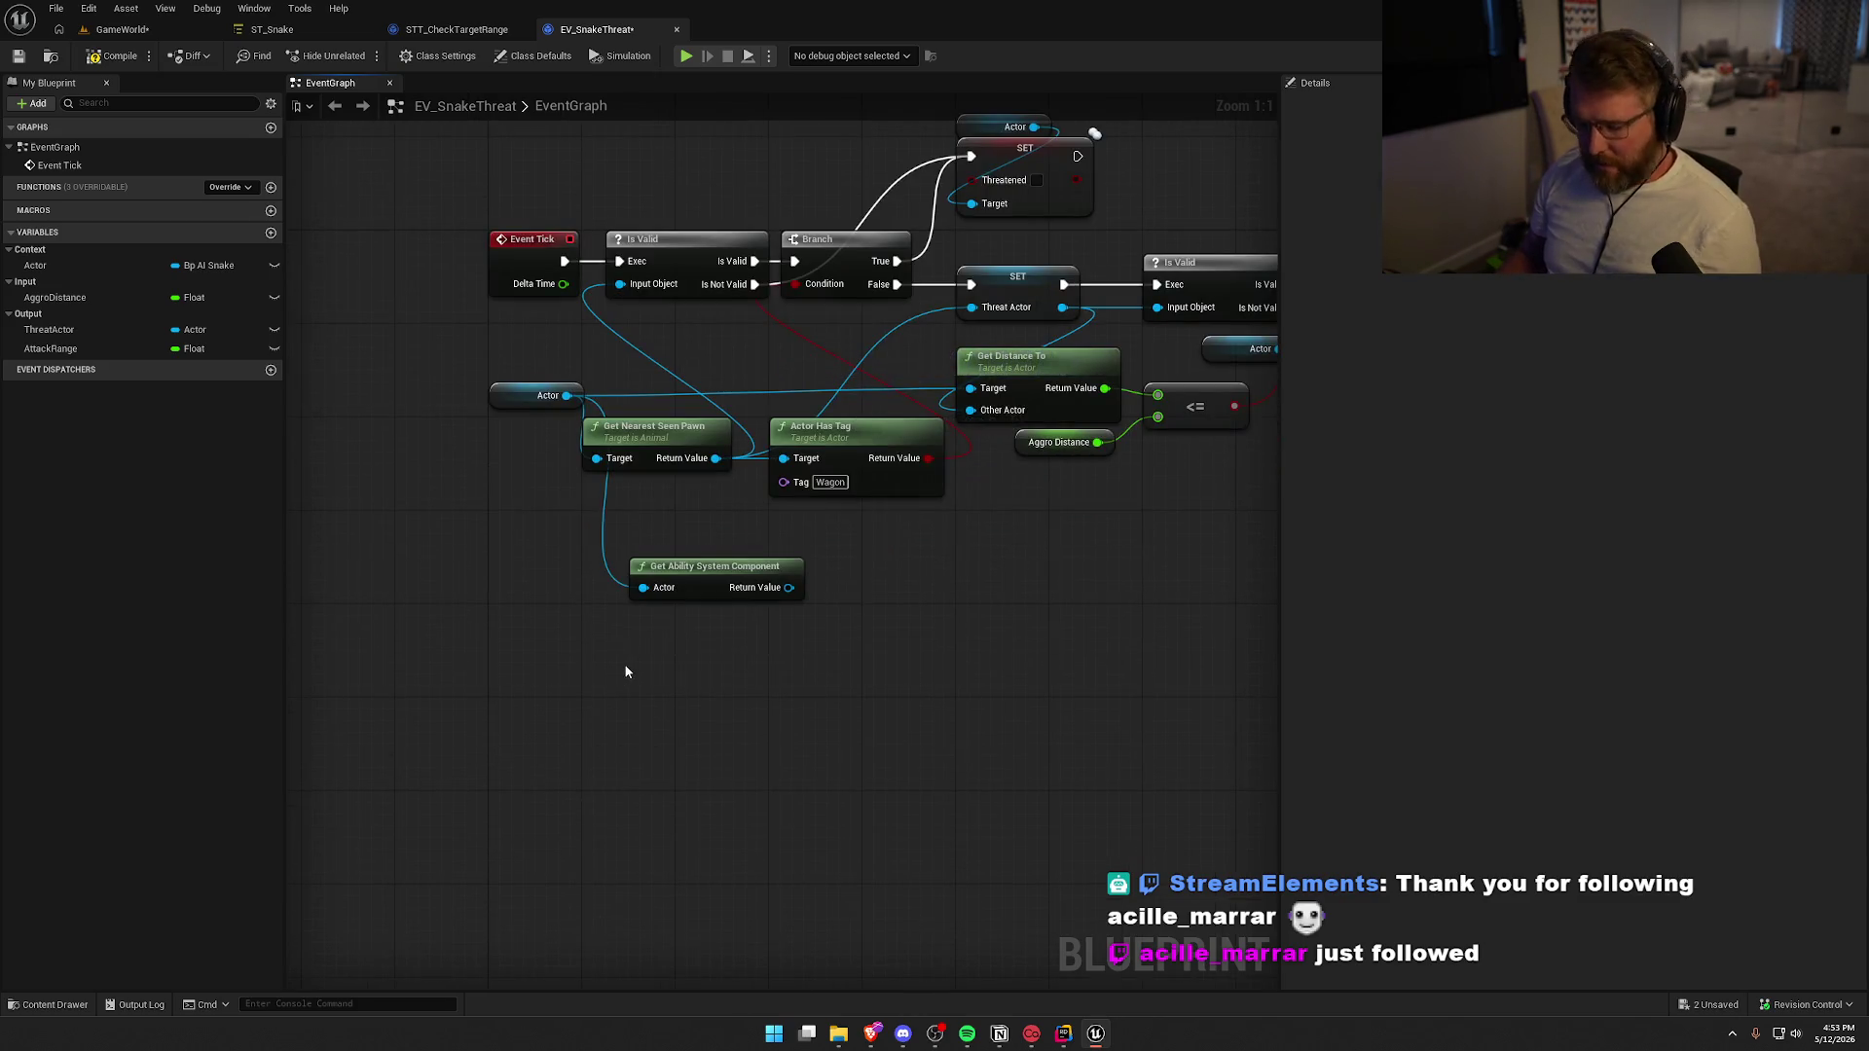
{"action": "key", "text": "ctrl+v"}
{"action": "left_click_drag", "start_coordinate": [561, 657], "coordinate": [566, 395]}
{"action": "left_click", "coordinate": [742, 577]}
{"action": "key", "text": "Delete"}
{"action": "left_click_drag", "start_coordinate": [603, 600], "coordinate": [1070, 808]}
{"action": "left_click_drag", "start_coordinate": [824, 652], "coordinate": [895, 559]}
{"action": "left_click", "coordinate": [920, 749]}
{"action": "mouse_move", "coordinate": [921, 750]}
{"action": "left_mouse_down"}
{"action": "mouse_move", "coordinate": [746, 820]}
{"action": "mouse_move", "coordinate": [861, 839]}
{"action": "left_mouse_up"}
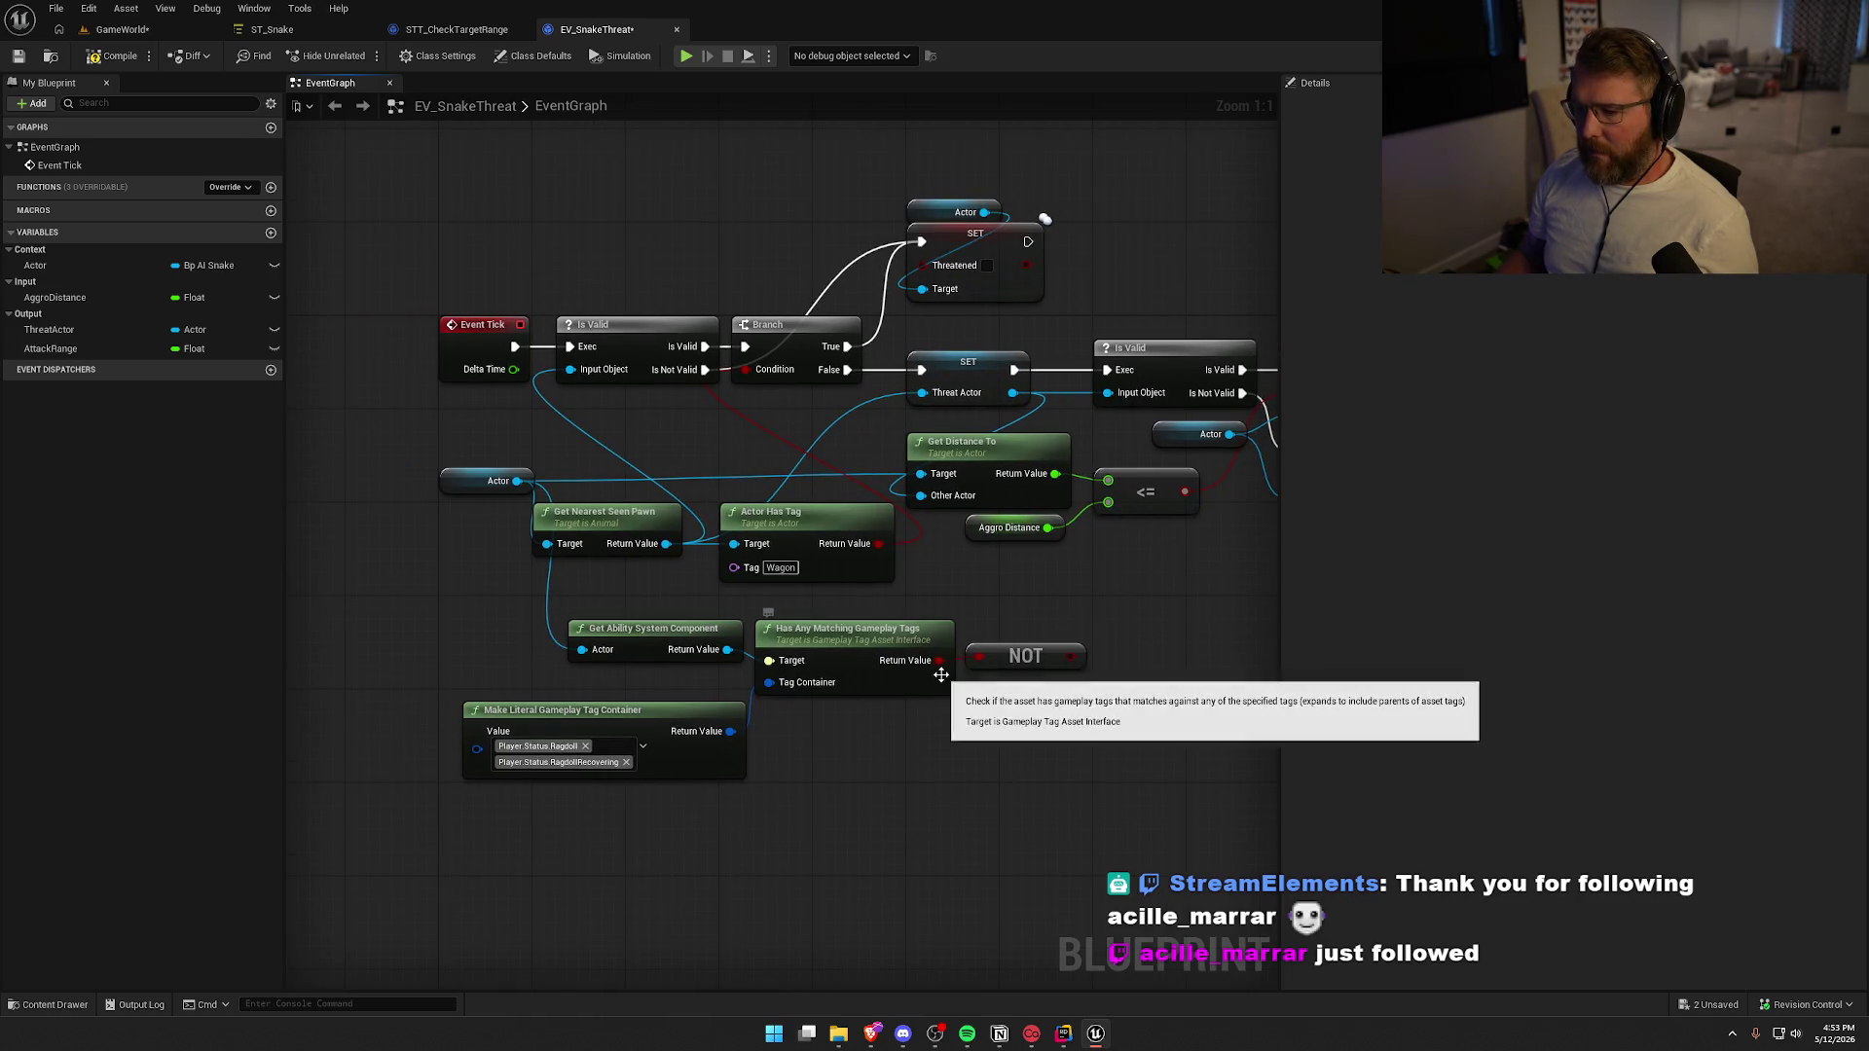
Add NOT and OR nodes combining the Wagon-tag and ragdoll-tag checks into the Branch condition, then compile
{"action": "left_click_drag", "start_coordinate": [884, 547], "coordinate": [966, 586]}
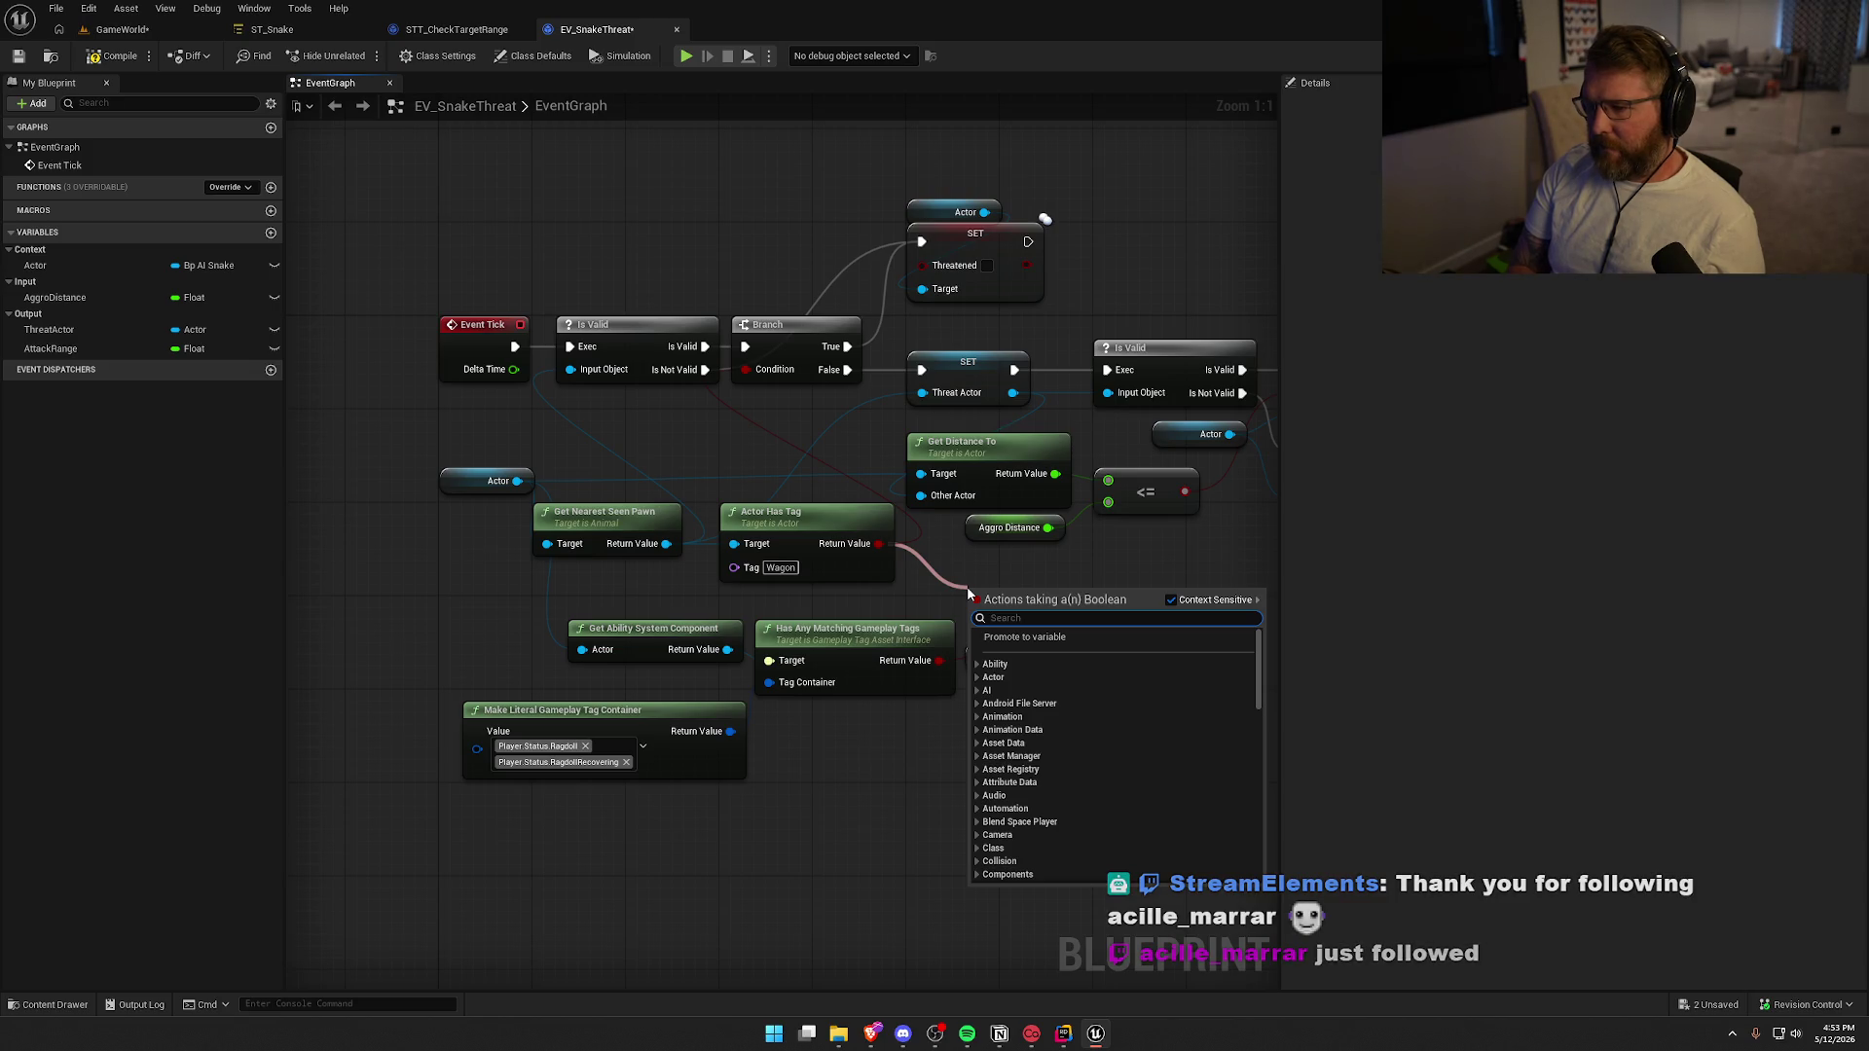
{"action": "type", "text": "not"}
{"action": "key", "text": "Return"}
{"action": "type", "text": "or"}
{"action": "left_click_drag", "start_coordinate": [966, 586], "coordinate": [1012, 596]}
{"action": "key", "text": "Return"}
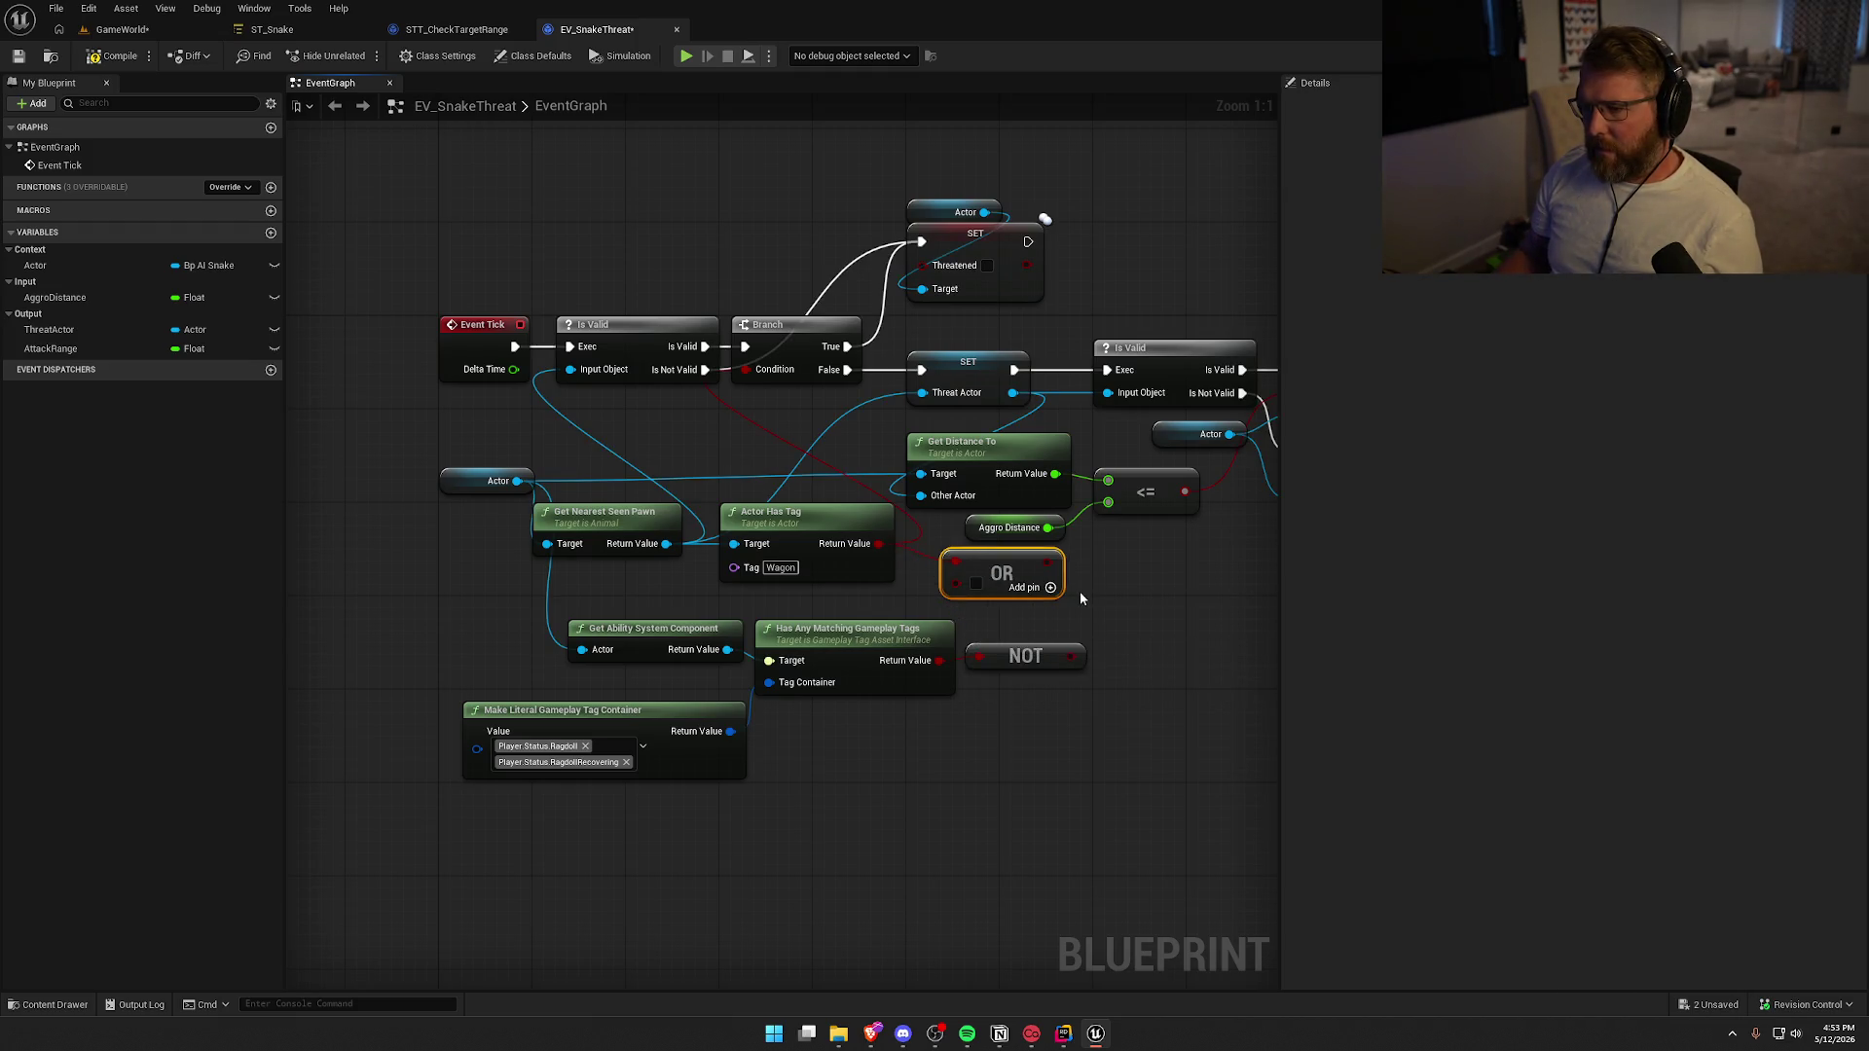
{"action": "mouse_move", "coordinate": [937, 660]}
{"action": "left_mouse_down"}
{"action": "mouse_move", "coordinate": [954, 582]}
{"action": "mouse_move", "coordinate": [748, 371]}
{"action": "left_mouse_up"}
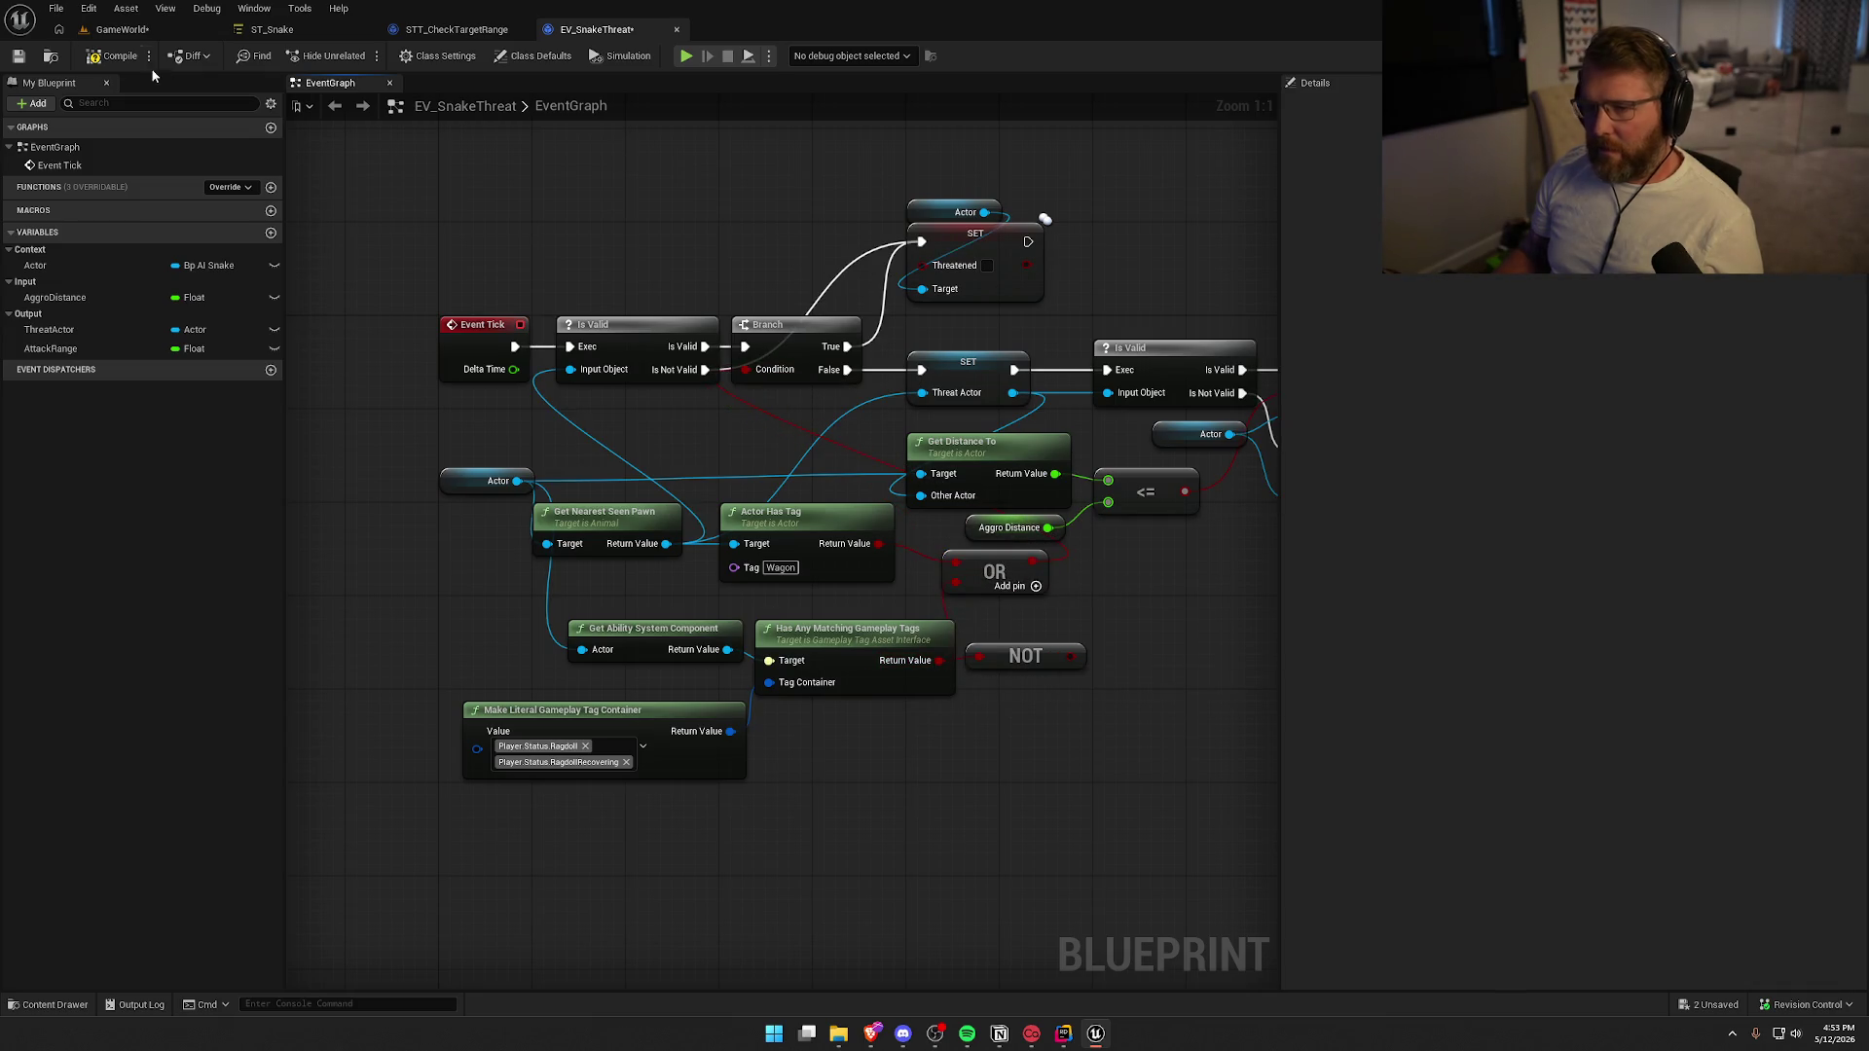
{"action": "left_click", "coordinate": [116, 52]}
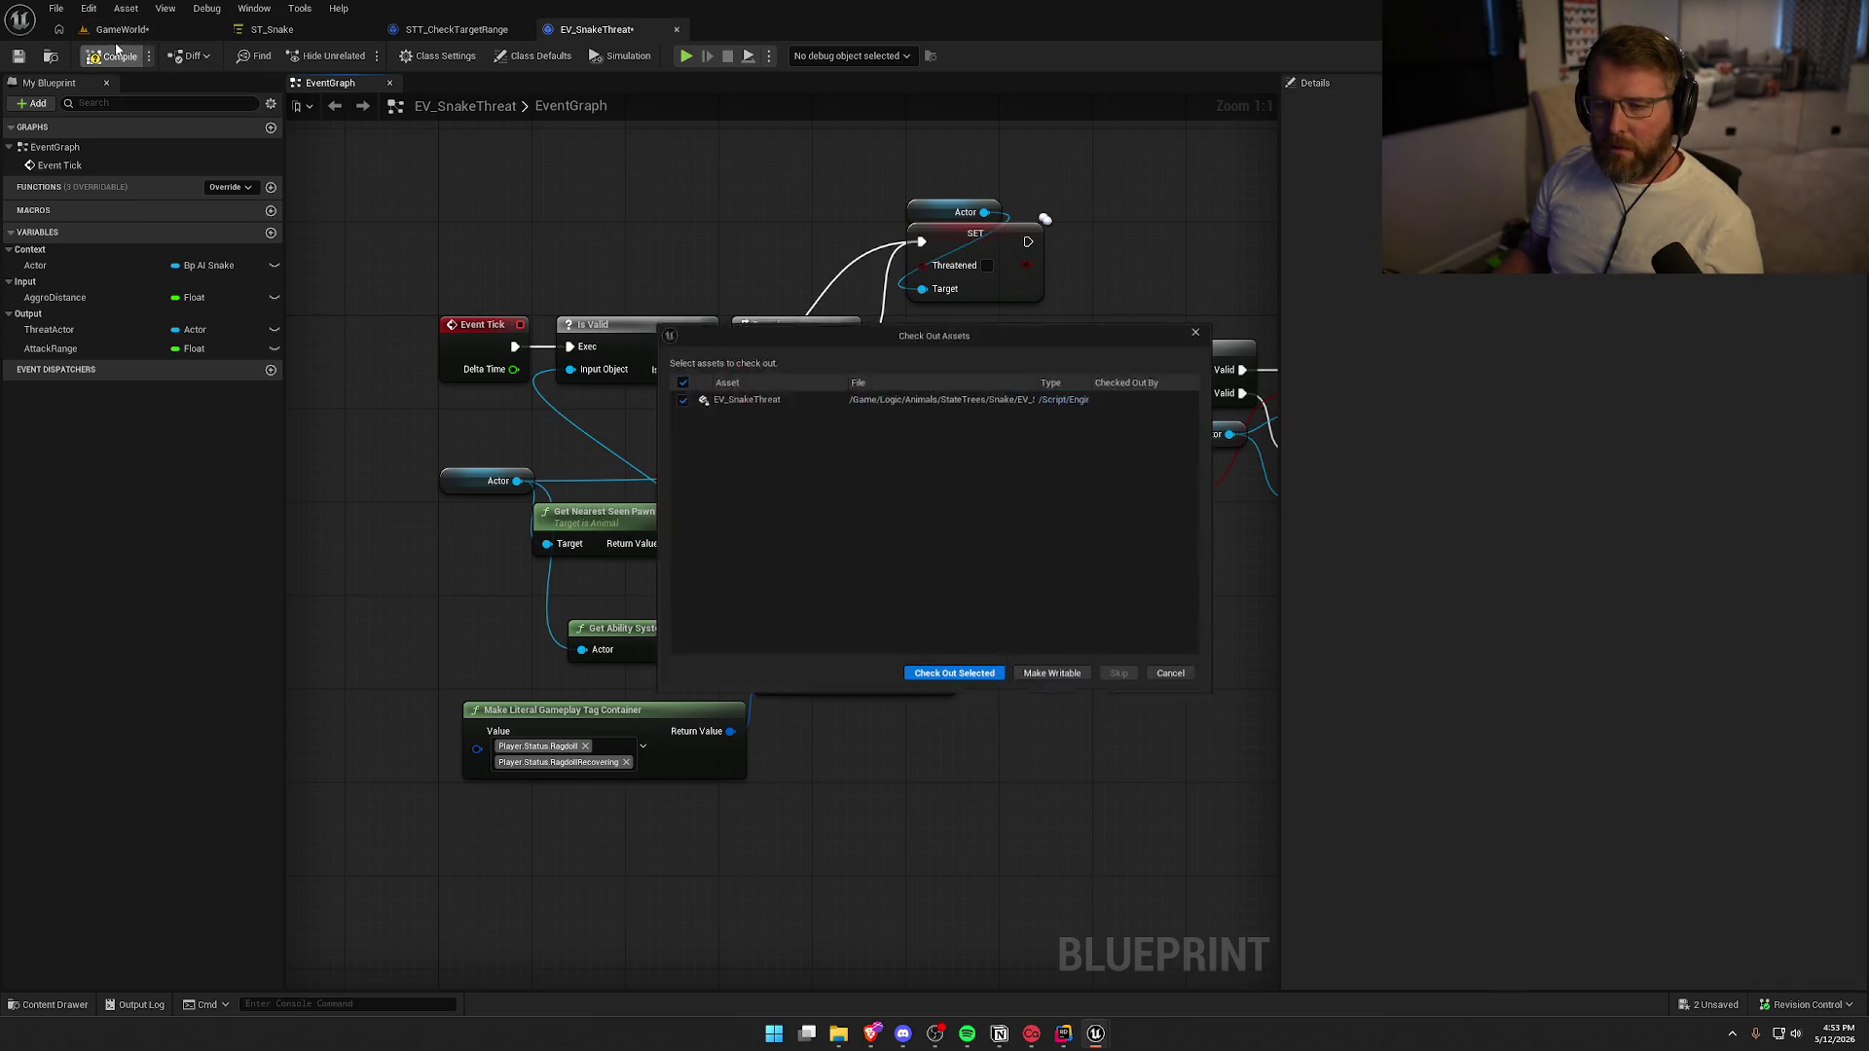
Check out EV_SnakeThreat, then playtest running the character from the lobby toward the grass
{"action": "left_click", "coordinate": [963, 676]}
{"action": "left_click", "coordinate": [122, 29]}
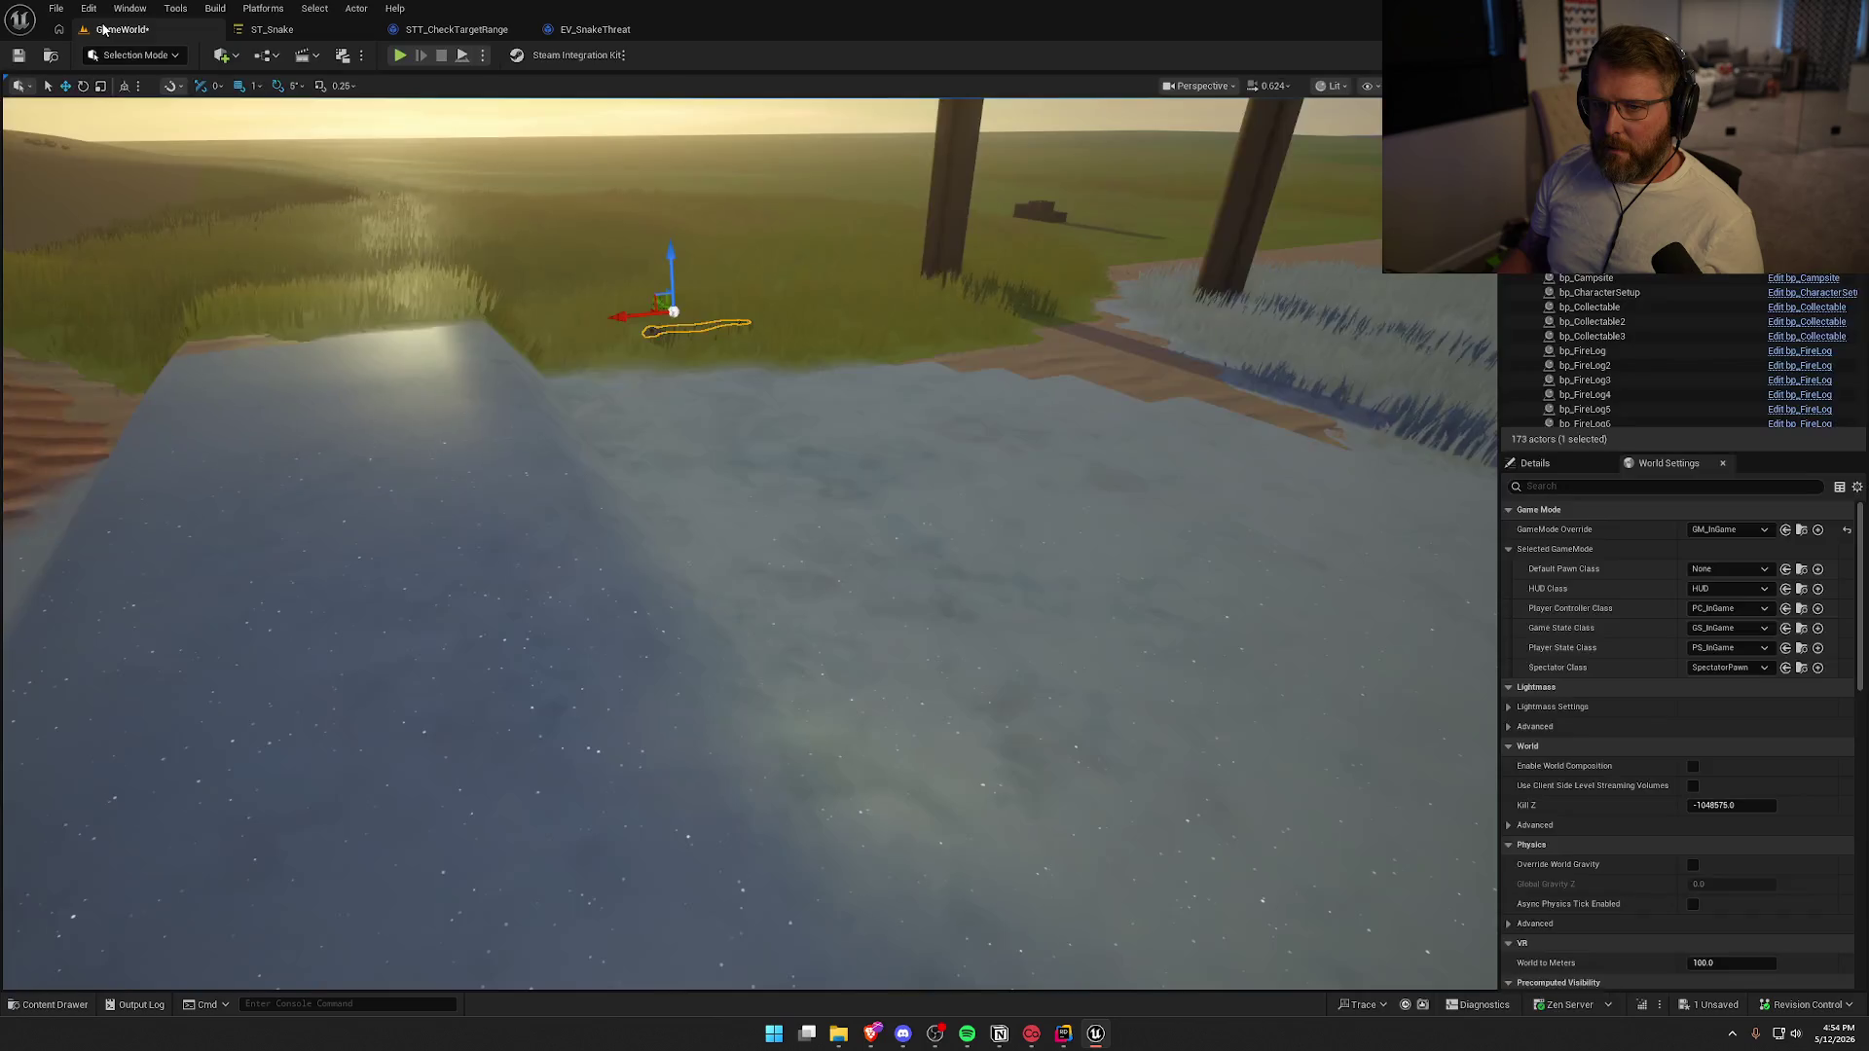
{"action": "key", "text": "alt+p"}
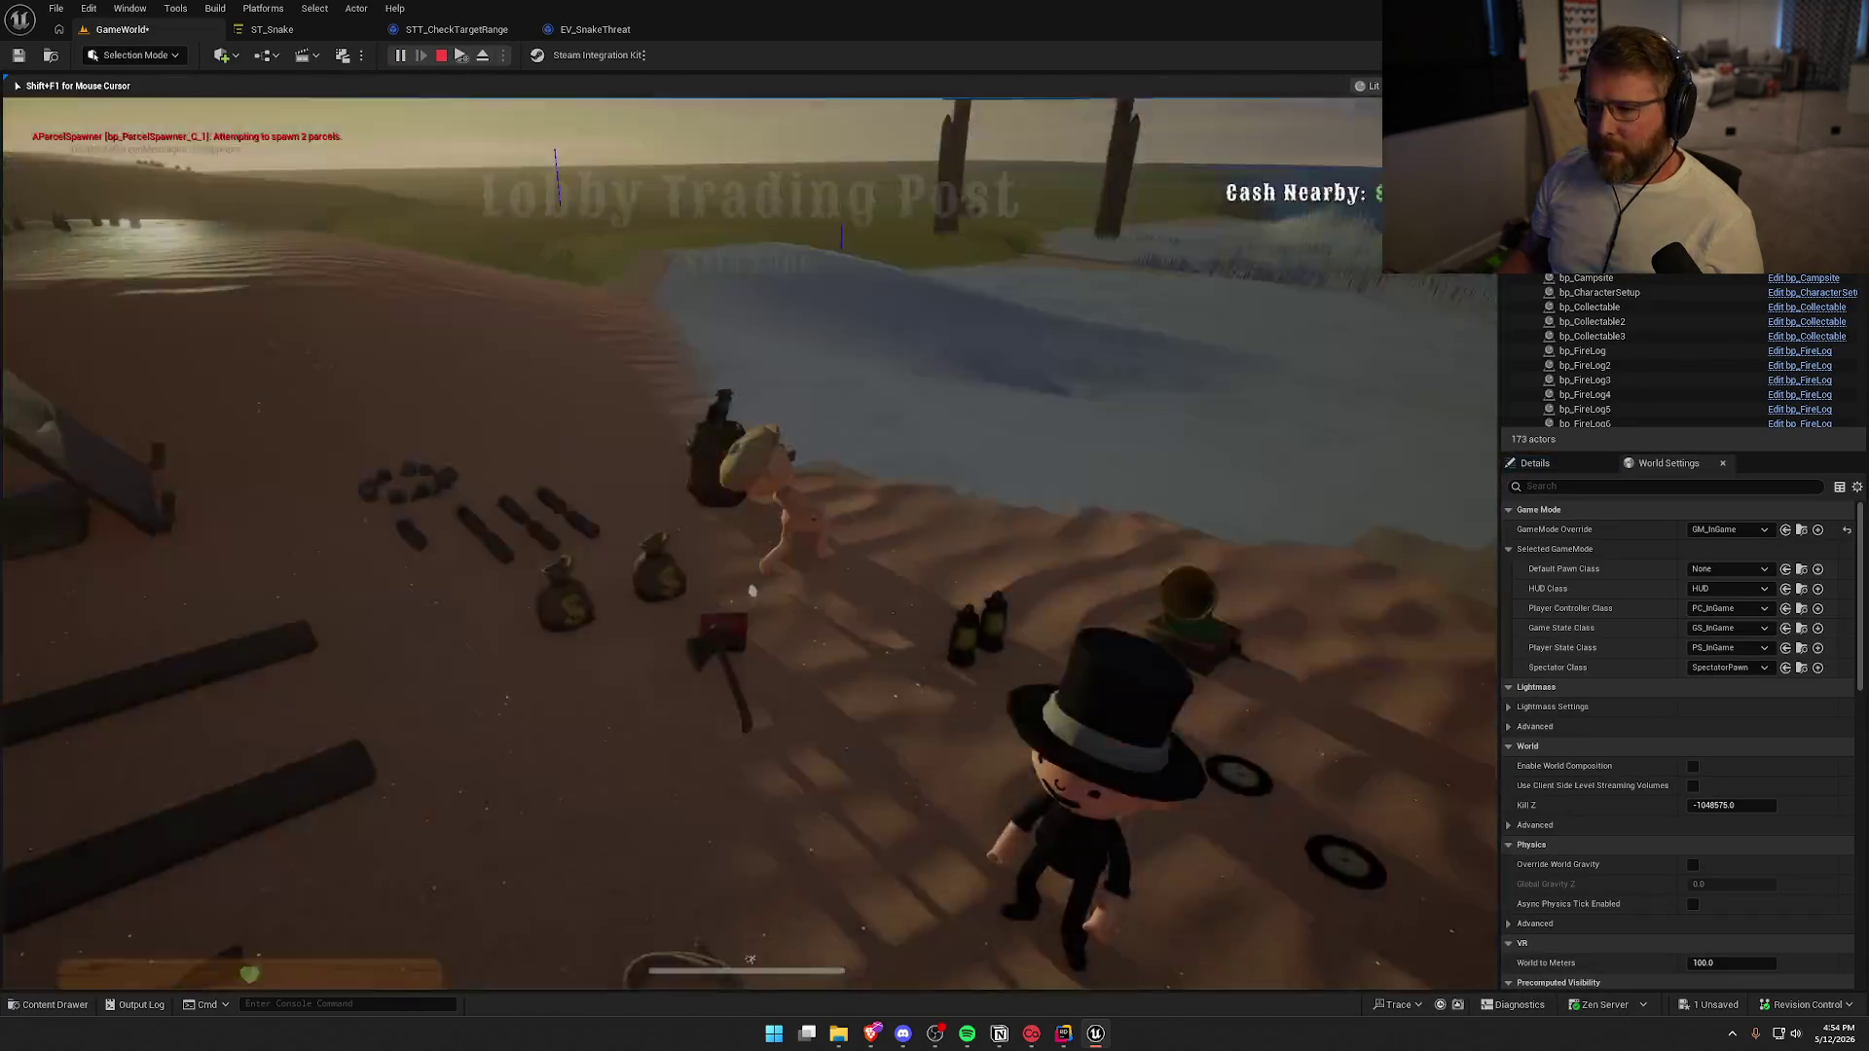
{"action": "key", "text": "shift+w"}
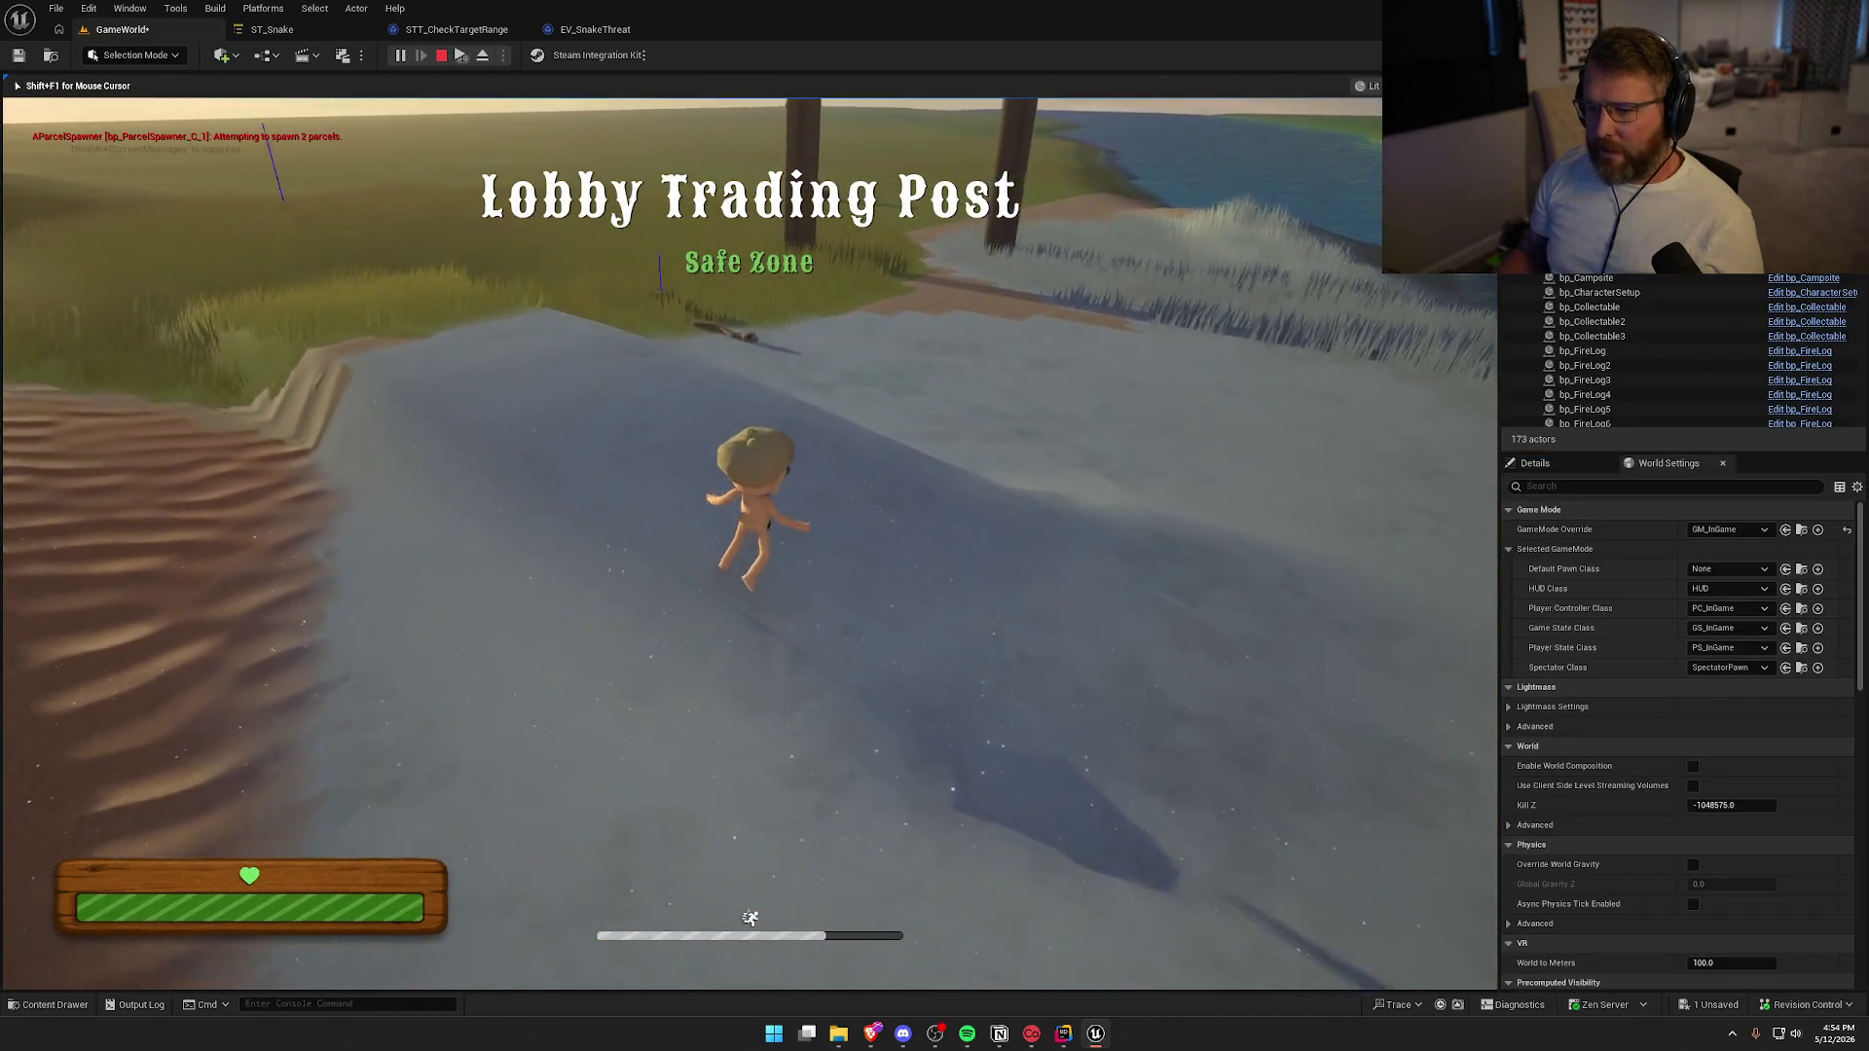
{"action": "key", "text": "w"}
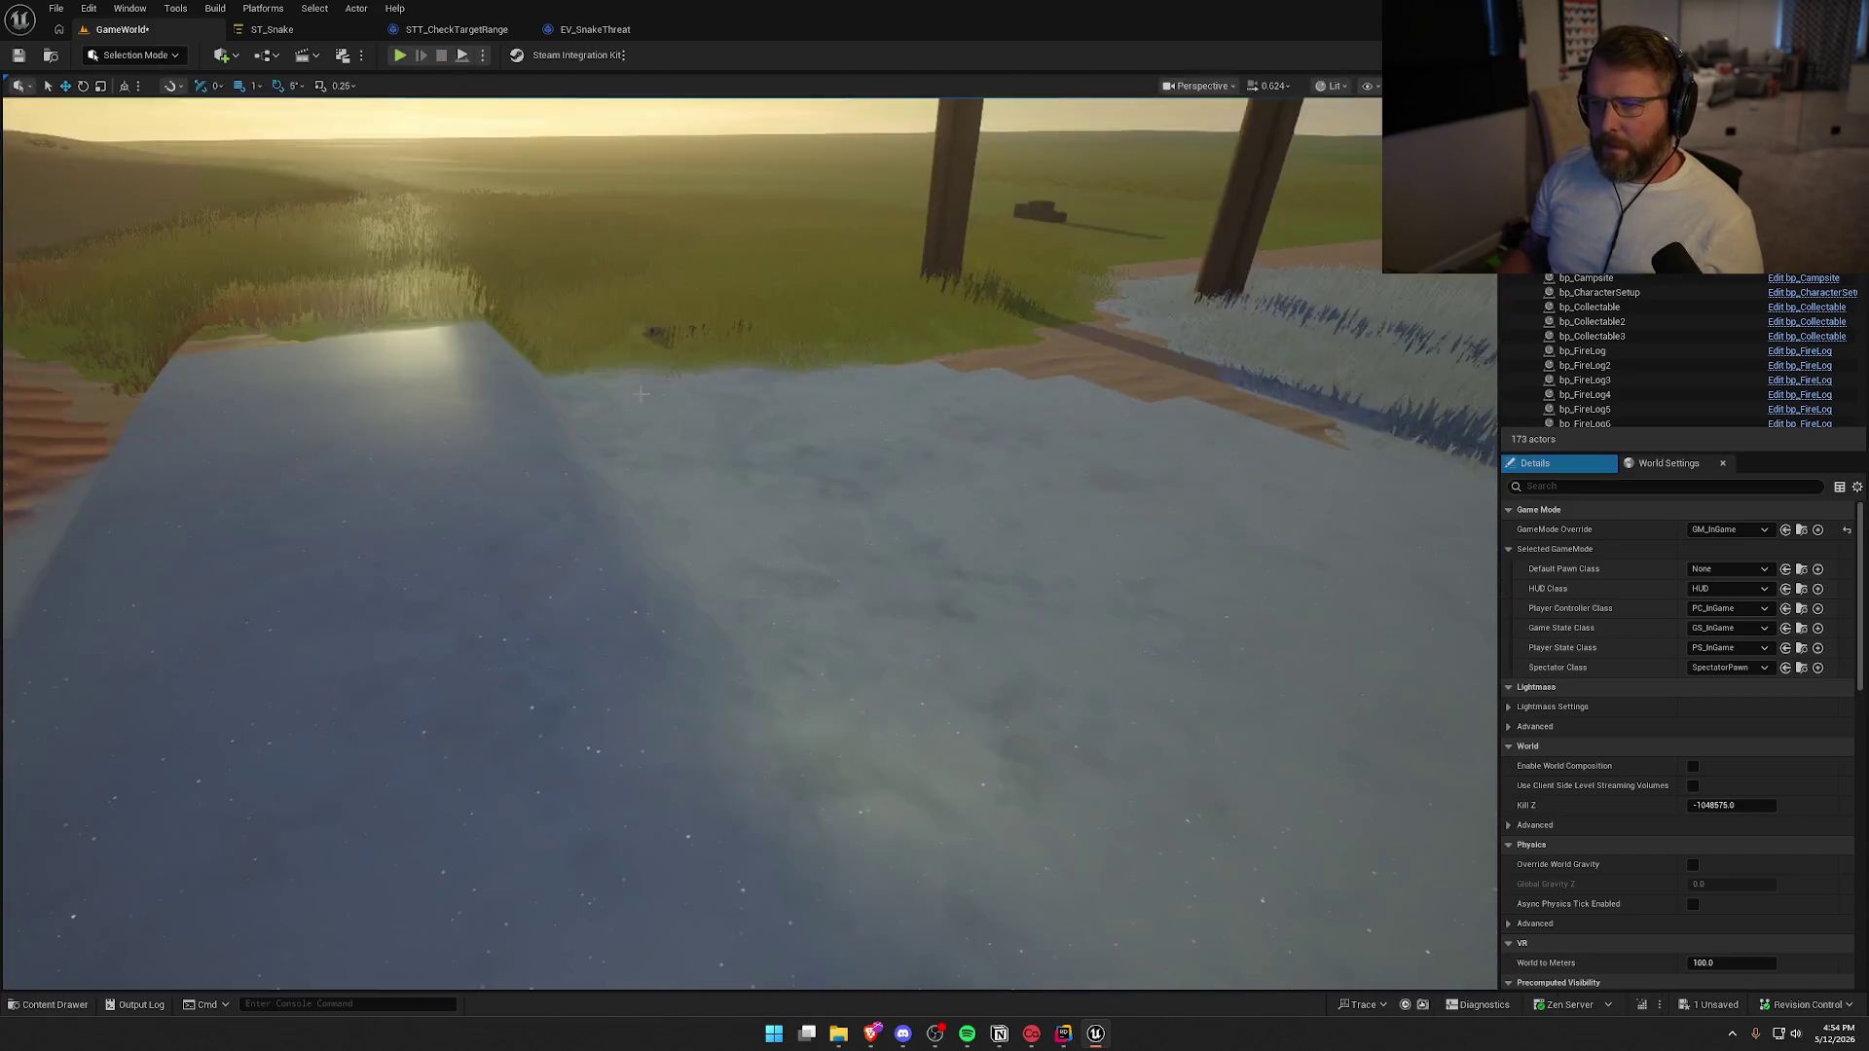
{"action": "key", "text": "Escape"}
{"action": "left_click", "coordinate": [628, 31]}
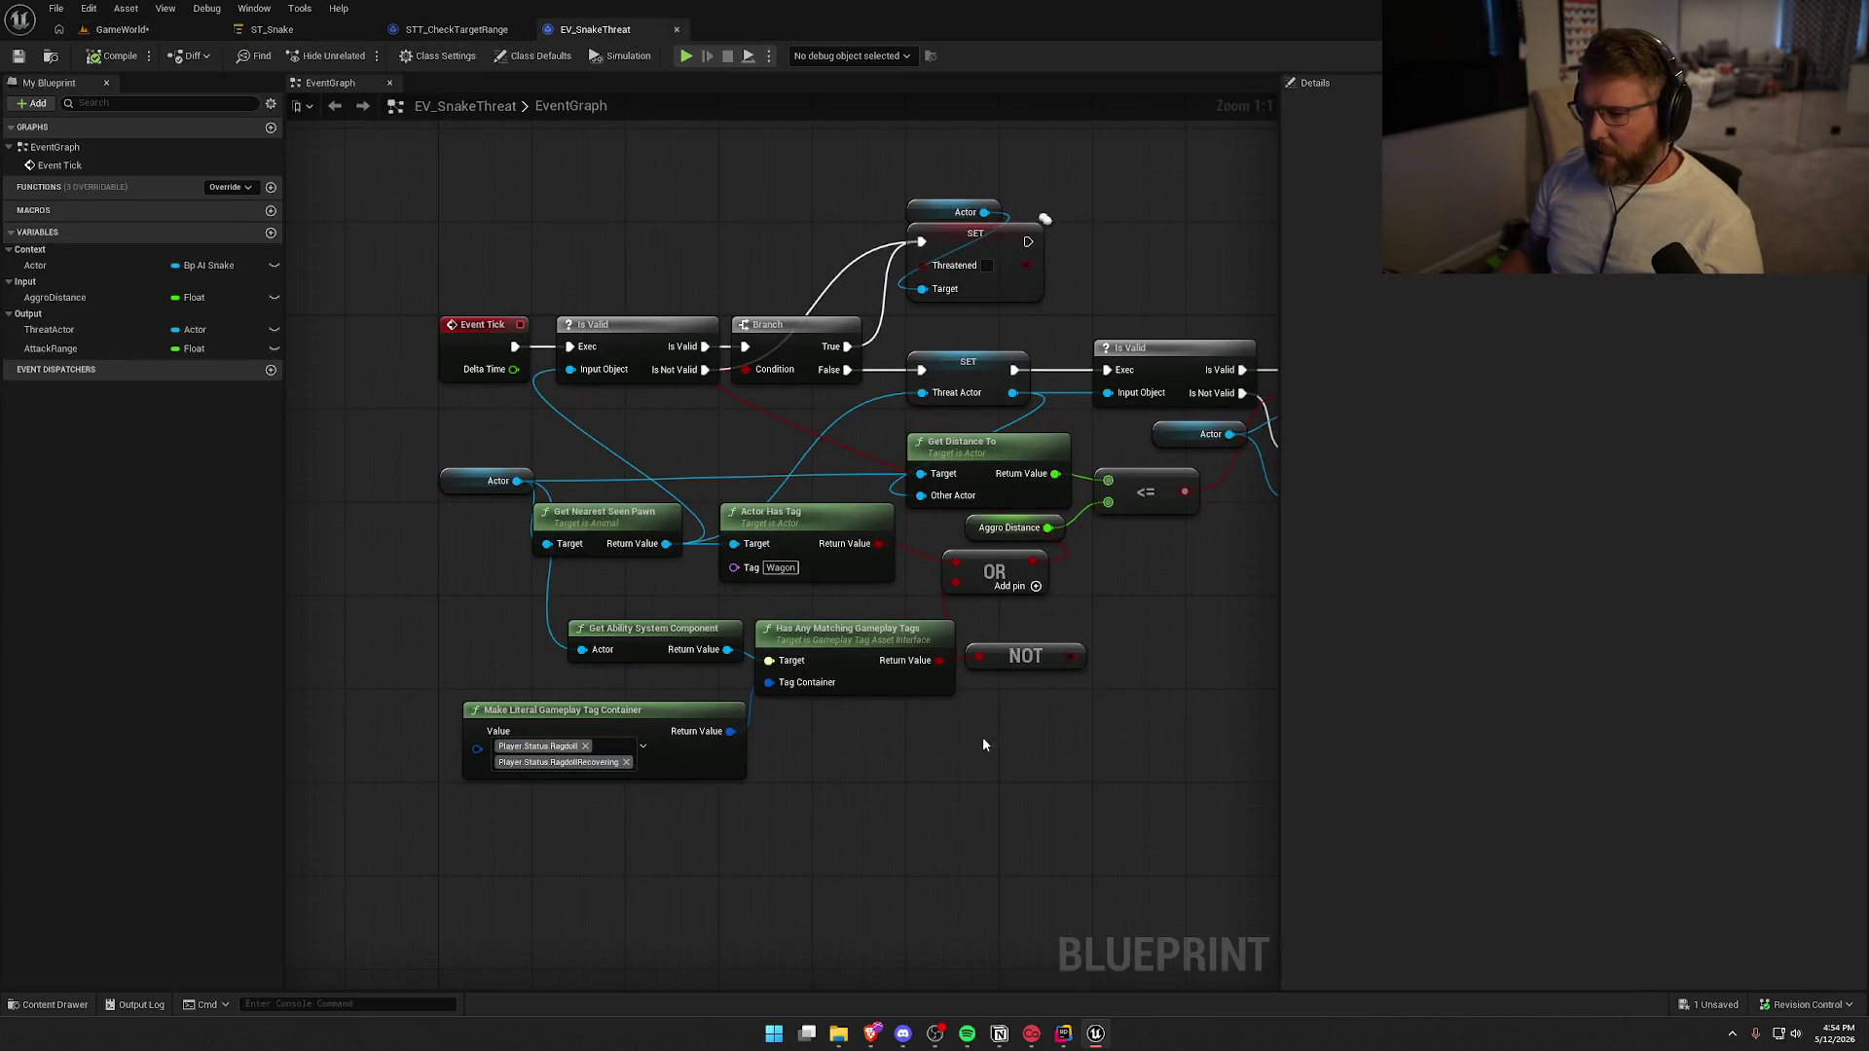
Delete the NOT node and realign the tag container, ability component and matching-tags nodes
{"action": "left_click", "coordinate": [1078, 659]}
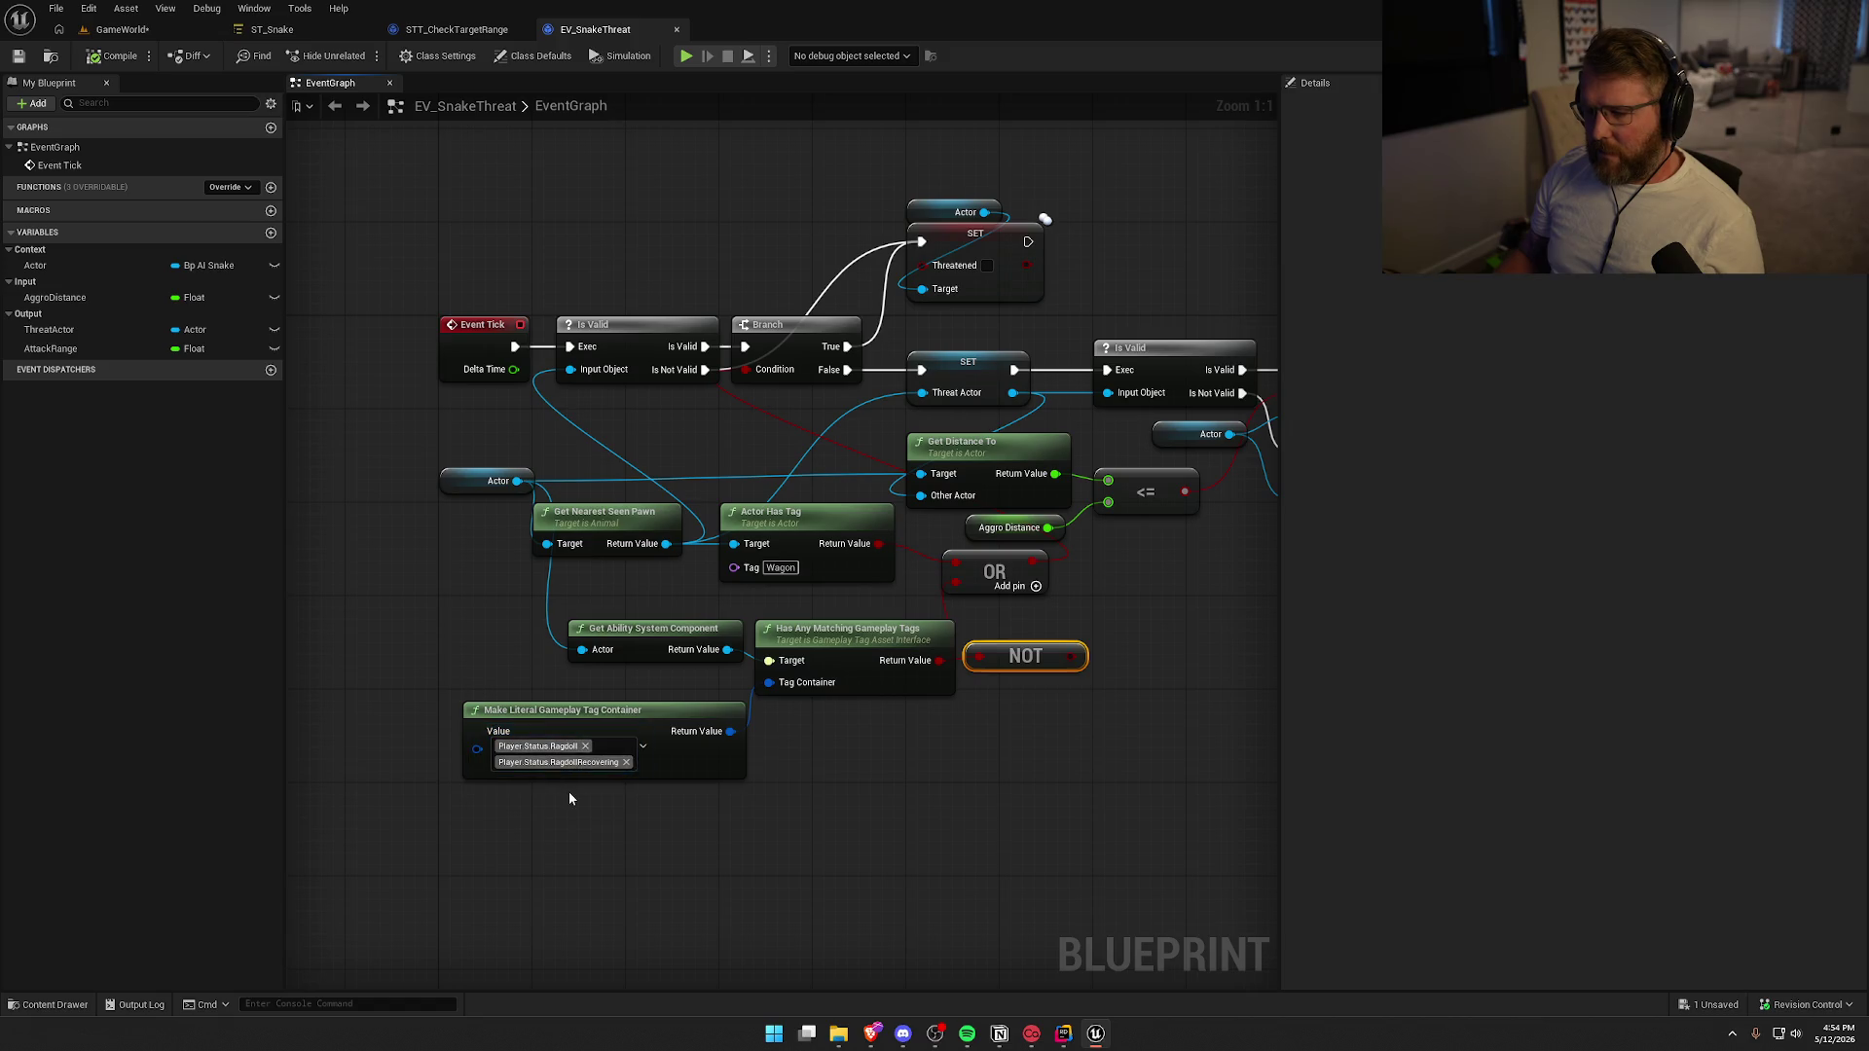
{"action": "left_click_drag", "start_coordinate": [613, 711], "coordinate": [593, 679]}
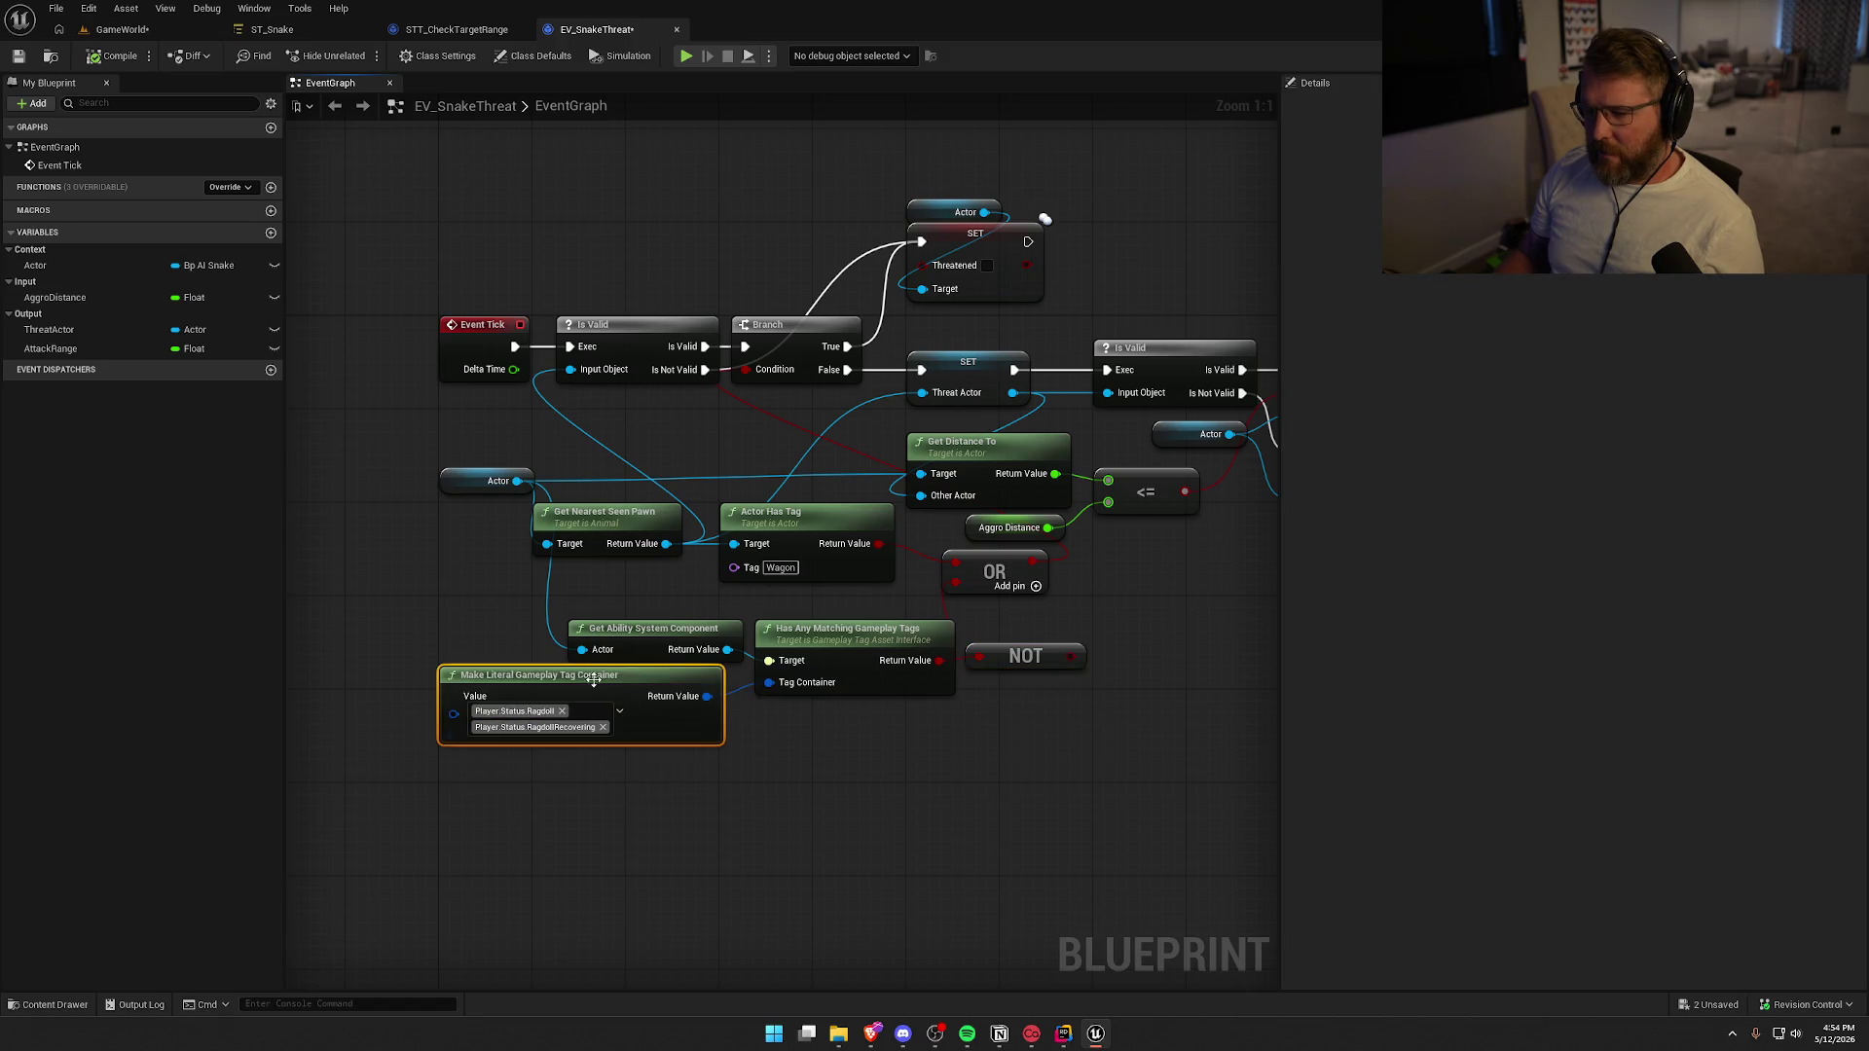
{"action": "left_click_drag", "start_coordinate": [692, 621], "coordinate": [656, 610]}
{"action": "mouse_move", "coordinate": [869, 652]}
{"action": "left_mouse_down"}
{"action": "mouse_move", "coordinate": [841, 632]}
{"action": "mouse_move", "coordinate": [959, 637]}
{"action": "mouse_move", "coordinate": [1077, 732]}
{"action": "left_mouse_up"}
{"action": "key", "text": "Delete"}
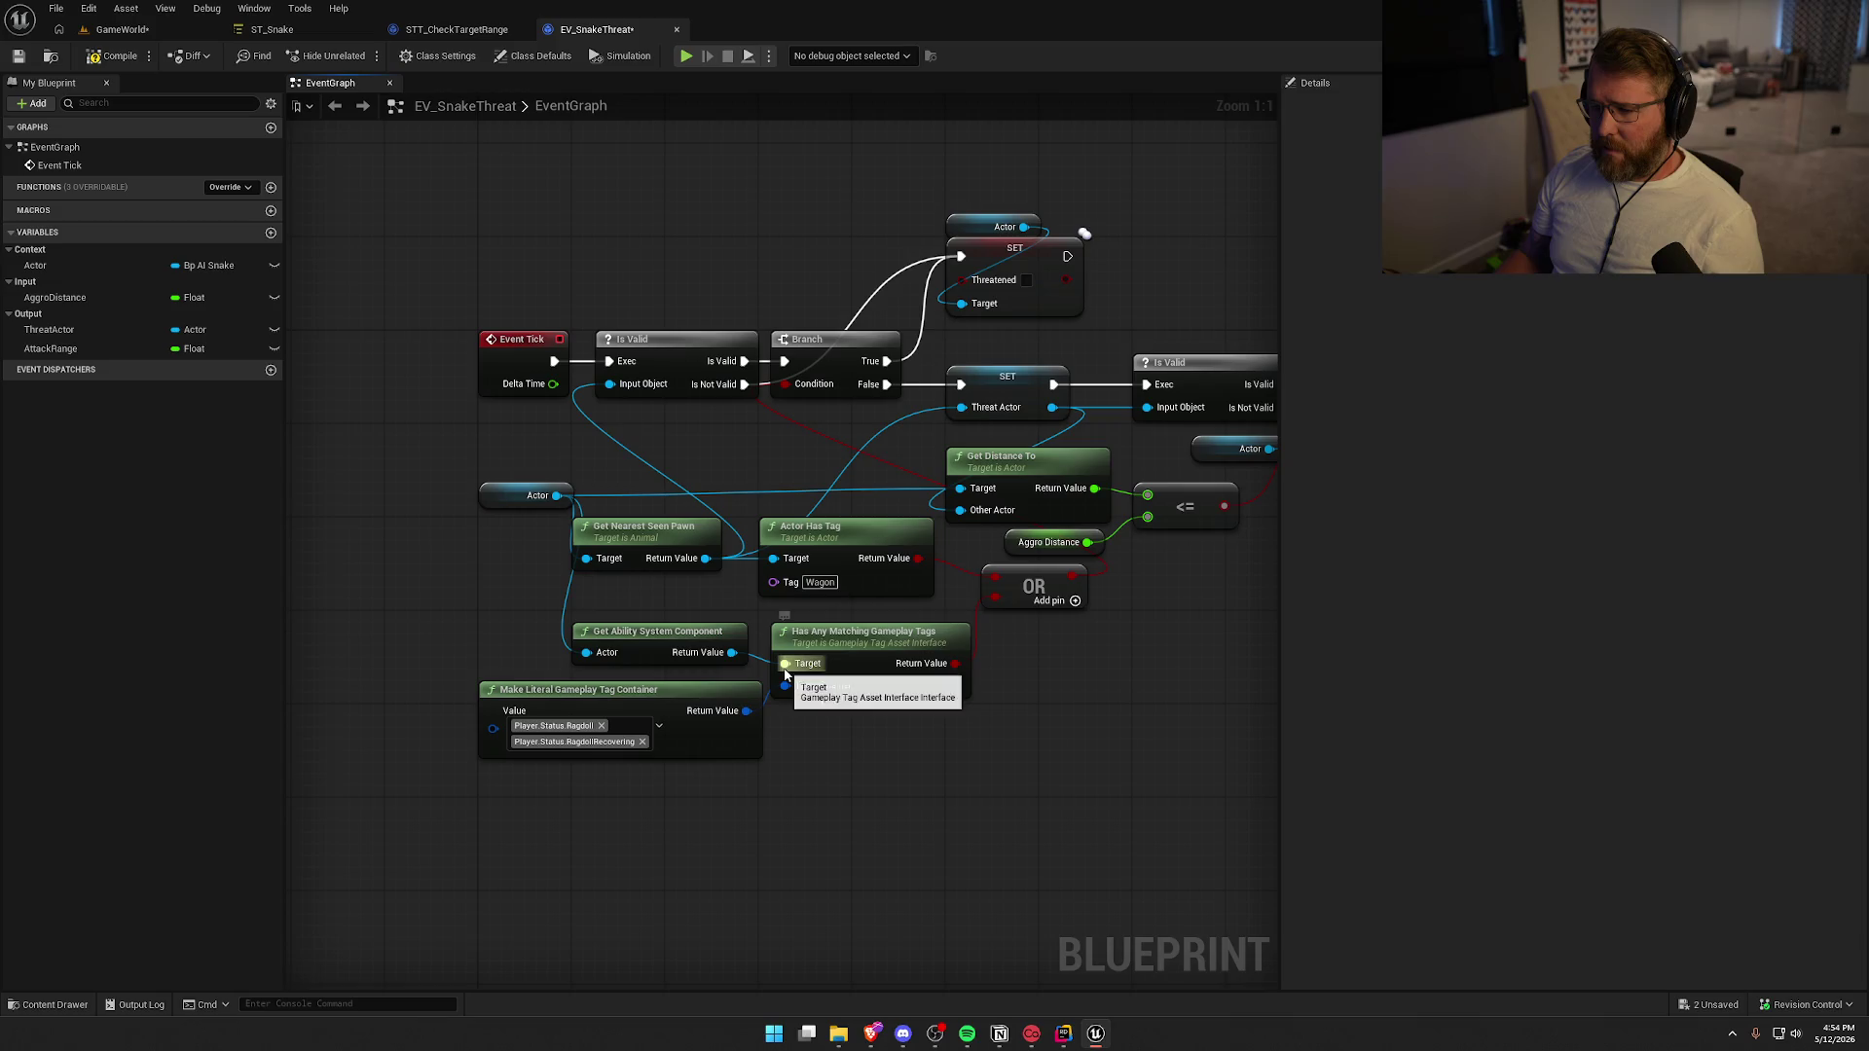
Add an F9 breakpoint on the Branch node and reframe the graph
{"action": "left_click", "coordinate": [842, 335]}
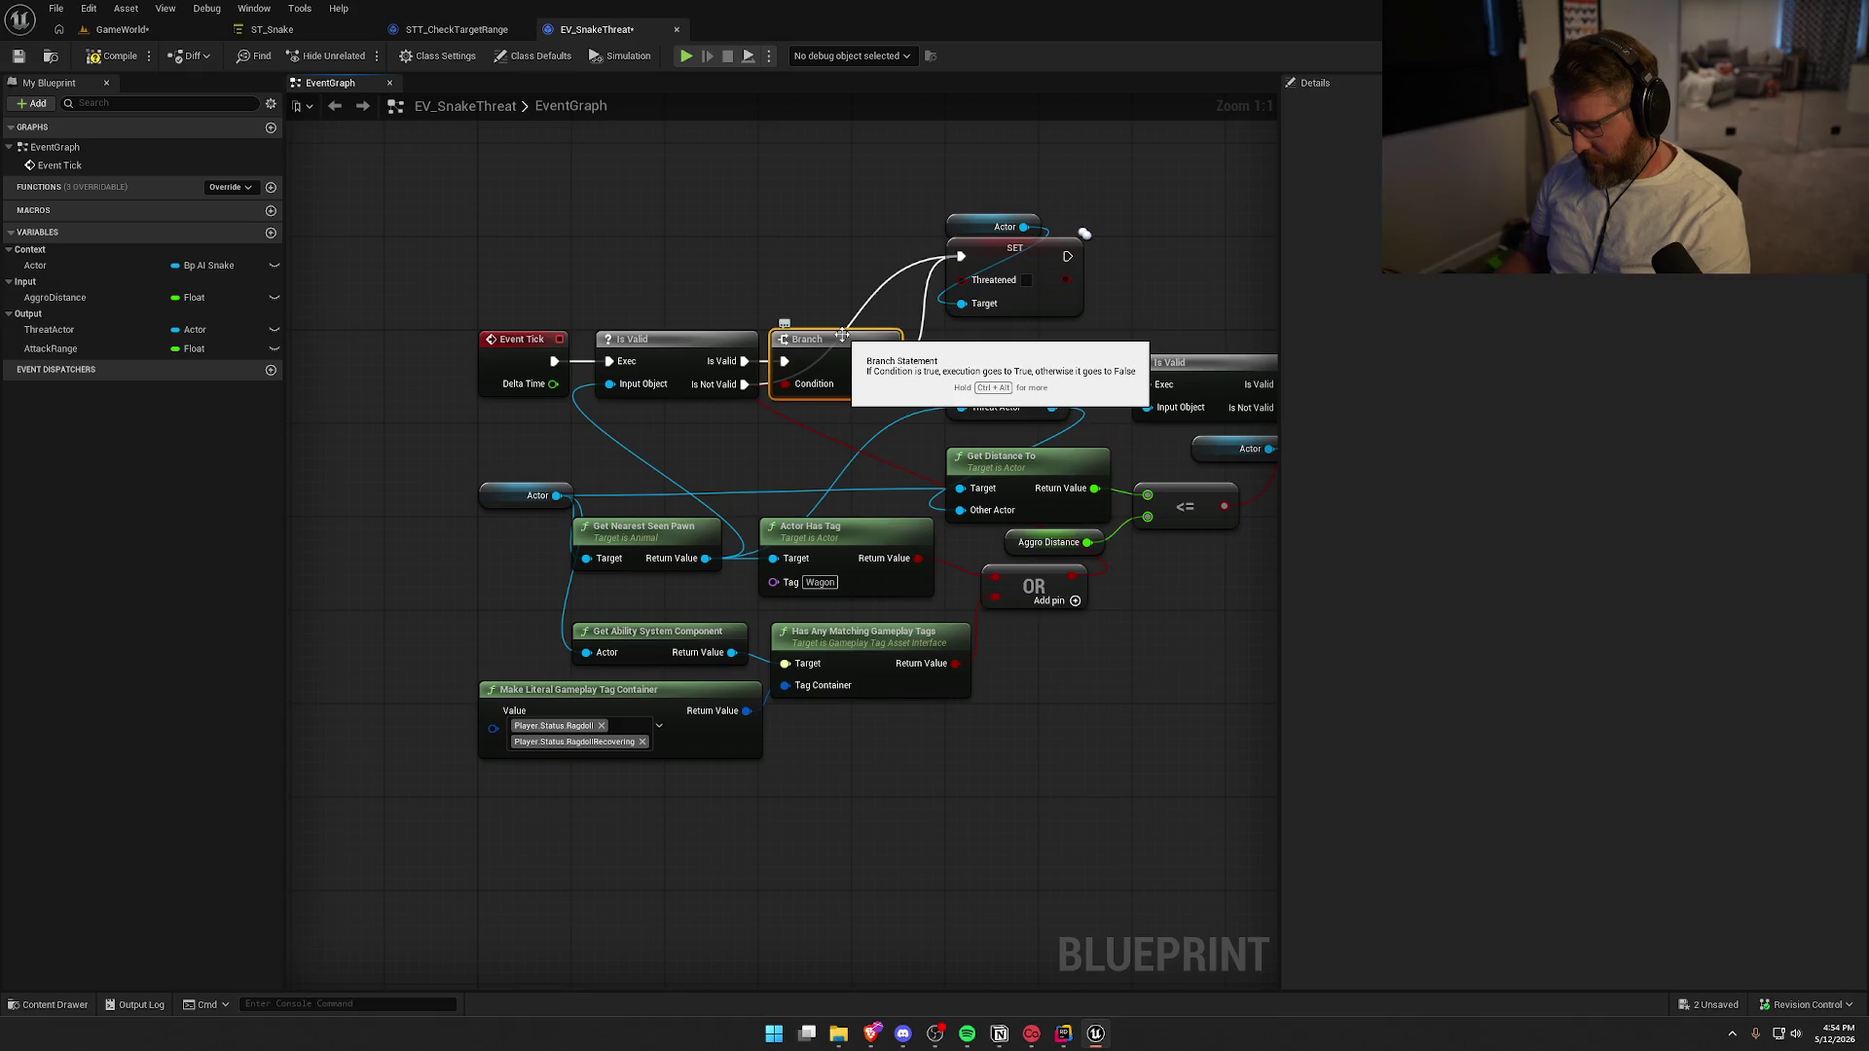
{"action": "key", "text": "F9"}
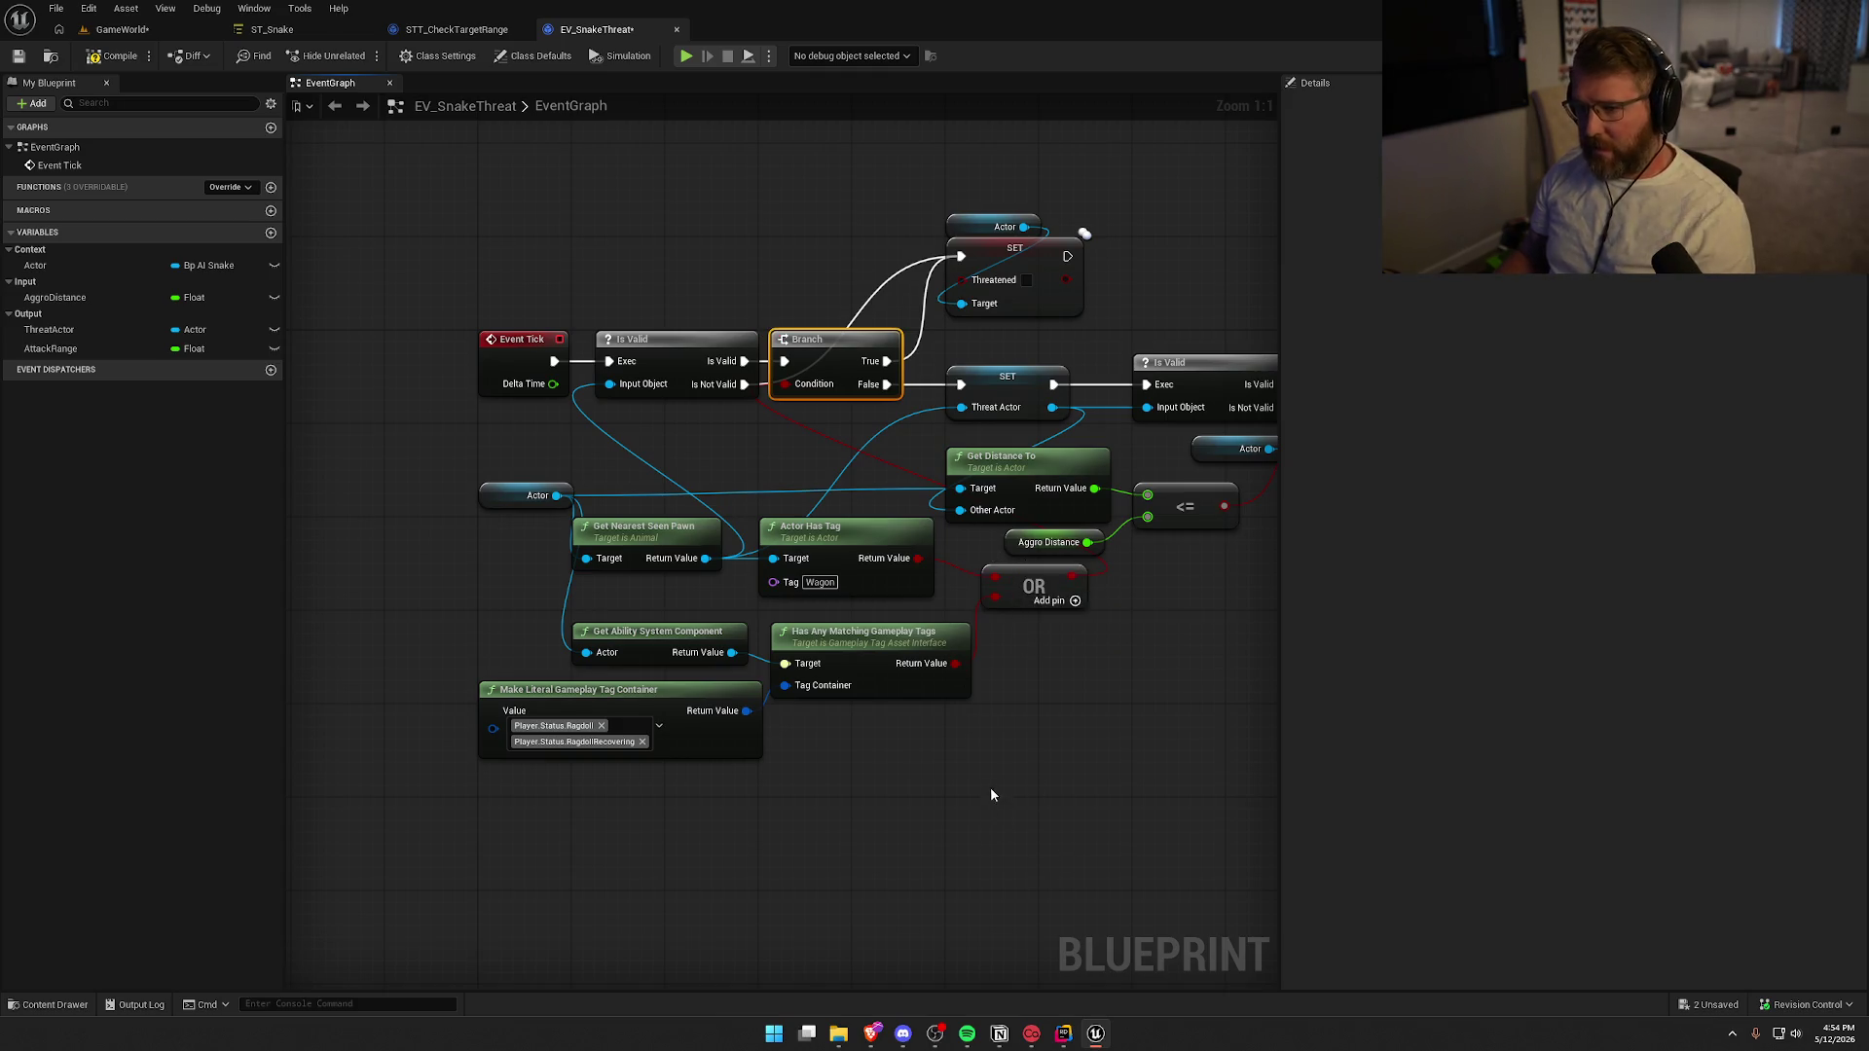
{"action": "left_click_drag", "start_coordinate": [992, 795], "coordinate": [853, 758]}
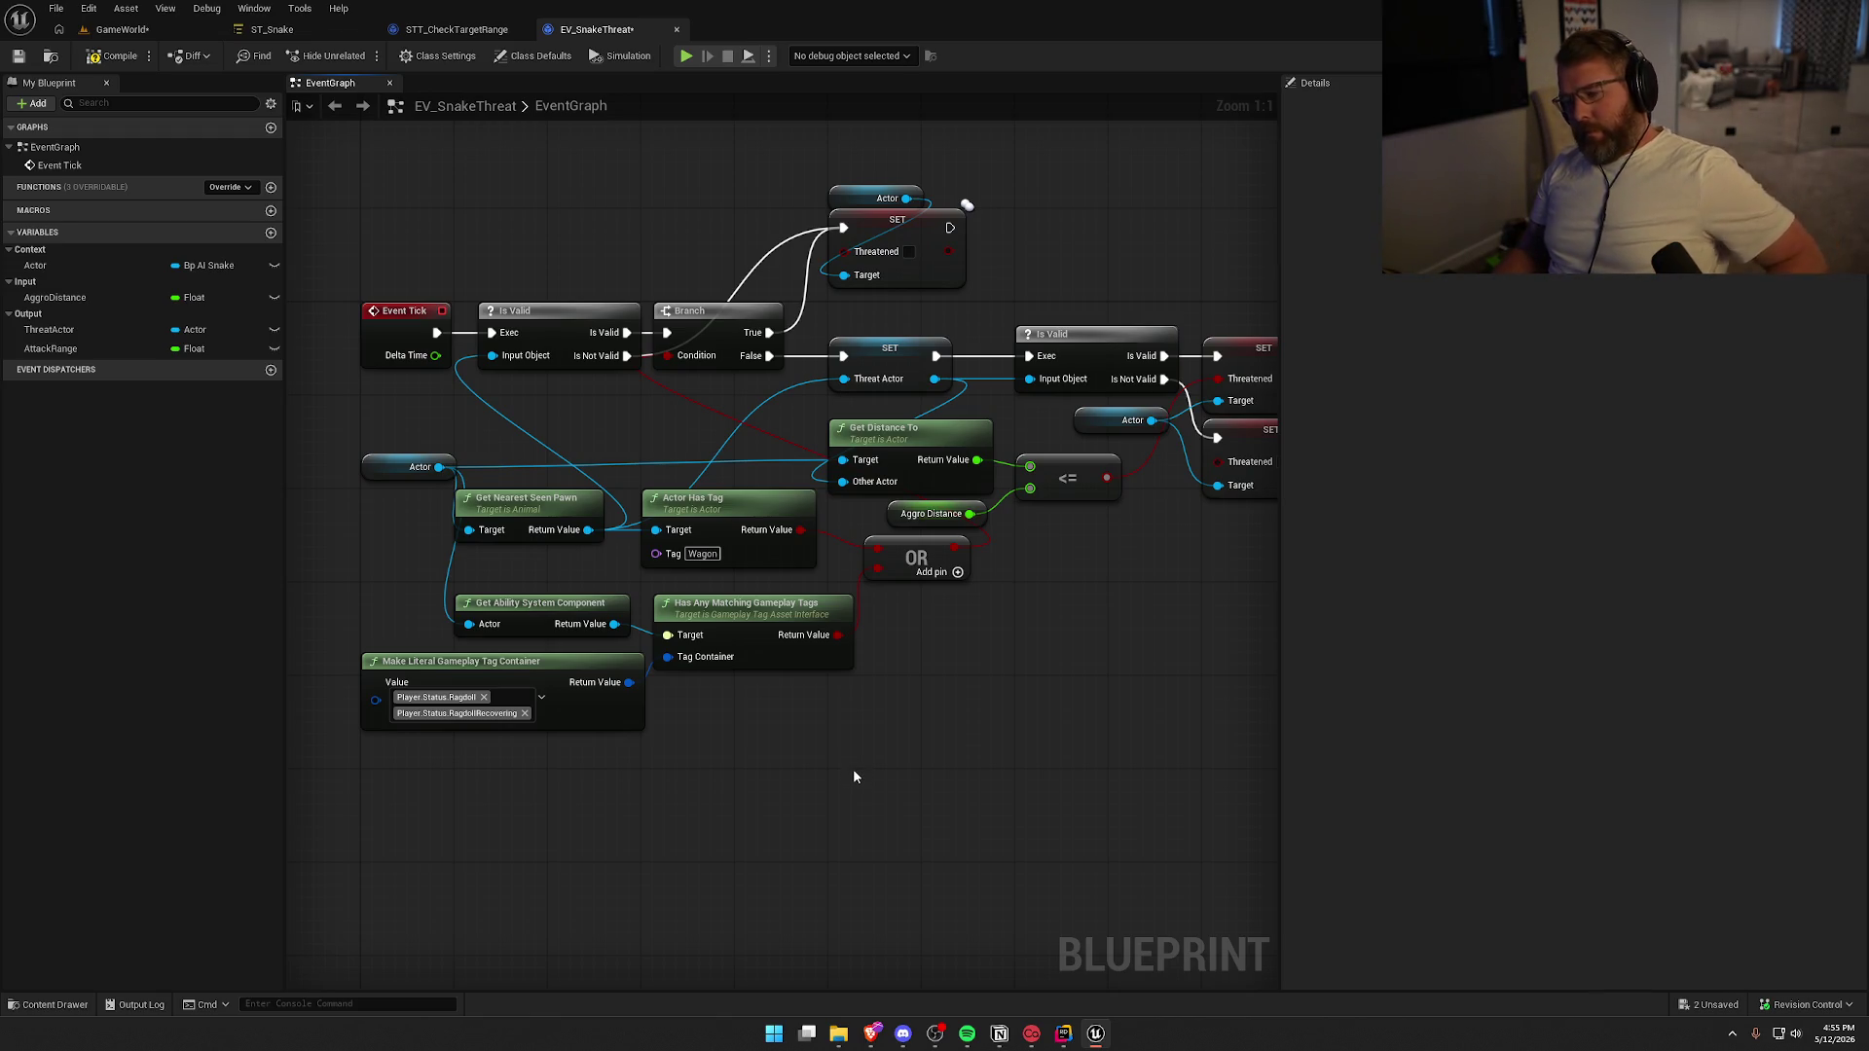
{"action": "left_click_drag", "start_coordinate": [853, 776], "coordinate": [952, 766]}
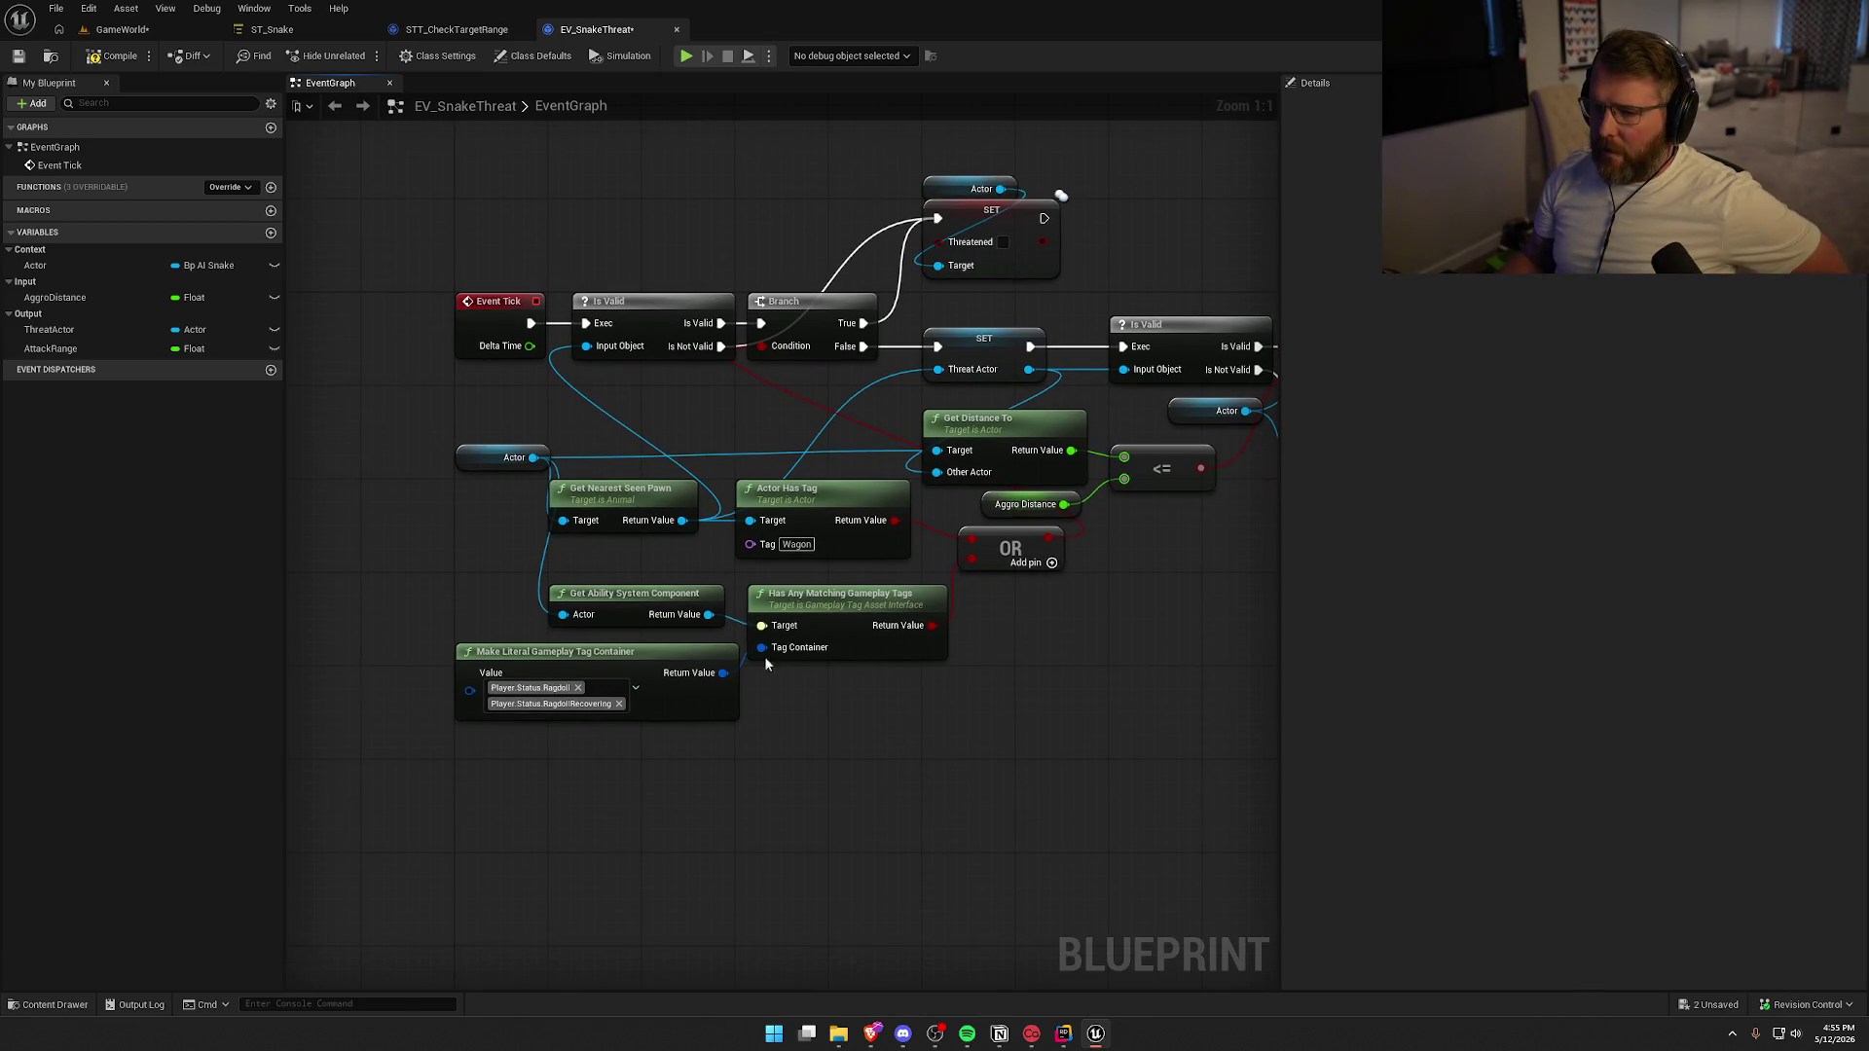
{"action": "mouse_move", "coordinate": [1098, 704]}
{"action": "left_mouse_down"}
{"action": "mouse_move", "coordinate": [758, 704]}
{"action": "mouse_move", "coordinate": [759, 651]}
{"action": "left_mouse_up"}
{"action": "mouse_move", "coordinate": [654, 577]}
{"action": "left_mouse_down"}
{"action": "mouse_move", "coordinate": [847, 613]}
{"action": "mouse_move", "coordinate": [837, 749]}
{"action": "mouse_move", "coordinate": [818, 732]}
{"action": "mouse_move", "coordinate": [903, 820]}
{"action": "left_mouse_up"}
{"action": "left_click", "coordinate": [791, 798]}
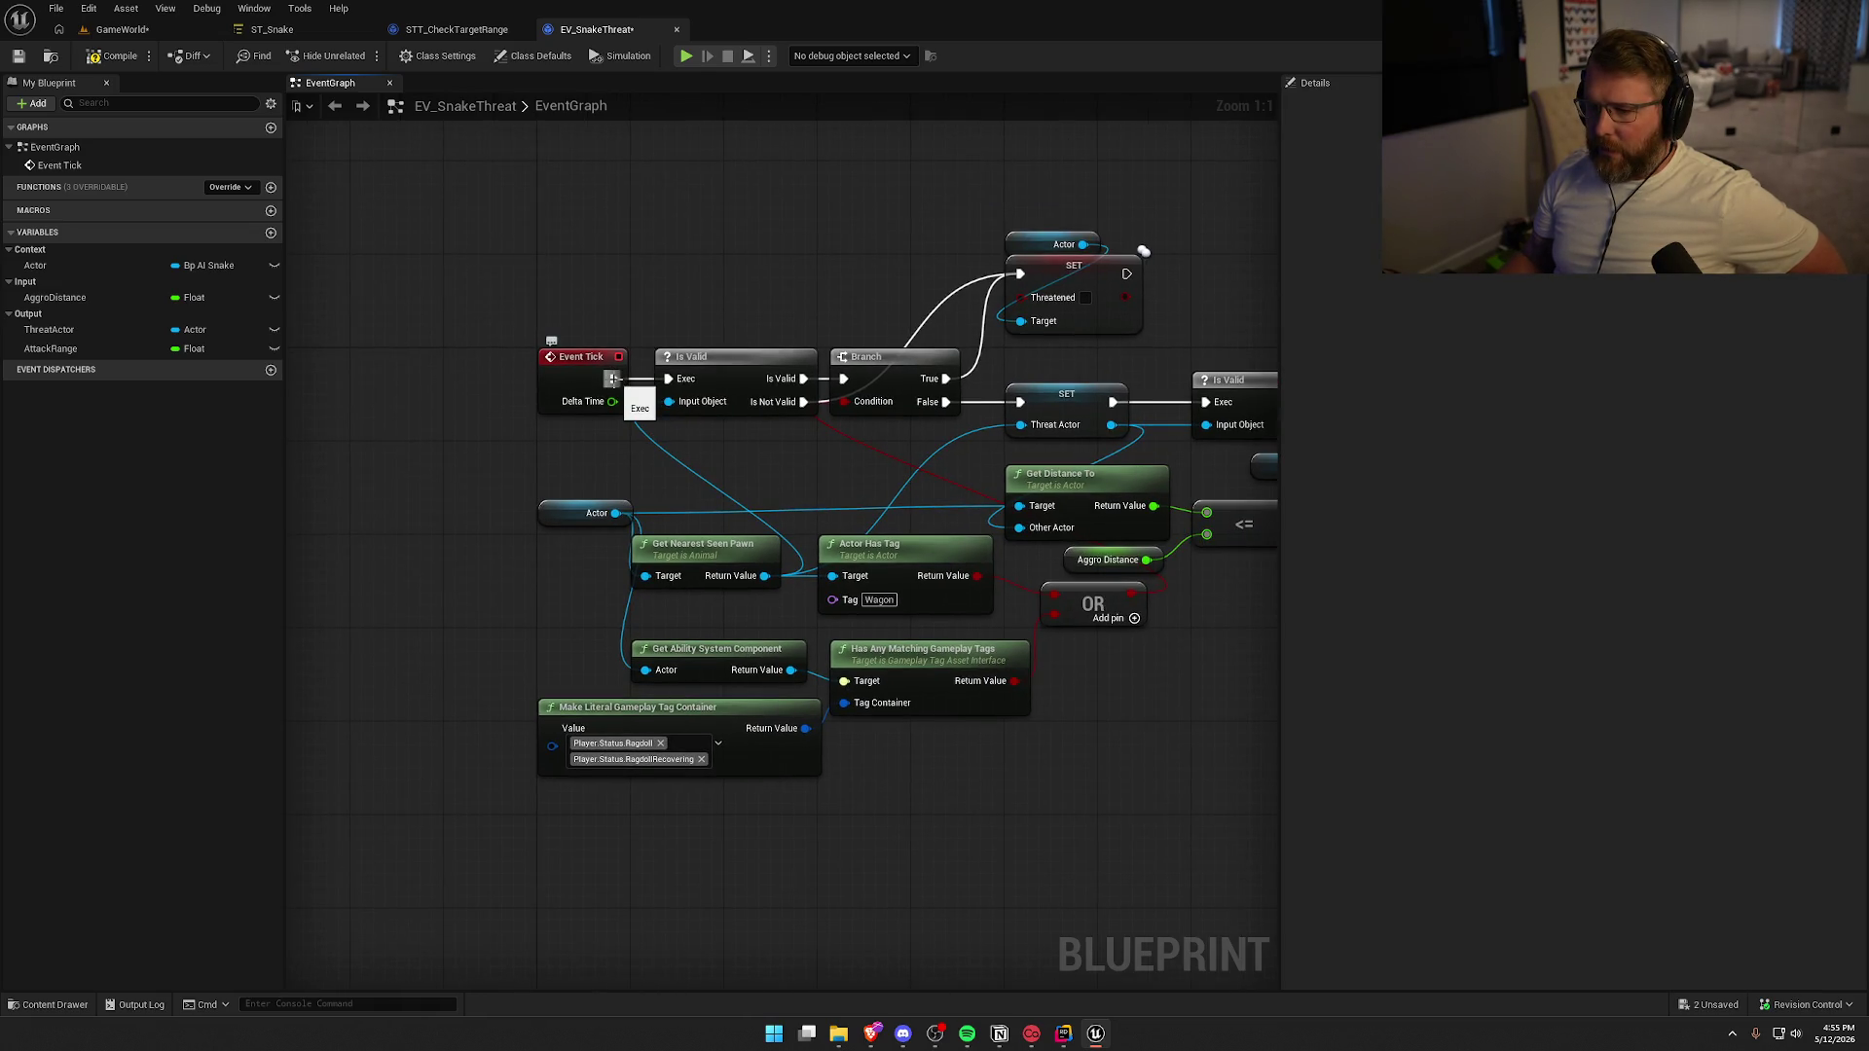
Add a Print String node after Event Tick
{"action": "mouse_move", "coordinate": [612, 378]}
{"action": "left_mouse_down"}
{"action": "mouse_move", "coordinate": [623, 310]}
{"action": "mouse_move", "coordinate": [641, 894]}
{"action": "left_mouse_up"}
{"action": "type", "text": "print"}
{"action": "key", "text": "Return"}
{"action": "left_click_drag", "start_coordinate": [901, 819], "coordinate": [882, 629]}
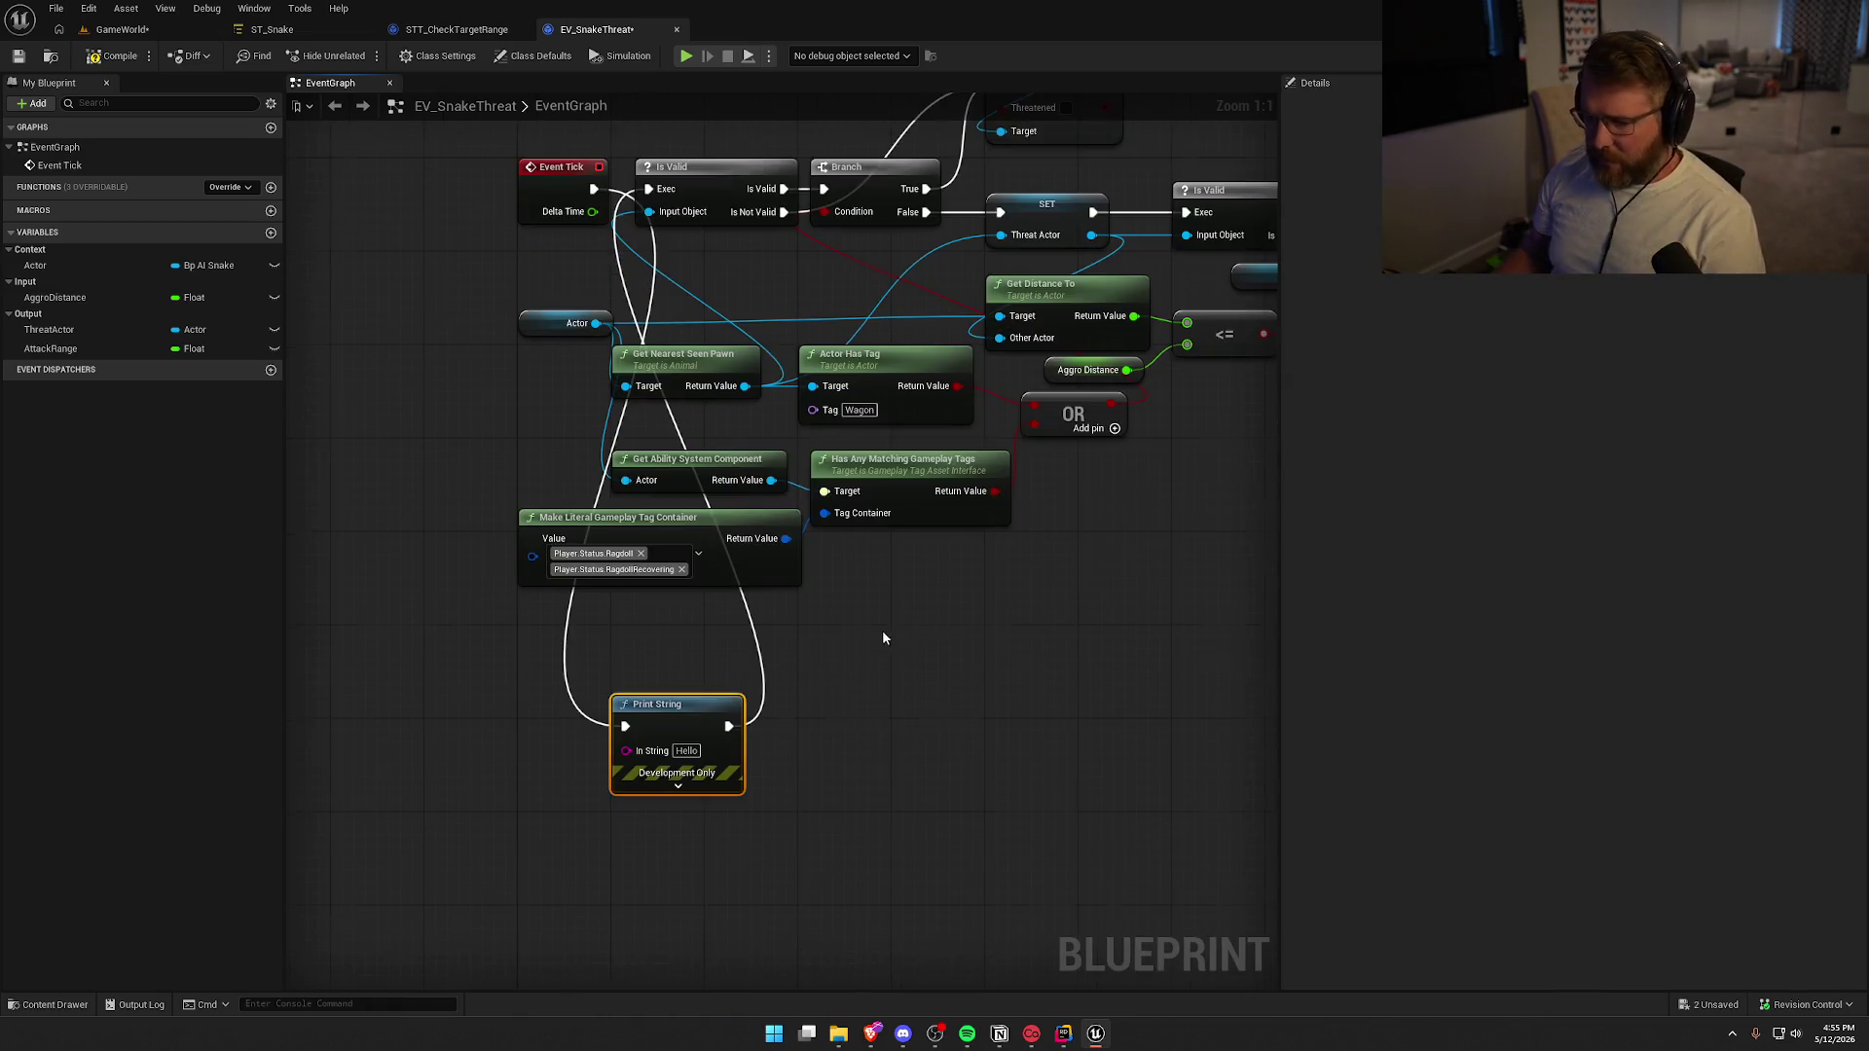
Feed a Get Display Name node into Print String's In String, then start a playtest
{"action": "mouse_move", "coordinate": [785, 538]}
{"action": "left_mouse_down"}
{"action": "mouse_move", "coordinate": [602, 769]}
{"action": "mouse_move", "coordinate": [629, 754]}
{"action": "left_mouse_up"}
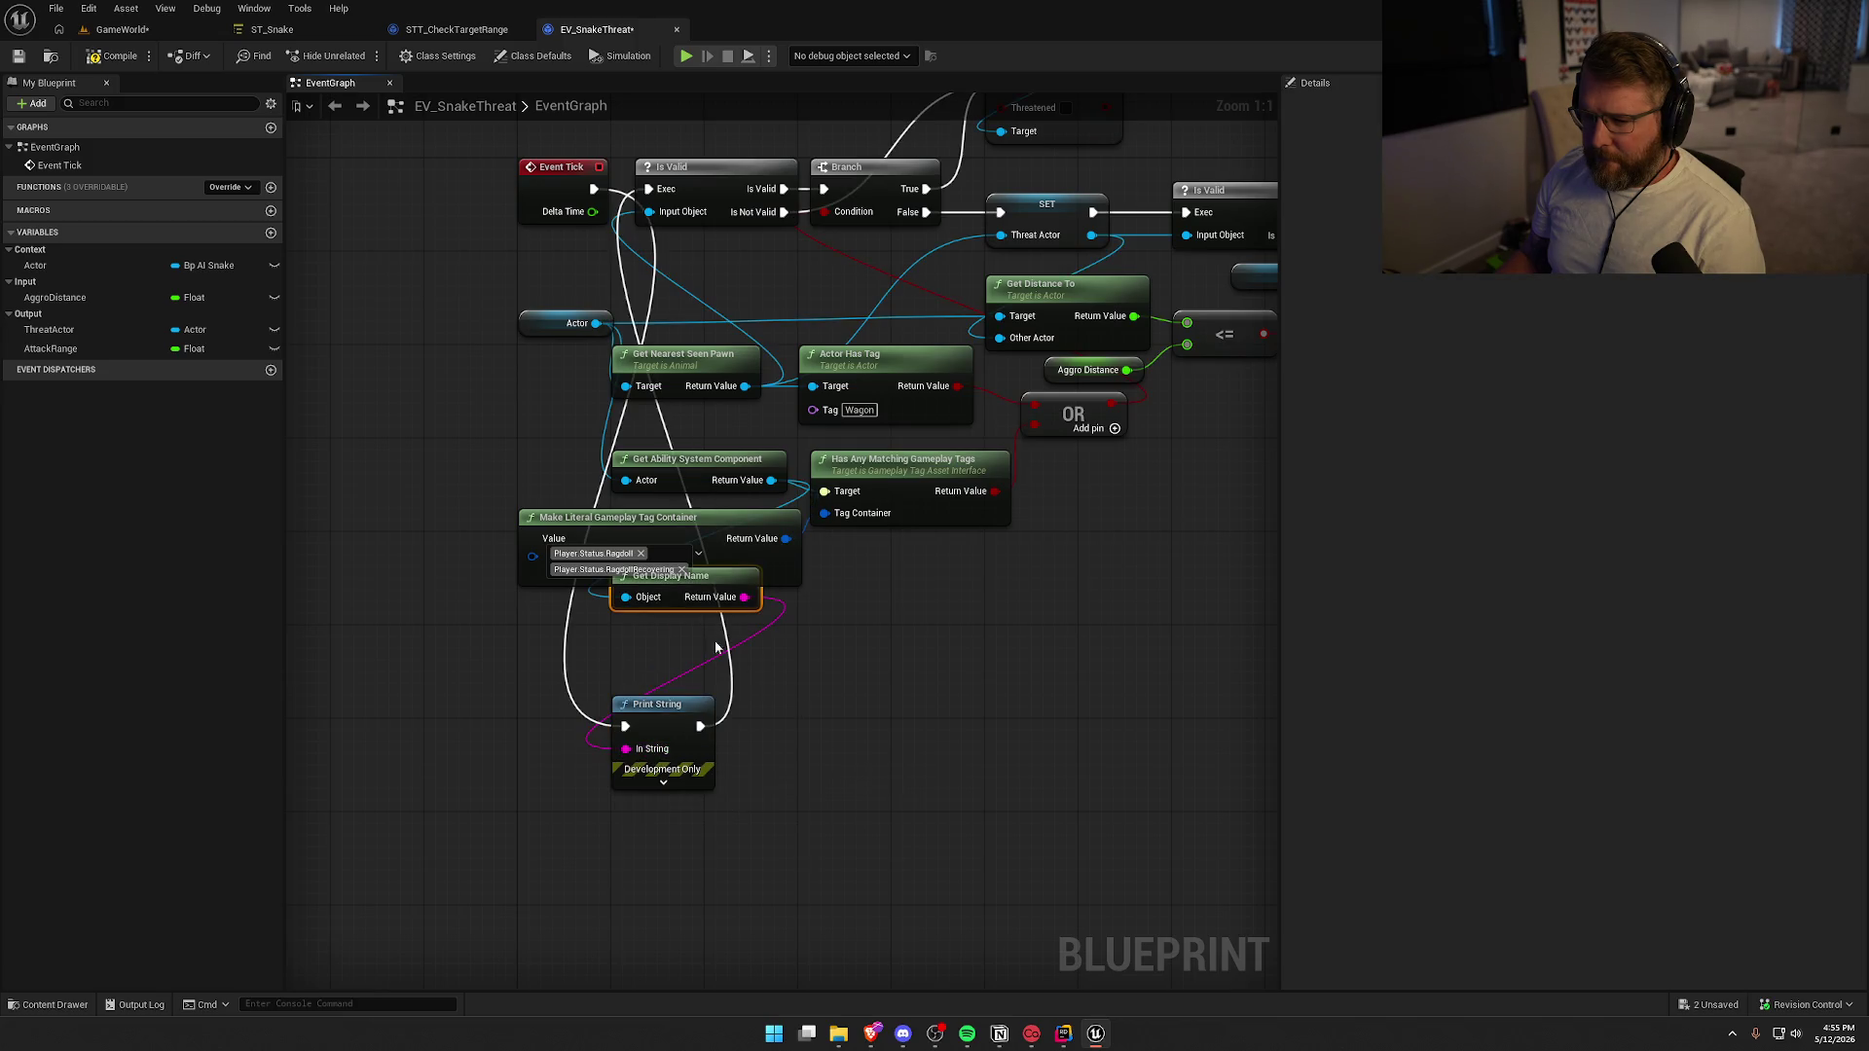
{"action": "left_click_drag", "start_coordinate": [668, 607], "coordinate": [552, 665]}
{"action": "left_click", "coordinate": [662, 782]}
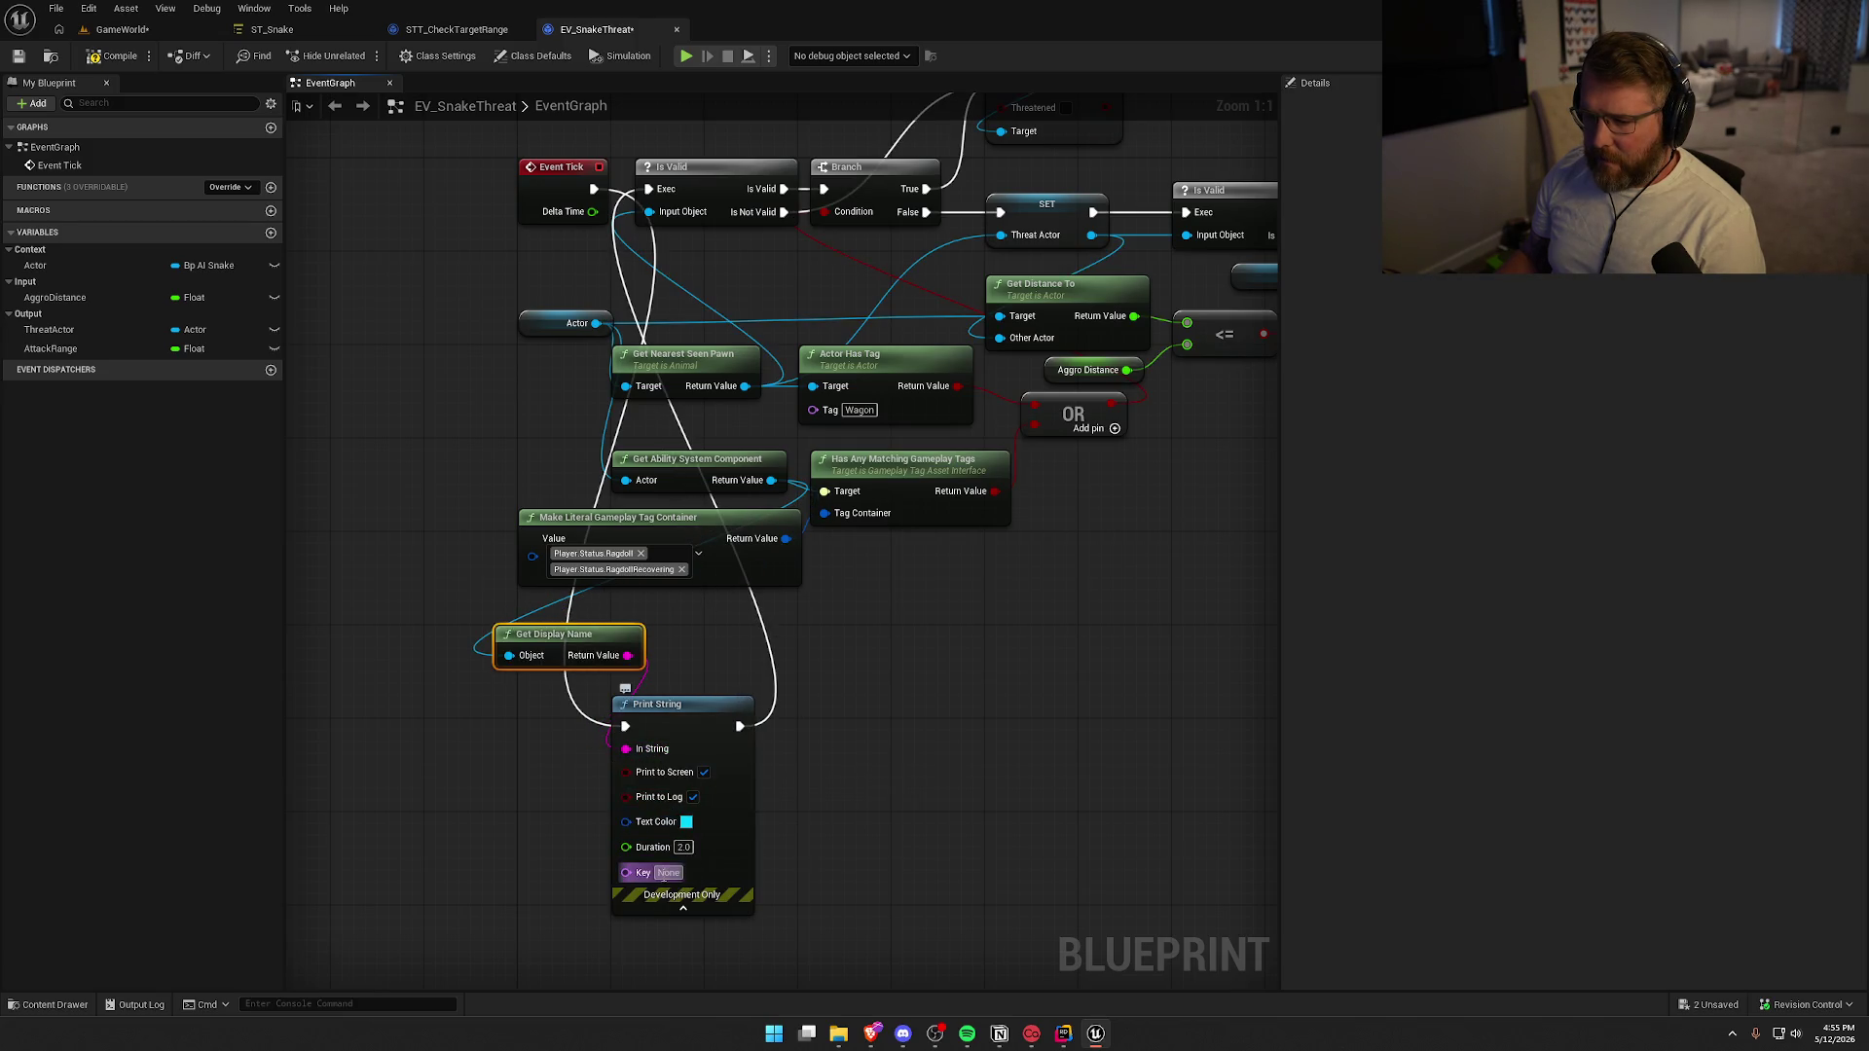
{"action": "left_click", "coordinate": [122, 29]}
{"action": "left_click", "coordinate": [399, 55]}
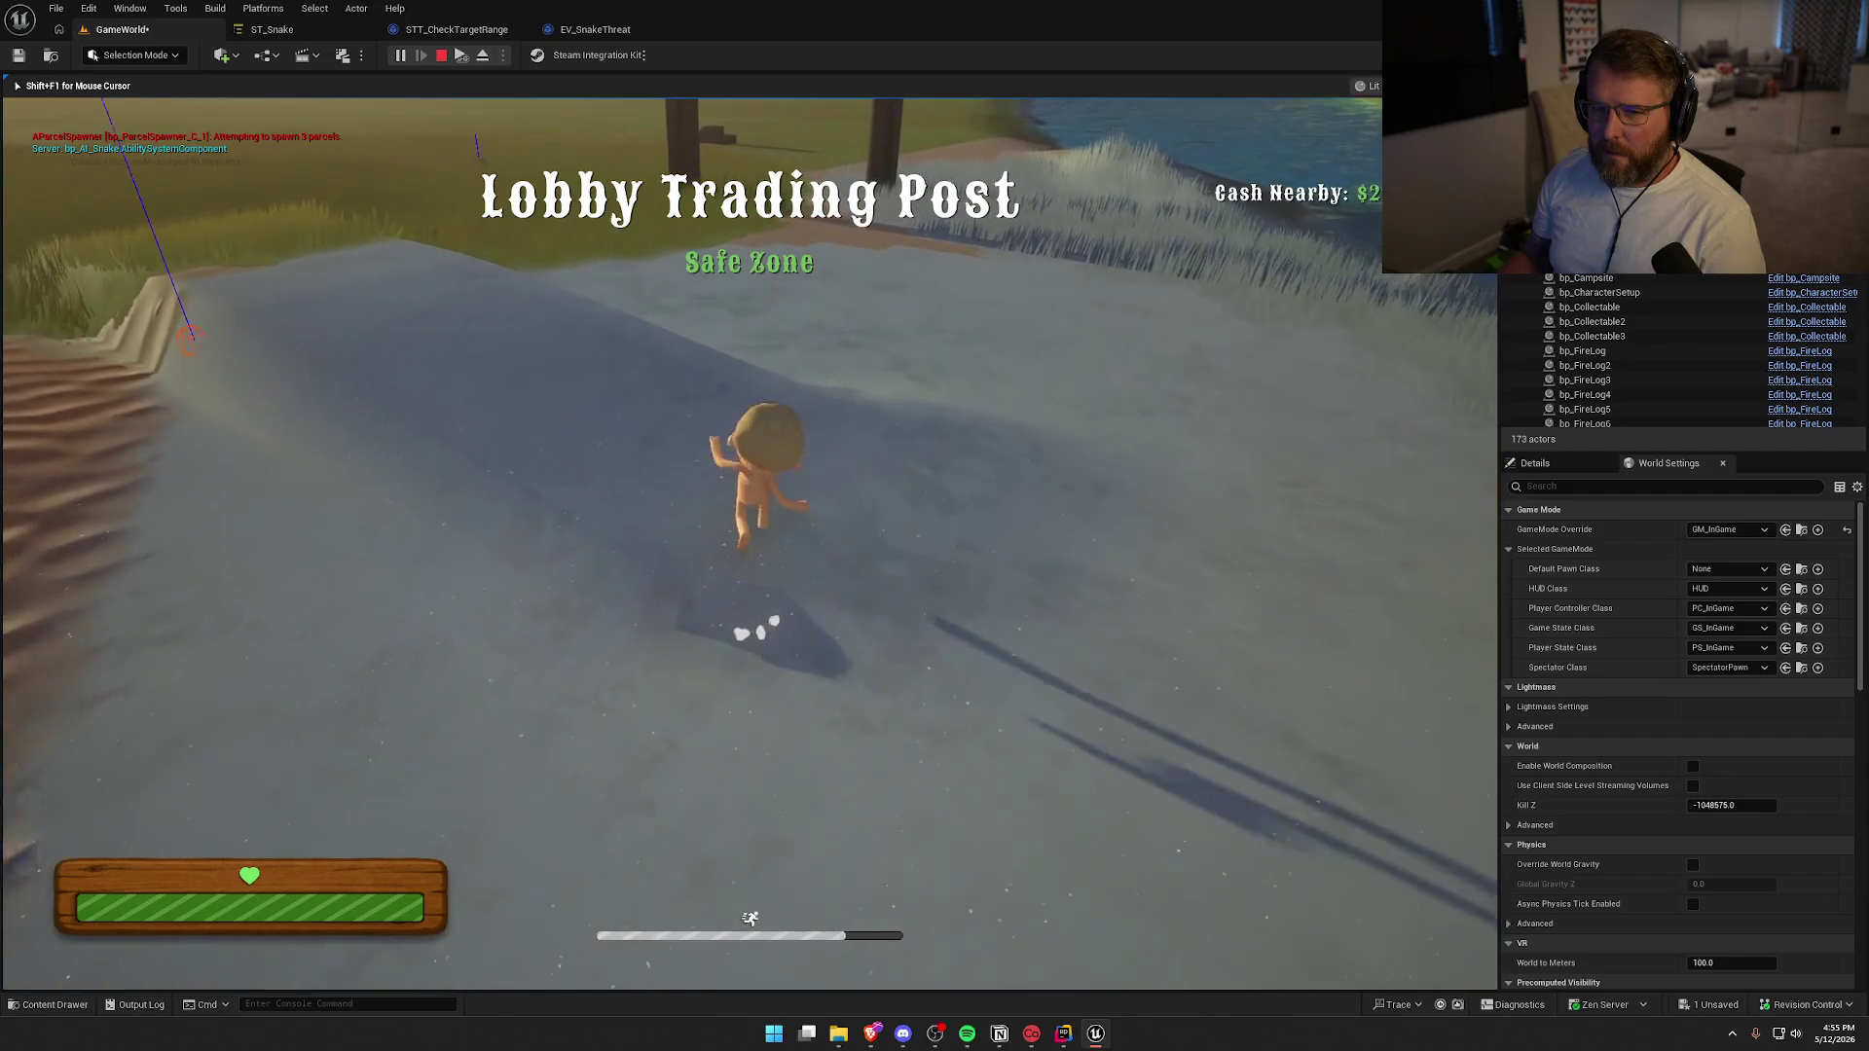
Run the character into the Summit of Regret grass near the snake, then stop the playtest
{"action": "key", "text": "w"}
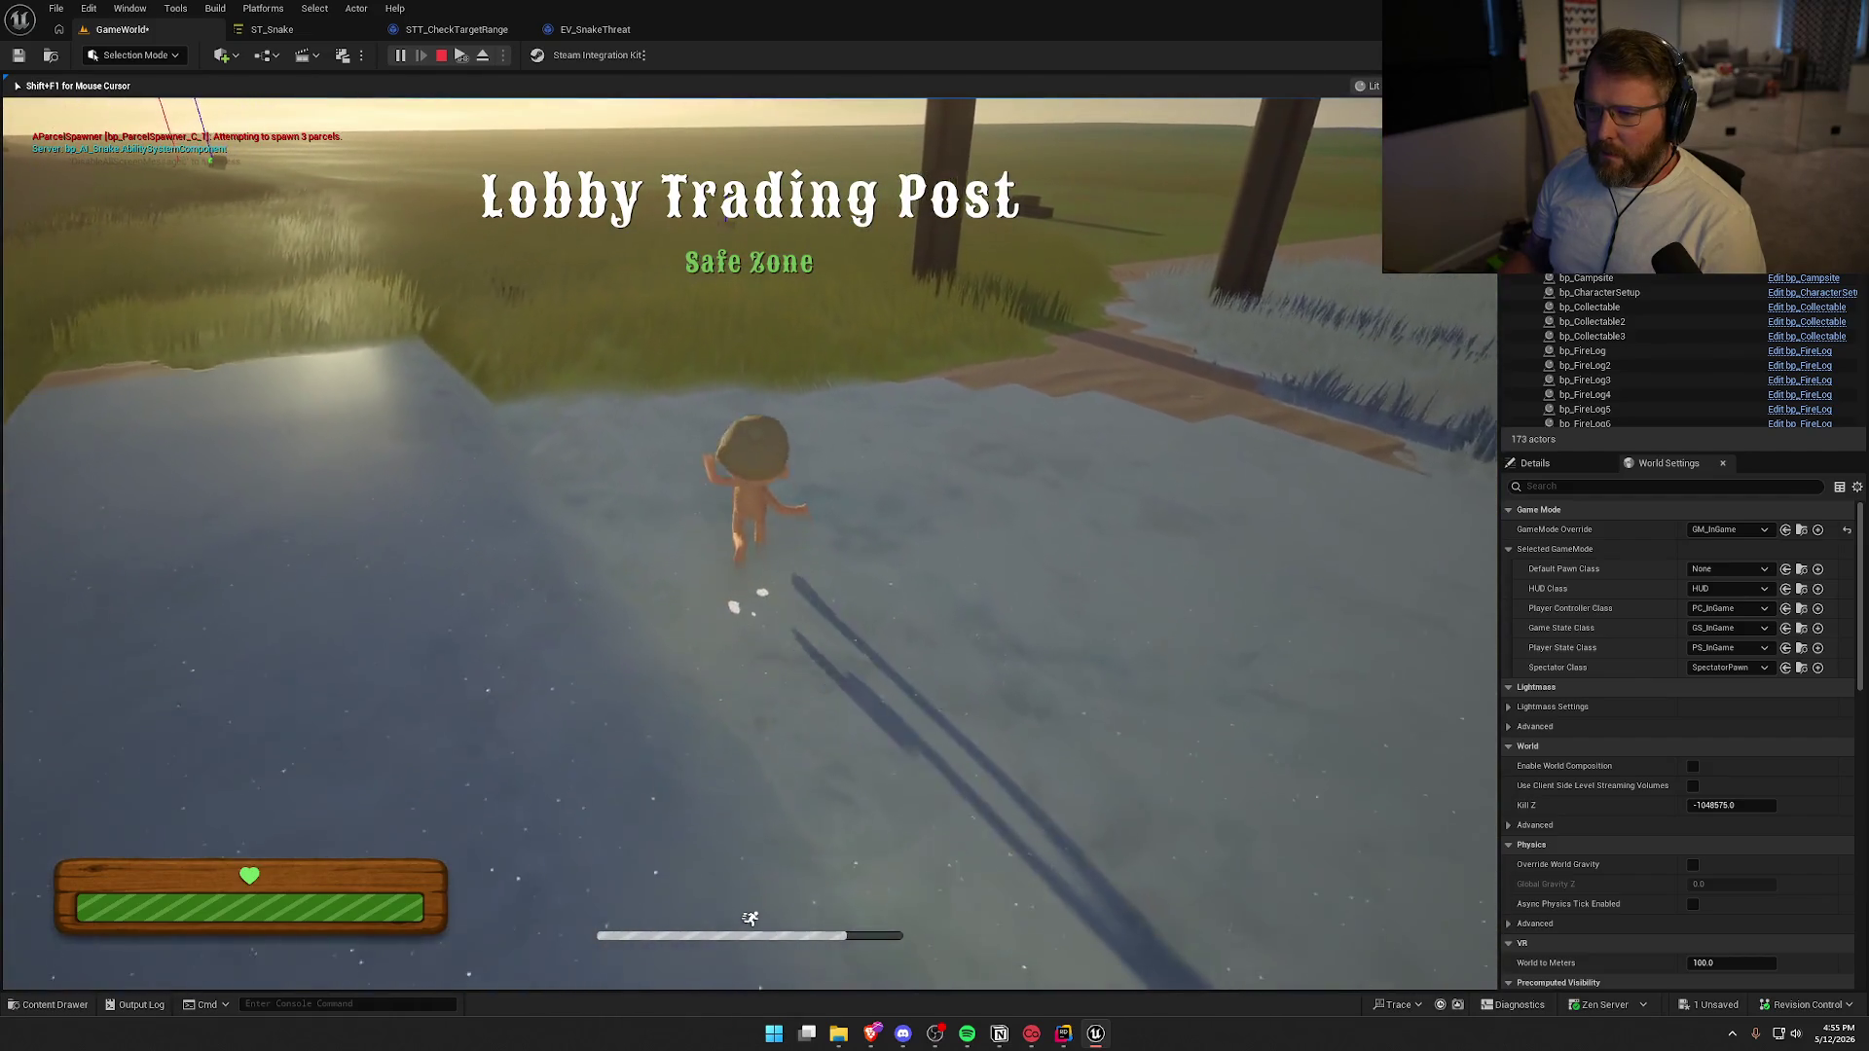
{"action": "key", "text": "w"}
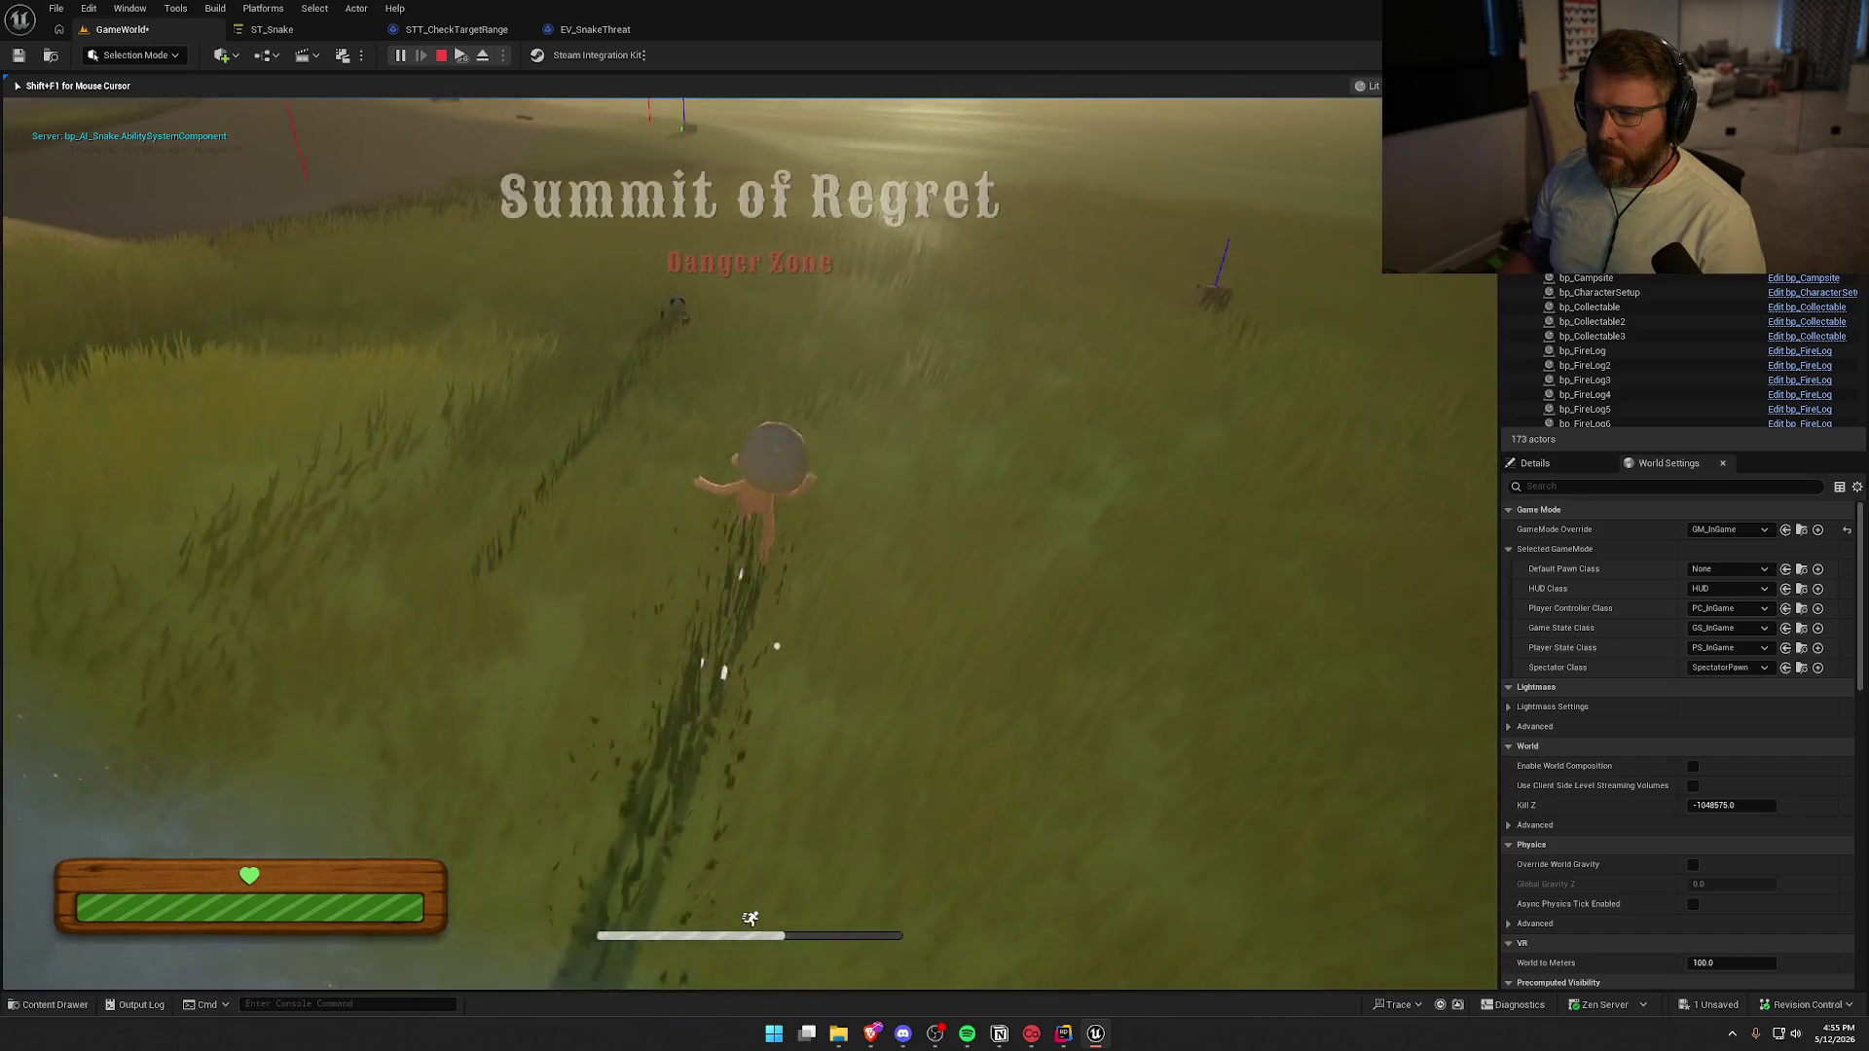
{"action": "key", "text": "w"}
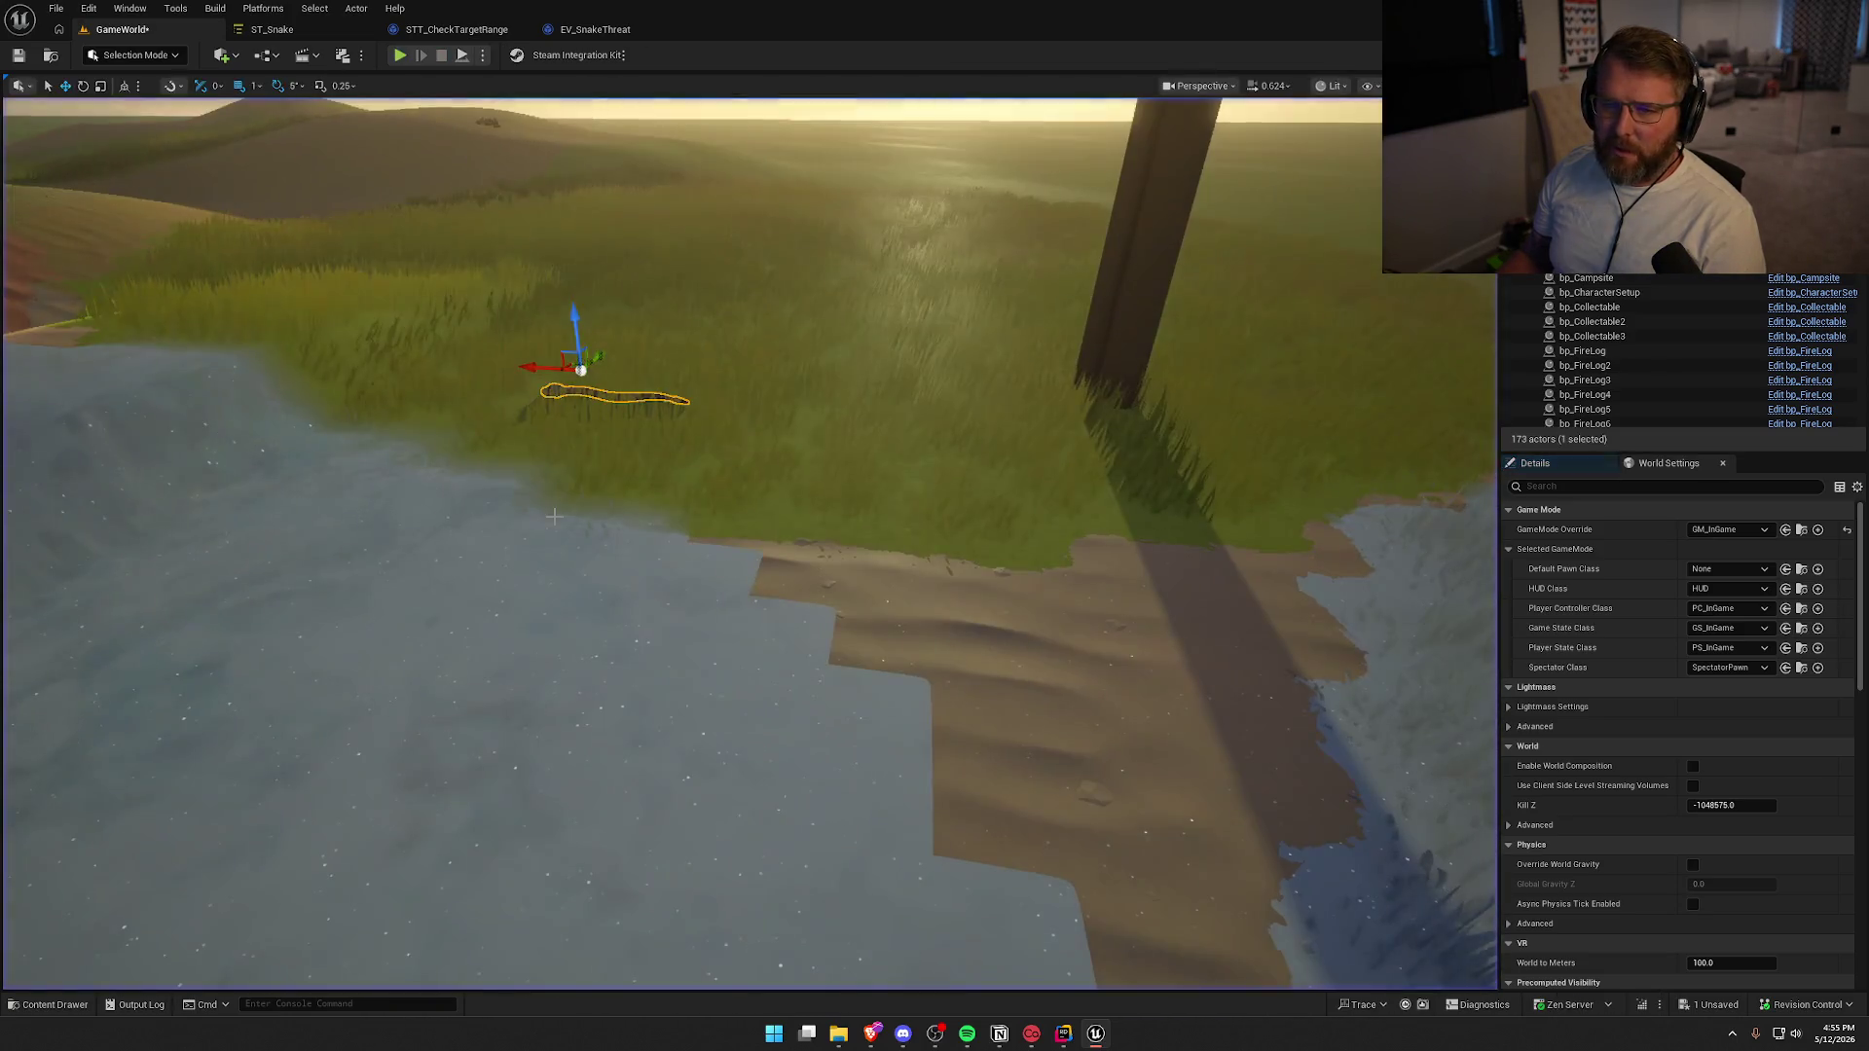
{"action": "key", "text": "shift+F1"}
Back in EV_SnakeThreat, place a Threat Actor getter on the graph
{"action": "left_click", "coordinate": [457, 29]}
{"action": "left_click", "coordinate": [594, 29]}
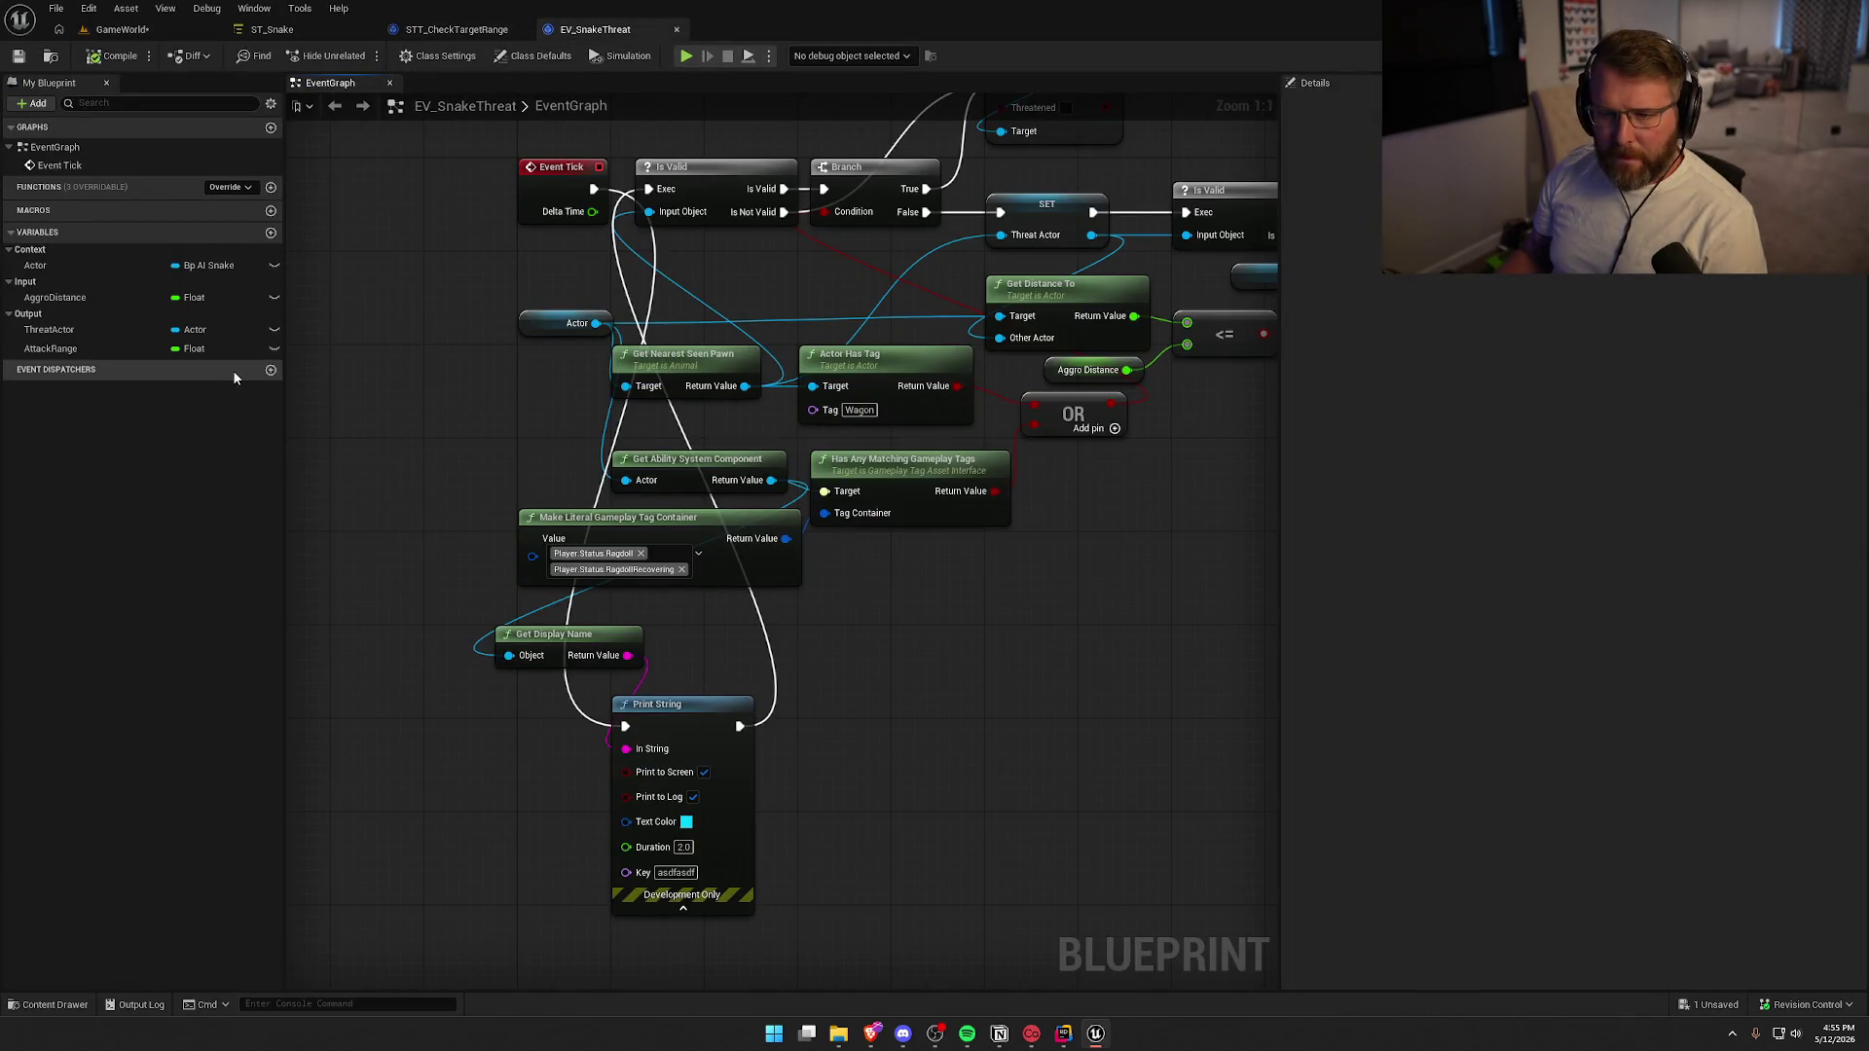
{"action": "mouse_move", "coordinate": [54, 330]}
{"action": "left_mouse_down"}
{"action": "mouse_move", "coordinate": [146, 389]}
{"action": "mouse_move", "coordinate": [438, 504]}
{"action": "left_mouse_up"}
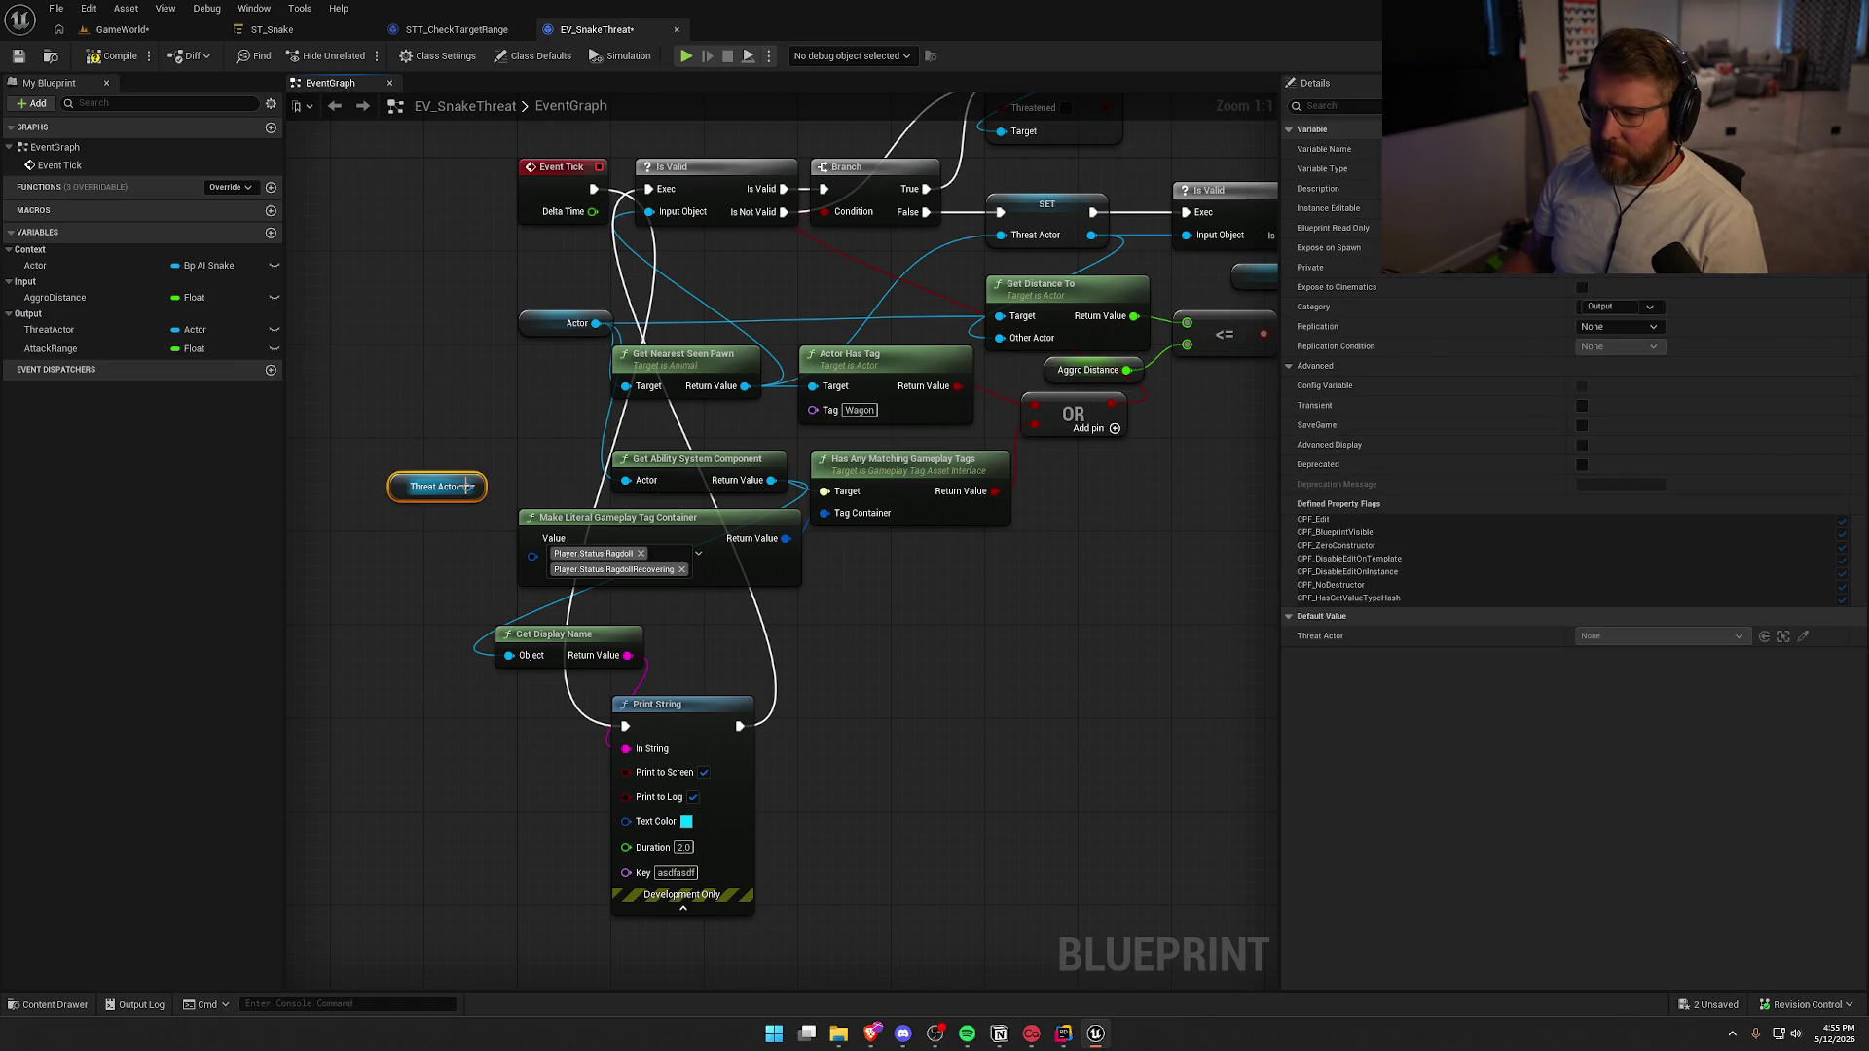
Wire Event Tick straight into Is Valid and delete the Print String and Get Display Name debug nodes
{"action": "left_click_drag", "start_coordinate": [846, 665], "coordinate": [767, 744]}
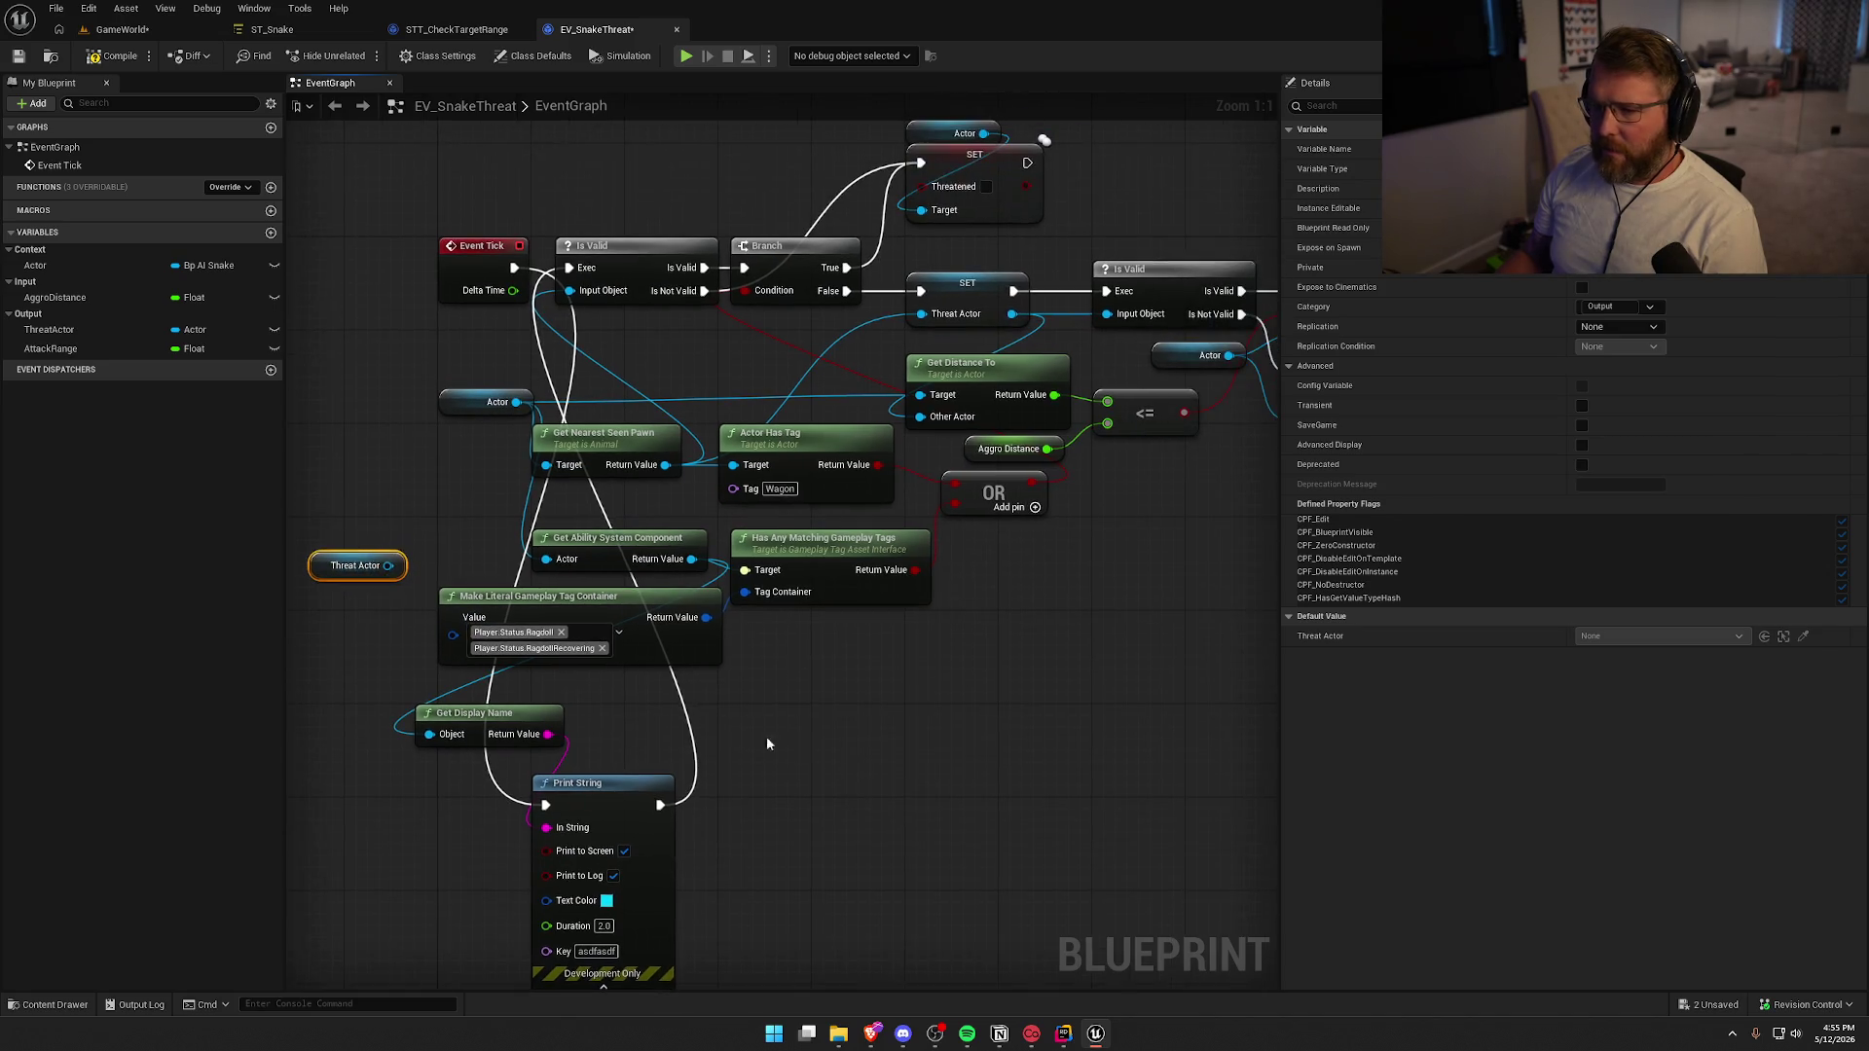
{"action": "left_click_drag", "start_coordinate": [511, 274], "coordinate": [569, 268]}
{"action": "left_click_drag", "start_coordinate": [763, 876], "coordinate": [507, 720]}
{"action": "key", "text": "Delete"}
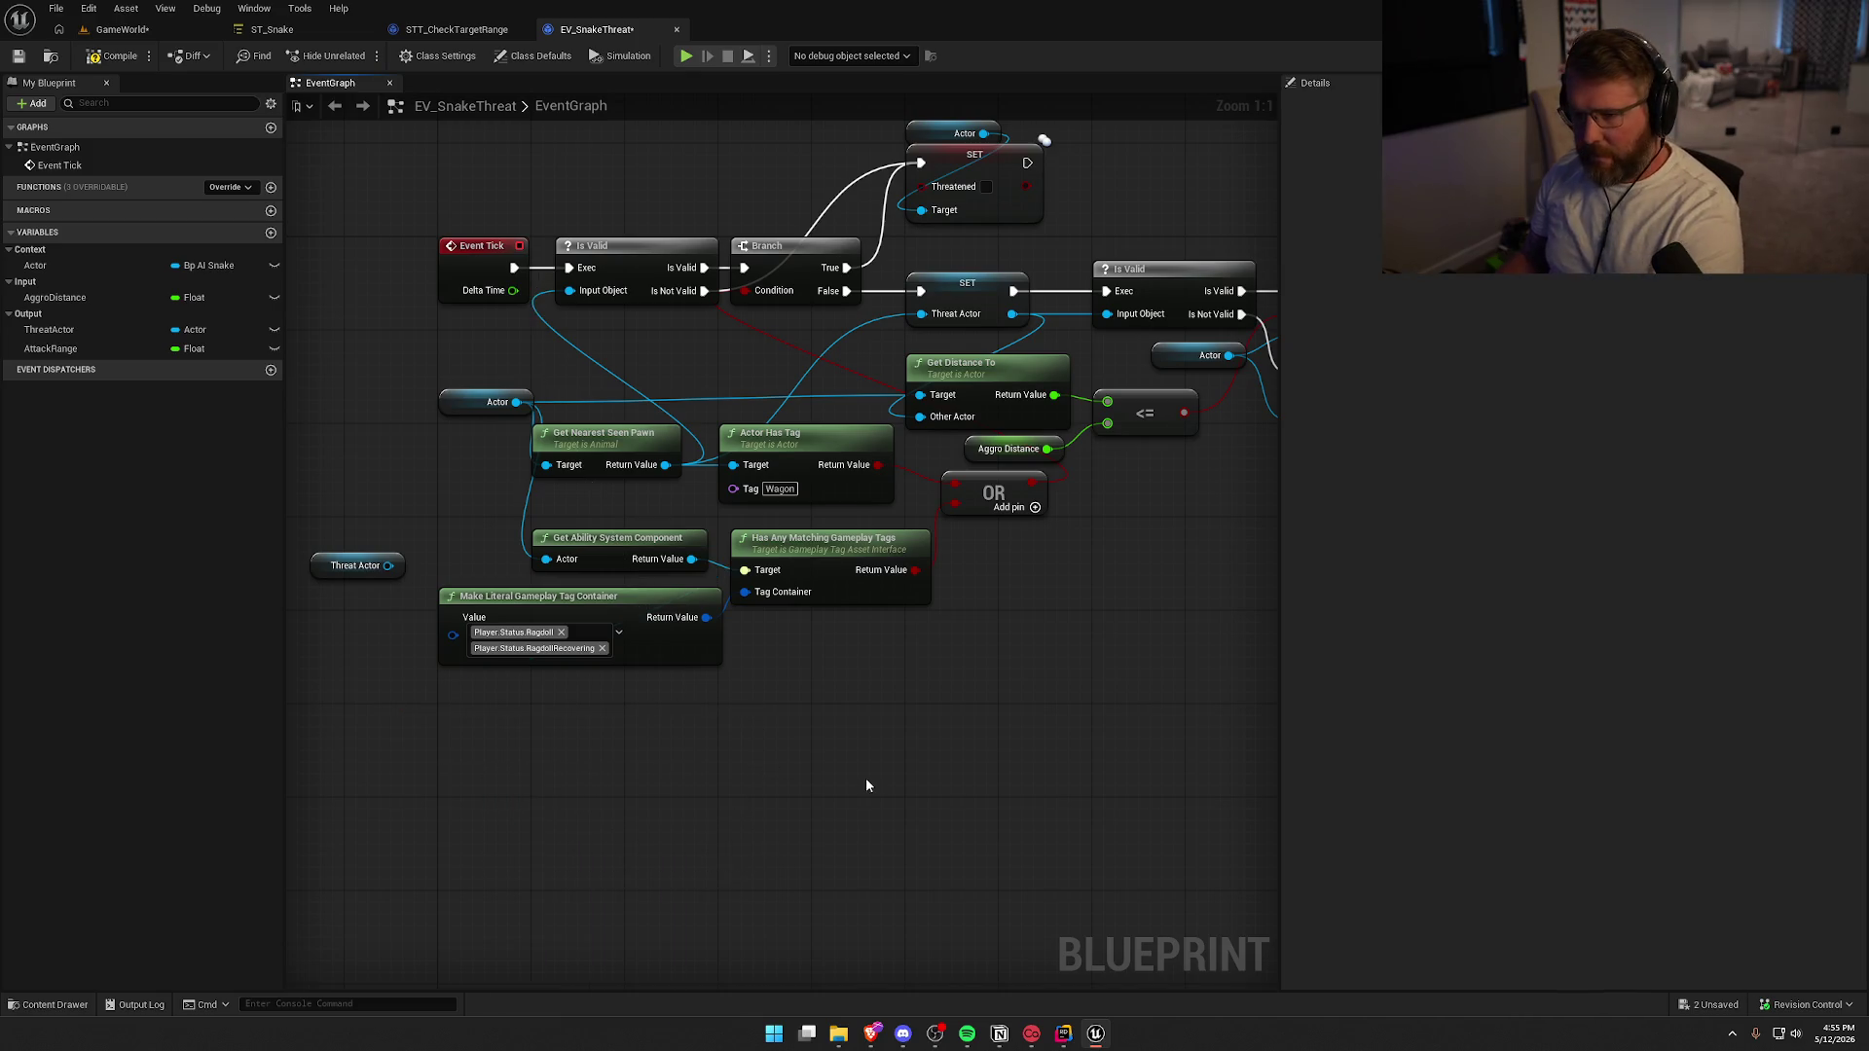
{"action": "left_click_drag", "start_coordinate": [657, 750], "coordinate": [726, 634]}
Connect Threat Actor to Get Ability System Component's Actor input, then select the OR node
{"action": "left_click_drag", "start_coordinate": [425, 461], "coordinate": [613, 444]}
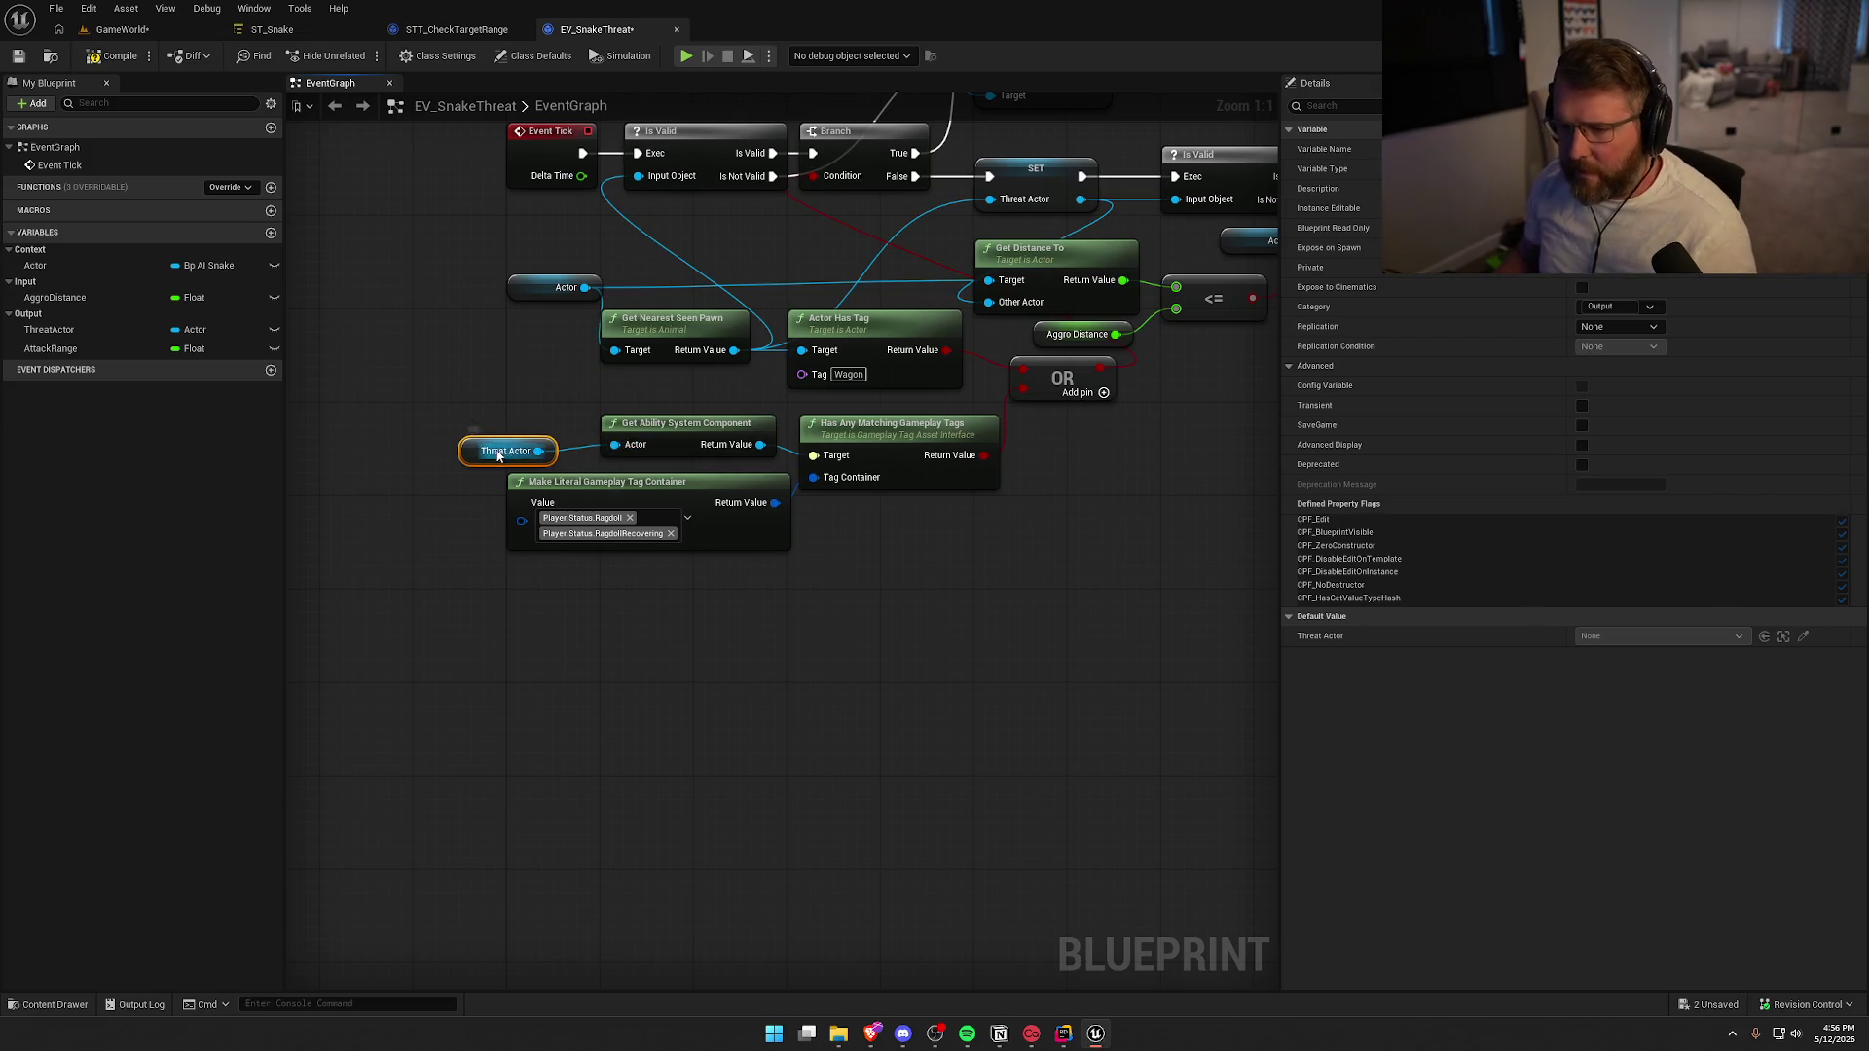
{"action": "left_click_drag", "start_coordinate": [497, 456], "coordinate": [474, 444]}
{"action": "left_click_drag", "start_coordinate": [866, 647], "coordinate": [714, 715]}
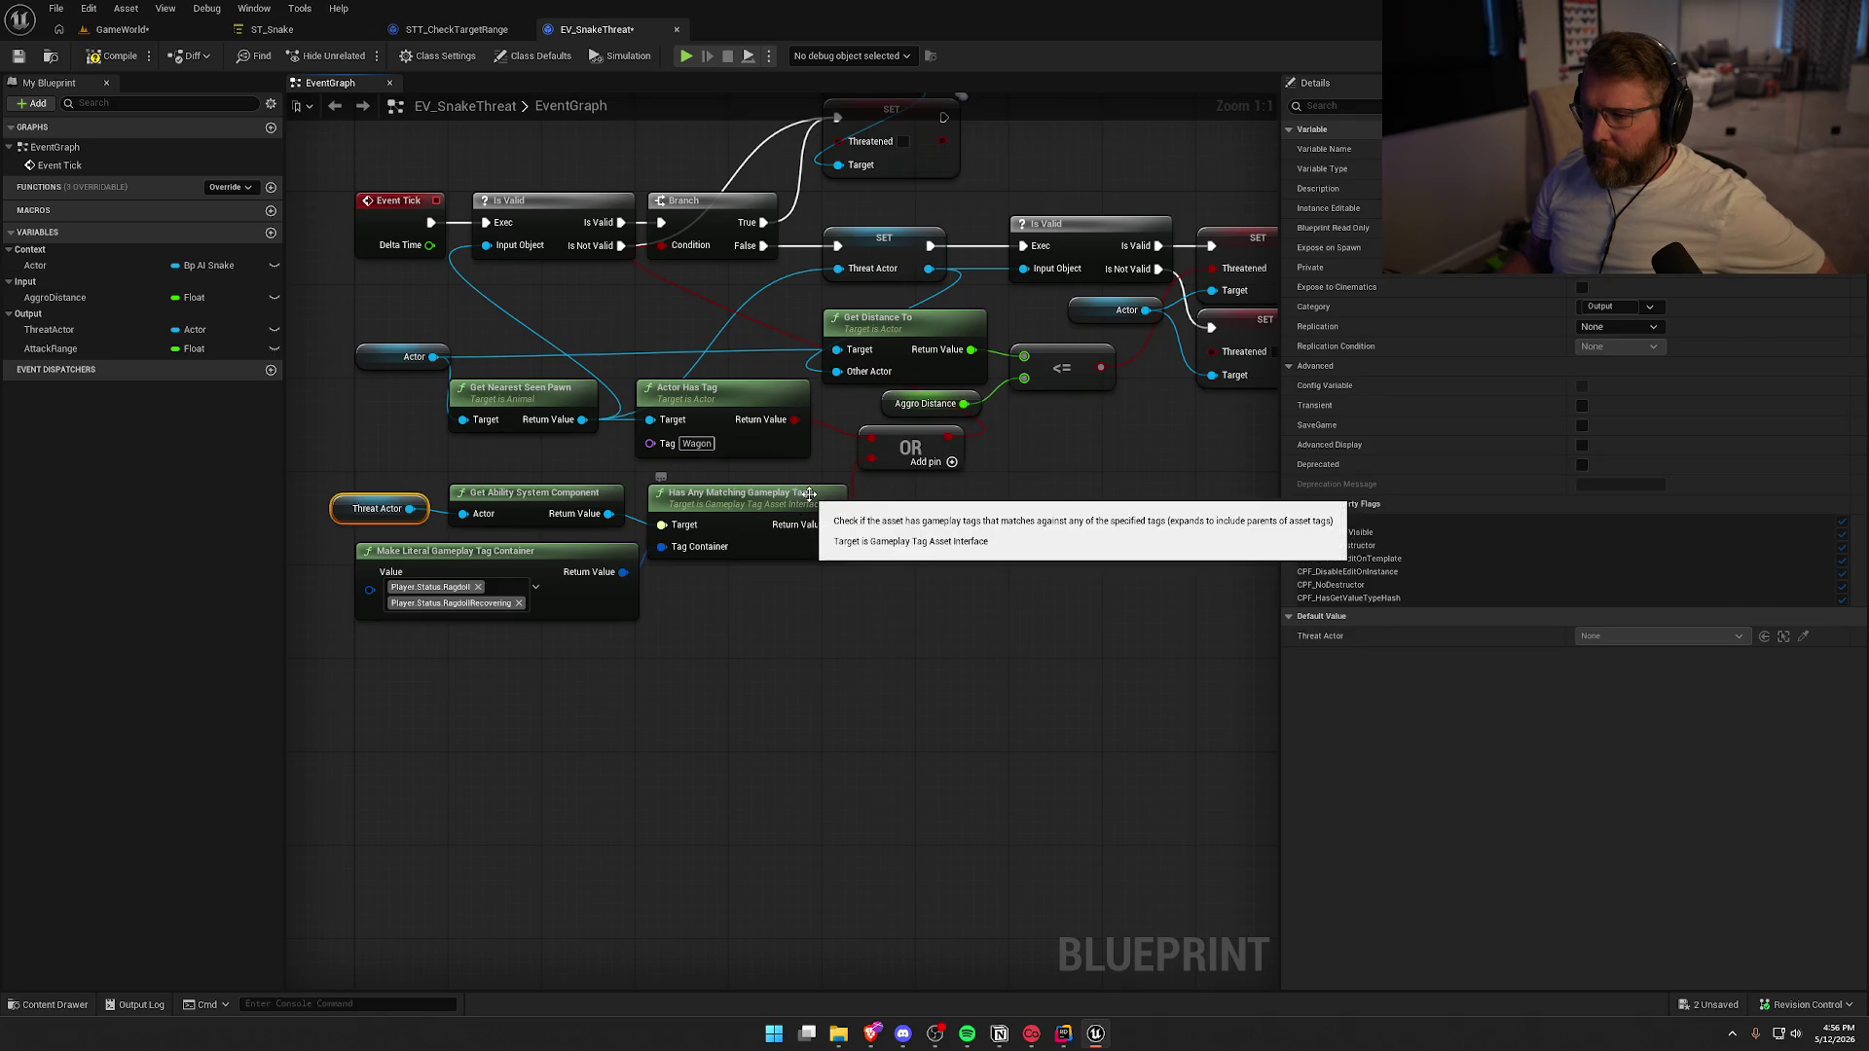
{"action": "mouse_move", "coordinate": [795, 419]}
{"action": "left_mouse_down"}
{"action": "mouse_move", "coordinate": [698, 318]}
{"action": "mouse_move", "coordinate": [687, 354]}
{"action": "left_mouse_up"}
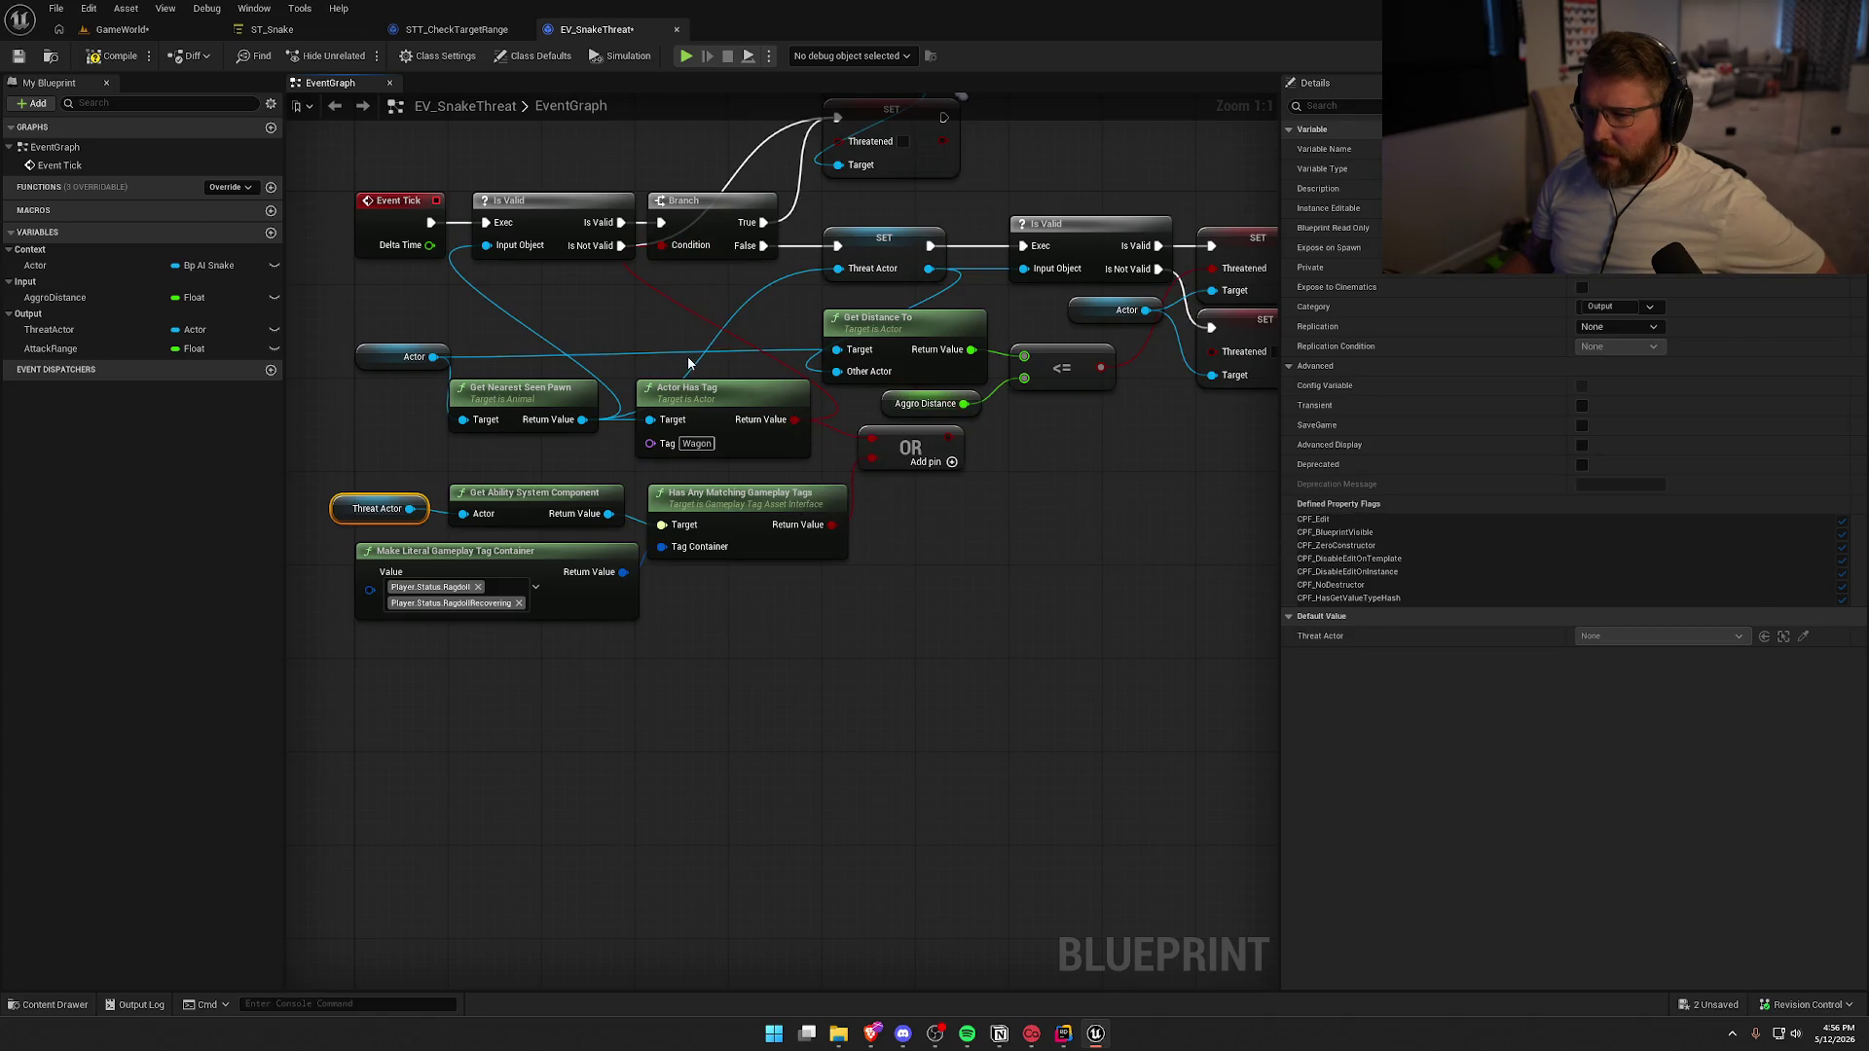
{"action": "left_click", "coordinate": [901, 452]}
Delete the OR node and reposition the four ragdoll tag-check nodes
{"action": "key", "text": "Delete"}
{"action": "left_click_drag", "start_coordinate": [938, 570], "coordinate": [915, 642]}
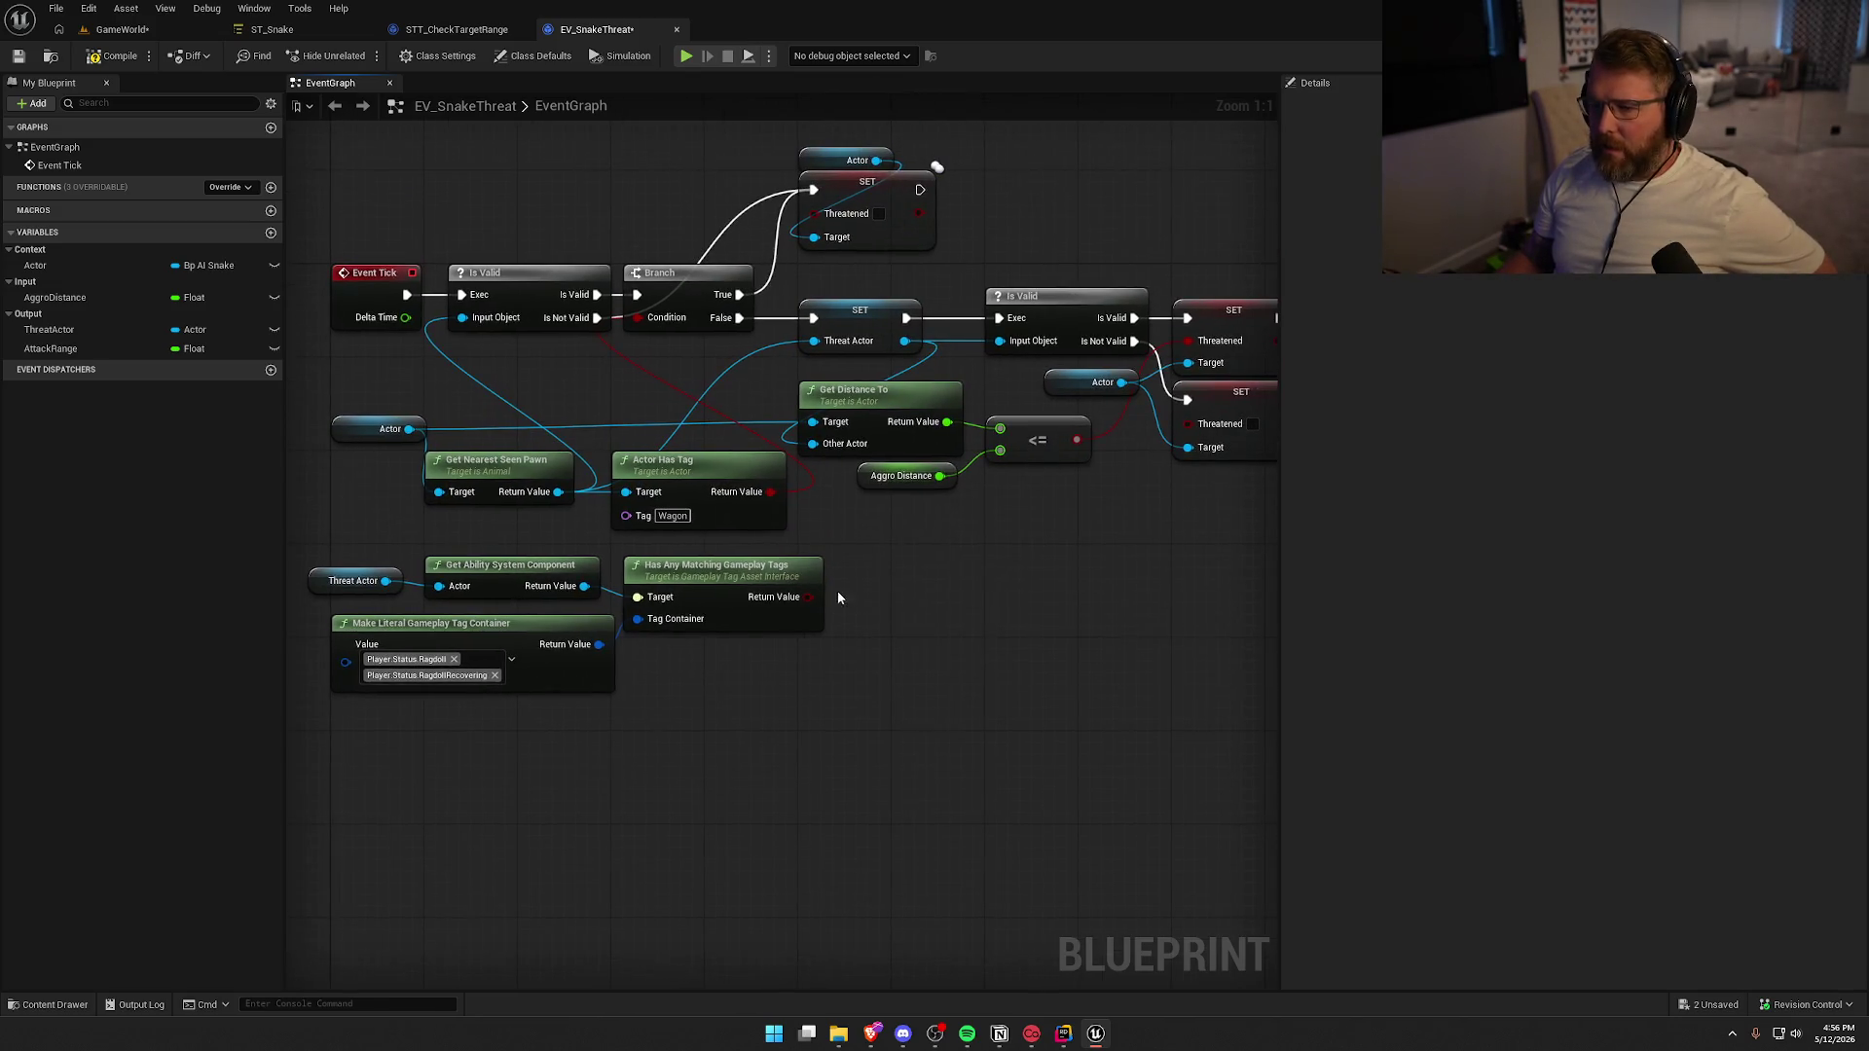
{"action": "mouse_move", "coordinate": [792, 717]}
{"action": "left_mouse_down"}
{"action": "mouse_move", "coordinate": [534, 574]}
{"action": "mouse_move", "coordinate": [335, 576]}
{"action": "left_mouse_up"}
{"action": "mouse_move", "coordinate": [517, 575]}
{"action": "left_mouse_down"}
{"action": "mouse_move", "coordinate": [832, 611]}
{"action": "mouse_move", "coordinate": [913, 587]}
{"action": "left_mouse_up"}
{"action": "mouse_move", "coordinate": [1079, 800]}
{"action": "left_mouse_down"}
{"action": "mouse_move", "coordinate": [697, 769]}
{"action": "mouse_move", "coordinate": [856, 745]}
{"action": "left_mouse_up"}
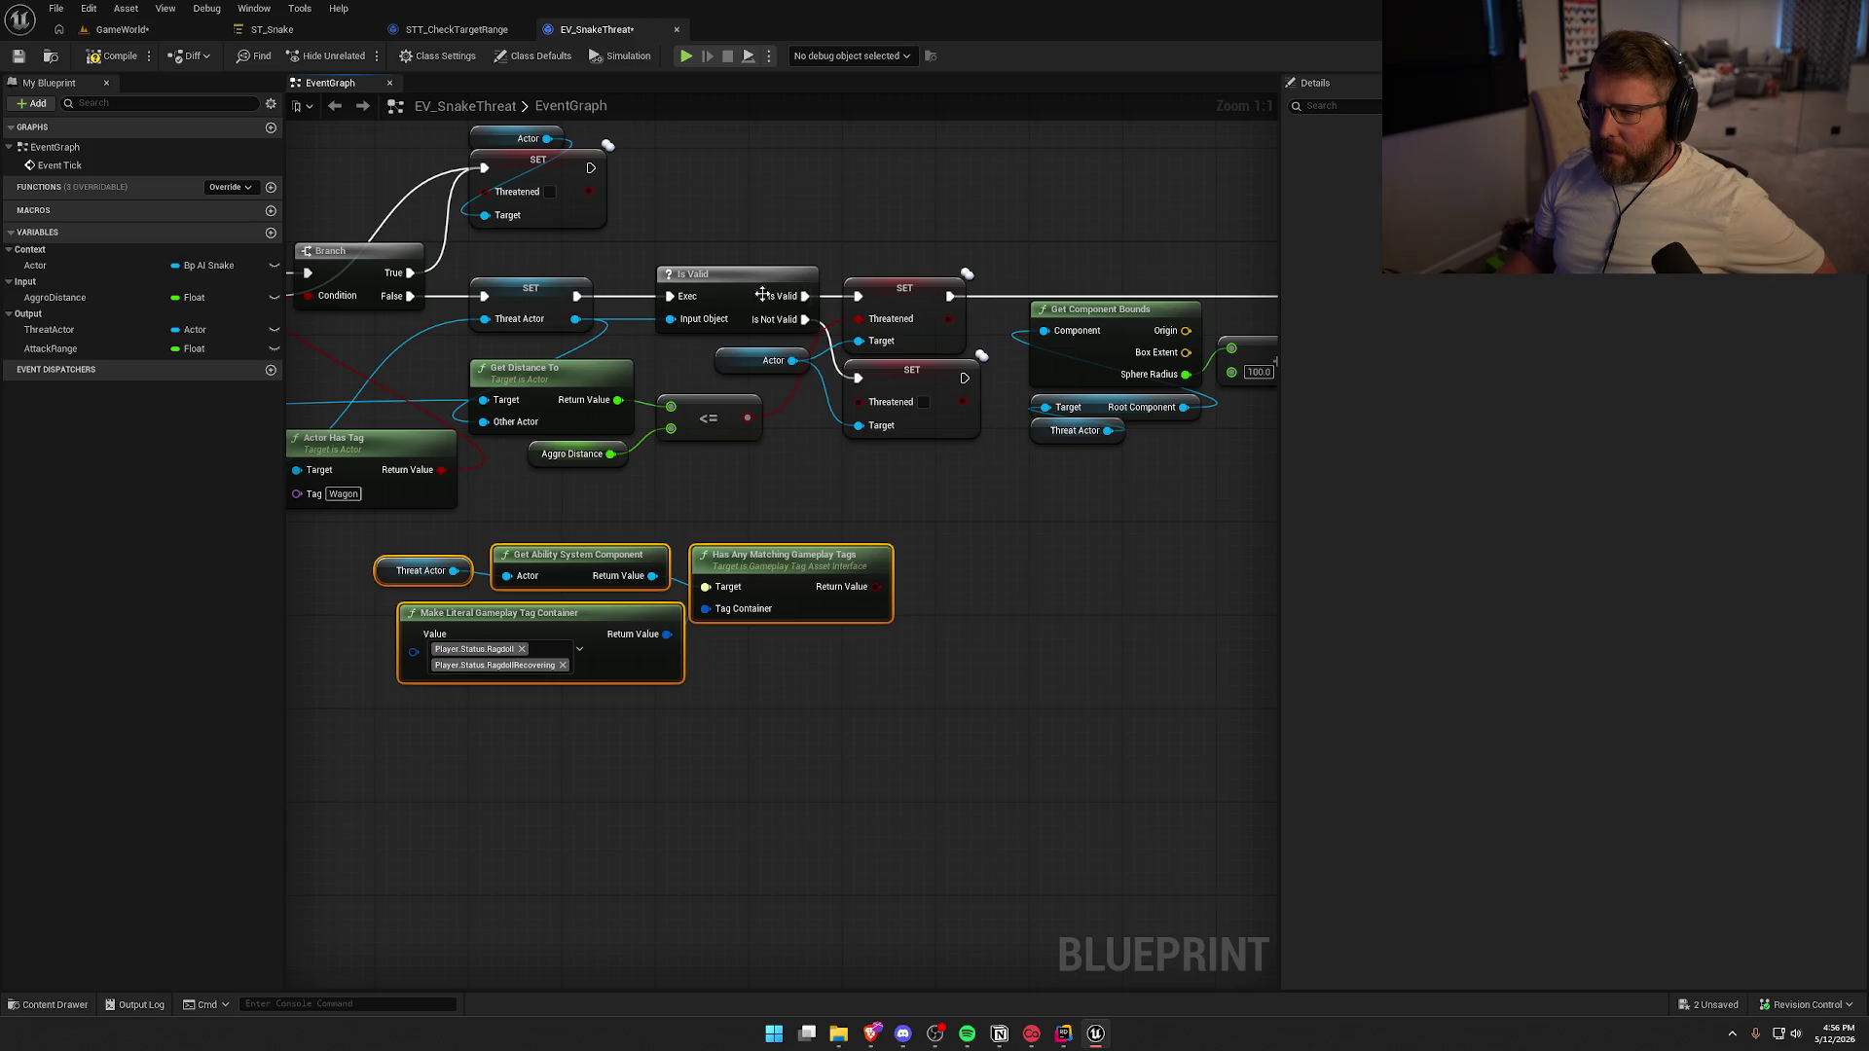
{"action": "mouse_move", "coordinate": [726, 524]}
{"action": "left_mouse_down"}
{"action": "mouse_move", "coordinate": [801, 530]}
{"action": "mouse_move", "coordinate": [484, 516]}
{"action": "mouse_move", "coordinate": [609, 534]}
{"action": "mouse_move", "coordinate": [800, 498]}
{"action": "mouse_move", "coordinate": [886, 688]}
{"action": "mouse_move", "coordinate": [948, 685]}
{"action": "left_mouse_up"}
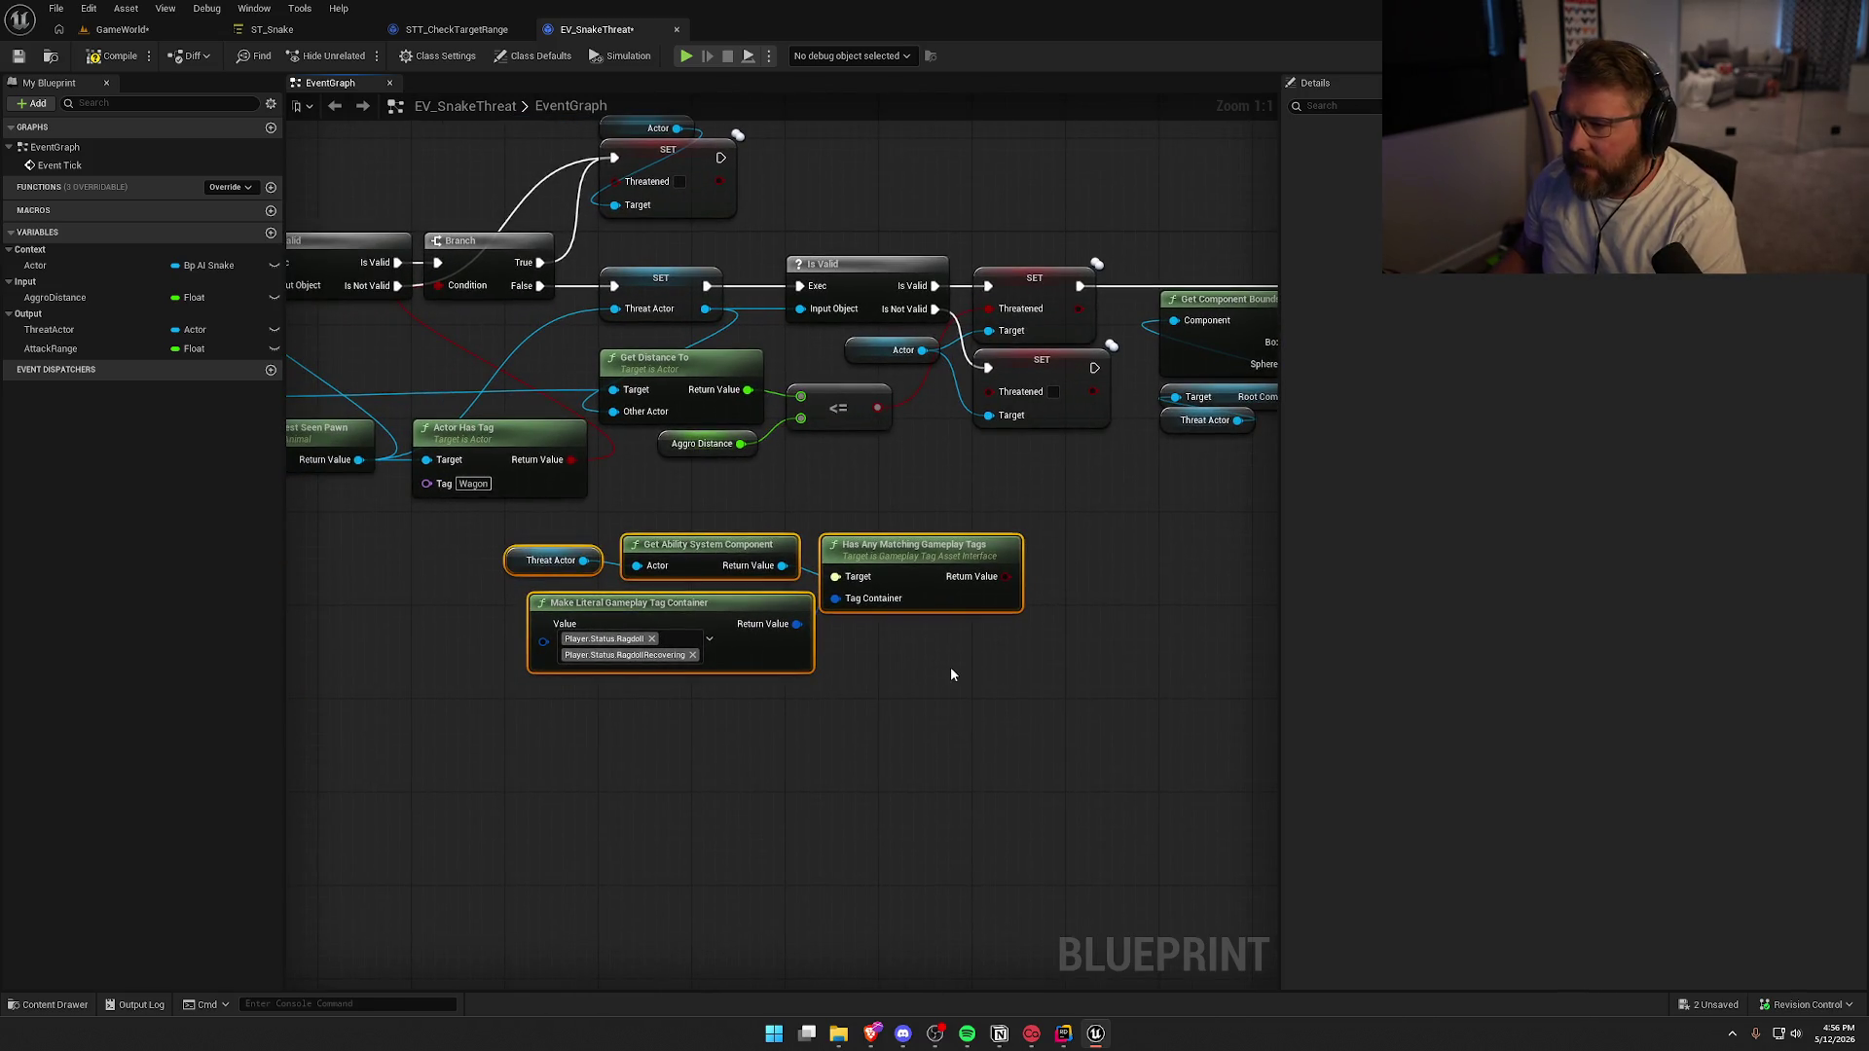
{"action": "left_click_drag", "start_coordinate": [690, 558], "coordinate": [583, 529]}
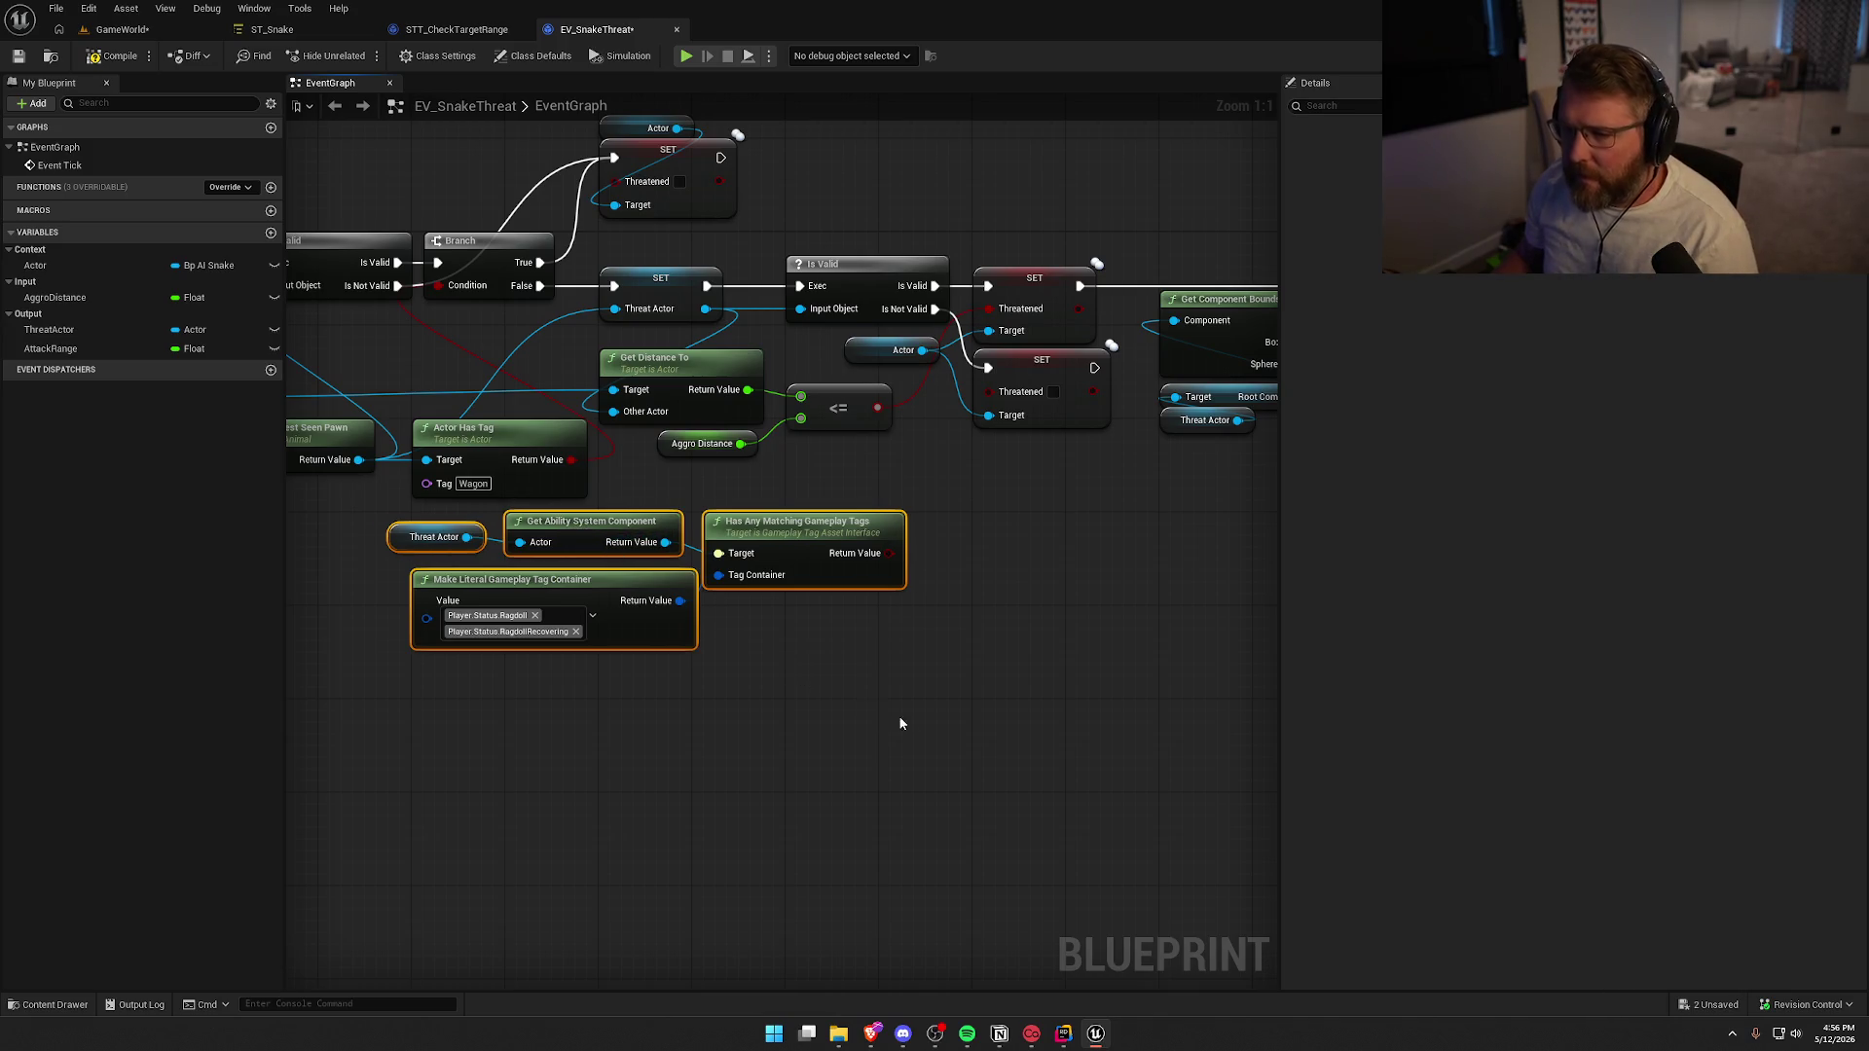
{"action": "left_click", "coordinate": [901, 718]}
{"action": "left_click_drag", "start_coordinate": [902, 717], "coordinate": [788, 717]}
Add a Branch off Is Not Valid, conditioned on Has Any Matching Gameplay Tags, placed beside Is Valid
{"action": "mouse_move", "coordinate": [941, 557]}
{"action": "left_mouse_down"}
{"action": "mouse_move", "coordinate": [902, 555]}
{"action": "mouse_move", "coordinate": [783, 308]}
{"action": "left_mouse_up"}
{"action": "left_click", "coordinate": [871, 508]}
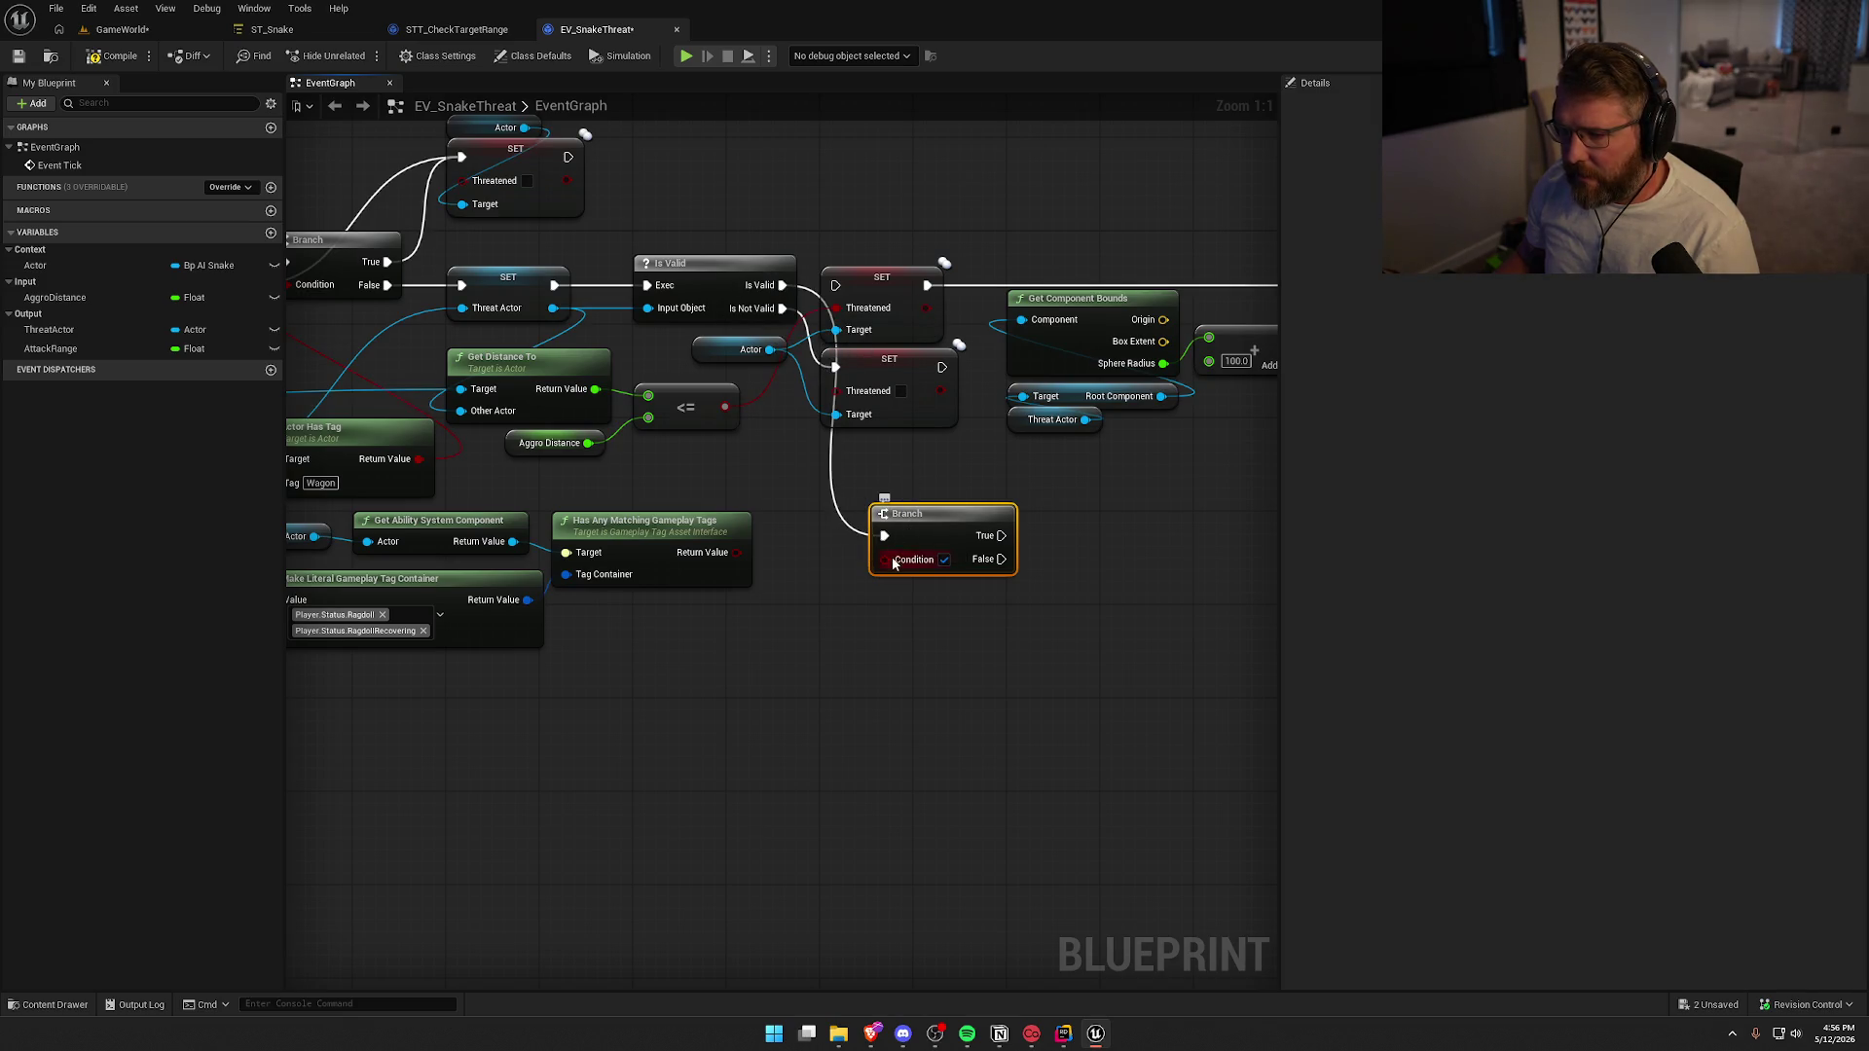
{"action": "left_click_drag", "start_coordinate": [893, 563], "coordinate": [738, 552]}
{"action": "left_click_drag", "start_coordinate": [414, 646], "coordinate": [580, 650]}
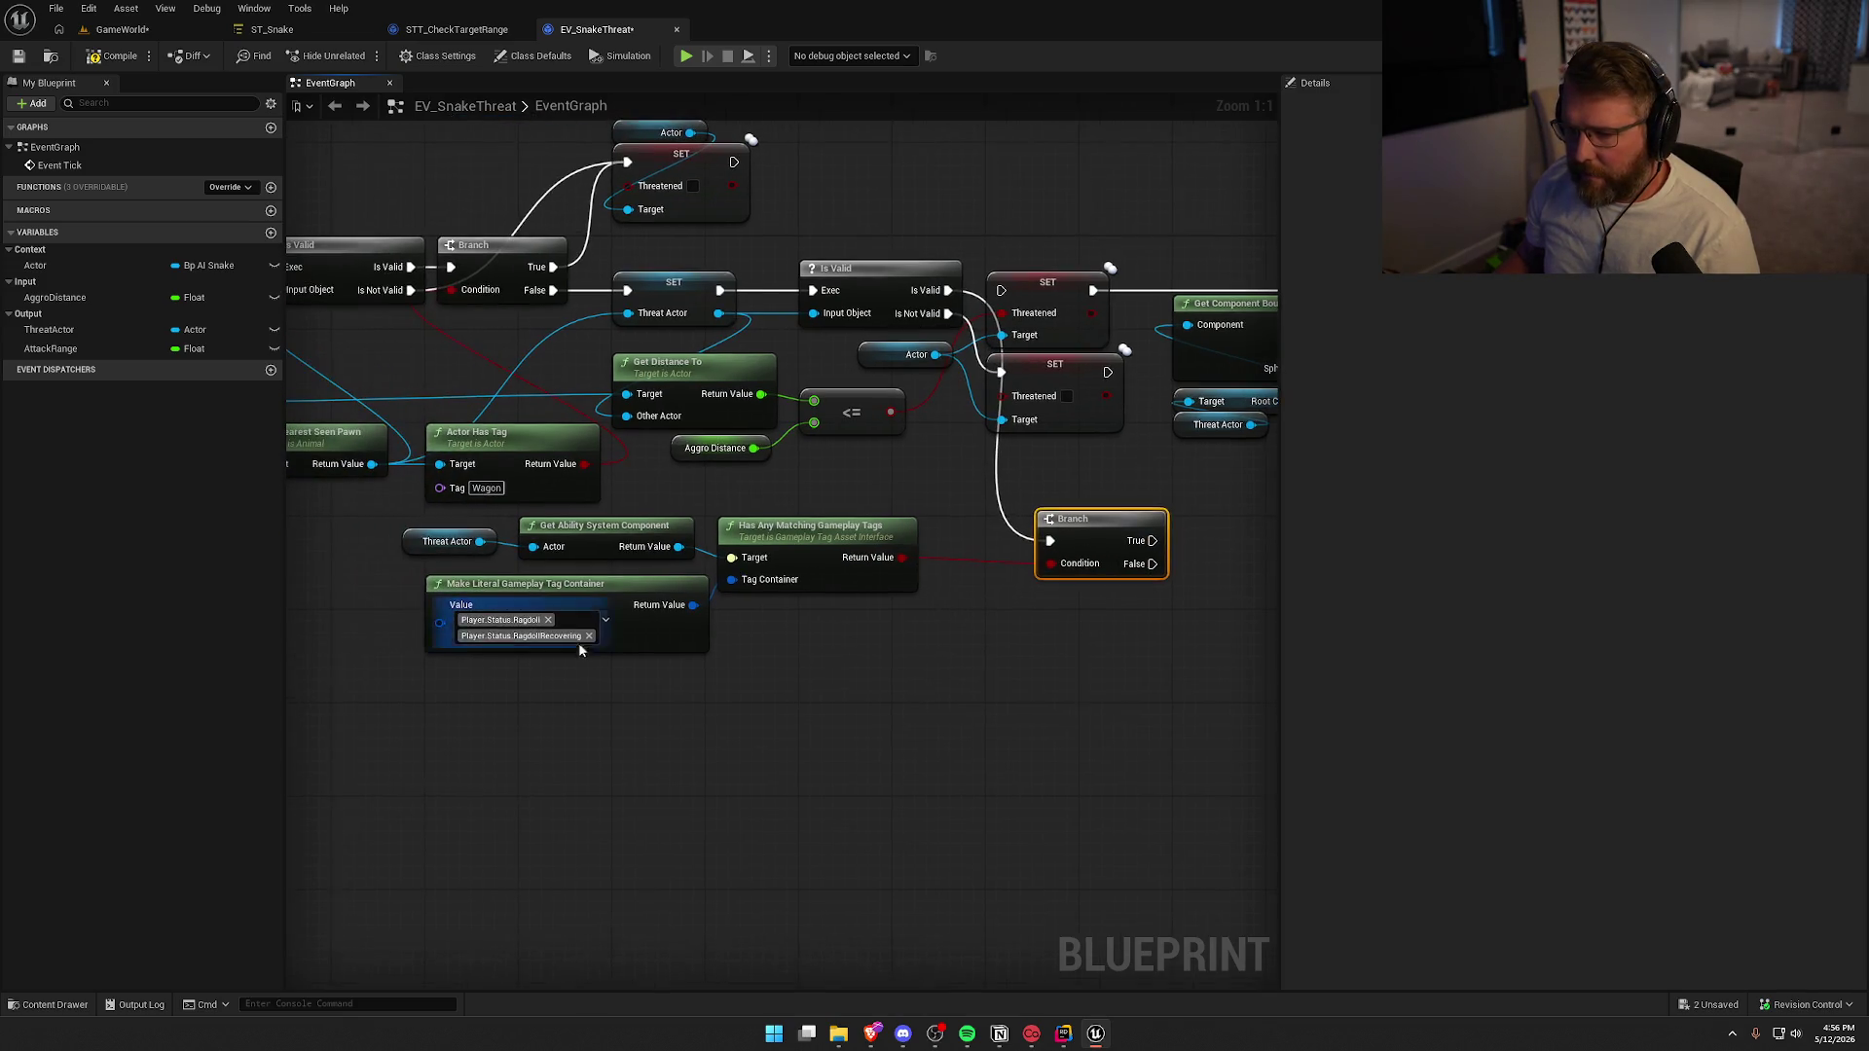
{"action": "left_click_drag", "start_coordinate": [1057, 456], "coordinate": [657, 447]}
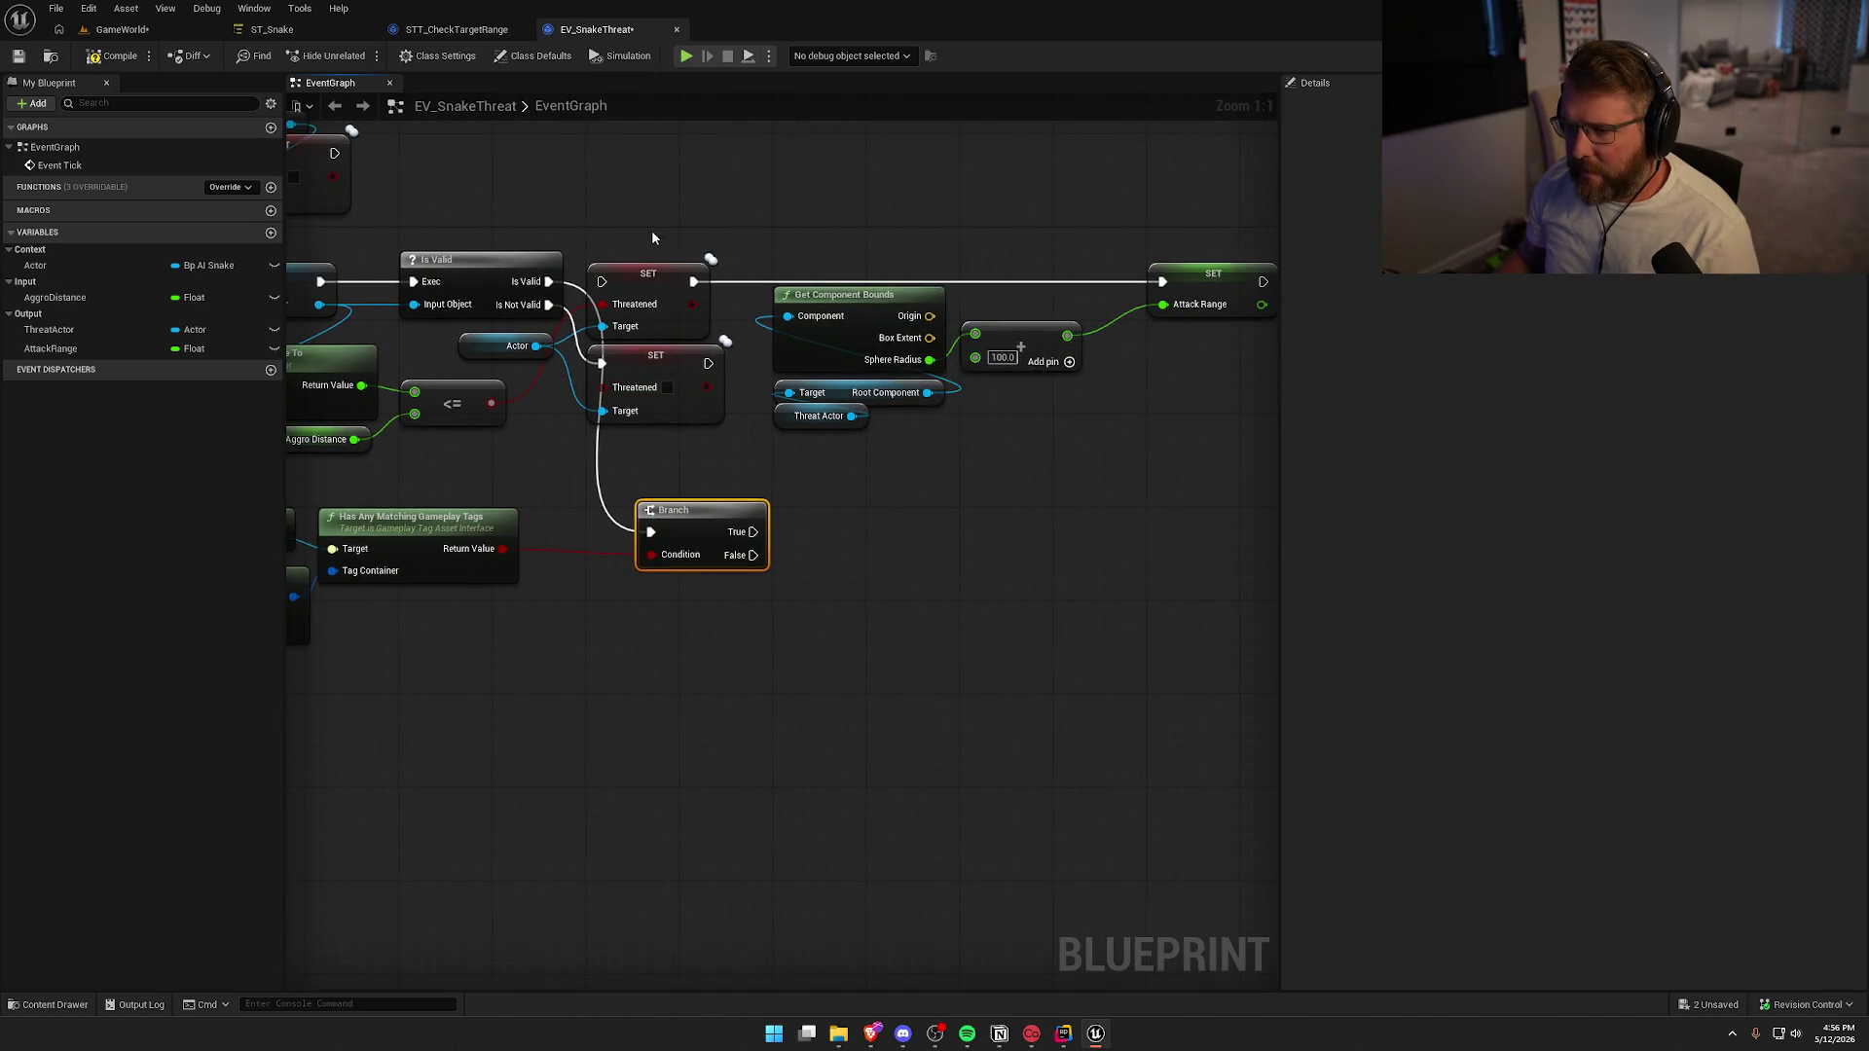
{"action": "mouse_move", "coordinate": [1012, 454]}
{"action": "left_mouse_down"}
{"action": "mouse_move", "coordinate": [761, 278]}
{"action": "mouse_move", "coordinate": [695, 270]}
{"action": "mouse_move", "coordinate": [876, 267]}
{"action": "mouse_move", "coordinate": [638, 268]}
{"action": "mouse_move", "coordinate": [974, 308]}
{"action": "left_mouse_up"}
{"action": "left_click", "coordinate": [685, 272], "text": "ctrl"}
{"action": "left_click_drag", "start_coordinate": [730, 556], "coordinate": [689, 301]}
Wire Branch True to the lower SET and False to the upper SET, then compile and return to GameWorld
{"action": "left_click", "coordinate": [744, 242]}
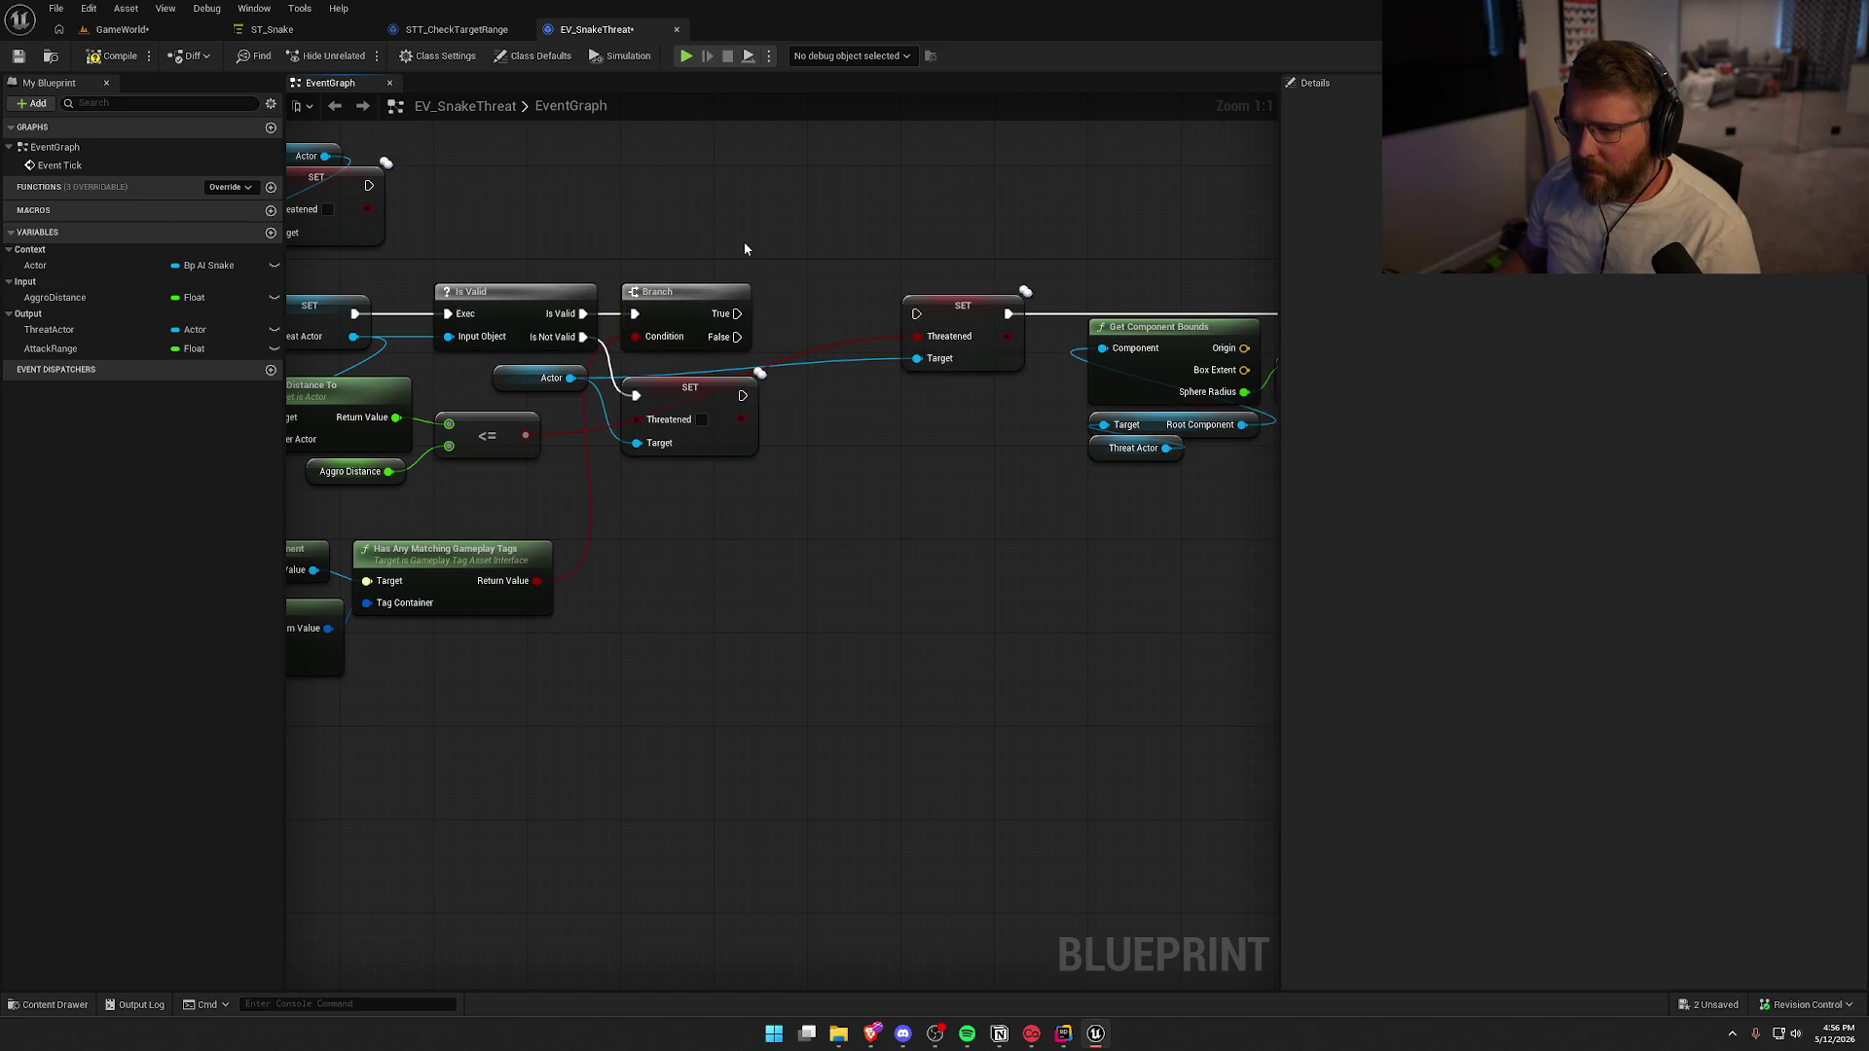
{"action": "left_click_drag", "start_coordinate": [744, 242], "coordinate": [876, 244]}
{"action": "left_click_drag", "start_coordinate": [933, 554], "coordinate": [953, 554]}
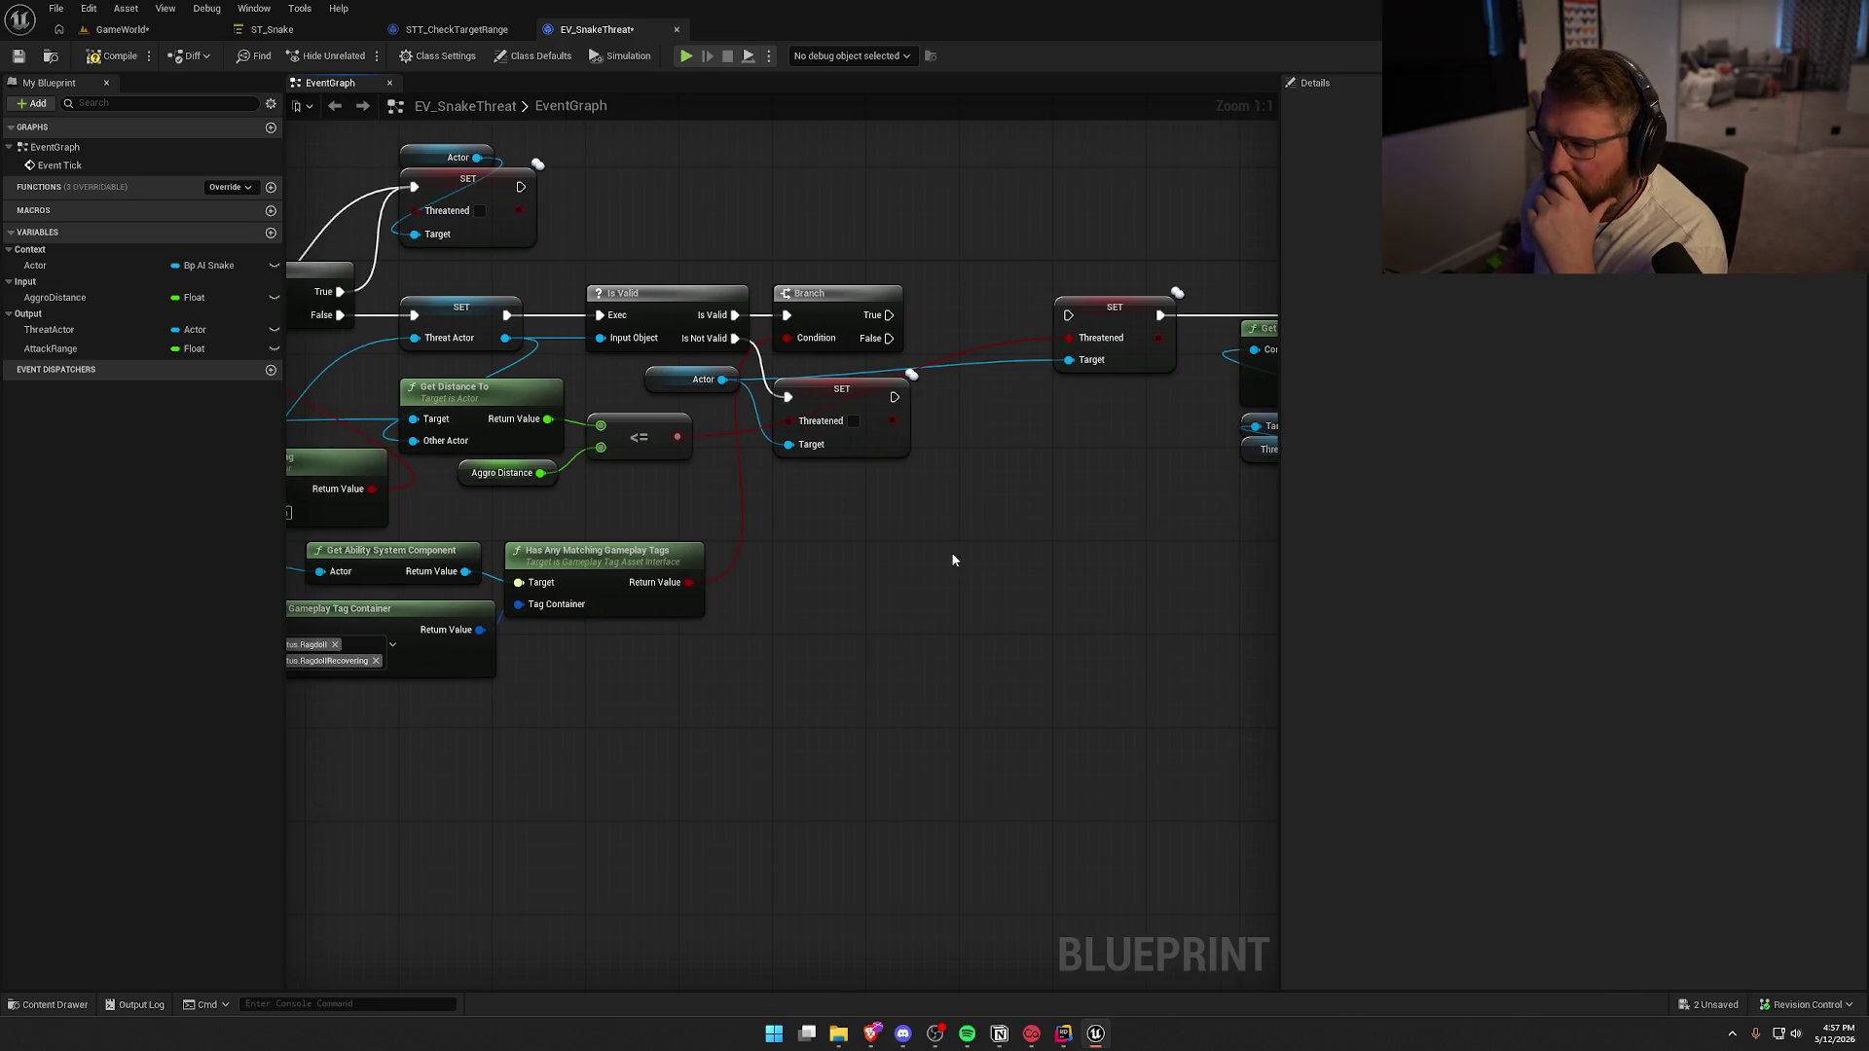
{"action": "left_click_drag", "start_coordinate": [887, 314], "coordinate": [787, 396]}
{"action": "left_click_drag", "start_coordinate": [888, 338], "coordinate": [1068, 314]}
{"action": "mouse_move", "coordinate": [1101, 493]}
{"action": "left_mouse_down"}
{"action": "mouse_move", "coordinate": [664, 248]}
{"action": "mouse_move", "coordinate": [1014, 516]}
{"action": "left_mouse_up"}
{"action": "left_click_drag", "start_coordinate": [807, 352], "coordinate": [713, 334]}
{"action": "left_click_drag", "start_coordinate": [692, 271], "coordinate": [1259, 239]}
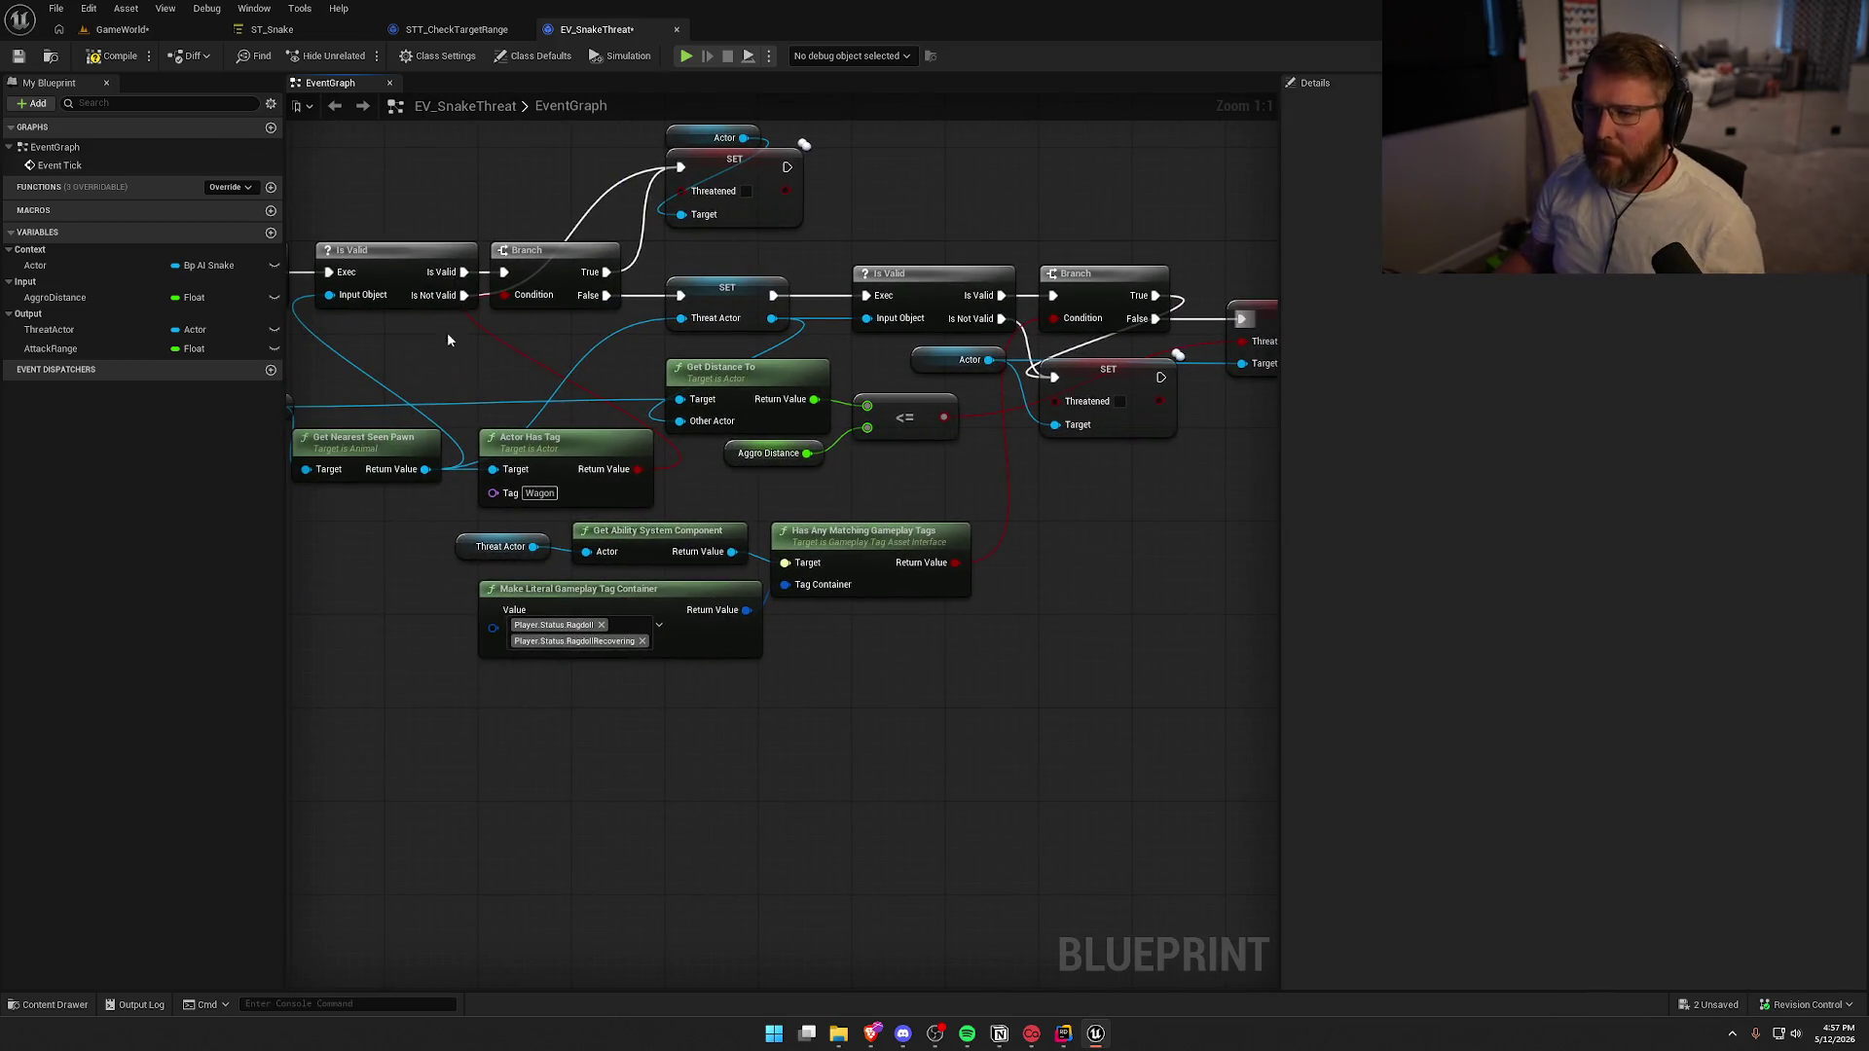
{"action": "left_click", "coordinate": [121, 57]}
{"action": "left_click", "coordinate": [111, 29]}
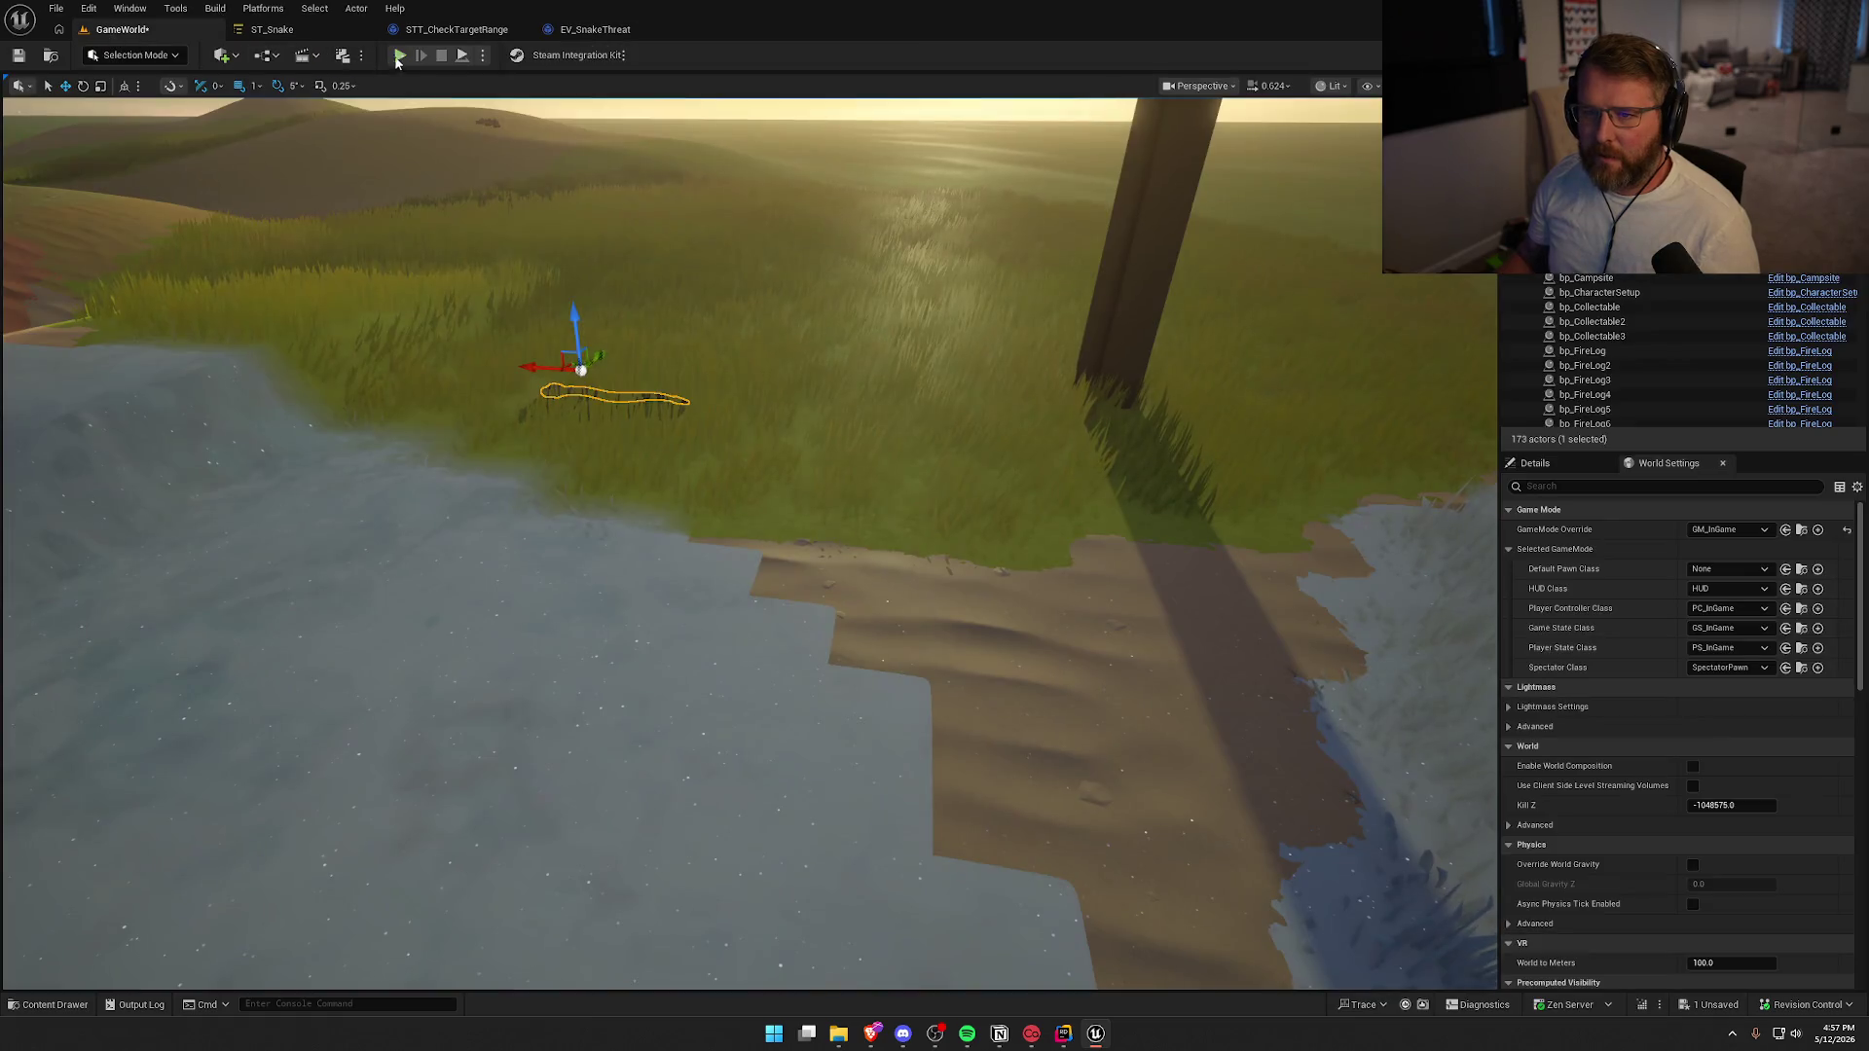
{"action": "key", "text": "alt+p"}
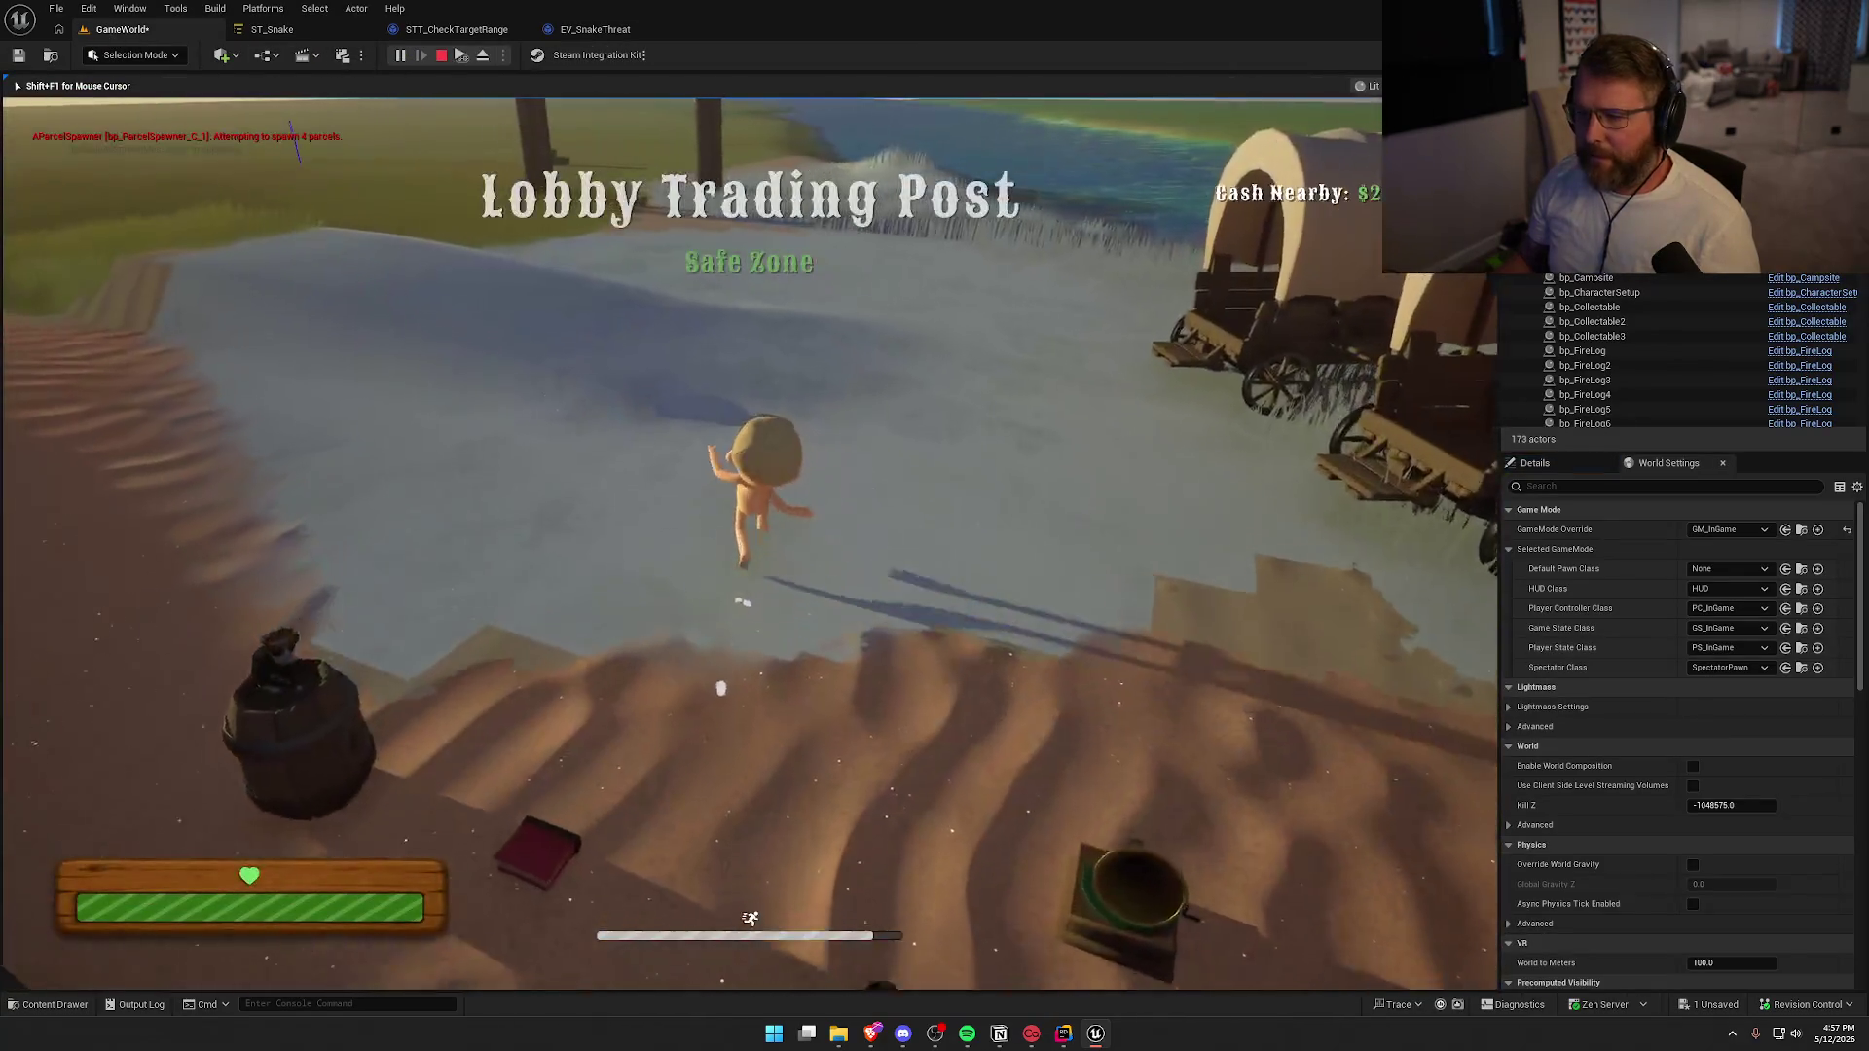
{"action": "key", "text": "w"}
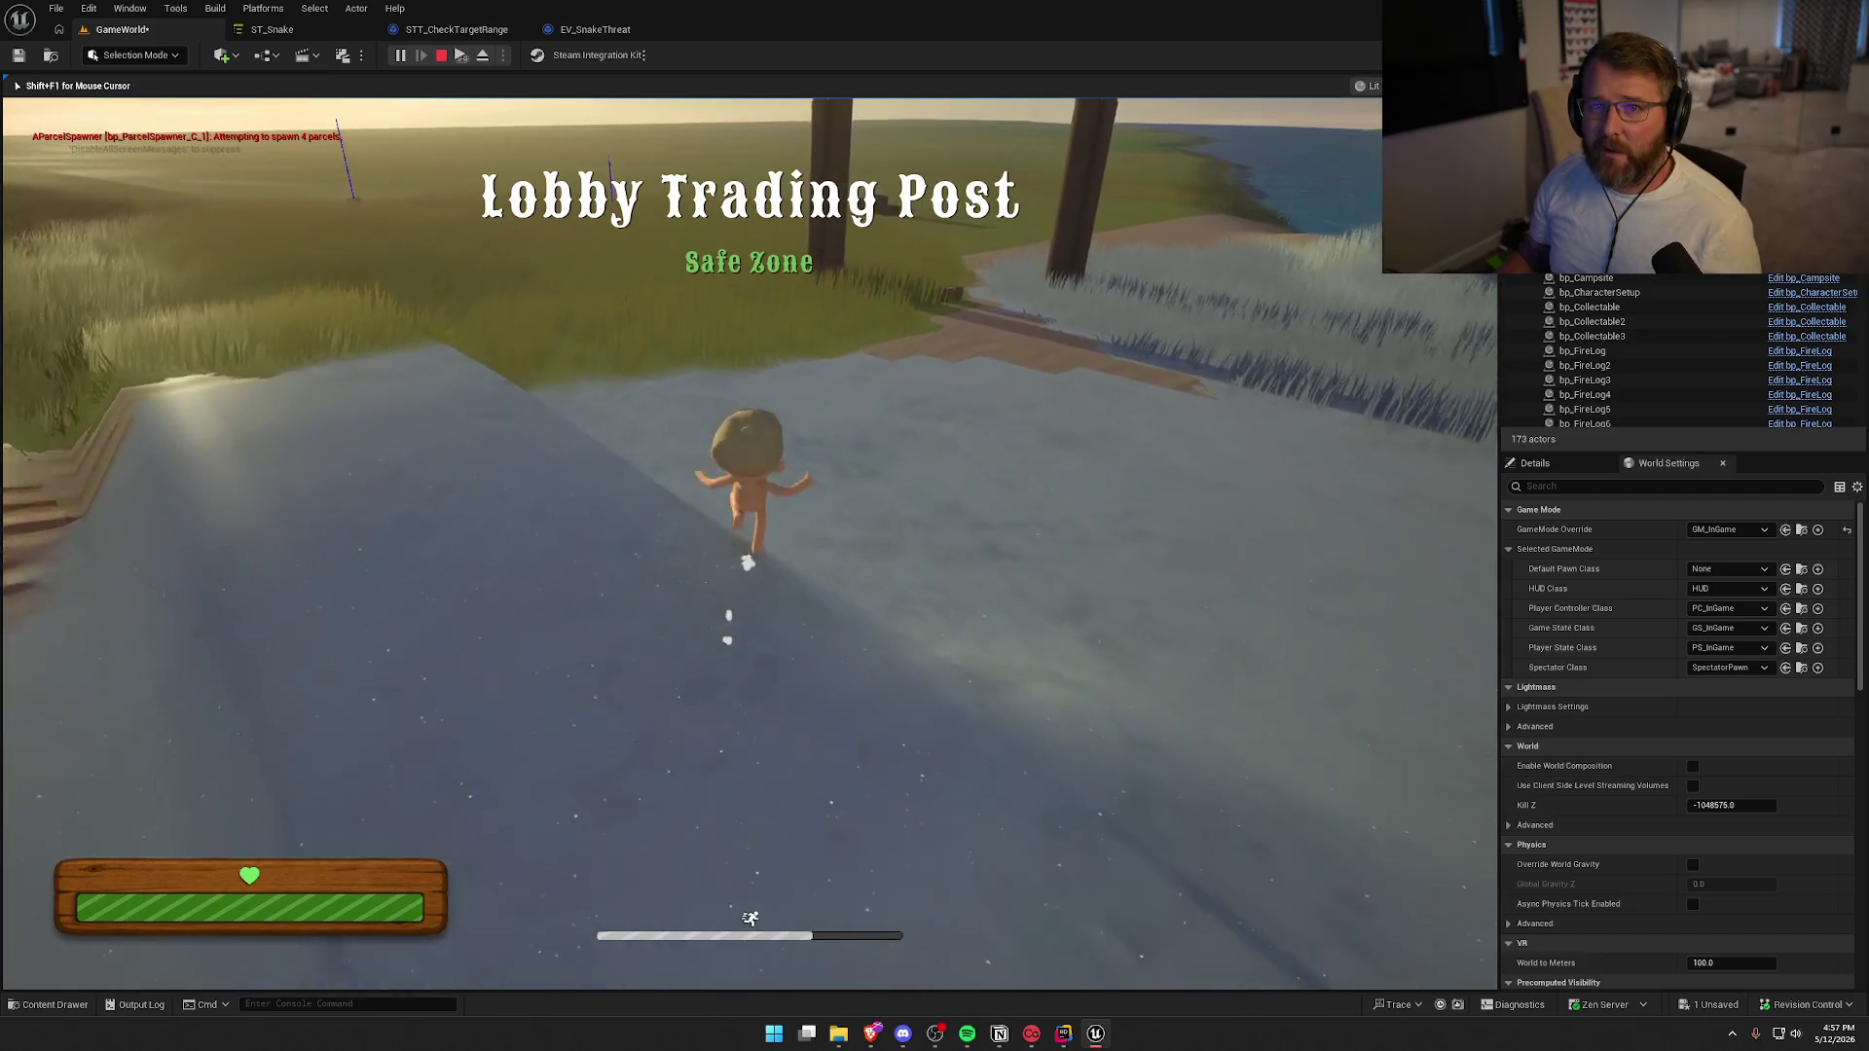
{"action": "key", "text": "w"}
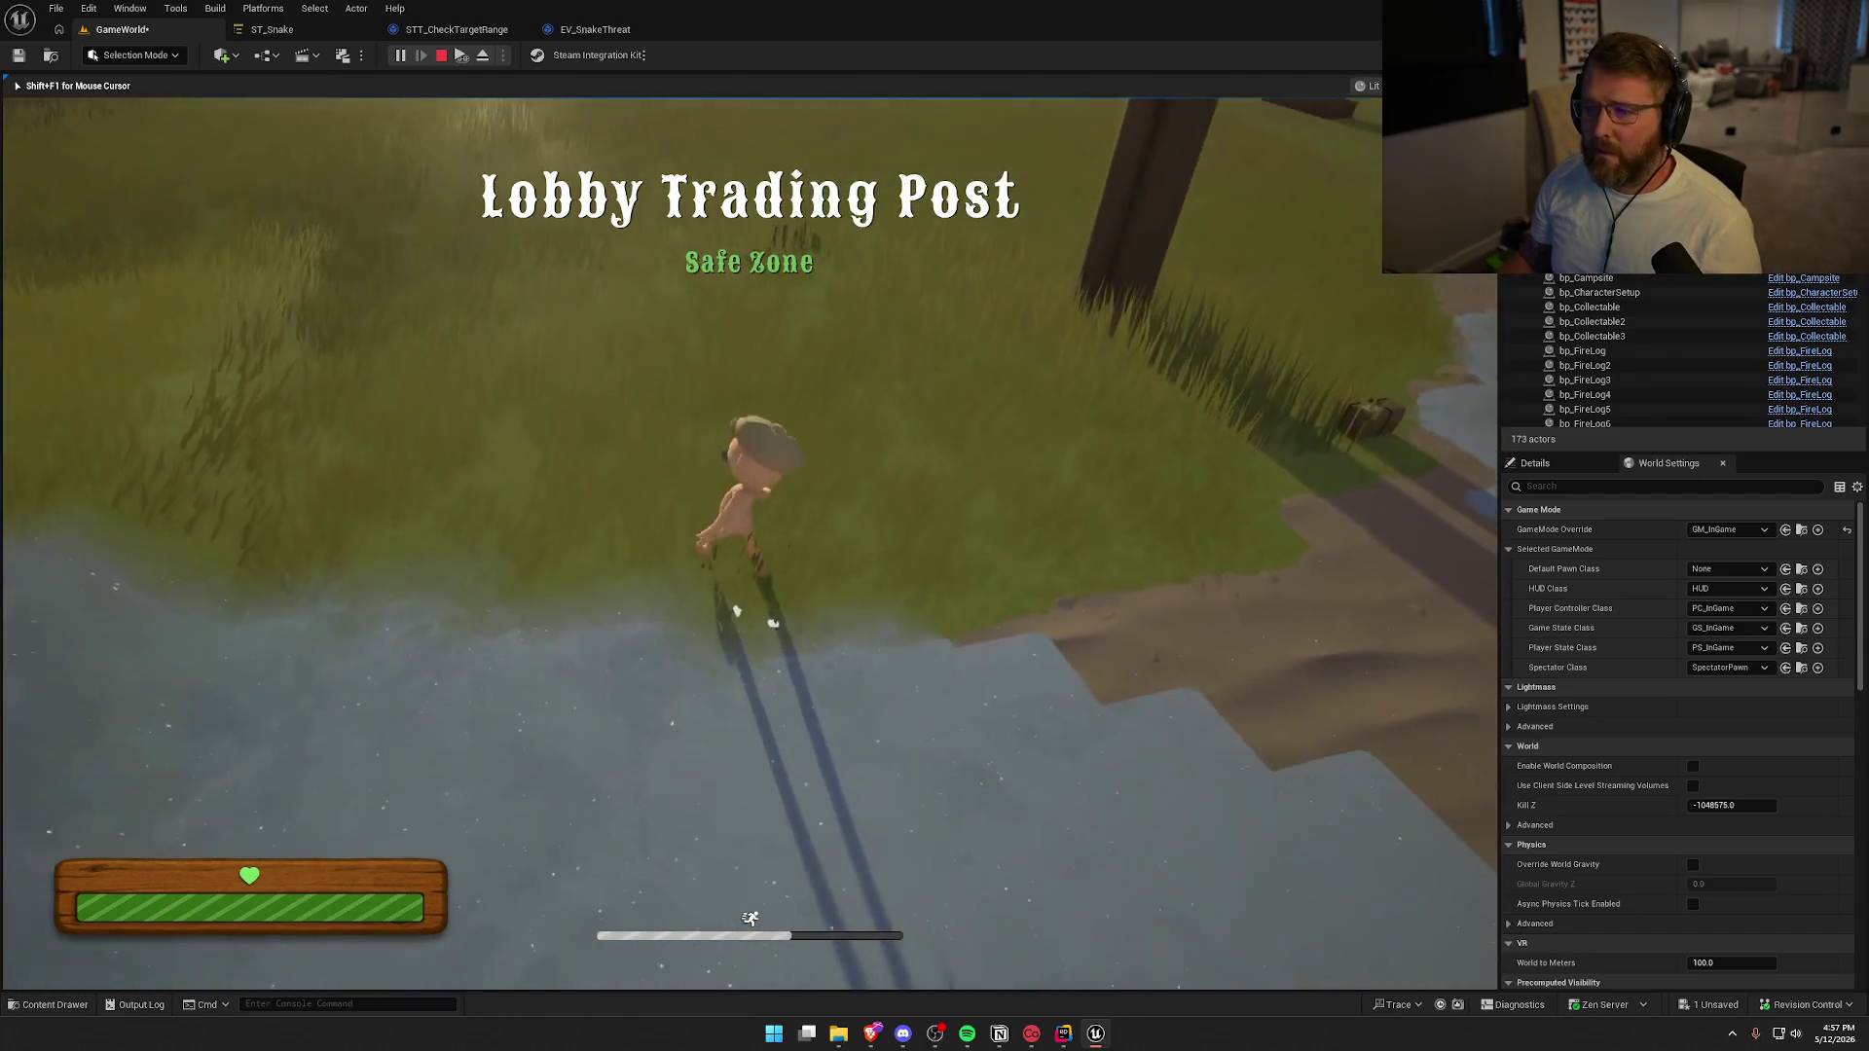
{"action": "key", "text": "w"}
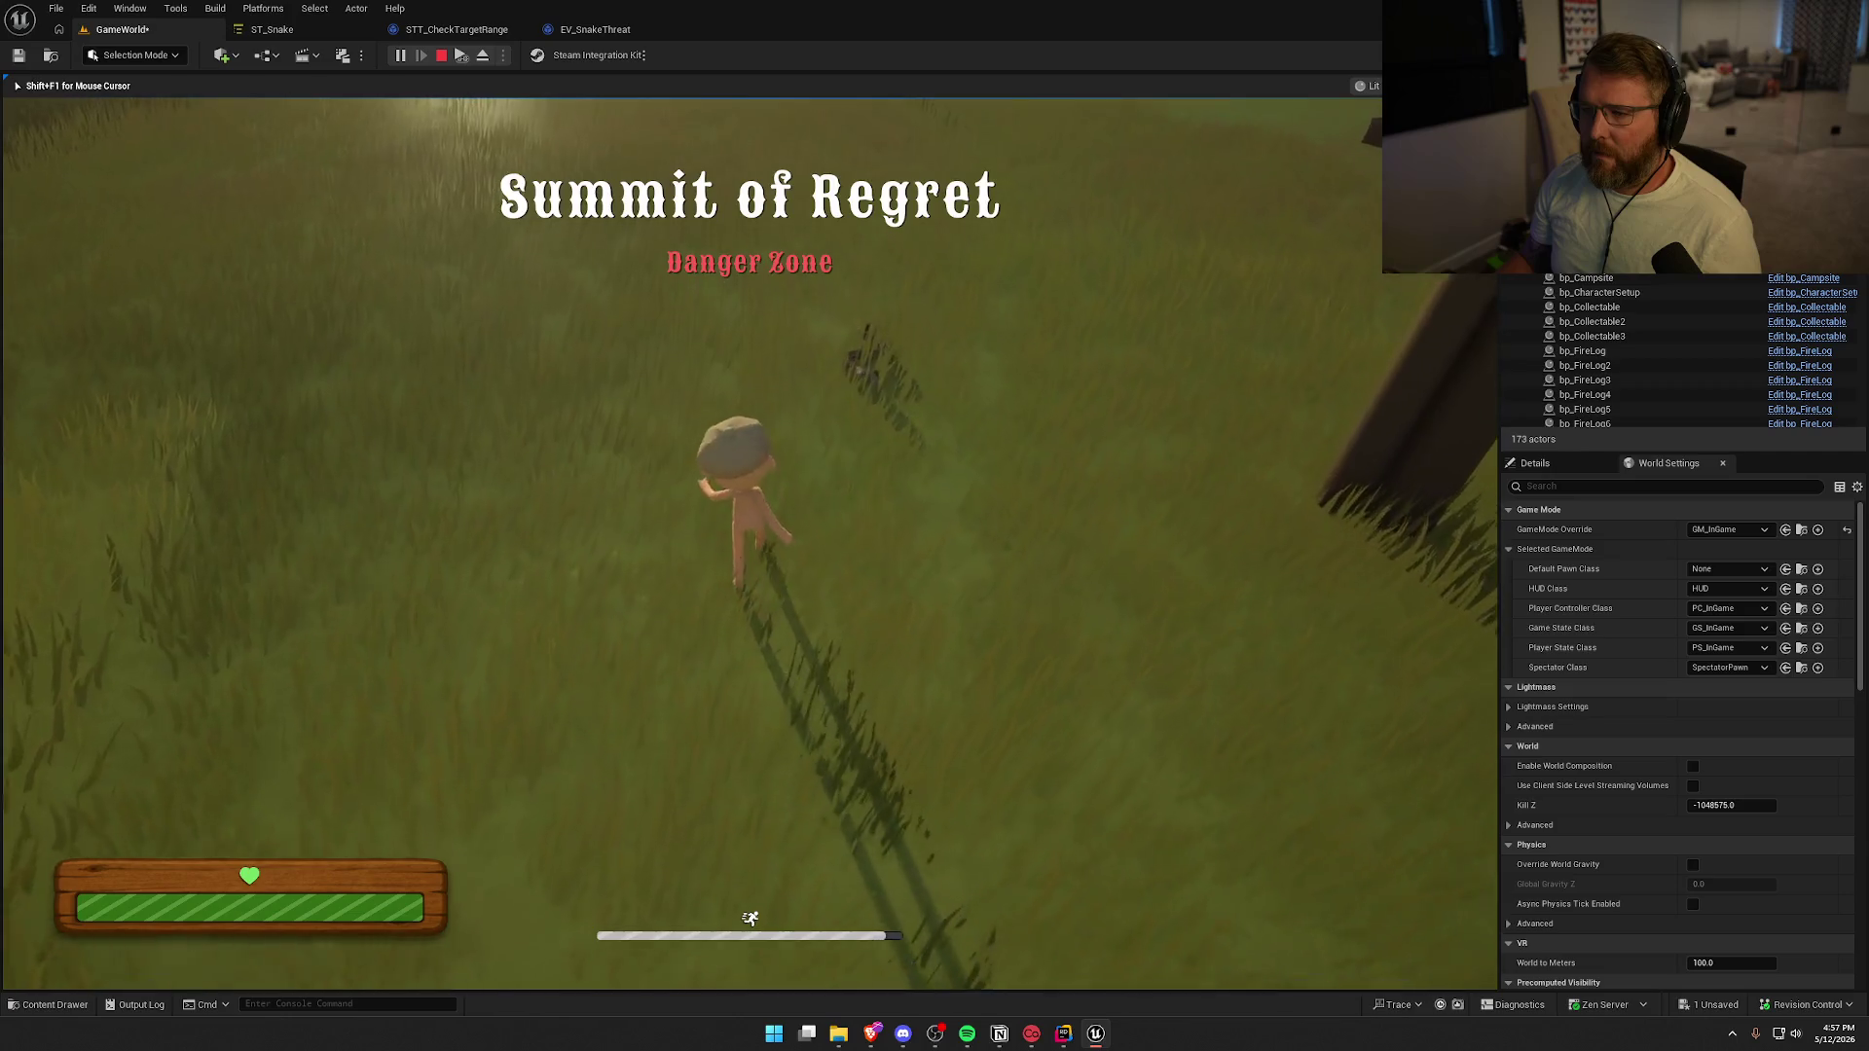
{"action": "key", "text": "w"}
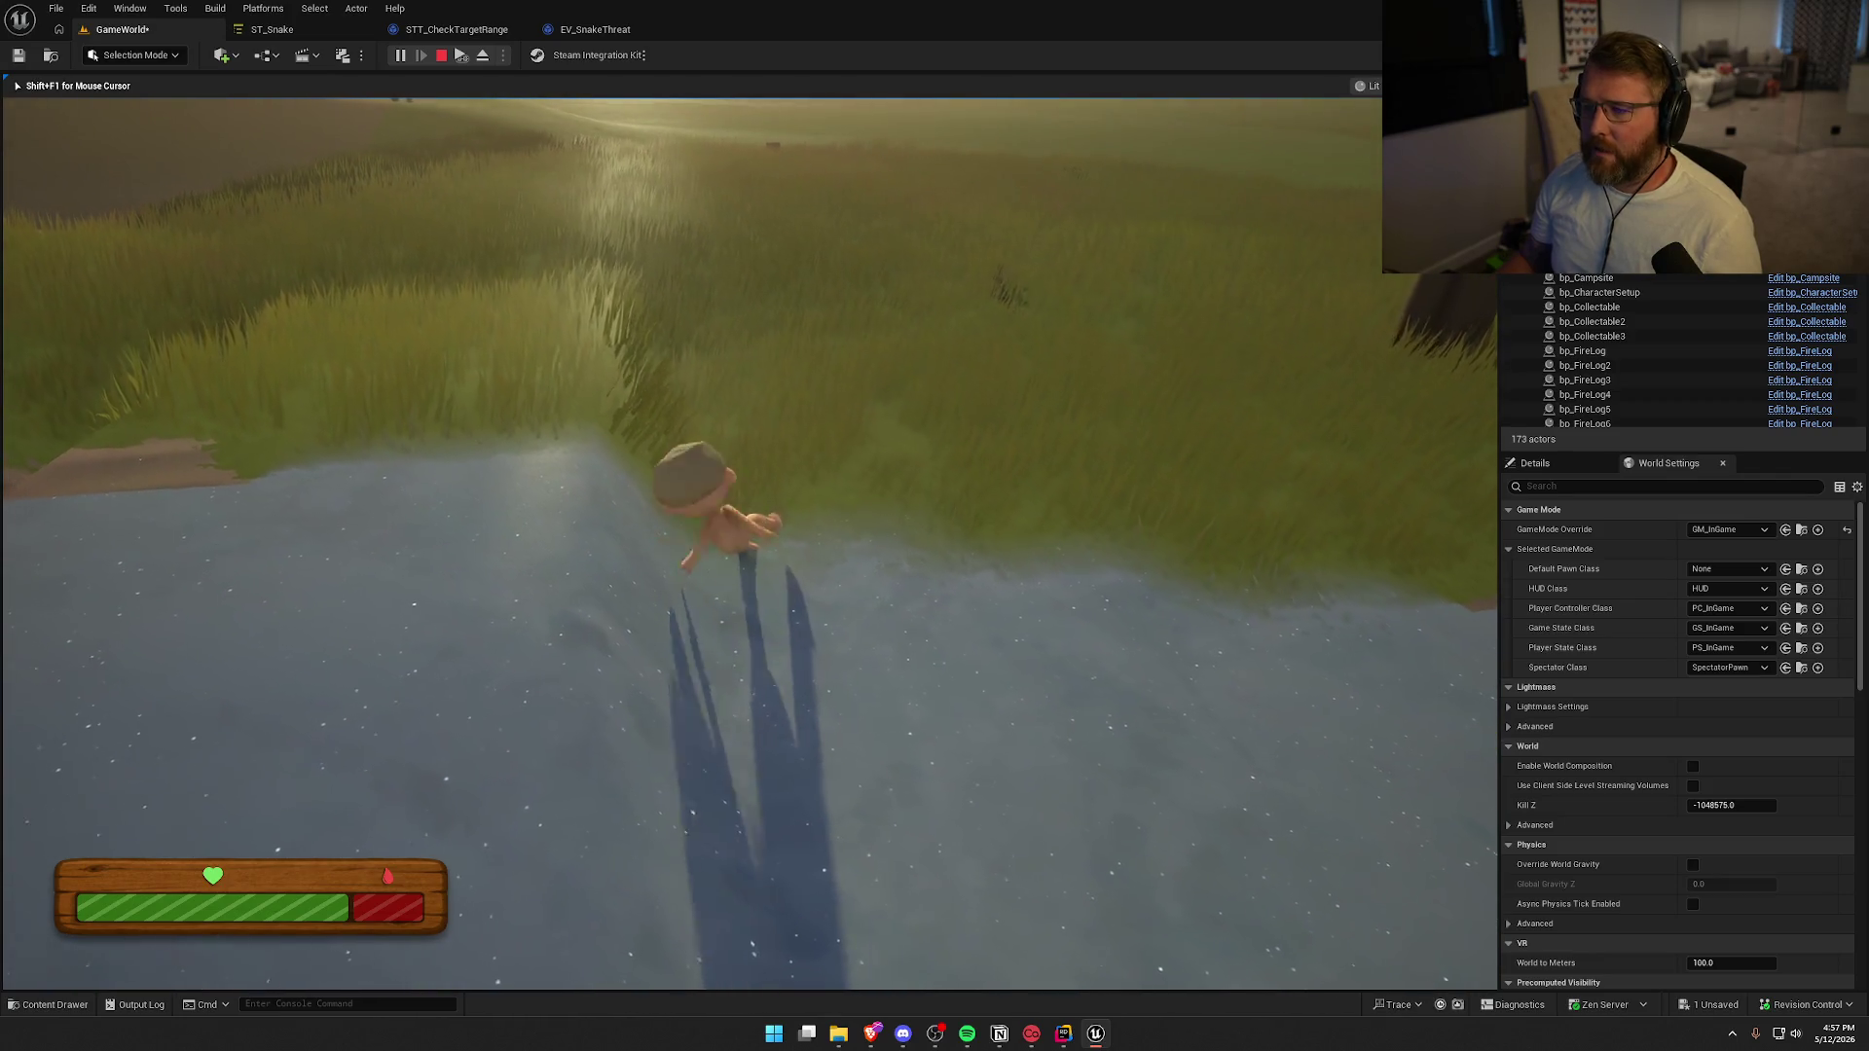
{"action": "key", "text": "shift+w"}
{"action": "key", "text": "w"}
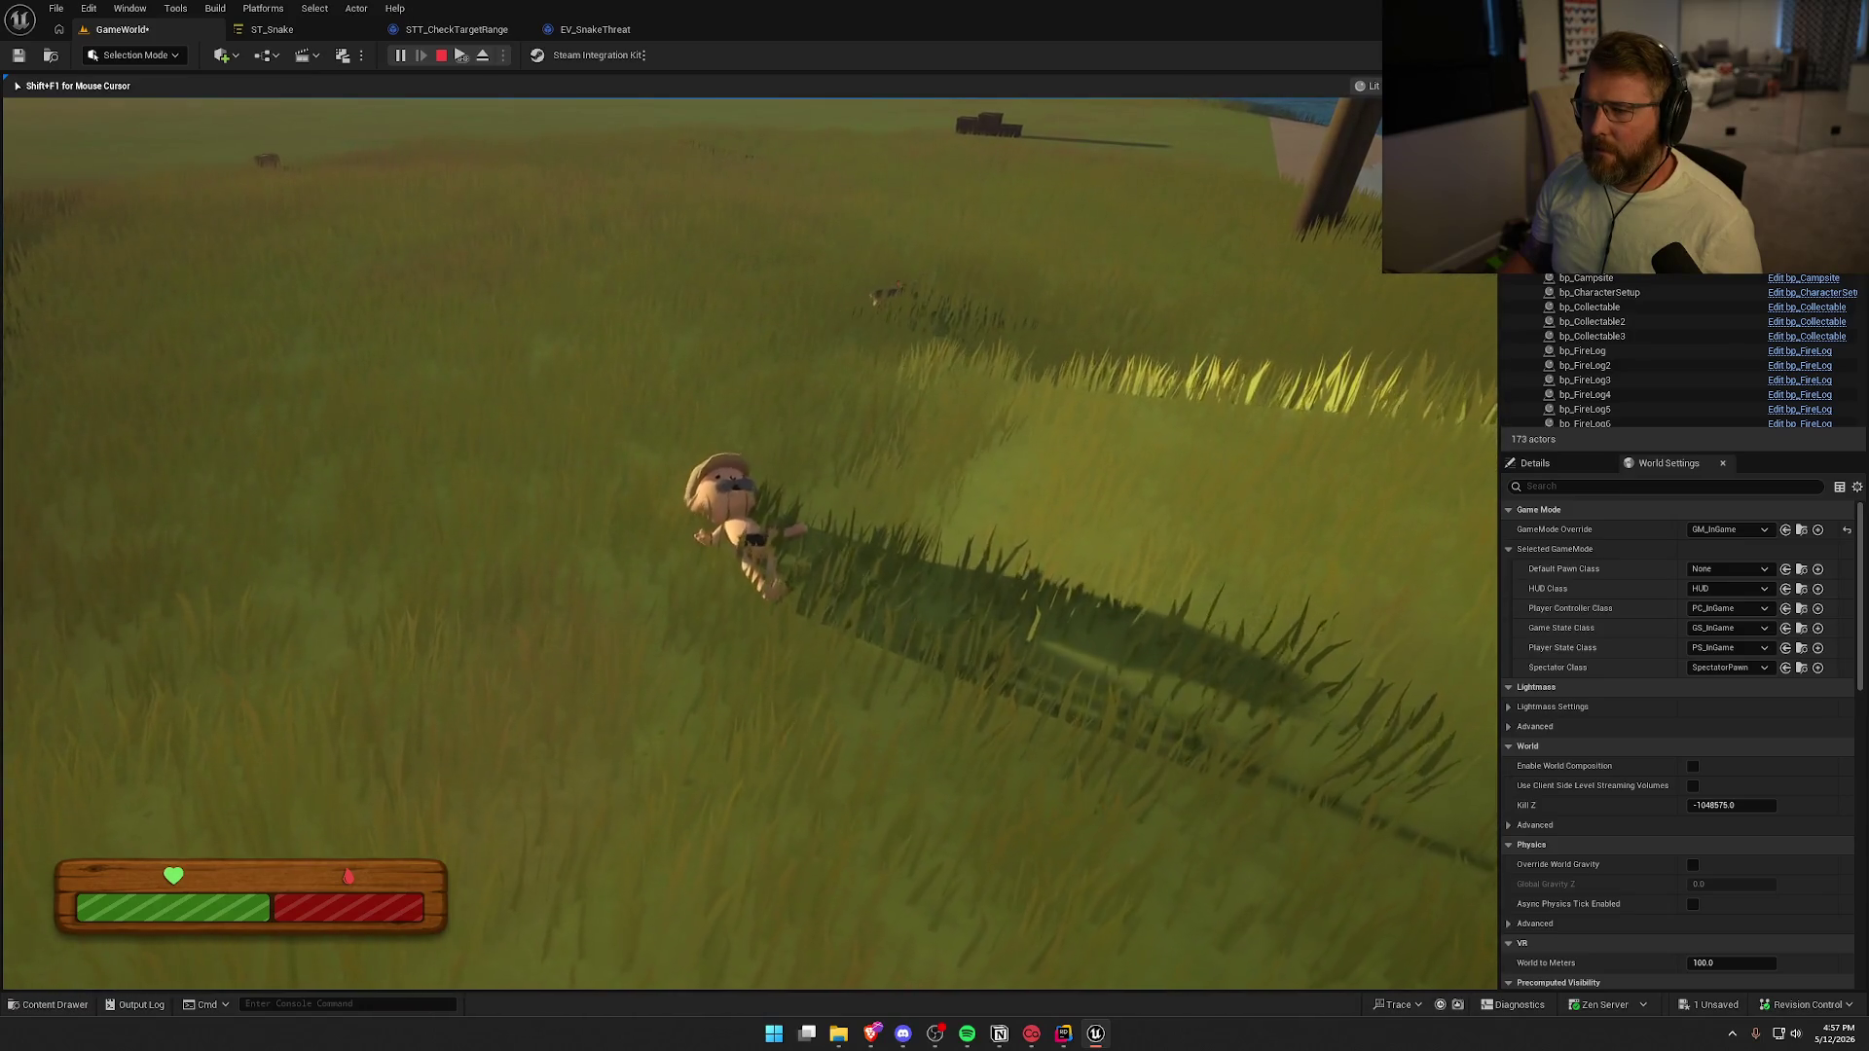
{"action": "key", "text": "a"}
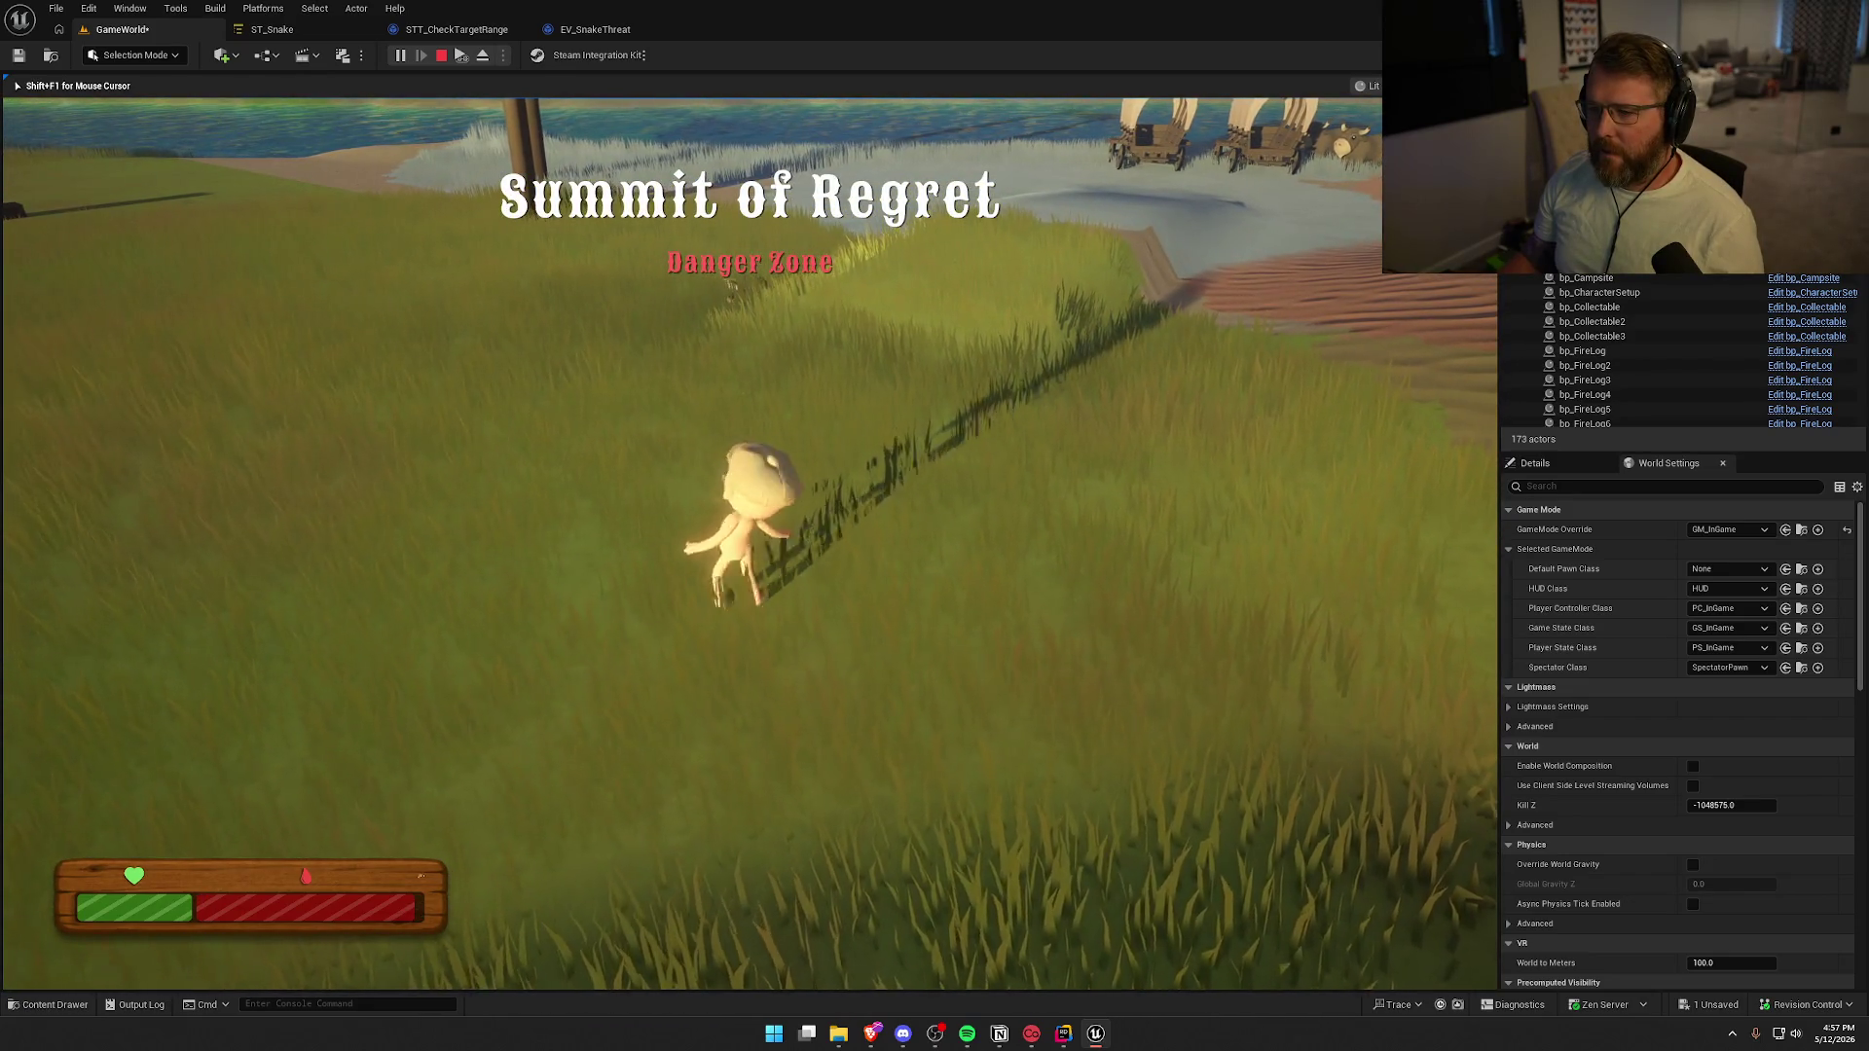
{"action": "key", "text": "Escape"}
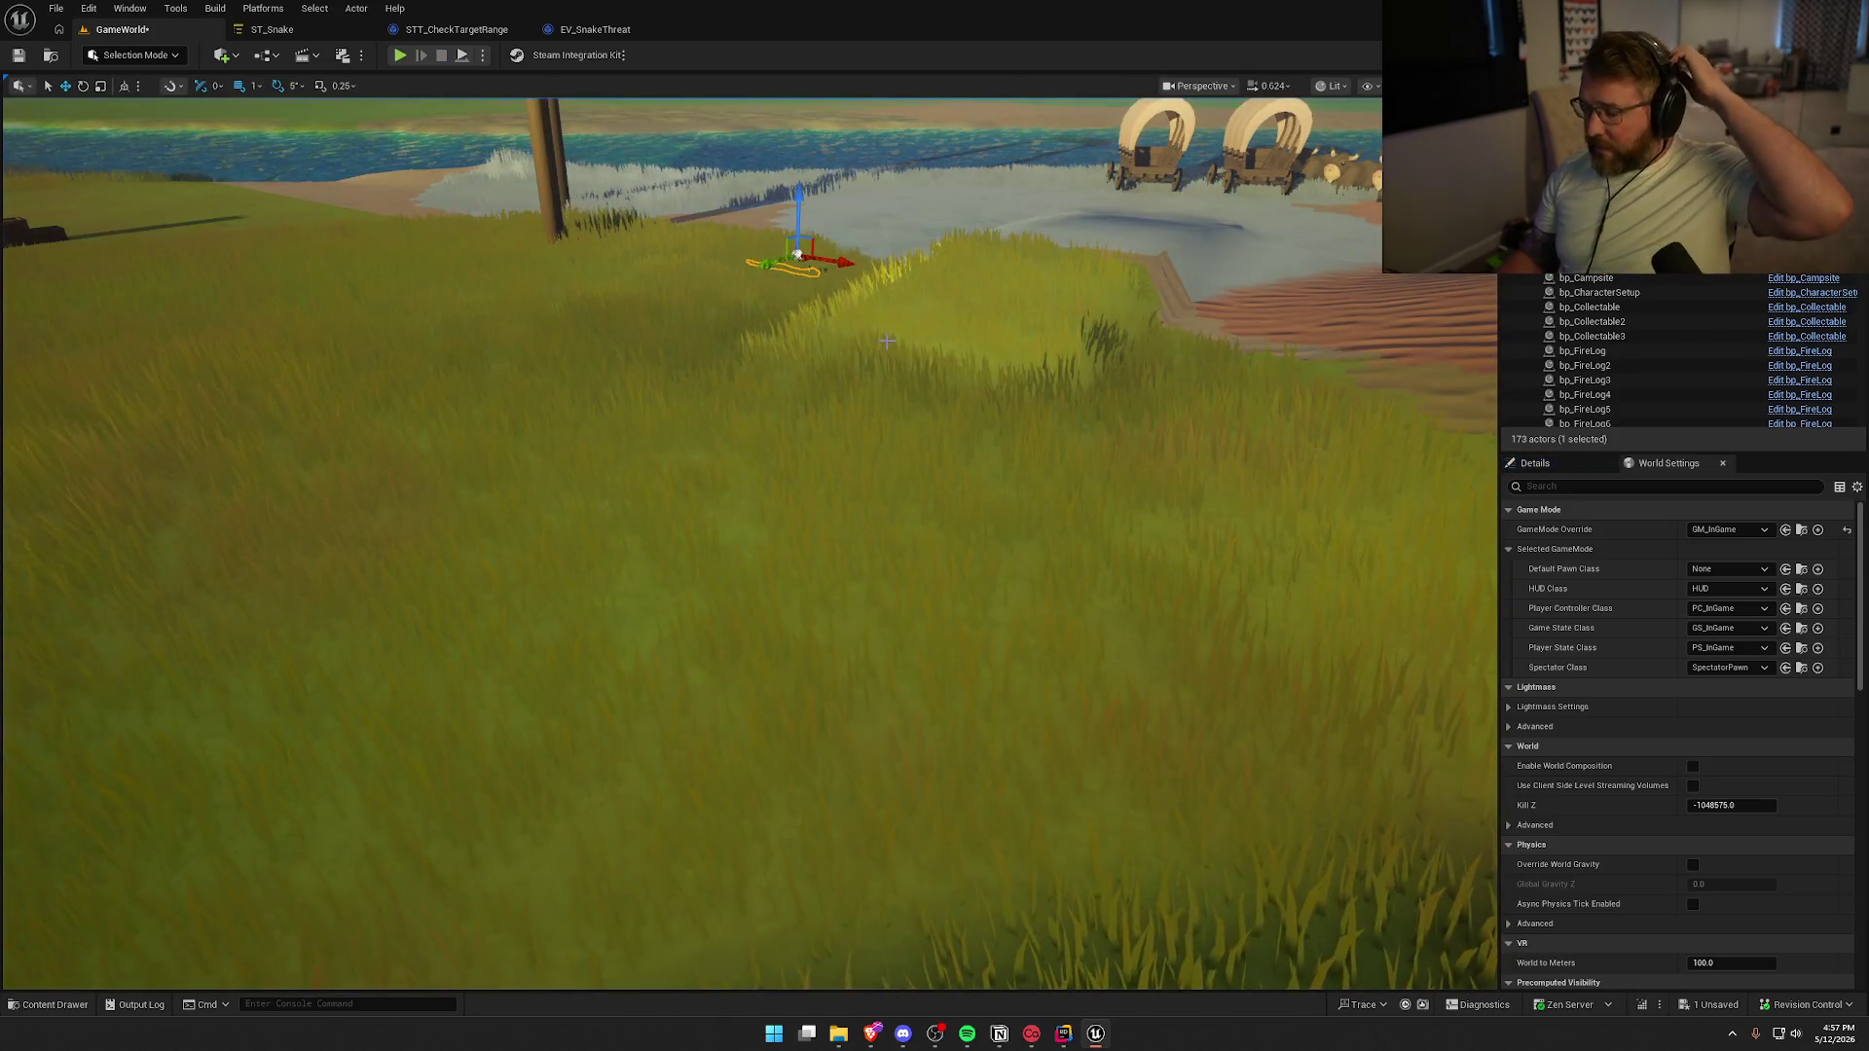
{"action": "key", "text": "Delete"}
Place a bp_AI_Bear on the grass in GameWorld and browse to the StateTrees/Bear folder
{"action": "key", "text": "ctrl+space"}
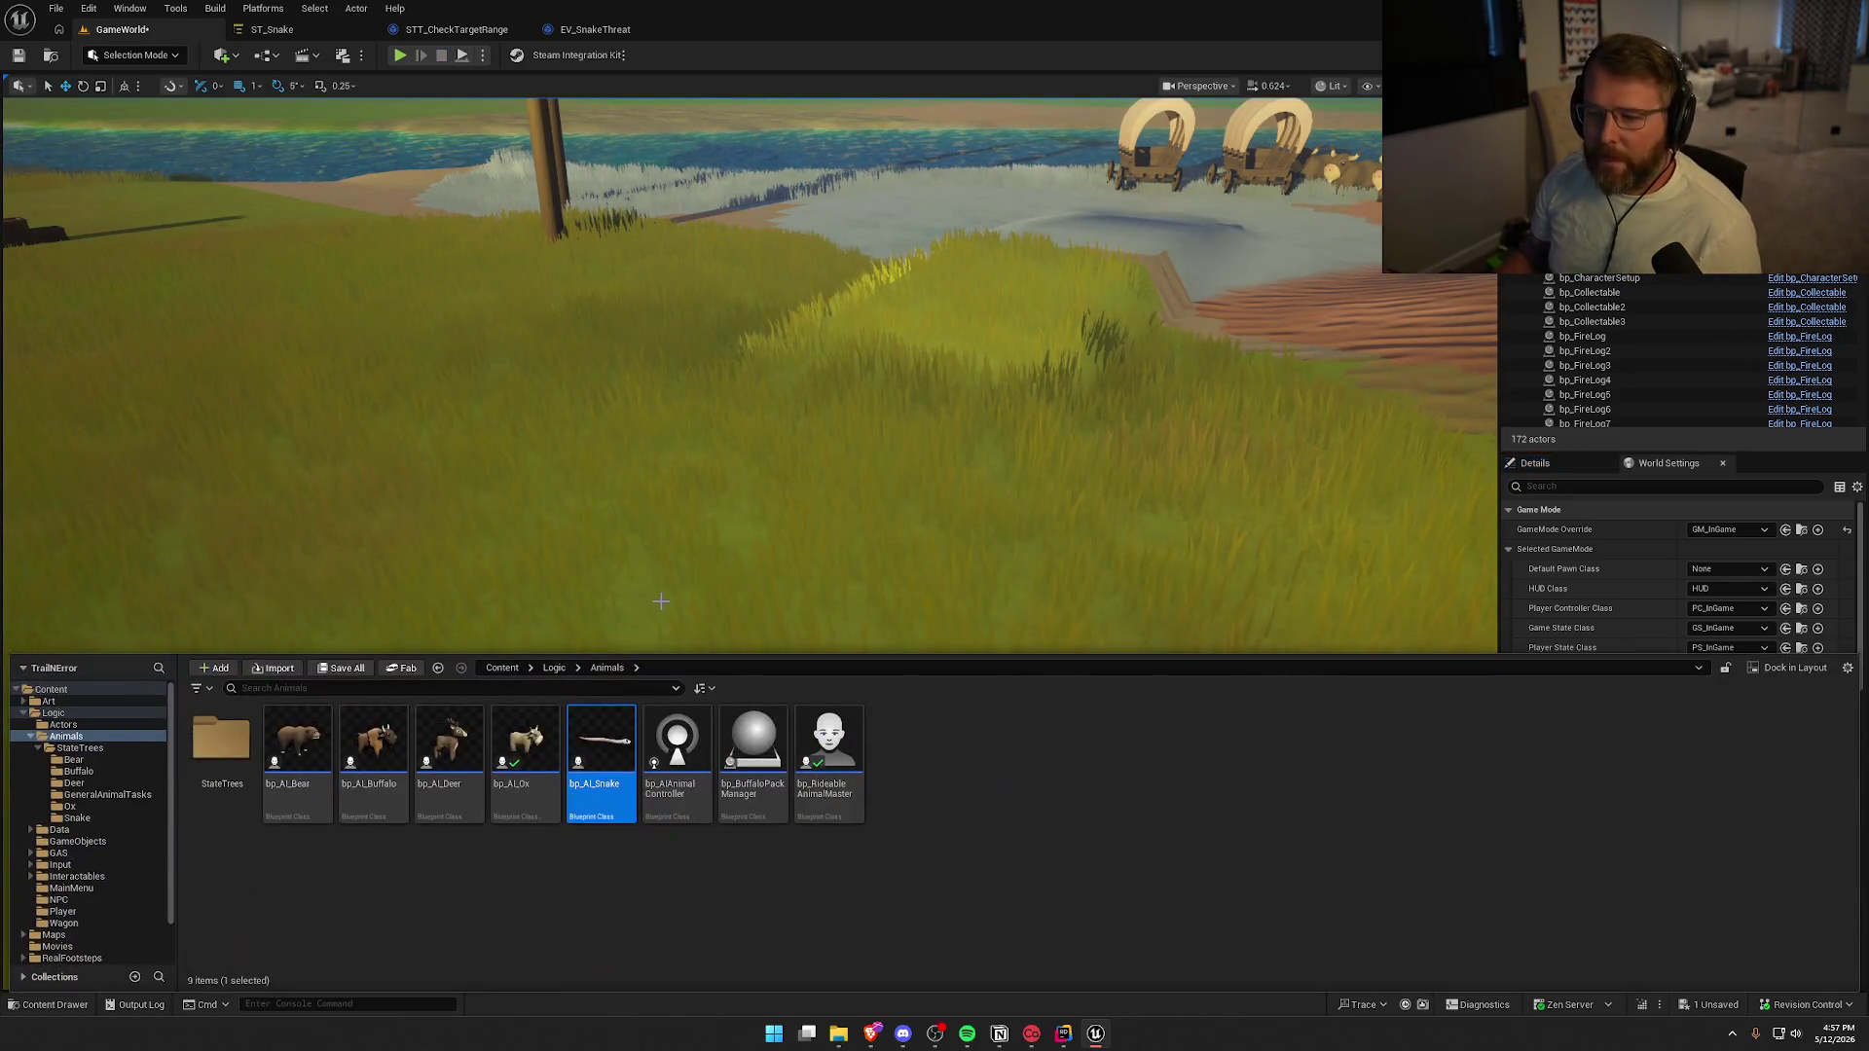
{"action": "left_click_drag", "start_coordinate": [310, 737], "coordinate": [428, 292]}
{"action": "key", "text": "ctrl+space"}
{"action": "double_click", "coordinate": [220, 752]}
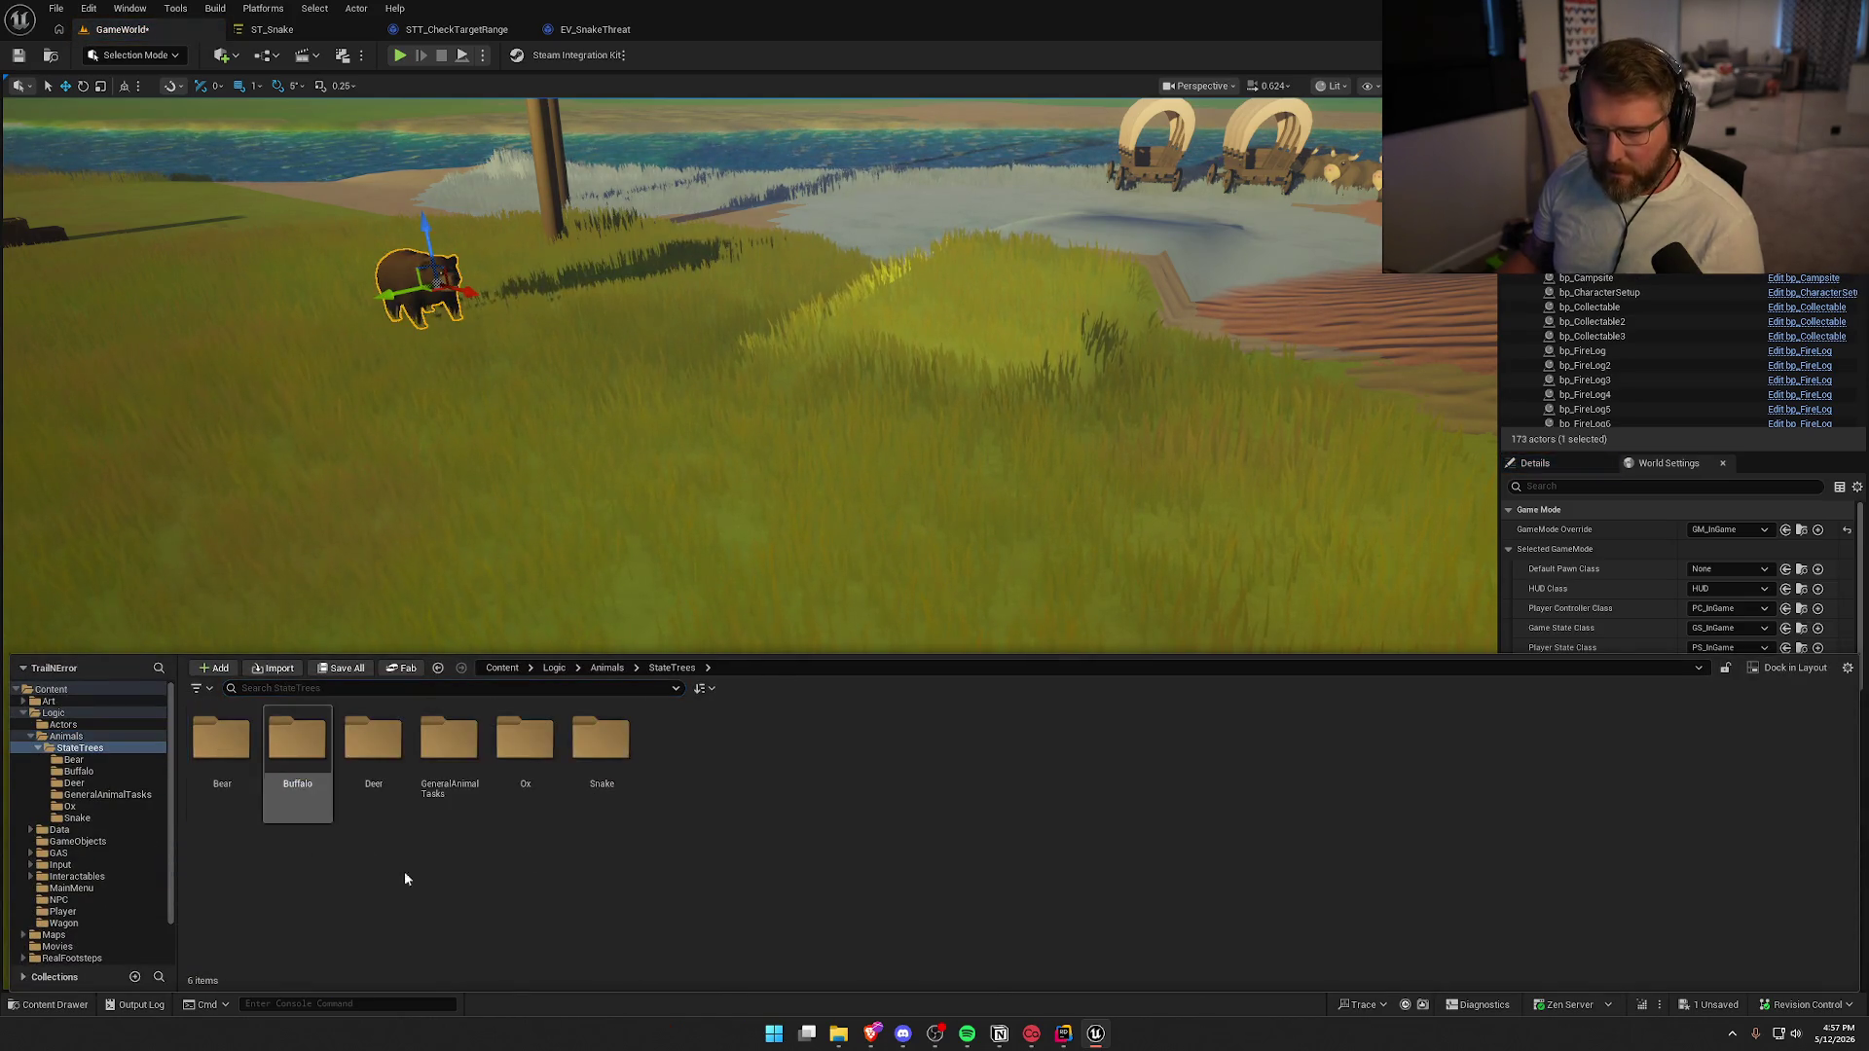
{"action": "double_click", "coordinate": [222, 739]}
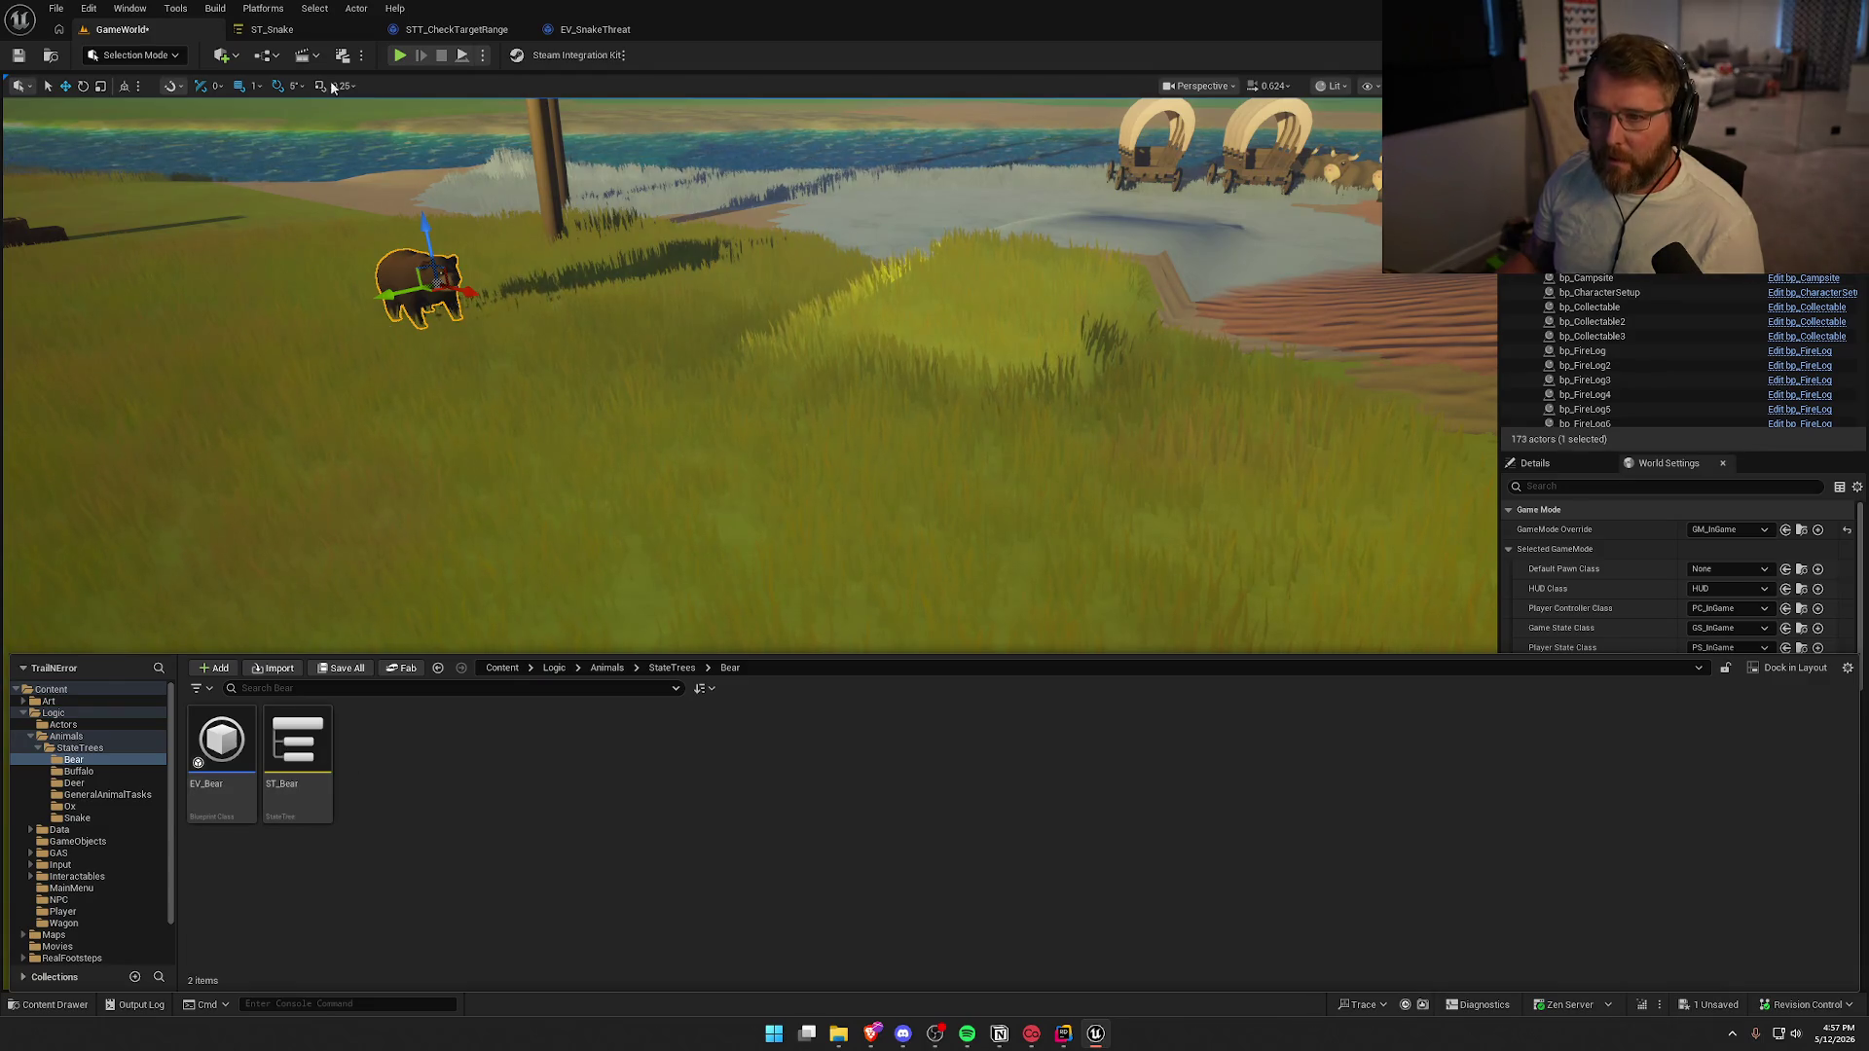
Close the ST_Snake, STT_CheckTargetRange and EV_SnakeThreat tabs and open EV_Bear's threat-check nodes
{"action": "middle_click", "coordinate": [301, 30]}
{"action": "middle_click", "coordinate": [306, 29]}
{"action": "middle_click", "coordinate": [308, 39]}
{"action": "key", "text": "ctrl+space"}
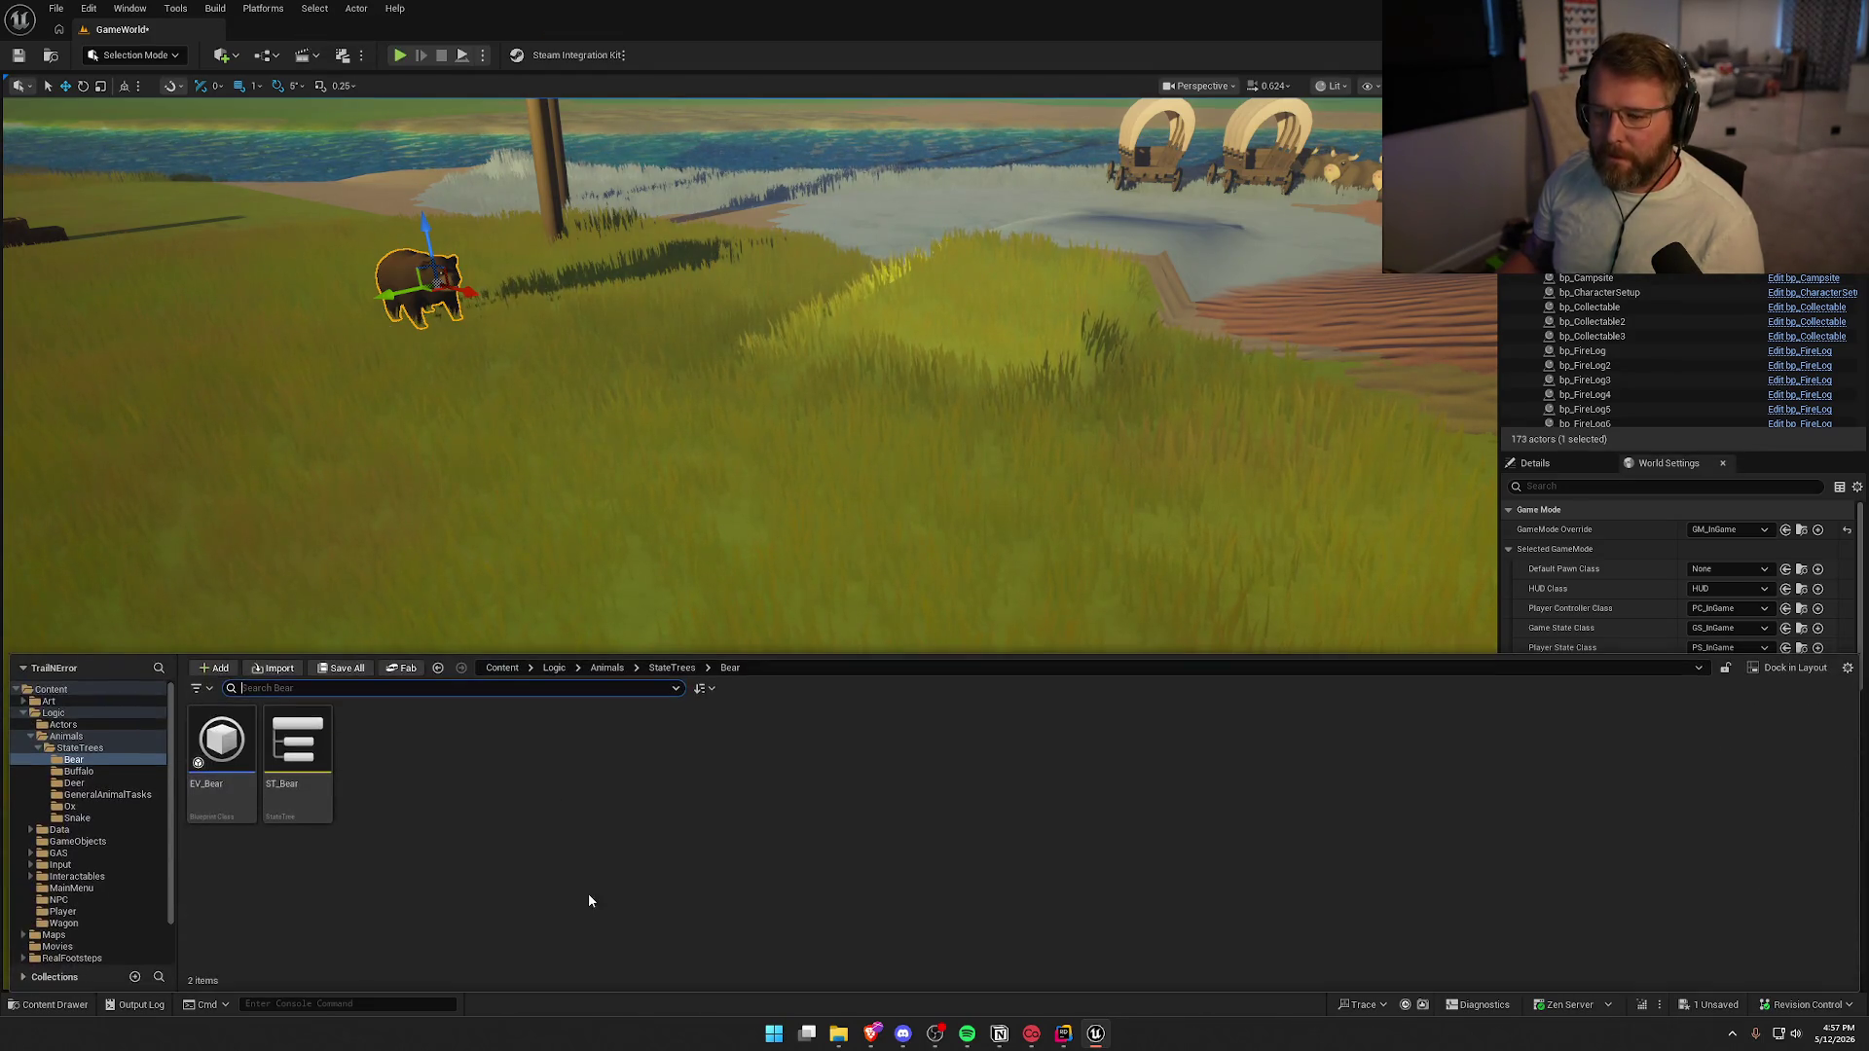
{"action": "double_click", "coordinate": [222, 754]}
{"action": "mouse_move", "coordinate": [512, 712]}
{"action": "left_mouse_down"}
{"action": "mouse_move", "coordinate": [939, 680]}
{"action": "mouse_move", "coordinate": [918, 717]}
{"action": "mouse_move", "coordinate": [1093, 721]}
{"action": "mouse_move", "coordinate": [1236, 696]}
{"action": "mouse_move", "coordinate": [711, 668]}
{"action": "mouse_move", "coordinate": [760, 682]}
{"action": "mouse_move", "coordinate": [300, 688]}
{"action": "mouse_move", "coordinate": [1136, 728]}
{"action": "left_mouse_up"}
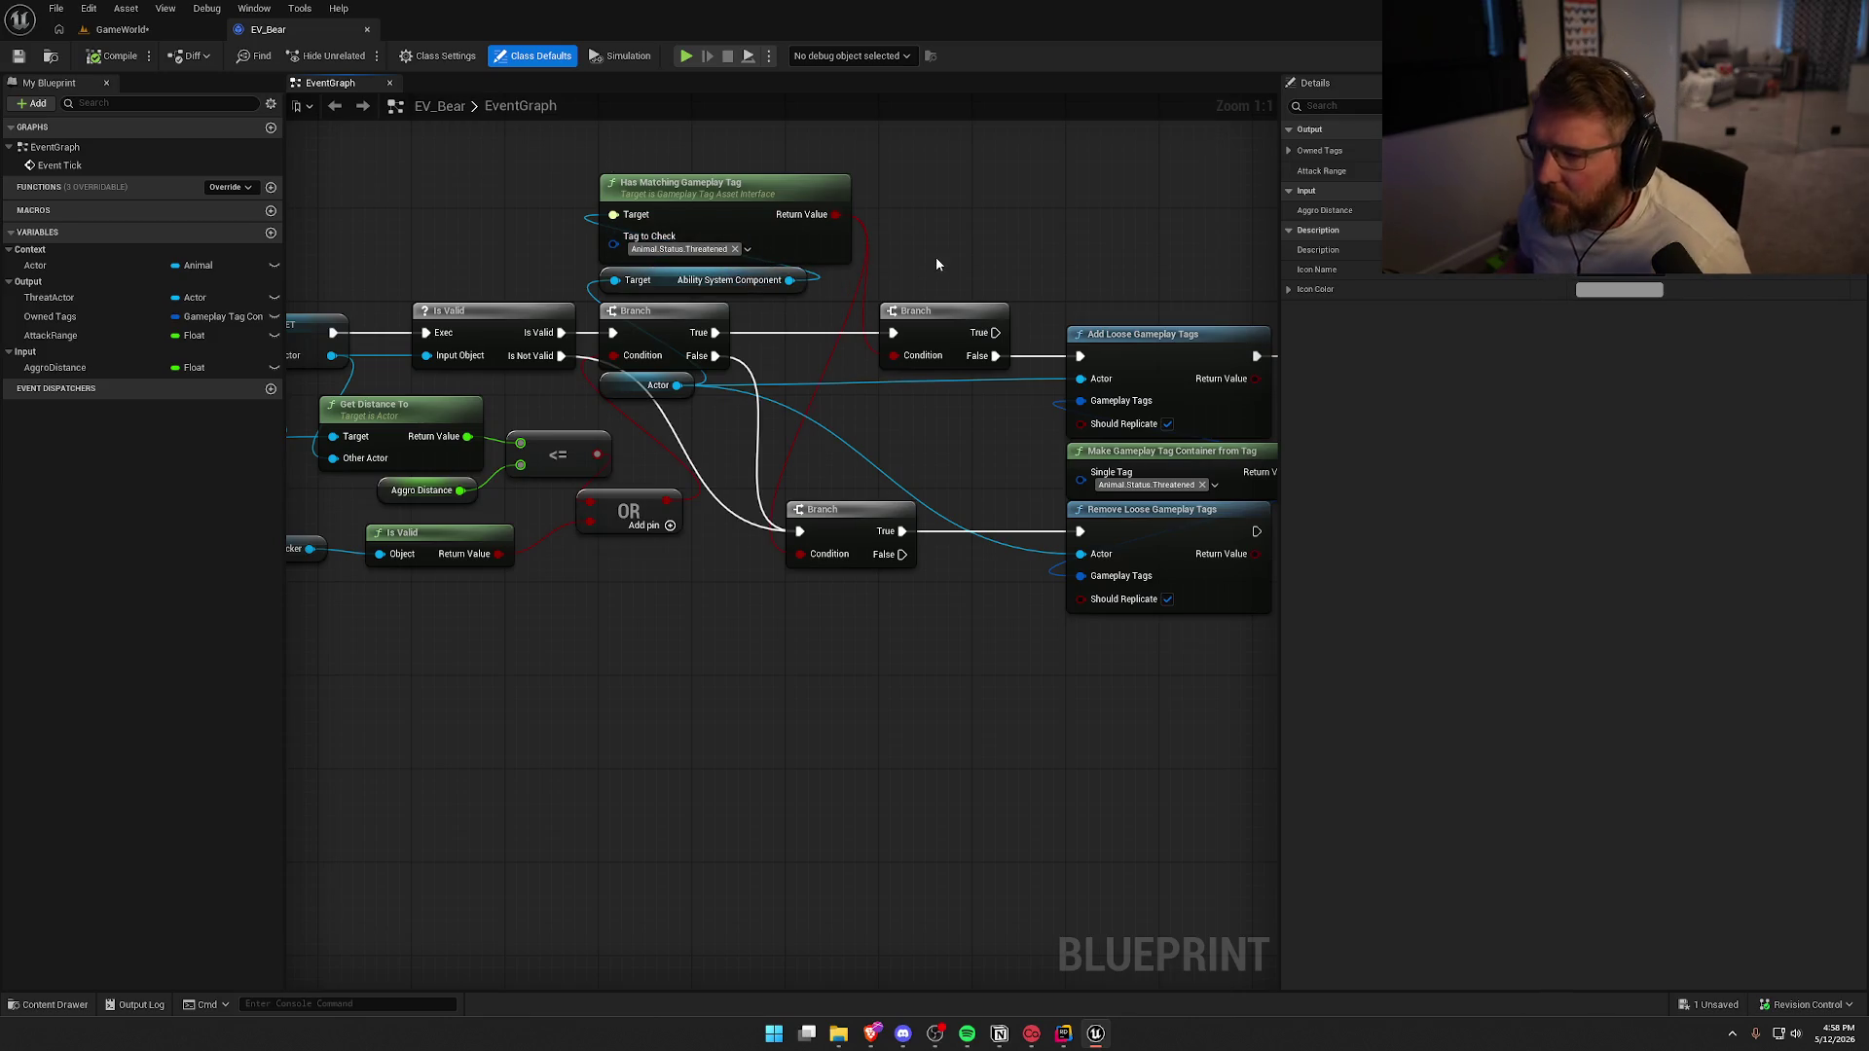
Inspect EV_Bear's Get Component Bounds and Set Attack Range nodes, then reopen EV_SnakeThreat from StateTrees/Snake
{"action": "left_click_drag", "start_coordinate": [1001, 213], "coordinate": [770, 175]}
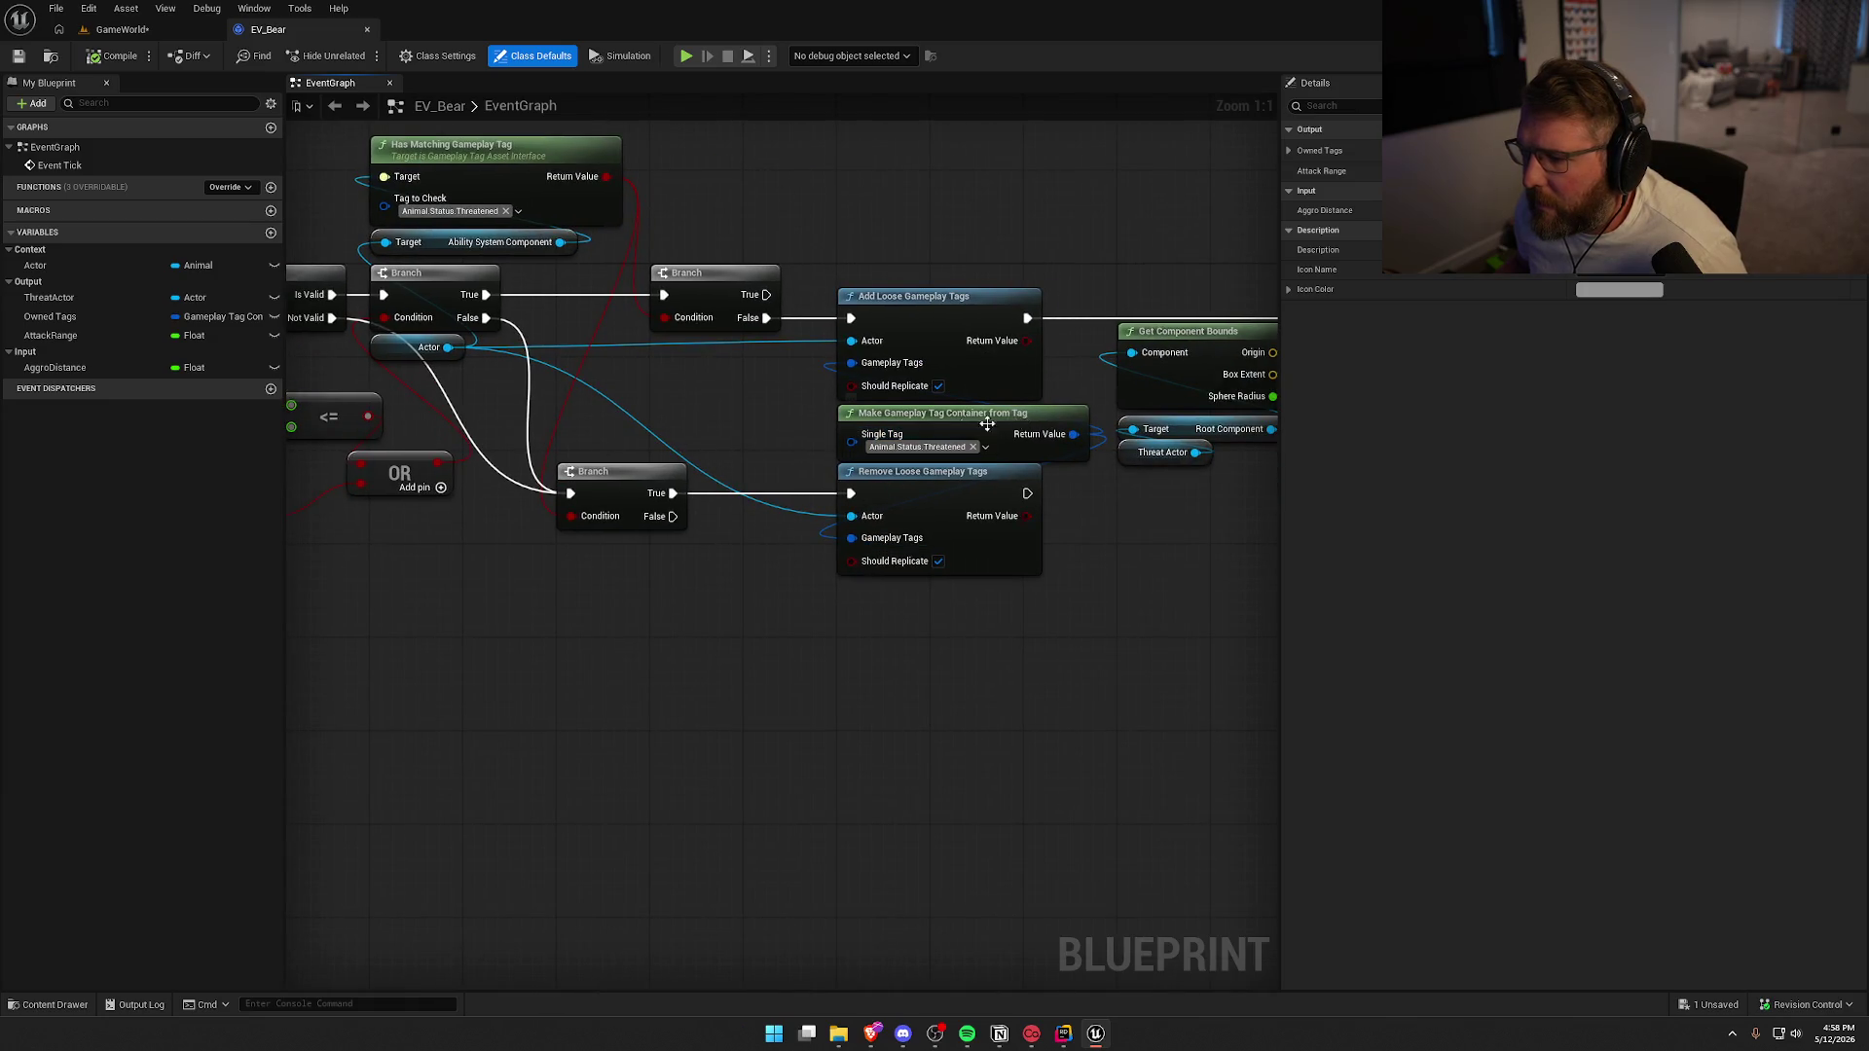
{"action": "left_click_drag", "start_coordinate": [1029, 637], "coordinate": [561, 639]}
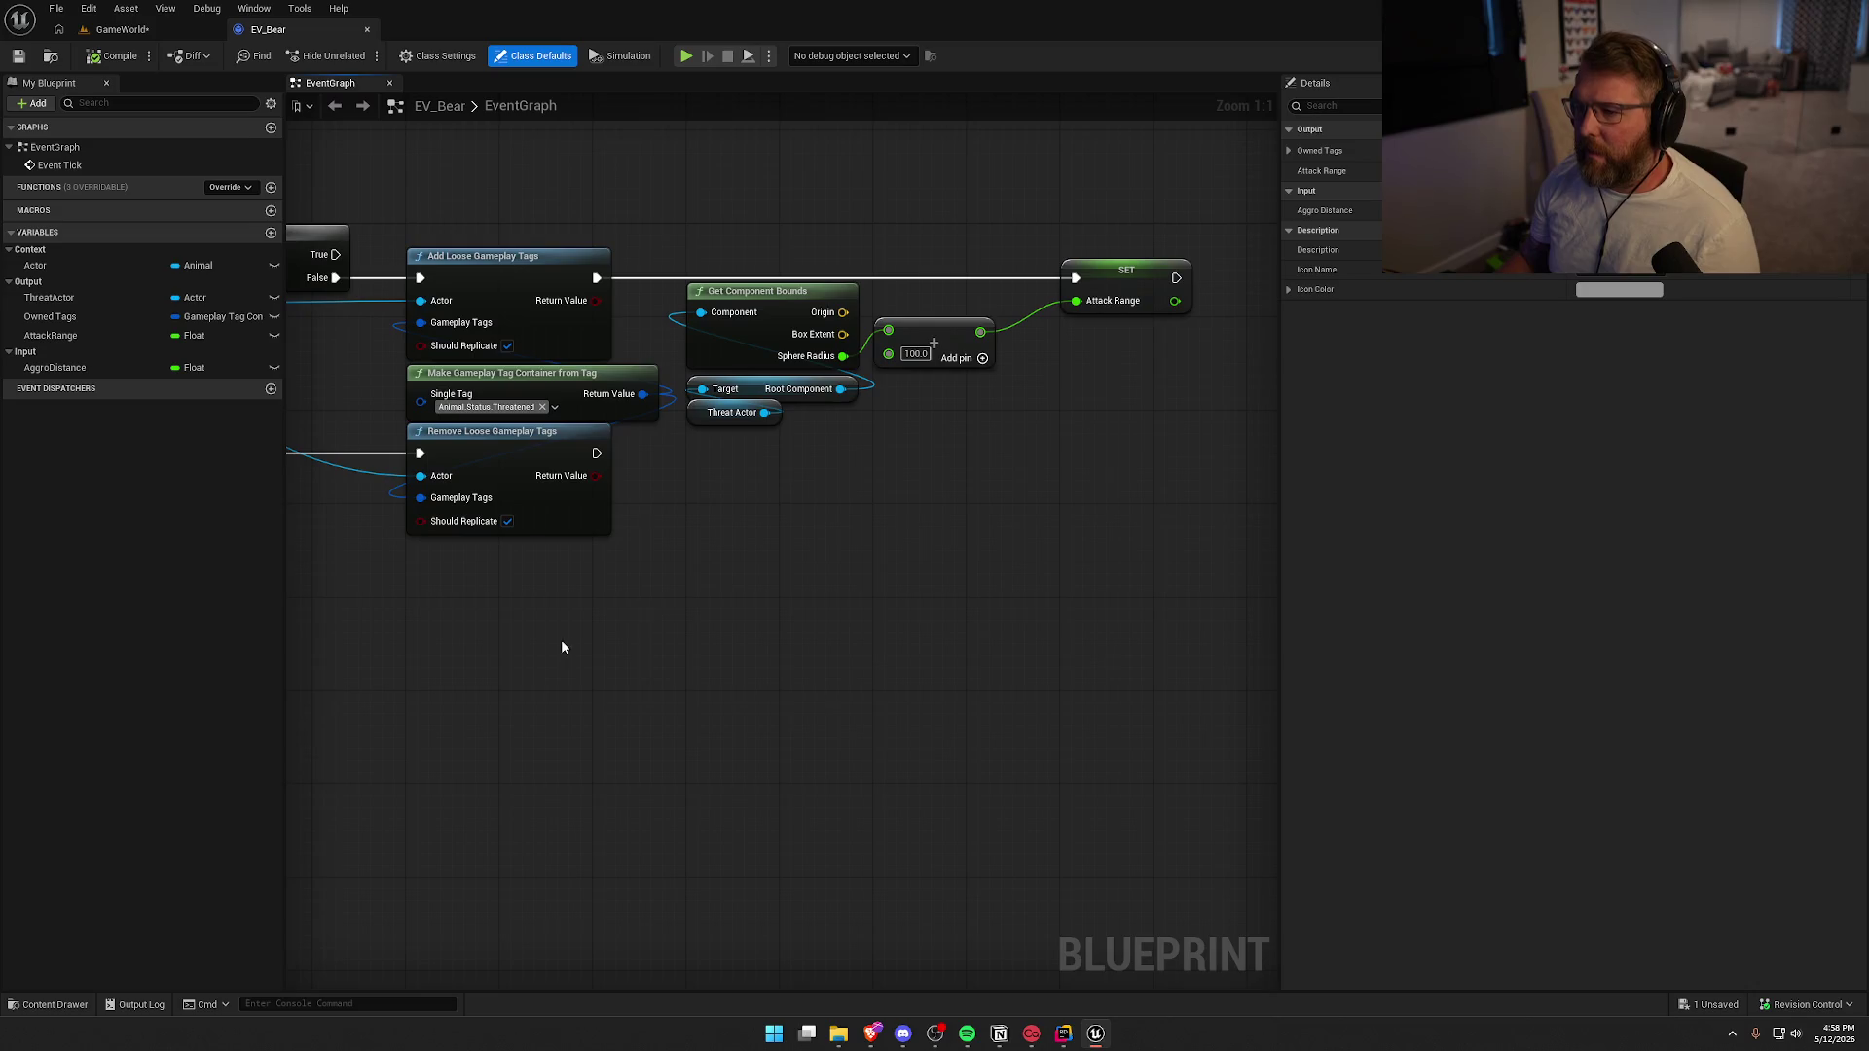
{"action": "mouse_move", "coordinate": [745, 593]}
{"action": "left_mouse_down"}
{"action": "mouse_move", "coordinate": [951, 575]}
{"action": "mouse_move", "coordinate": [639, 633]}
{"action": "mouse_move", "coordinate": [806, 646]}
{"action": "left_mouse_up"}
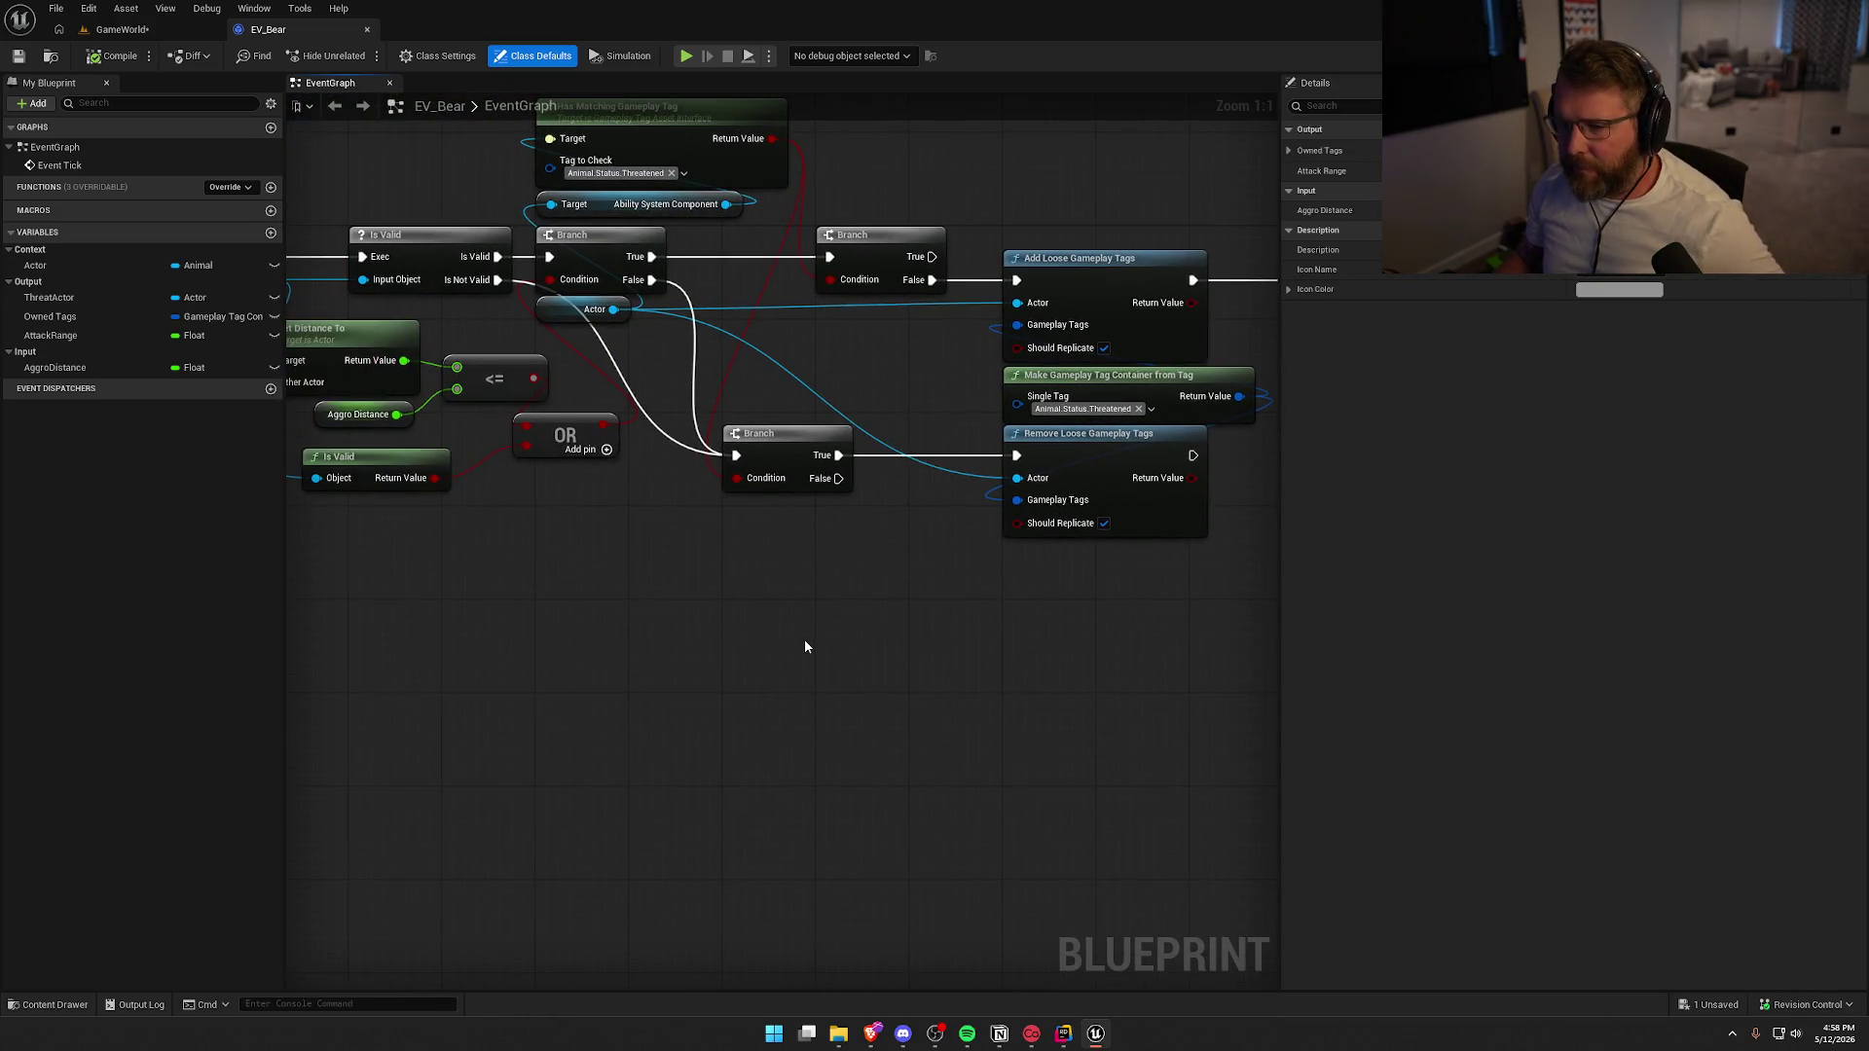
{"action": "key", "text": "ctrl+space"}
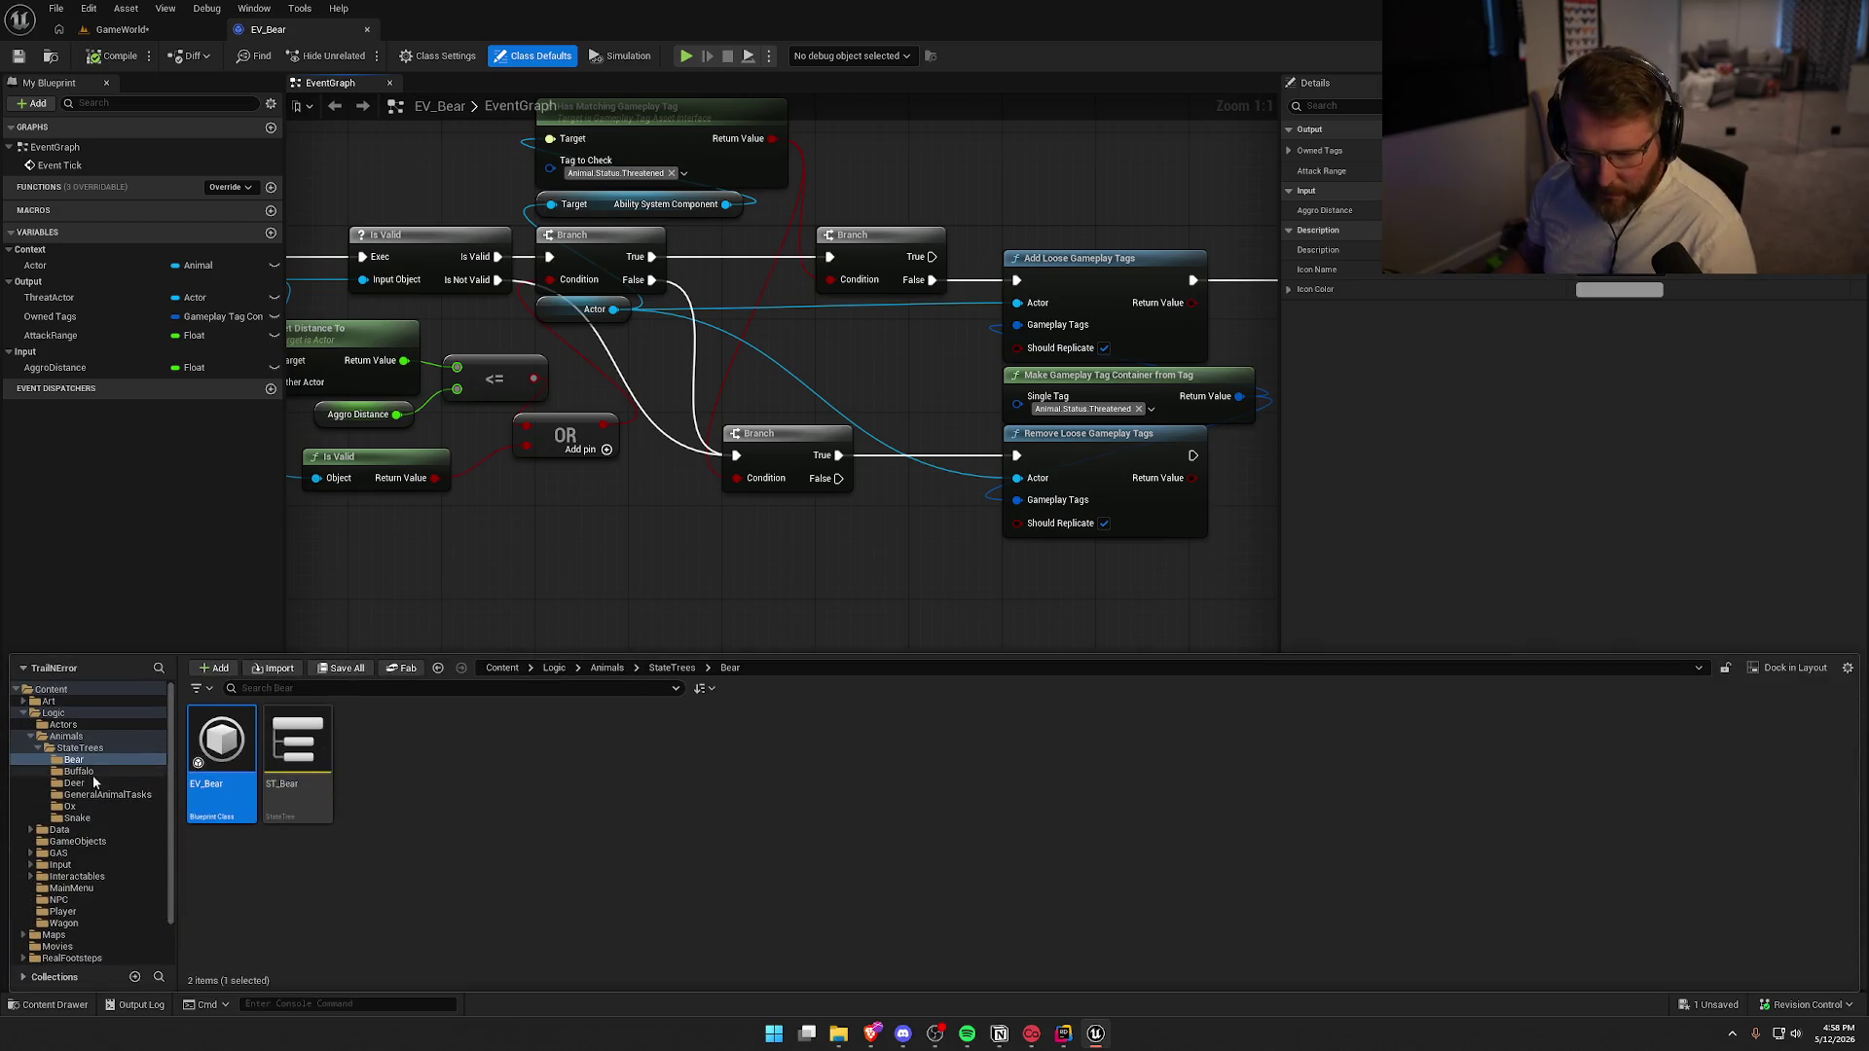
{"action": "double_click", "coordinate": [222, 749]}
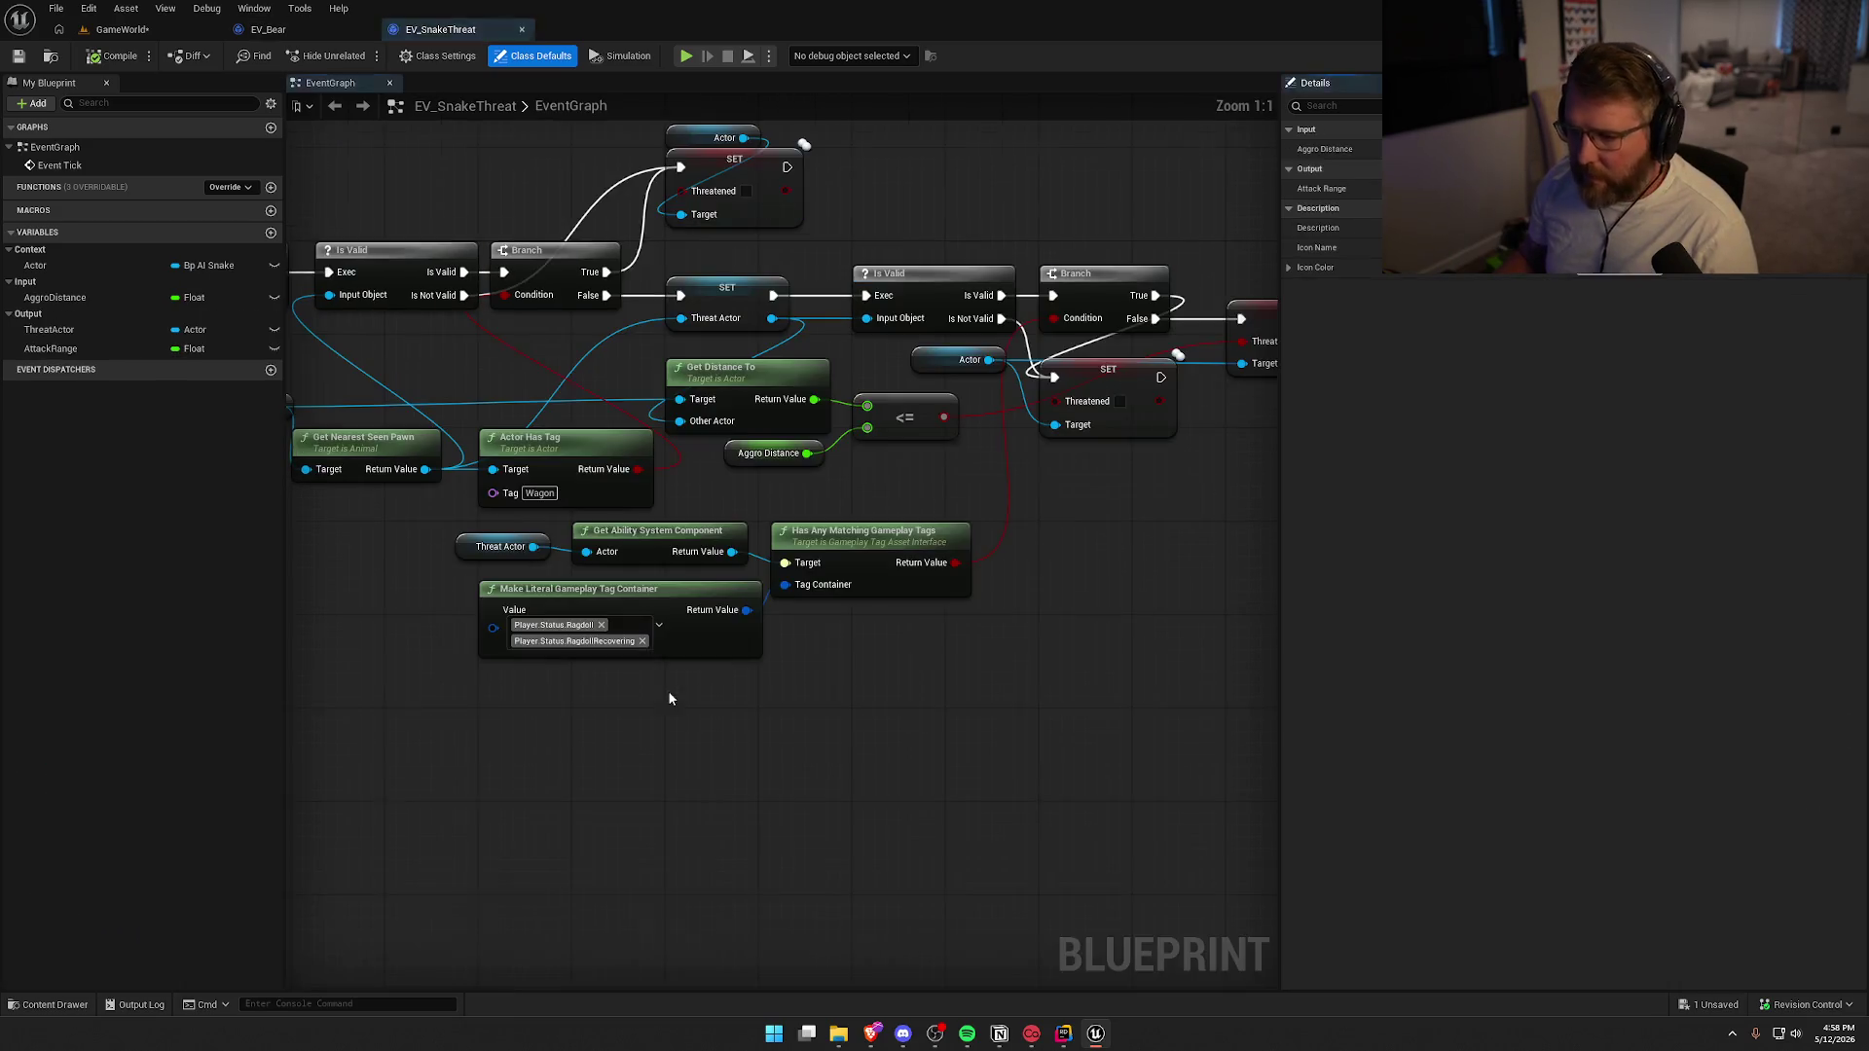
Copy the four ragdoll tag-check nodes from EV_SnakeThreat and paste them into EV_Bear
{"action": "left_click_drag", "start_coordinate": [1056, 628], "coordinate": [516, 467]}
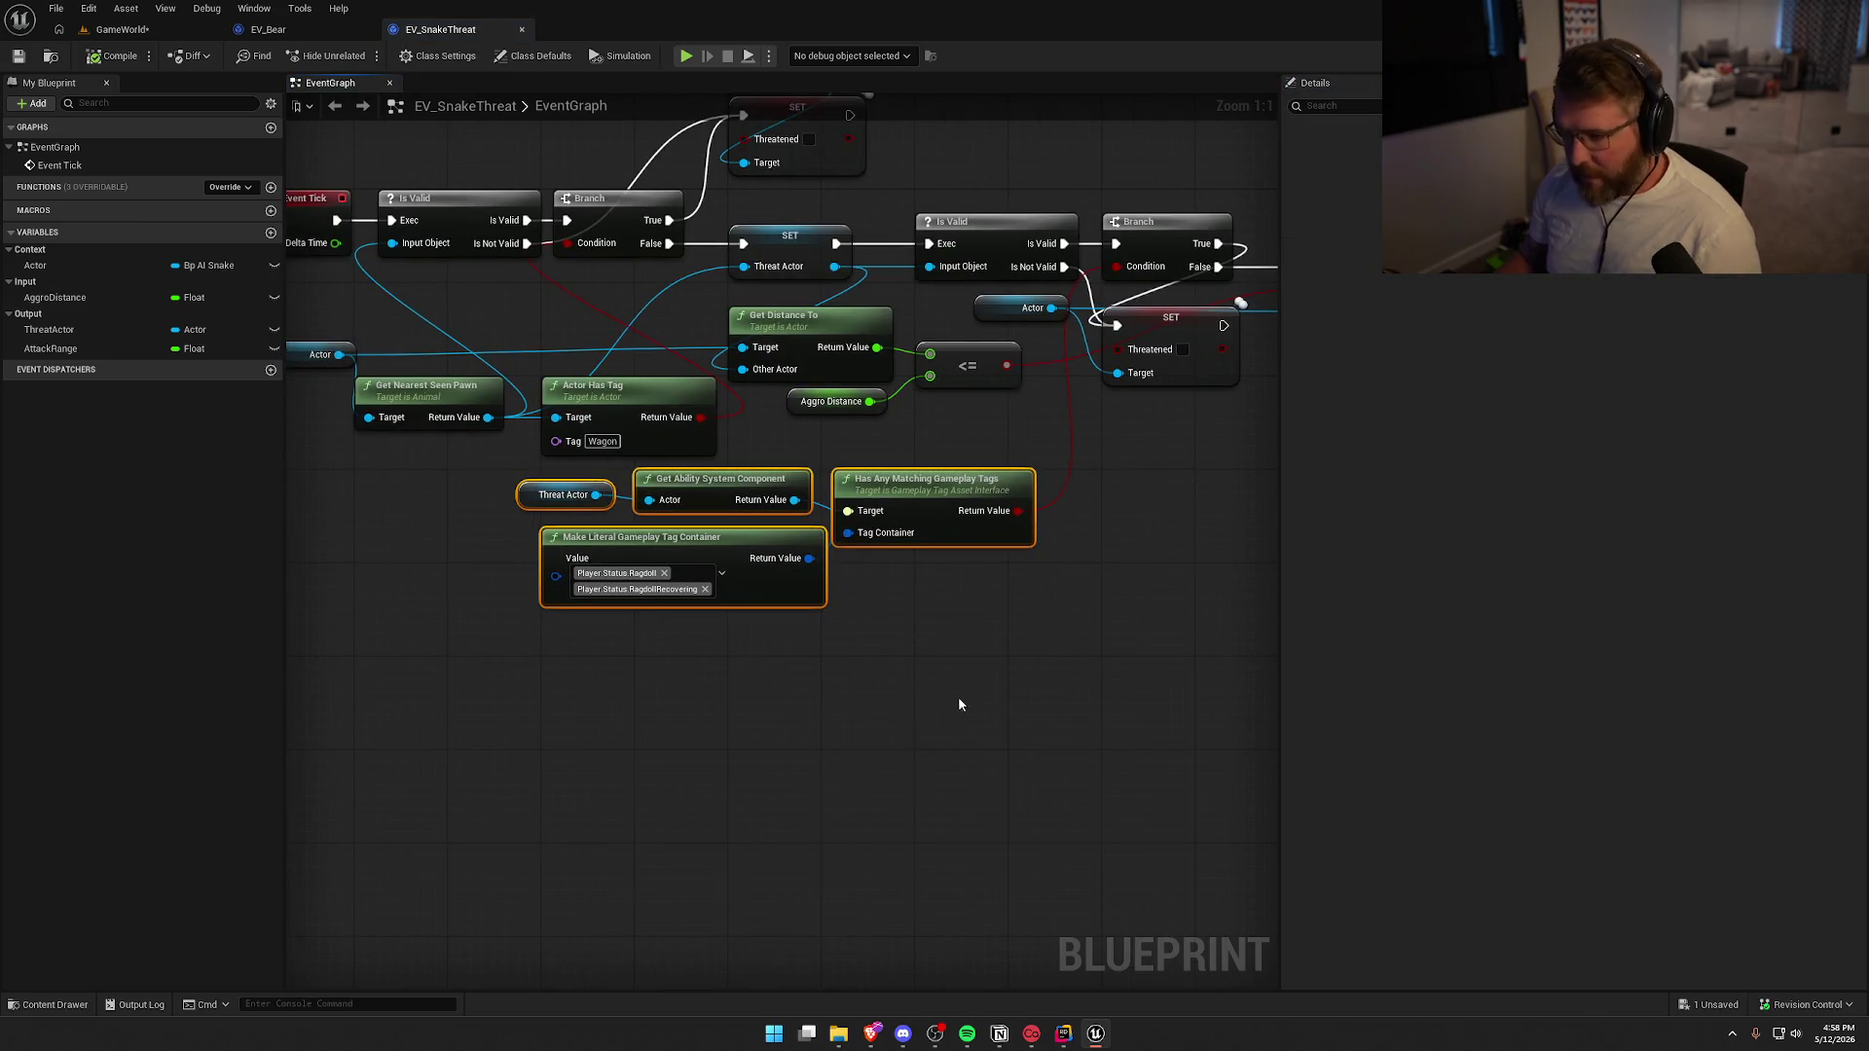
{"action": "key", "text": "ctrl+c"}
{"action": "left_click", "coordinate": [268, 29]}
{"action": "key", "text": "ctrl+v"}
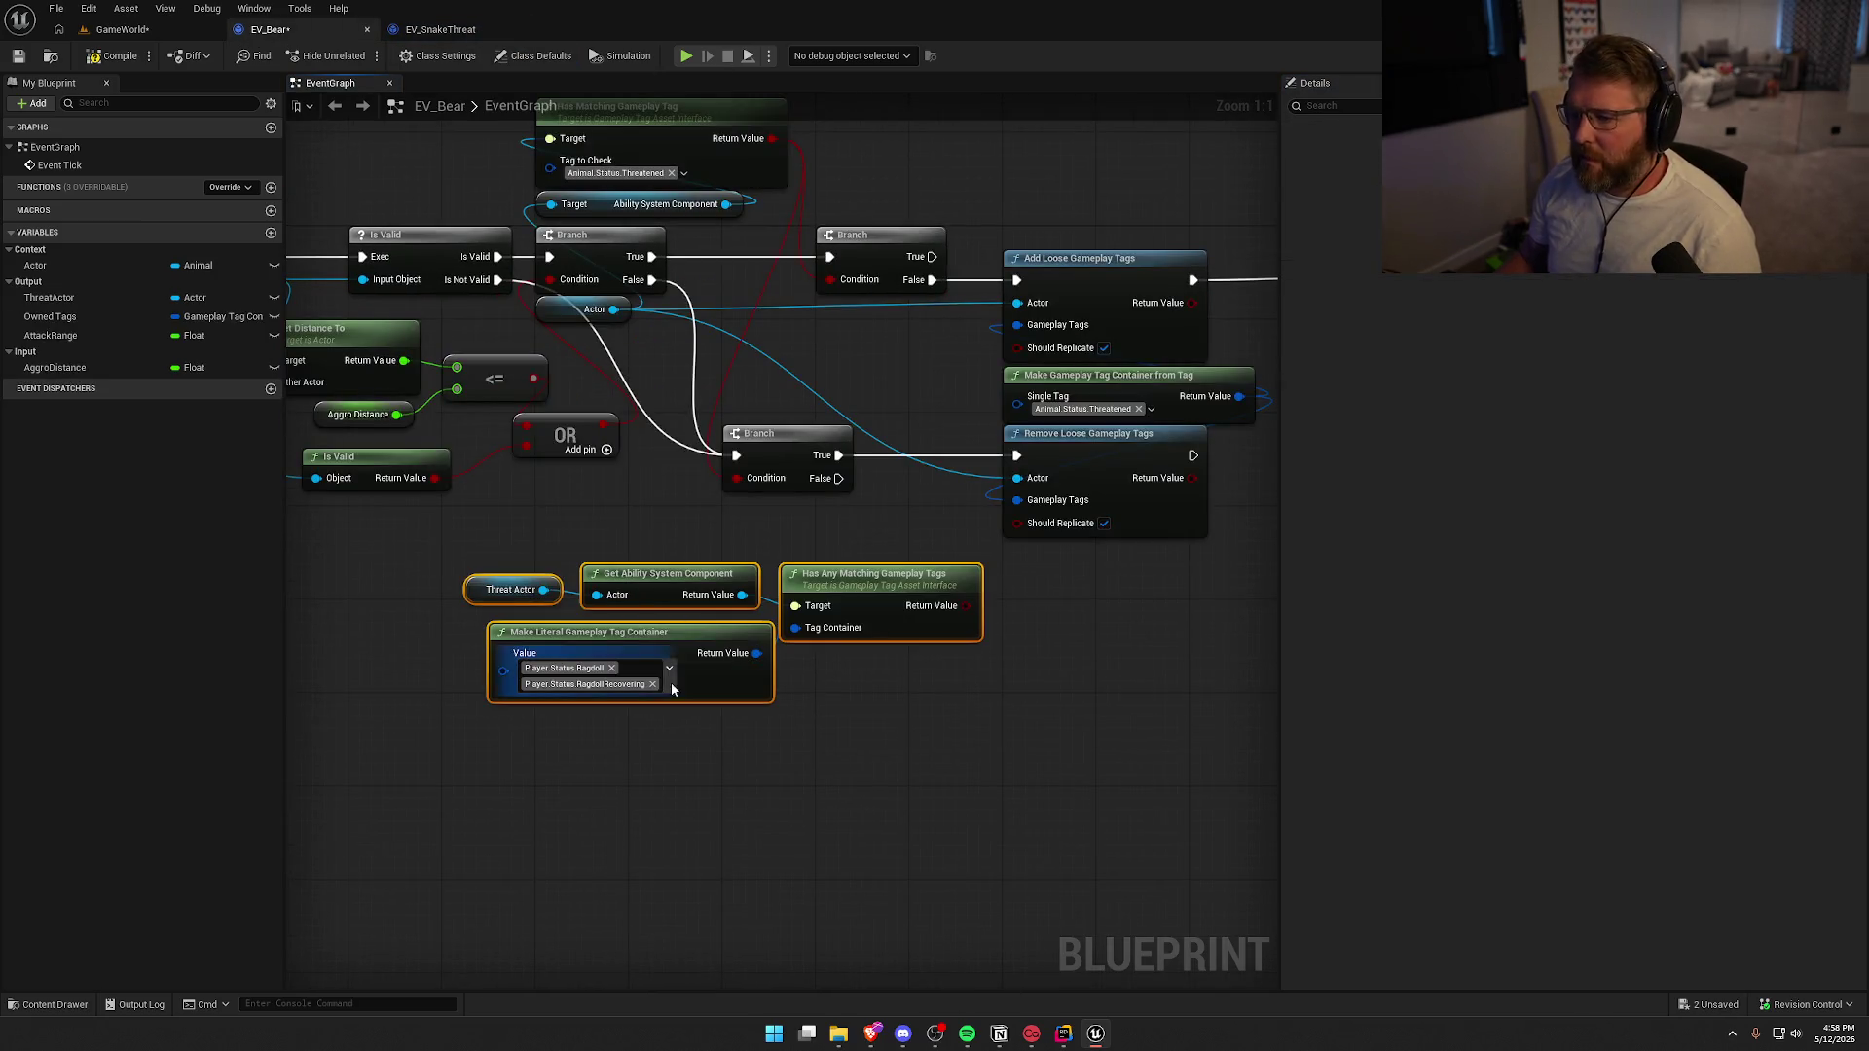
{"action": "left_click_drag", "start_coordinate": [632, 587], "coordinate": [590, 547]}
{"action": "left_click_drag", "start_coordinate": [678, 497], "coordinate": [652, 623]}
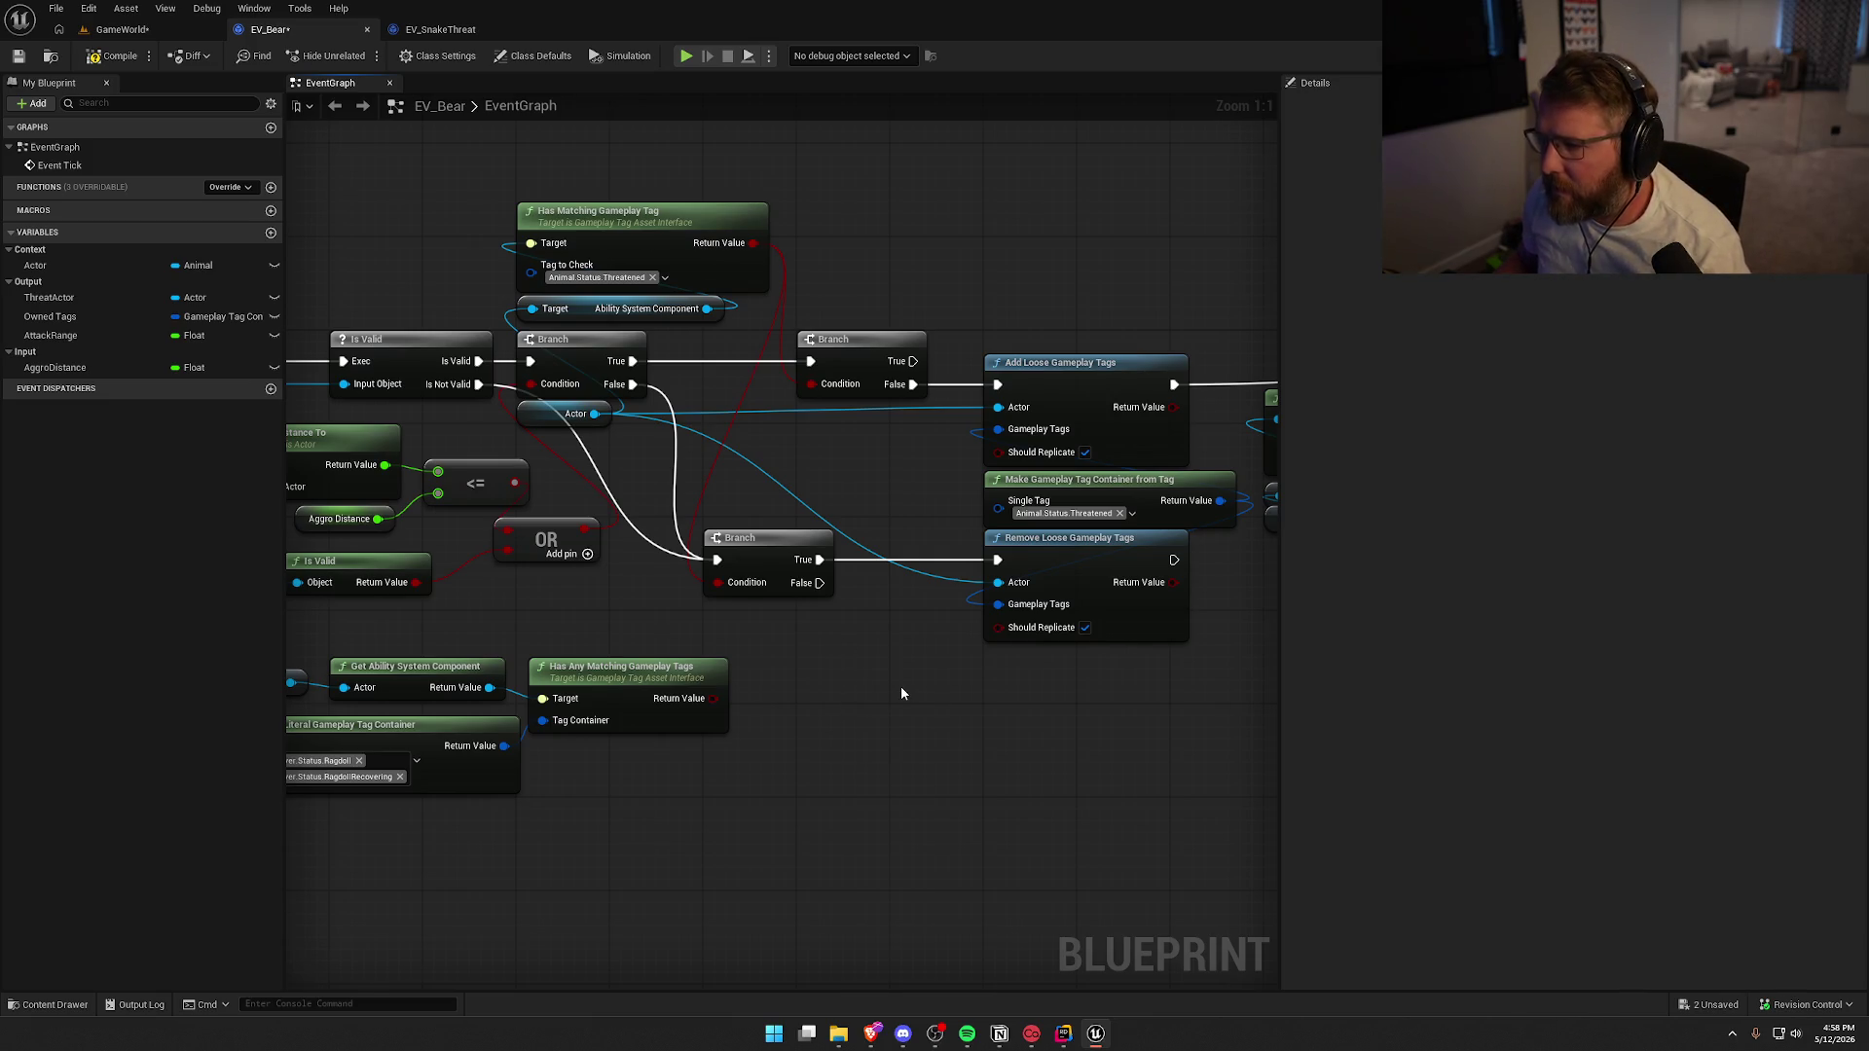
Survey EV_Bear's graph up to the Loose Gameplay Tags nodes and move the pasted nodes up-left
{"action": "left_click_drag", "start_coordinate": [901, 693], "coordinate": [650, 681]}
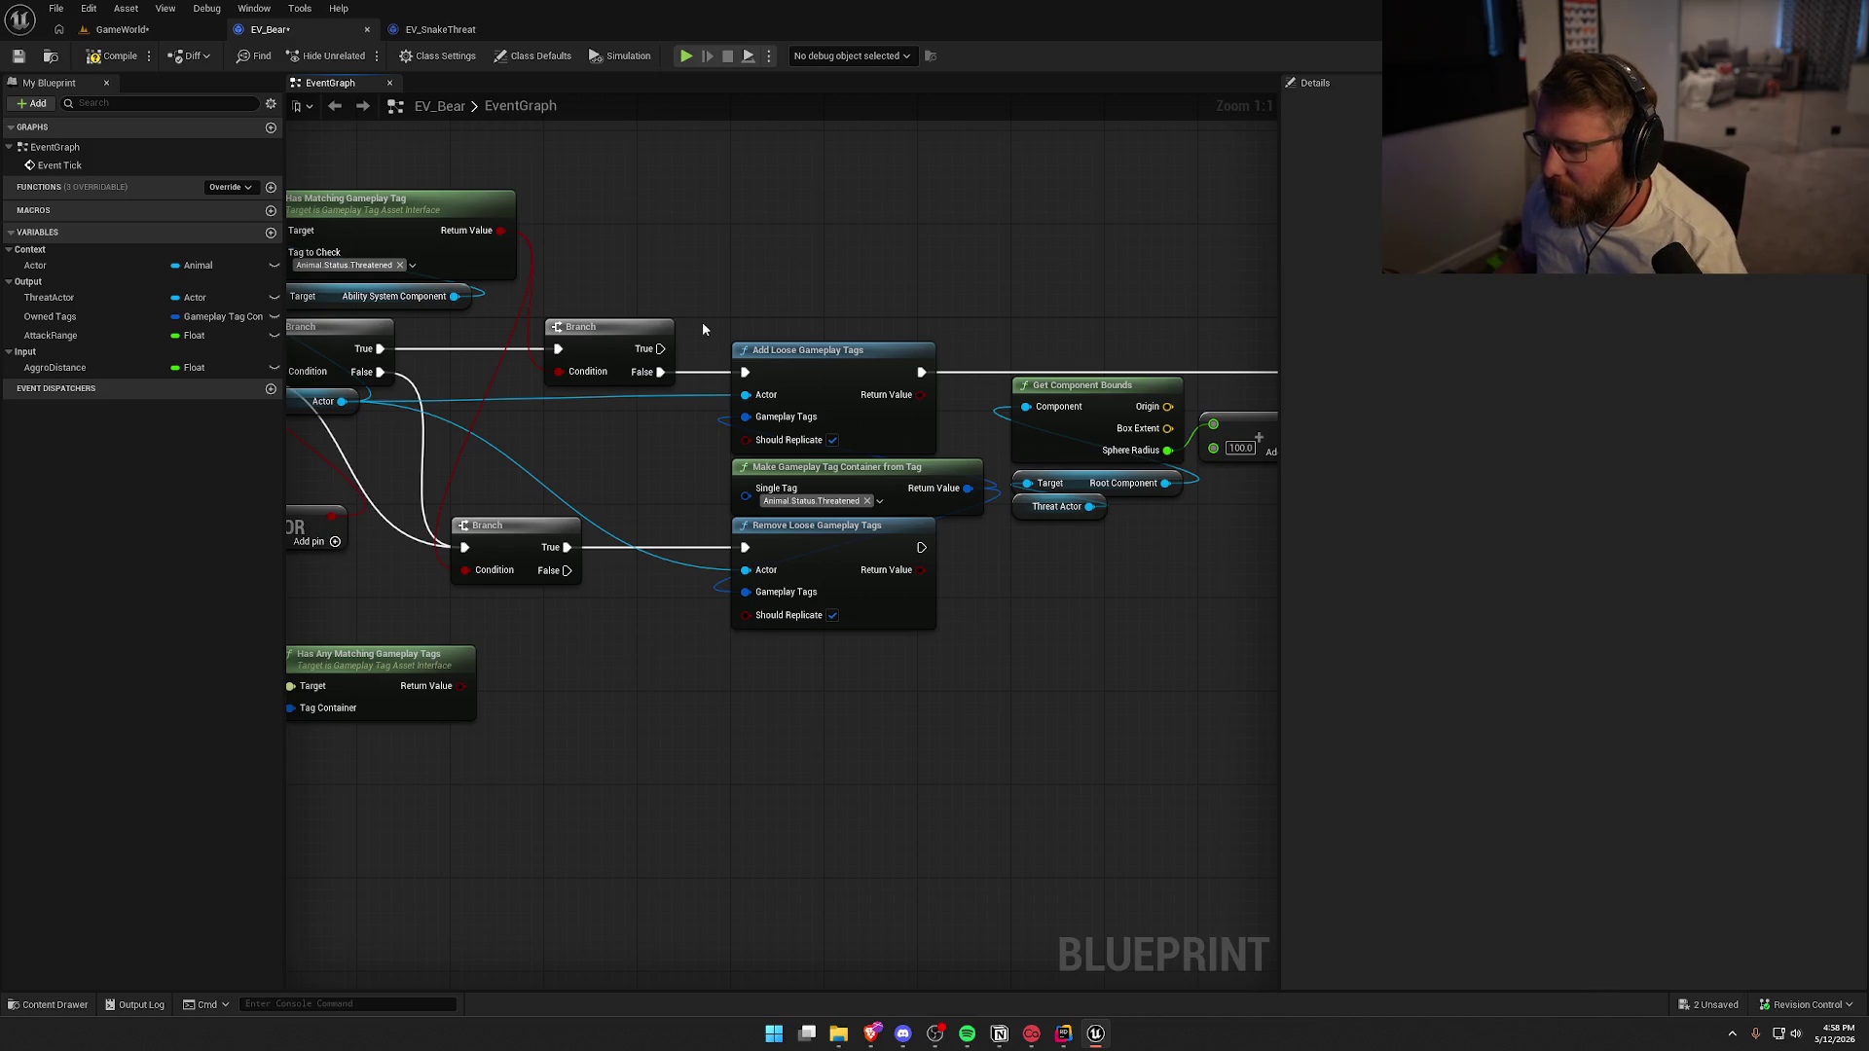
{"action": "left_click_drag", "start_coordinate": [1086, 729], "coordinate": [652, 718]}
{"action": "left_click_drag", "start_coordinate": [820, 635], "coordinate": [985, 614]}
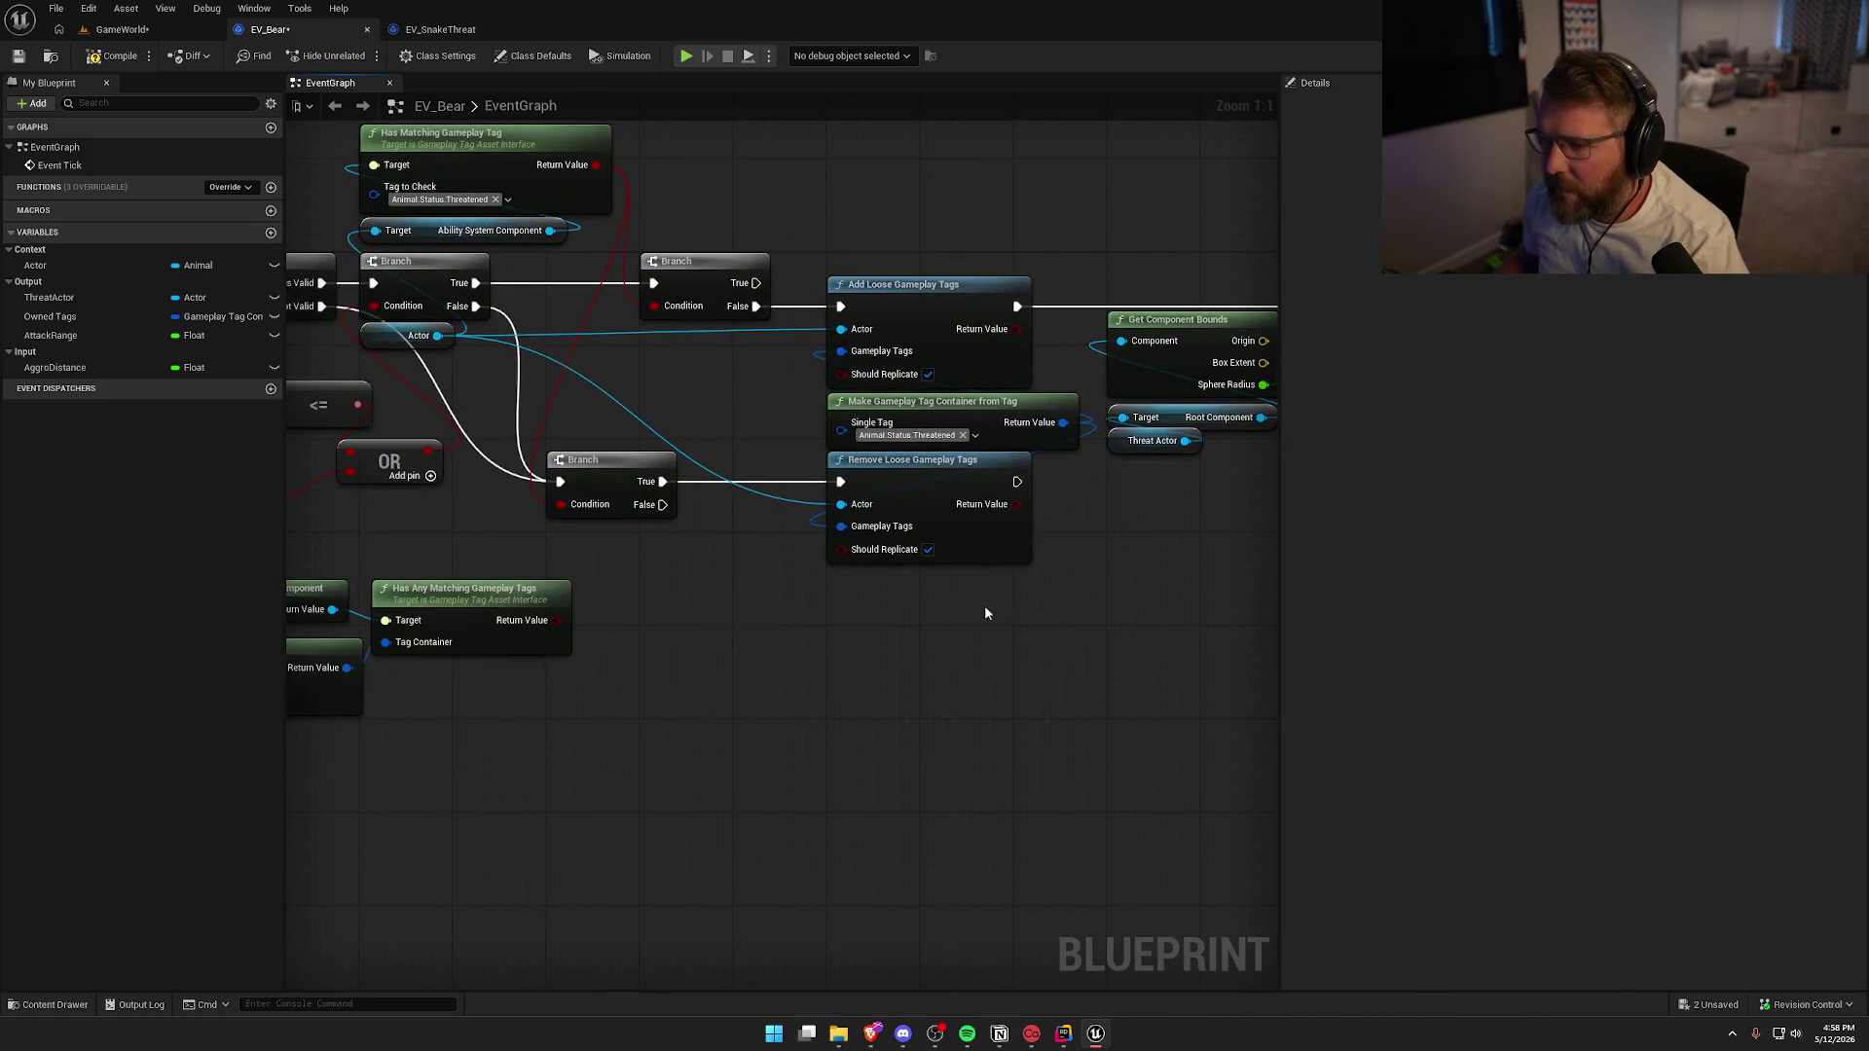
{"action": "left_click_drag", "start_coordinate": [804, 734], "coordinate": [1128, 736]}
{"action": "mouse_move", "coordinate": [818, 409]}
{"action": "left_mouse_down"}
{"action": "mouse_move", "coordinate": [954, 417]}
{"action": "mouse_move", "coordinate": [776, 381]}
{"action": "left_mouse_up"}
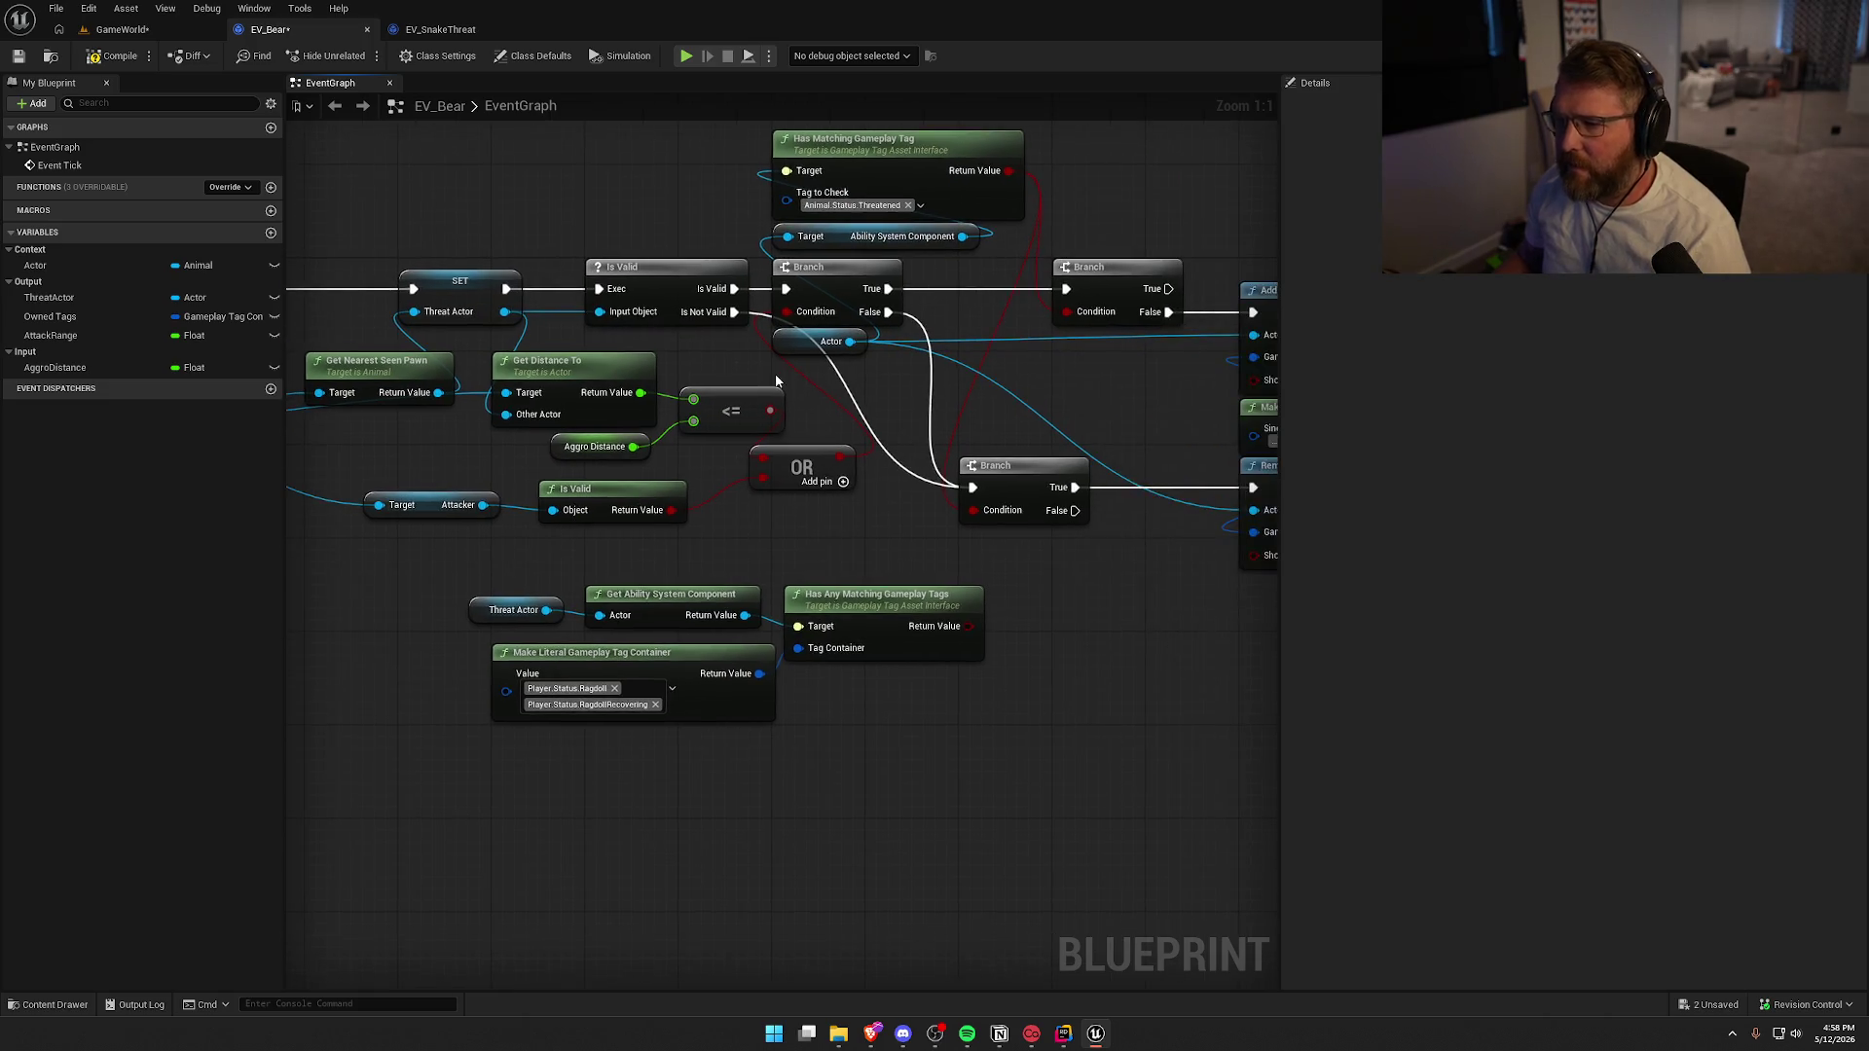
{"action": "left_click_drag", "start_coordinate": [886, 426], "coordinate": [1176, 405]}
{"action": "left_click_drag", "start_coordinate": [961, 391], "coordinate": [587, 407]}
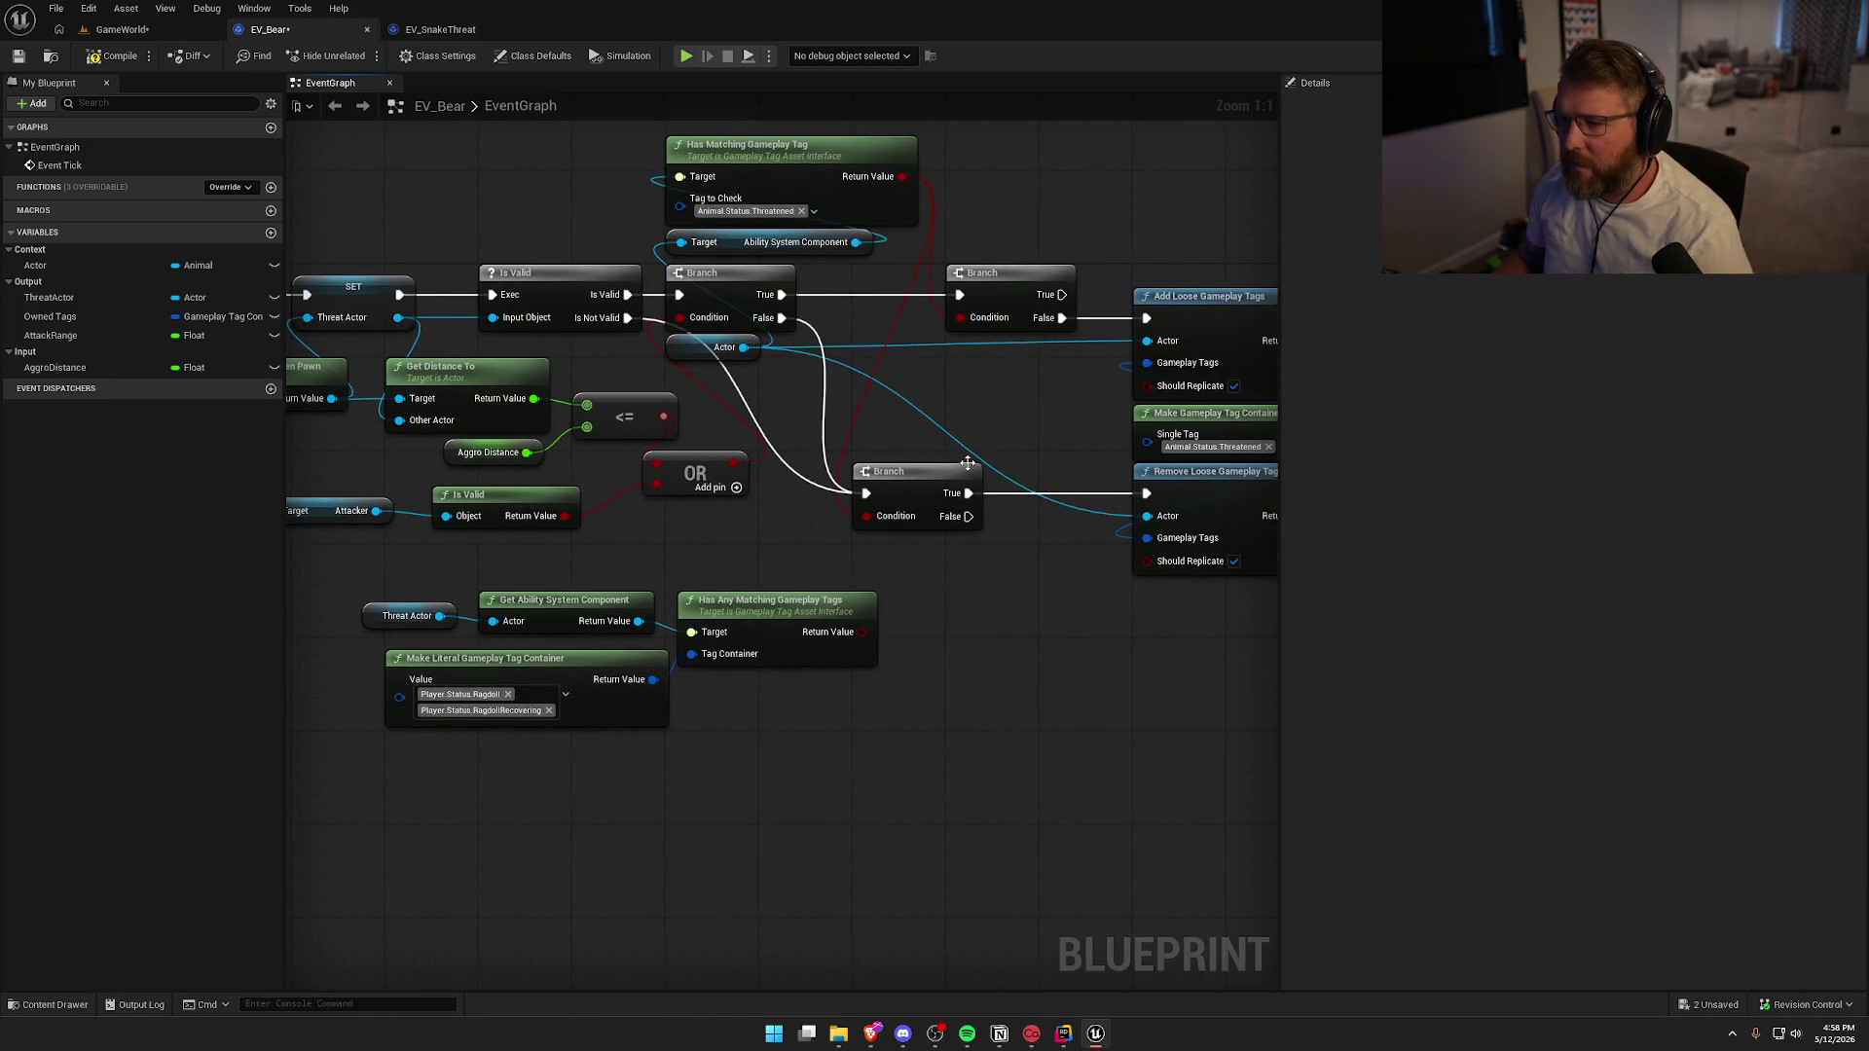
{"action": "scroll", "coordinate": [813, 403], "scroll_direction": "down", "scroll_amount": 1}
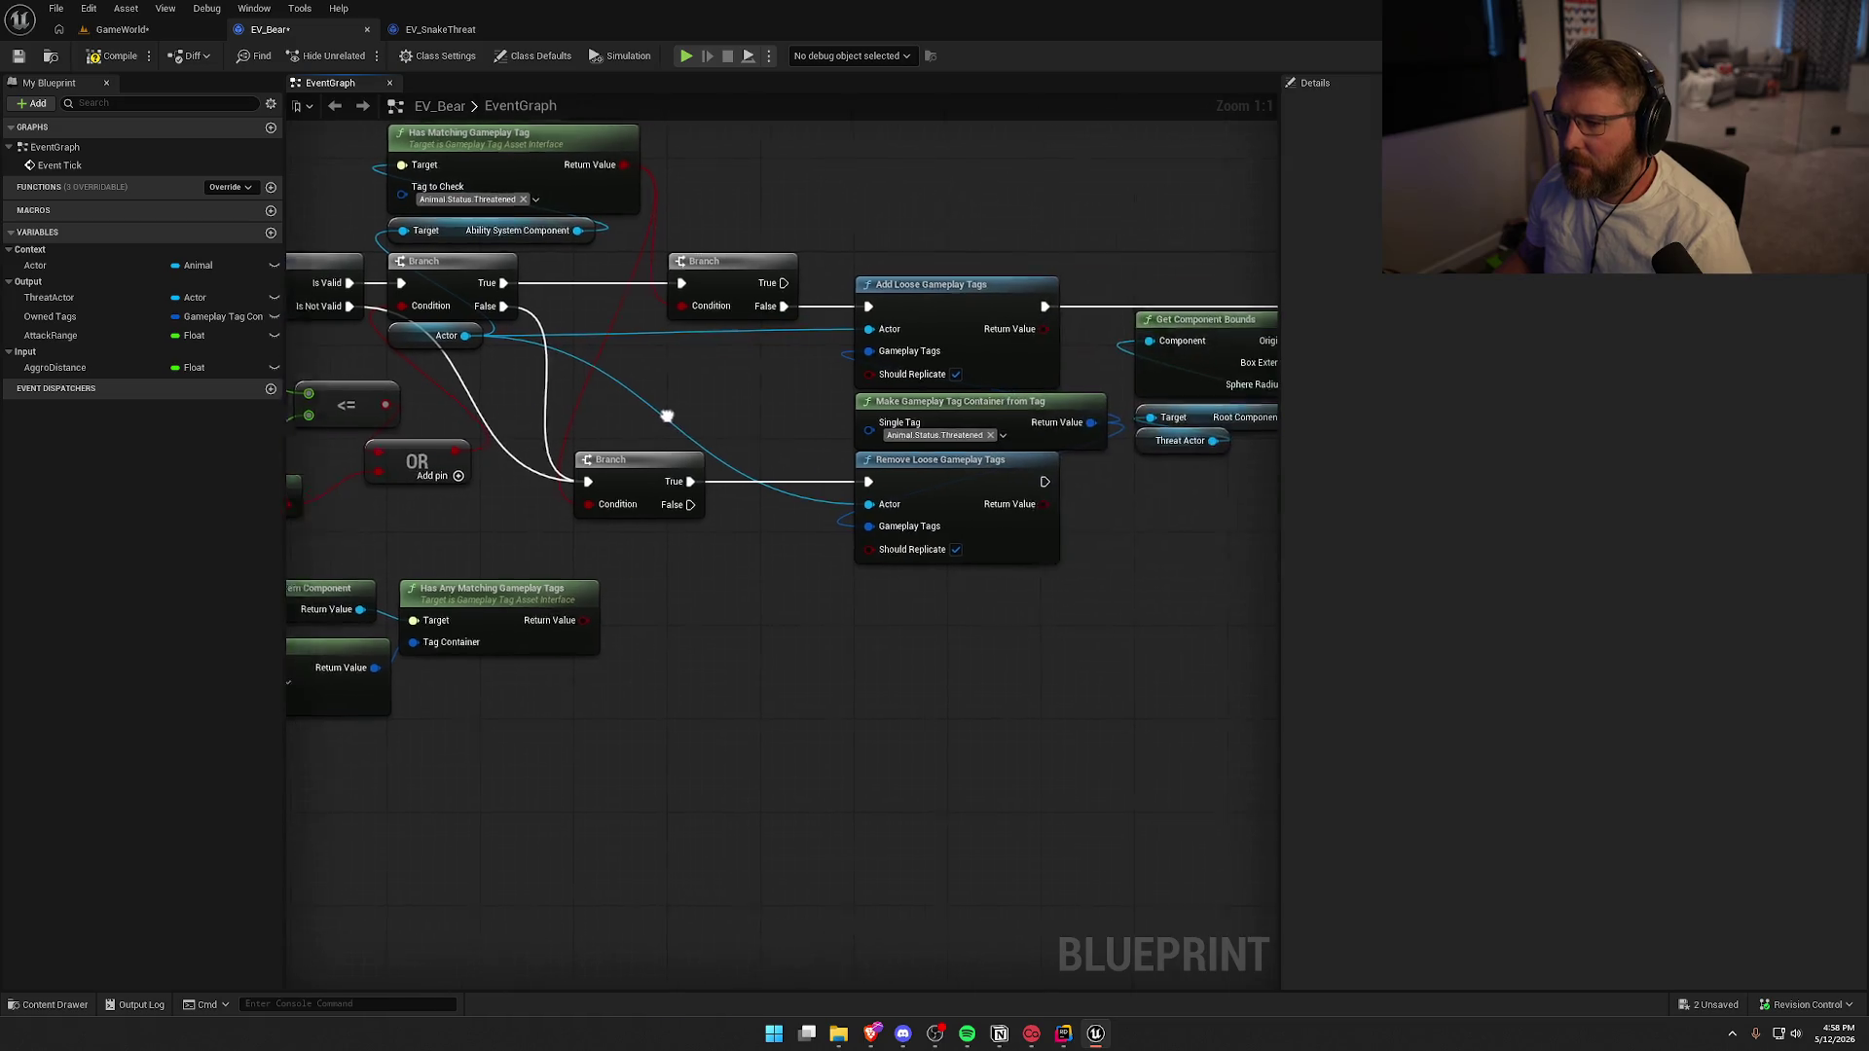
{"action": "scroll", "coordinate": [964, 605], "scroll_direction": "up", "scroll_amount": 1}
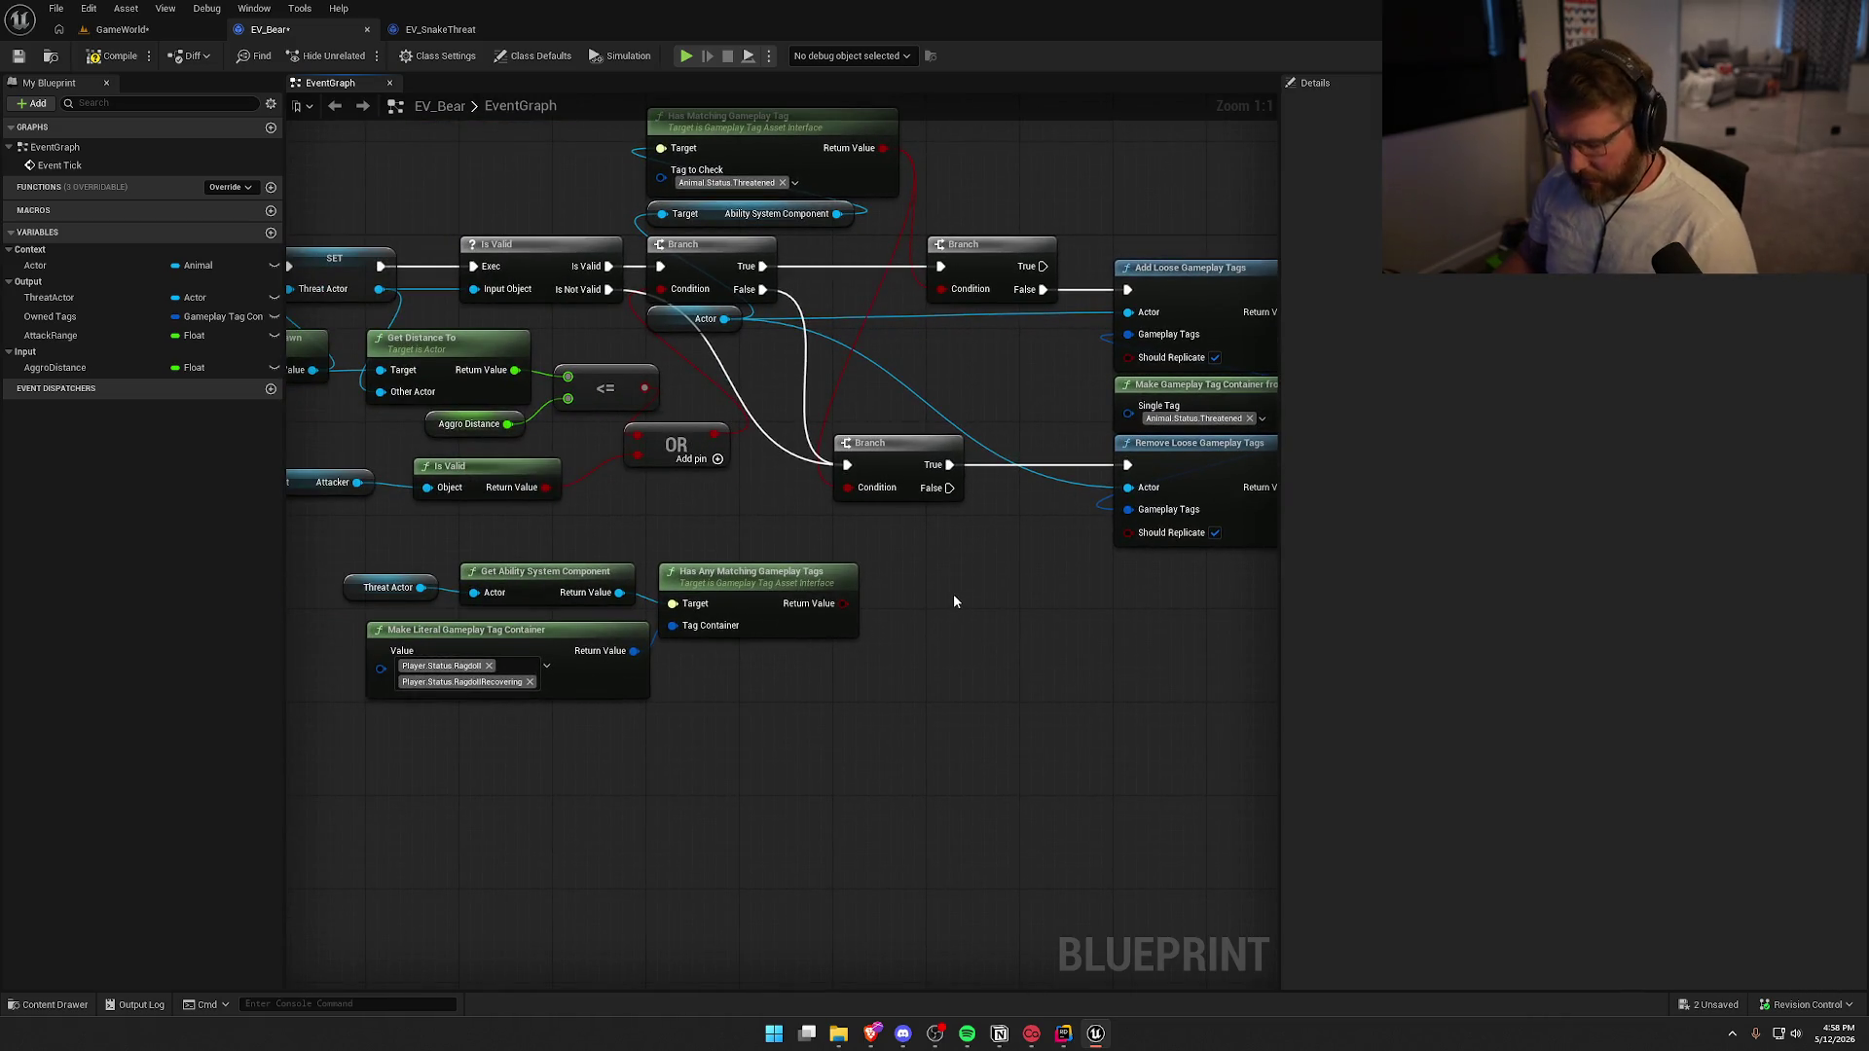
{"action": "left_click_drag", "start_coordinate": [954, 602], "coordinate": [1085, 596]}
{"action": "mouse_move", "coordinate": [1012, 706]}
{"action": "left_mouse_down"}
{"action": "mouse_move", "coordinate": [645, 645]}
{"action": "mouse_move", "coordinate": [545, 564]}
{"action": "left_mouse_up"}
{"action": "mouse_move", "coordinate": [828, 576]}
{"action": "left_mouse_down"}
{"action": "mouse_move", "coordinate": [633, 553]}
{"action": "mouse_move", "coordinate": [630, 529]}
{"action": "left_mouse_up"}
{"action": "left_click", "coordinate": [789, 672]}
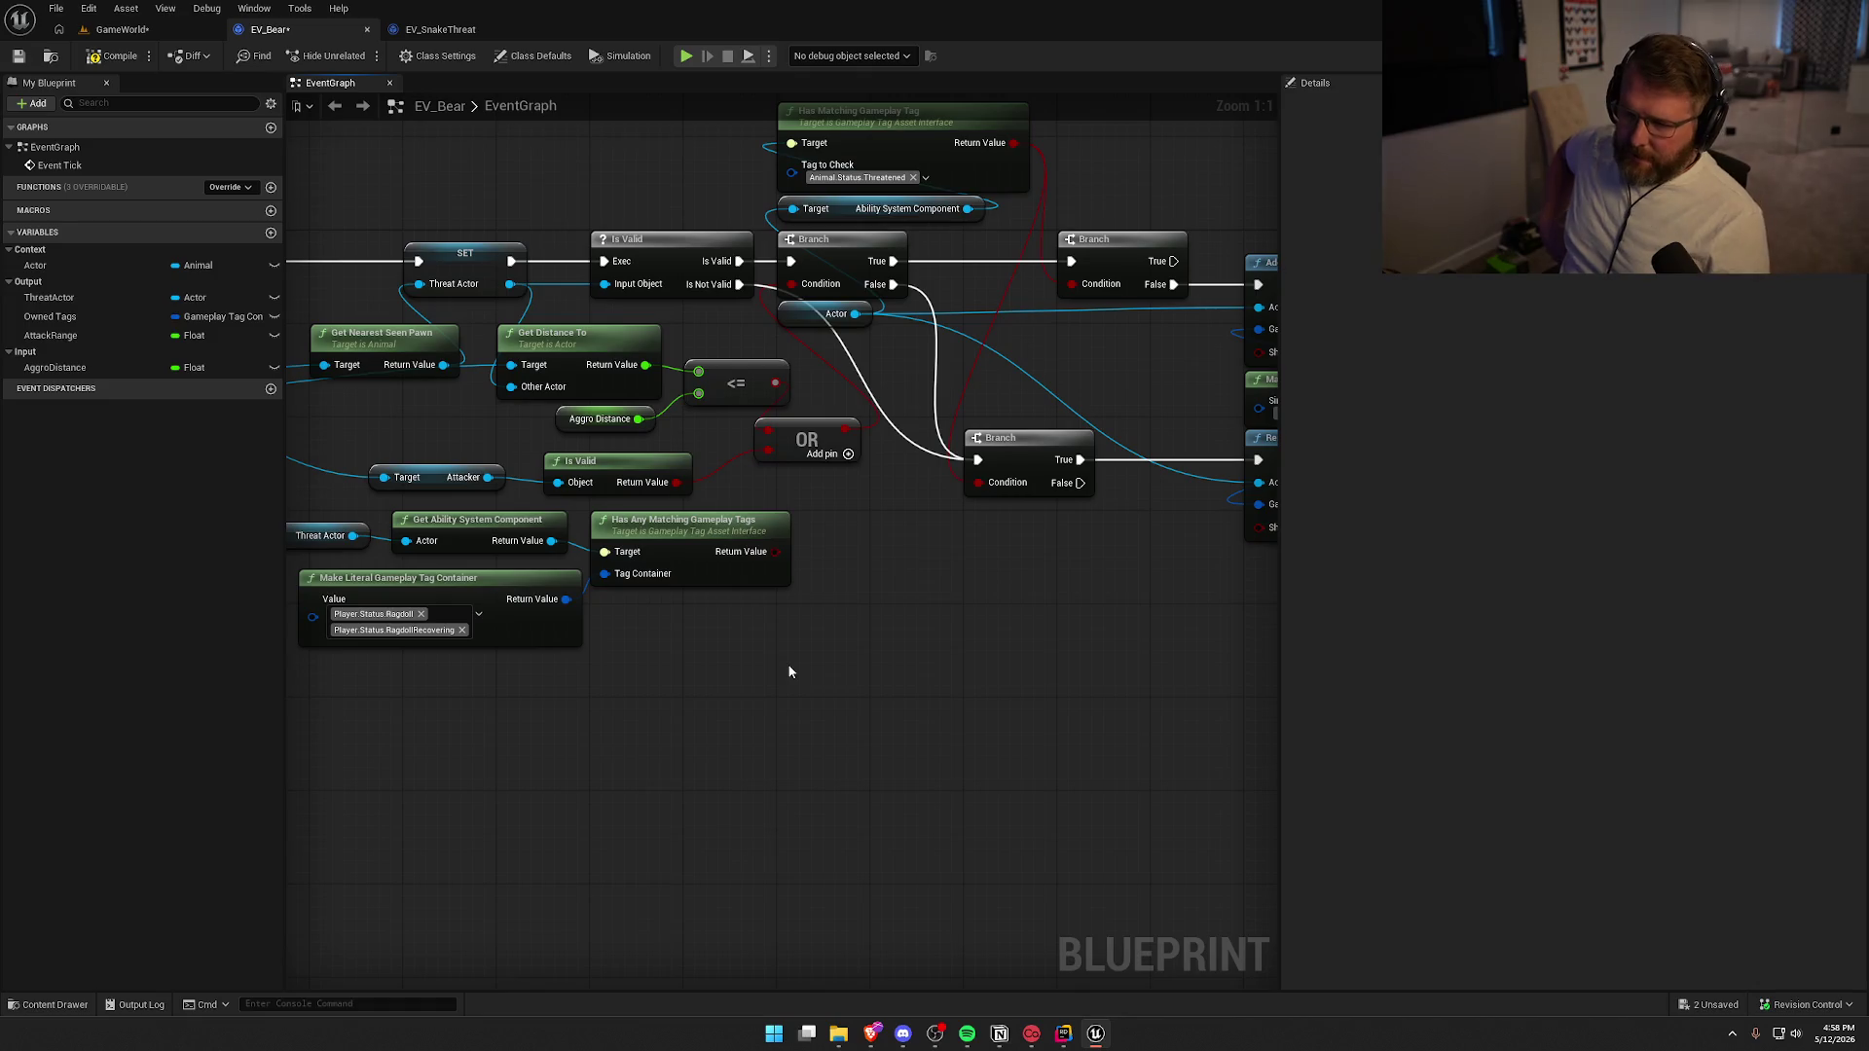
Settle the tag-check nodes beside Is Valid and the OR node, then switch to GameWorld
{"action": "mouse_move", "coordinate": [789, 671]}
{"action": "left_mouse_down"}
{"action": "mouse_move", "coordinate": [792, 705]}
{"action": "mouse_move", "coordinate": [977, 695]}
{"action": "mouse_move", "coordinate": [802, 691]}
{"action": "left_mouse_up"}
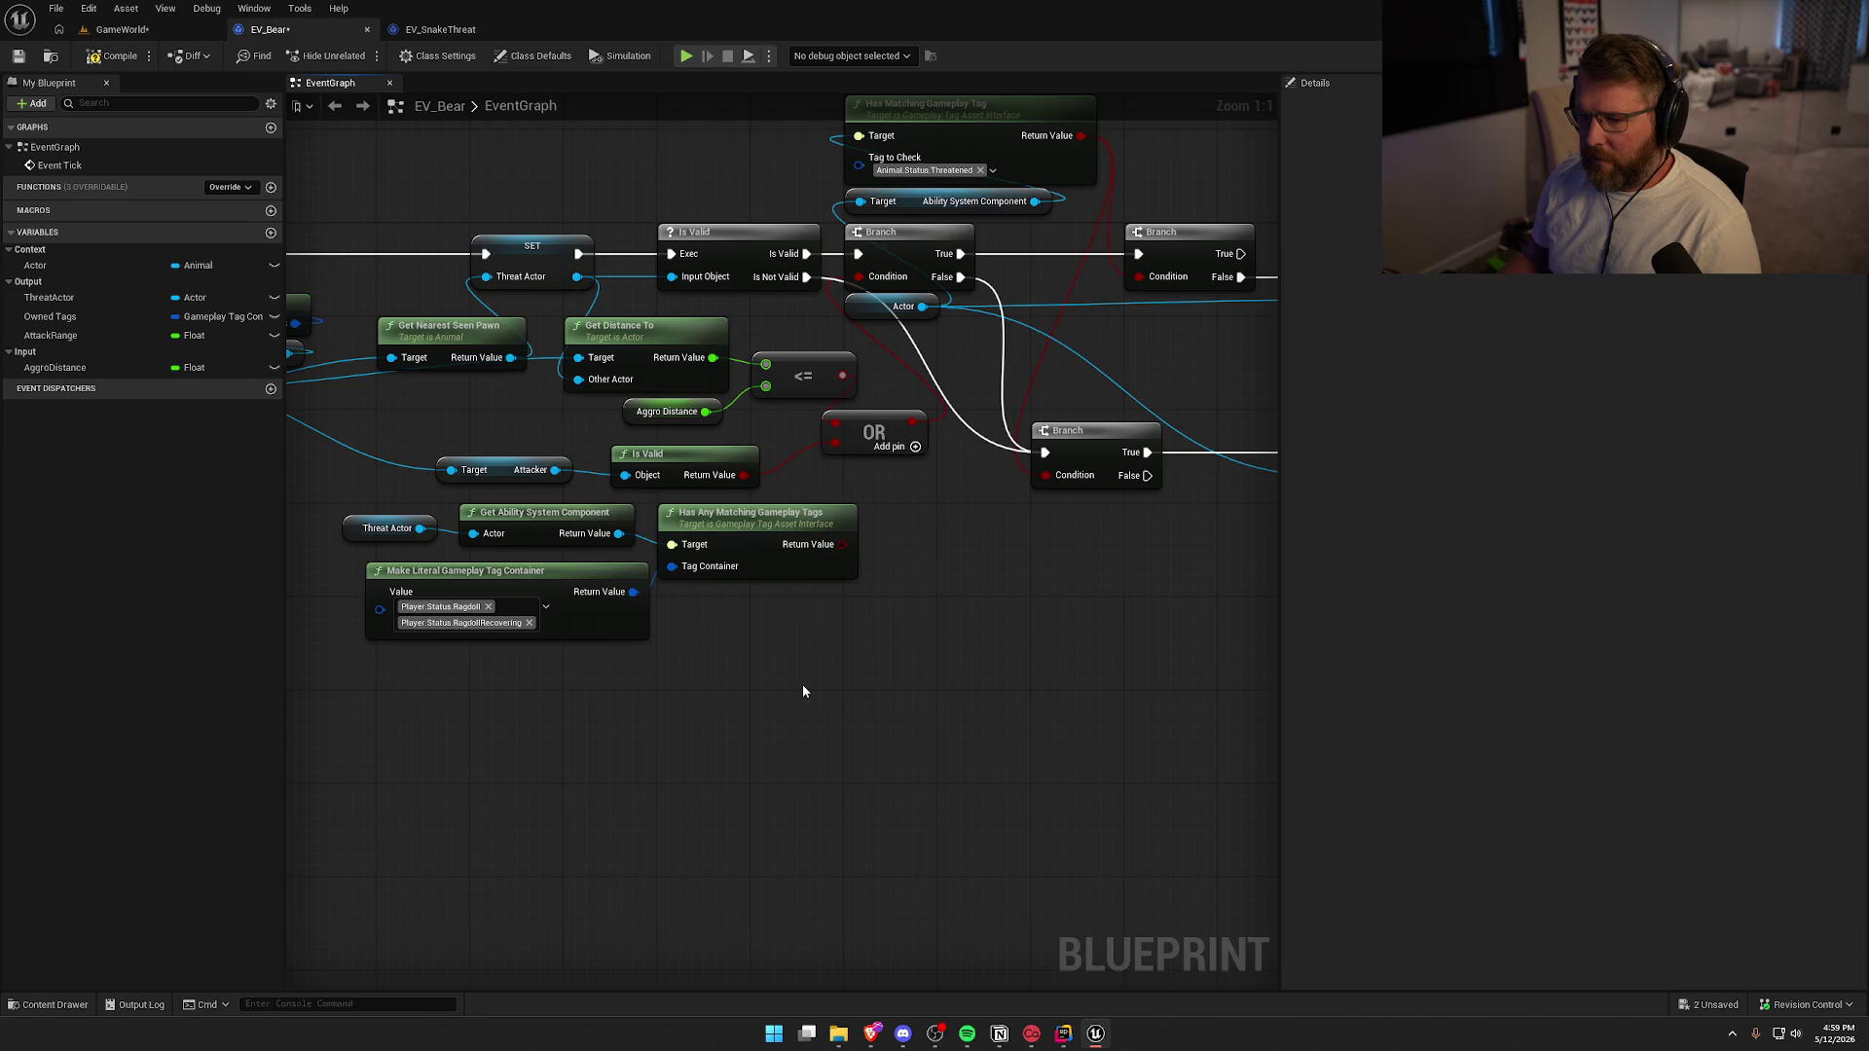
{"action": "mouse_move", "coordinate": [802, 685]}
{"action": "left_mouse_down"}
{"action": "mouse_move", "coordinate": [292, 652]}
{"action": "mouse_move", "coordinate": [768, 697]}
{"action": "mouse_move", "coordinate": [779, 679]}
{"action": "mouse_move", "coordinate": [425, 500]}
{"action": "left_mouse_up"}
{"action": "mouse_move", "coordinate": [857, 527]}
{"action": "left_mouse_down"}
{"action": "mouse_move", "coordinate": [998, 551]}
{"action": "mouse_move", "coordinate": [967, 532]}
{"action": "left_mouse_up"}
{"action": "left_click", "coordinate": [1043, 655]}
{"action": "mouse_move", "coordinate": [1042, 655]}
{"action": "left_mouse_down"}
{"action": "mouse_move", "coordinate": [750, 701]}
{"action": "mouse_move", "coordinate": [1076, 721]}
{"action": "mouse_move", "coordinate": [847, 626]}
{"action": "mouse_move", "coordinate": [758, 414]}
{"action": "left_mouse_up"}
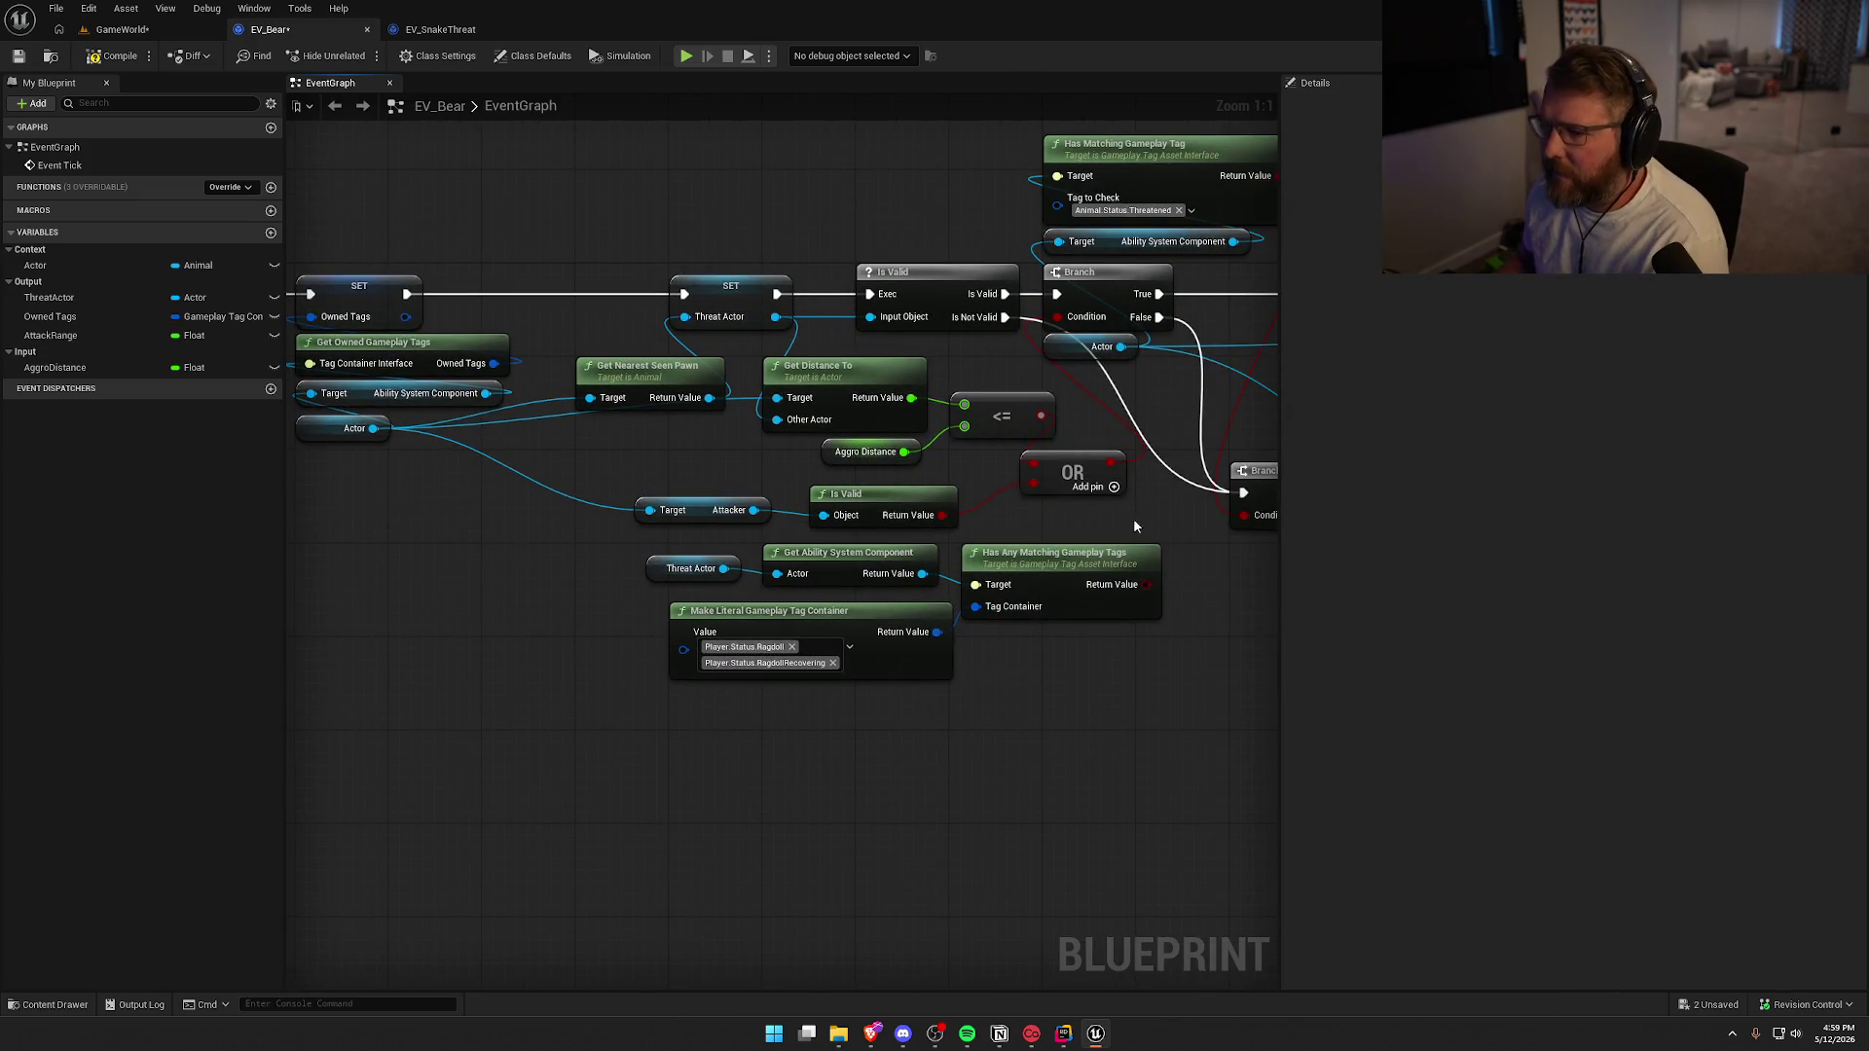
{"action": "left_click", "coordinate": [720, 511]}
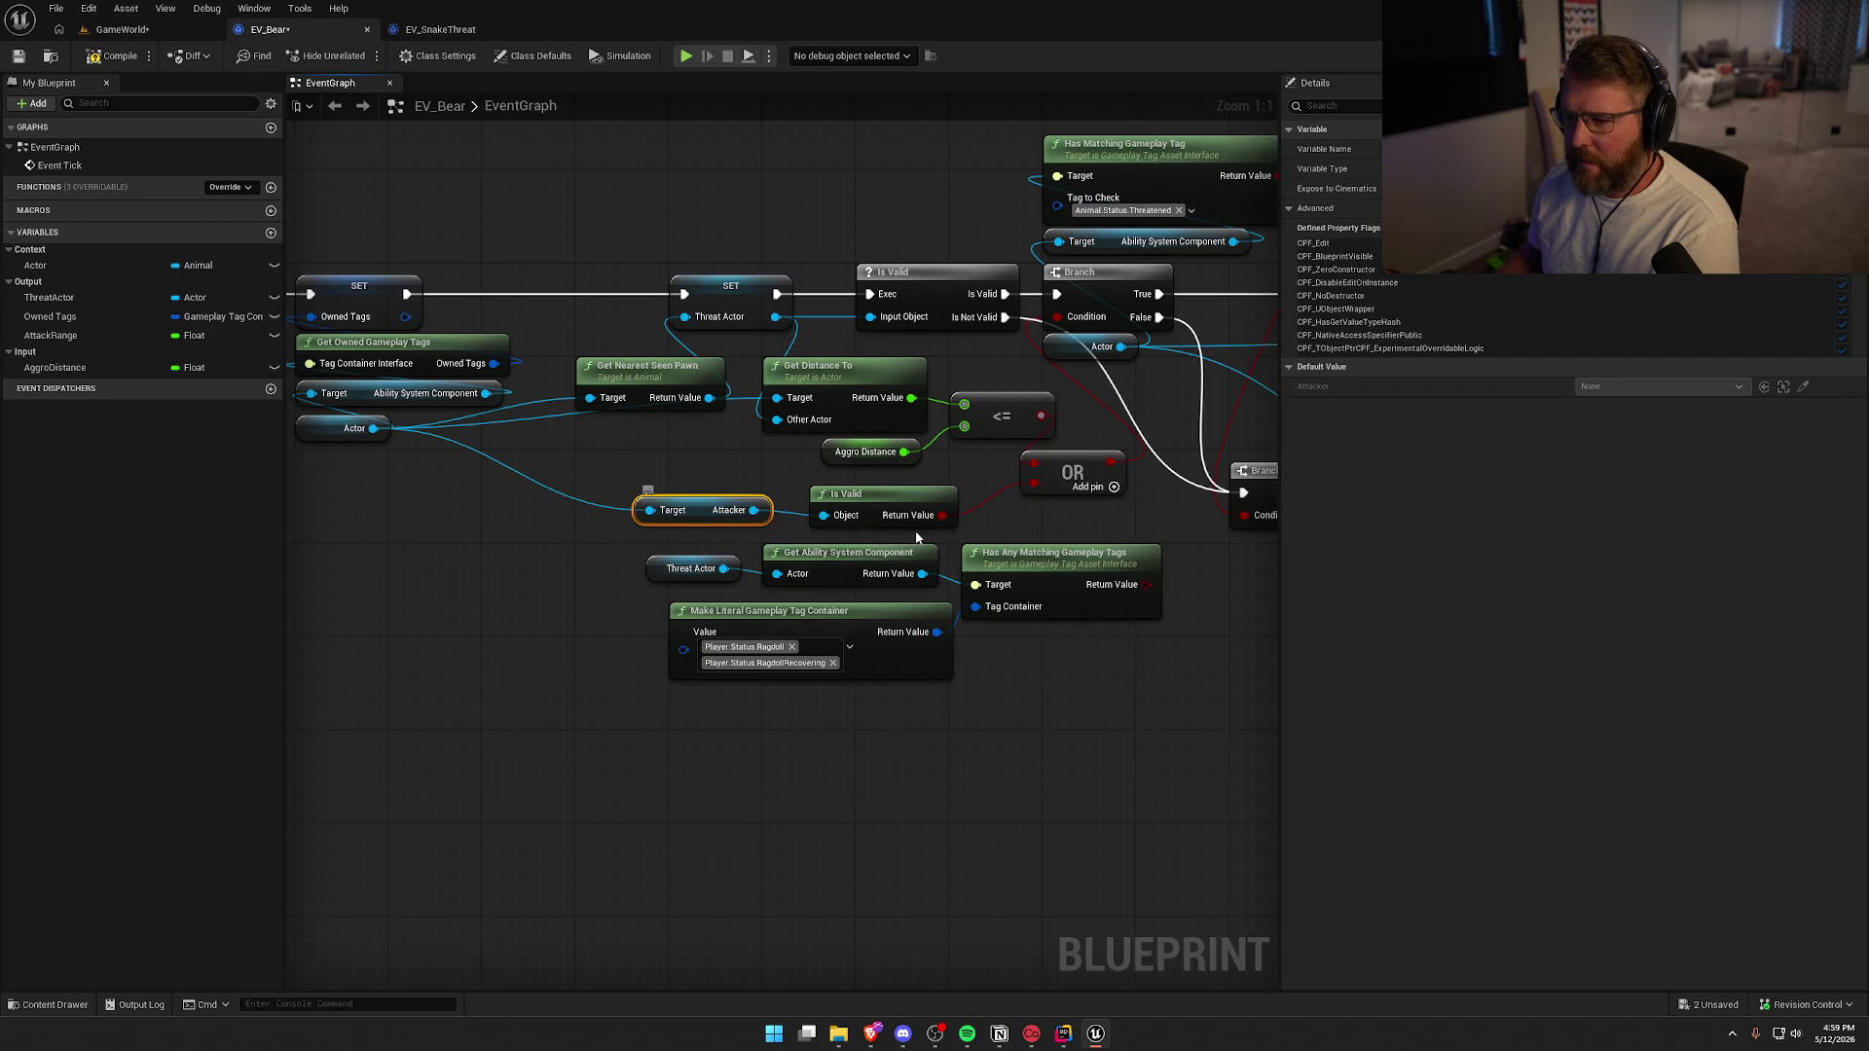
{"action": "mouse_move", "coordinate": [987, 527]}
{"action": "left_mouse_down"}
{"action": "mouse_move", "coordinate": [701, 603]}
{"action": "mouse_move", "coordinate": [2, 572]}
{"action": "mouse_move", "coordinate": [948, 557]}
{"action": "left_mouse_up"}
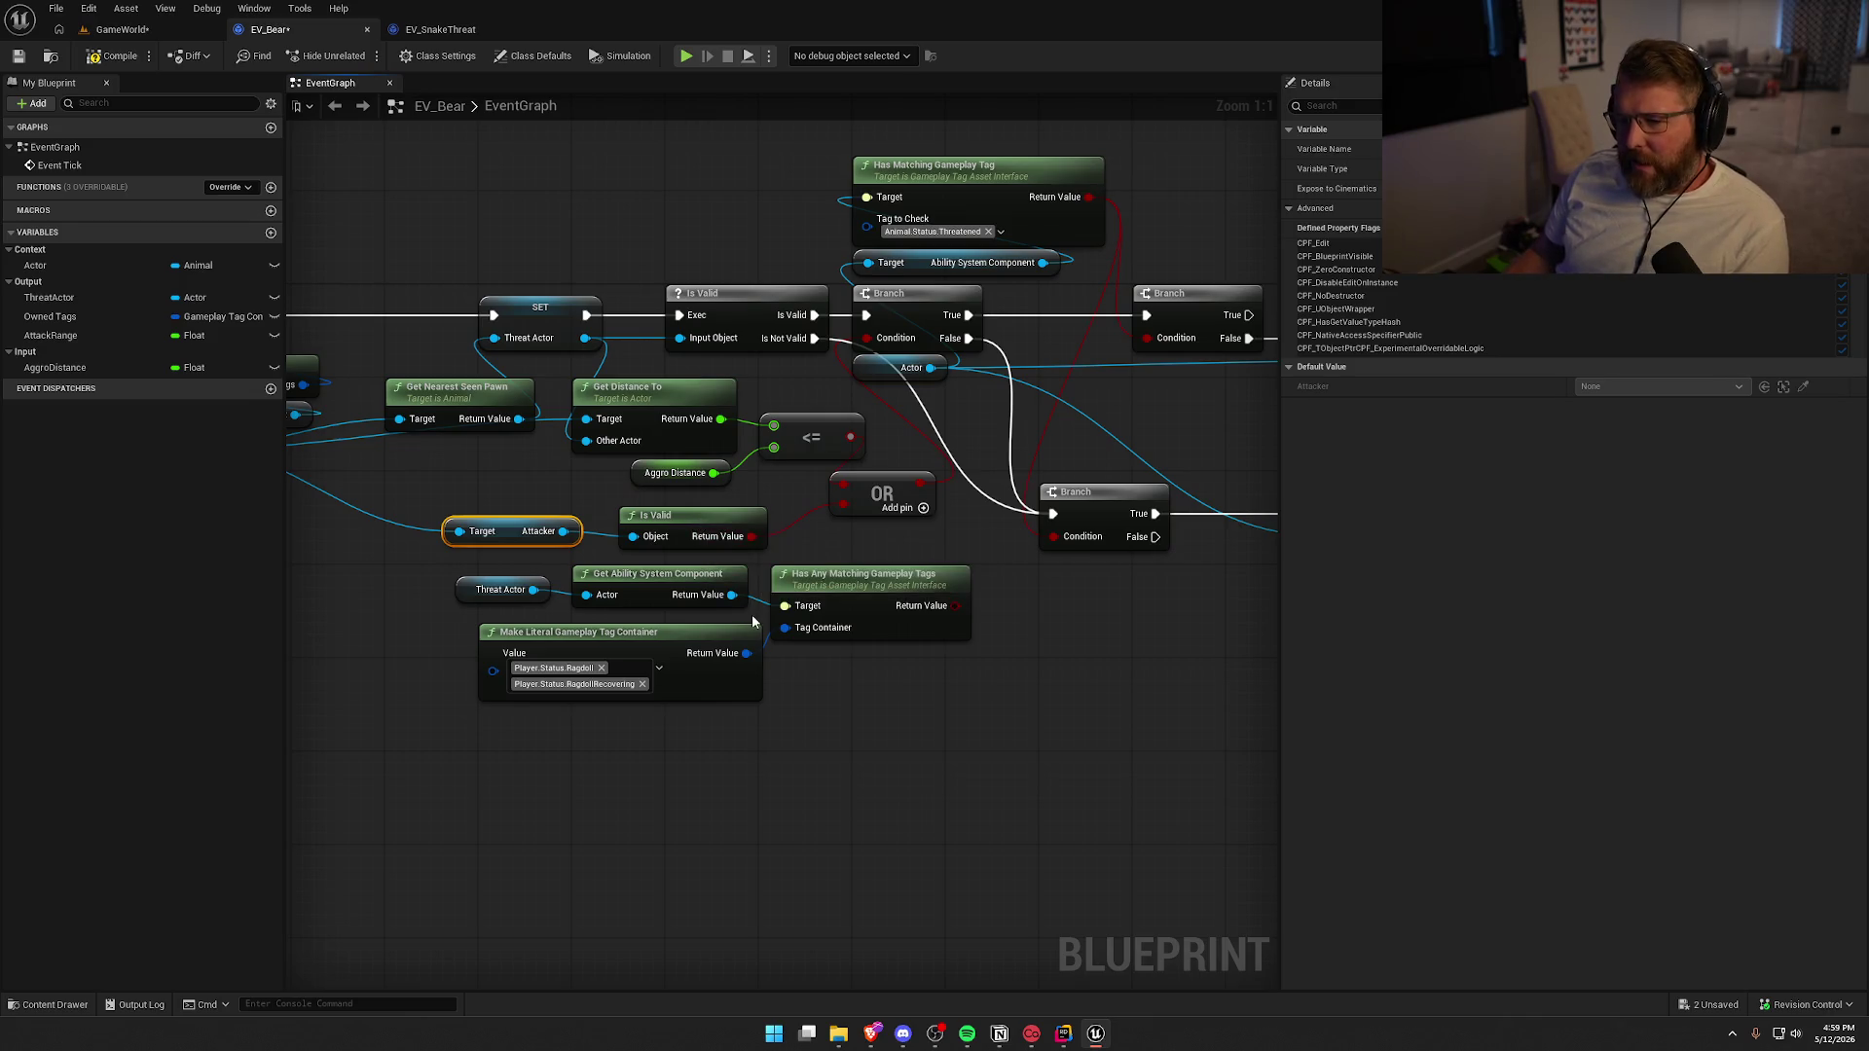
{"action": "mouse_move", "coordinate": [898, 755]}
{"action": "left_mouse_down"}
{"action": "mouse_move", "coordinate": [477, 564]}
{"action": "mouse_move", "coordinate": [441, 628]}
{"action": "mouse_move", "coordinate": [924, 821]}
{"action": "left_mouse_up"}
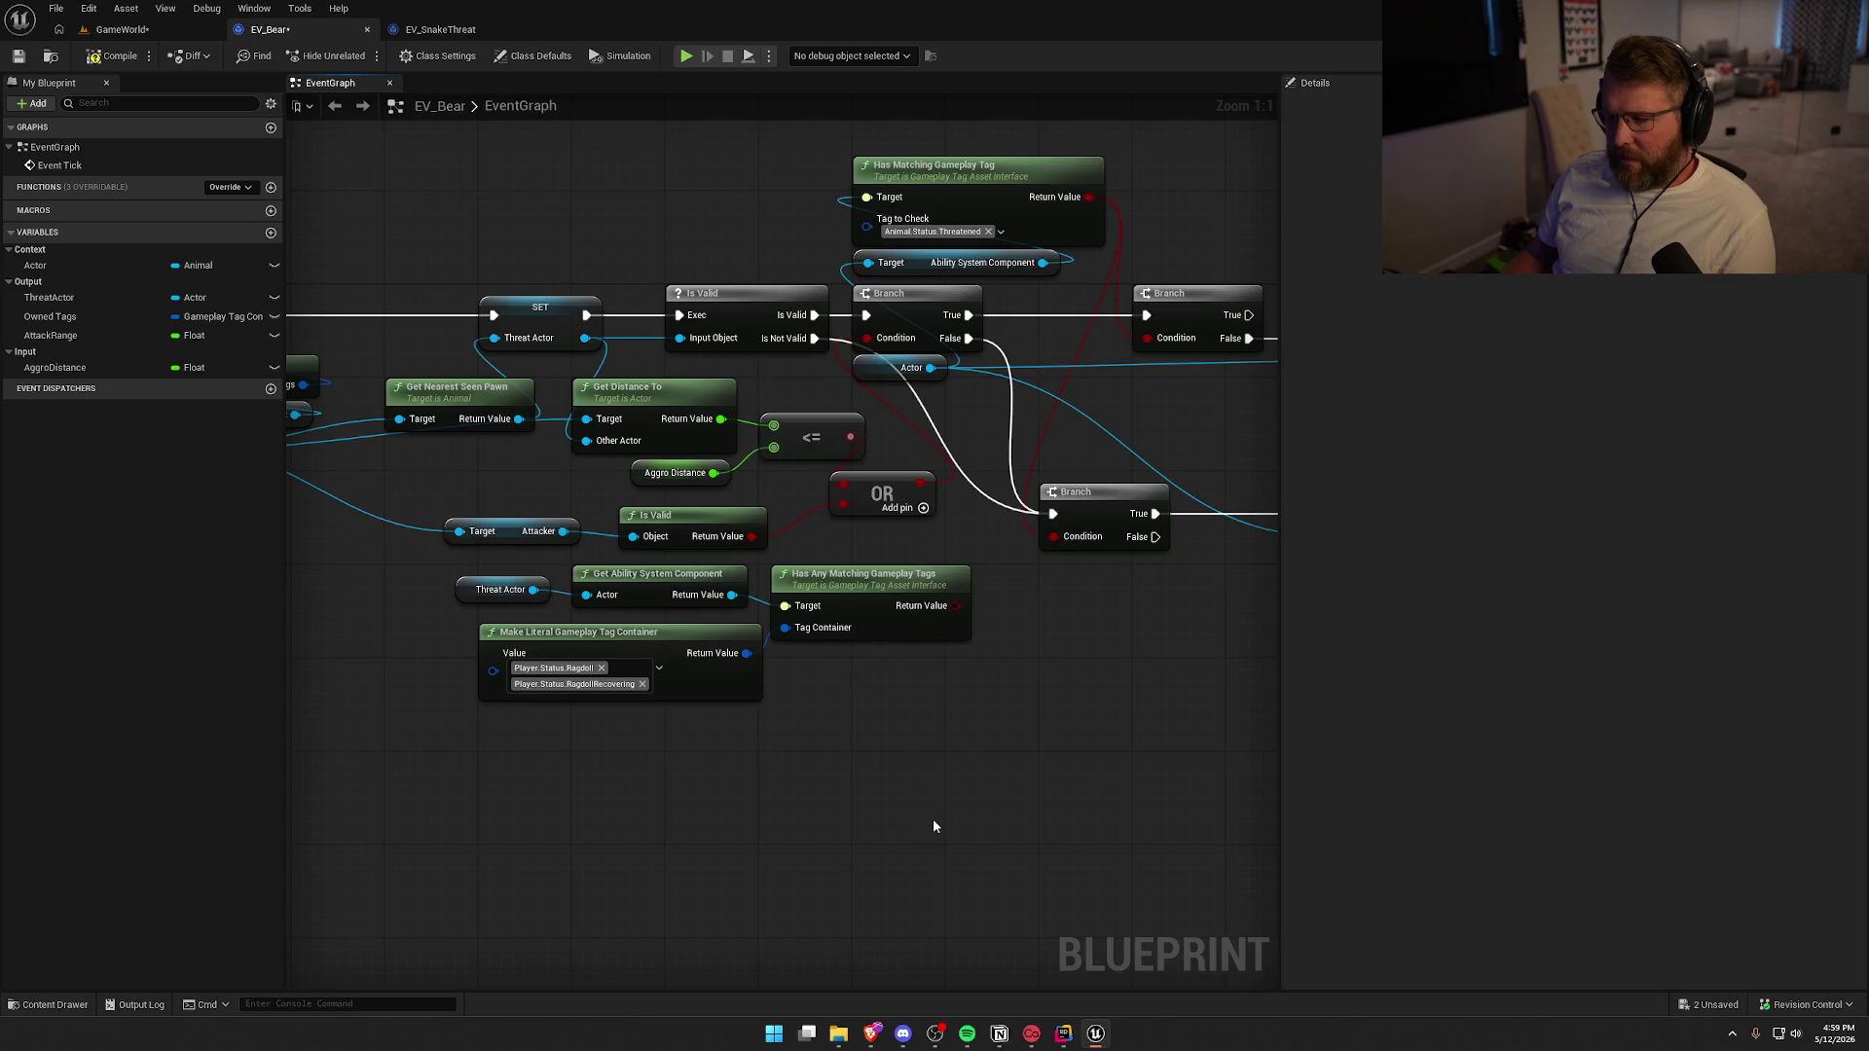
{"action": "left_click", "coordinate": [121, 29]}
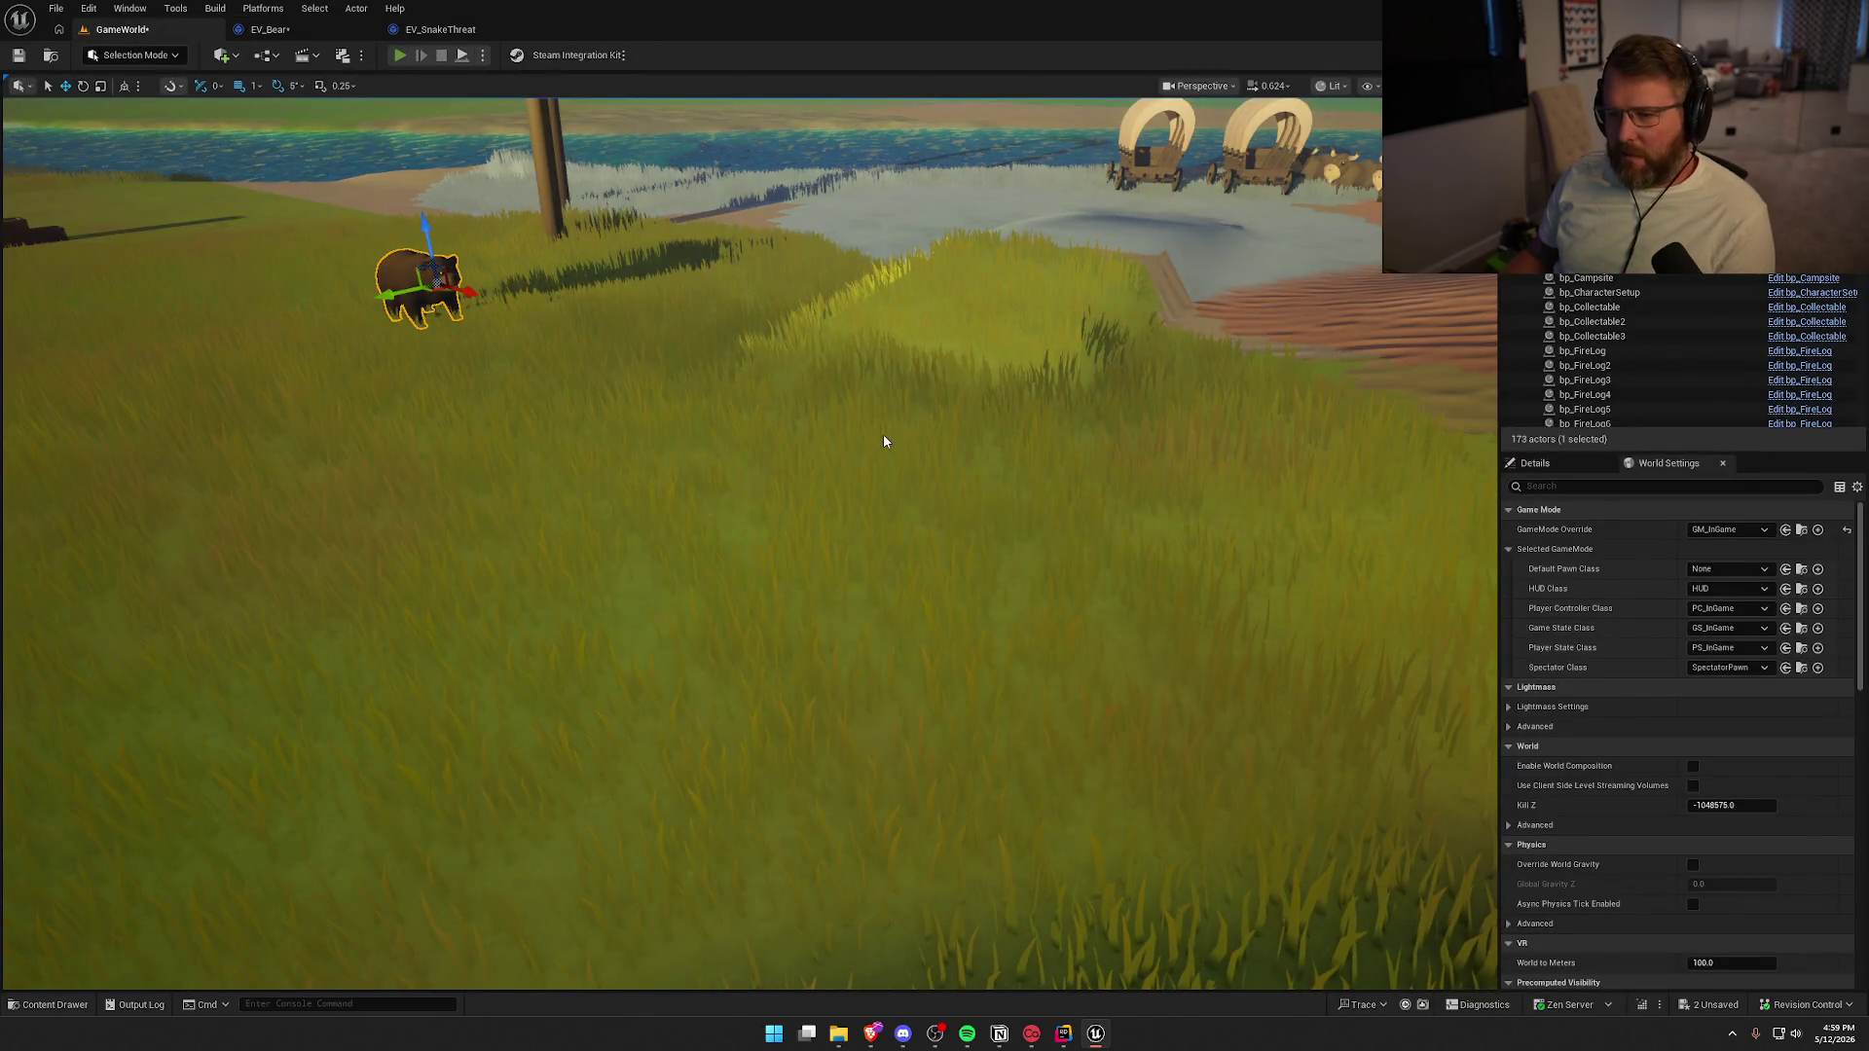
Save the modified bear assets and start a playtest of the level
{"action": "key", "text": "ctrl+shift+s"}
{"action": "left_click", "coordinate": [955, 681]}
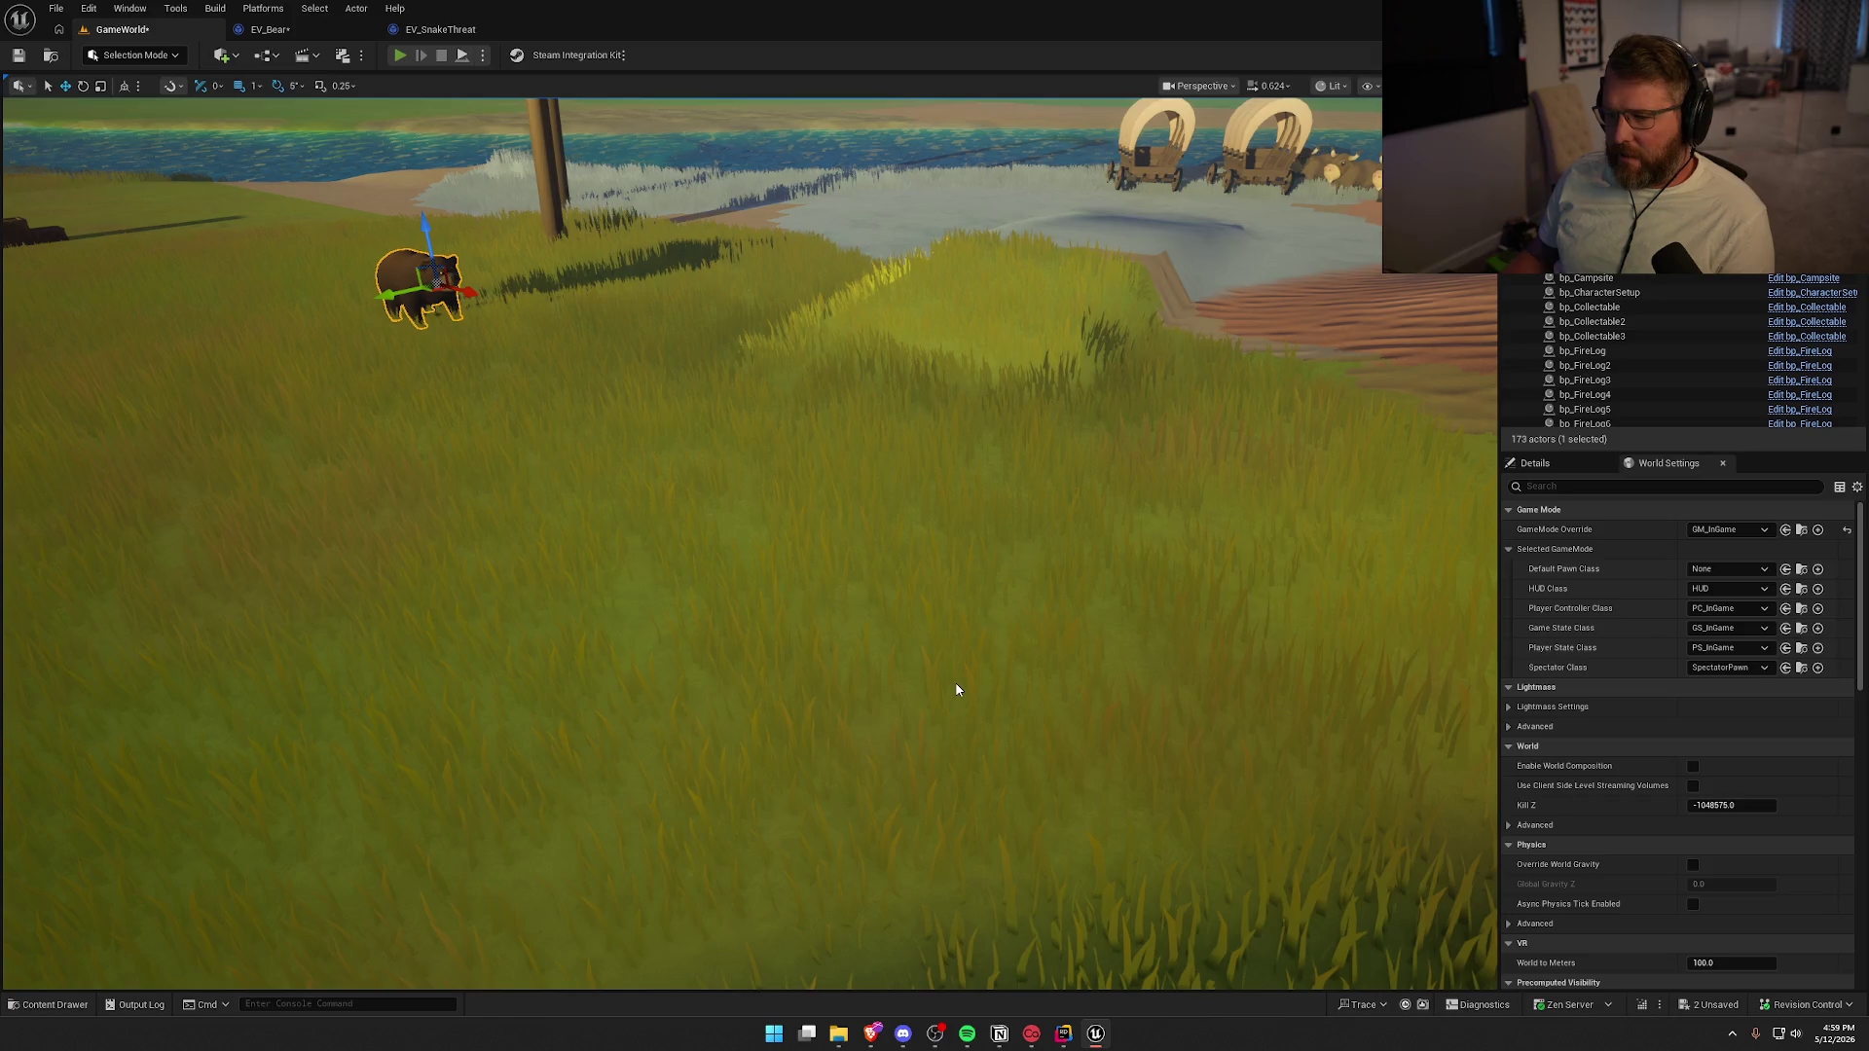
{"action": "key", "text": "alt+p"}
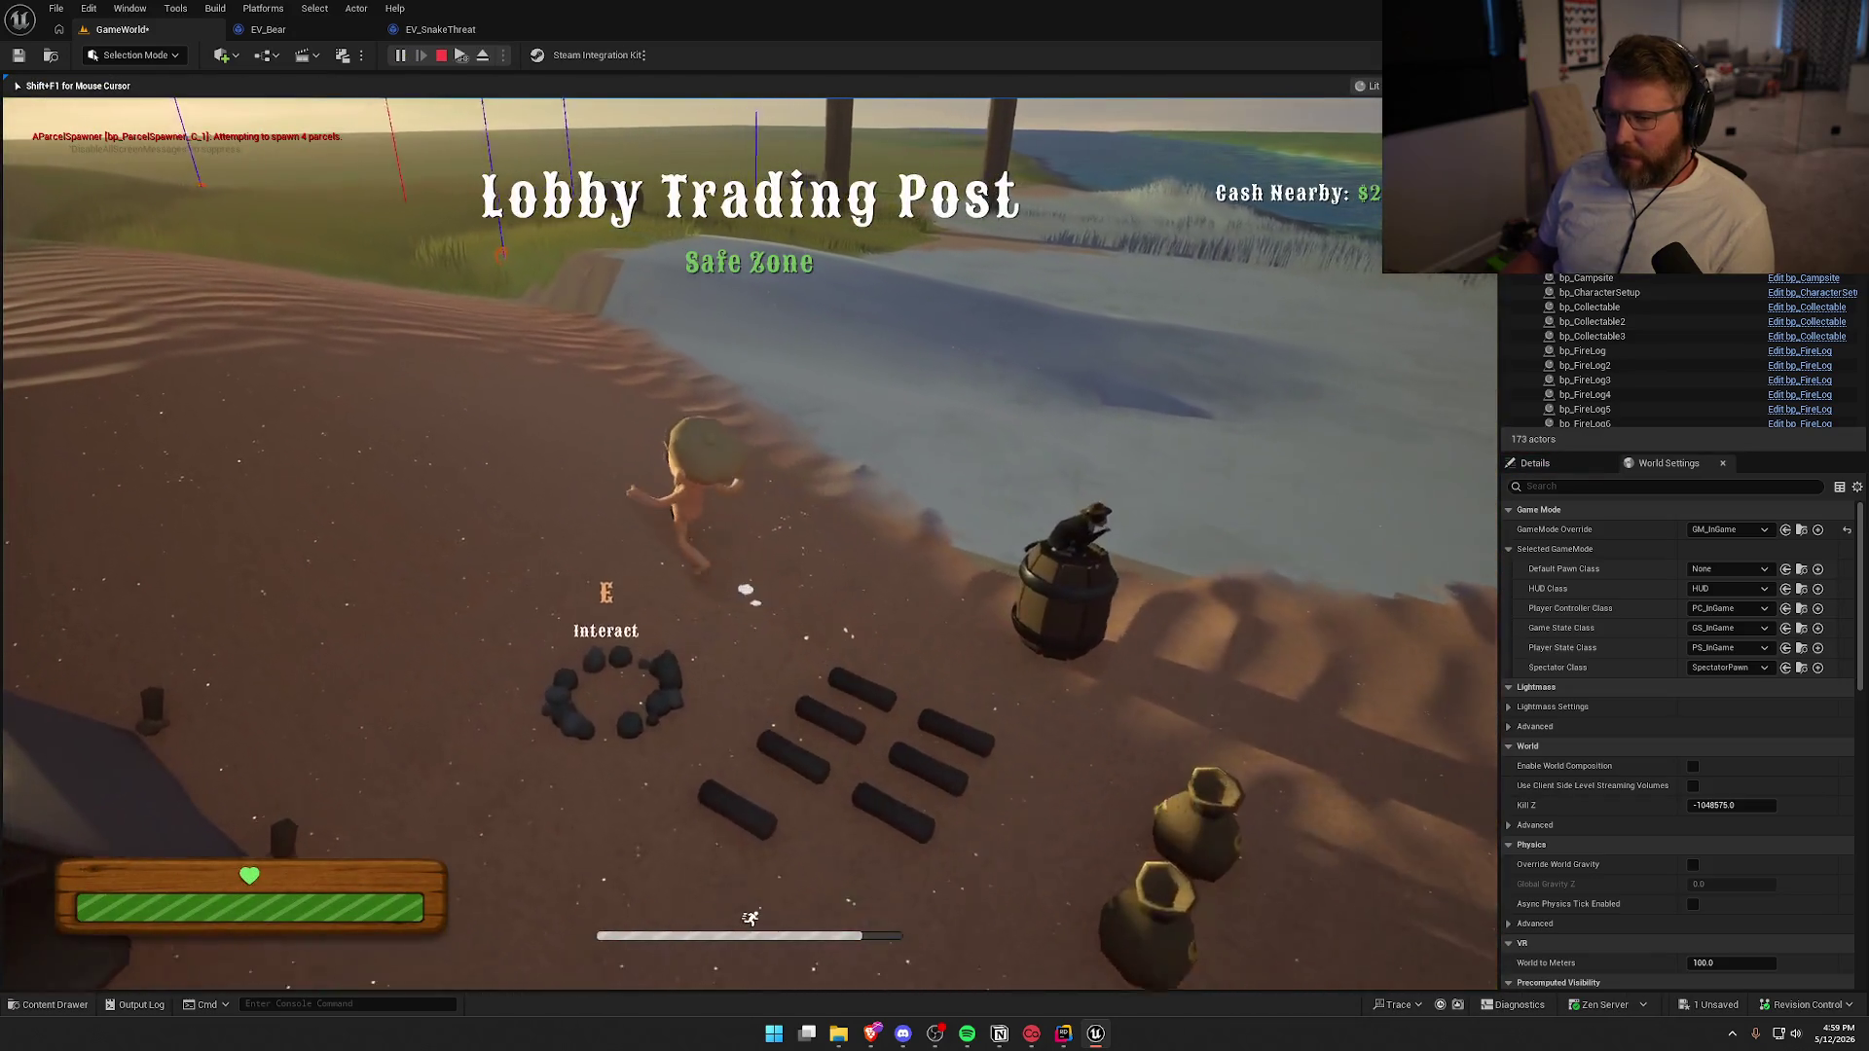
Run the character through the grass into the bear's attack, then stop the test and return to EV_Bear
{"action": "key", "text": "w"}
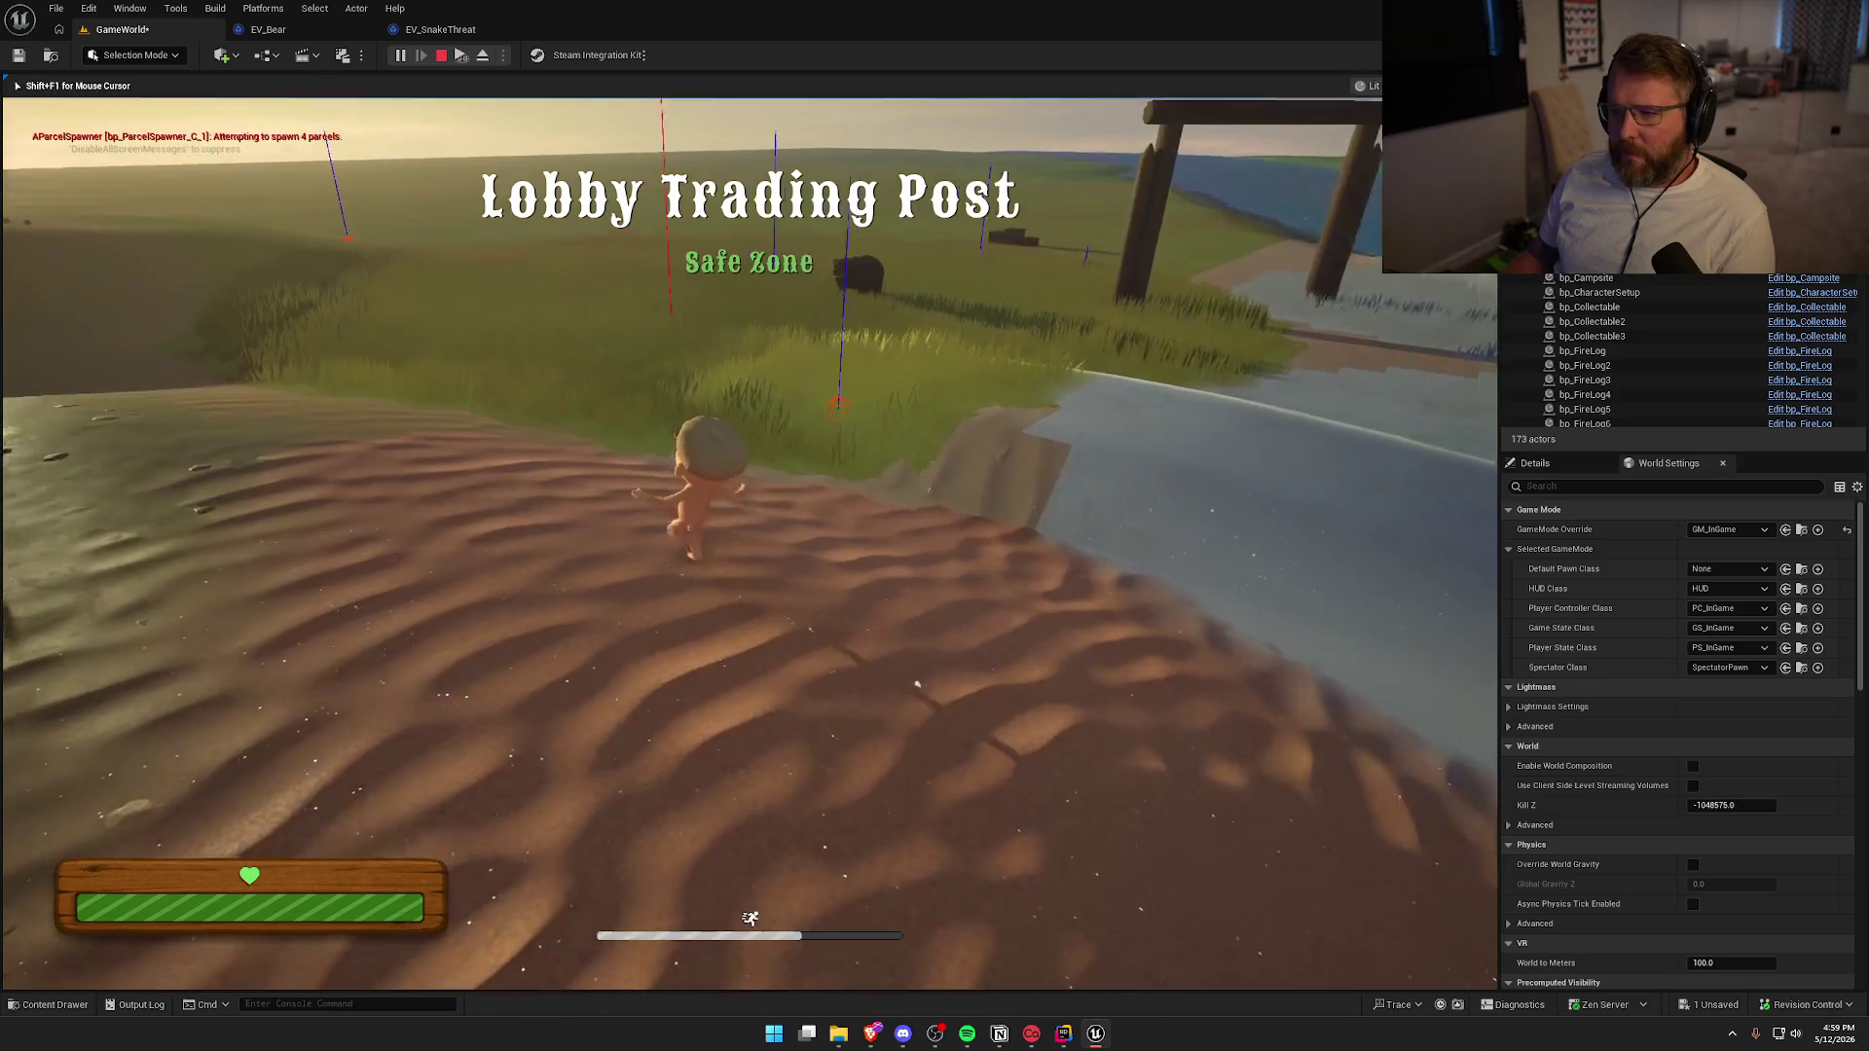
{"action": "key", "text": "w"}
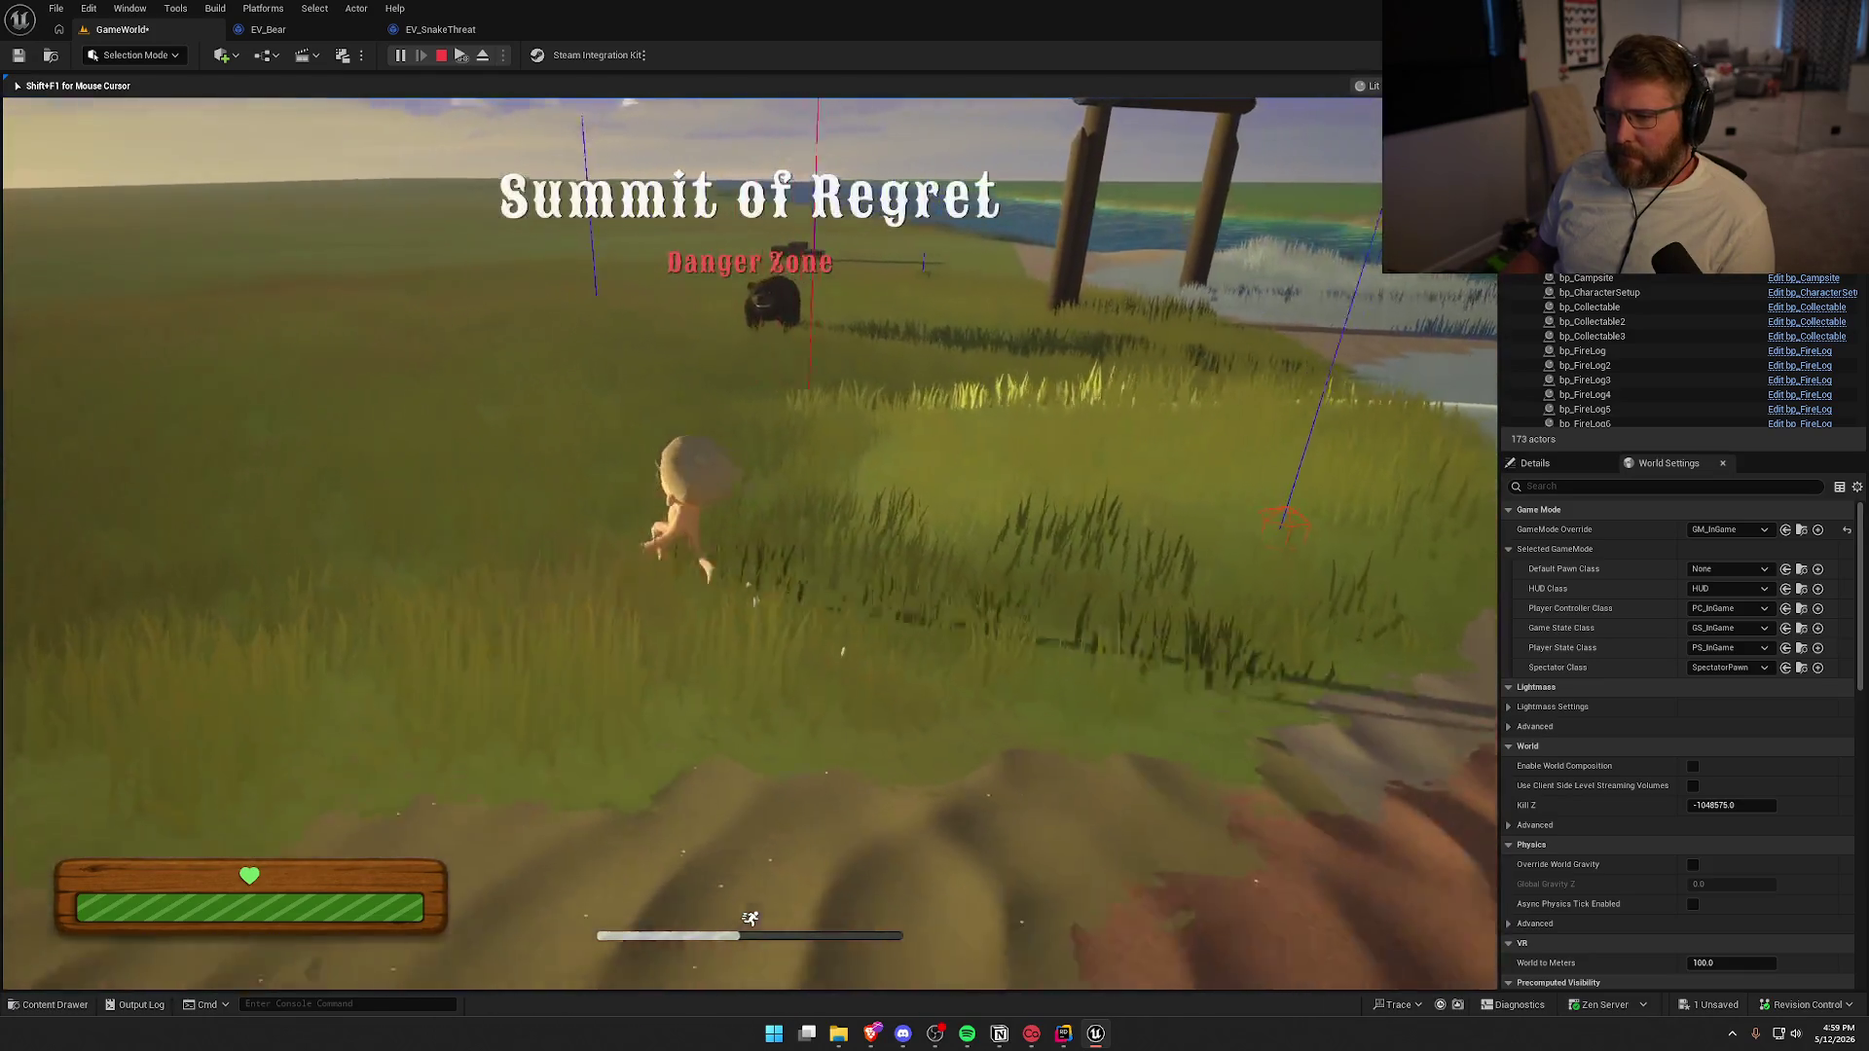
{"action": "key", "text": "w"}
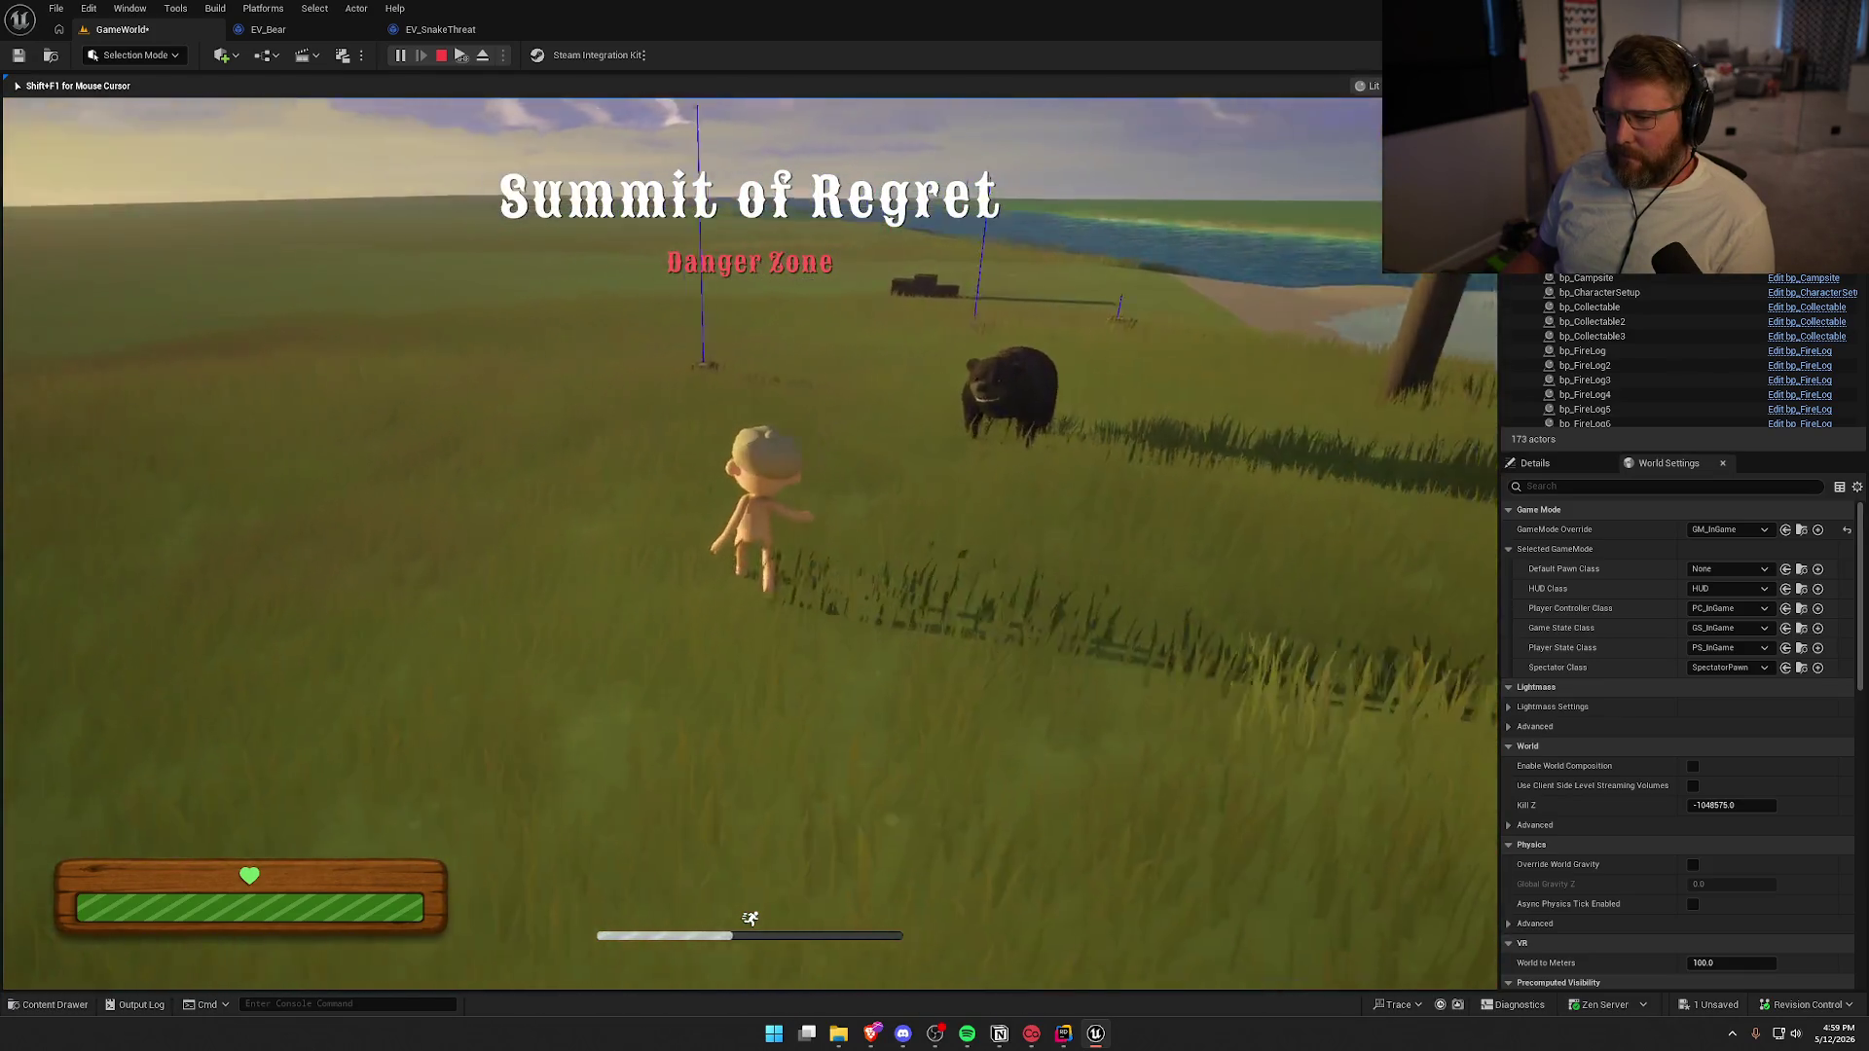
{"action": "key", "text": "w"}
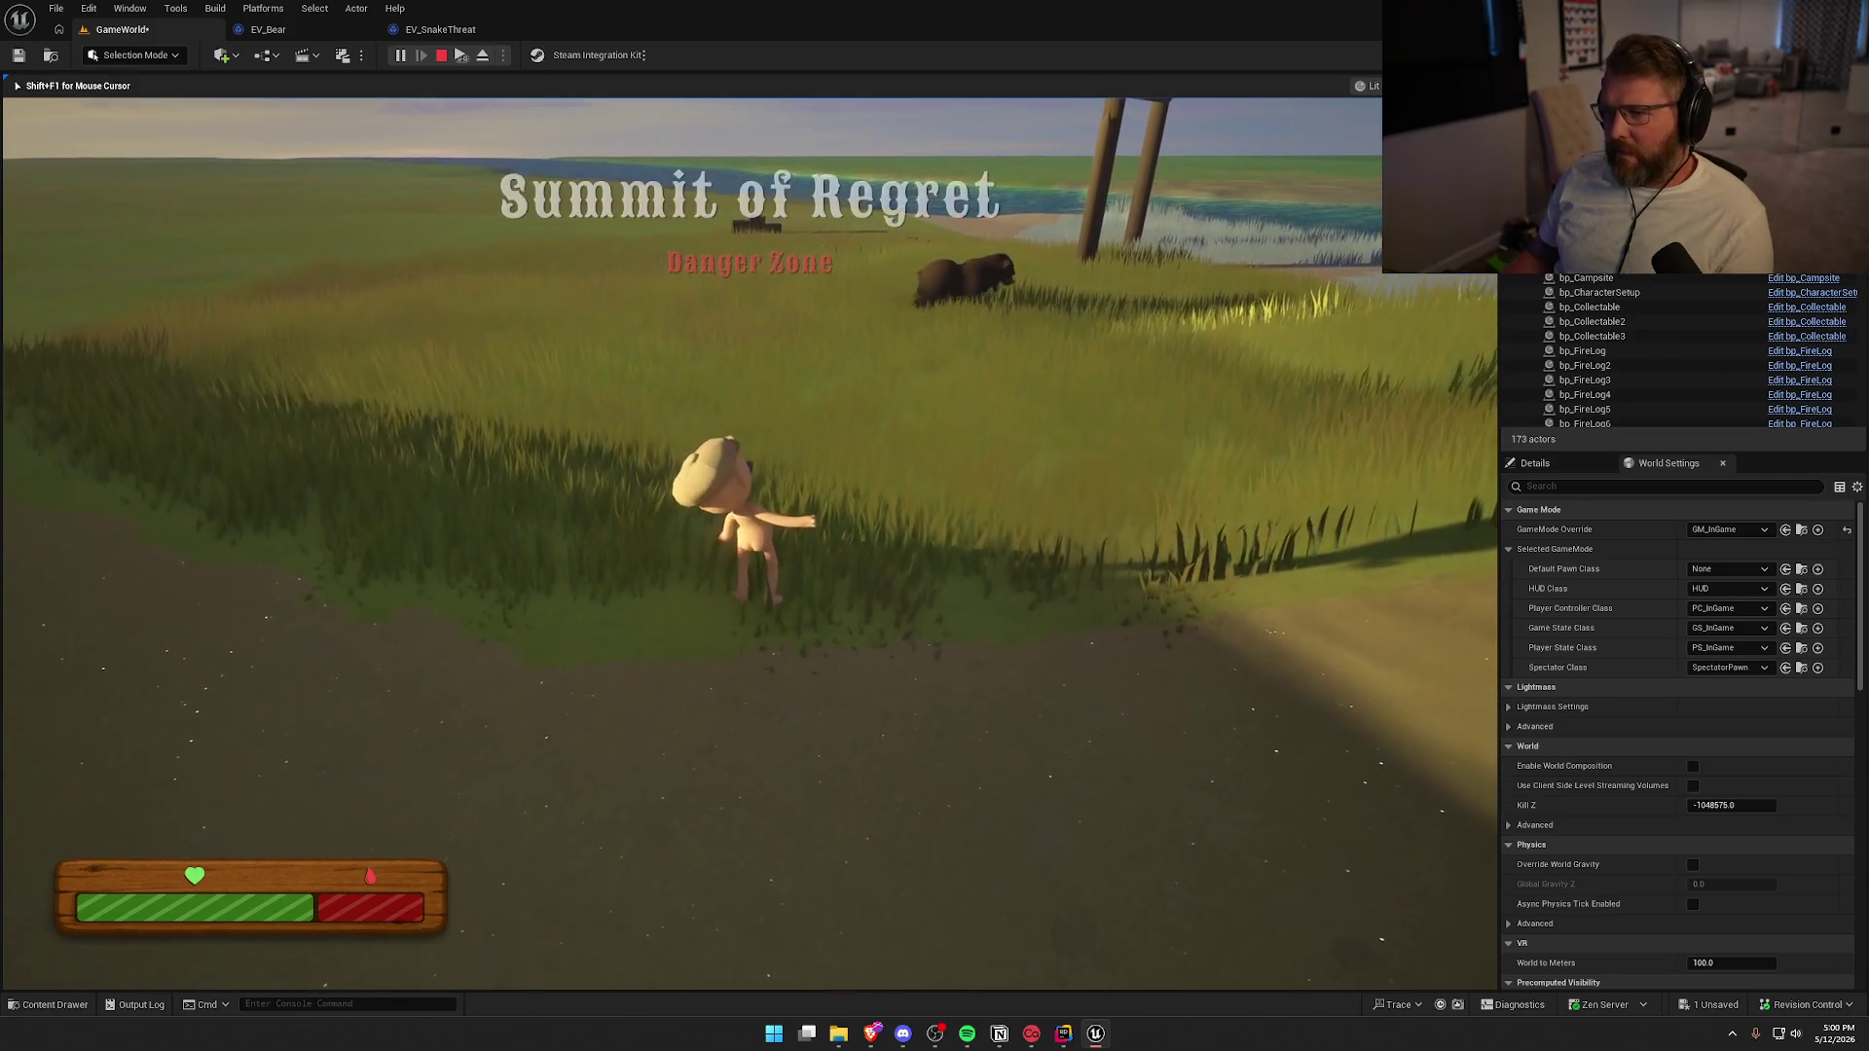
{"action": "key", "text": "Escape"}
{"action": "left_click", "coordinate": [268, 29]}
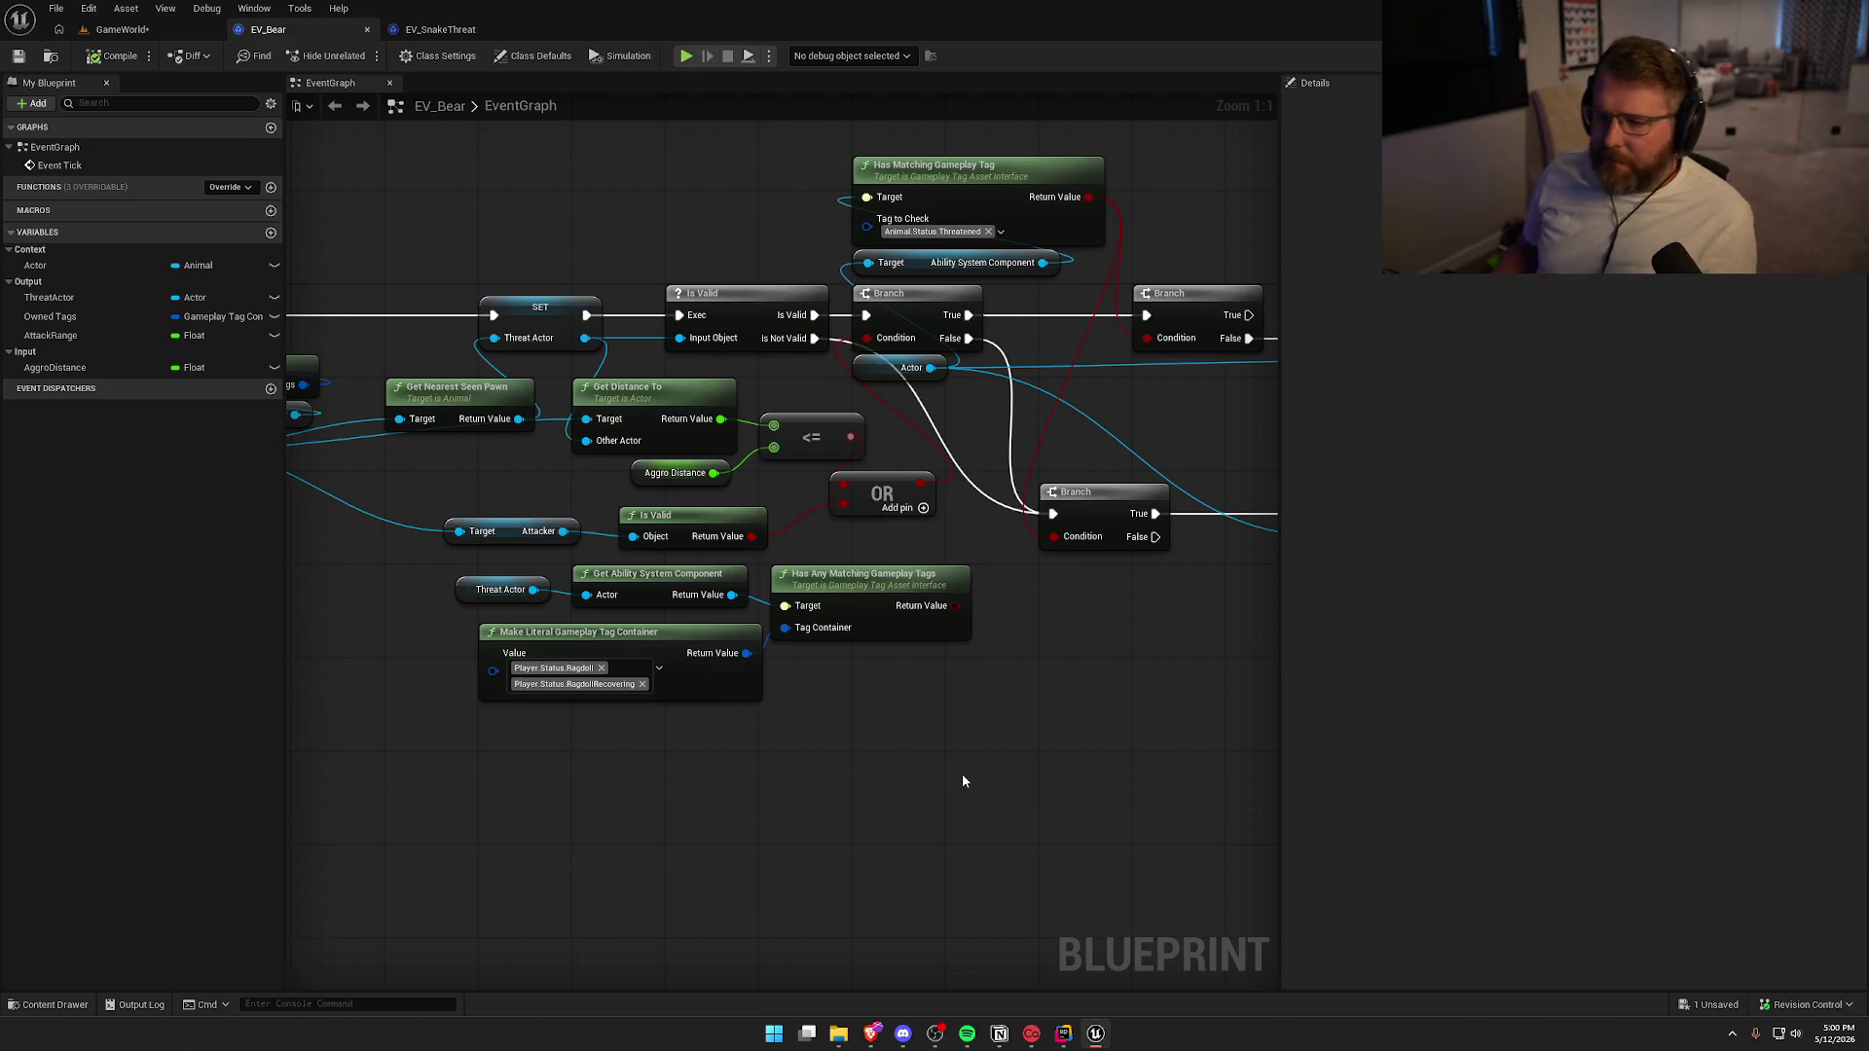
Arrange the OR node and the four ragdoll tag-check nodes in EV_Bear's graph
{"action": "left_click_drag", "start_coordinate": [995, 714], "coordinate": [1193, 691]}
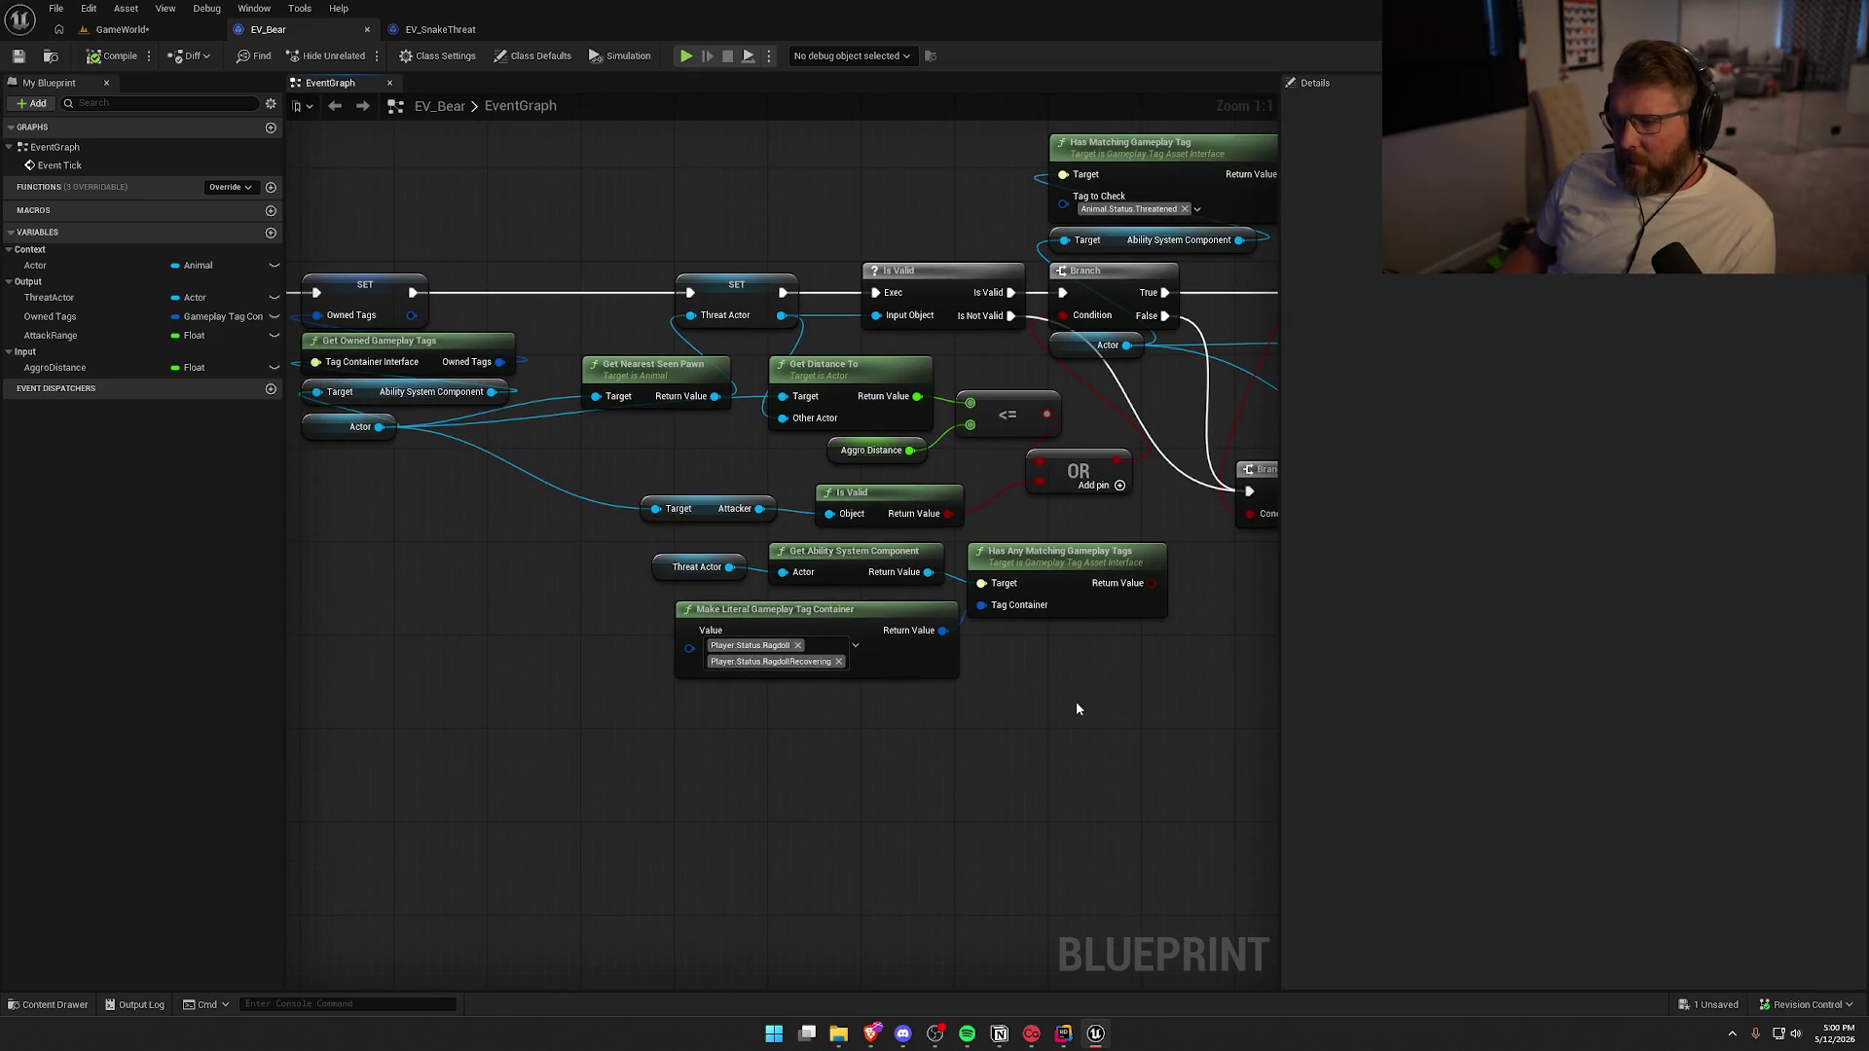
{"action": "mouse_move", "coordinate": [1085, 701]}
{"action": "left_mouse_down"}
{"action": "mouse_move", "coordinate": [660, 678]}
{"action": "mouse_move", "coordinate": [751, 717]}
{"action": "left_mouse_up"}
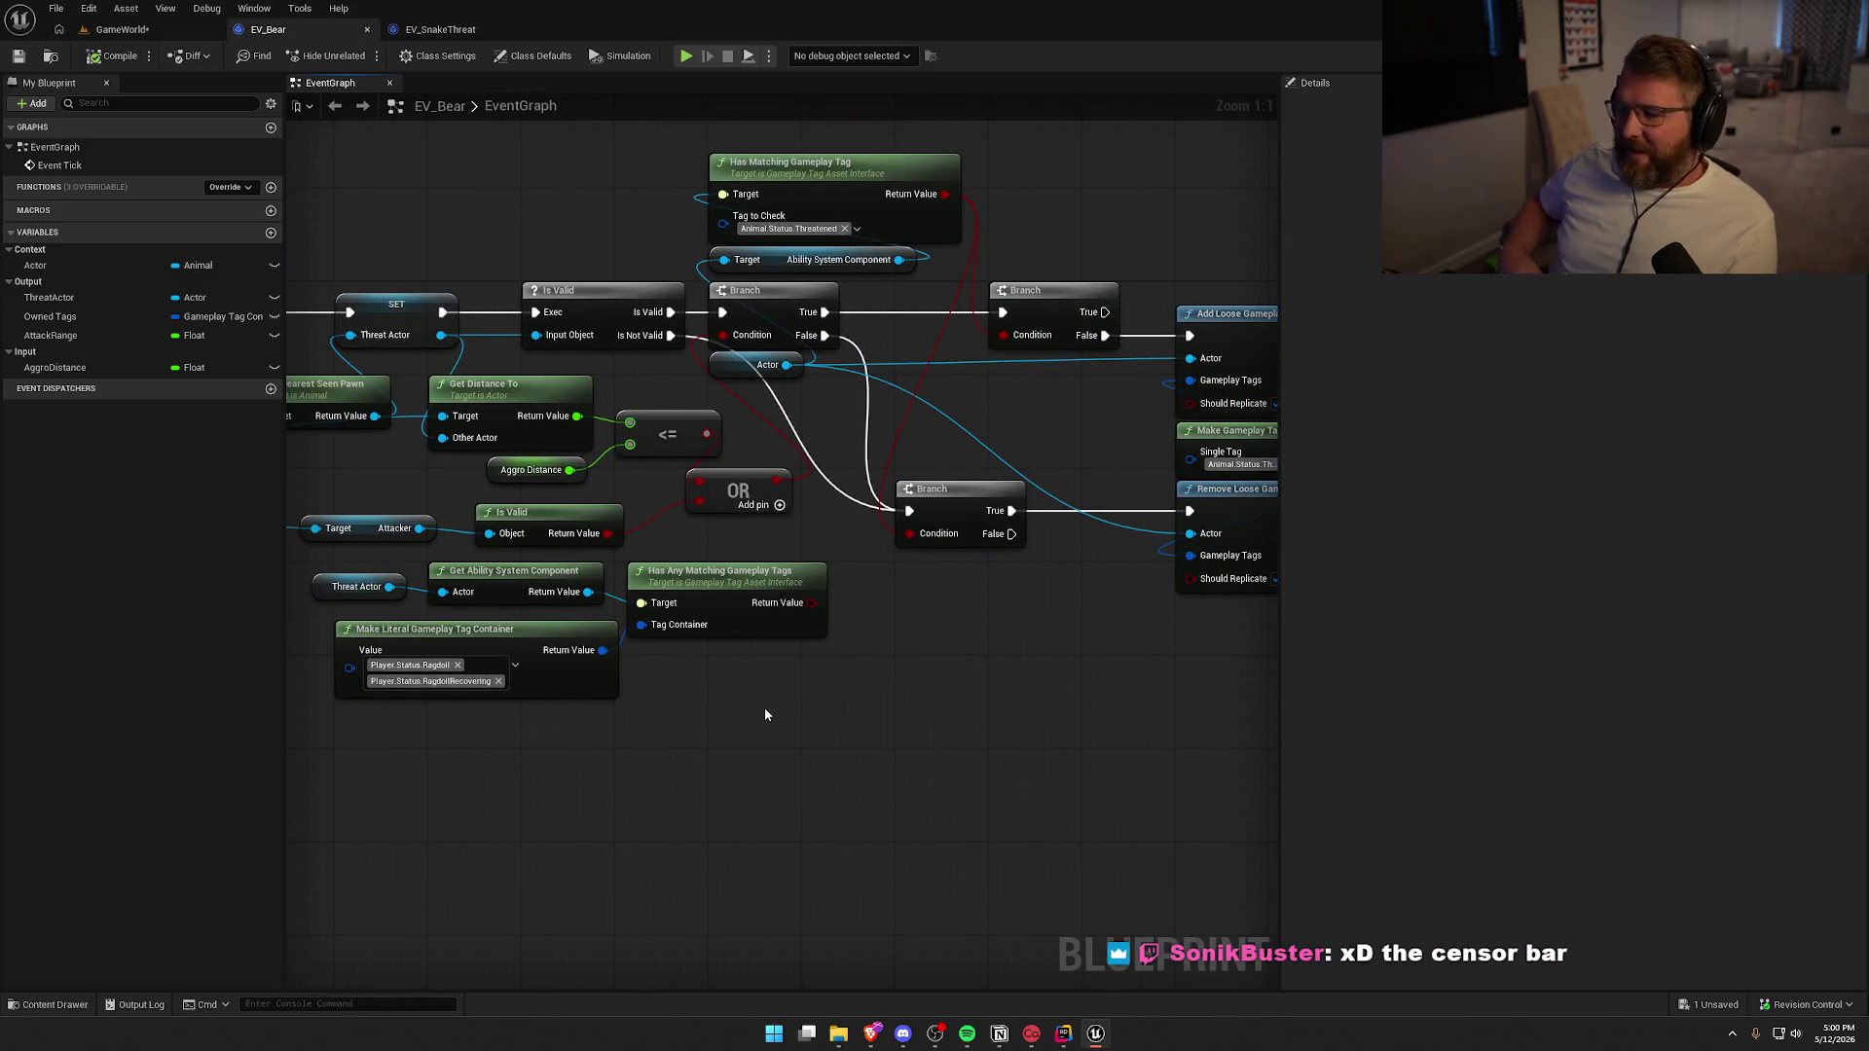
{"action": "mouse_move", "coordinate": [765, 716]}
{"action": "left_mouse_down"}
{"action": "mouse_move", "coordinate": [687, 722]}
{"action": "mouse_move", "coordinate": [693, 520]}
{"action": "mouse_move", "coordinate": [717, 520]}
{"action": "left_mouse_up"}
{"action": "left_click_drag", "start_coordinate": [897, 662], "coordinate": [932, 677]}
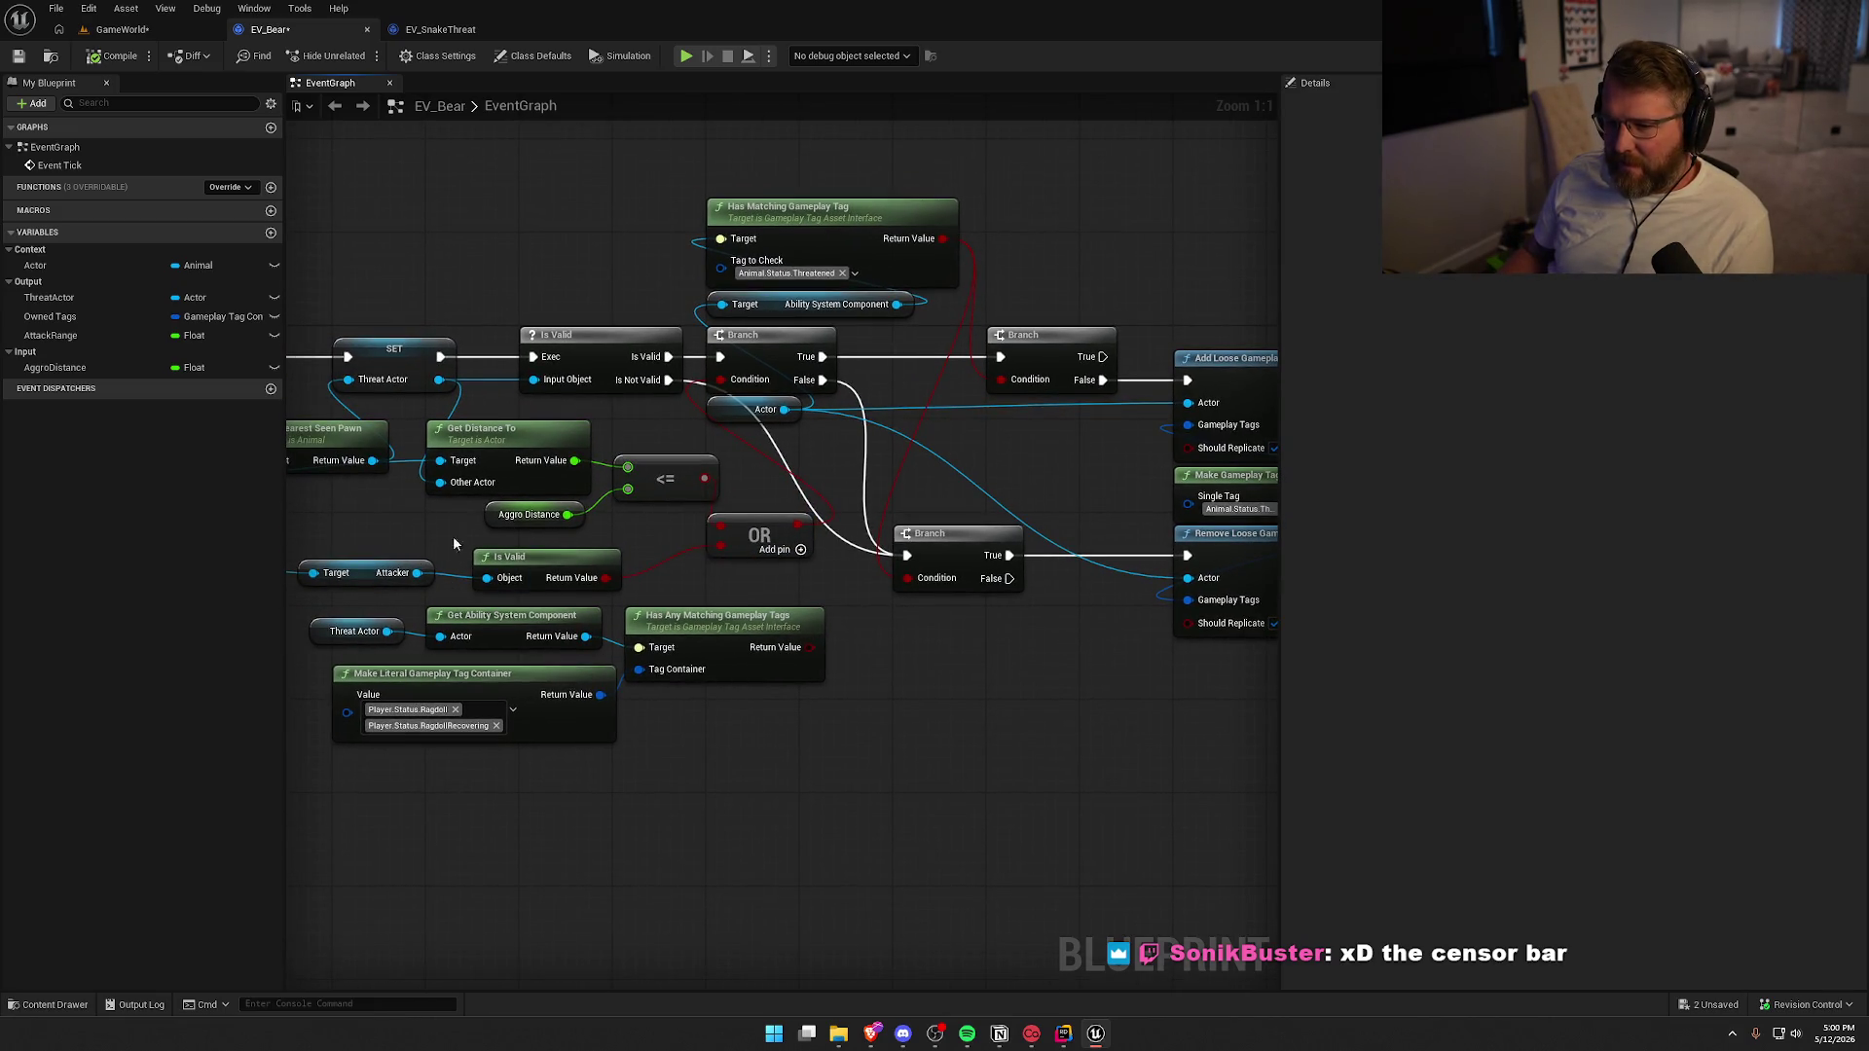
{"action": "mouse_move", "coordinate": [831, 722]}
{"action": "left_mouse_down"}
{"action": "mouse_move", "coordinate": [940, 652]}
{"action": "mouse_move", "coordinate": [428, 555]}
{"action": "left_mouse_up"}
{"action": "left_click_drag", "start_coordinate": [819, 545], "coordinate": [804, 555]}
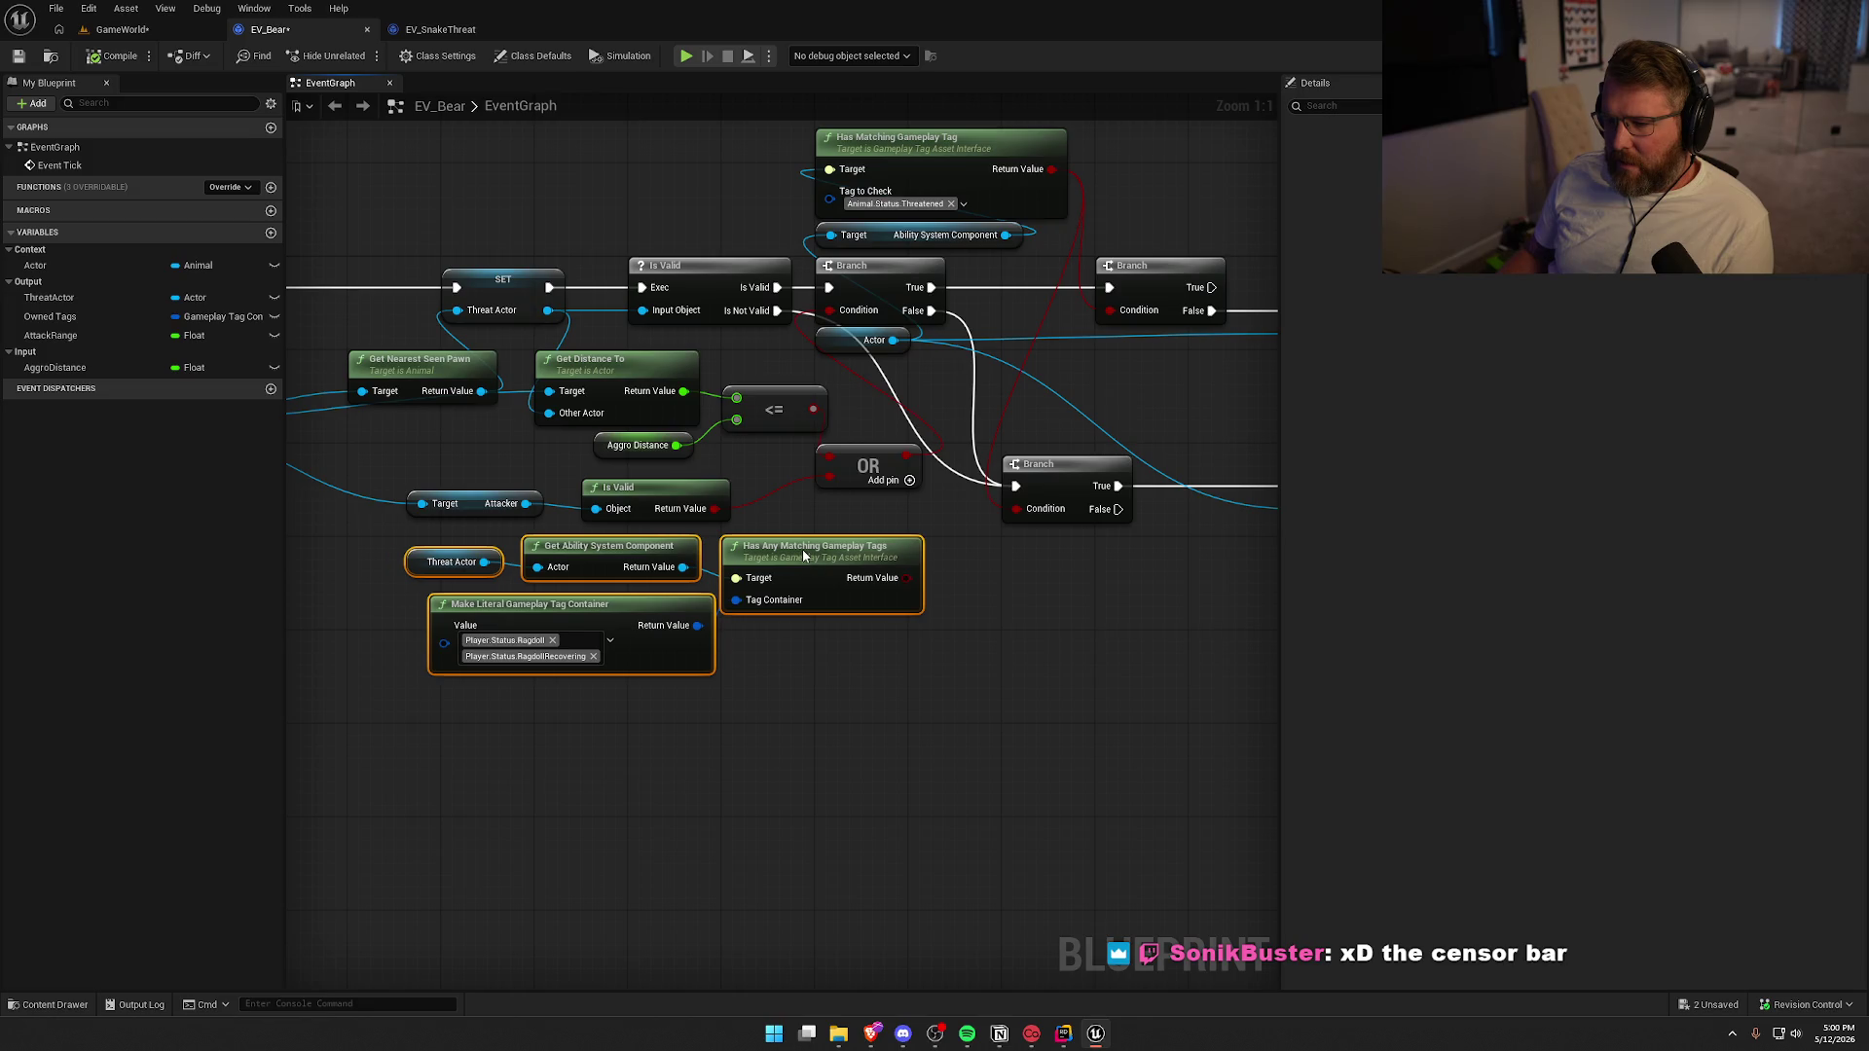
{"action": "left_click_drag", "start_coordinate": [1015, 633], "coordinate": [730, 639]}
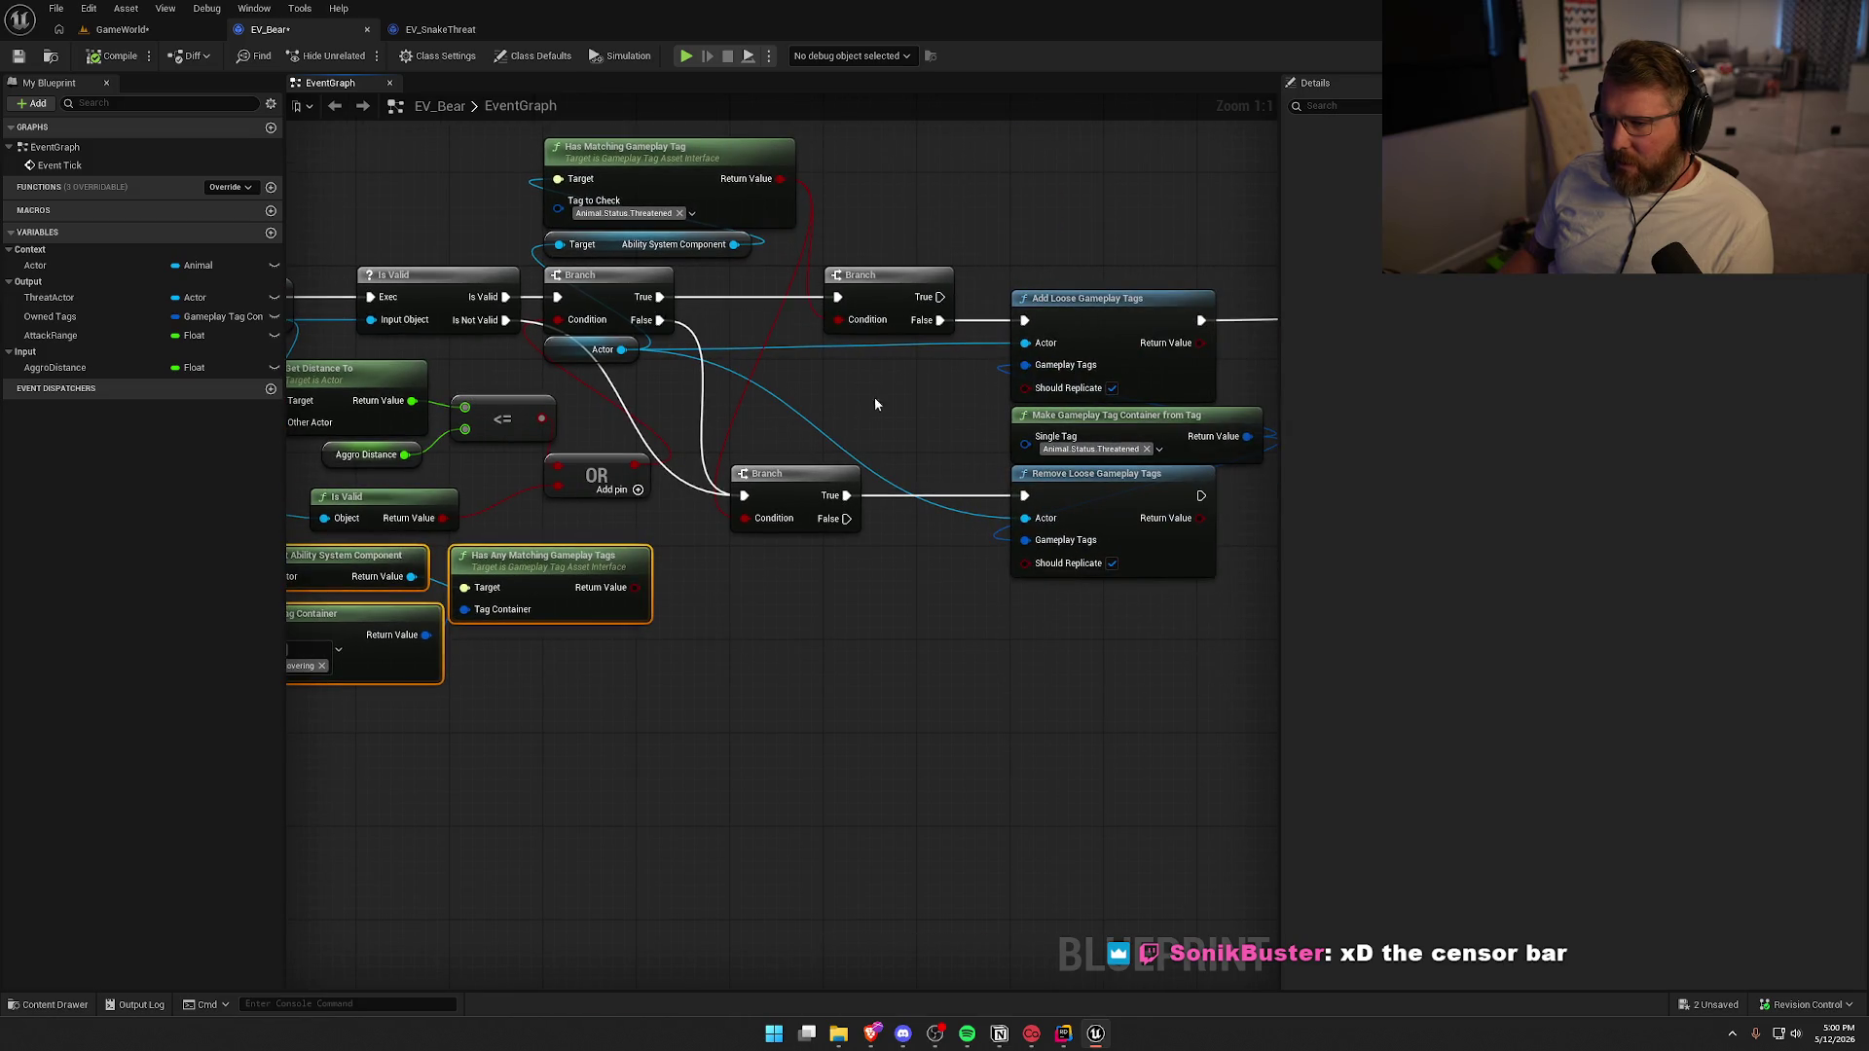
{"action": "left_click_drag", "start_coordinate": [607, 686], "coordinate": [763, 673]}
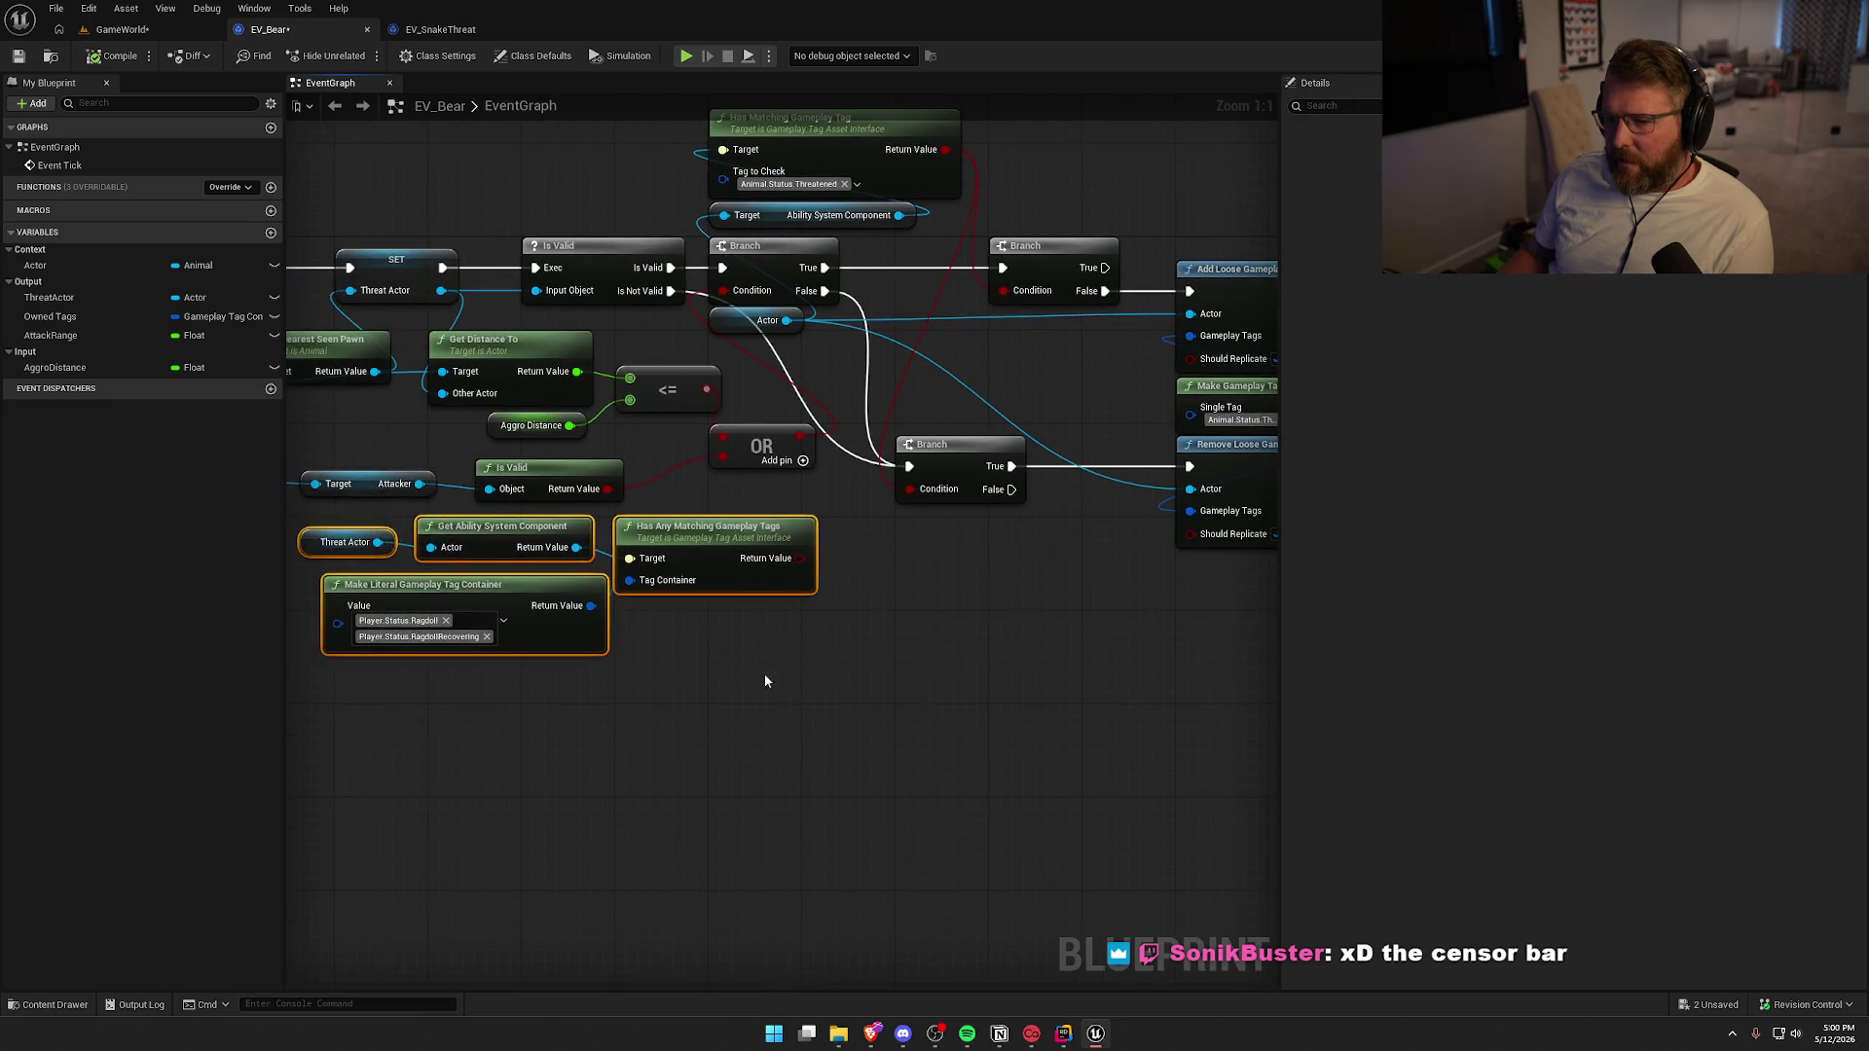
{"action": "mouse_move", "coordinate": [478, 543]}
{"action": "left_mouse_down"}
{"action": "mouse_move", "coordinate": [523, 527]}
{"action": "mouse_move", "coordinate": [701, 584]}
{"action": "left_mouse_up"}
{"action": "left_click_drag", "start_coordinate": [1081, 661], "coordinate": [780, 730]}
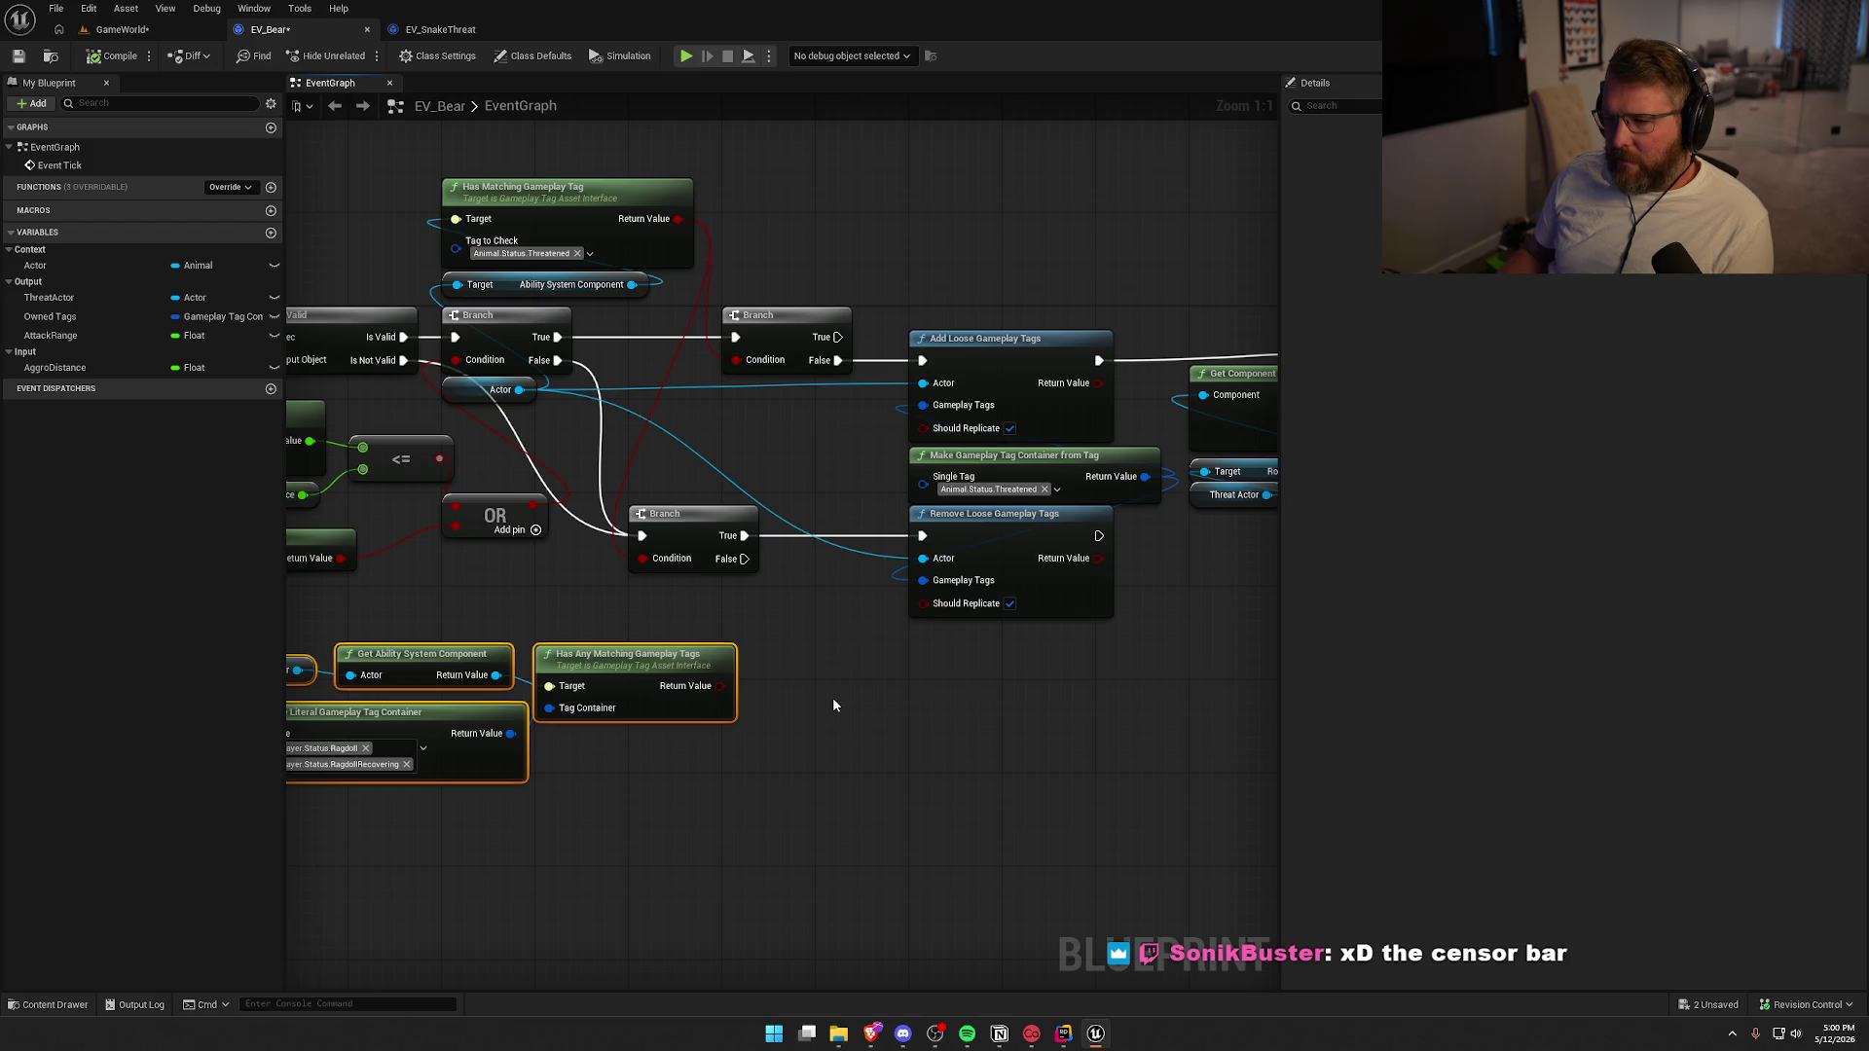
Move the Add/Remove Loose Gameplay Tags node group to the right to make room
{"action": "left_click_drag", "start_coordinate": [878, 701], "coordinate": [385, 720]}
{"action": "scroll", "coordinate": [438, 545], "scroll_direction": "down", "scroll_amount": 1}
{"action": "mouse_move", "coordinate": [487, 343]}
{"action": "left_mouse_down"}
{"action": "mouse_move", "coordinate": [796, 632]}
{"action": "mouse_move", "coordinate": [1026, 661]}
{"action": "left_mouse_up"}
{"action": "scroll", "coordinate": [1025, 661], "scroll_direction": "up", "scroll_amount": 1}
{"action": "left_click_drag", "start_coordinate": [704, 395], "coordinate": [892, 395]}
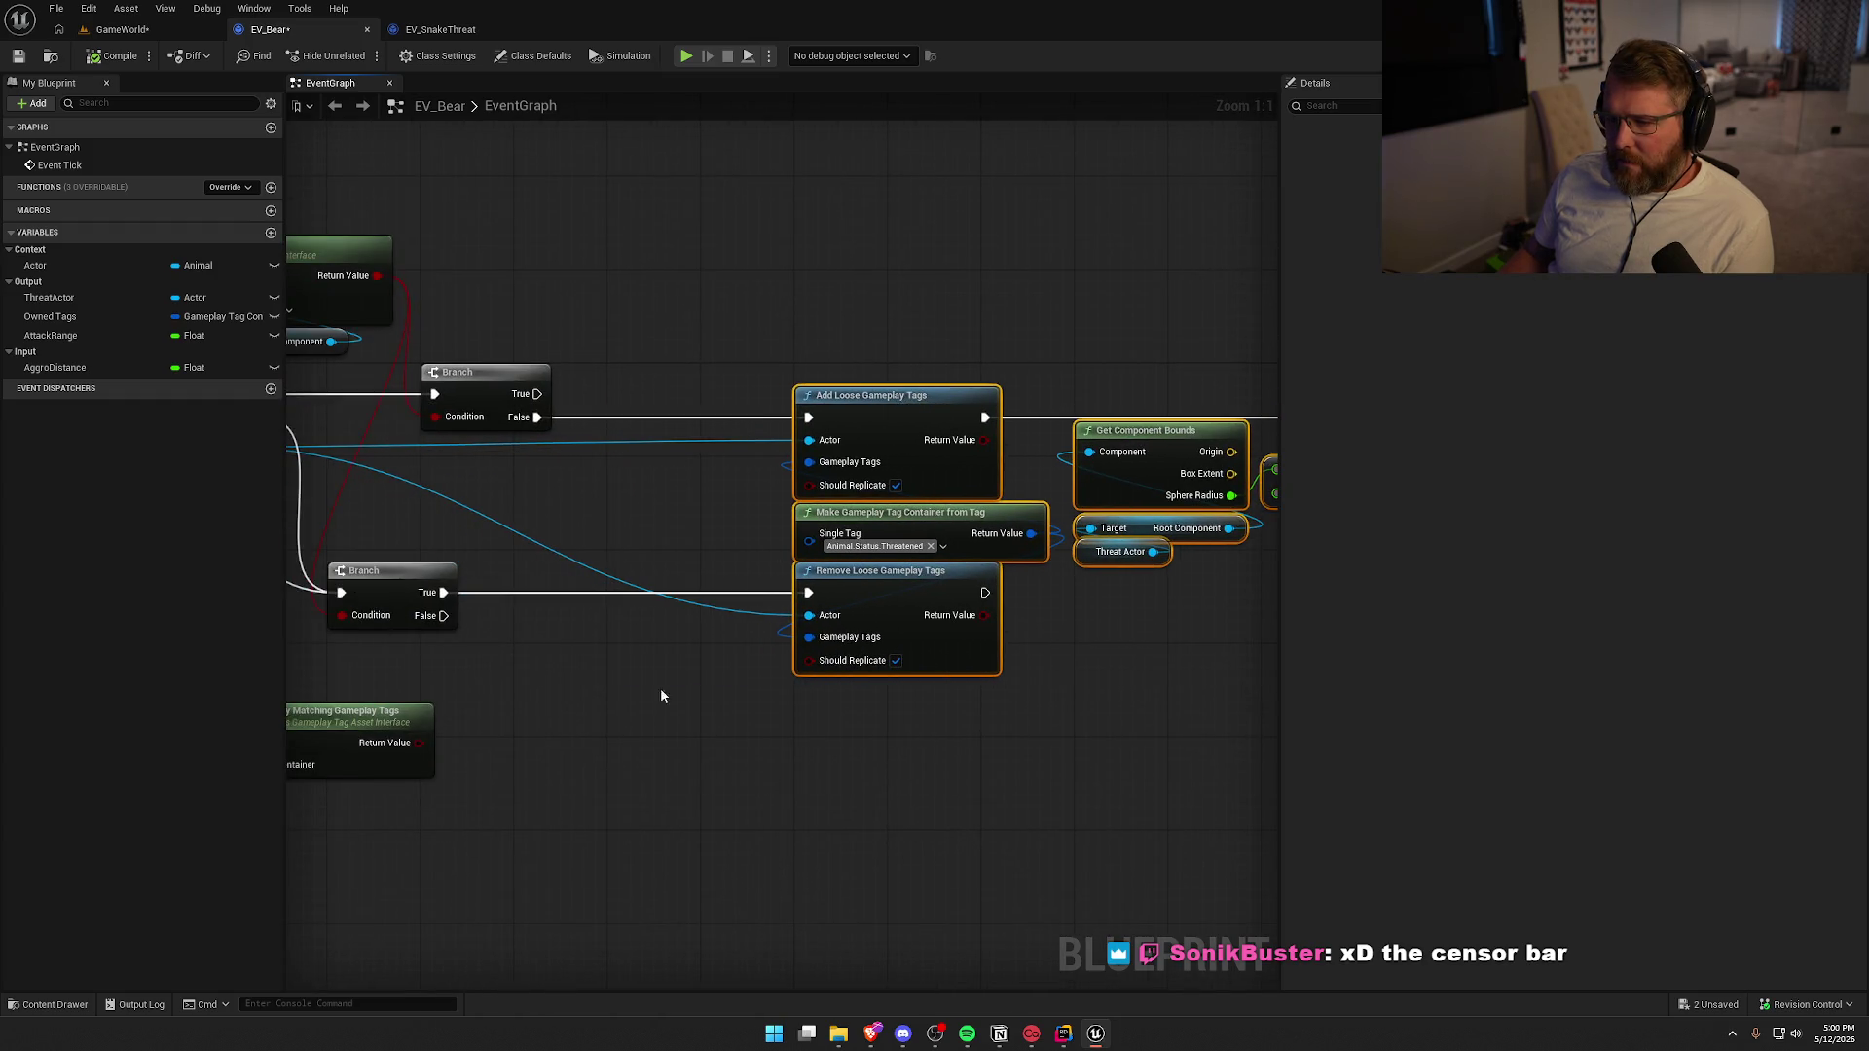
{"action": "left_click_drag", "start_coordinate": [660, 695], "coordinate": [906, 589]}
Add a ragdoll-check Branch on the first Branch's False: True removes the tag, False adds it
{"action": "left_click", "coordinate": [867, 321]}
{"action": "left_click_drag", "start_coordinate": [784, 311], "coordinate": [867, 338]}
{"action": "left_click_drag", "start_coordinate": [905, 316], "coordinate": [905, 289]}
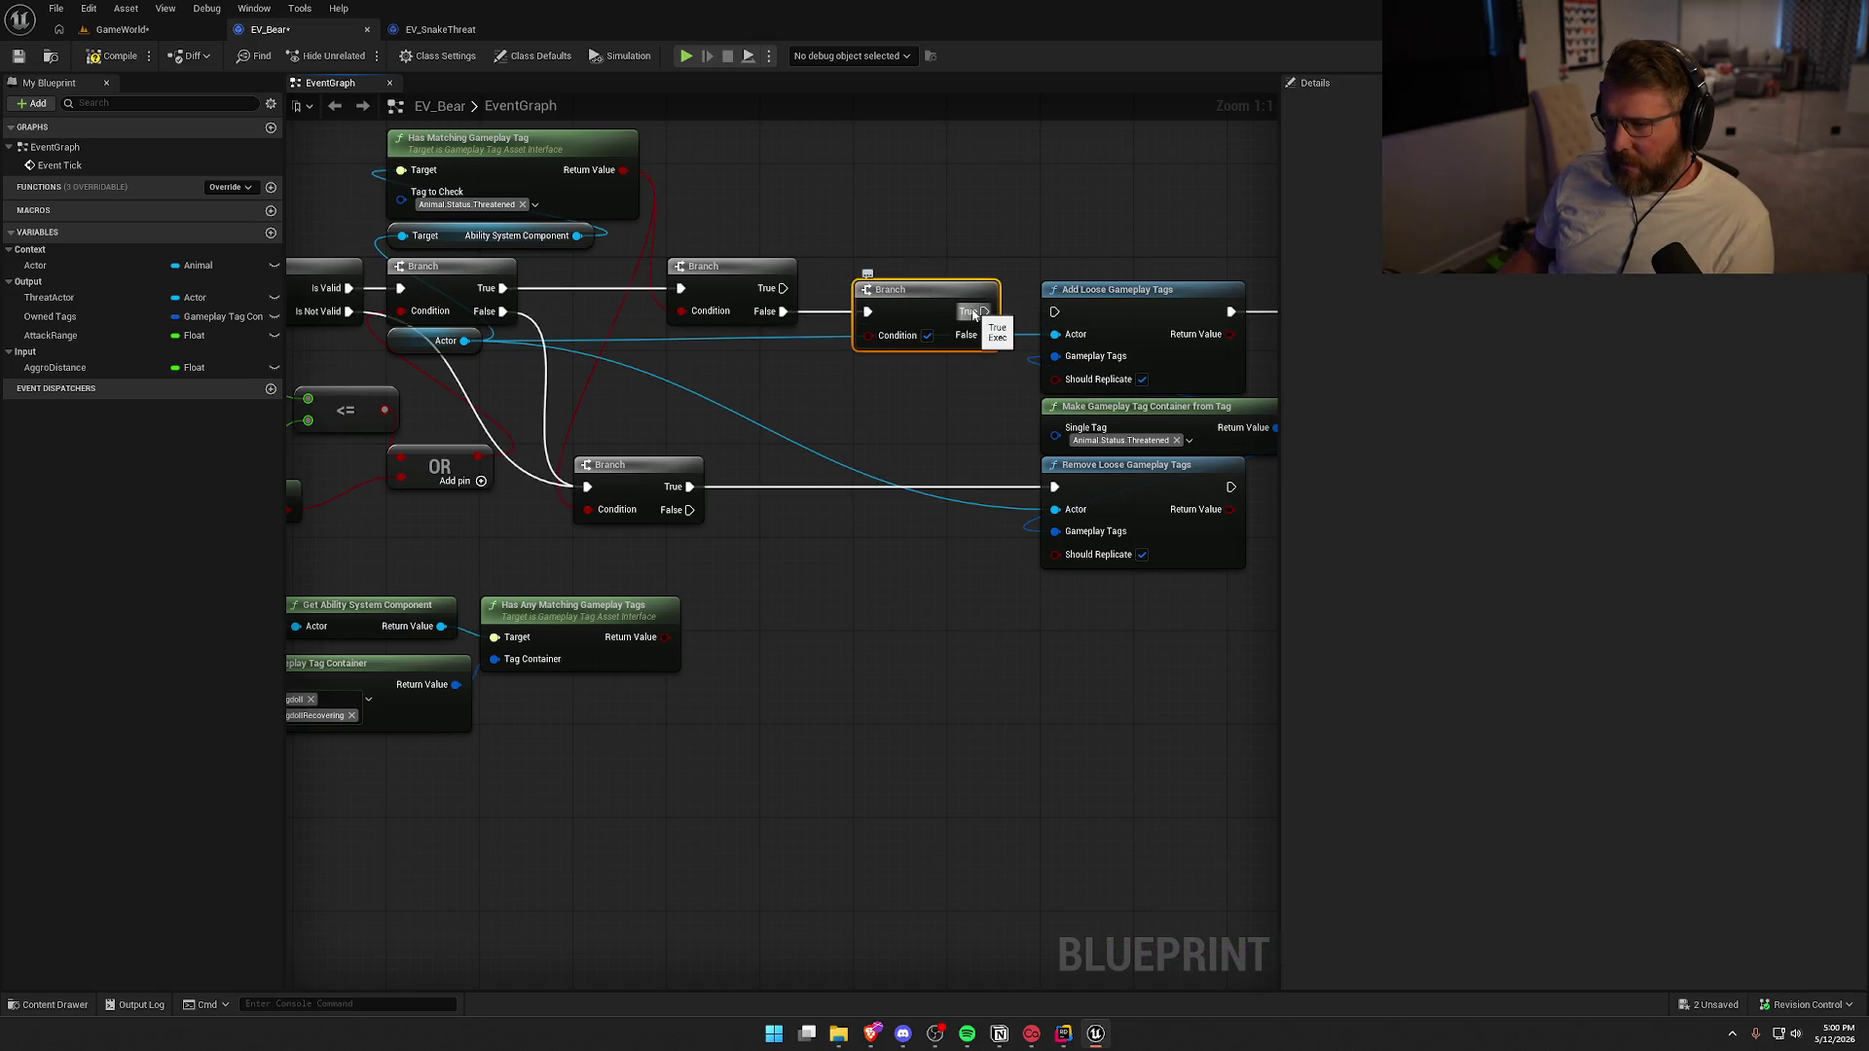
{"action": "mouse_move", "coordinate": [665, 636]}
{"action": "left_mouse_down"}
{"action": "mouse_move", "coordinate": [881, 389]}
{"action": "mouse_move", "coordinate": [868, 334]}
{"action": "left_mouse_up"}
{"action": "mouse_move", "coordinate": [905, 449]}
{"action": "left_mouse_down"}
{"action": "mouse_move", "coordinate": [972, 546]}
{"action": "mouse_move", "coordinate": [826, 646]}
{"action": "mouse_move", "coordinate": [1031, 345]}
{"action": "left_mouse_up"}
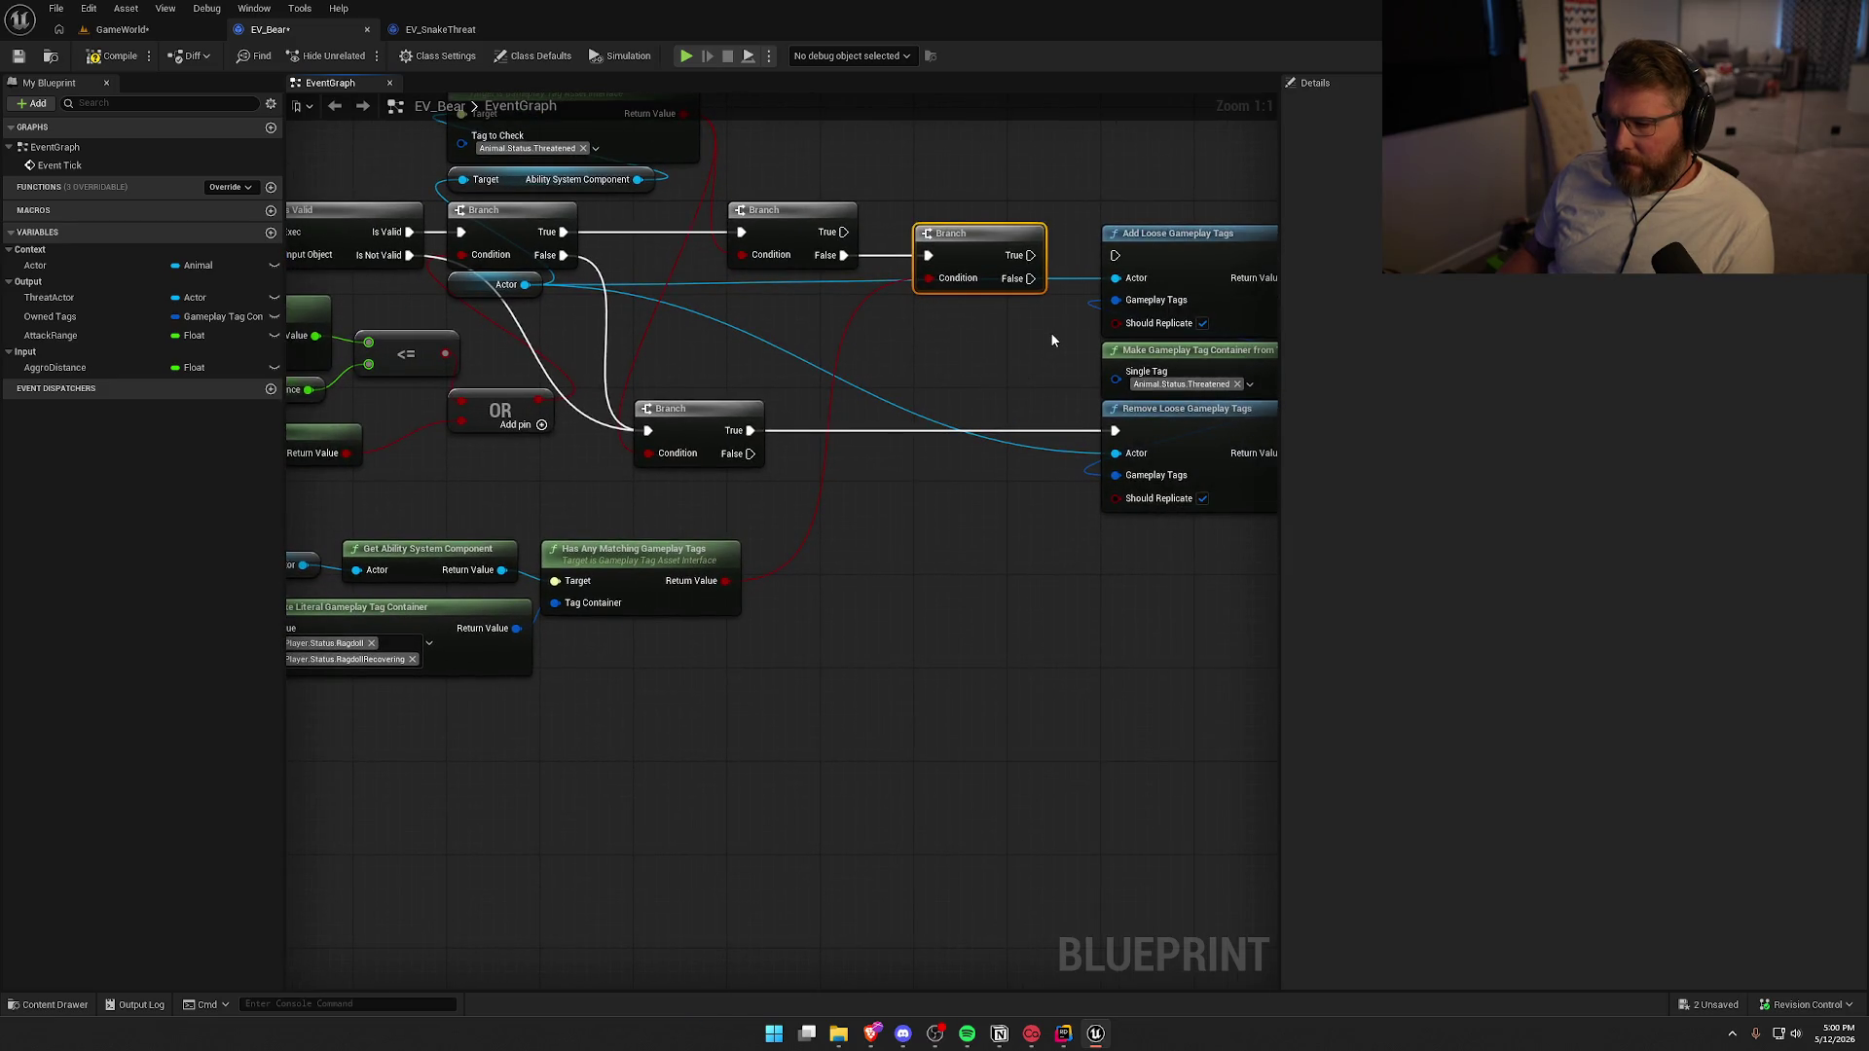
{"action": "left_click_drag", "start_coordinate": [1031, 255], "coordinate": [1114, 430]}
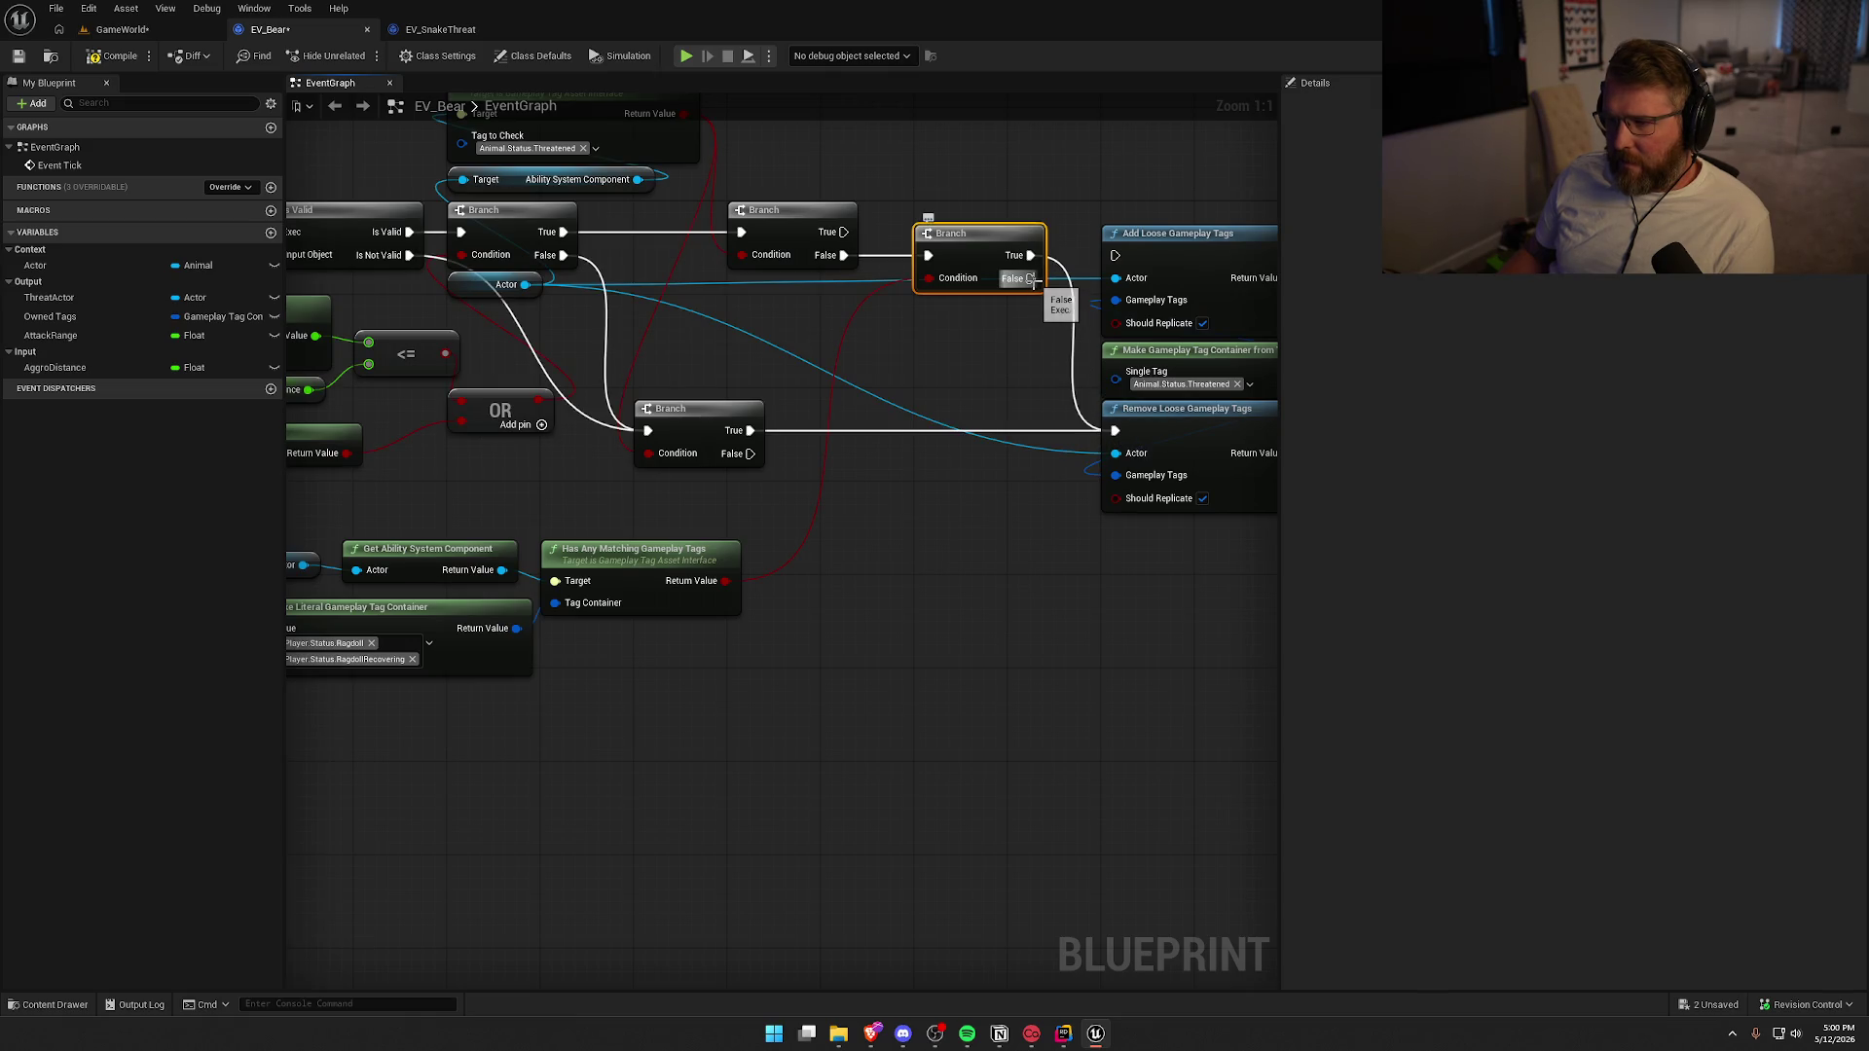
{"action": "left_click_drag", "start_coordinate": [1030, 280], "coordinate": [1120, 258]}
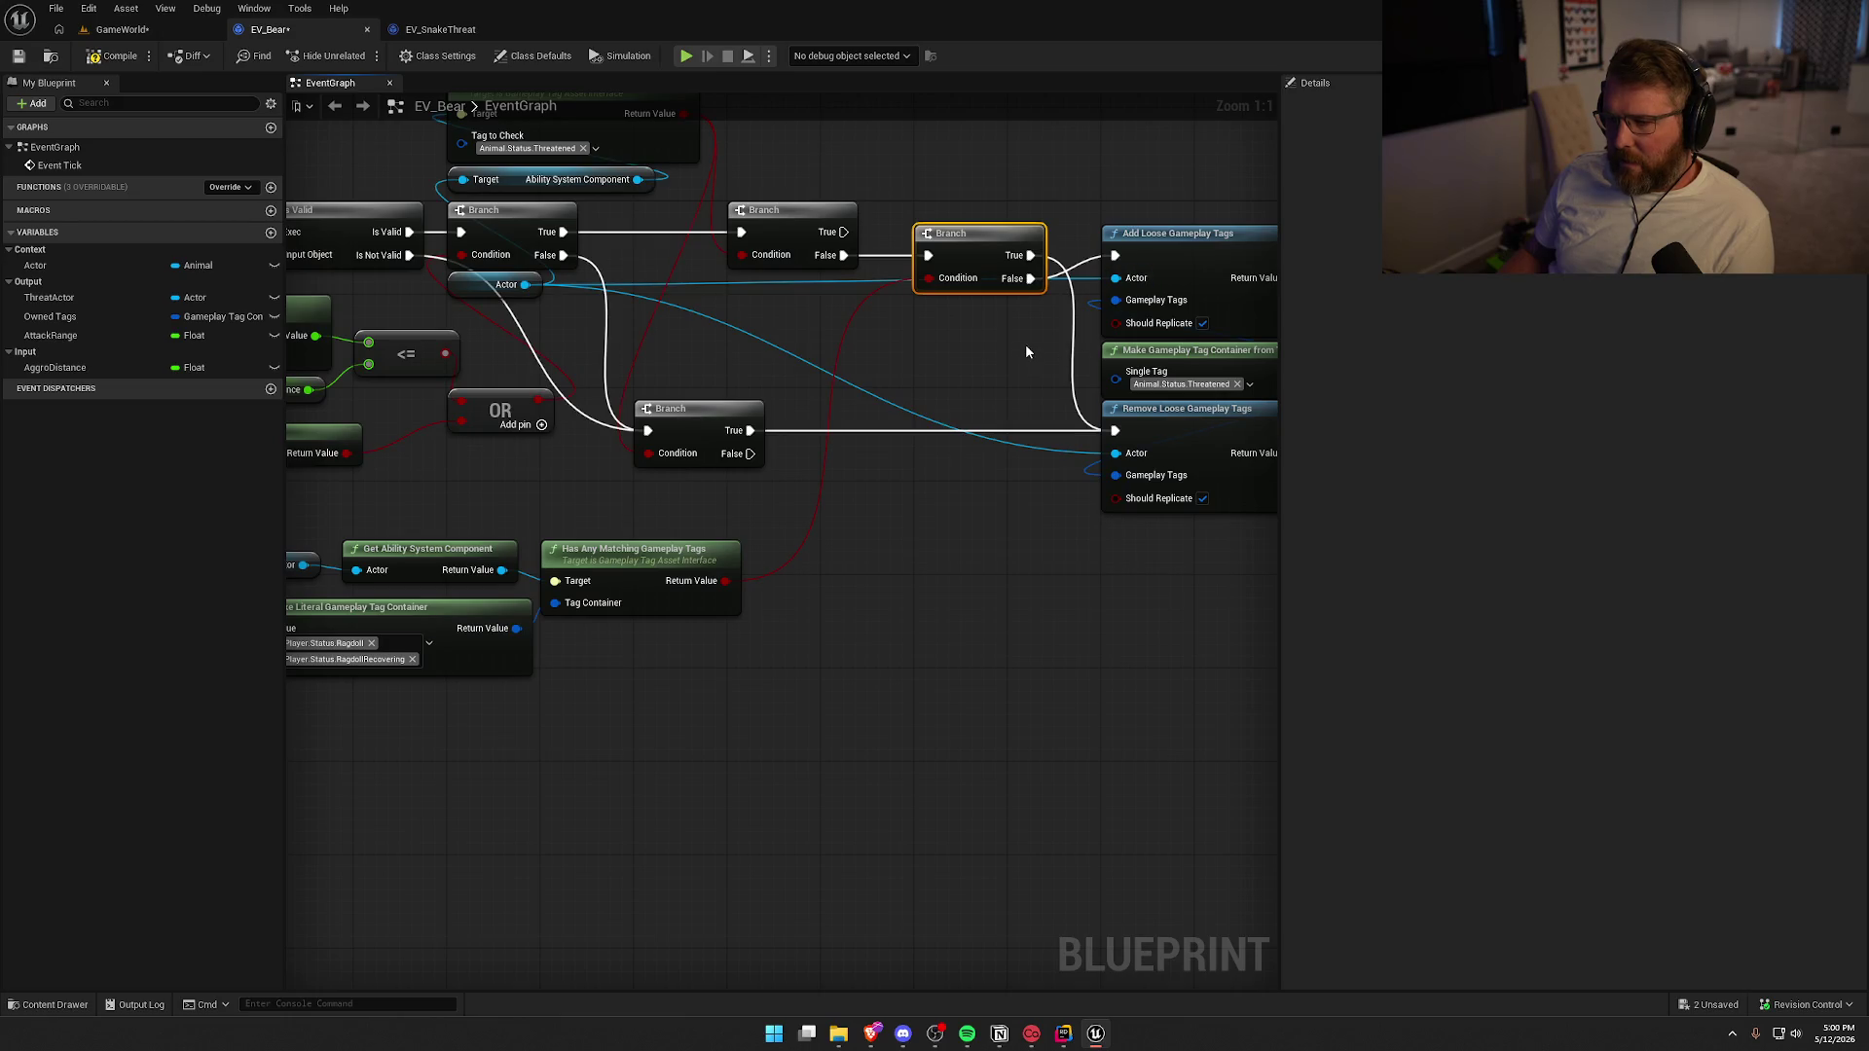
Place the new Branch beside the first Branch and route its outcomes into the two later Branches
{"action": "mouse_move", "coordinate": [996, 362]}
{"action": "left_mouse_down"}
{"action": "mouse_move", "coordinate": [1061, 469]}
{"action": "mouse_move", "coordinate": [1020, 455]}
{"action": "left_mouse_up"}
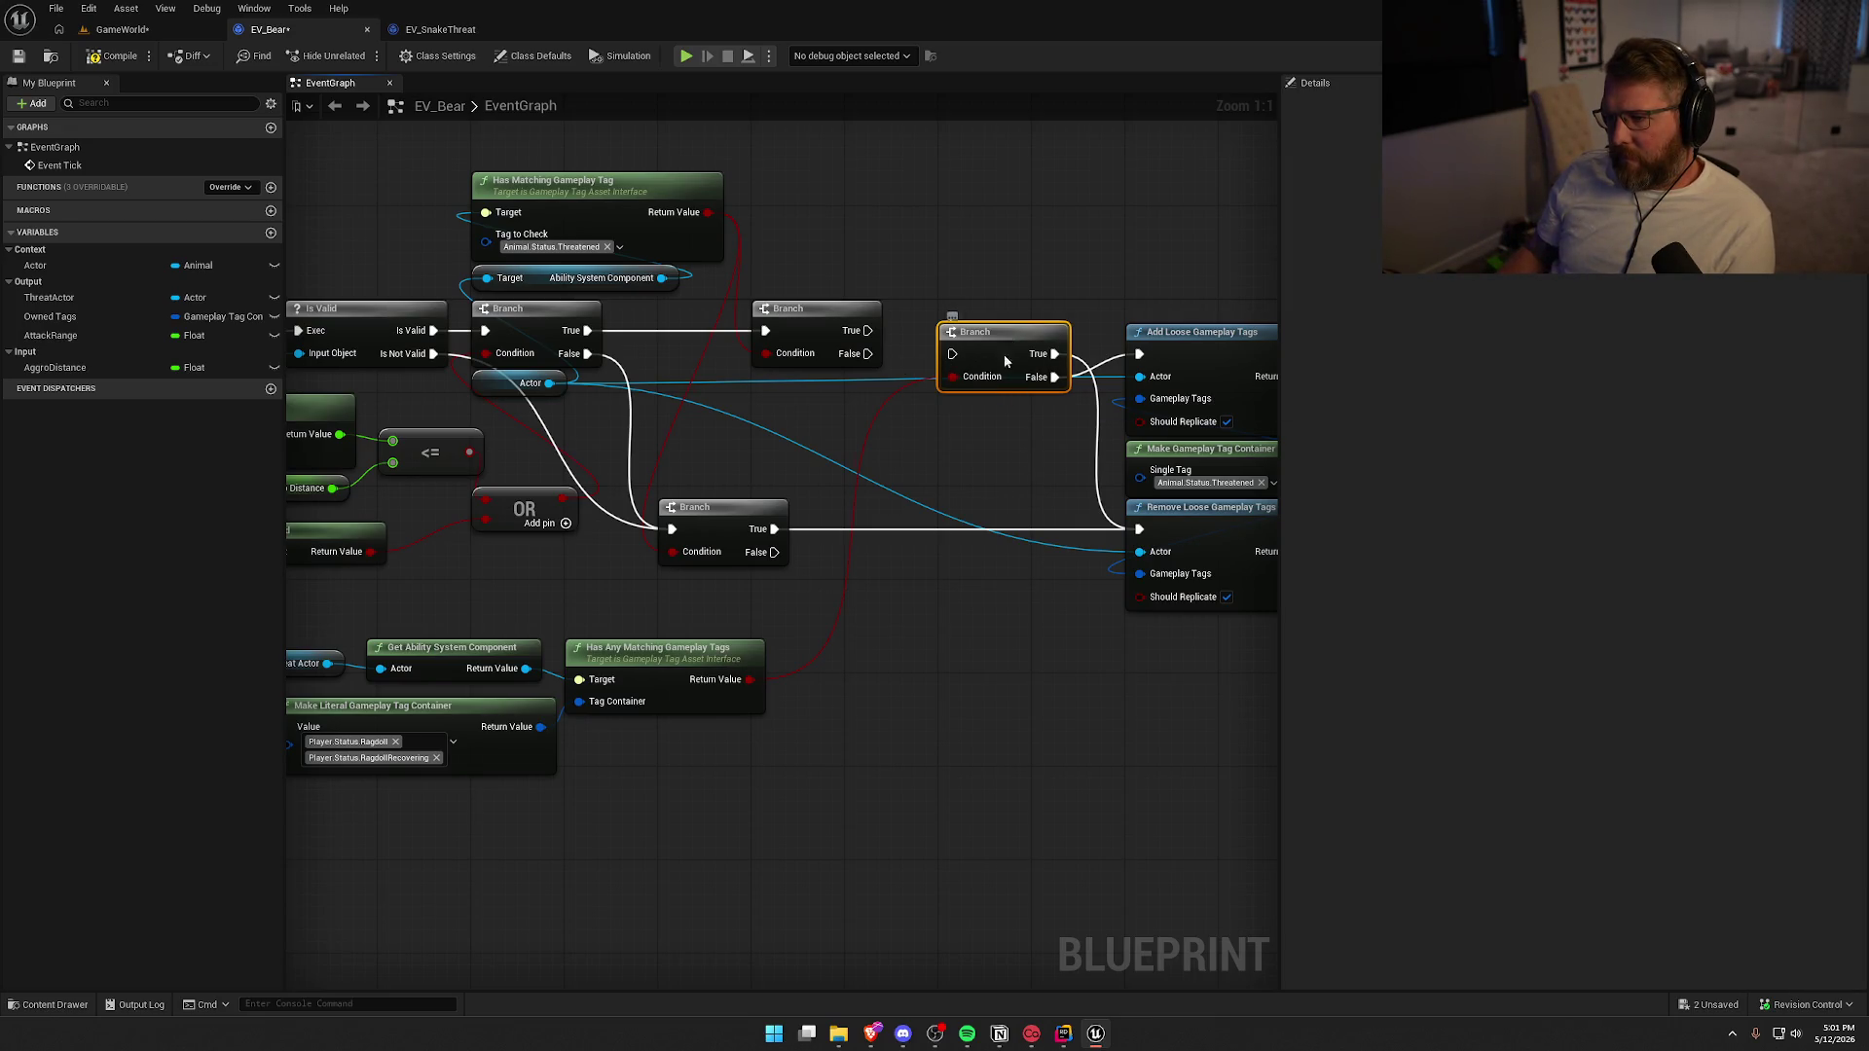
{"action": "left_click_drag", "start_coordinate": [1005, 361], "coordinate": [795, 420]}
{"action": "mouse_move", "coordinate": [868, 353]}
{"action": "left_mouse_down"}
{"action": "mouse_move", "coordinate": [963, 370]}
{"action": "mouse_move", "coordinate": [1139, 354]}
{"action": "left_mouse_up"}
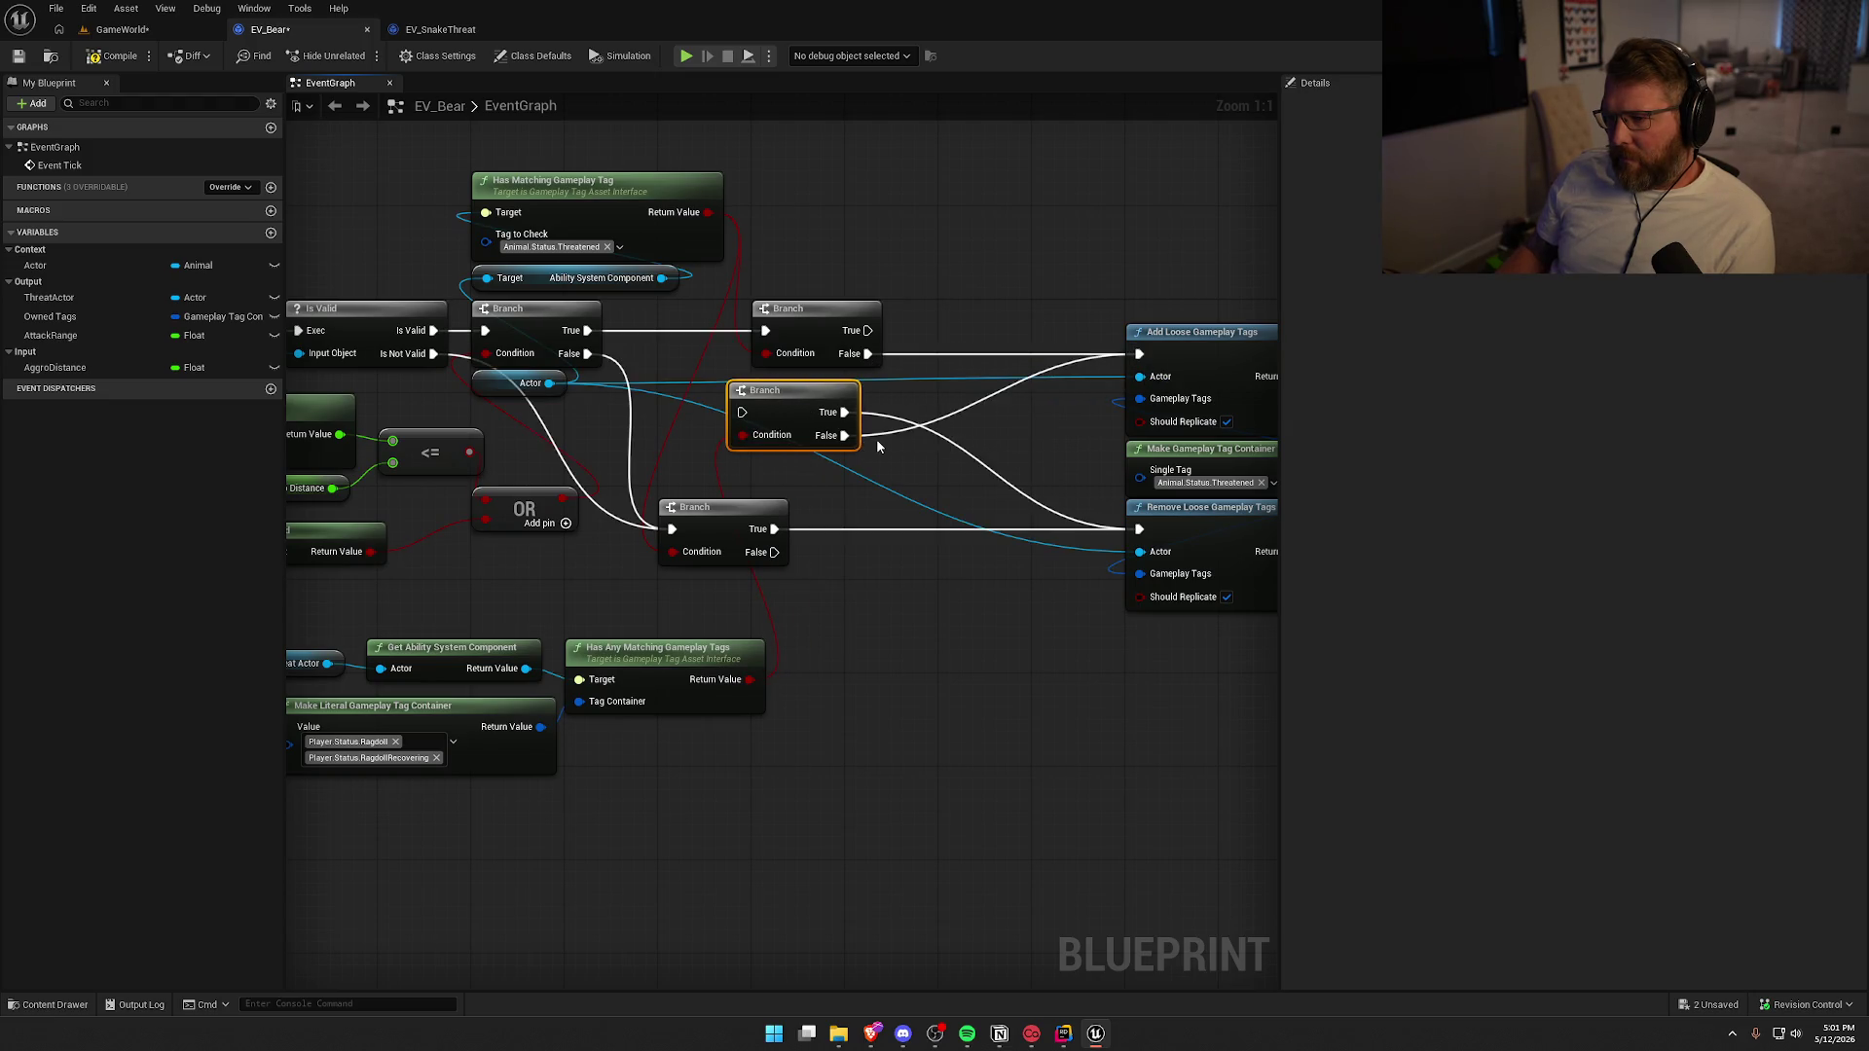
{"action": "left_click", "coordinate": [845, 436], "text": "alt"}
{"action": "left_click_drag", "start_coordinate": [802, 429], "coordinate": [742, 395]}
{"action": "left_click_drag", "start_coordinate": [810, 320], "coordinate": [995, 322]}
{"action": "mouse_move", "coordinate": [751, 392]}
{"action": "left_mouse_down"}
{"action": "mouse_move", "coordinate": [720, 329]}
{"action": "mouse_move", "coordinate": [783, 333]}
{"action": "mouse_move", "coordinate": [971, 442]}
{"action": "mouse_move", "coordinate": [779, 530]}
{"action": "mouse_move", "coordinate": [673, 529]}
{"action": "left_mouse_up"}
{"action": "left_click_drag", "start_coordinate": [774, 353], "coordinate": [952, 331]}
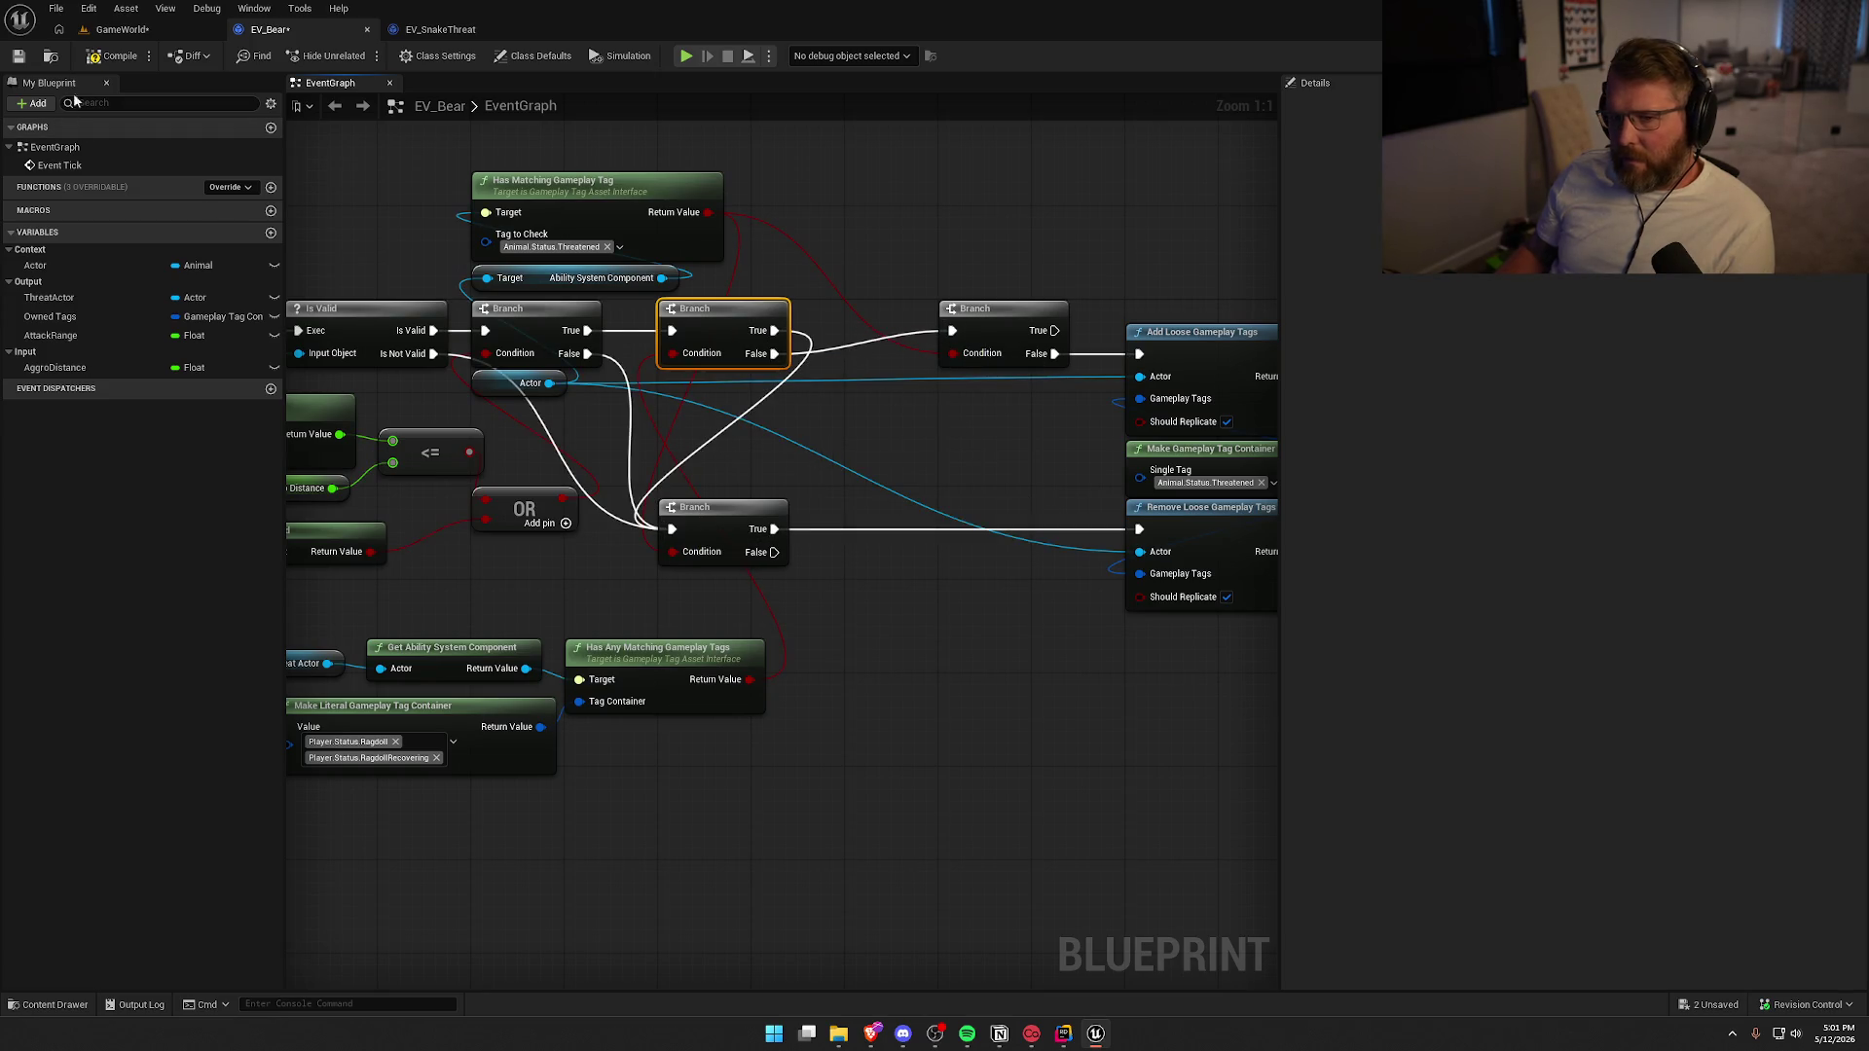
{"action": "left_click", "coordinate": [117, 30]}
{"action": "left_click", "coordinate": [400, 55]}
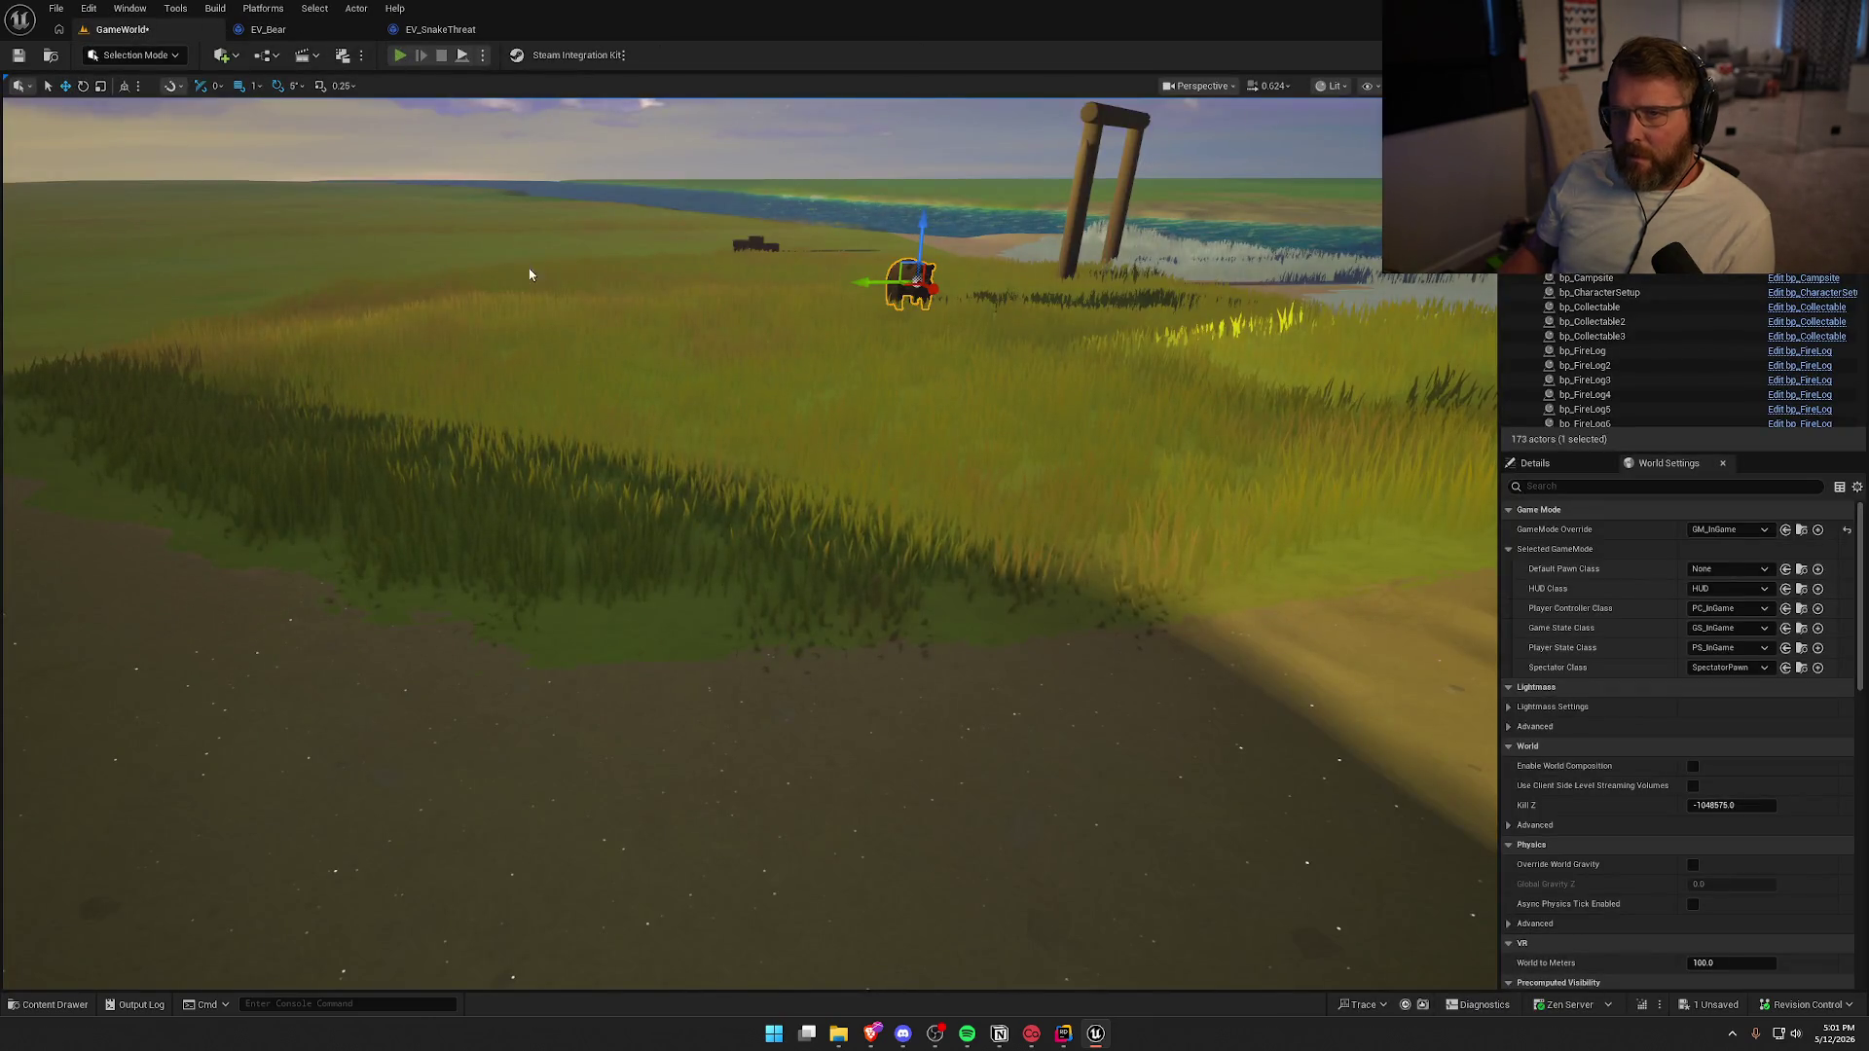
{"action": "key", "text": "shift+w"}
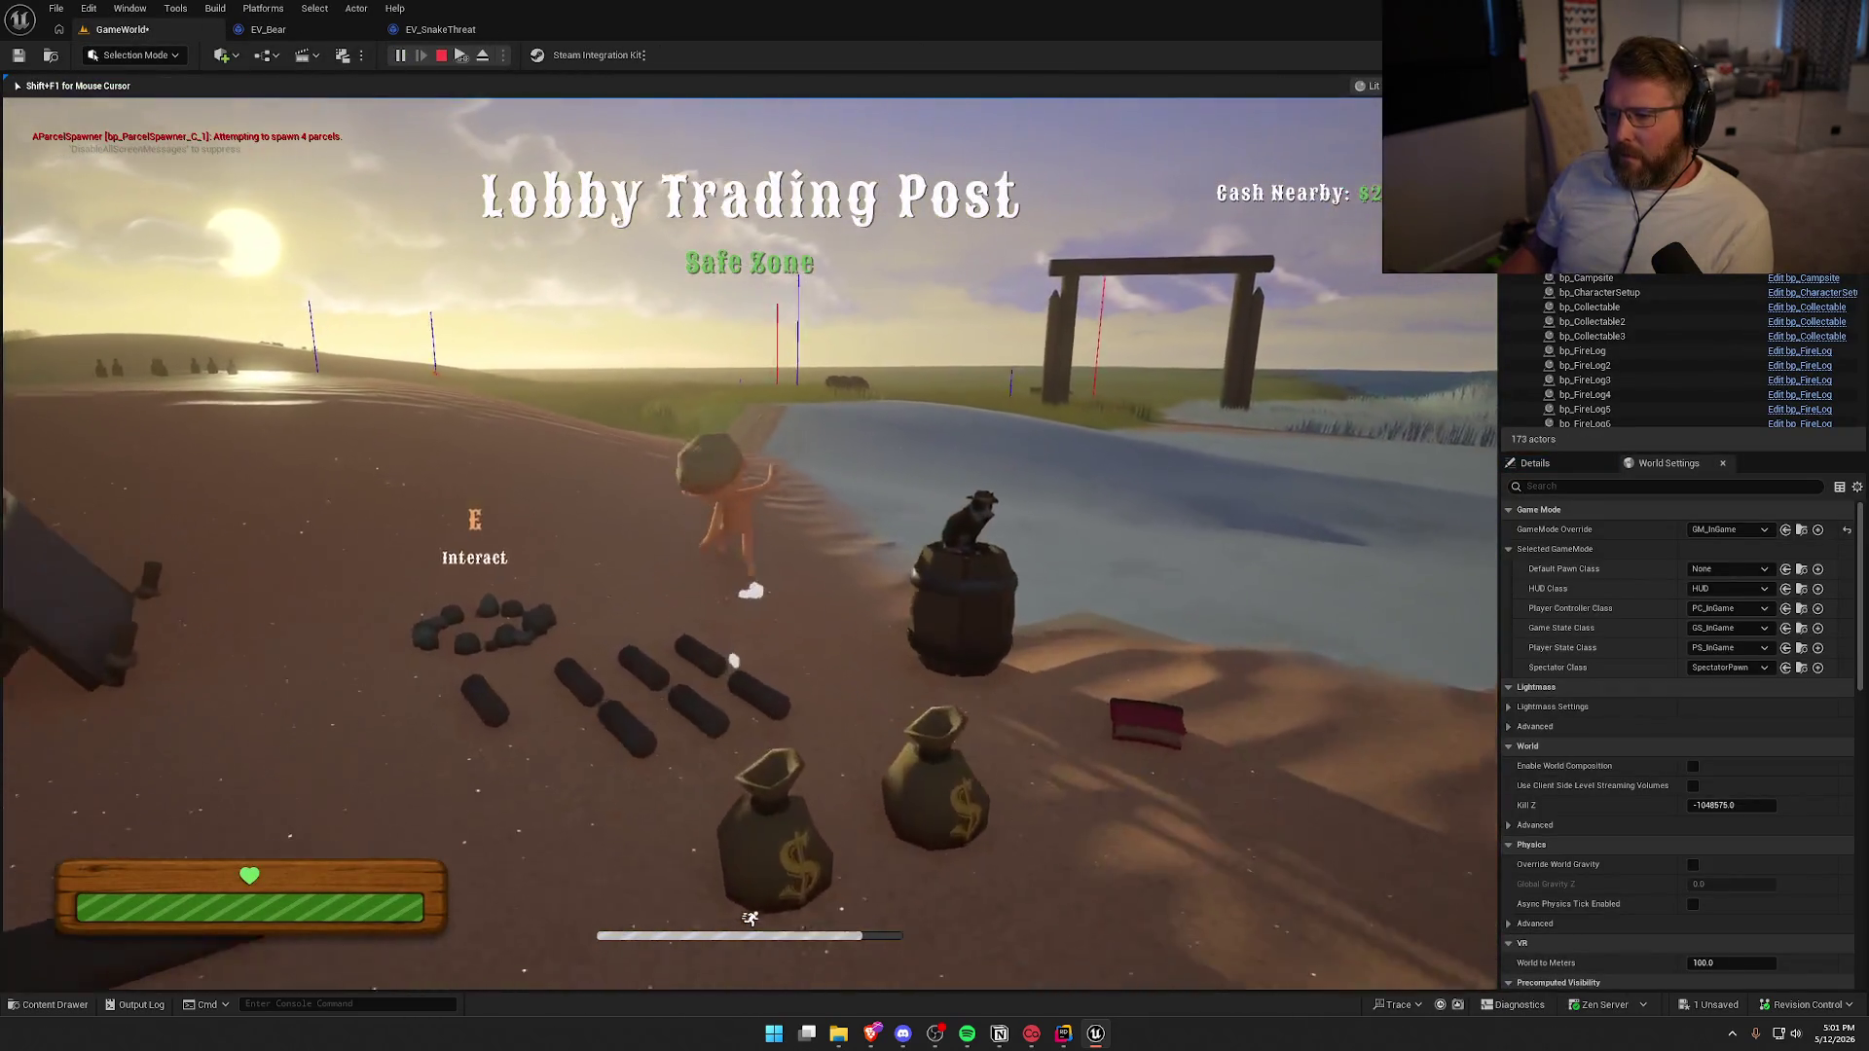
{"action": "key", "text": "shift+w"}
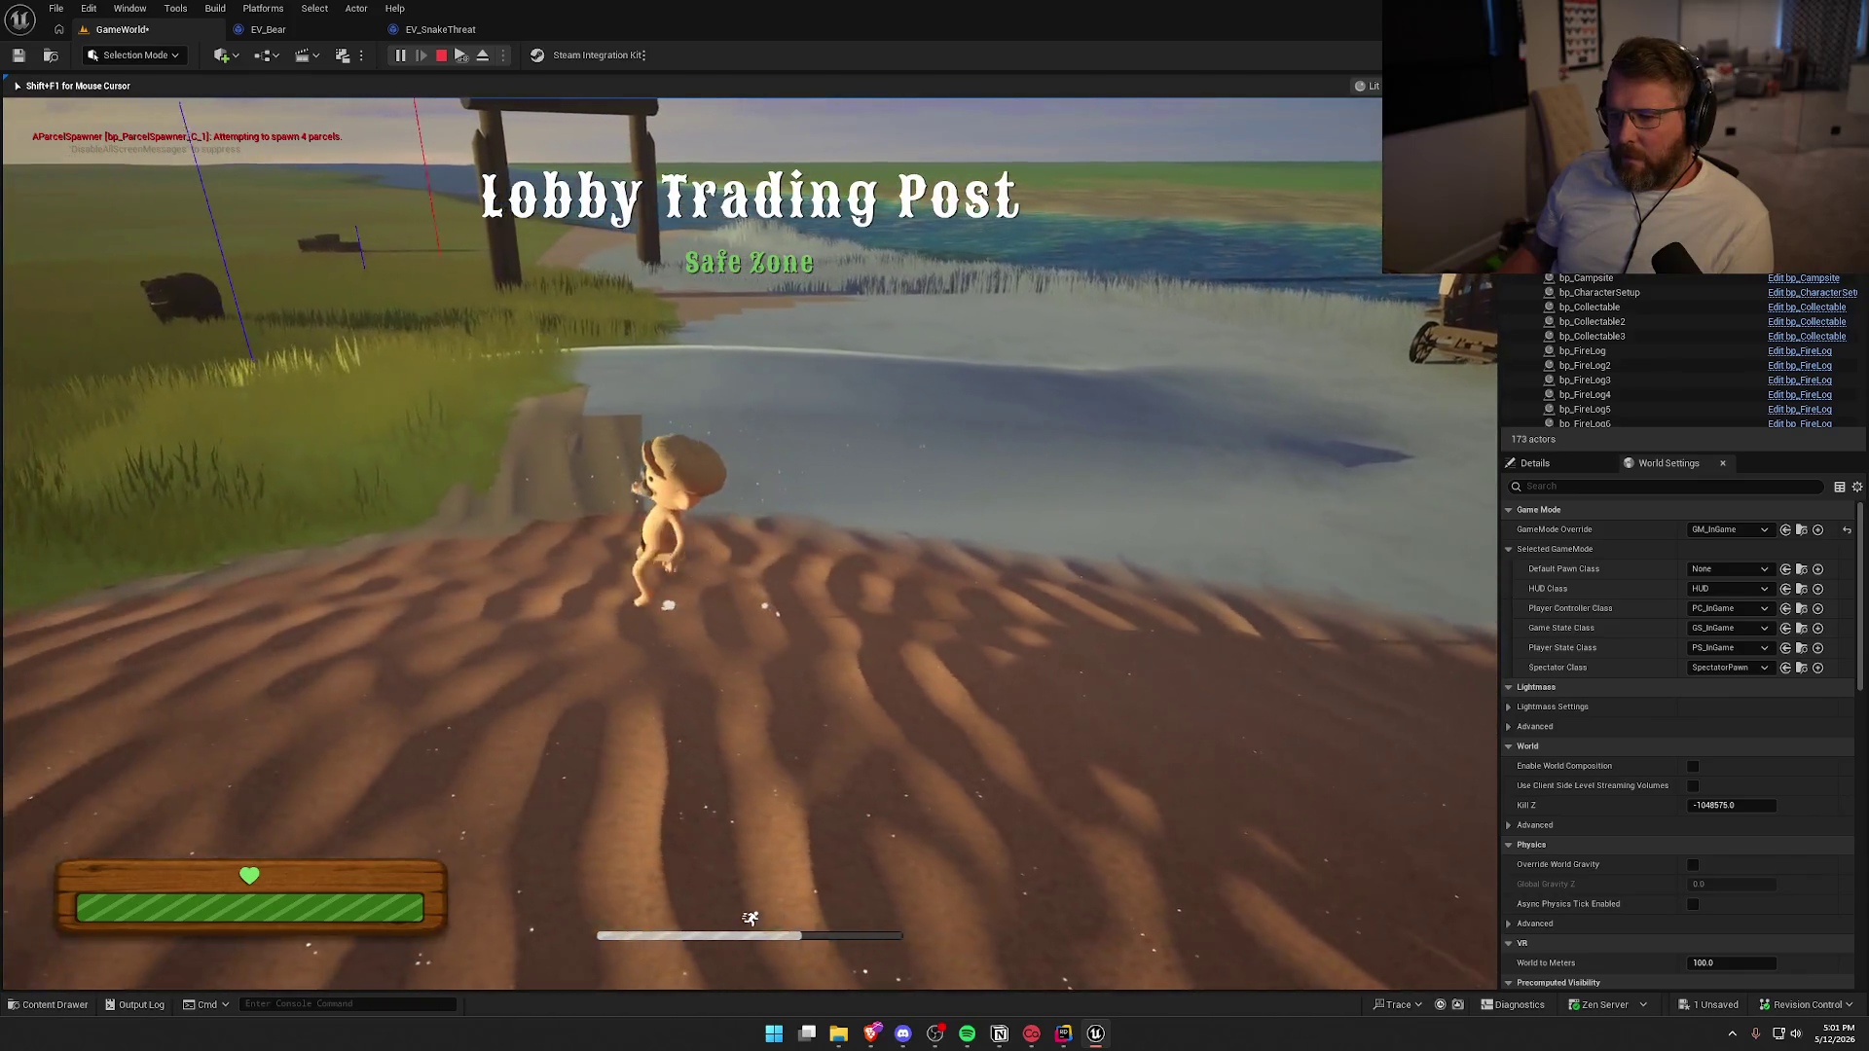
{"action": "key", "text": "shift+w"}
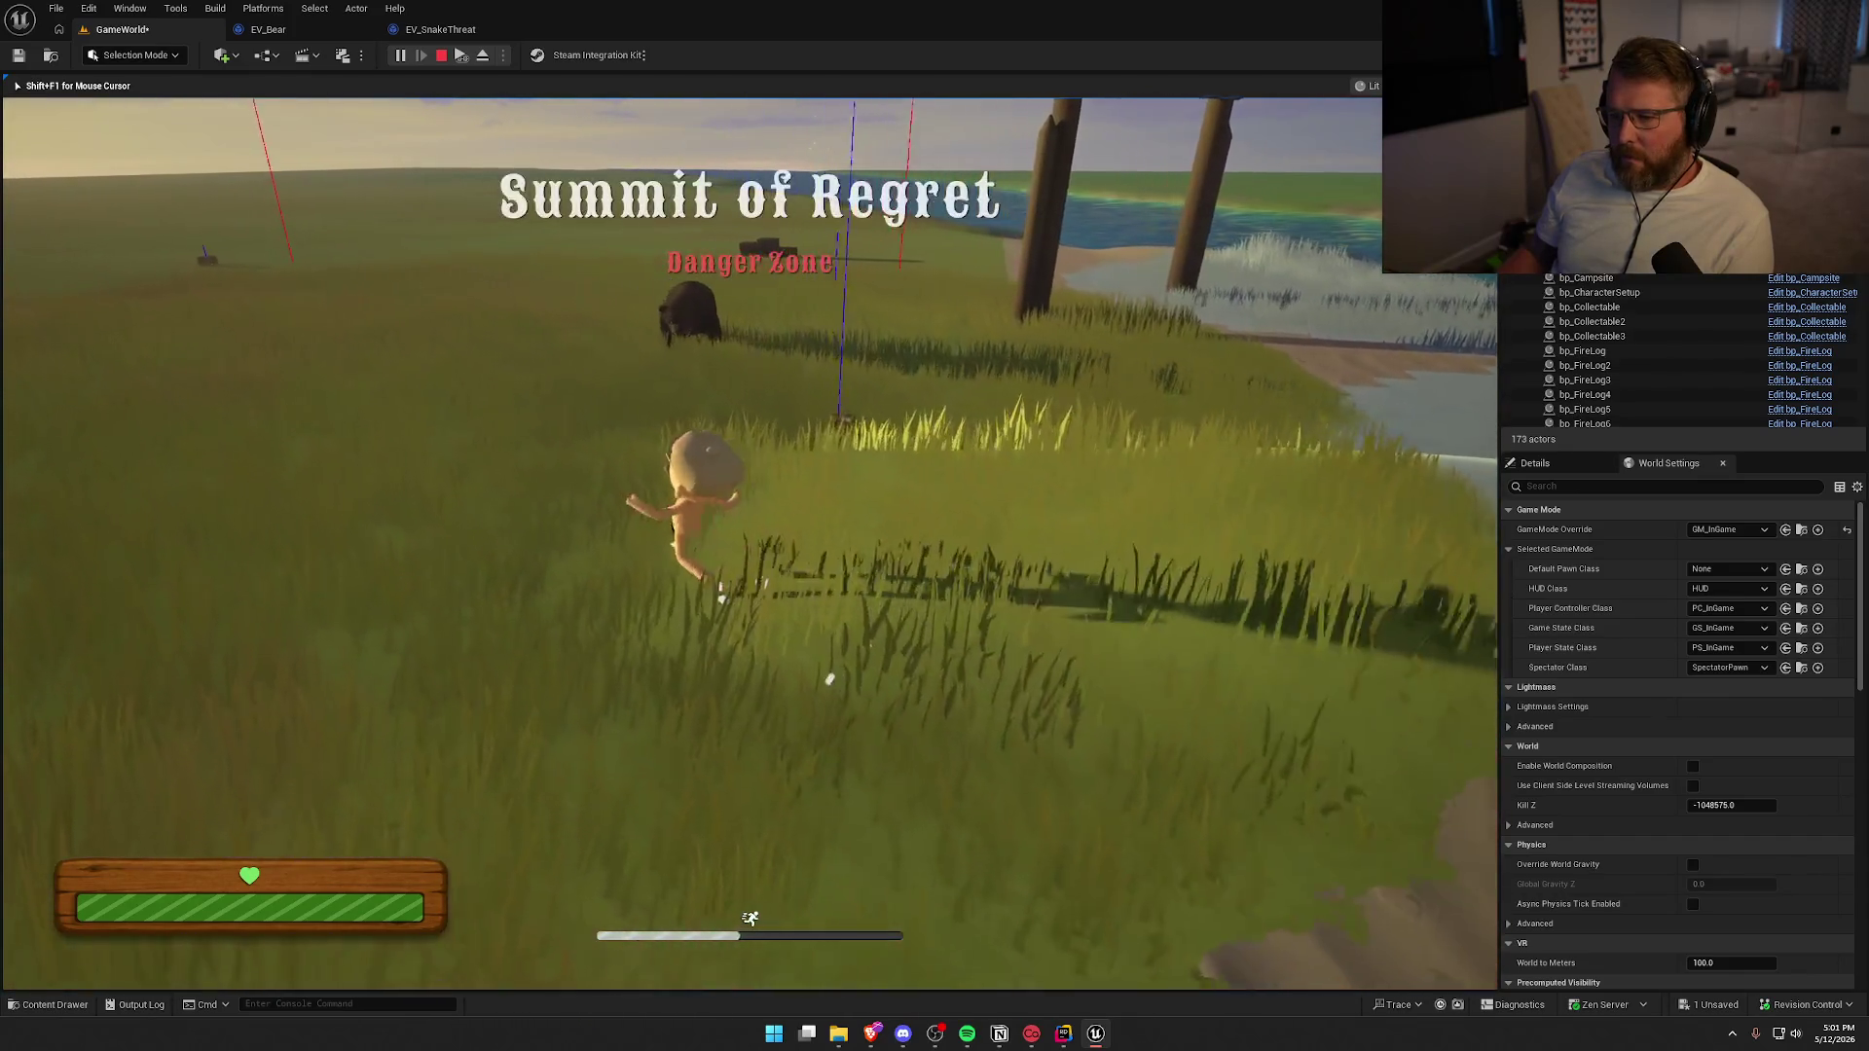
{"action": "key", "text": "w"}
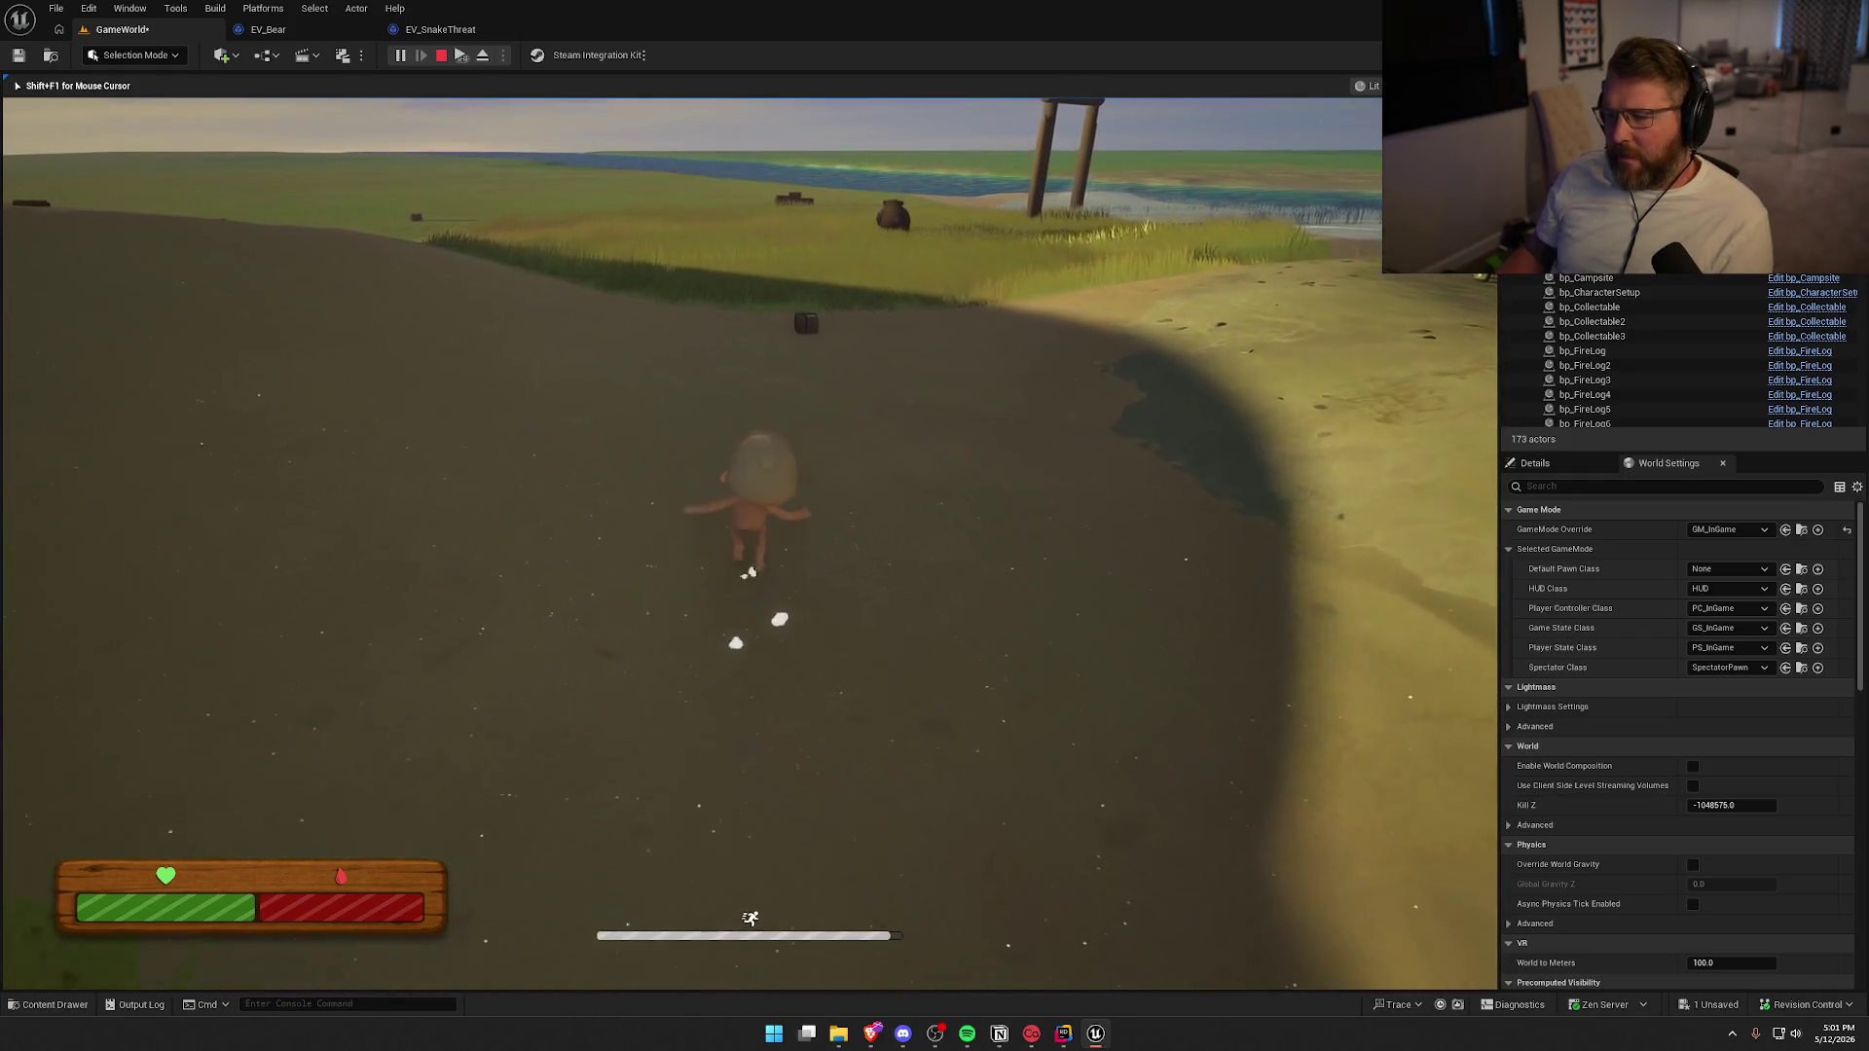
{"action": "key", "text": "Escape"}
{"action": "left_click", "coordinate": [268, 29]}
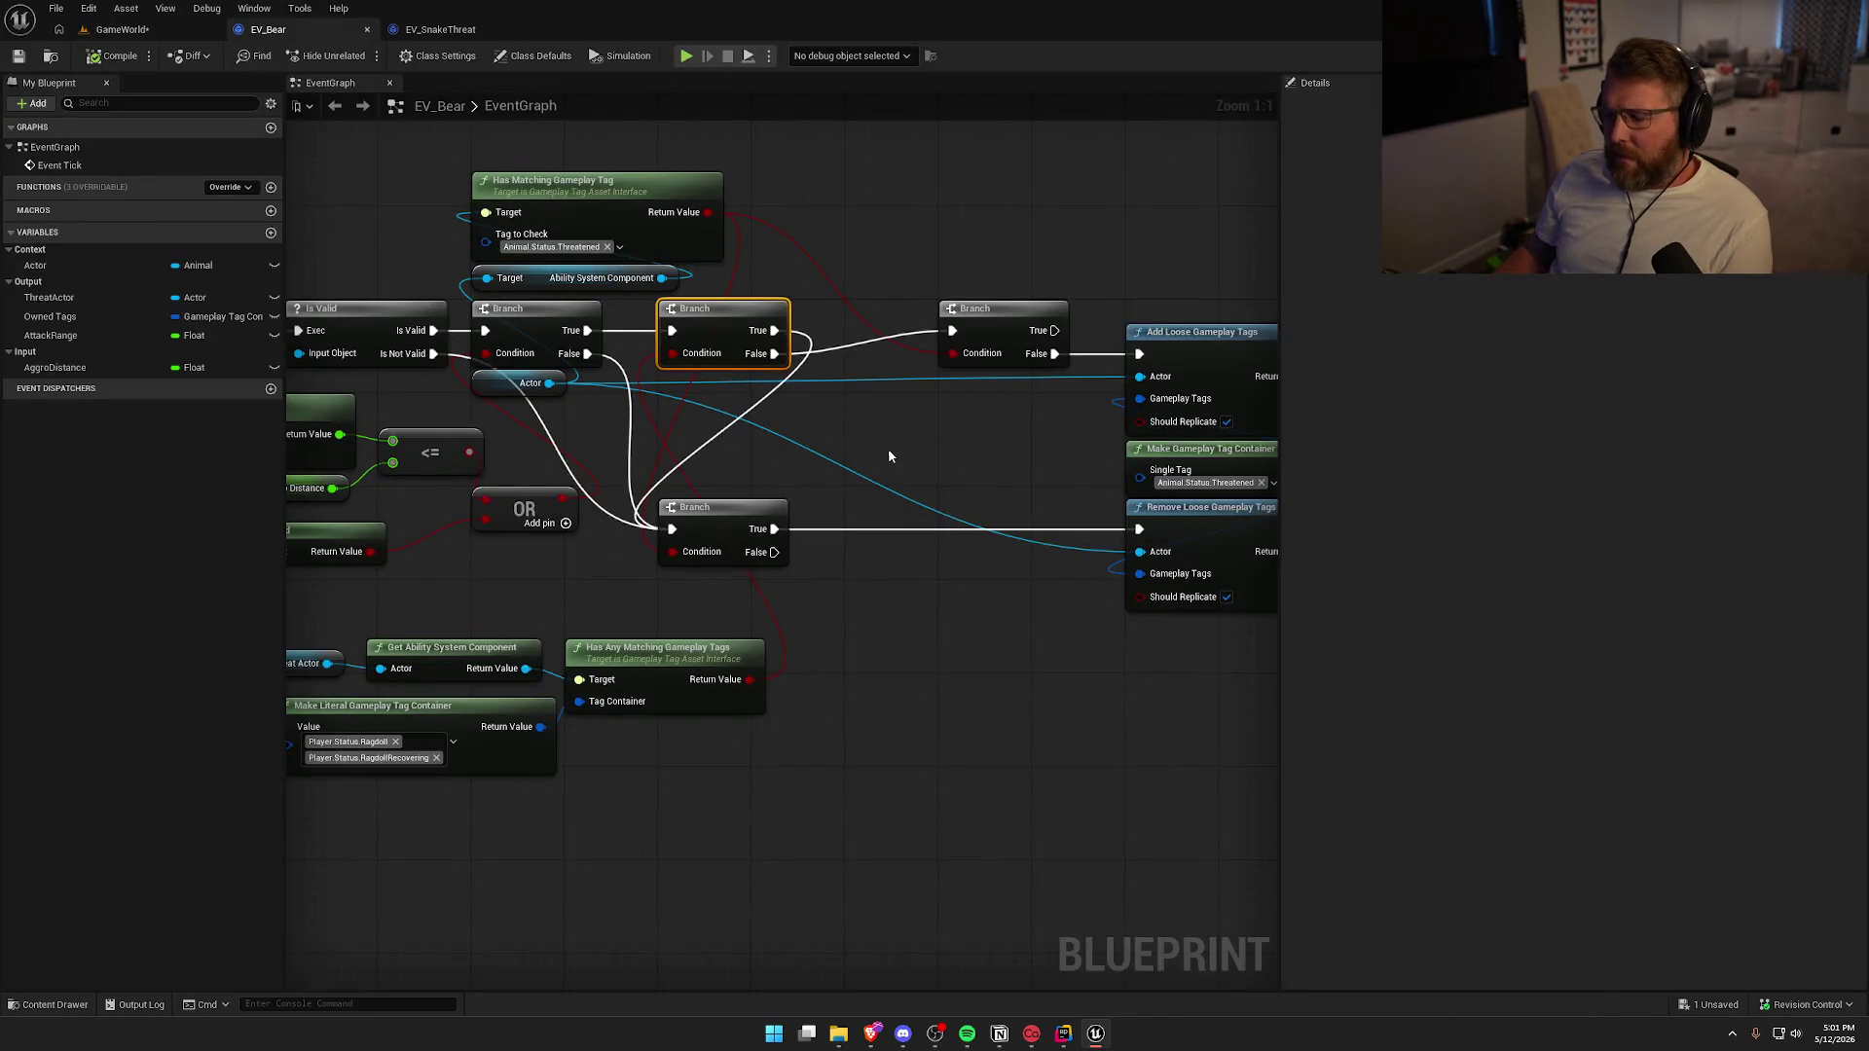
Move the Branch and tag-changing nodes together to the left and slightly down
{"action": "scroll", "coordinate": [932, 418], "scroll_direction": "down", "scroll_amount": 3}
{"action": "mouse_move", "coordinate": [613, 243]}
{"action": "left_mouse_down"}
{"action": "mouse_move", "coordinate": [1156, 553]}
{"action": "mouse_move", "coordinate": [1075, 557]}
{"action": "left_mouse_up"}
{"action": "scroll", "coordinate": [1201, 535], "scroll_direction": "up", "scroll_amount": 2}
{"action": "scroll", "coordinate": [726, 505], "scroll_direction": "up", "scroll_amount": 2}
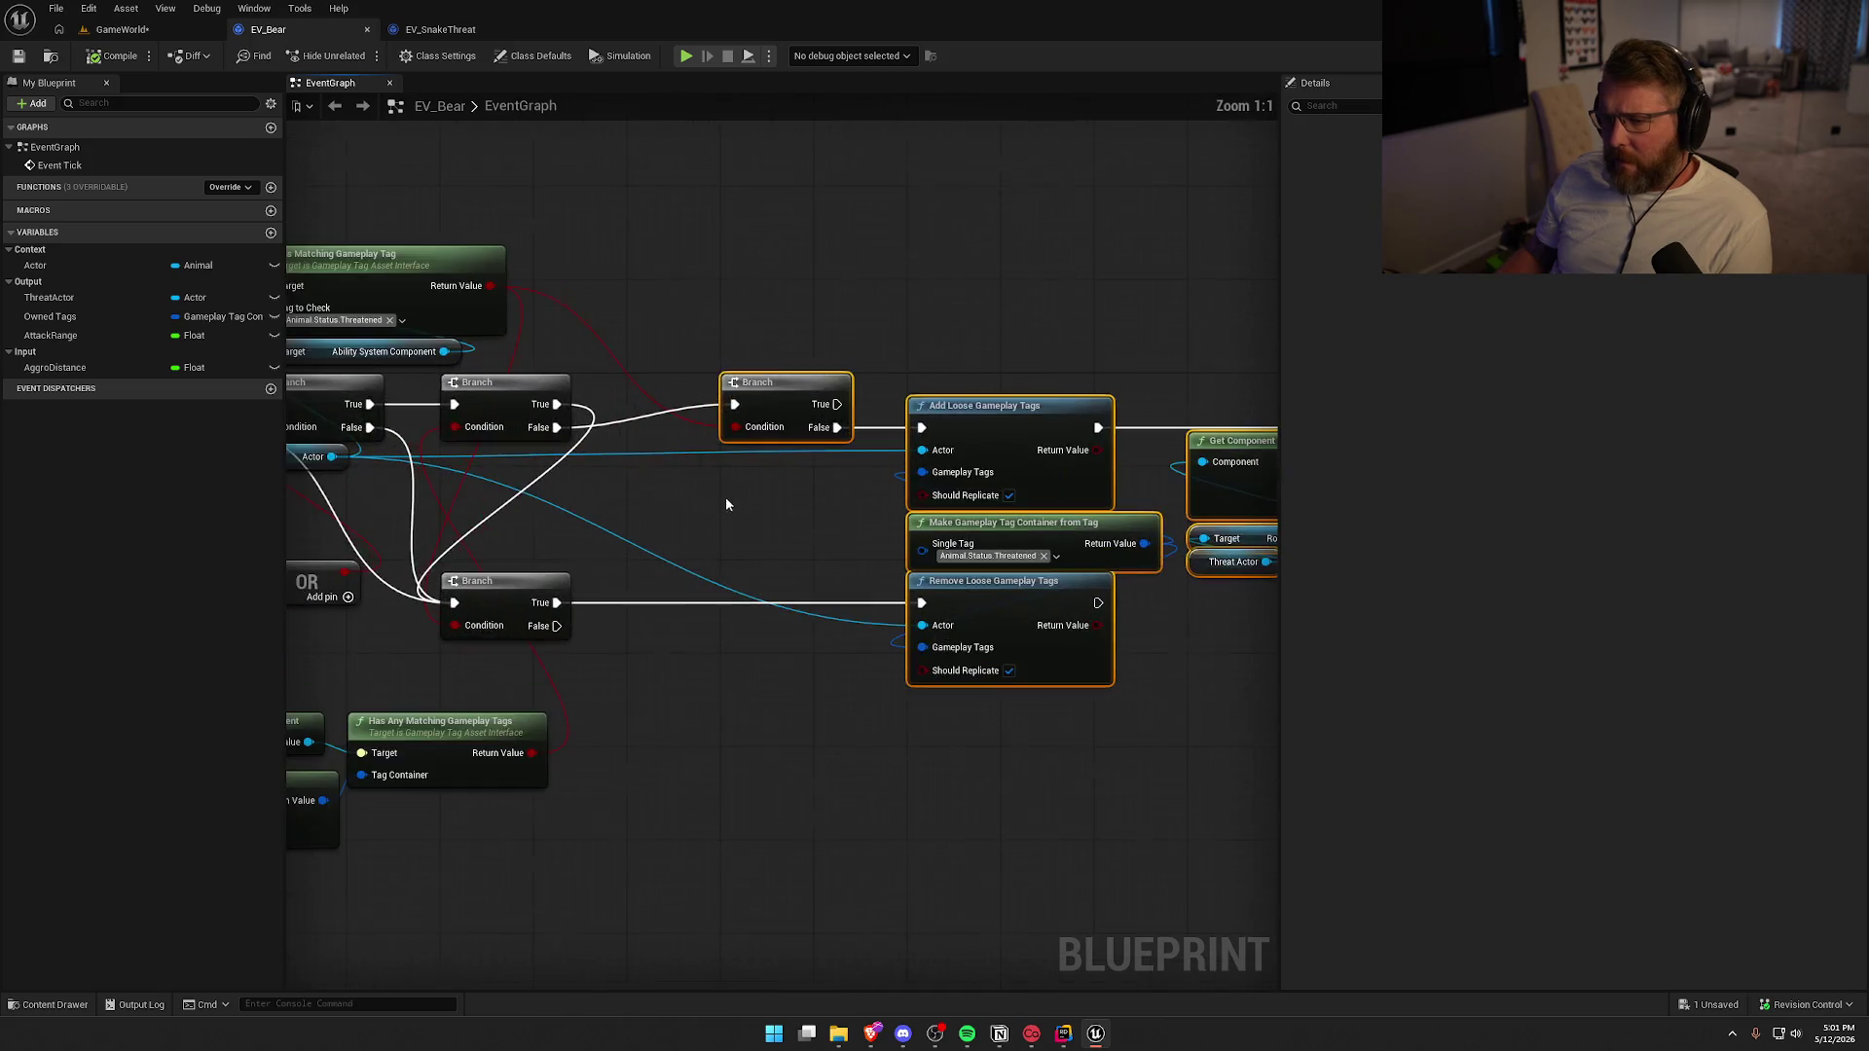
{"action": "left_click_drag", "start_coordinate": [775, 392], "coordinate": [685, 412]}
{"action": "left_click", "coordinate": [732, 313]}
Shift the ragdoll Branch right and down, and the four ragdoll-check nodes up and left
{"action": "left_click_drag", "start_coordinate": [849, 374], "coordinate": [885, 288]}
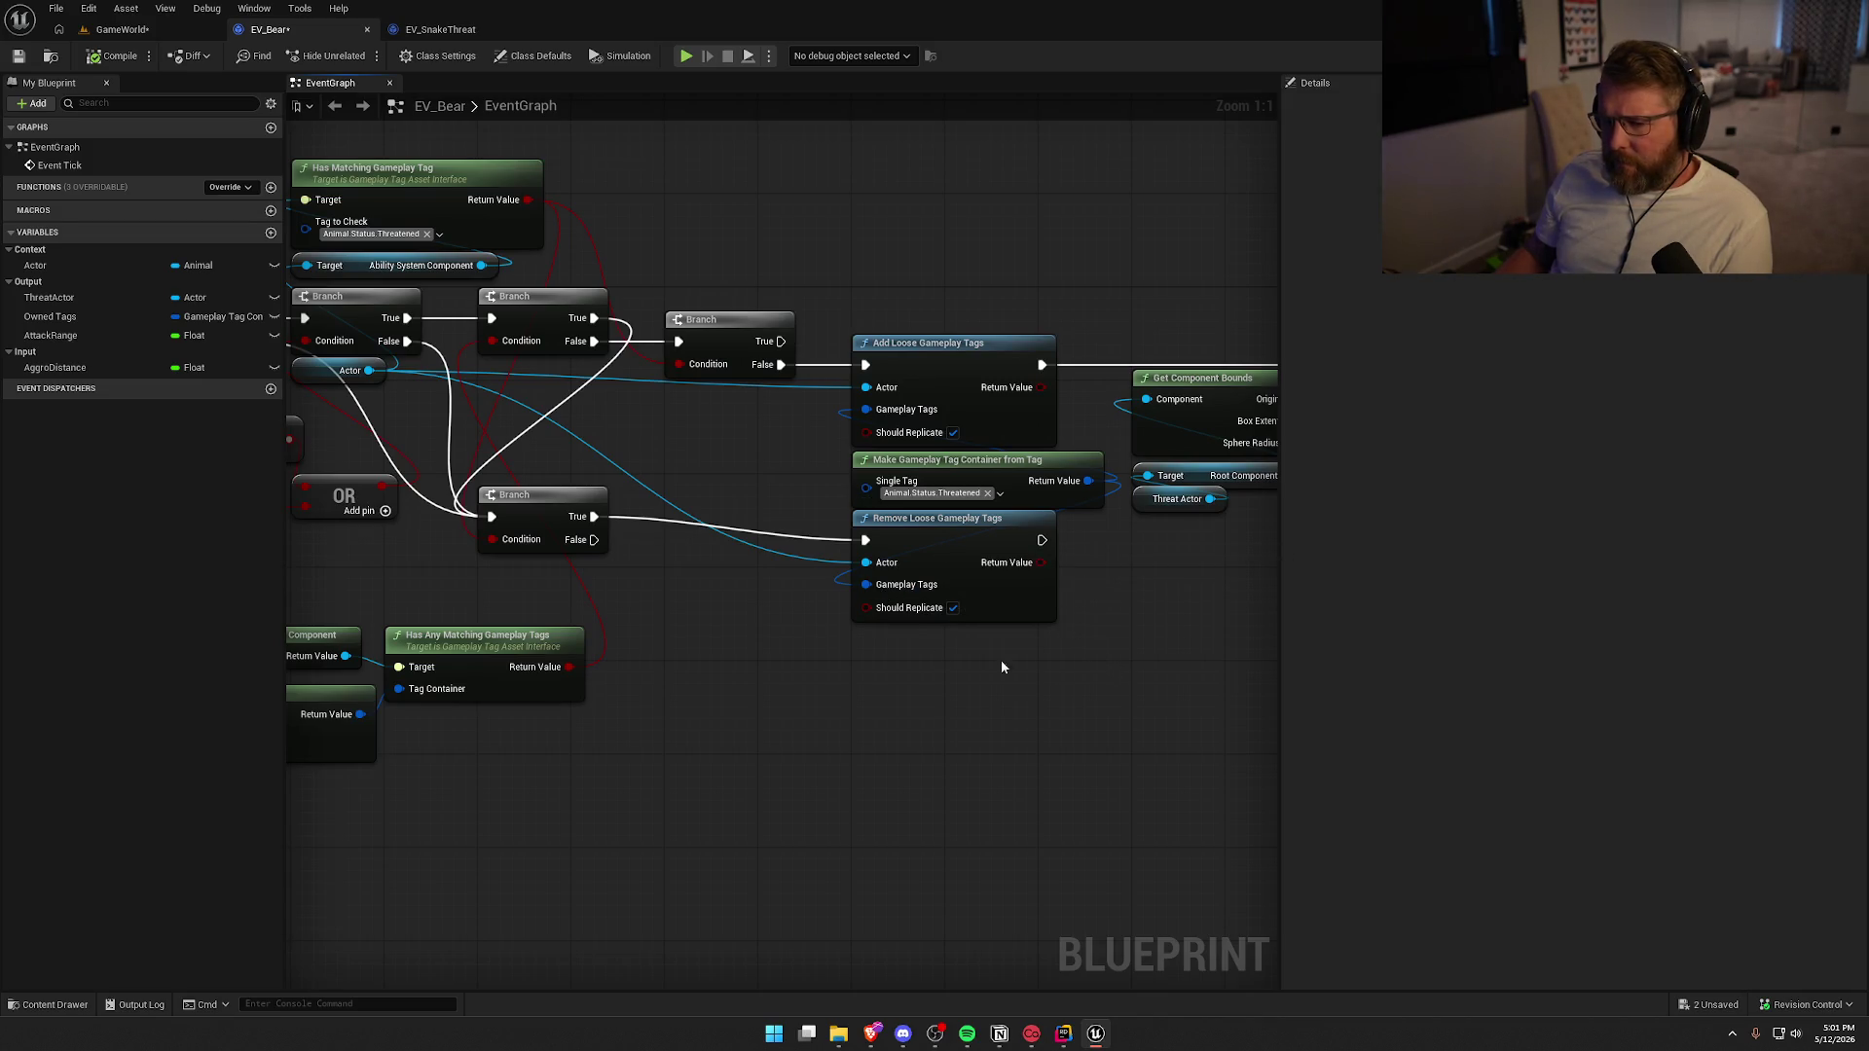
{"action": "mouse_move", "coordinate": [512, 496]}
{"action": "left_mouse_down"}
{"action": "mouse_move", "coordinate": [779, 510]}
{"action": "mouse_move", "coordinate": [808, 553]}
{"action": "mouse_move", "coordinate": [886, 555]}
{"action": "left_mouse_up"}
{"action": "left_click", "coordinate": [884, 465]}
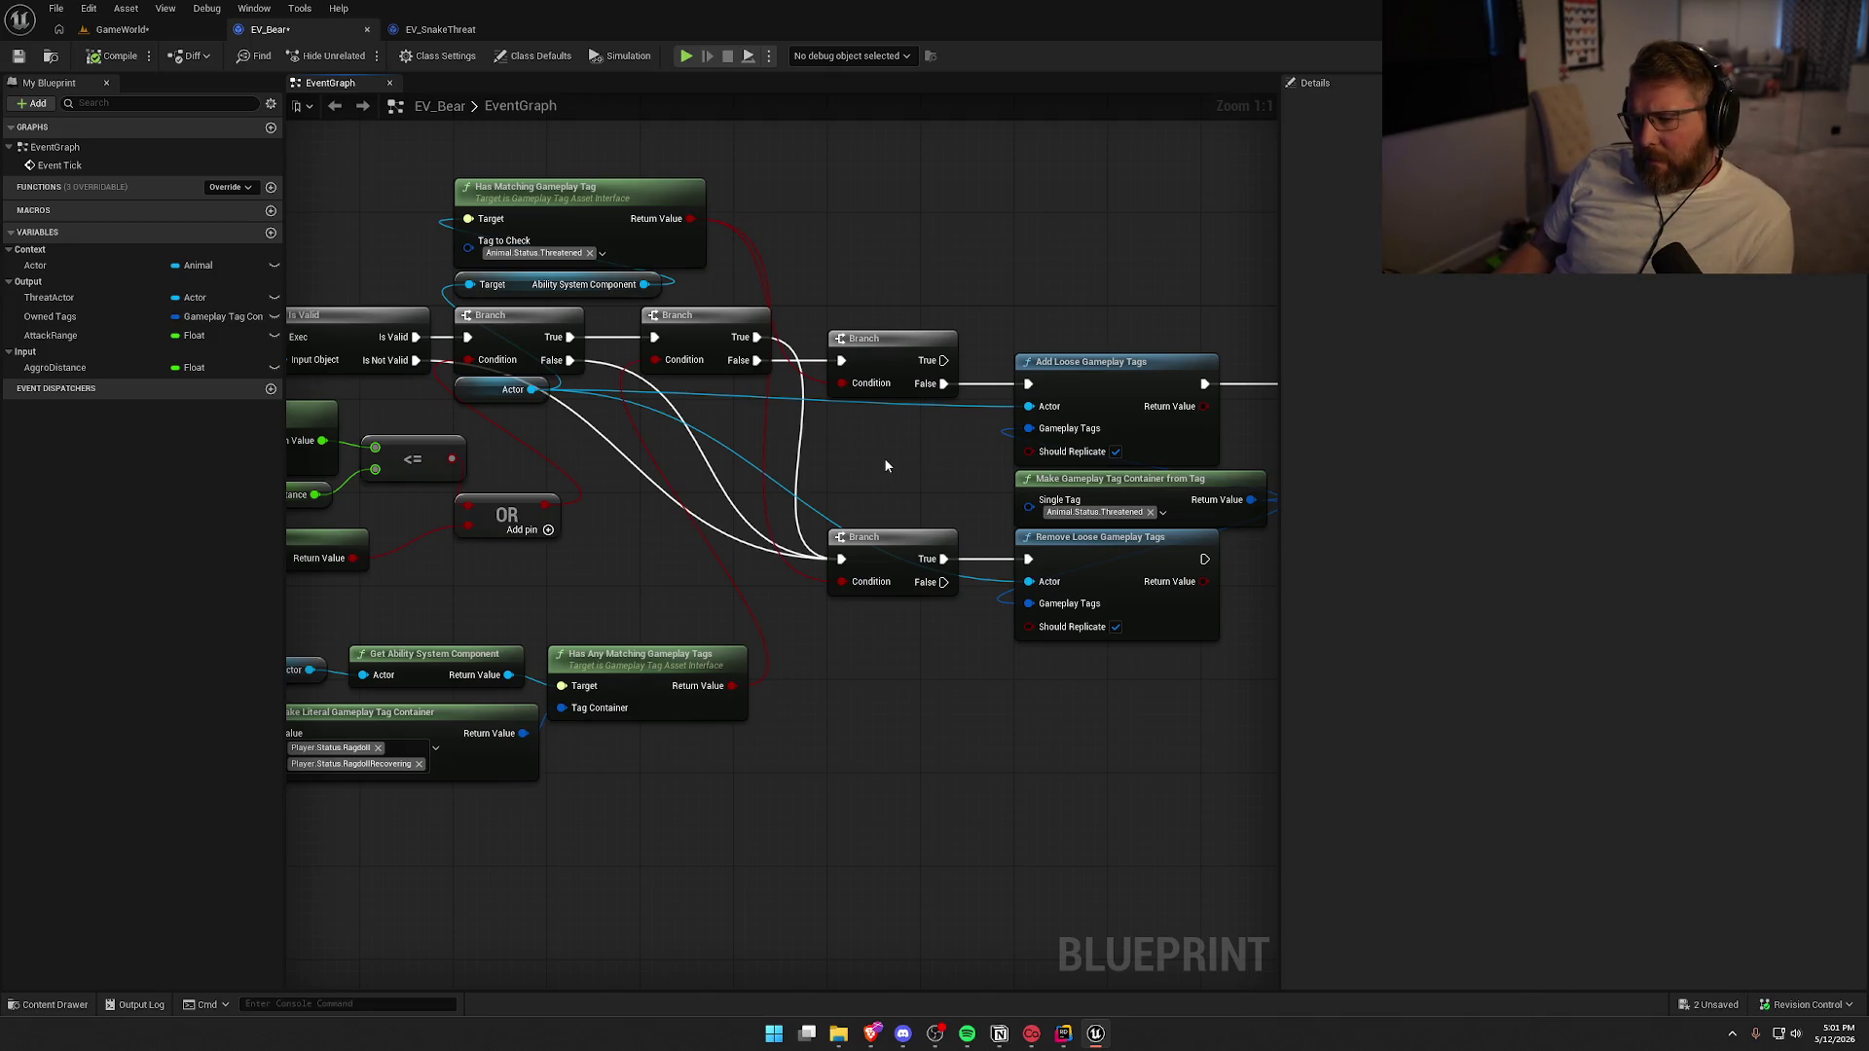
{"action": "left_click_drag", "start_coordinate": [884, 457], "coordinate": [1015, 454]}
{"action": "left_click_drag", "start_coordinate": [843, 775], "coordinate": [370, 643]}
{"action": "left_click_drag", "start_coordinate": [564, 656], "coordinate": [477, 603]}
{"action": "mouse_move", "coordinate": [612, 724]}
{"action": "left_mouse_down"}
{"action": "mouse_move", "coordinate": [903, 701]}
{"action": "mouse_move", "coordinate": [610, 737]}
{"action": "left_mouse_up"}
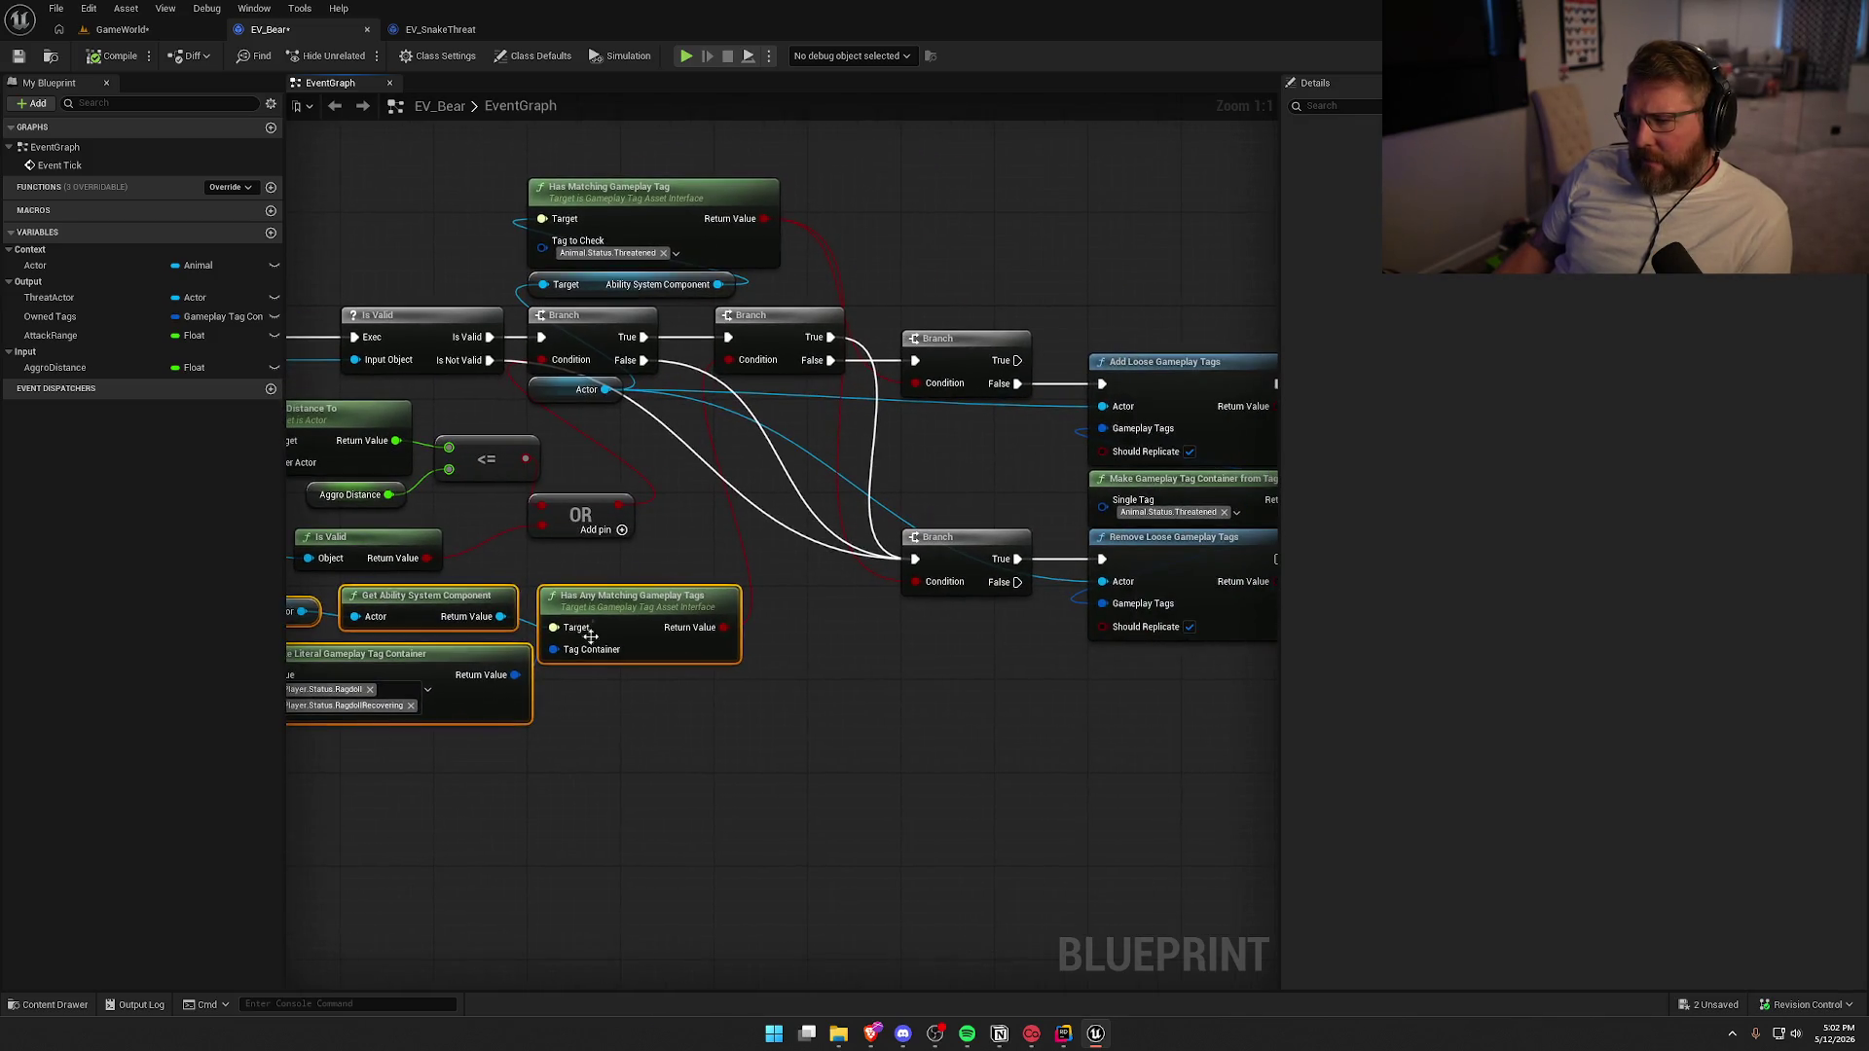
Check the arrangement of the lower Branch with tag removal, the upper Branch with tag adding, and the ragdoll-check nodes
{"action": "mouse_move", "coordinate": [788, 443]}
{"action": "left_mouse_down"}
{"action": "mouse_move", "coordinate": [1022, 435]}
{"action": "mouse_move", "coordinate": [544, 413]}
{"action": "left_mouse_up"}
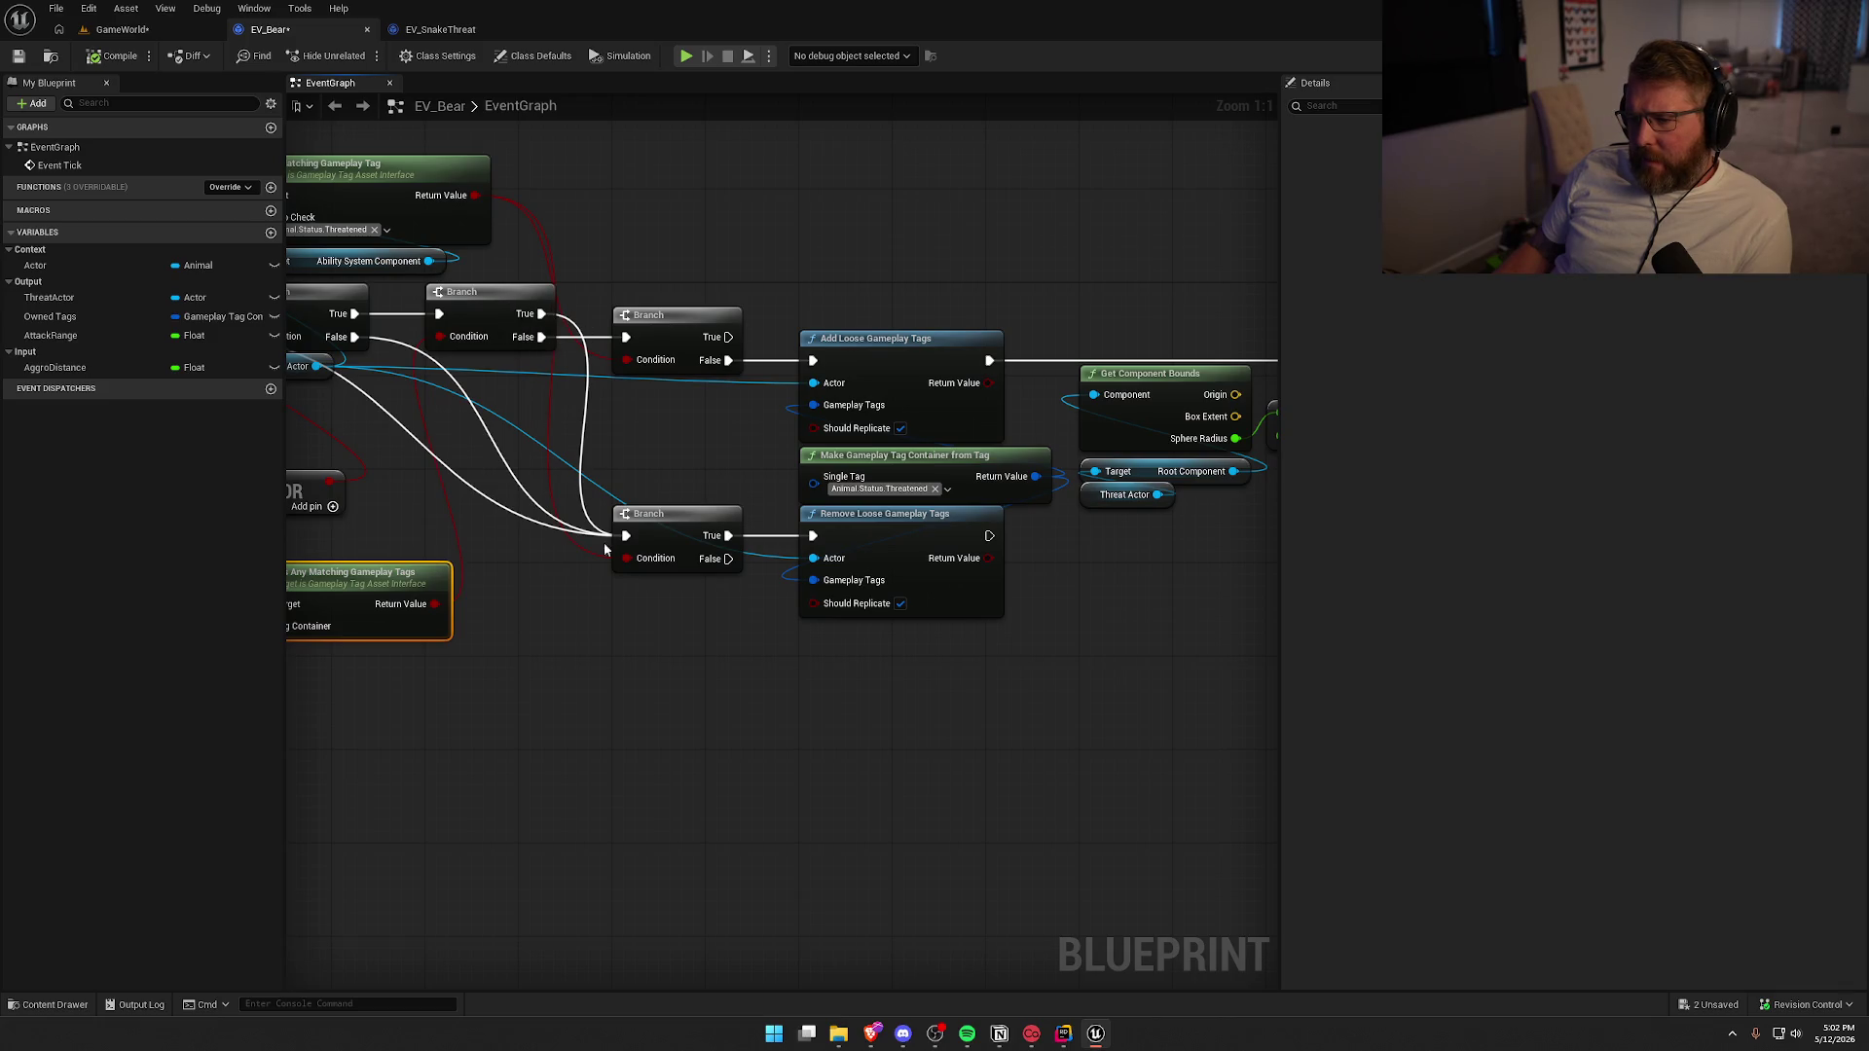
{"action": "mouse_move", "coordinate": [1004, 502]}
{"action": "left_mouse_down"}
{"action": "mouse_move", "coordinate": [596, 718]}
{"action": "mouse_move", "coordinate": [748, 746]}
{"action": "left_mouse_up"}
{"action": "left_click", "coordinate": [817, 724]}
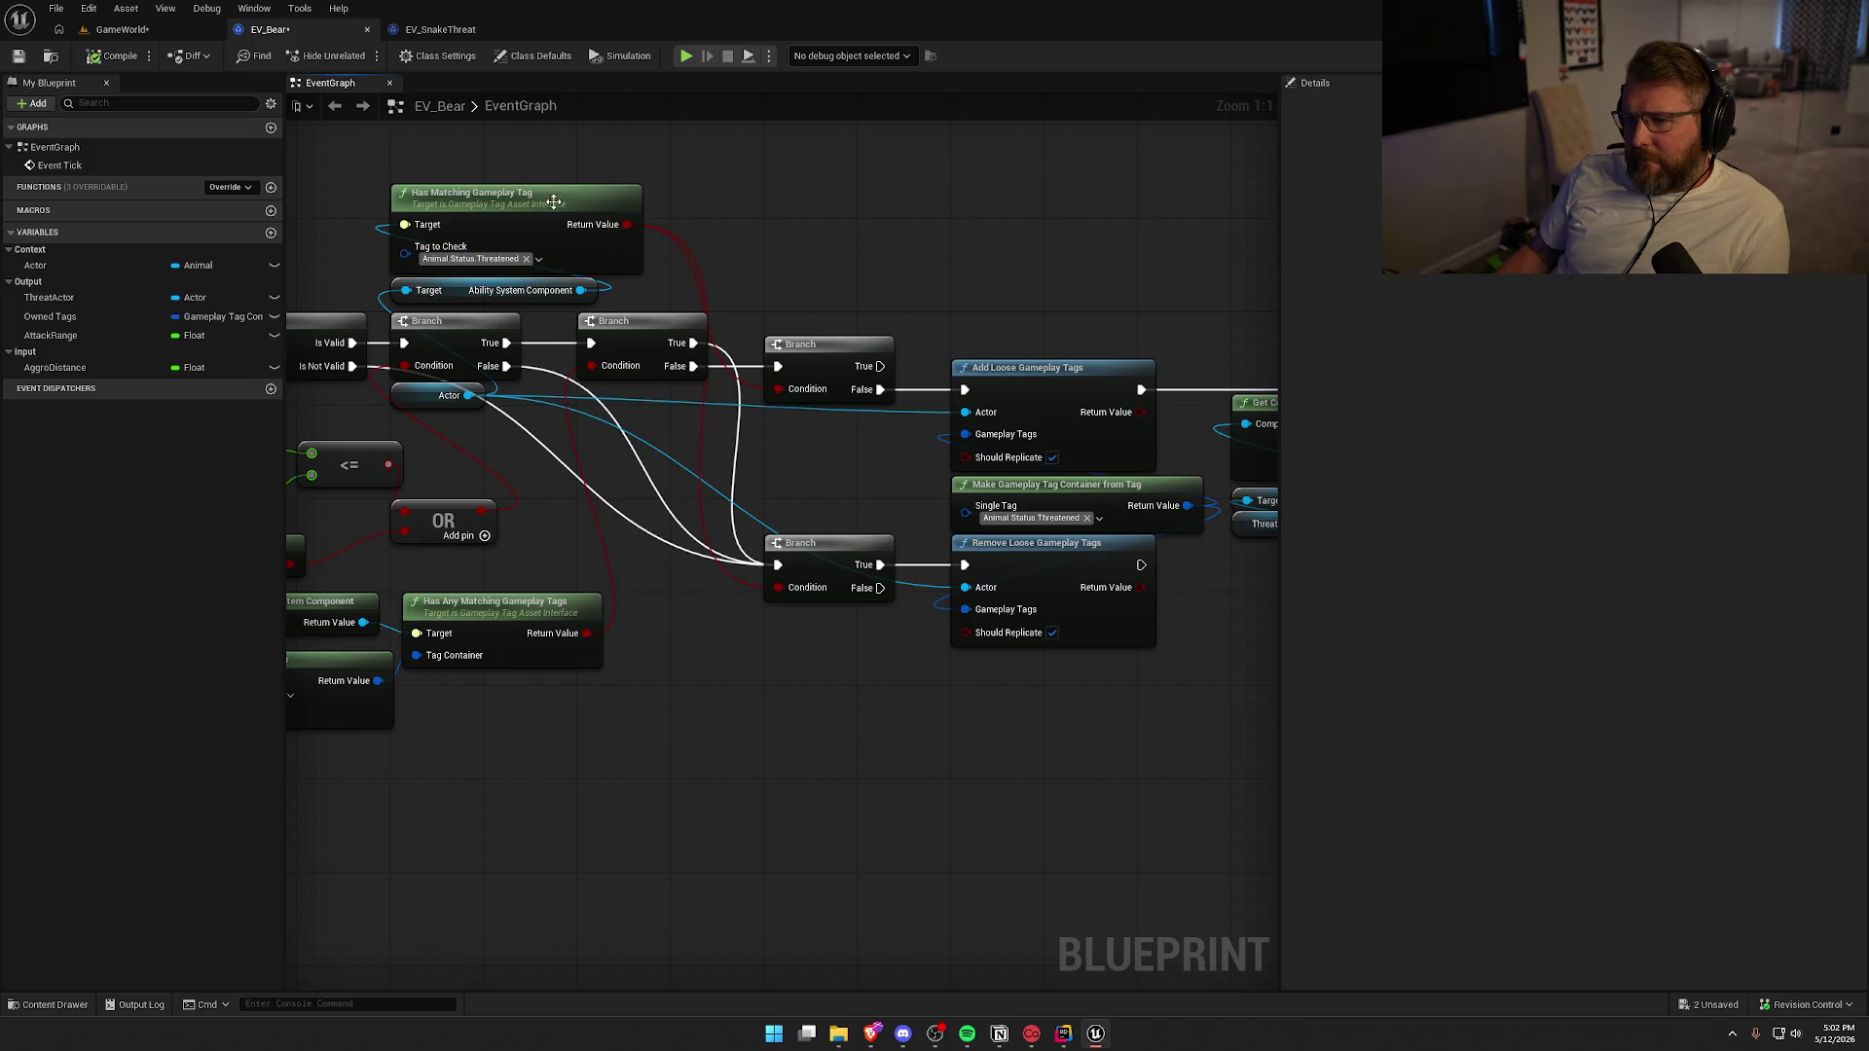
{"action": "mouse_move", "coordinate": [1083, 737]}
{"action": "left_mouse_down"}
{"action": "mouse_move", "coordinate": [764, 538]}
{"action": "mouse_move", "coordinate": [779, 550]}
{"action": "left_mouse_up"}
{"action": "left_click_drag", "start_coordinate": [789, 414], "coordinate": [1032, 276]}
{"action": "left_click", "coordinate": [1013, 260]}
{"action": "mouse_move", "coordinate": [838, 710]}
{"action": "left_mouse_down"}
{"action": "mouse_move", "coordinate": [309, 532]}
{"action": "mouse_move", "coordinate": [334, 554]}
{"action": "left_mouse_up"}
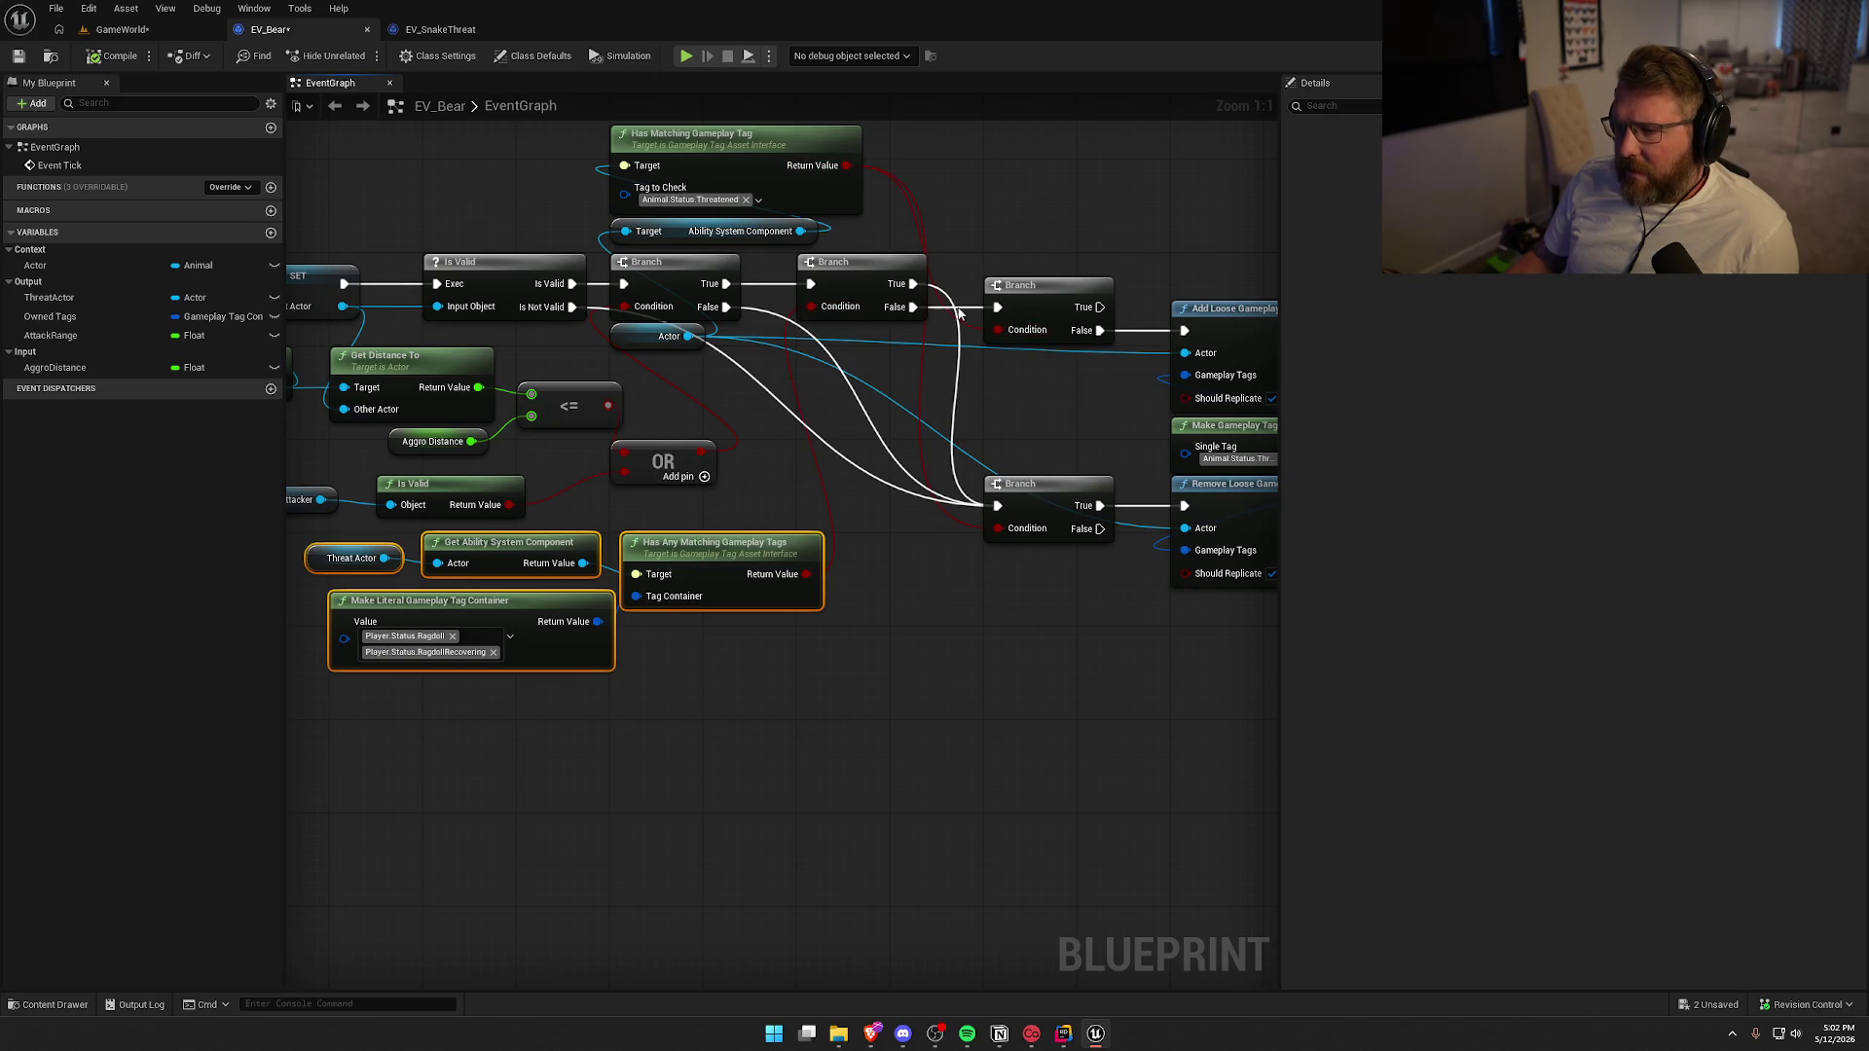
Pan across the graph past the SET and Threat Actor nodes, ending on the ragdoll-check Branch
{"action": "left_click_drag", "start_coordinate": [792, 198], "coordinate": [741, 229]}
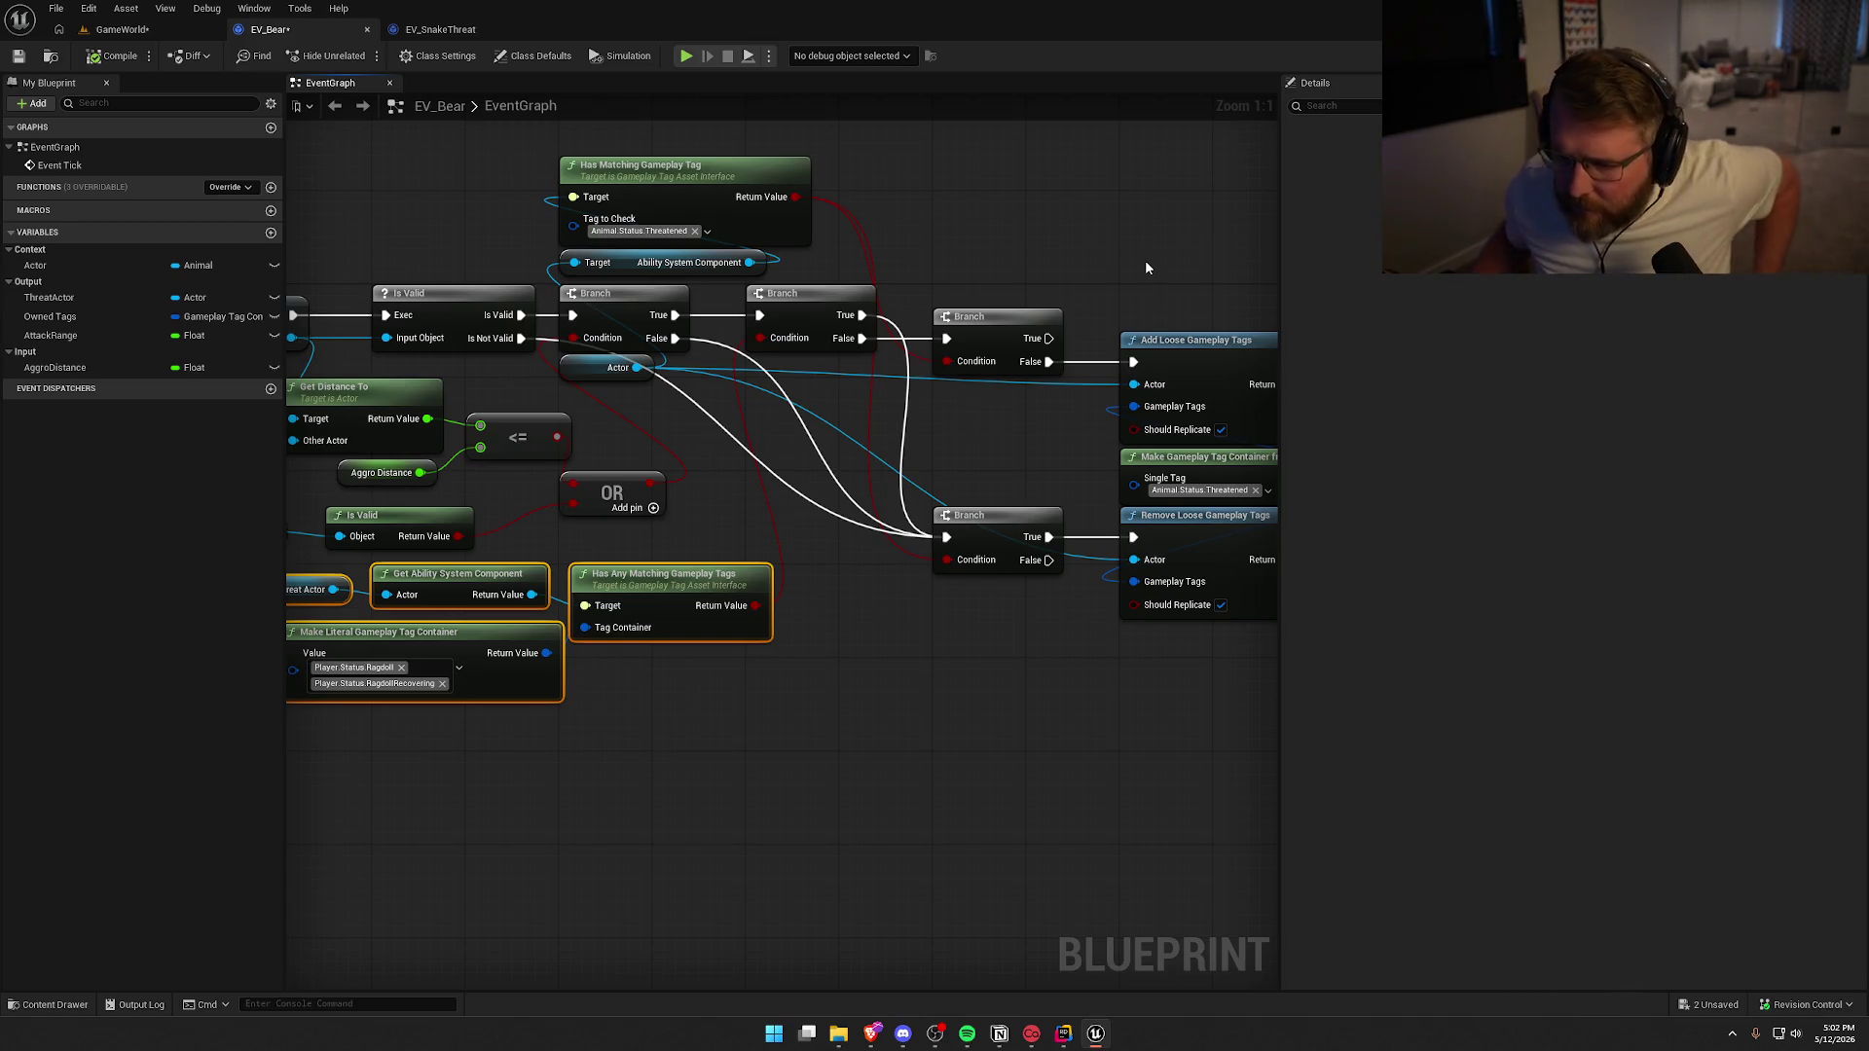
{"action": "mouse_move", "coordinate": [1210, 633]}
{"action": "left_mouse_down"}
{"action": "mouse_move", "coordinate": [876, 734]}
{"action": "mouse_move", "coordinate": [1102, 670]}
{"action": "left_mouse_up"}
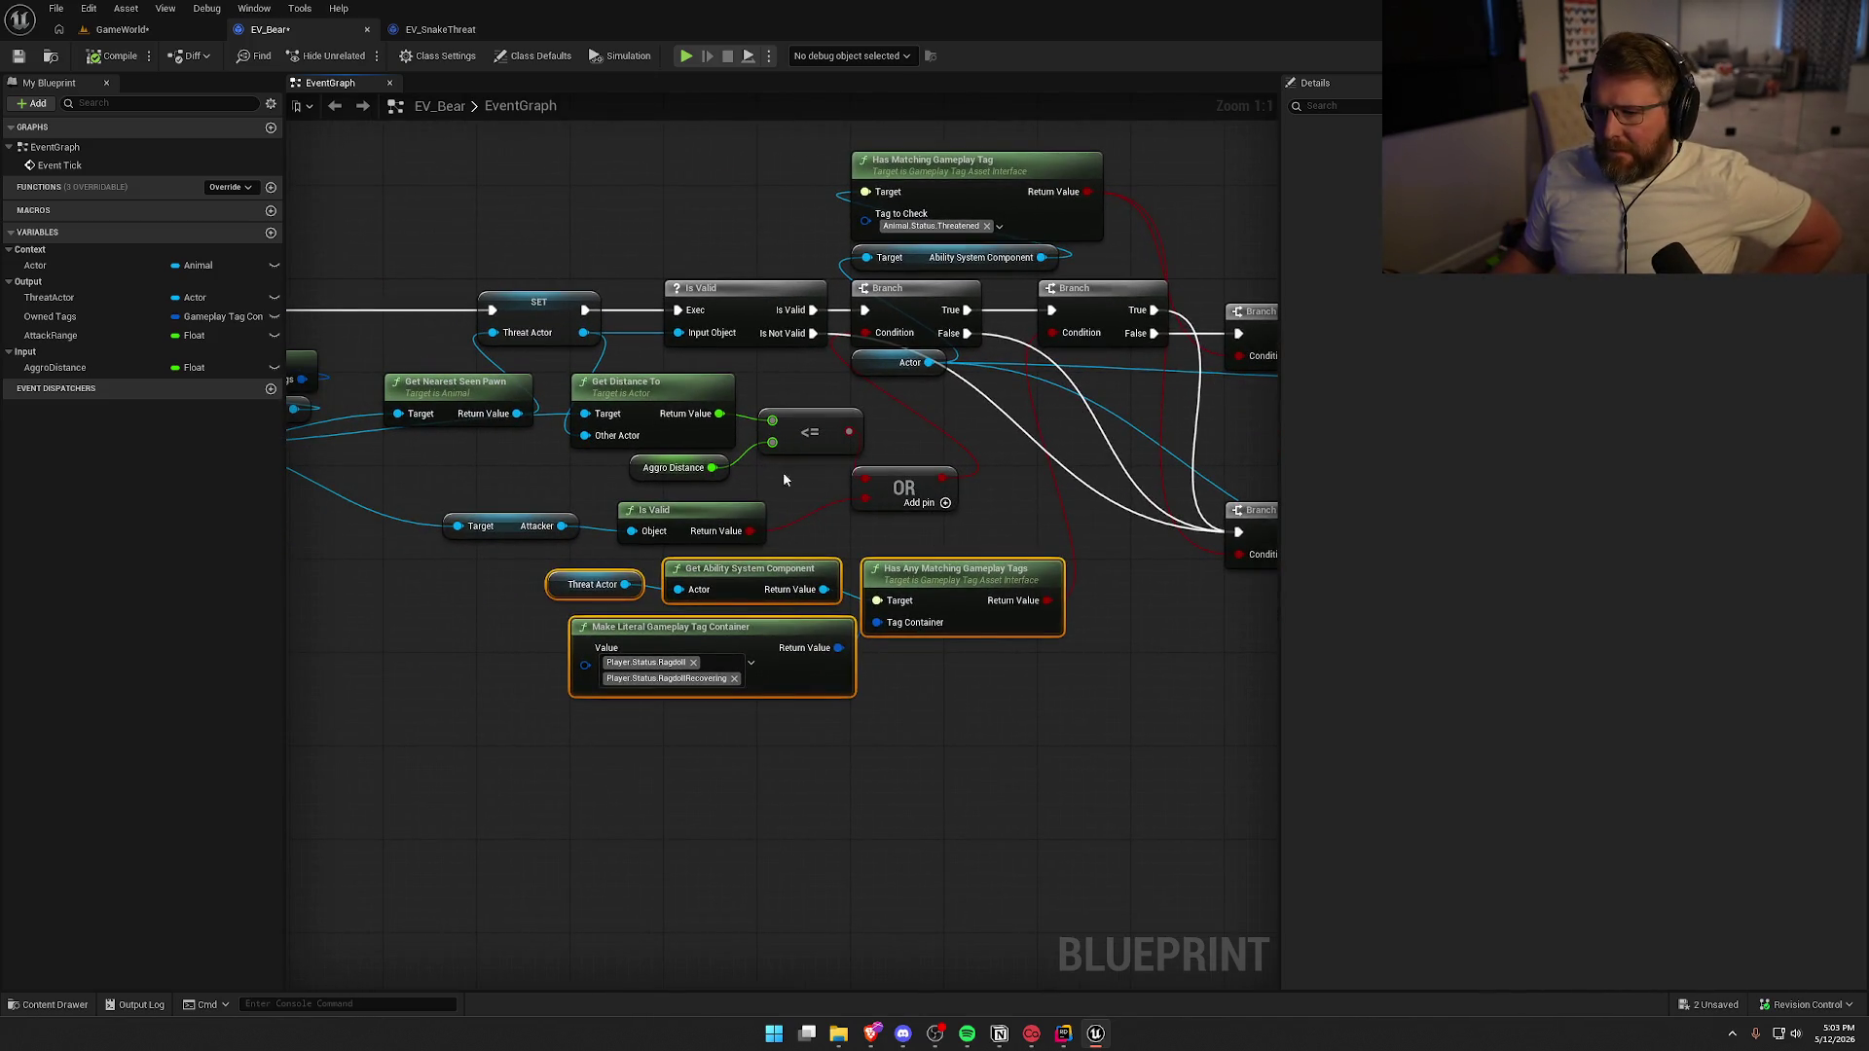
{"action": "left_click_drag", "start_coordinate": [978, 447], "coordinate": [771, 442]}
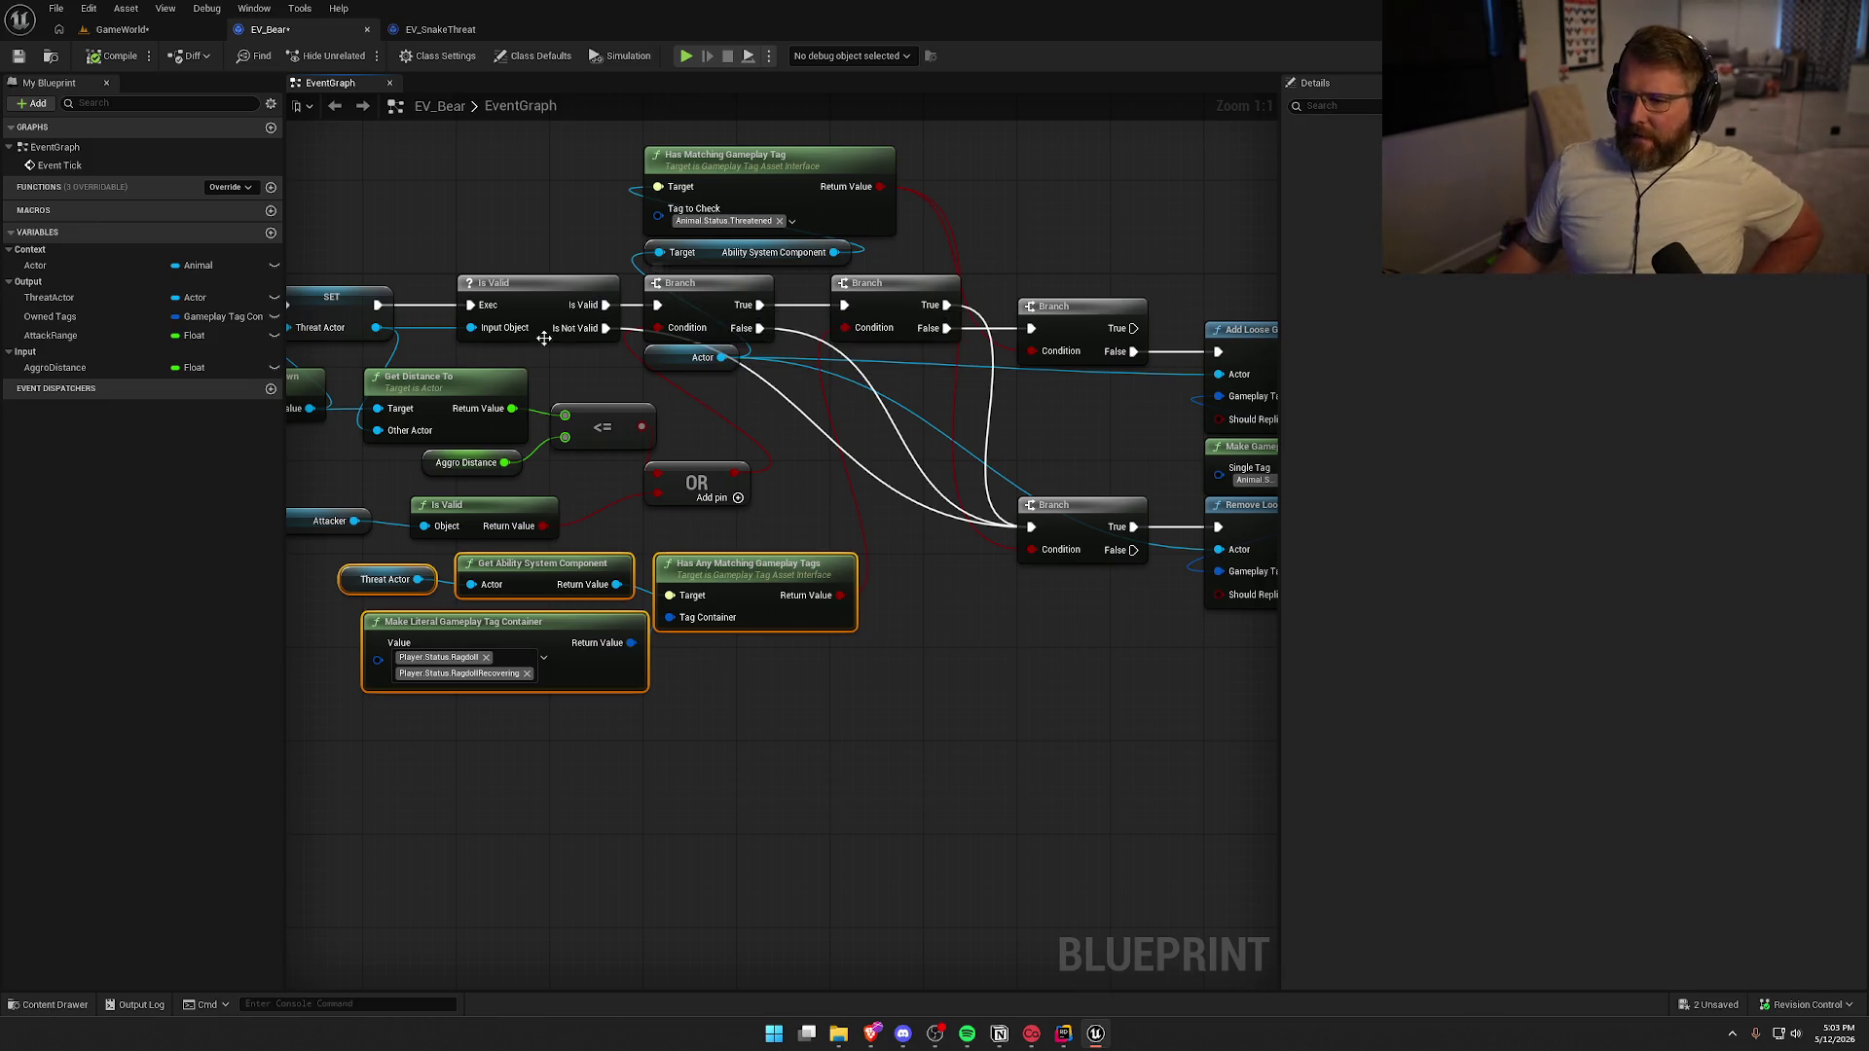
{"action": "left_click_drag", "start_coordinate": [1221, 605], "coordinate": [1023, 595]}
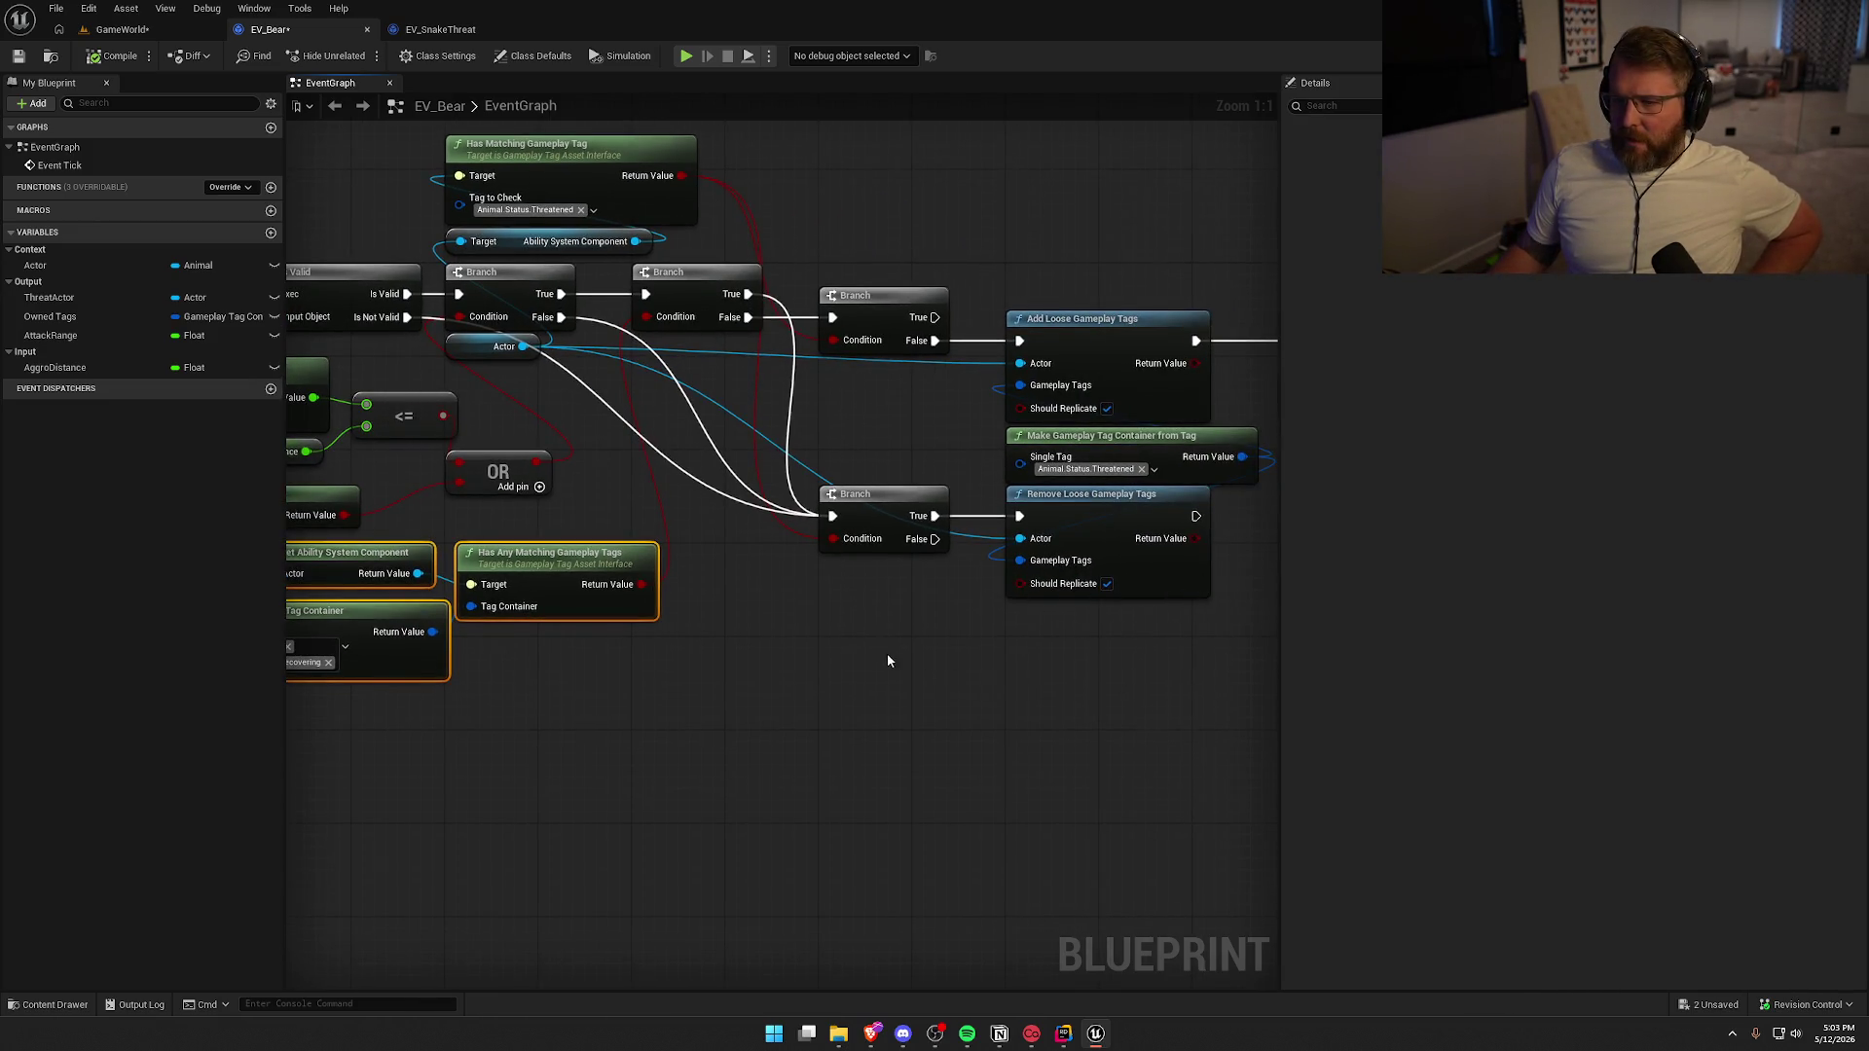
{"action": "left_click_drag", "start_coordinate": [497, 225], "coordinate": [686, 272]}
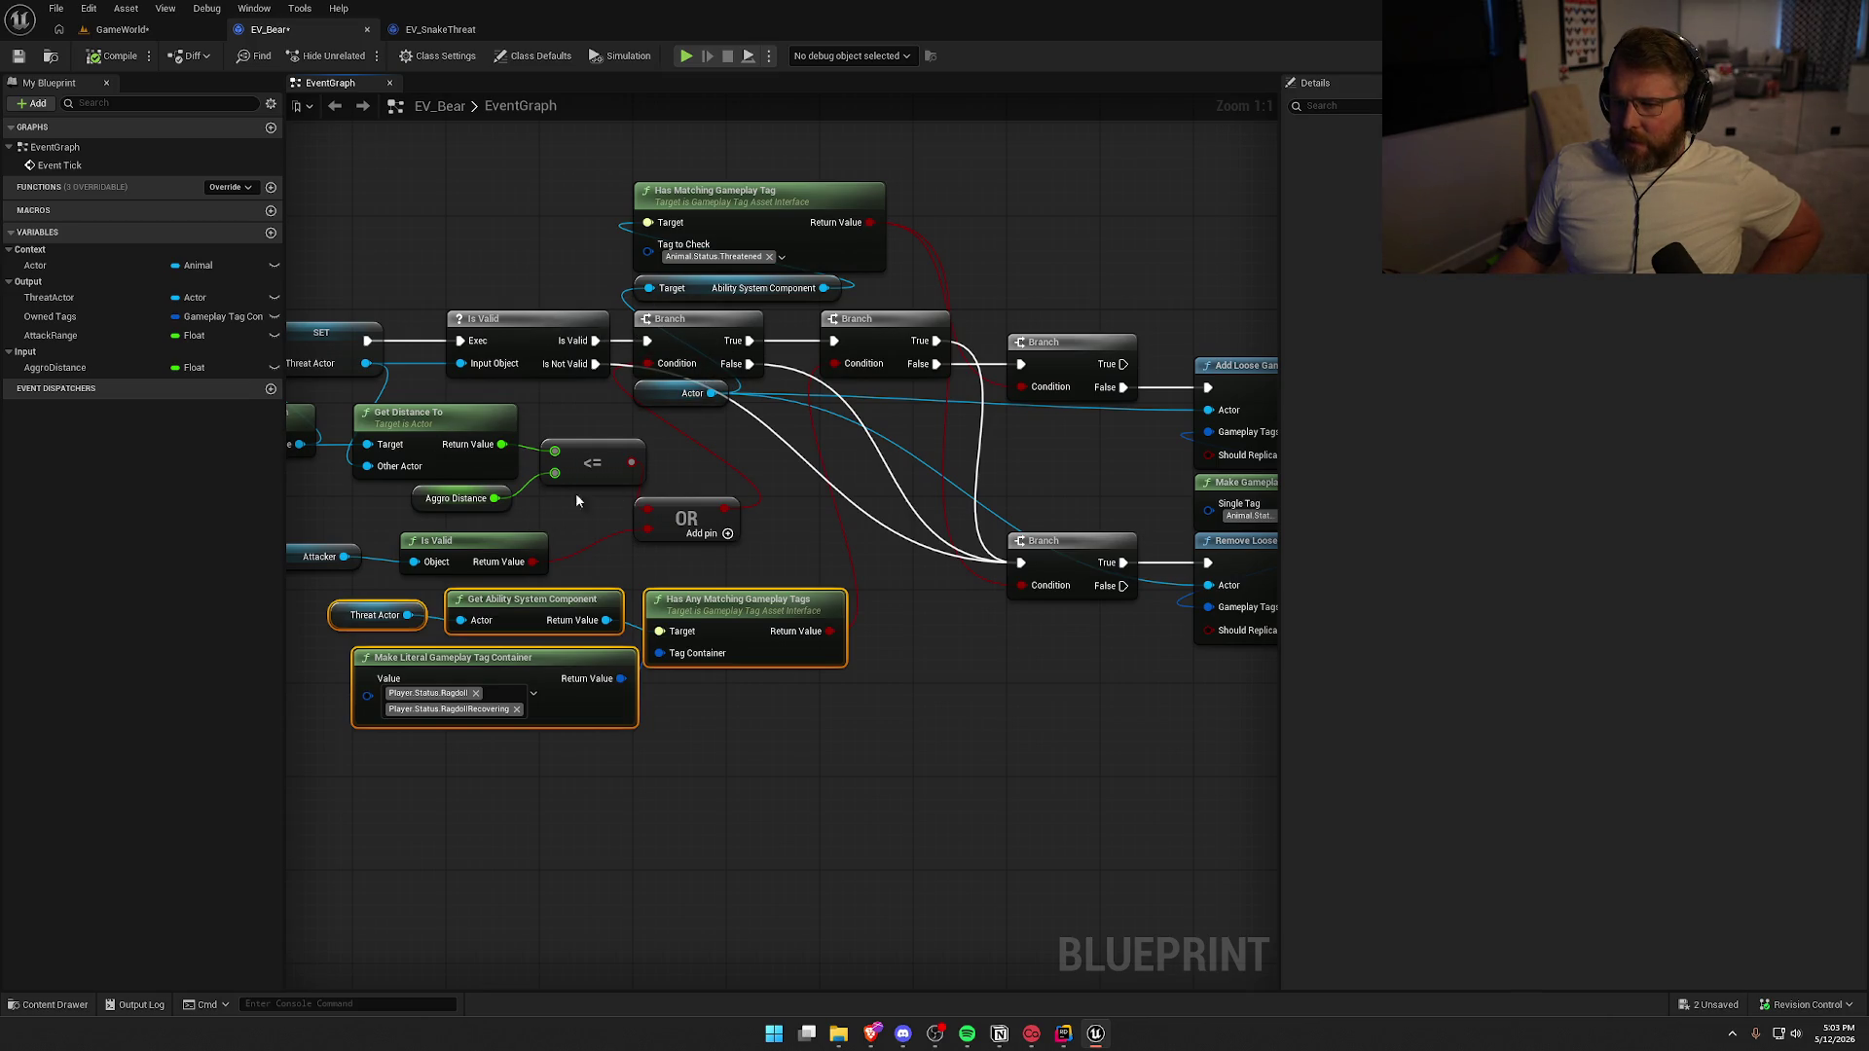
{"action": "left_click", "coordinate": [877, 348]}
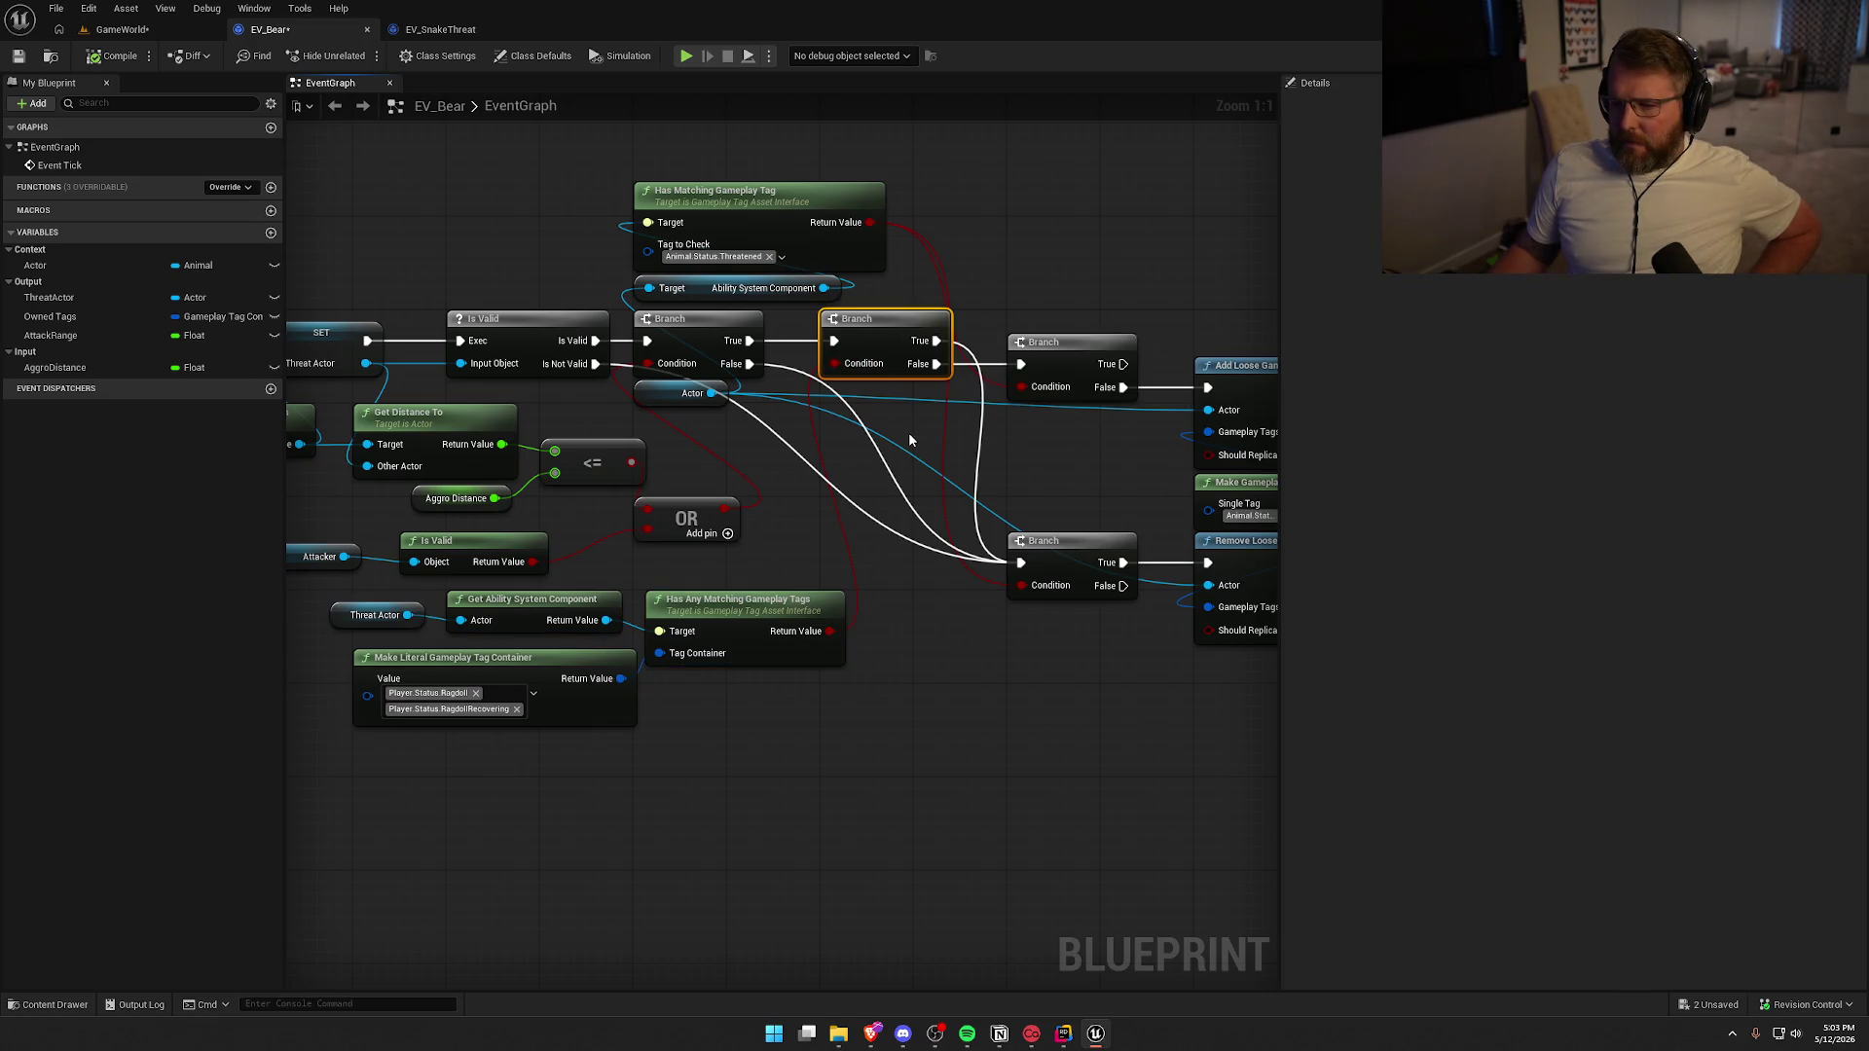
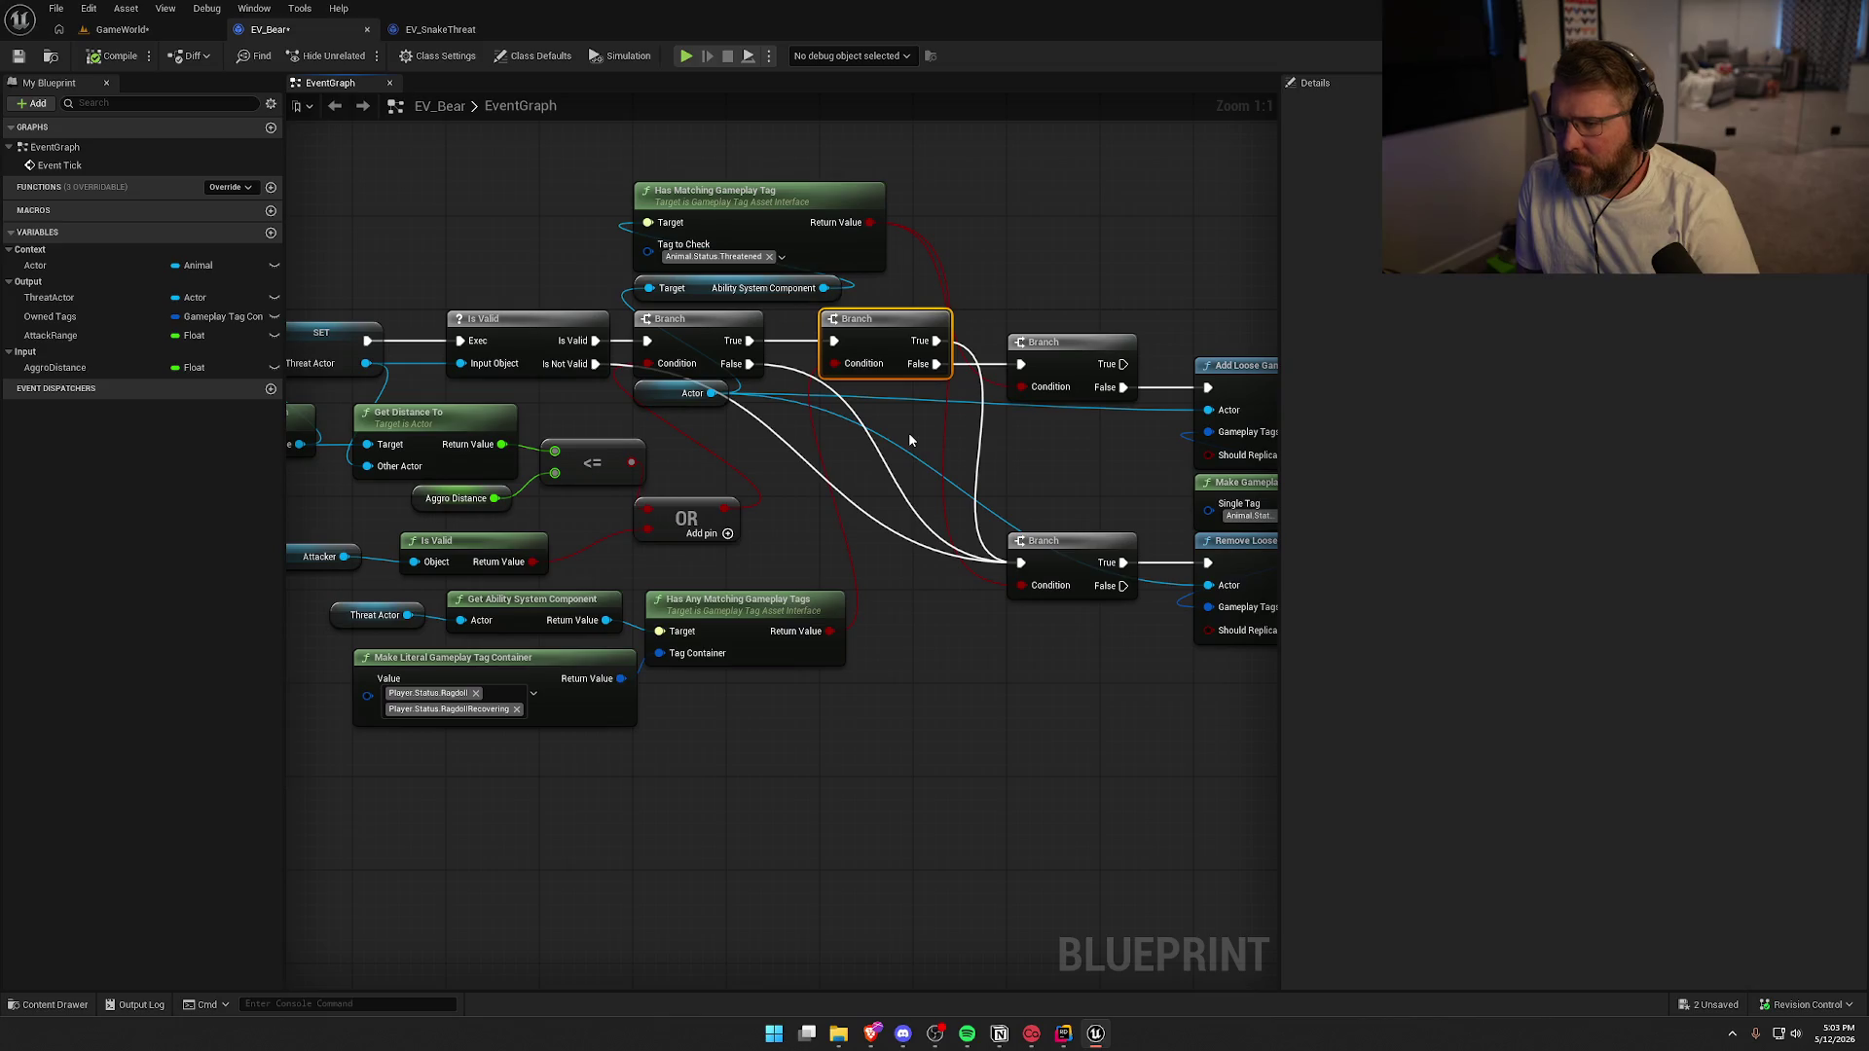
Pan over the right side of the EV_Bear graph, then open the Content Drawer on the Bear StateTrees folder
{"action": "mouse_move", "coordinate": [802, 405]}
{"action": "left_mouse_down"}
{"action": "mouse_move", "coordinate": [759, 438]}
{"action": "mouse_move", "coordinate": [1108, 389]}
{"action": "left_mouse_up"}
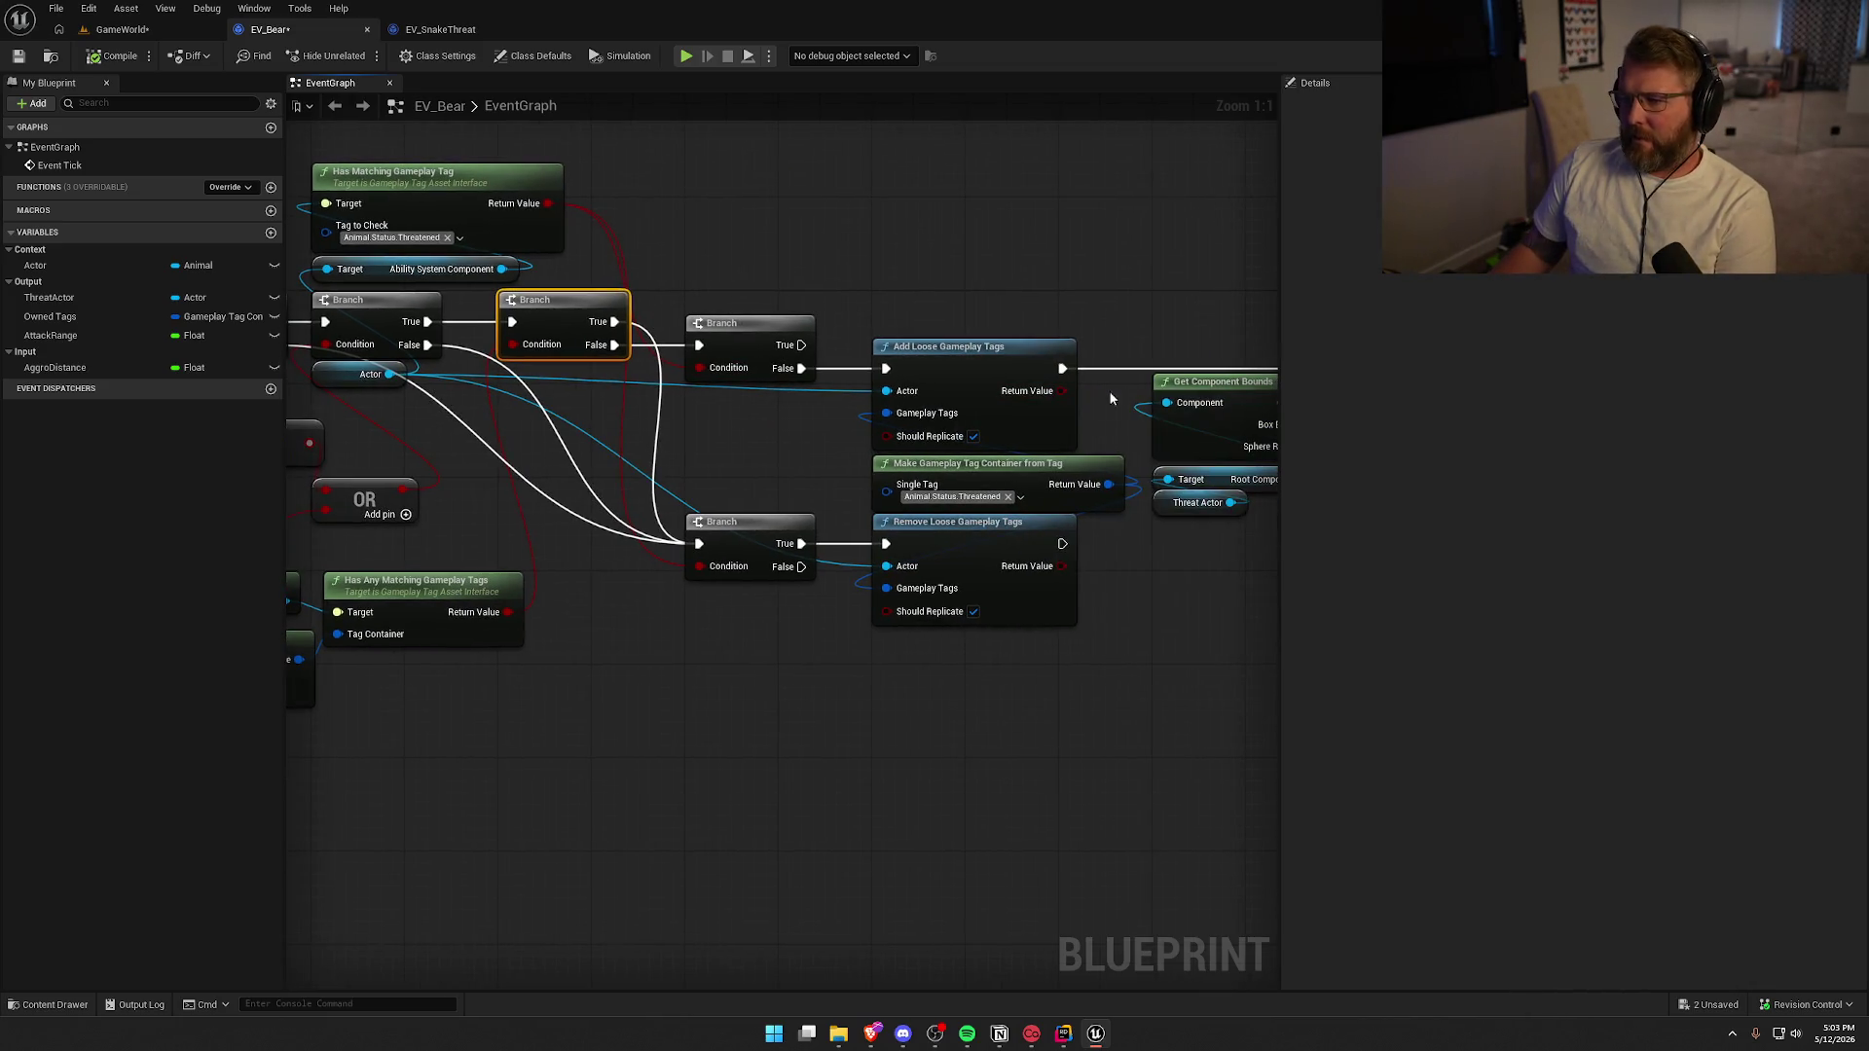
{"action": "scroll", "coordinate": [940, 444], "scroll_direction": "down", "scroll_amount": 2}
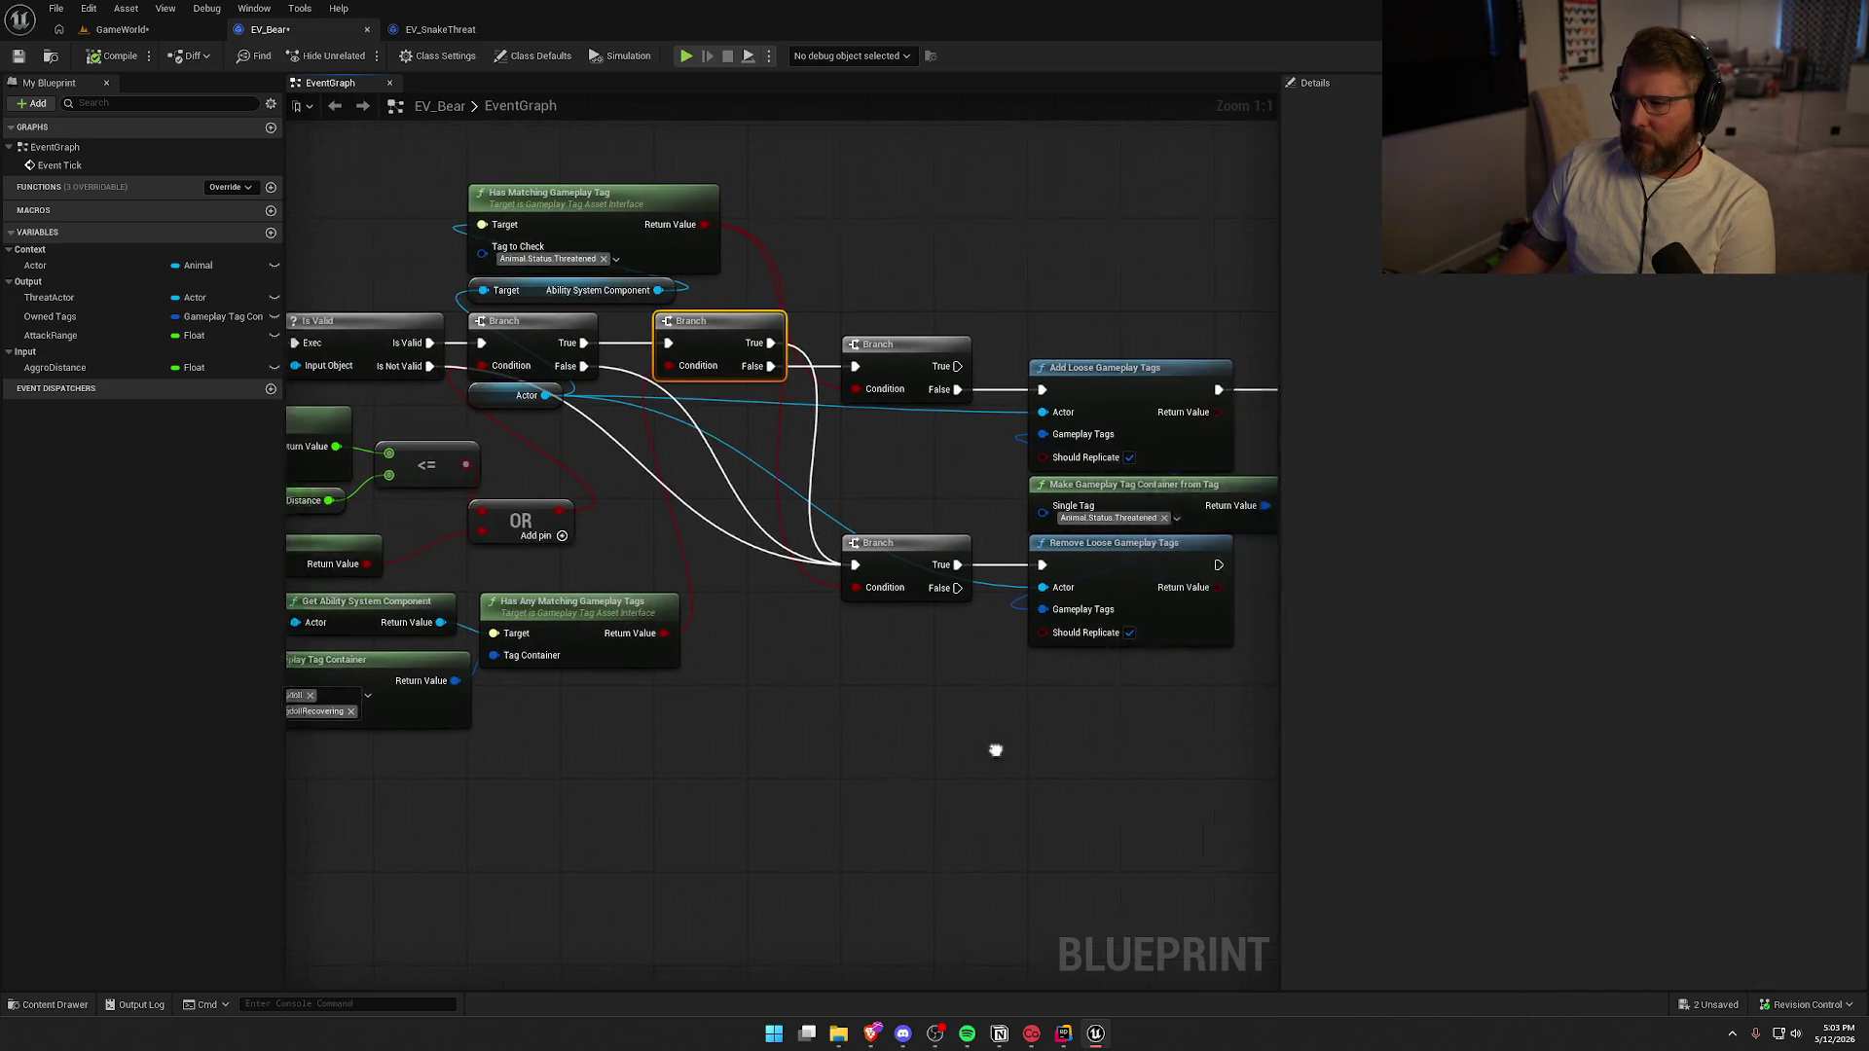
{"action": "scroll", "coordinate": [873, 563], "scroll_direction": "up", "scroll_amount": 2}
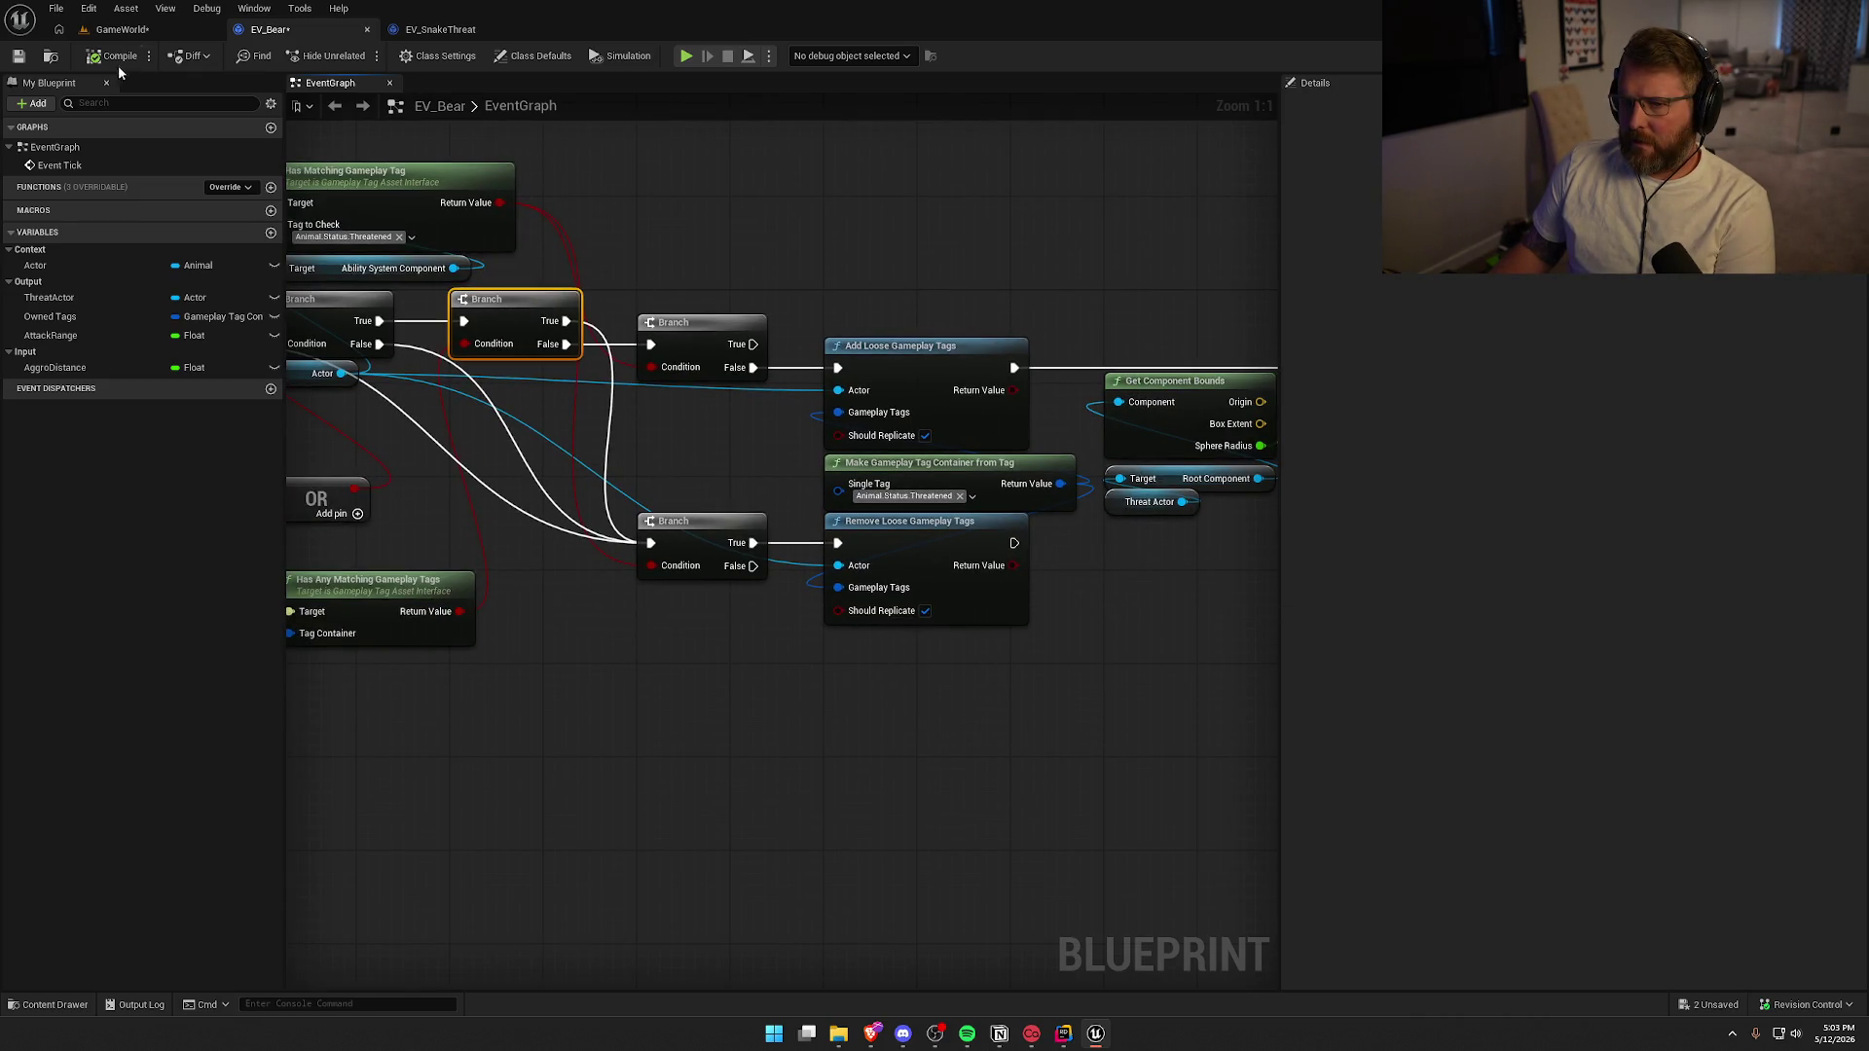
{"action": "left_click", "coordinate": [52, 56]}
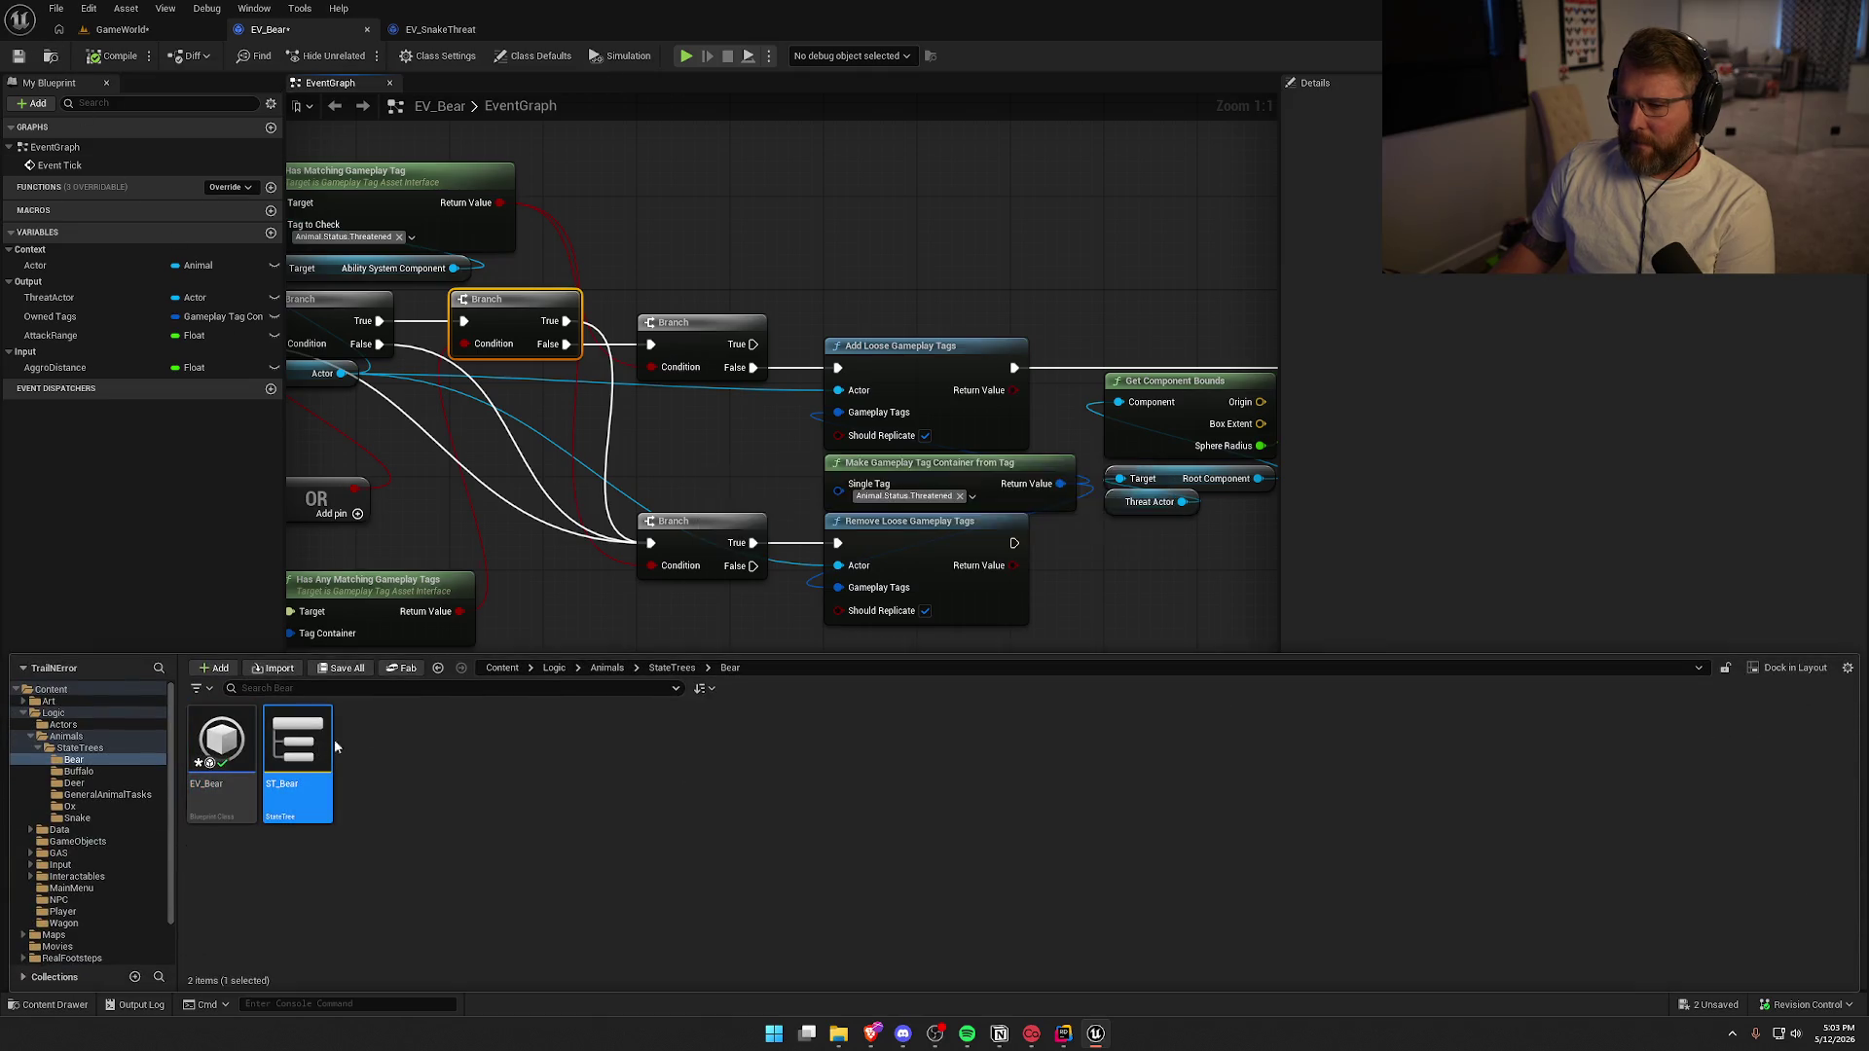
Open ST_Bear, select the Check Attack Range state, and edit its STT Check Target Range task
{"action": "double_click", "coordinate": [298, 764]}
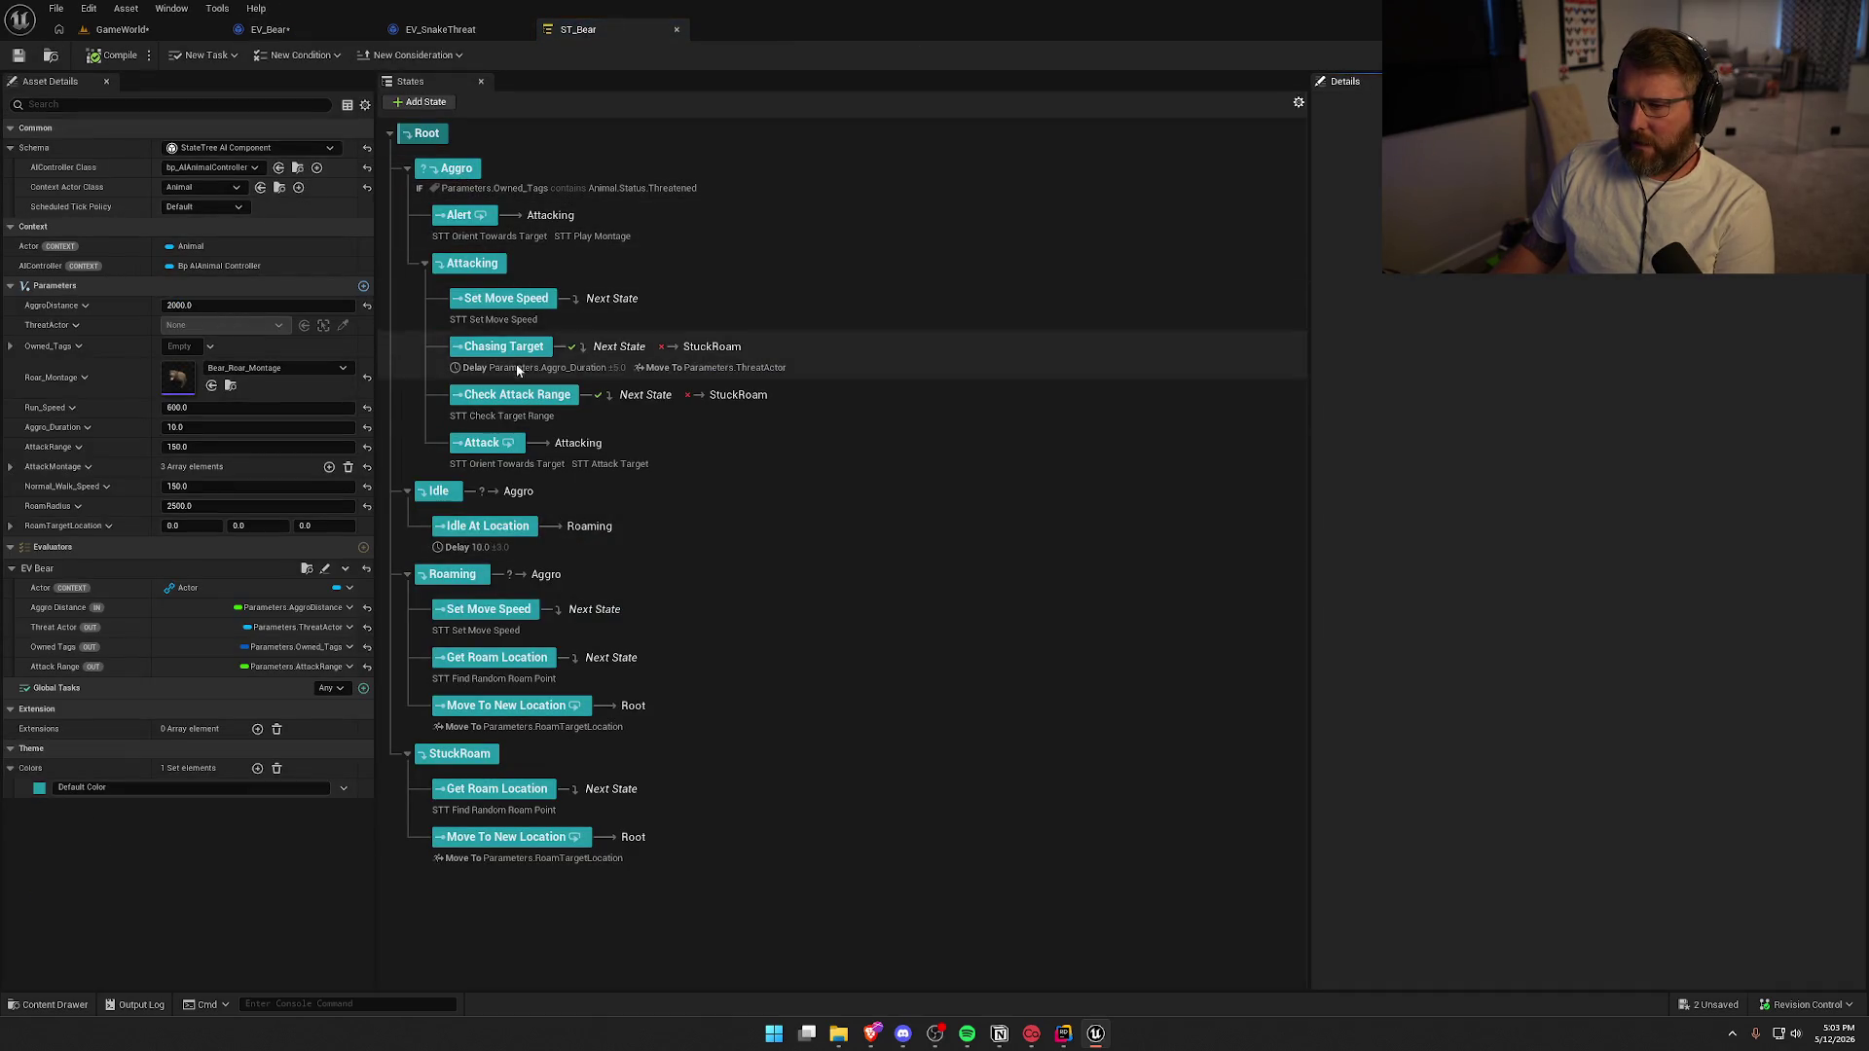
{"action": "left_click", "coordinate": [507, 450]}
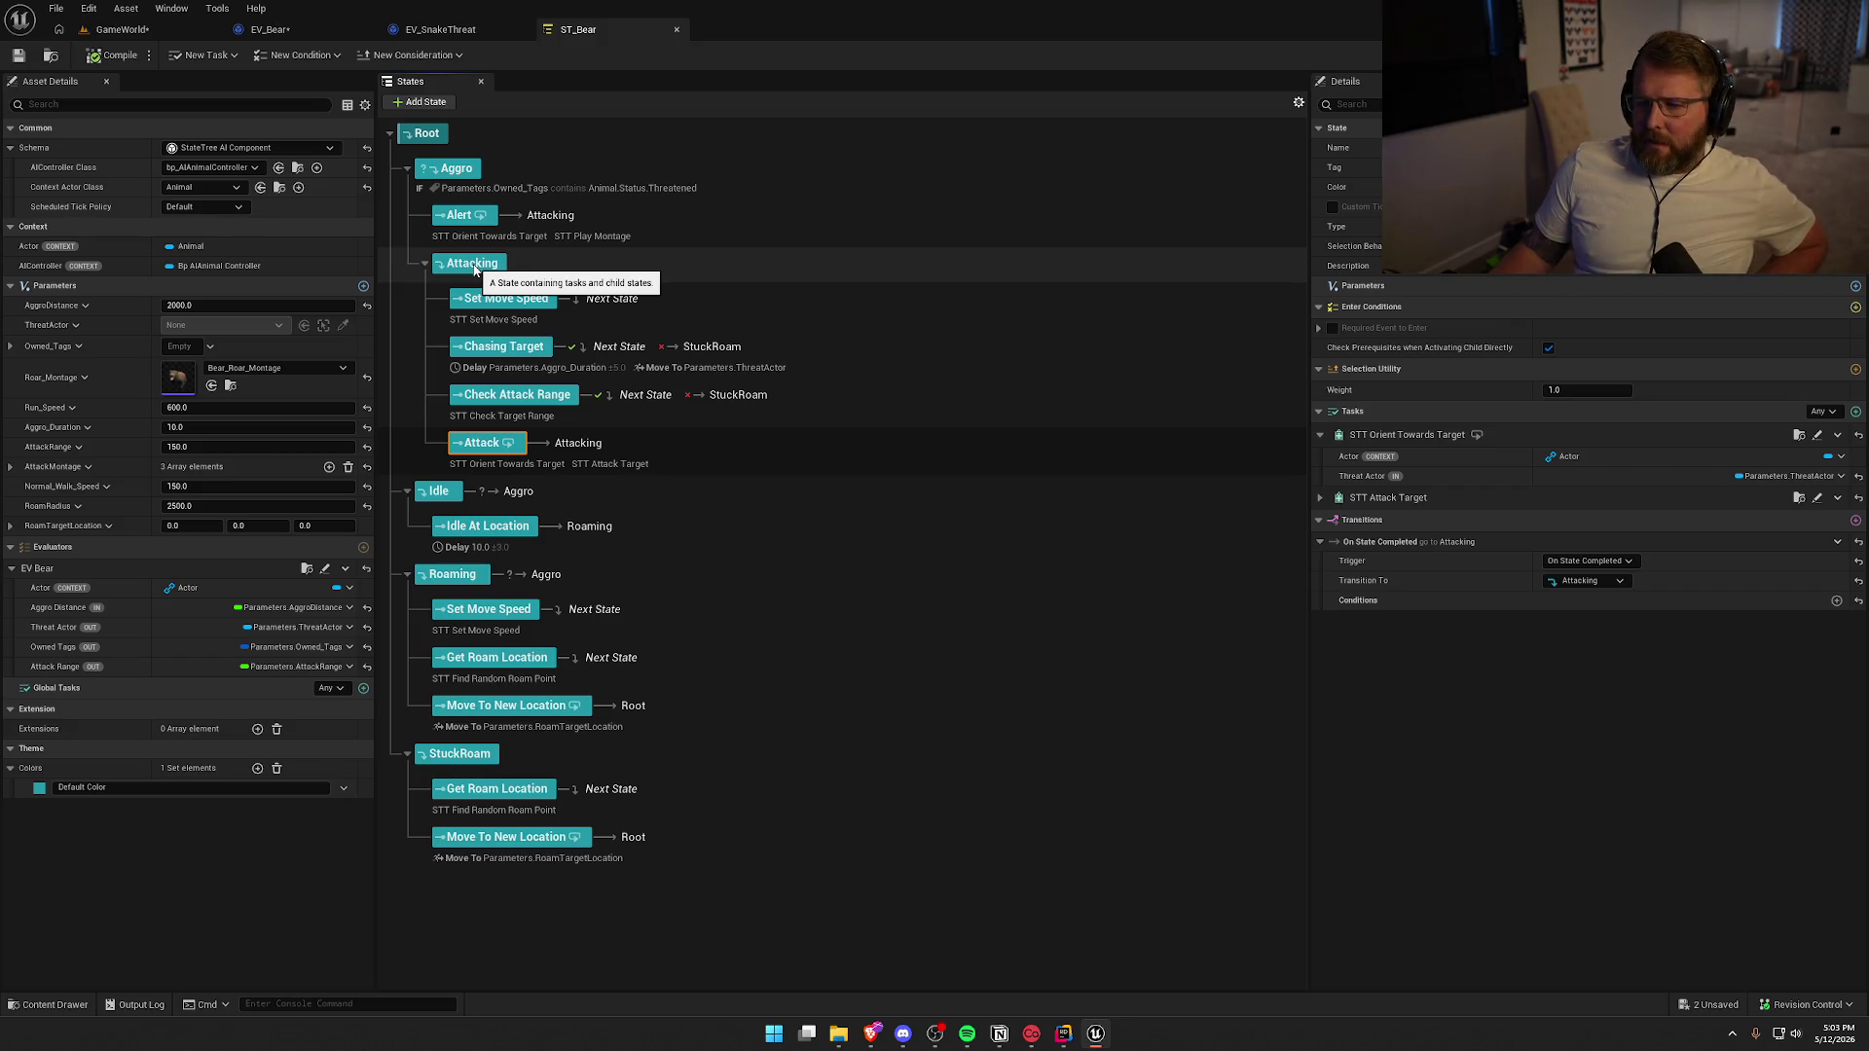
{"action": "left_click", "coordinate": [525, 415]}
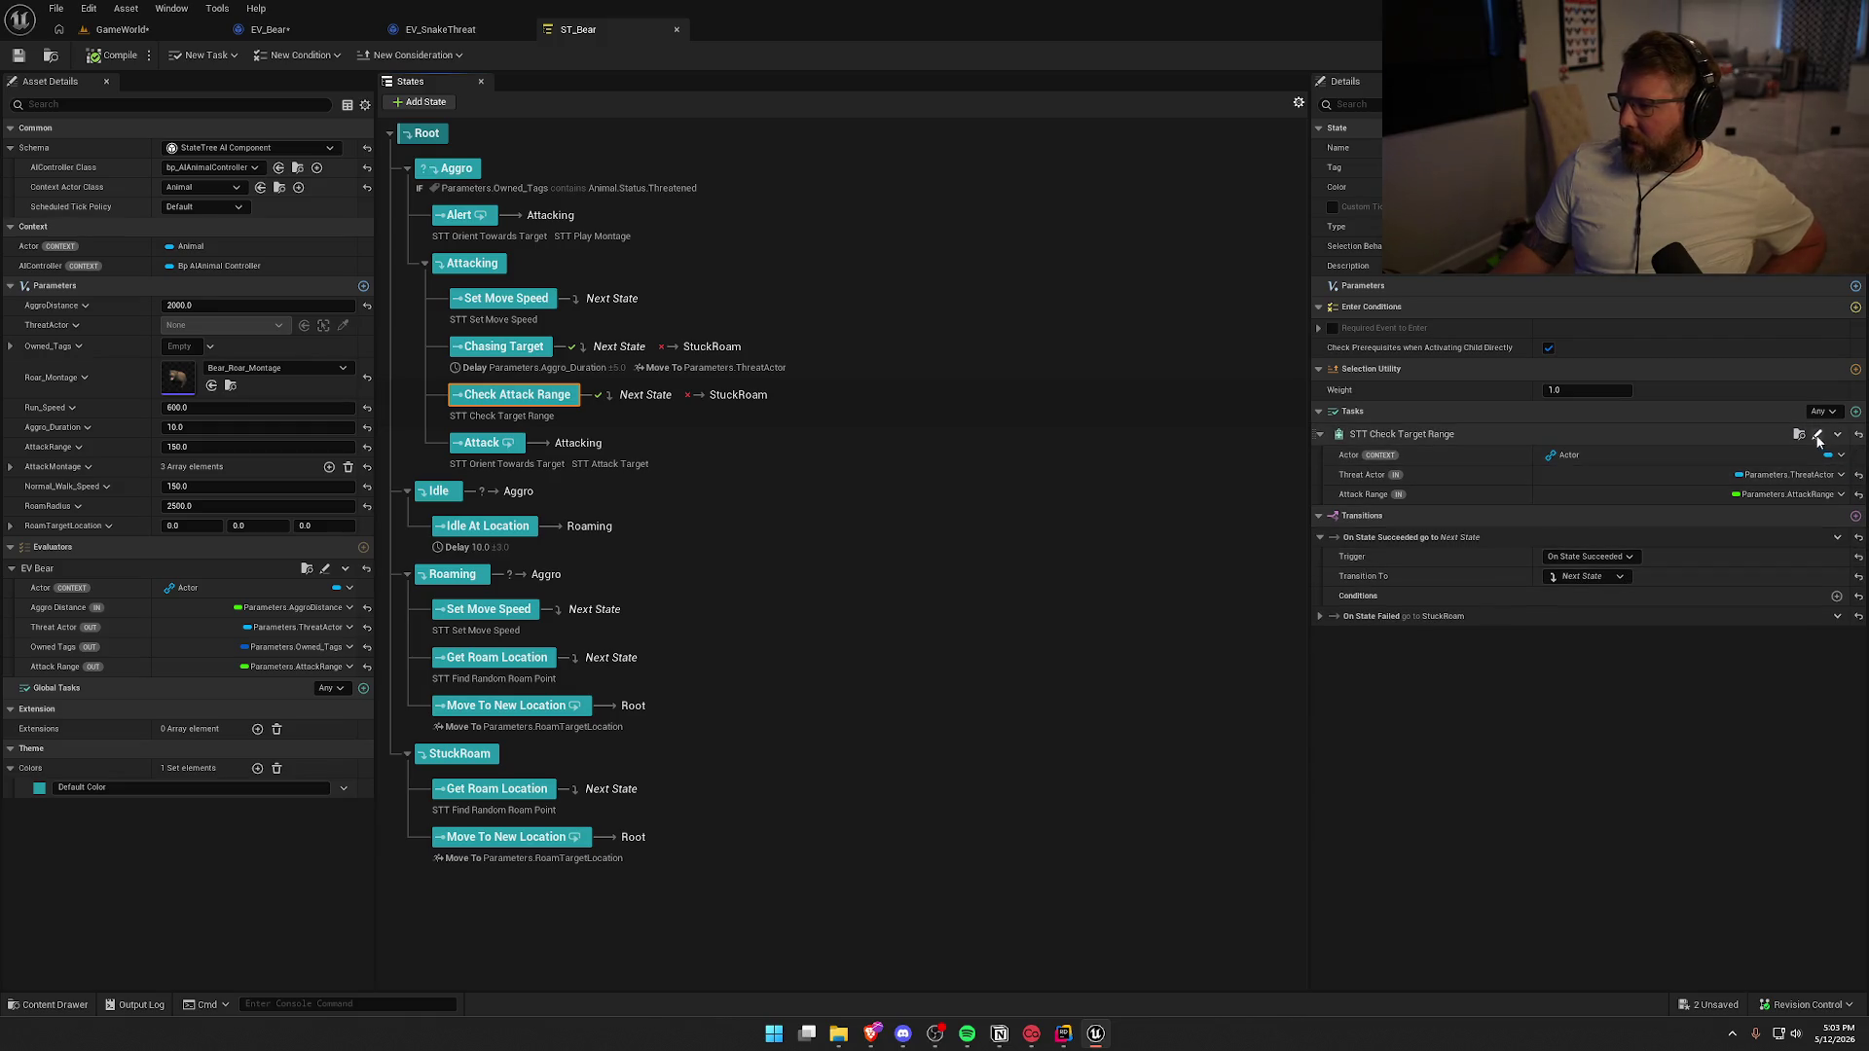
{"action": "left_click", "coordinate": [1816, 435]}
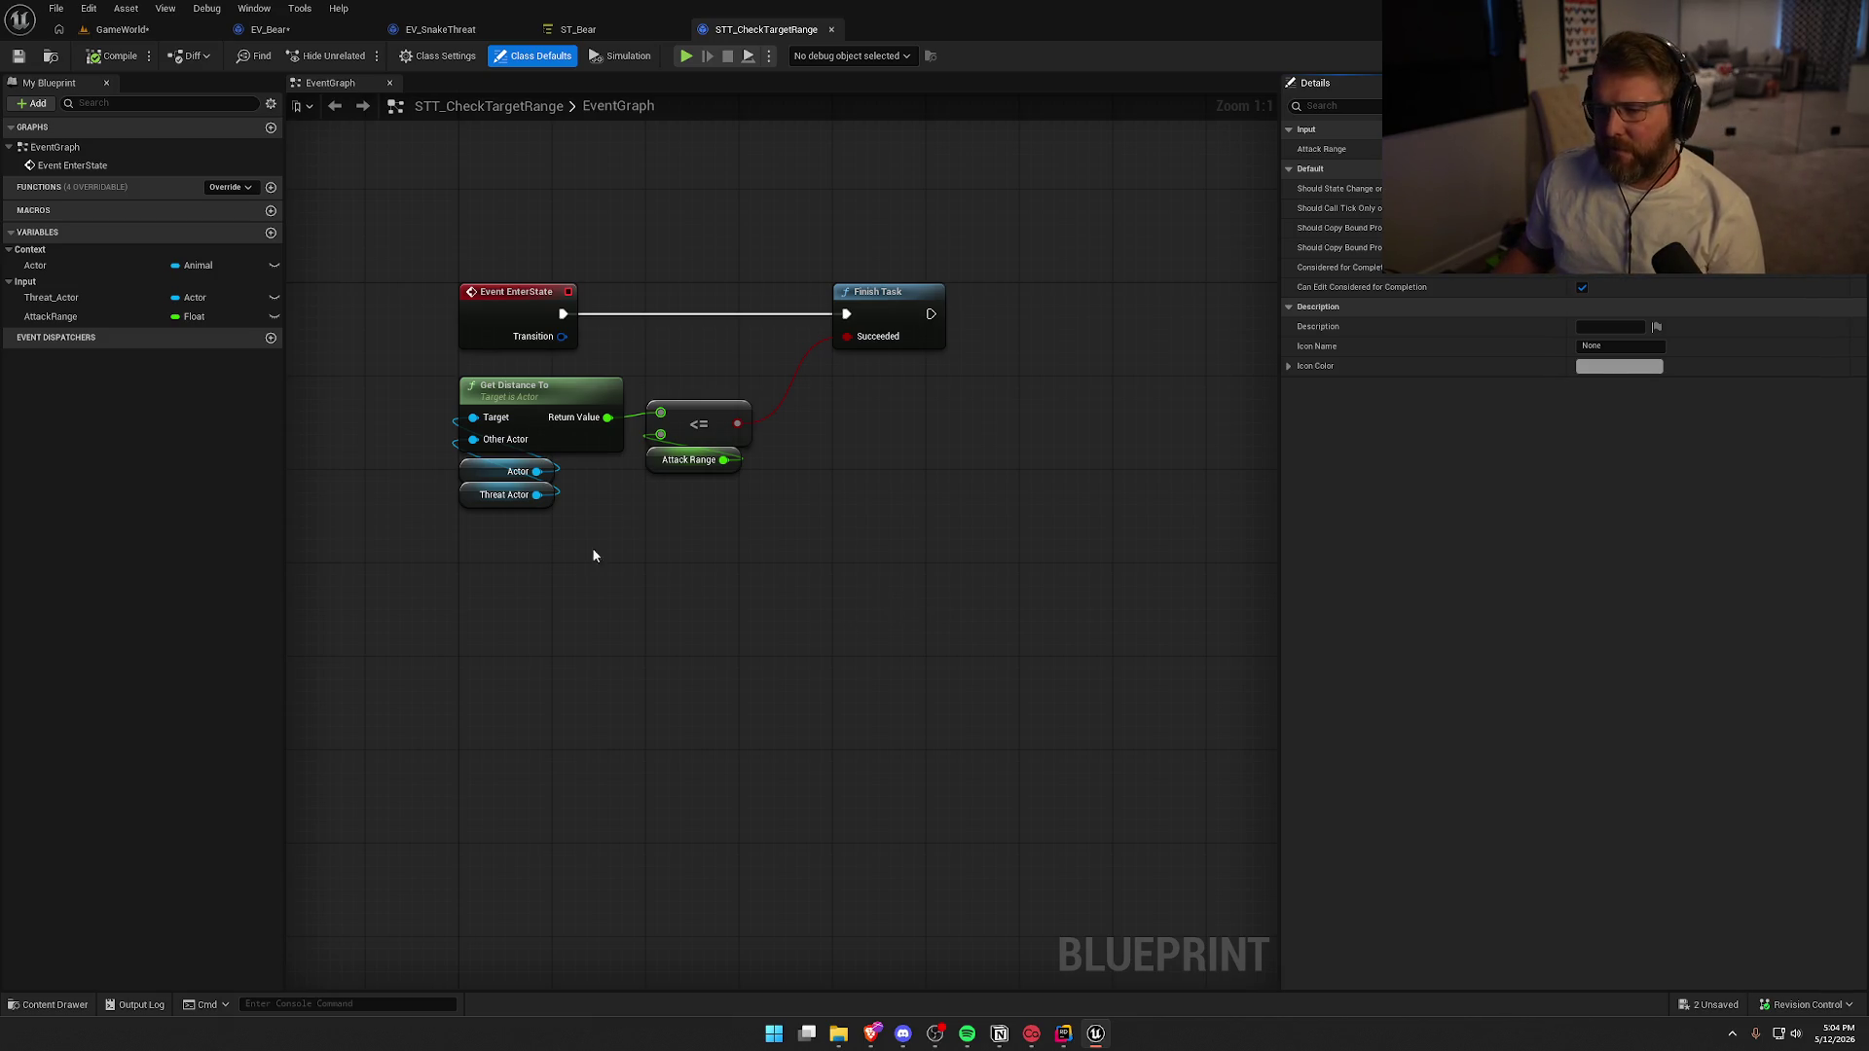
Add a Get Ability System Component node off Threat Actor, discarding a trial Has Matching Gameplay Tag node
{"action": "left_click_drag", "start_coordinate": [537, 495], "coordinate": [605, 518]}
{"action": "type", "text": "get abil"}
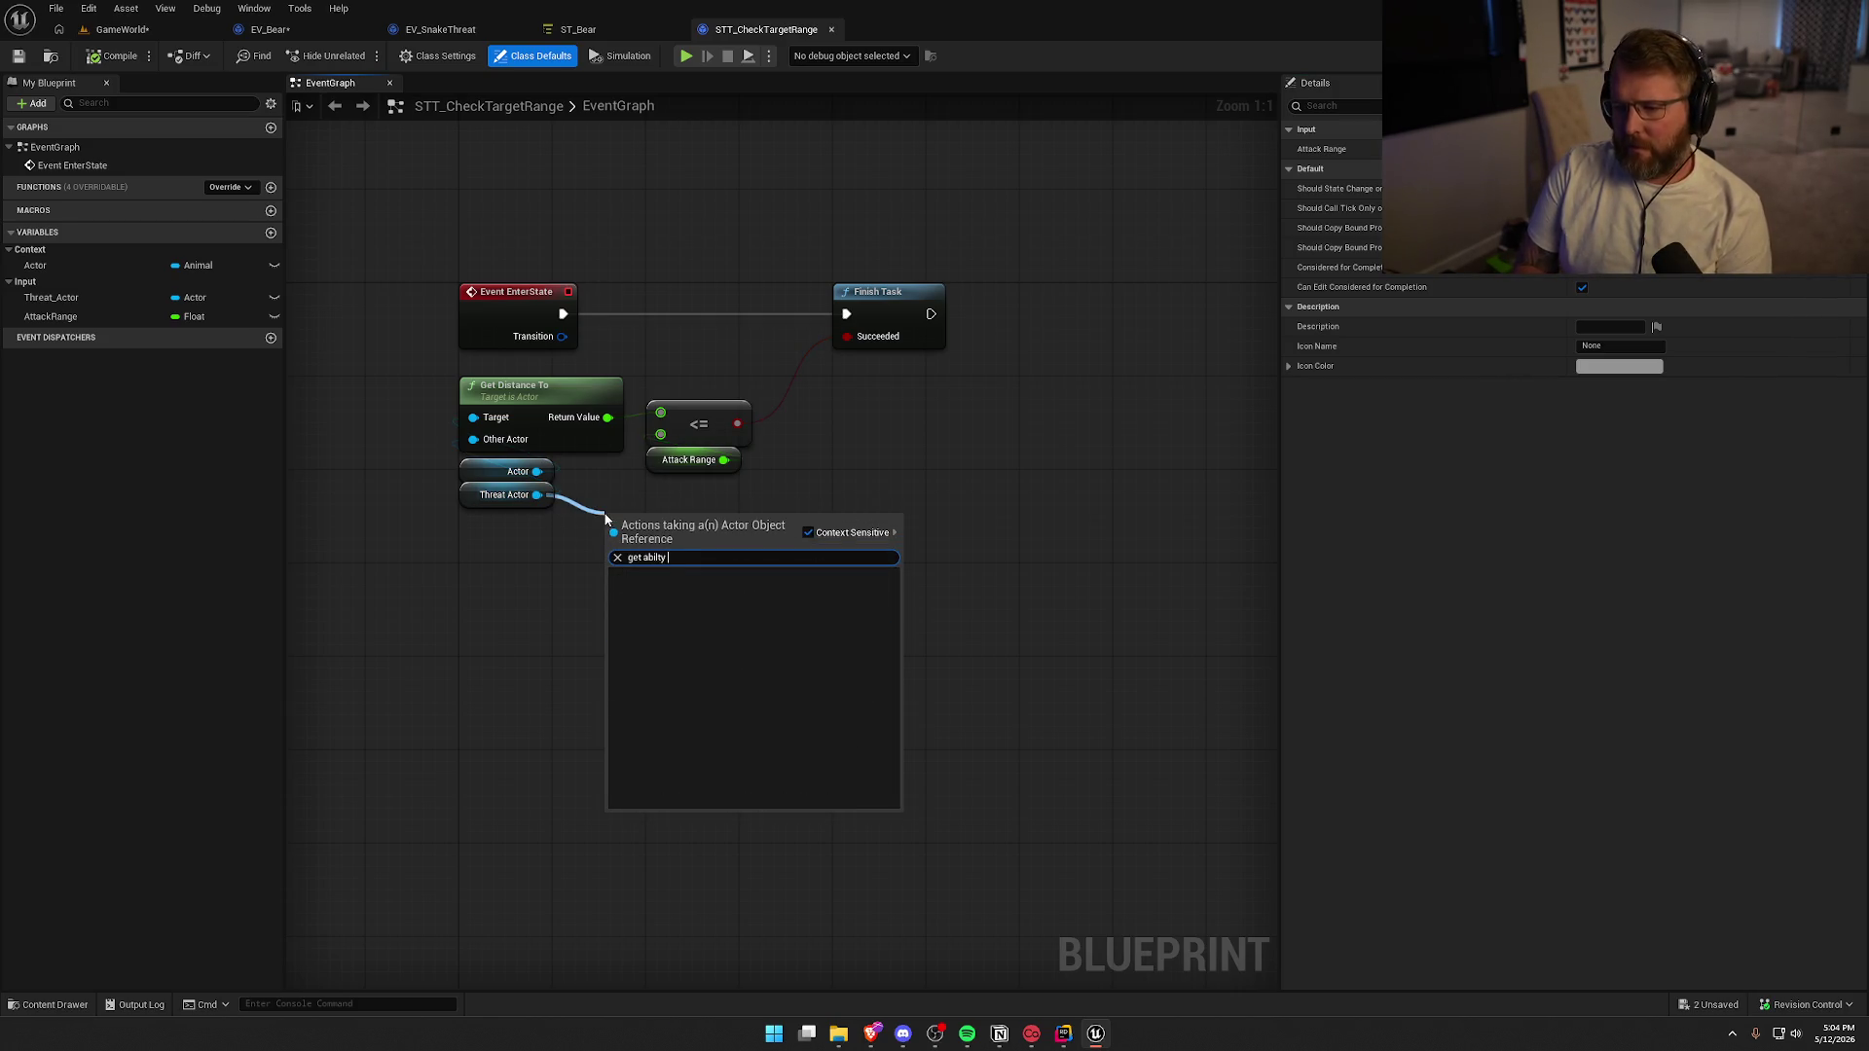
{"action": "left_click", "coordinate": [697, 634]}
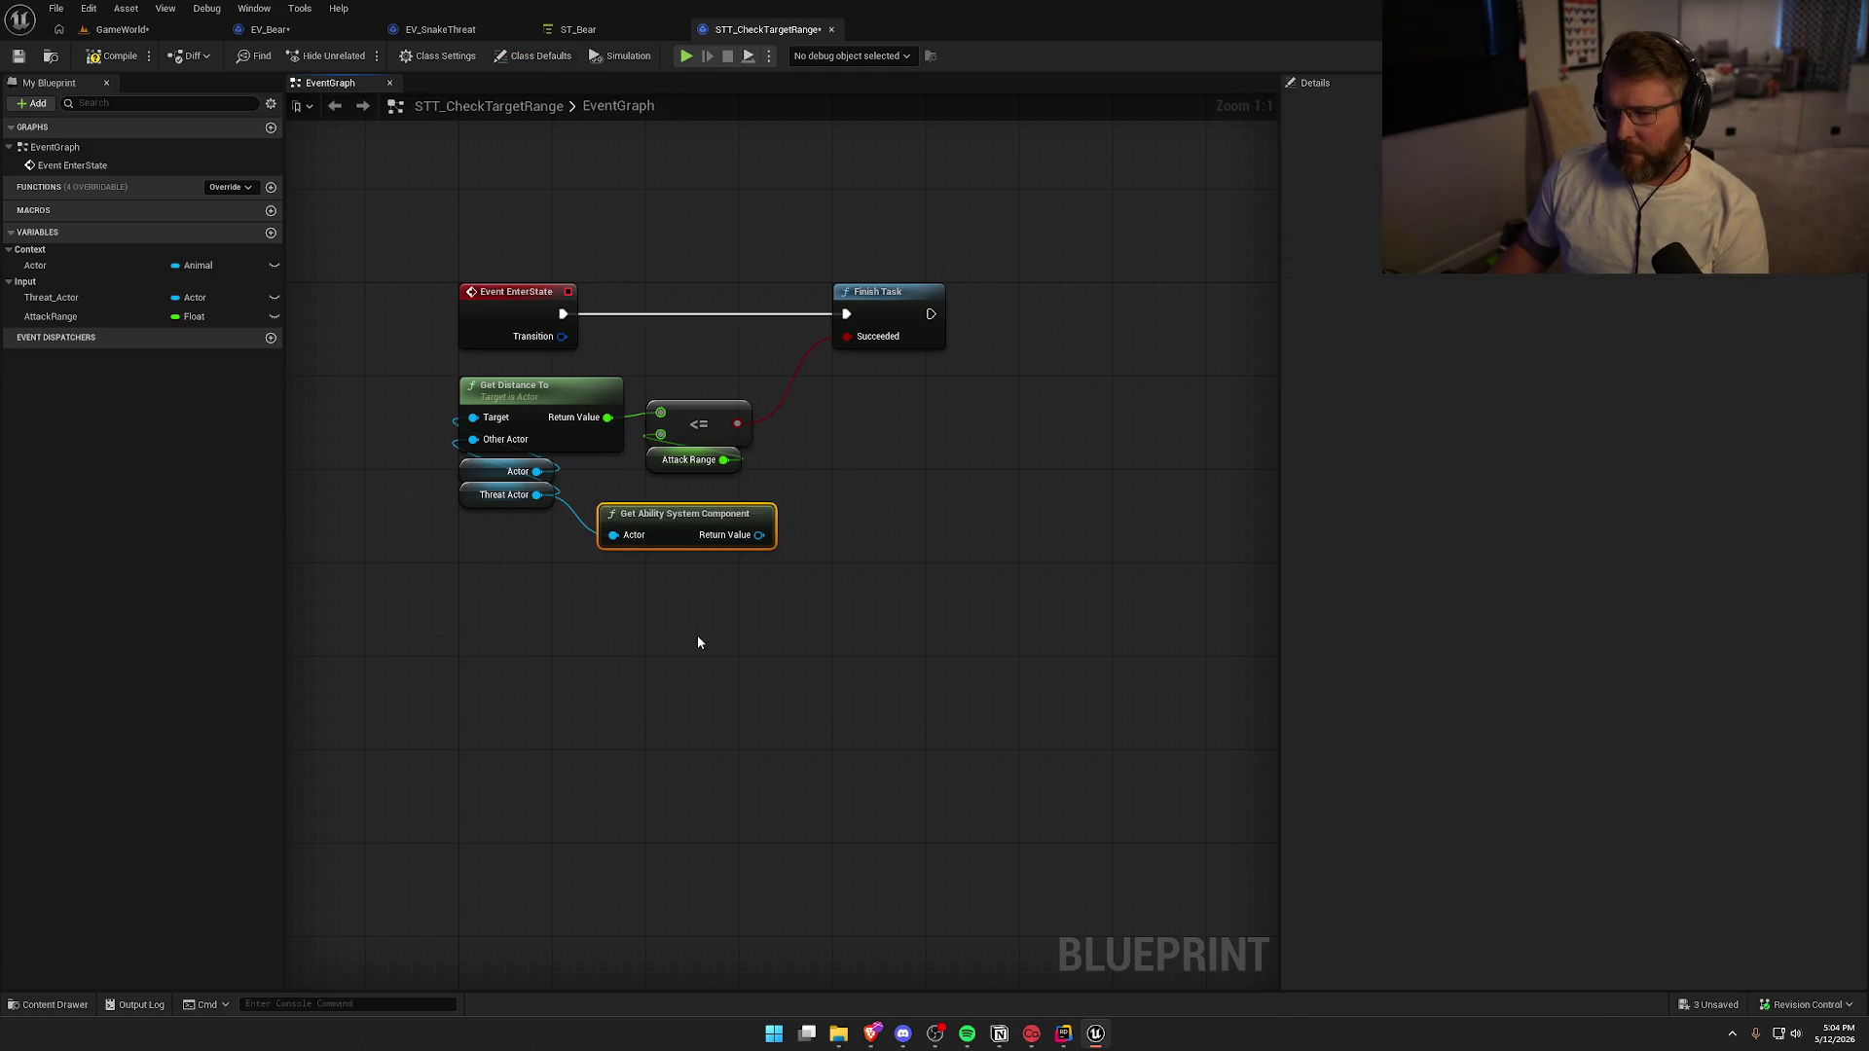
{"action": "mouse_move", "coordinate": [723, 511]}
{"action": "left_mouse_down"}
{"action": "mouse_move", "coordinate": [736, 530]}
{"action": "mouse_move", "coordinate": [715, 557]}
{"action": "left_mouse_up"}
{"action": "type", "text": "Has match"}
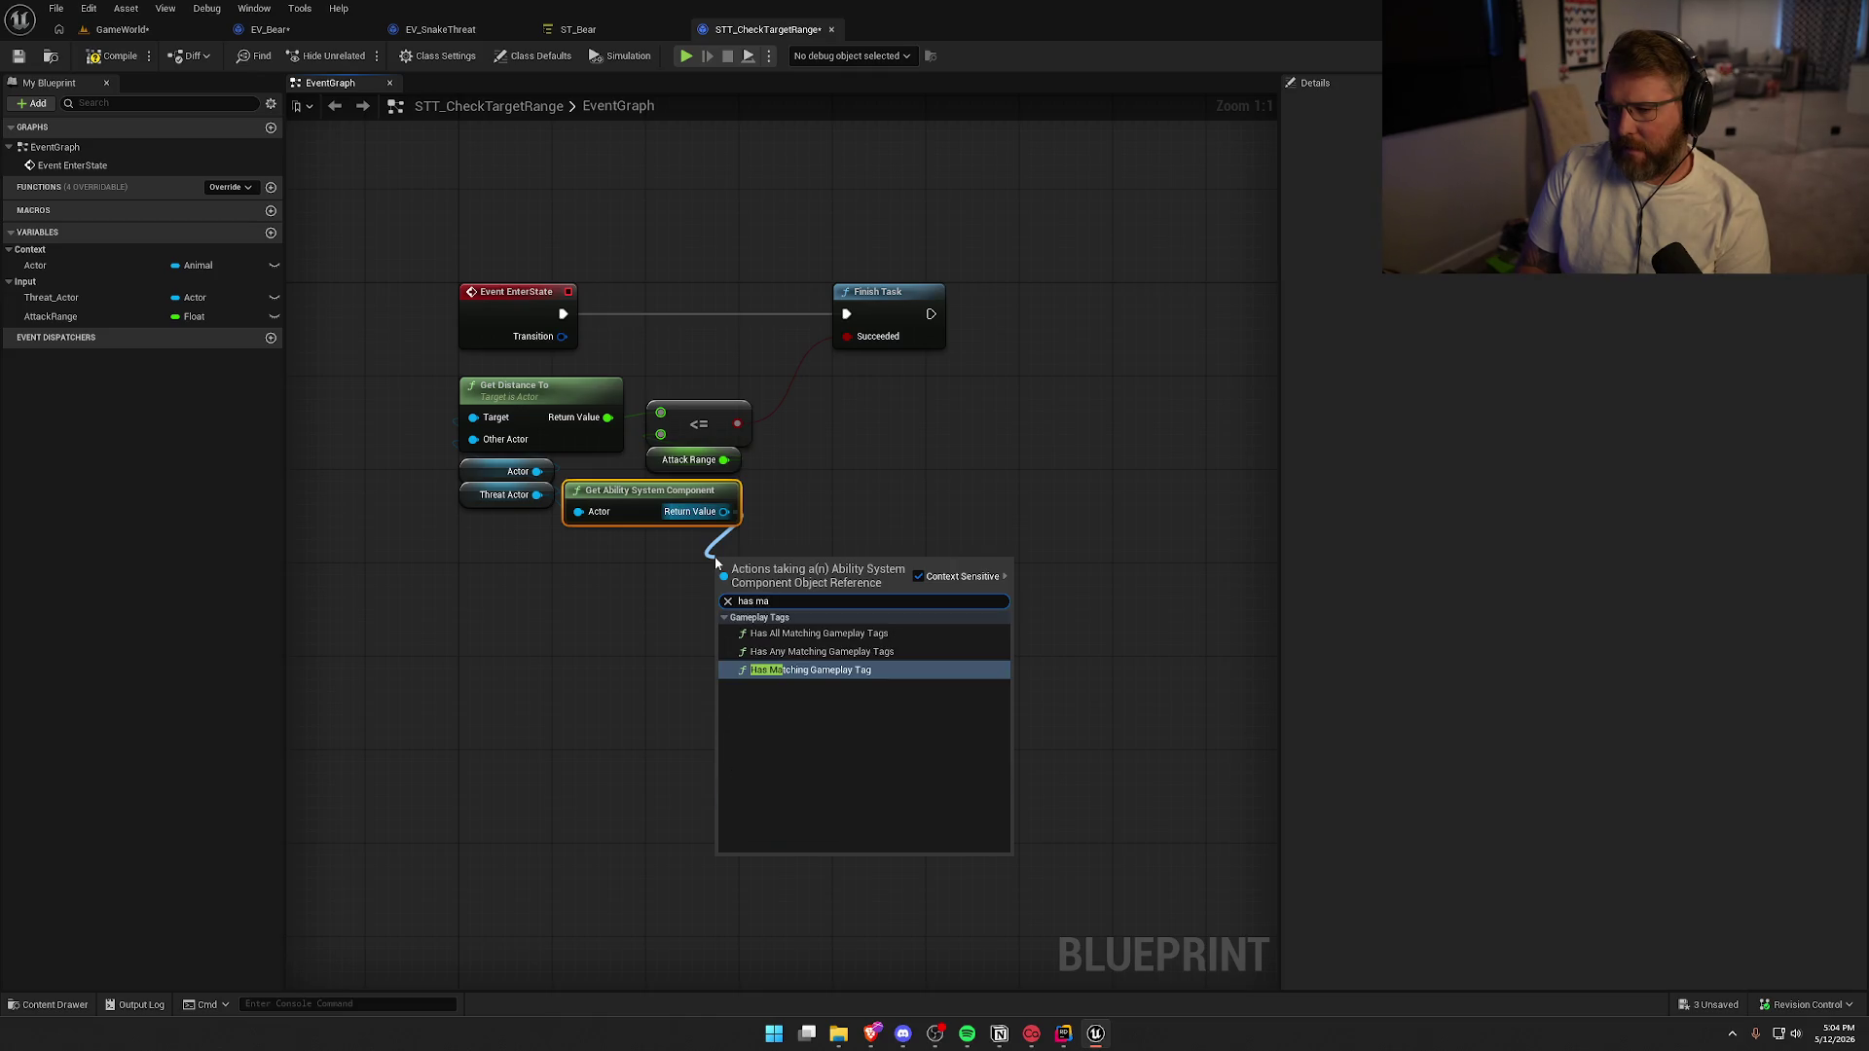
{"action": "key", "text": "Return"}
{"action": "key", "text": "Delete"}
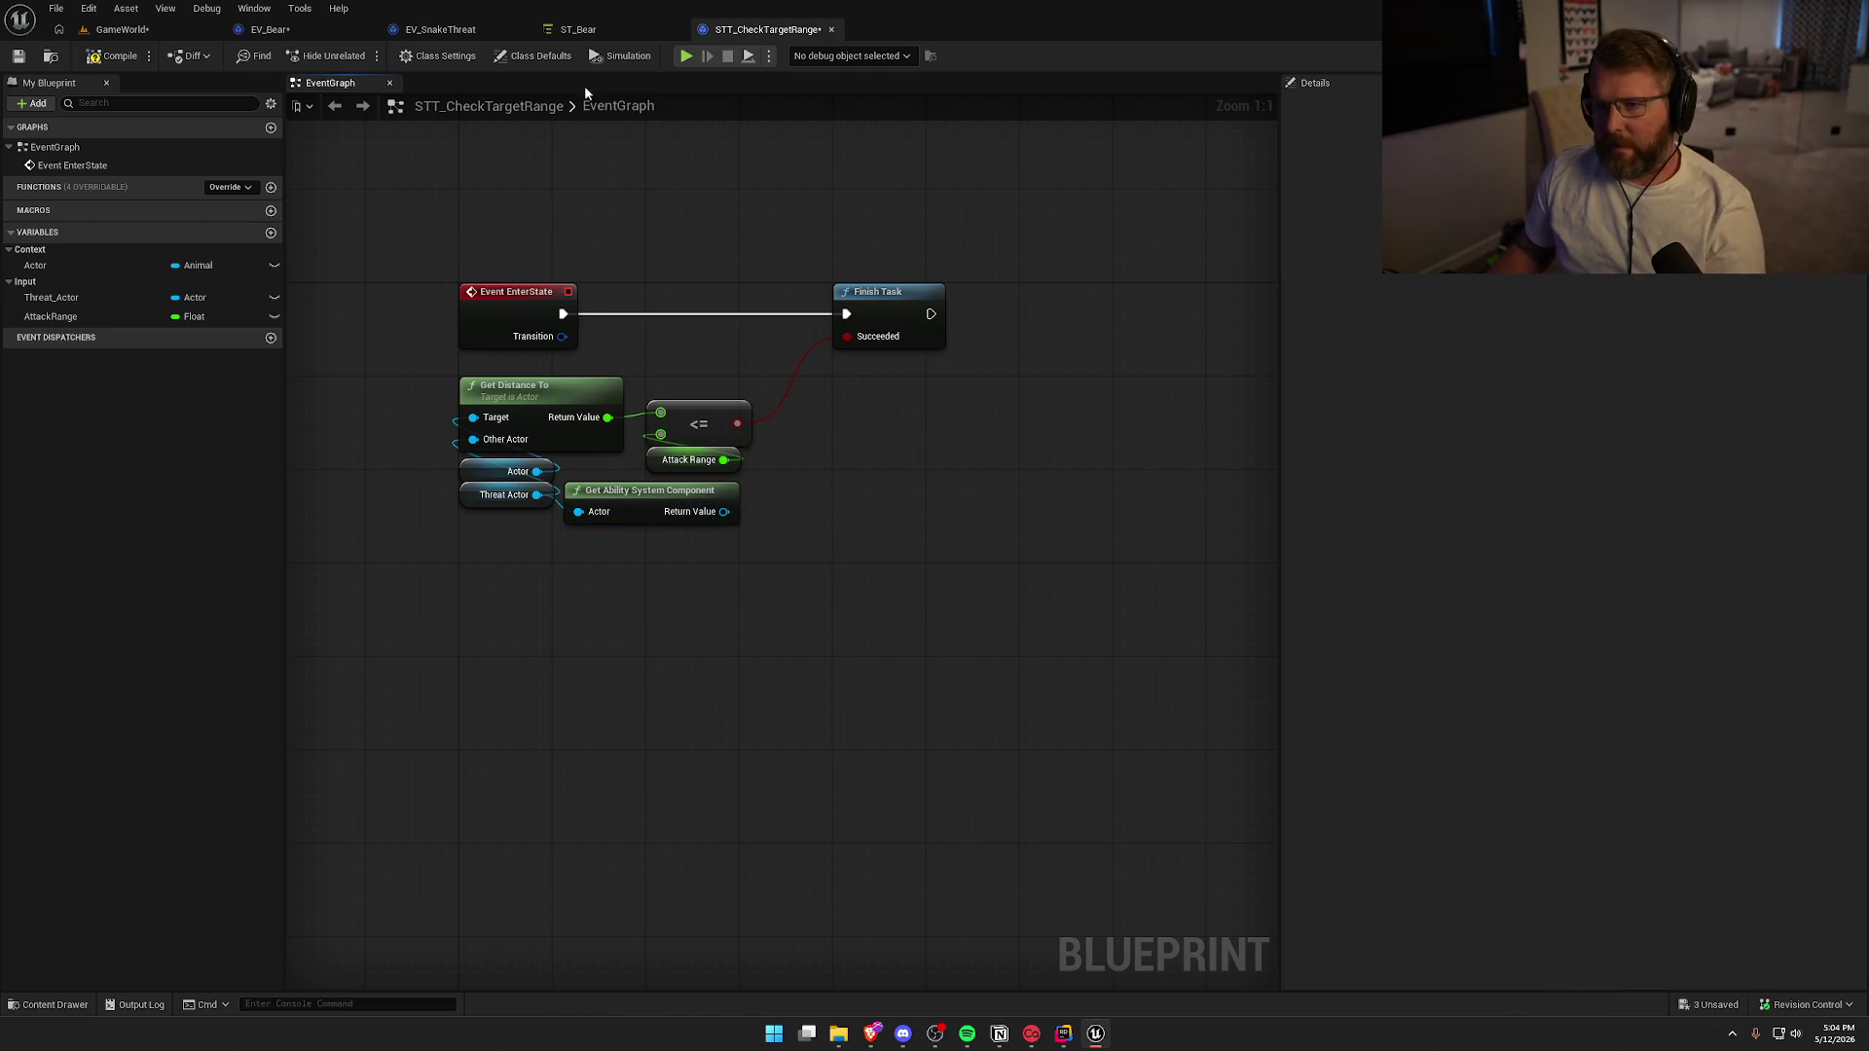
Paste EV_SnakeThreat's ragdoll tag-check nodes into the STT_CheckTargetRange graph
{"action": "left_click", "coordinate": [574, 29]}
{"action": "left_click", "coordinate": [440, 29]}
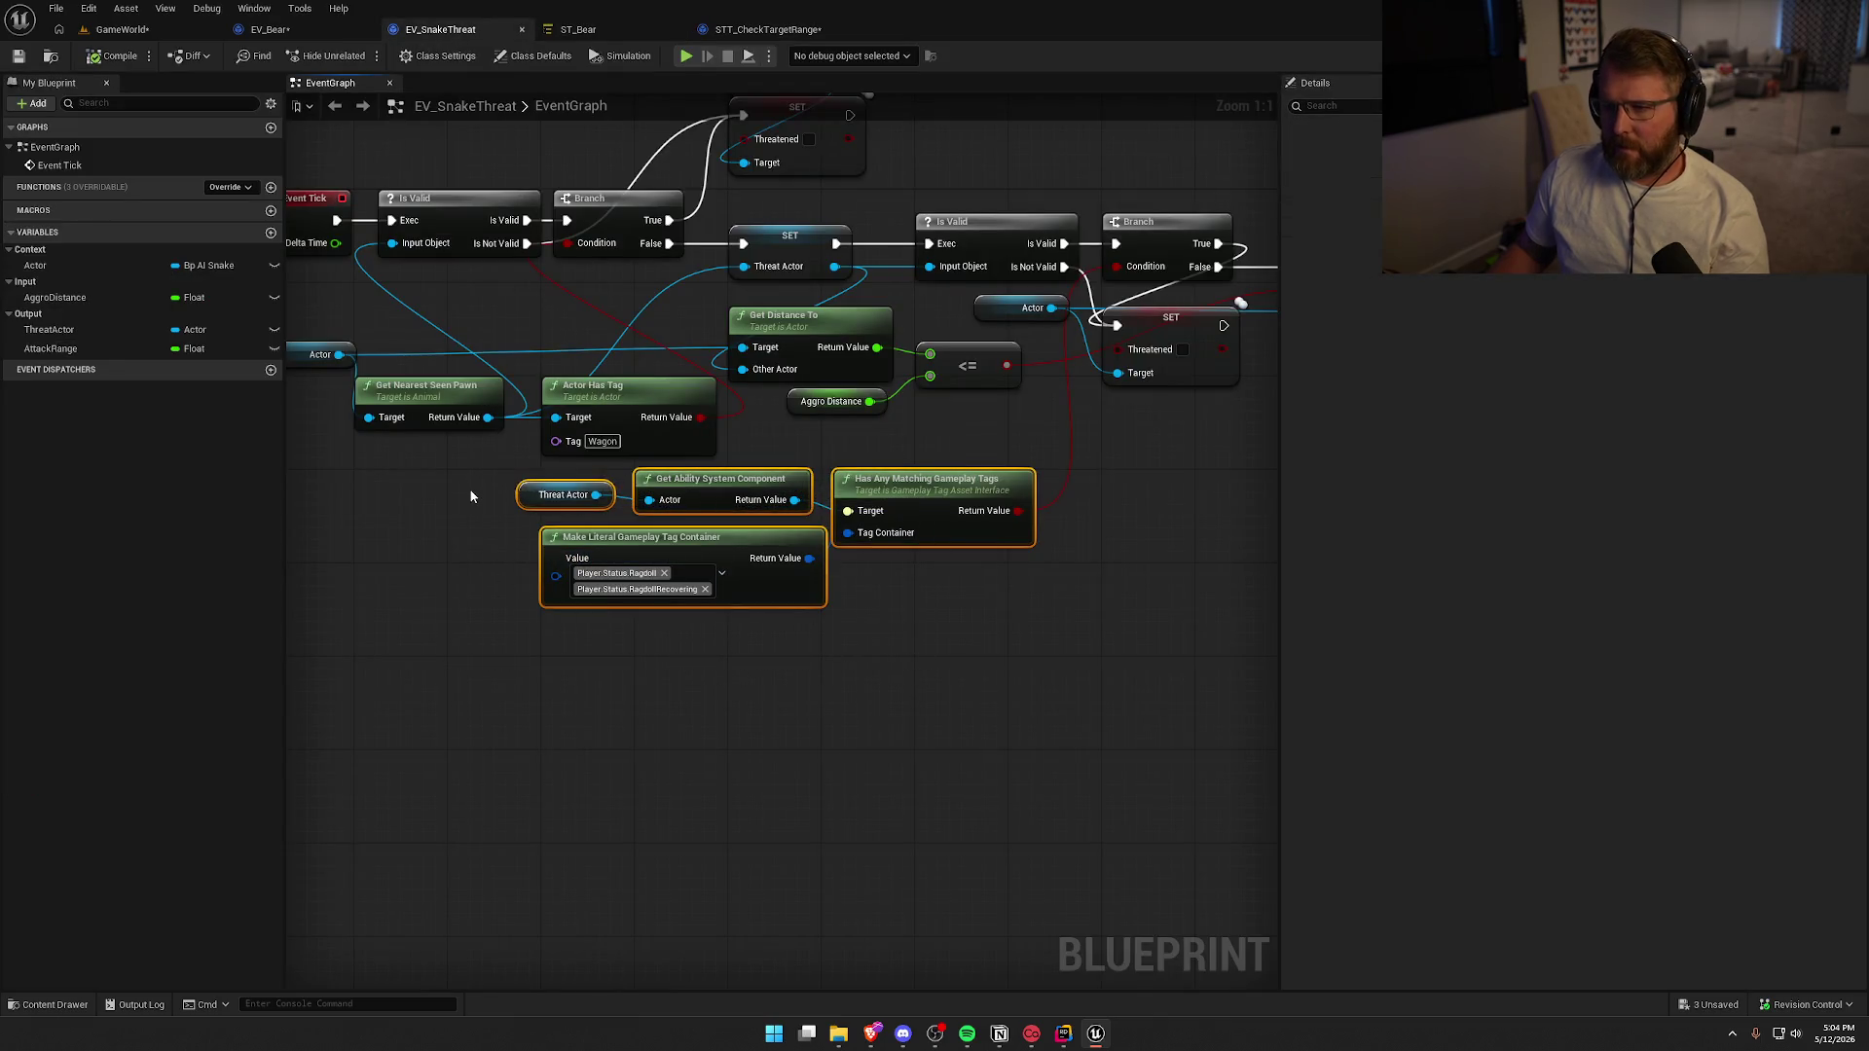
{"action": "left_click", "coordinate": [768, 29]}
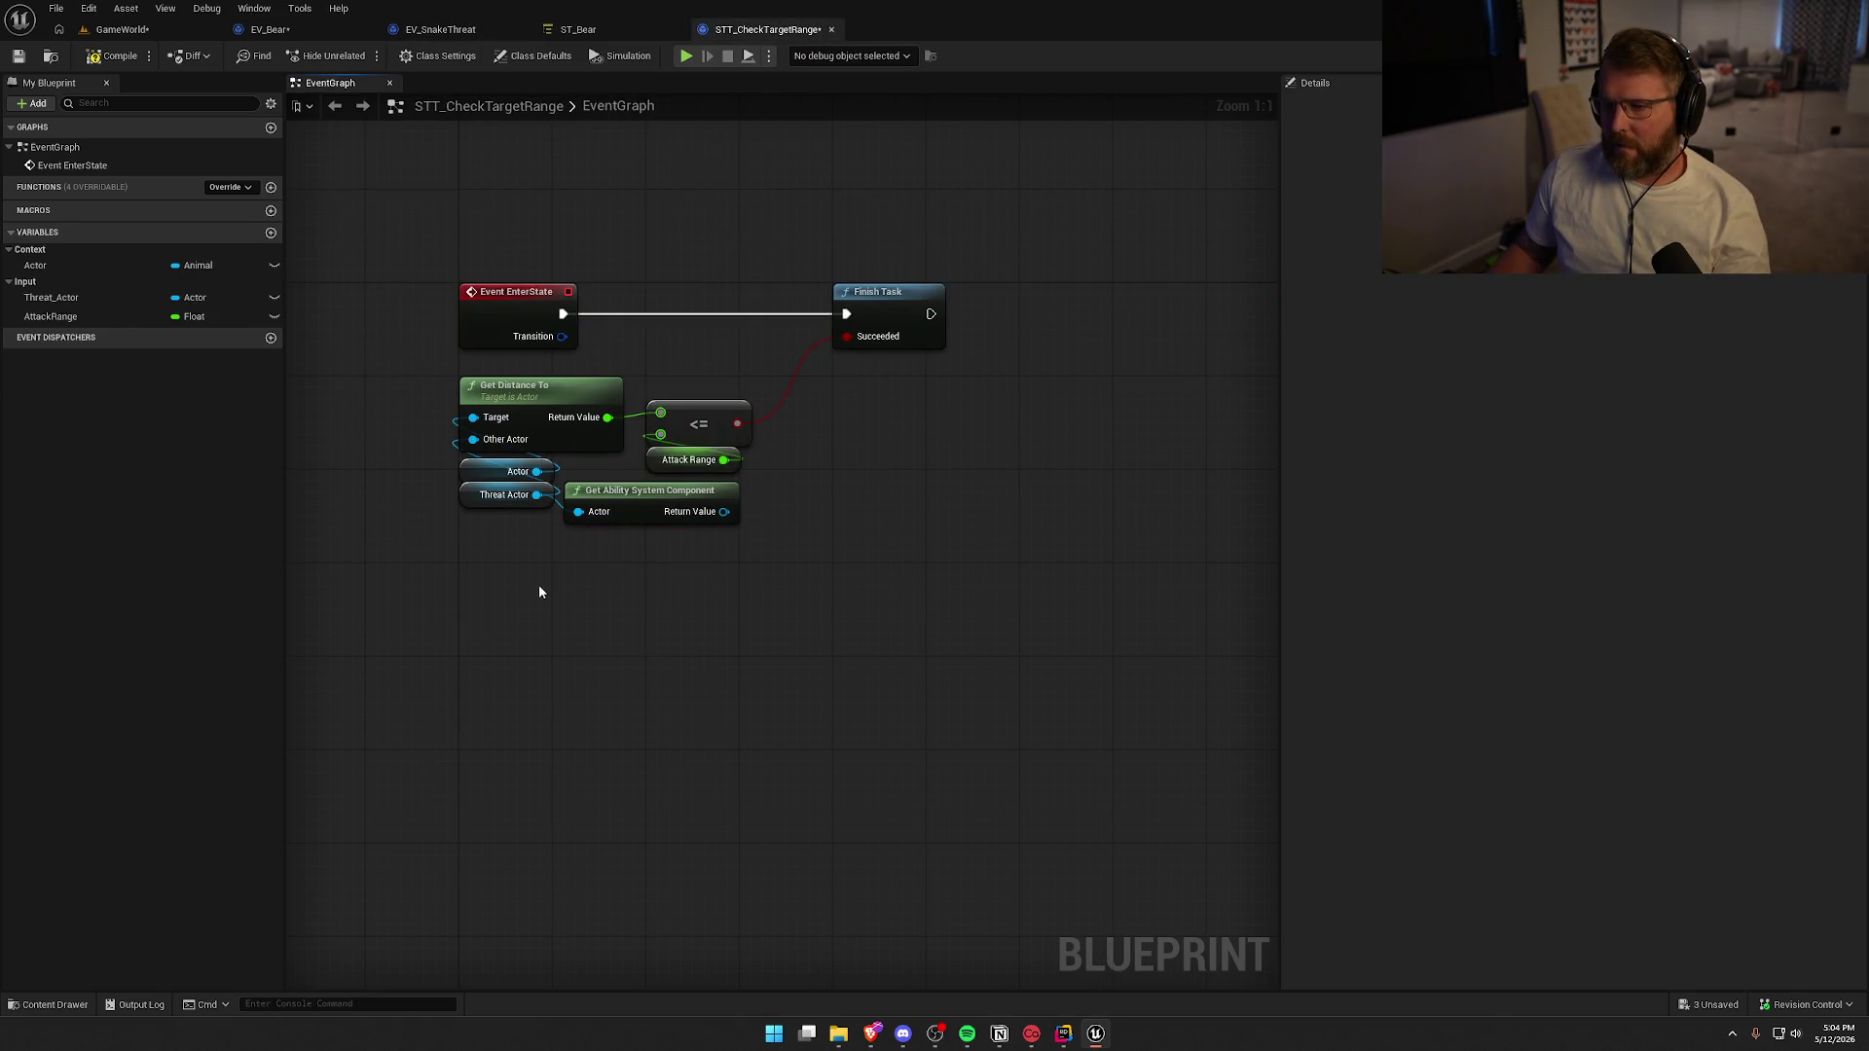
{"action": "key", "text": "ctrl+v"}
Hook the pasted tag check to Threat Actor, delete the duplicate nodes, and tuck it under Threat Actor
{"action": "mouse_move", "coordinate": [522, 572]}
{"action": "left_mouse_down"}
{"action": "mouse_move", "coordinate": [592, 572]}
{"action": "mouse_move", "coordinate": [539, 505]}
{"action": "left_mouse_up"}
{"action": "left_click_drag", "start_coordinate": [471, 558], "coordinate": [540, 601]}
{"action": "key", "text": "Delete"}
{"action": "left_click", "coordinate": [642, 502]}
{"action": "key", "text": "Delete"}
{"action": "left_click_drag", "start_coordinate": [639, 540], "coordinate": [808, 643]}
{"action": "left_click_drag", "start_coordinate": [662, 573], "coordinate": [627, 502]}
{"action": "left_click", "coordinate": [735, 642]}
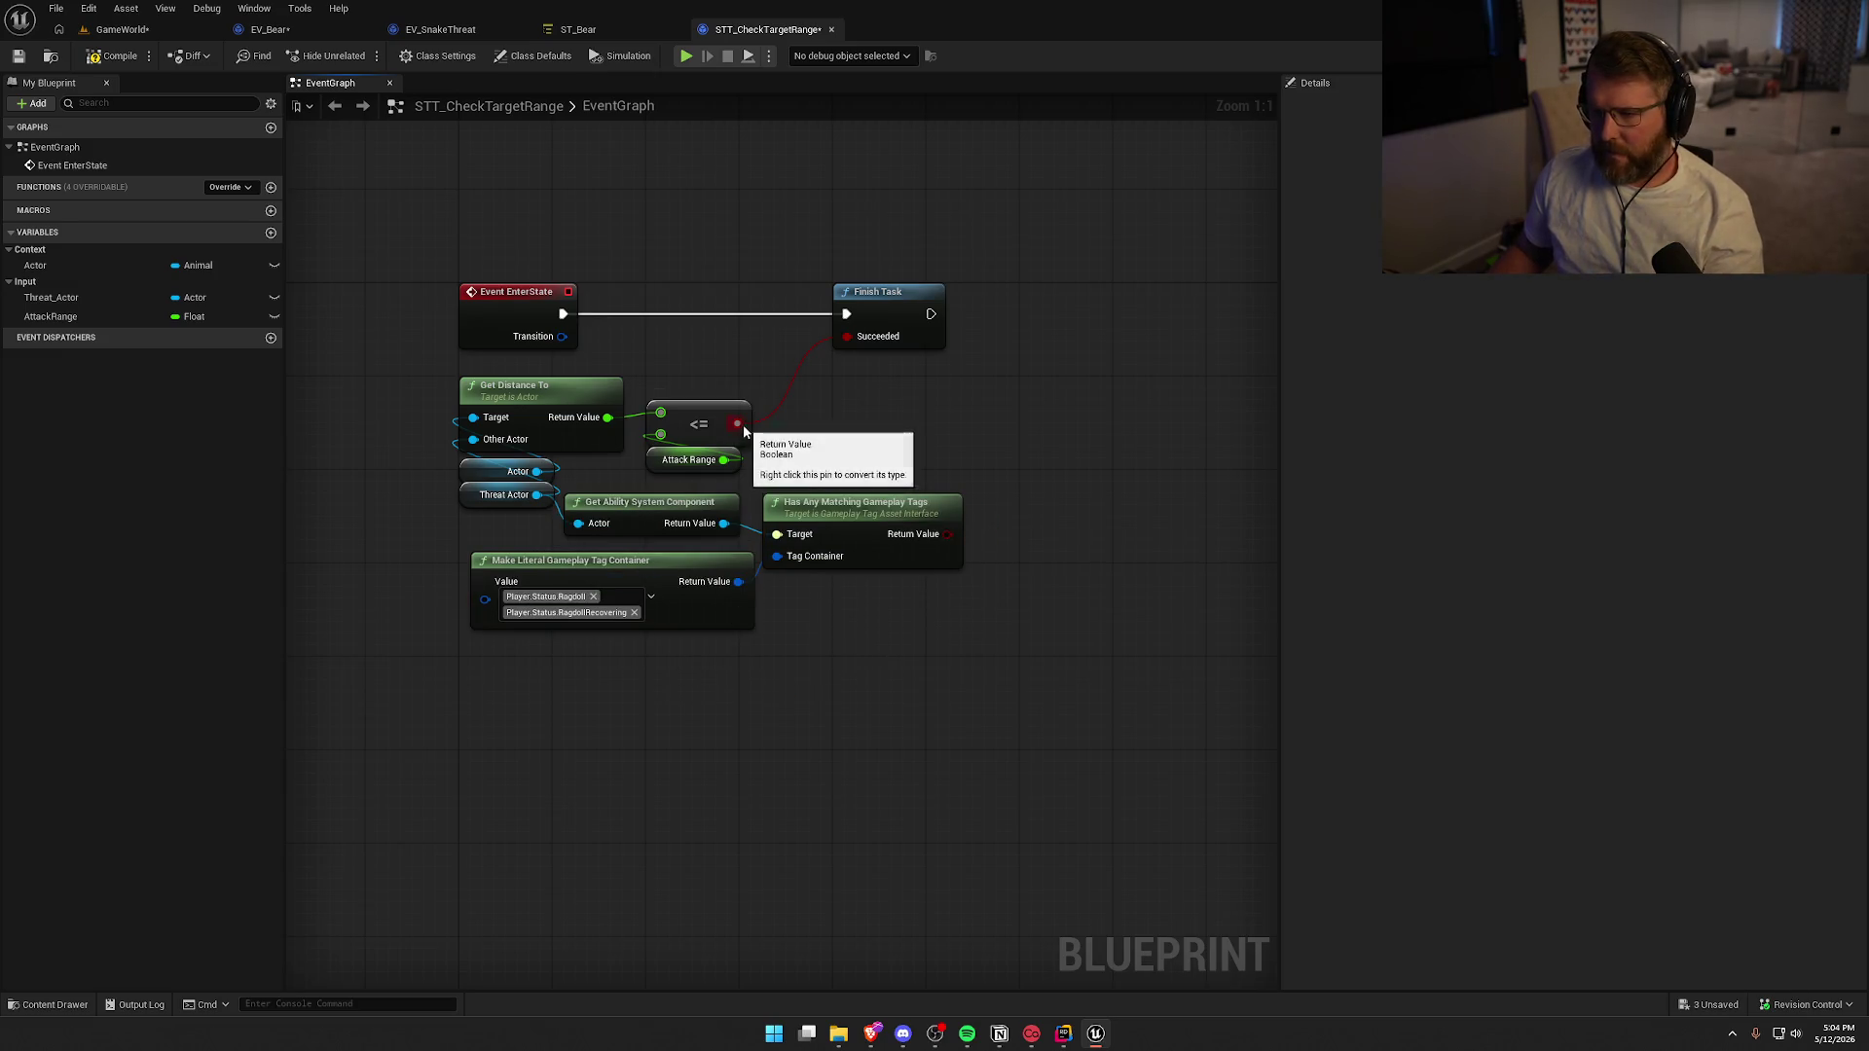
AND the range comparison with a NOT of the tag match into Succeeded, then compile
{"action": "left_click_drag", "start_coordinate": [737, 424], "coordinate": [829, 412]}
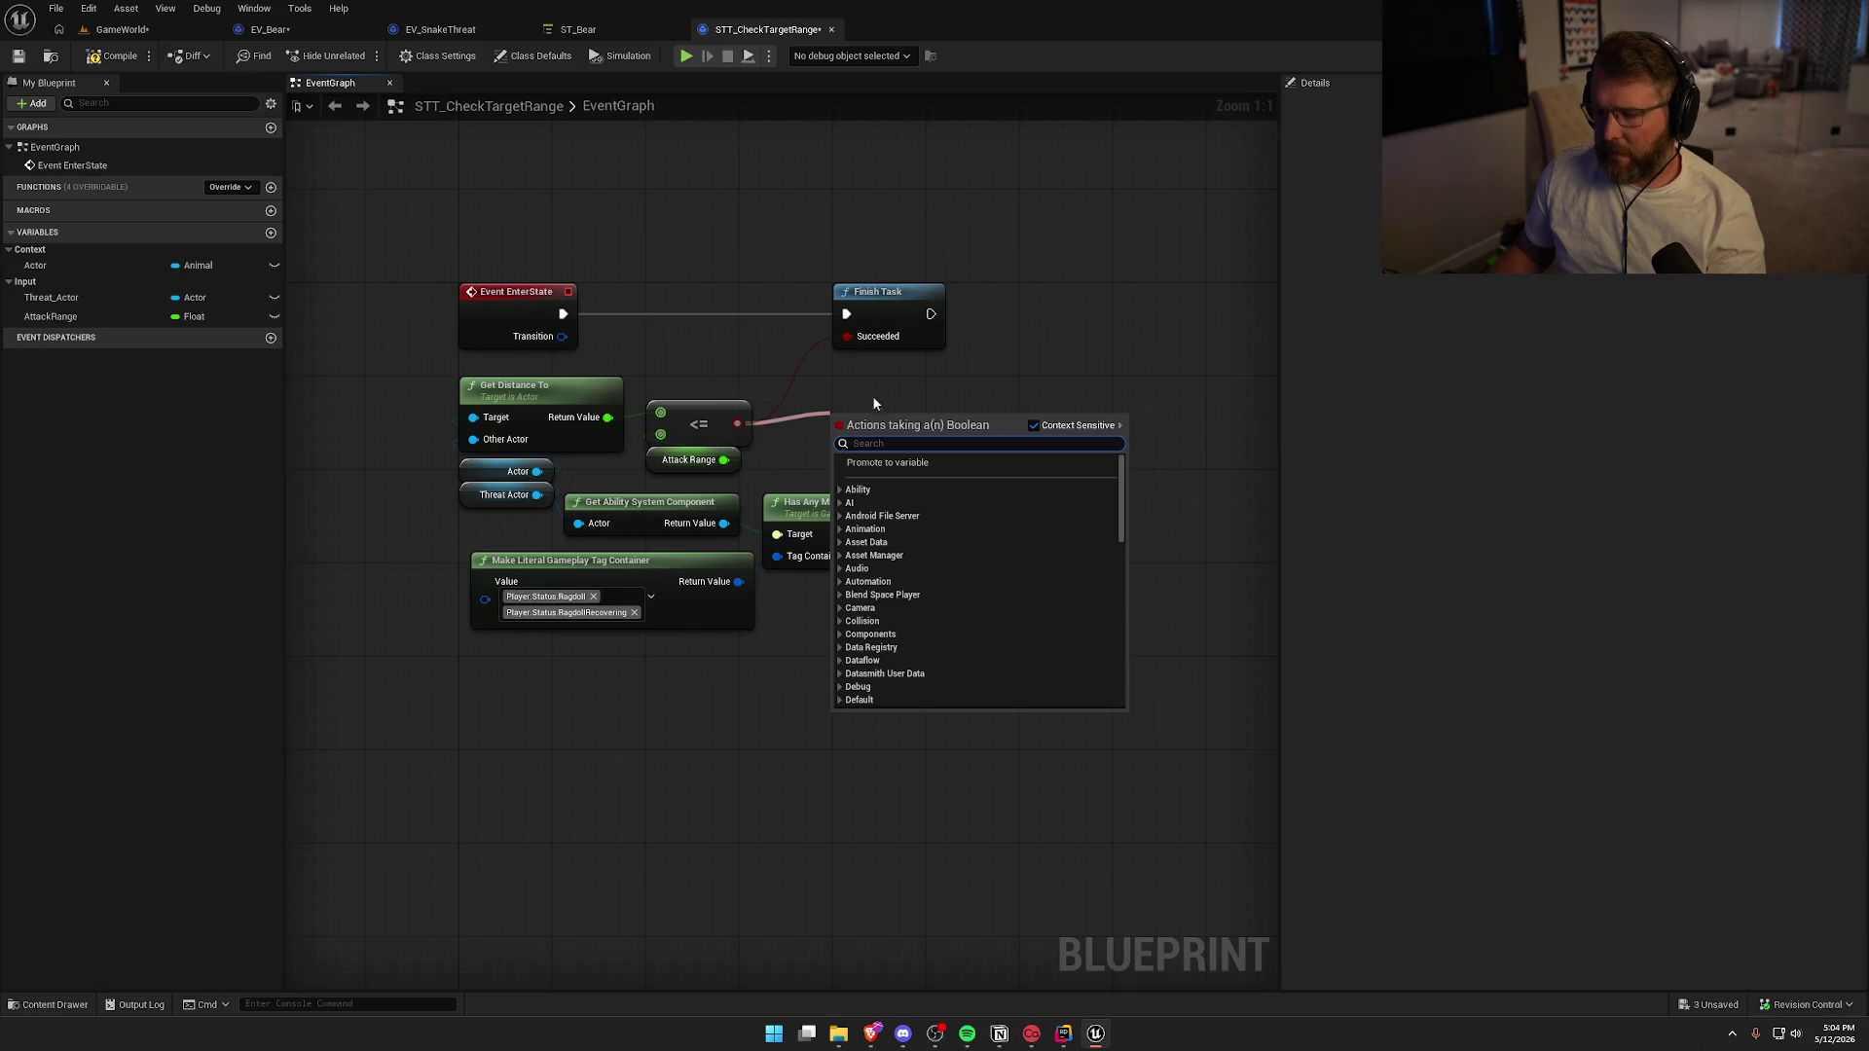
{"action": "type", "text": "and"}
{"action": "key", "text": "Return"}
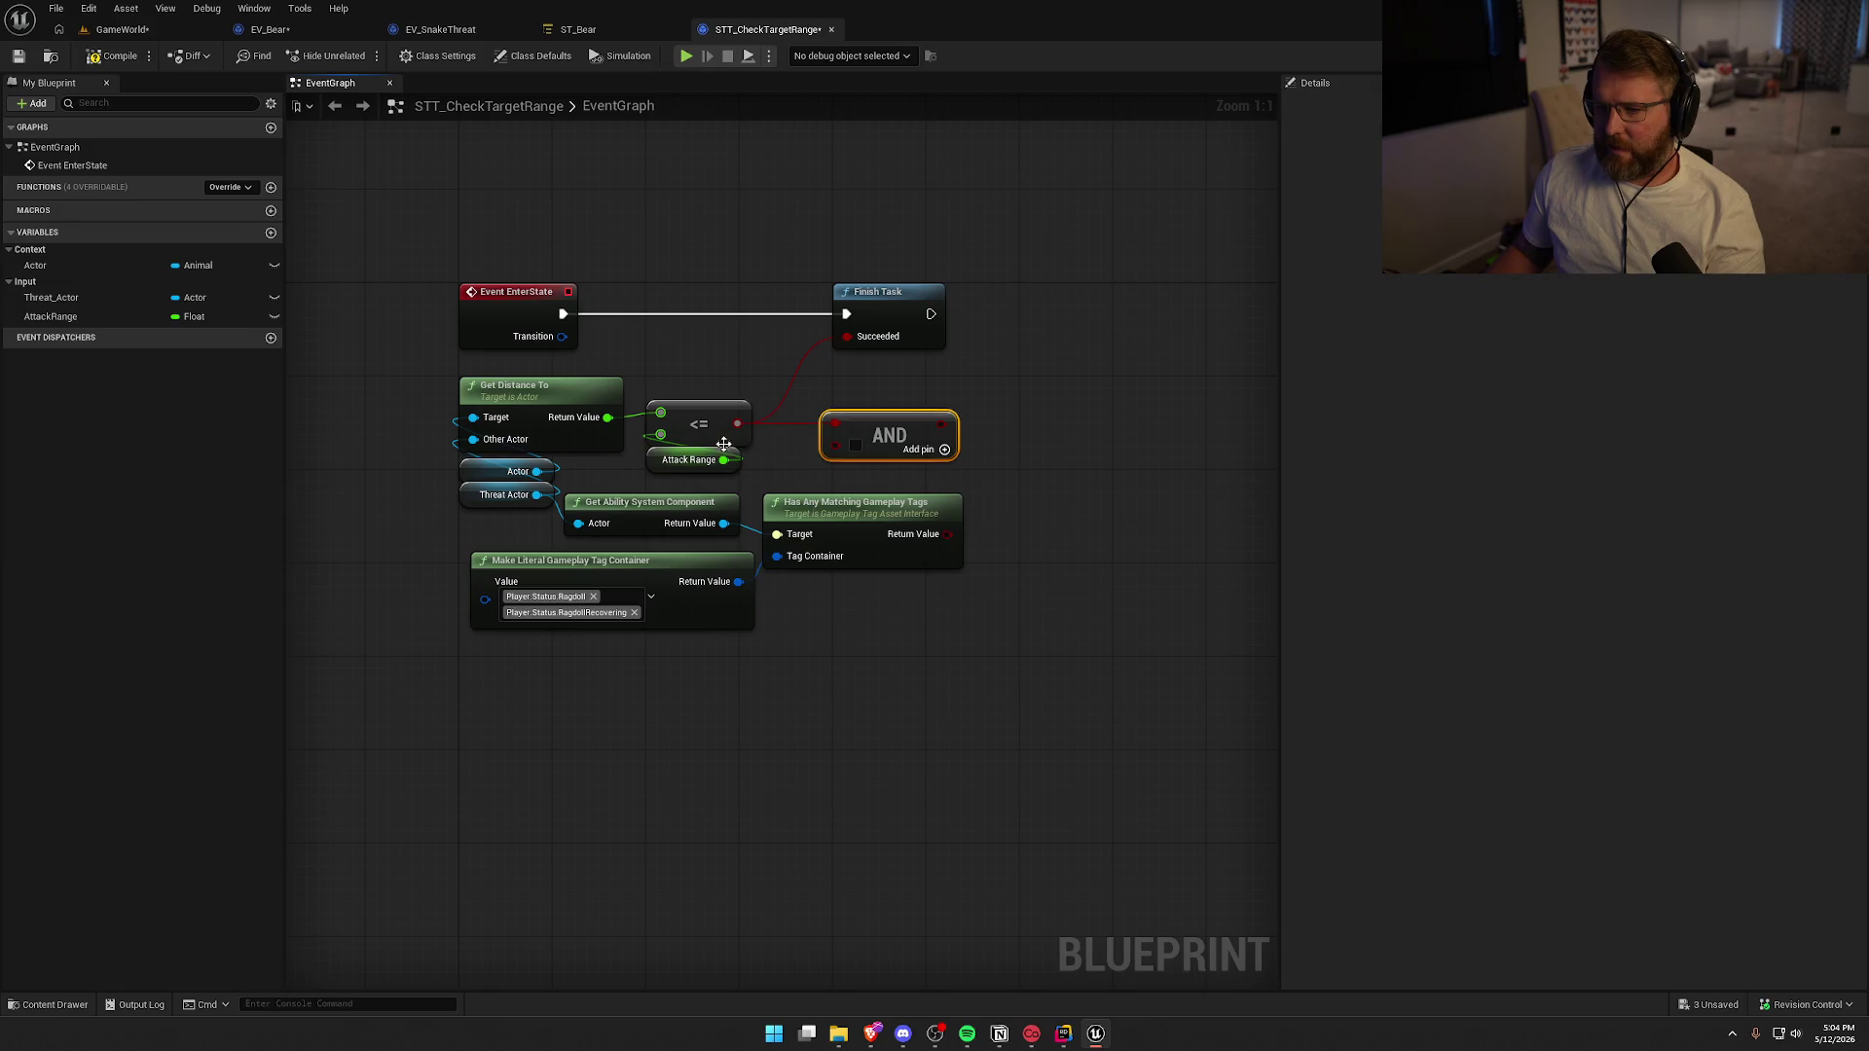
{"action": "left_click_drag", "start_coordinate": [898, 445], "coordinate": [921, 423]}
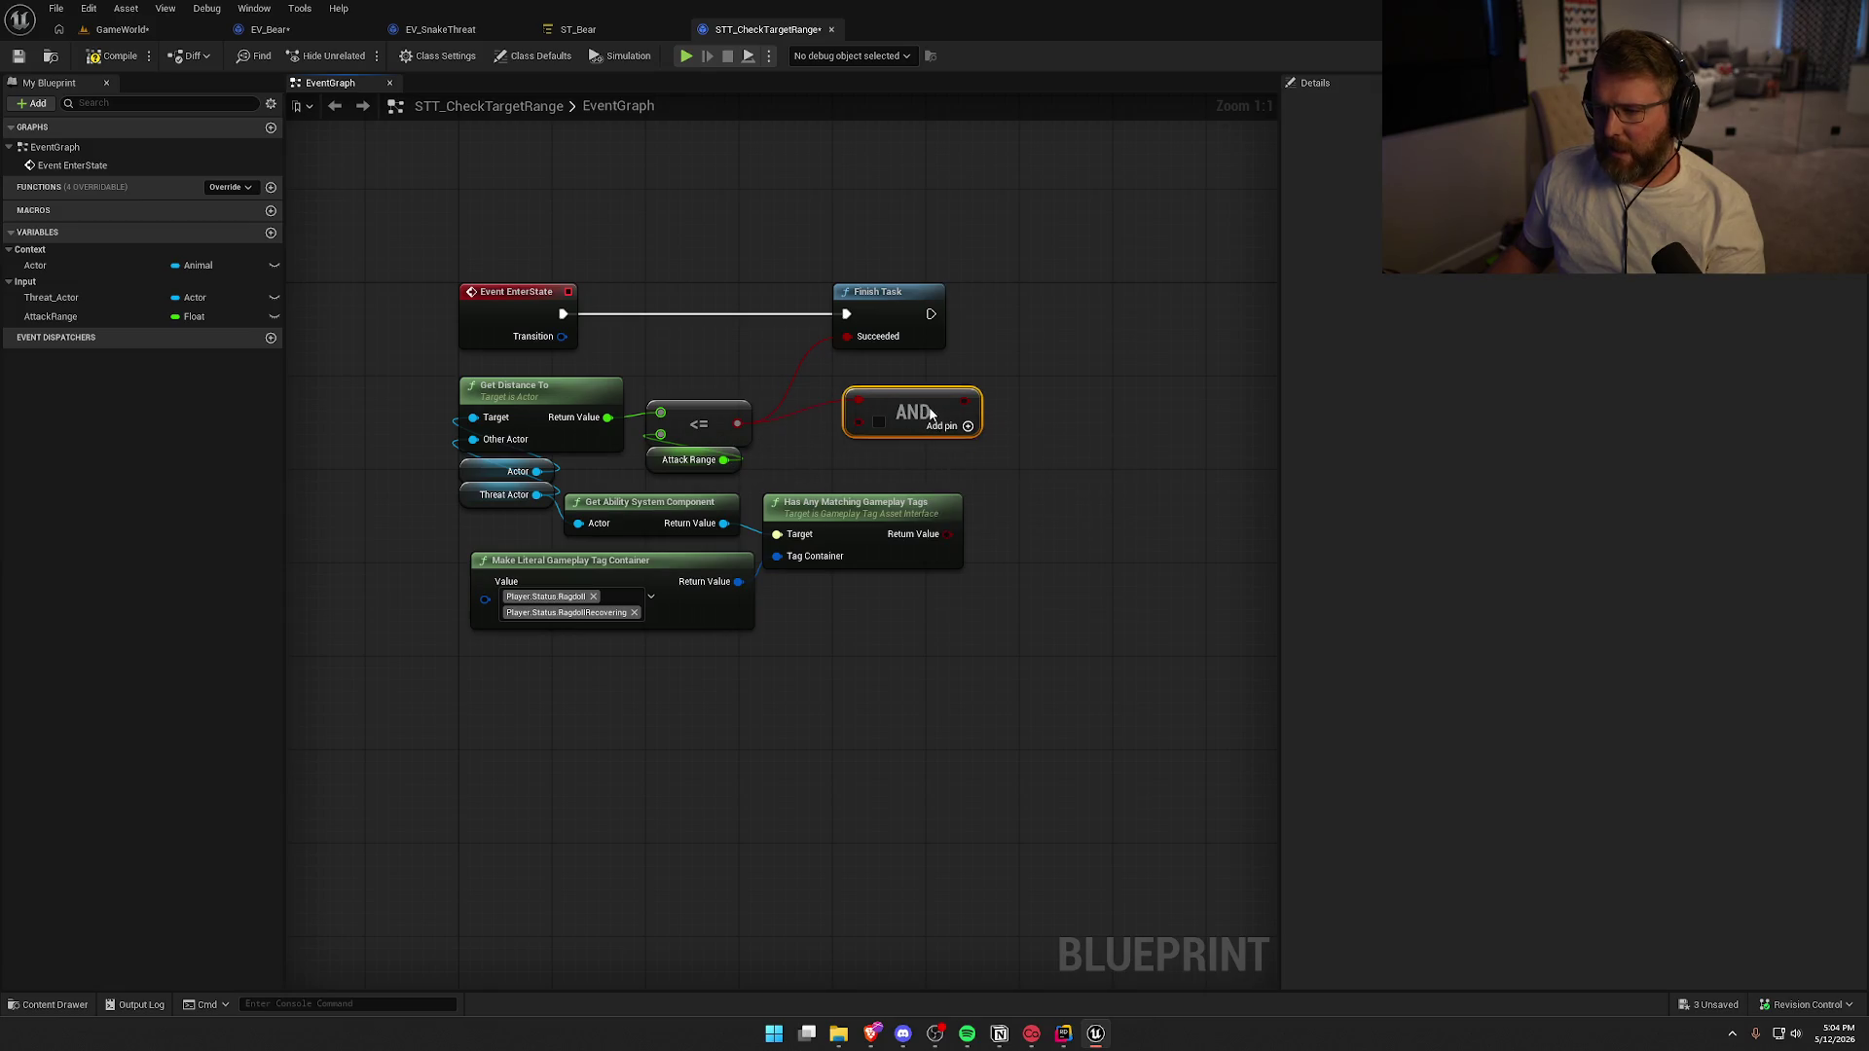
{"action": "left_click_drag", "start_coordinate": [947, 533], "coordinate": [997, 535]}
{"action": "type", "text": "not"}
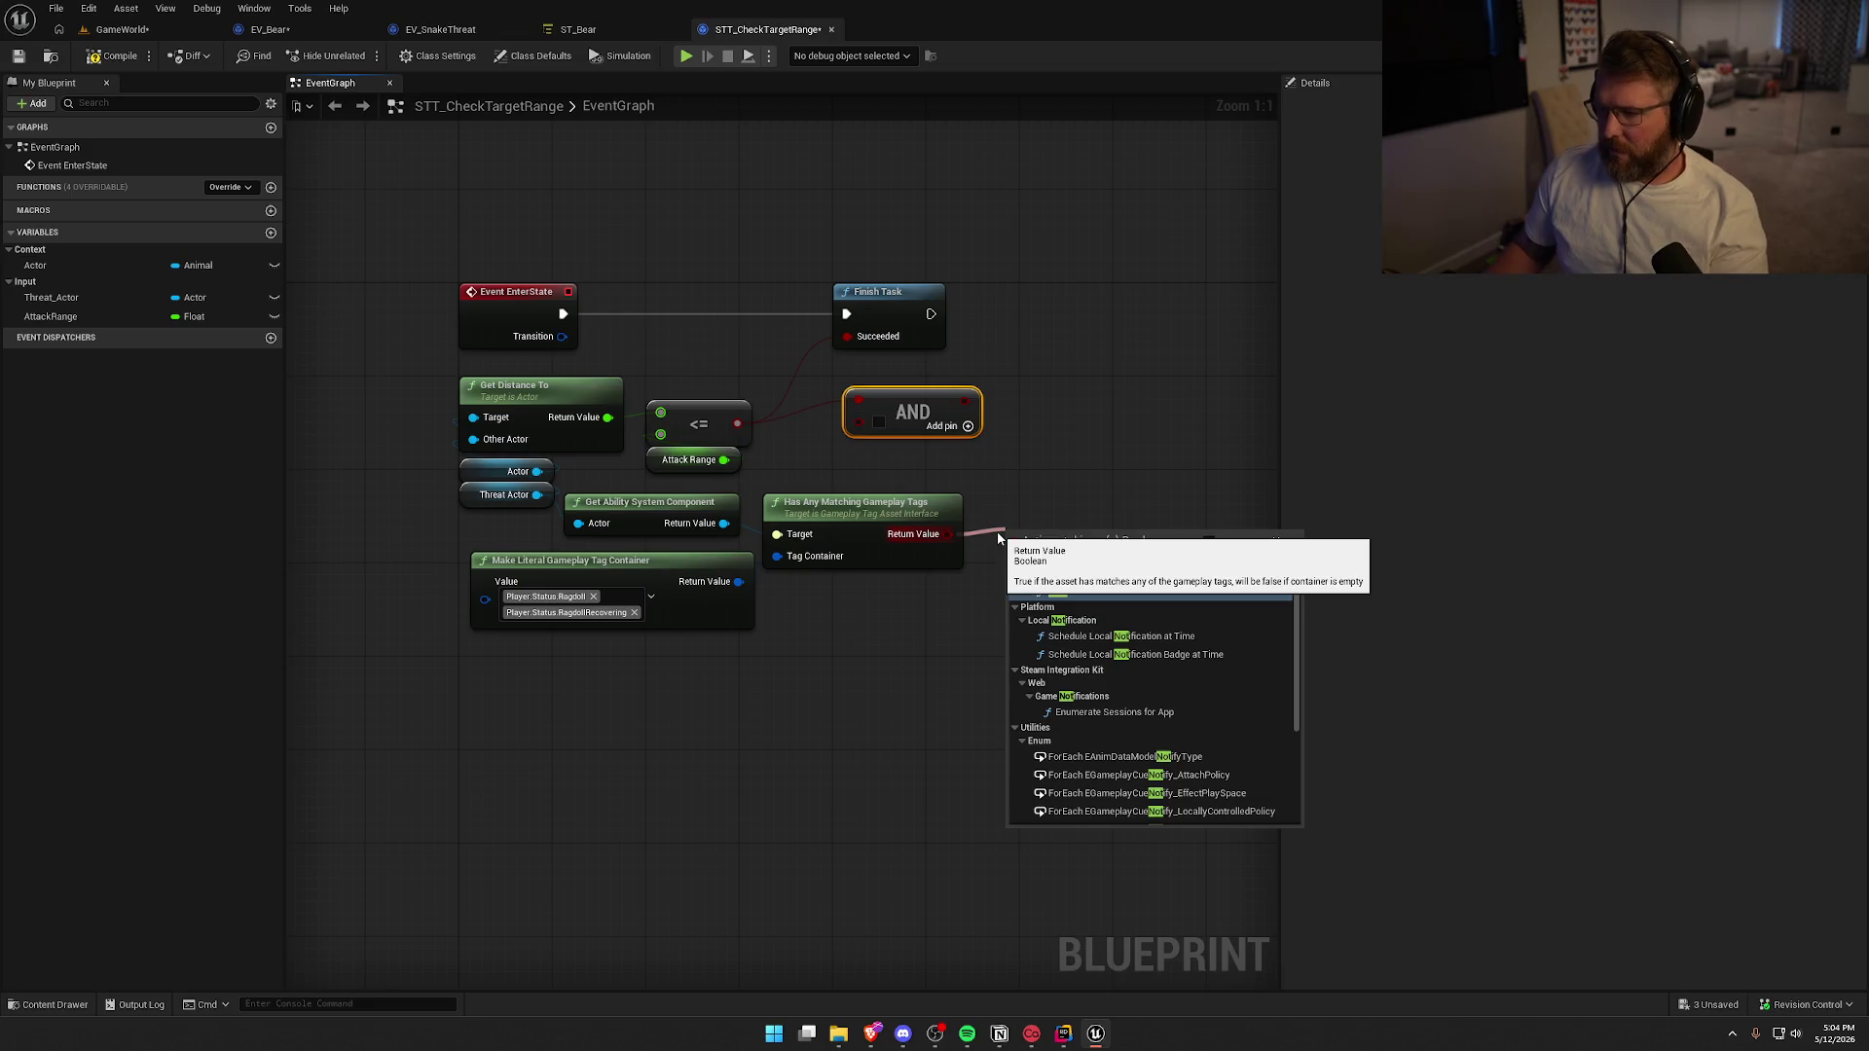
{"action": "key", "text": "Return"}
{"action": "mouse_move", "coordinate": [1101, 541]}
{"action": "left_mouse_down"}
{"action": "mouse_move", "coordinate": [863, 422]}
{"action": "mouse_move", "coordinate": [949, 401]}
{"action": "left_mouse_up"}
{"action": "left_click", "coordinate": [990, 341]}
{"action": "left_click", "coordinate": [112, 55]}
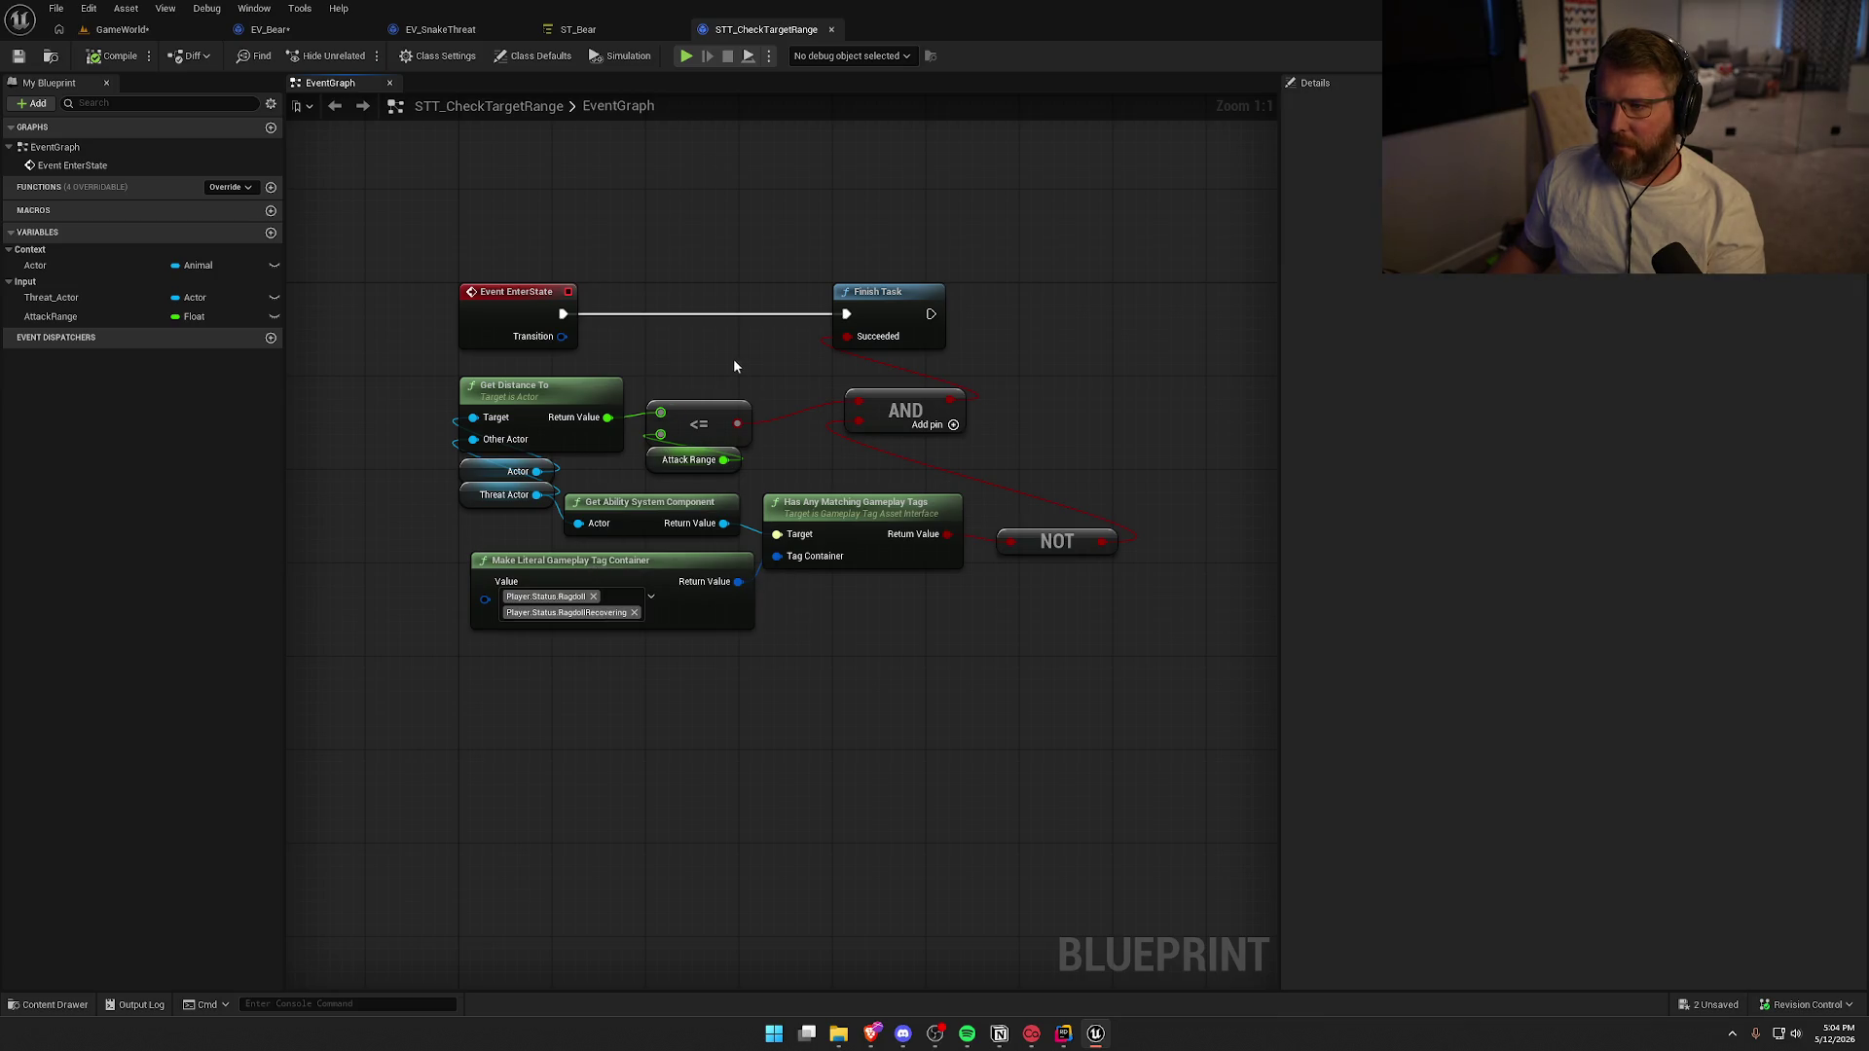
{"action": "left_click", "coordinate": [302, 31]}
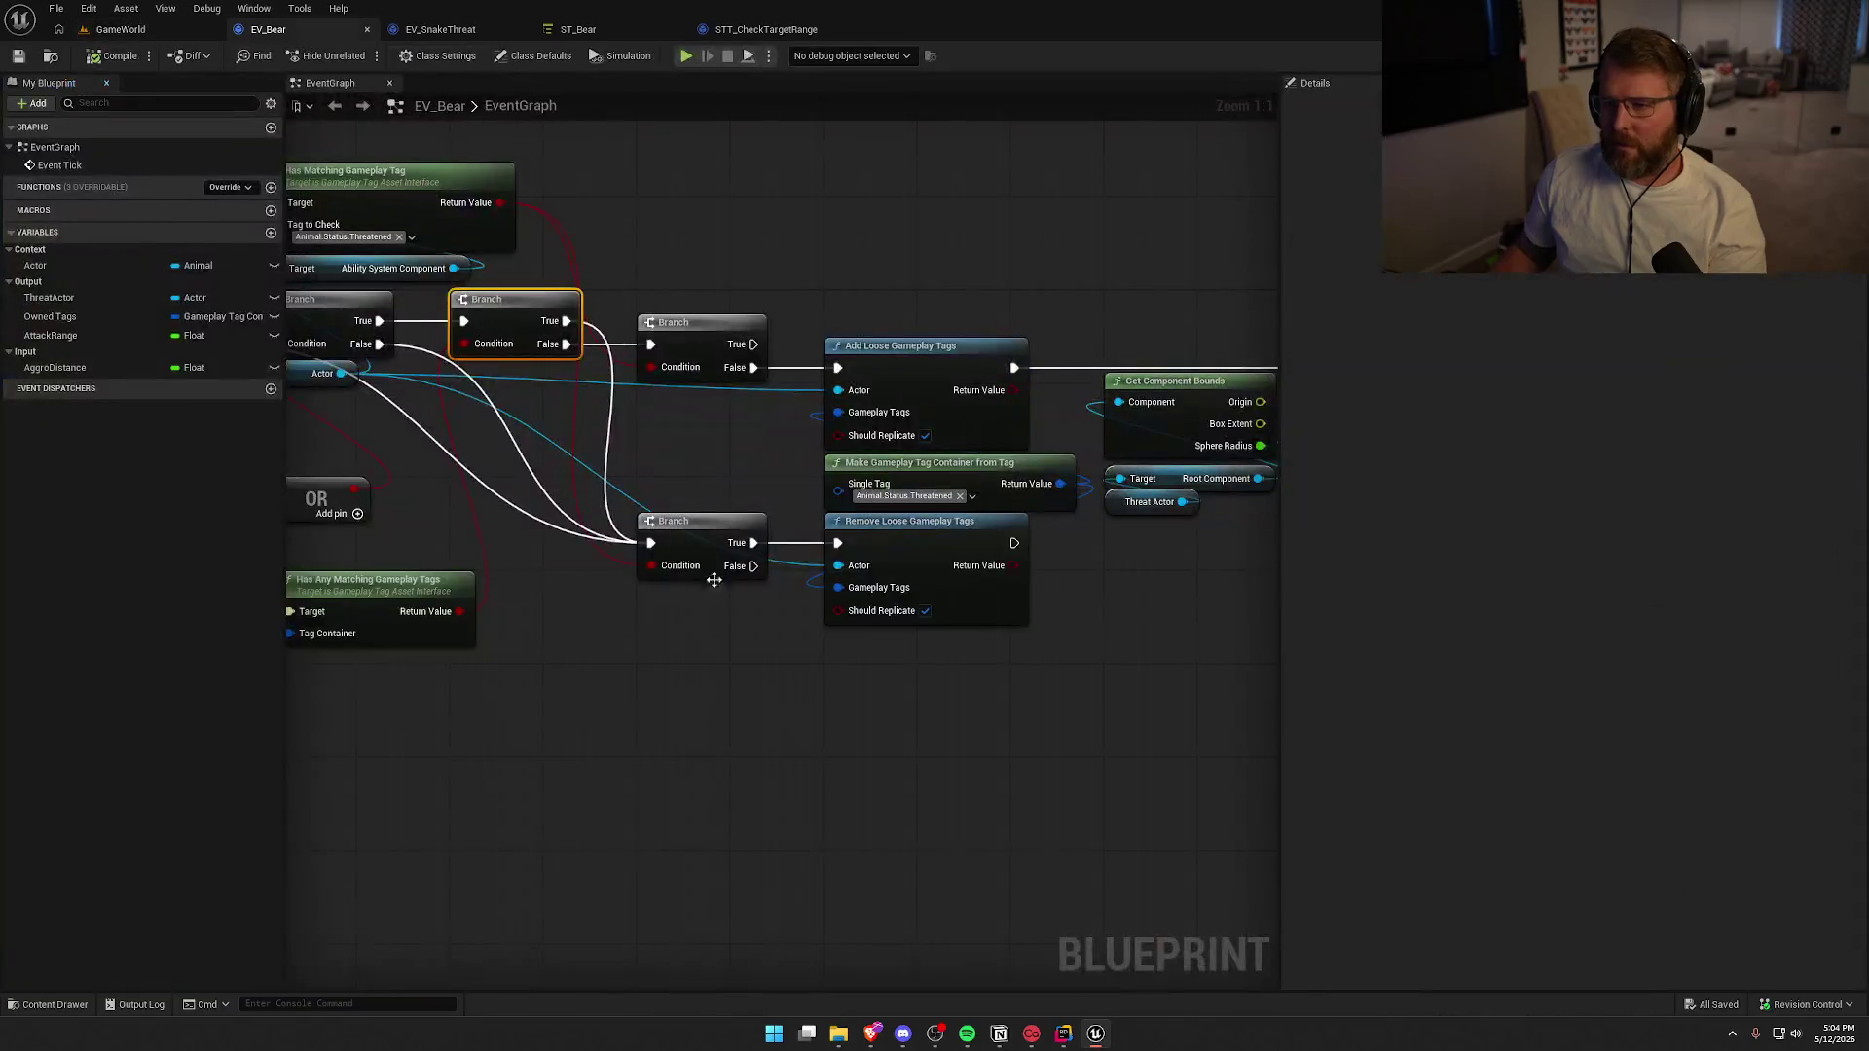
Delete EV_Bear's tag-check nodes and middle Branch, wiring the first Branch's True to the next Branch
{"action": "left_click_drag", "start_coordinate": [802, 697], "coordinate": [428, 525]}
{"action": "key", "text": "Delete"}
{"action": "left_click", "coordinate": [968, 255]}
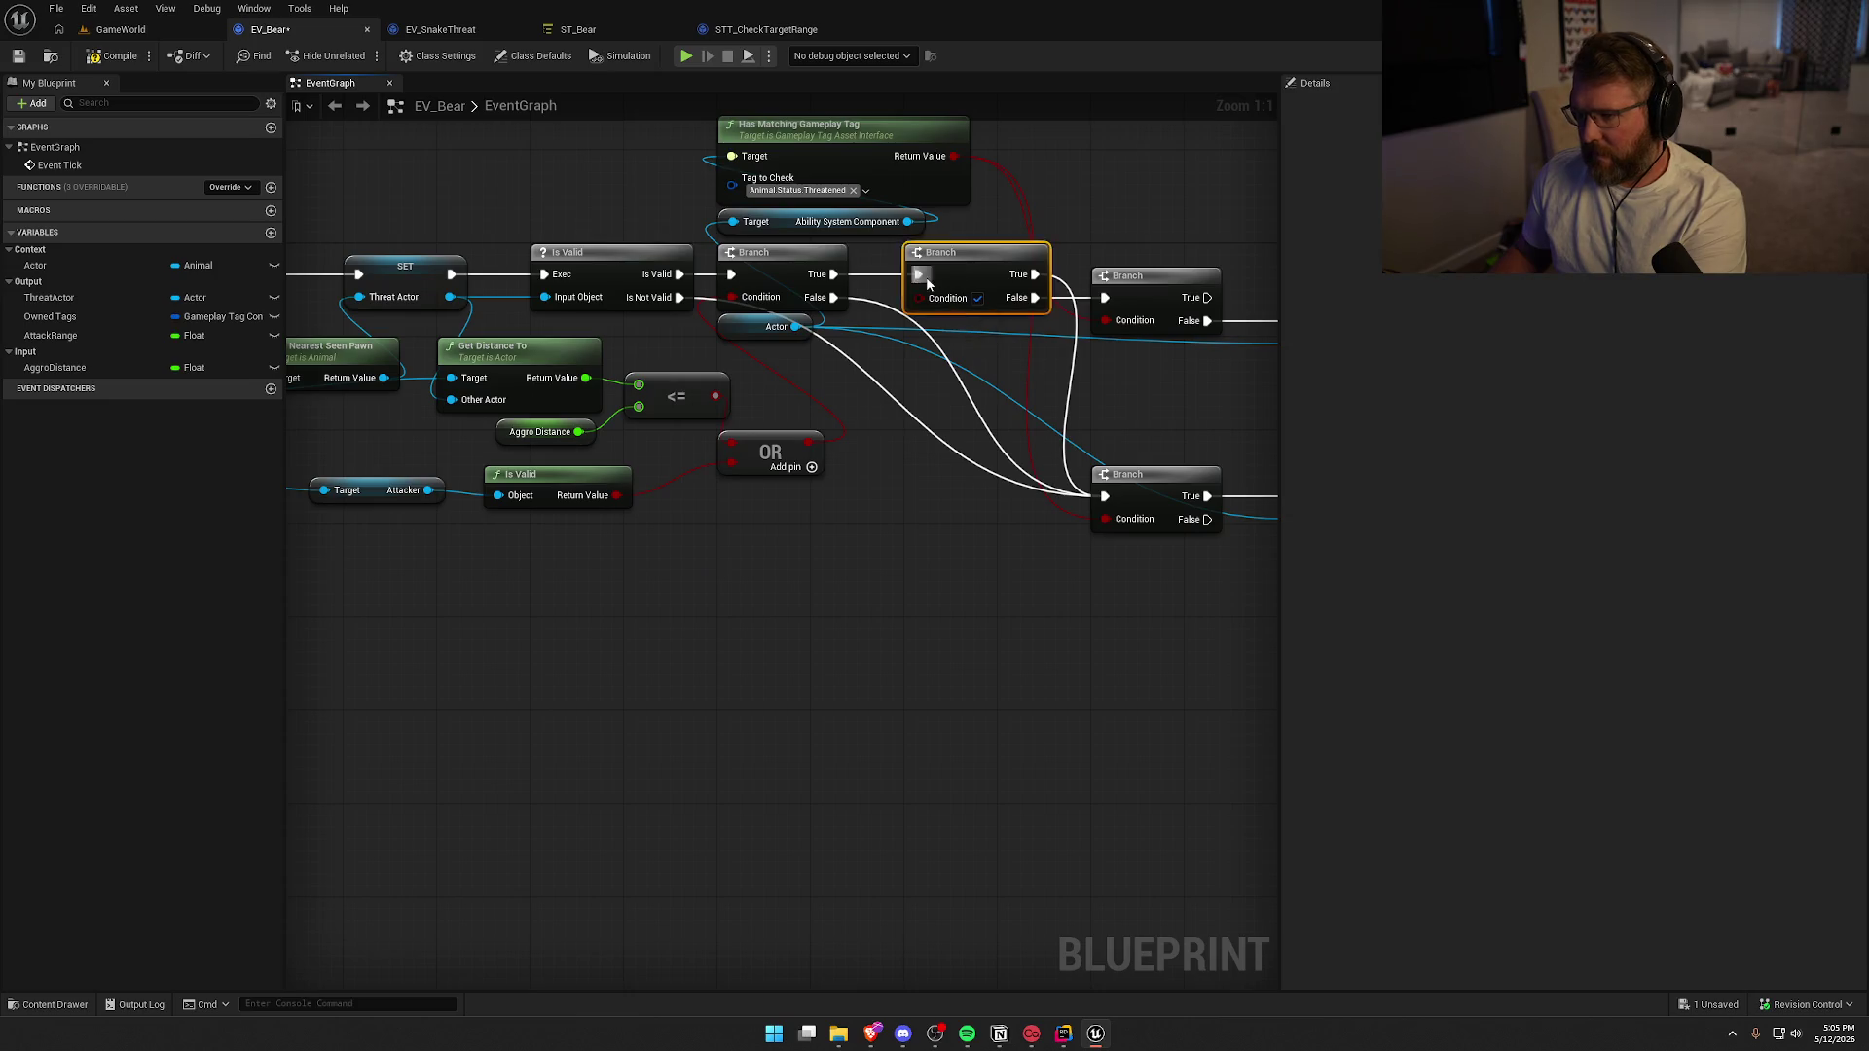
{"action": "key", "text": "Delete"}
{"action": "mouse_move", "coordinate": [833, 273]}
{"action": "left_mouse_down"}
{"action": "mouse_move", "coordinate": [1121, 299]}
{"action": "mouse_move", "coordinate": [1105, 297]}
{"action": "left_mouse_up"}
{"action": "scroll", "coordinate": [1081, 456], "scroll_direction": "down", "scroll_amount": 3}
{"action": "scroll", "coordinate": [1081, 455], "scroll_direction": "up", "scroll_amount": 2}
{"action": "left_click_drag", "start_coordinate": [488, 305], "coordinate": [1201, 545]}
{"action": "scroll", "coordinate": [986, 263], "scroll_direction": "up", "scroll_amount": 3}
{"action": "left_click_drag", "start_coordinate": [986, 264], "coordinate": [893, 240]}
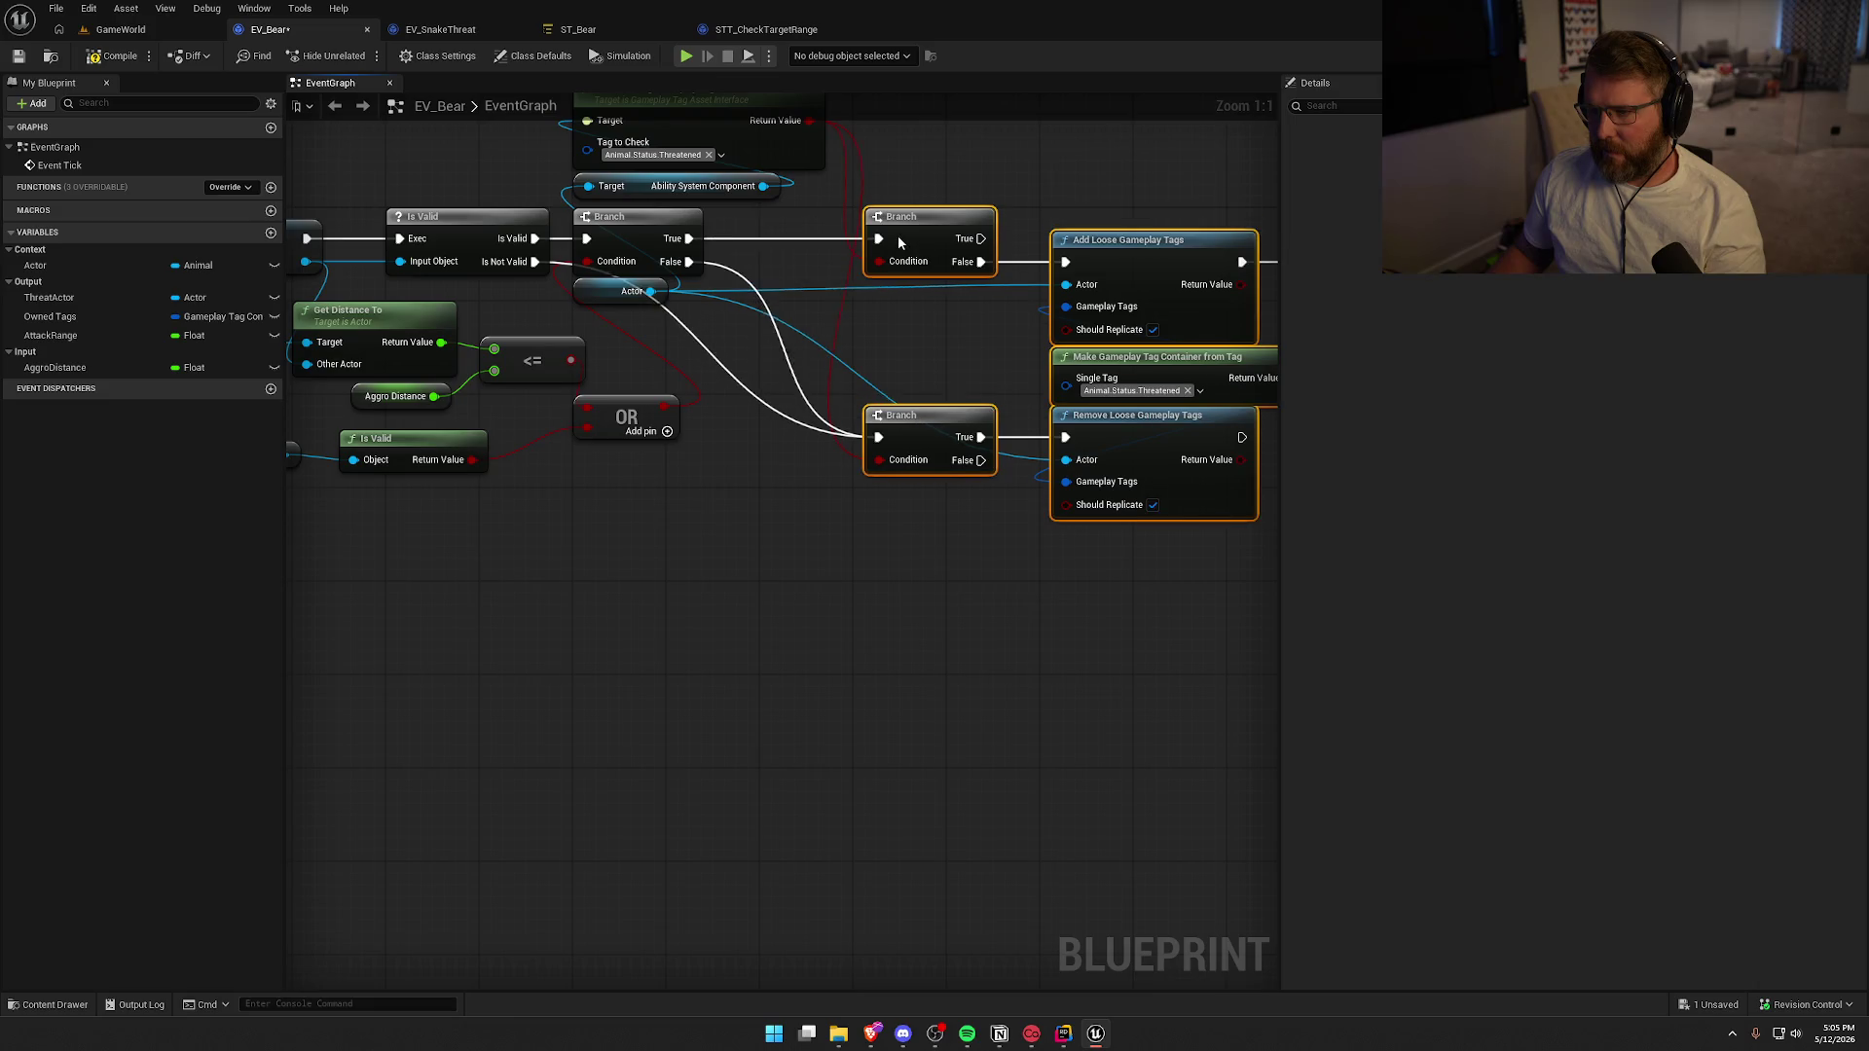
Compile EV_Bear and start a Play-In-Editor session in the GameWorld level
{"action": "left_click", "coordinate": [104, 57]}
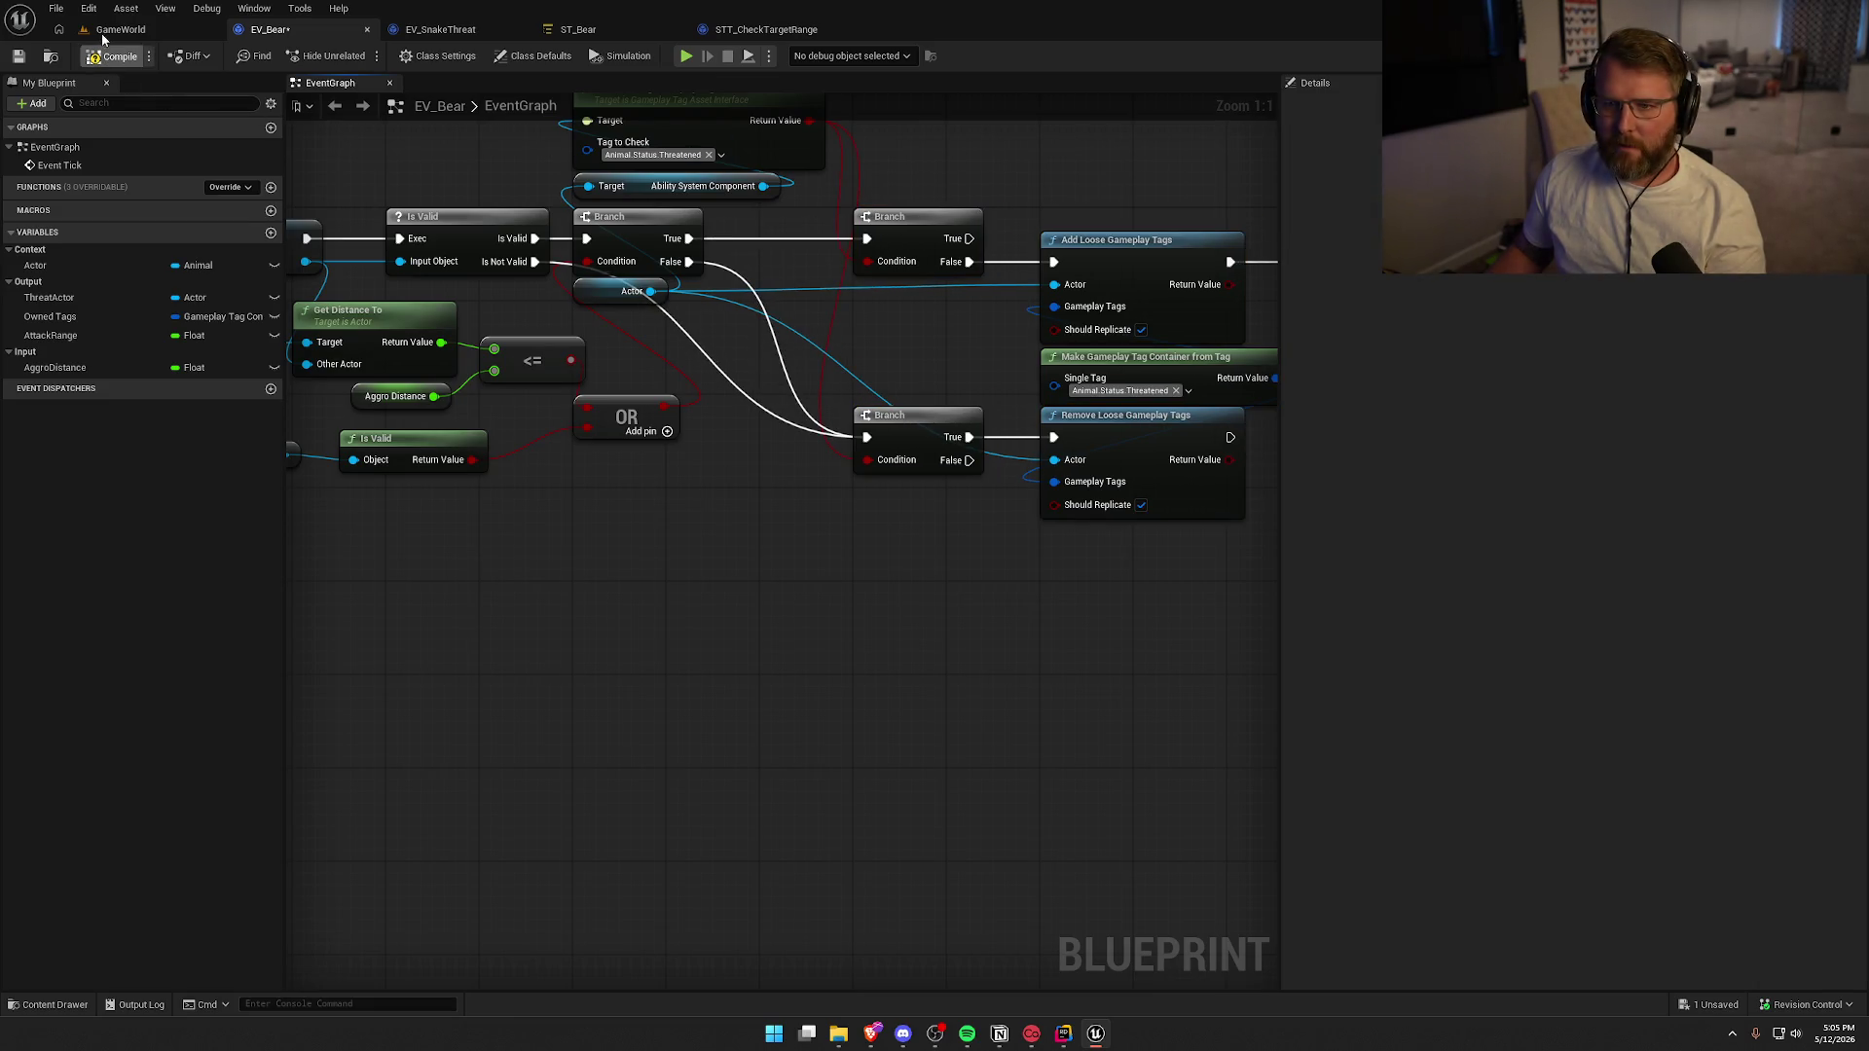
{"action": "left_click", "coordinate": [121, 29]}
{"action": "left_click", "coordinate": [400, 58]}
{"action": "left_click", "coordinate": [690, 447]}
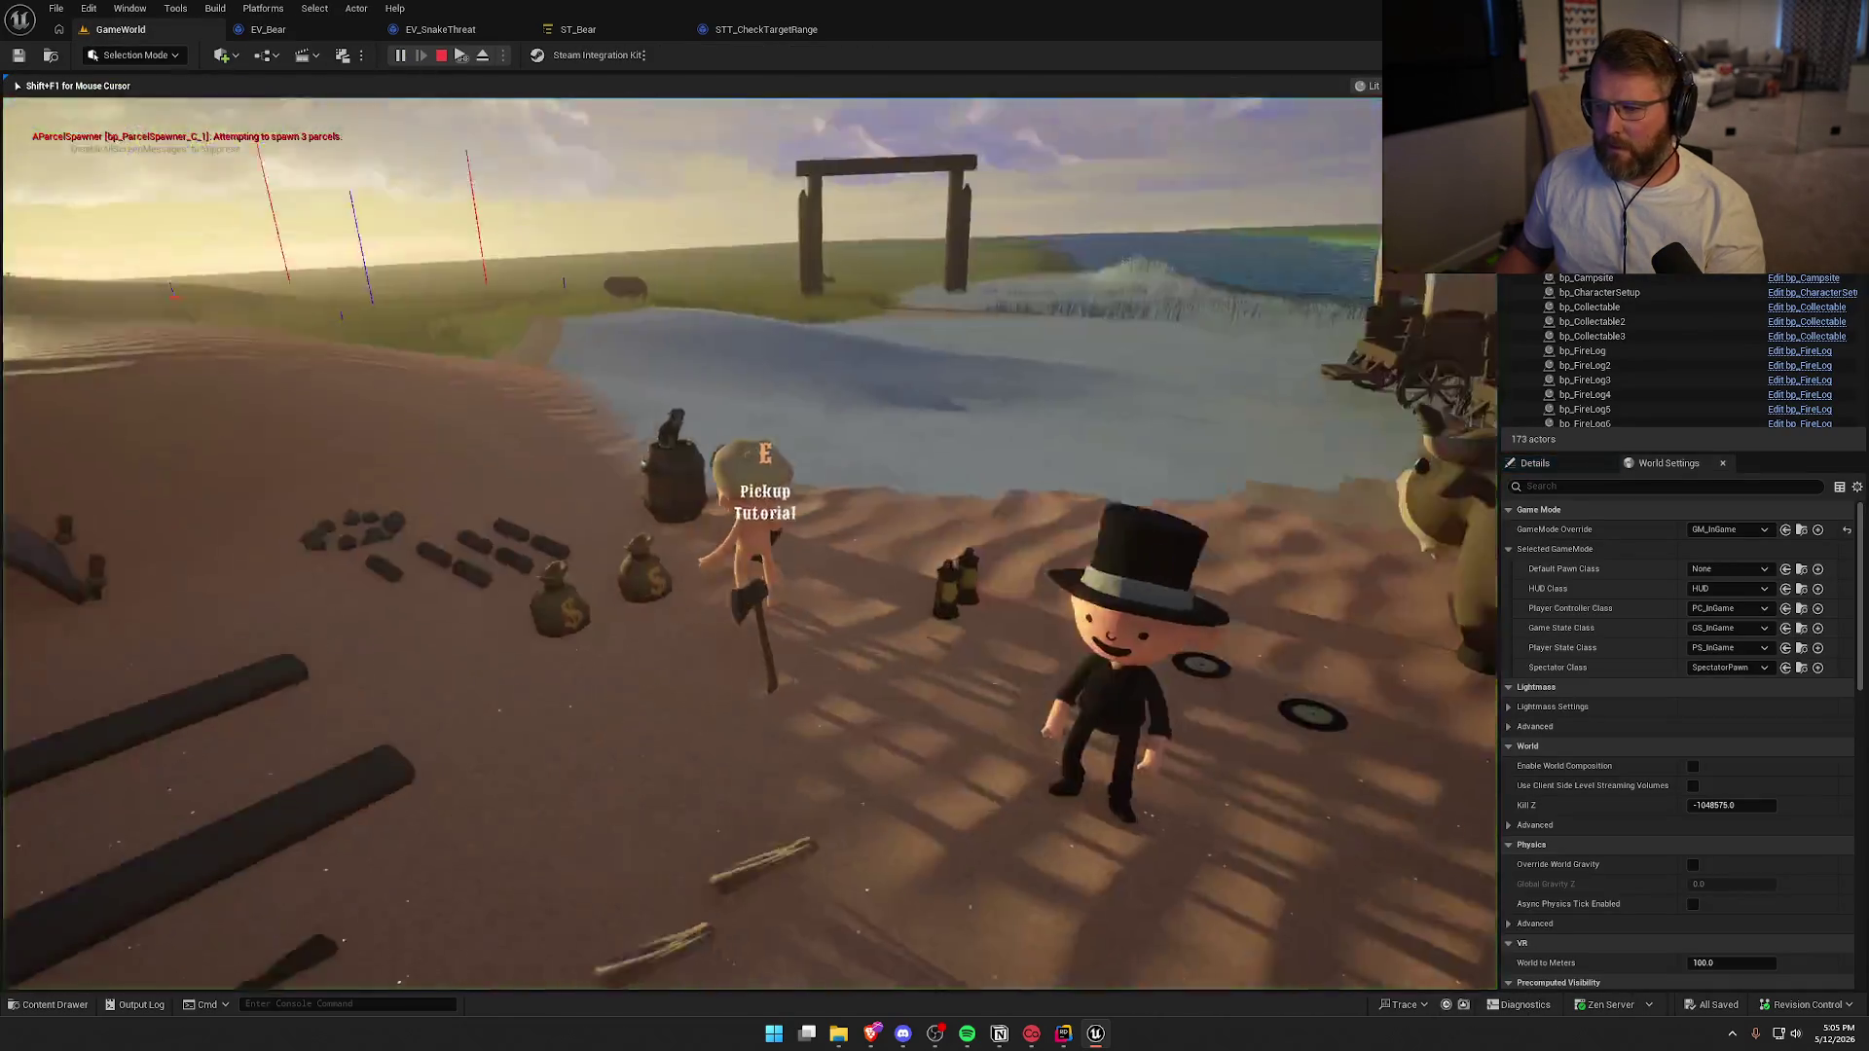
Run the character from the beach up the Summit of Regret path to the bear, then end play
{"action": "key", "text": "w"}
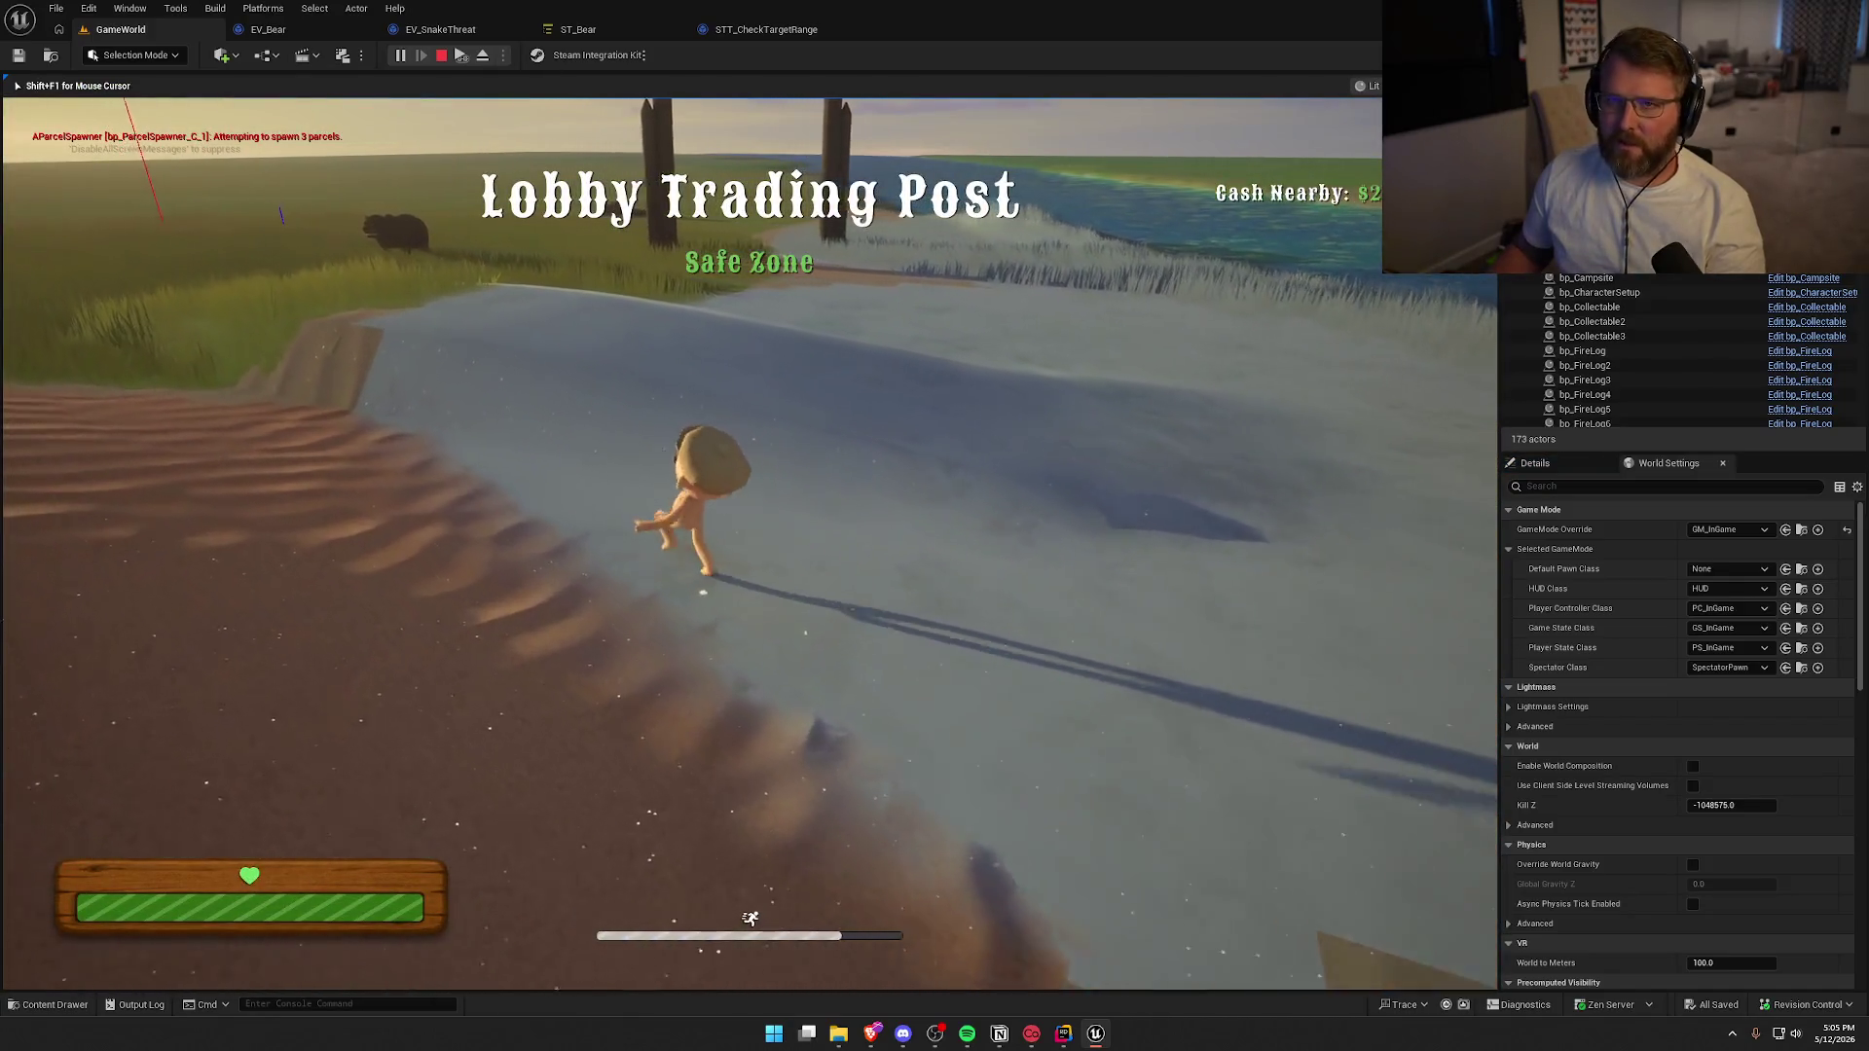
{"action": "key", "text": "a"}
{"action": "key", "text": "w"}
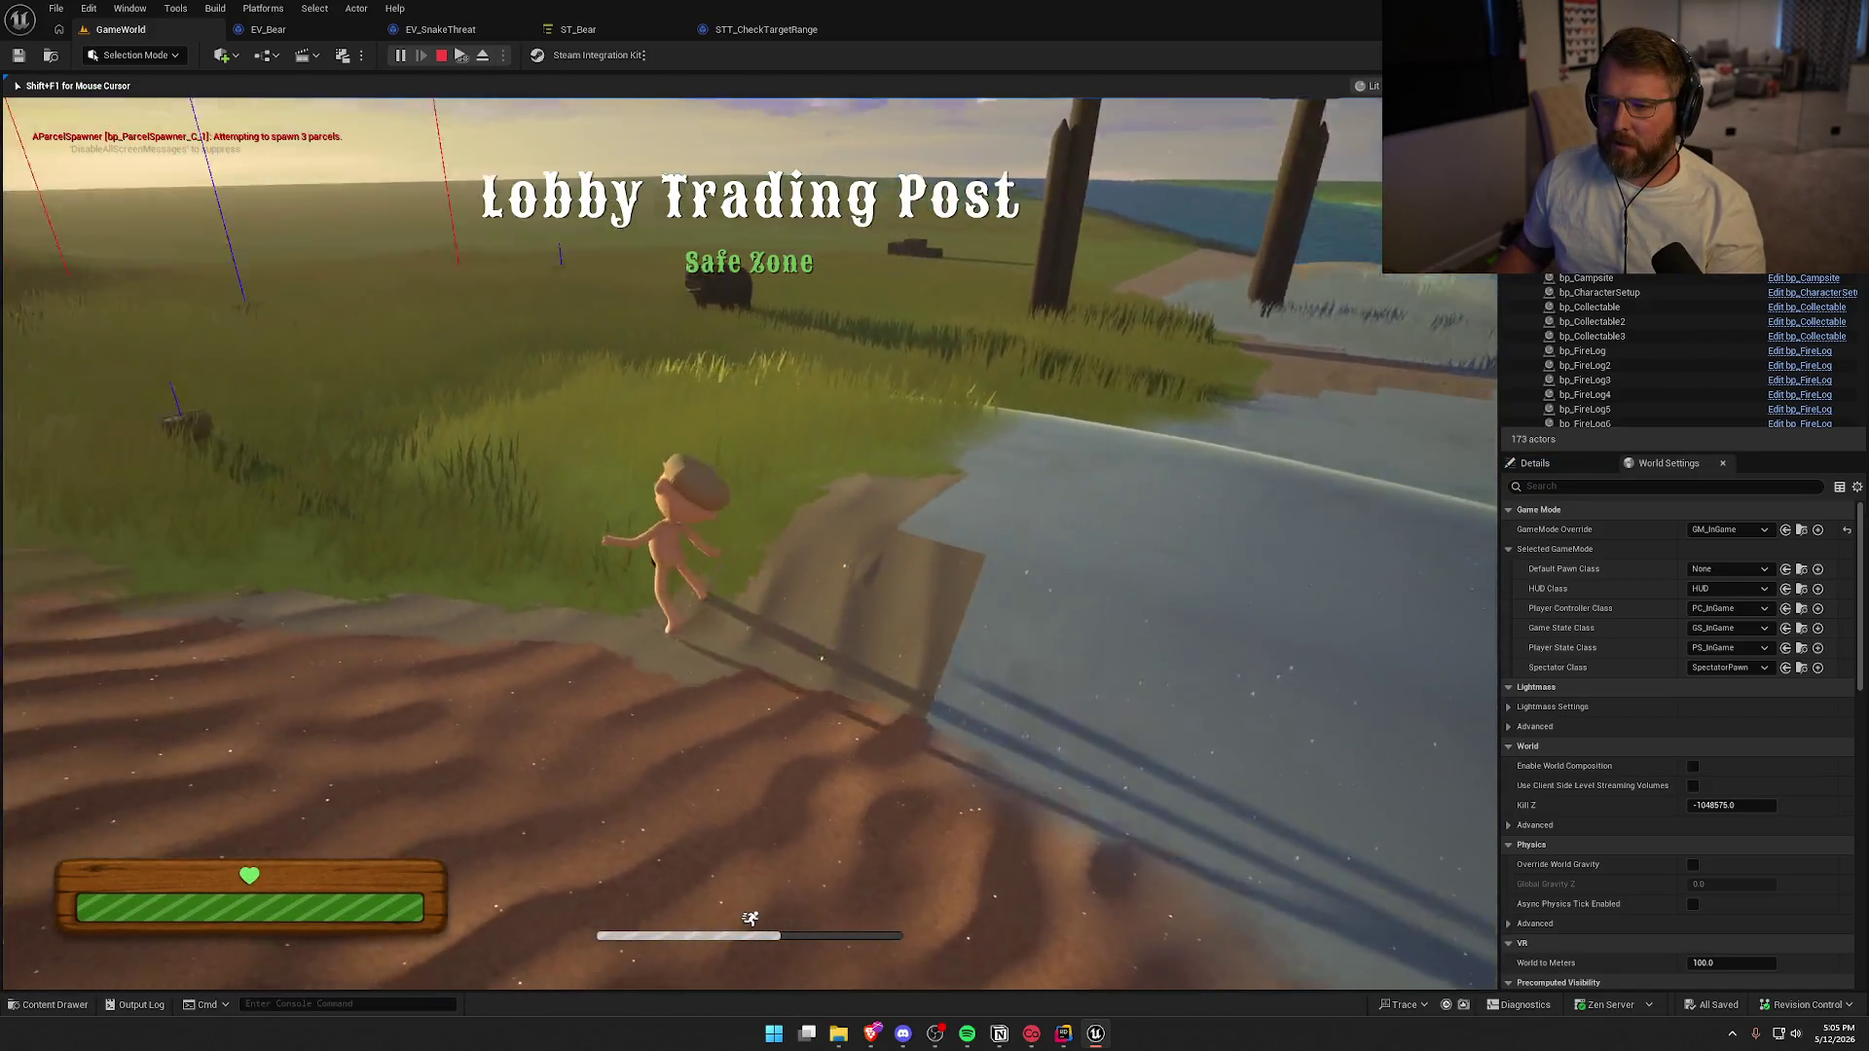
{"action": "key", "text": "w"}
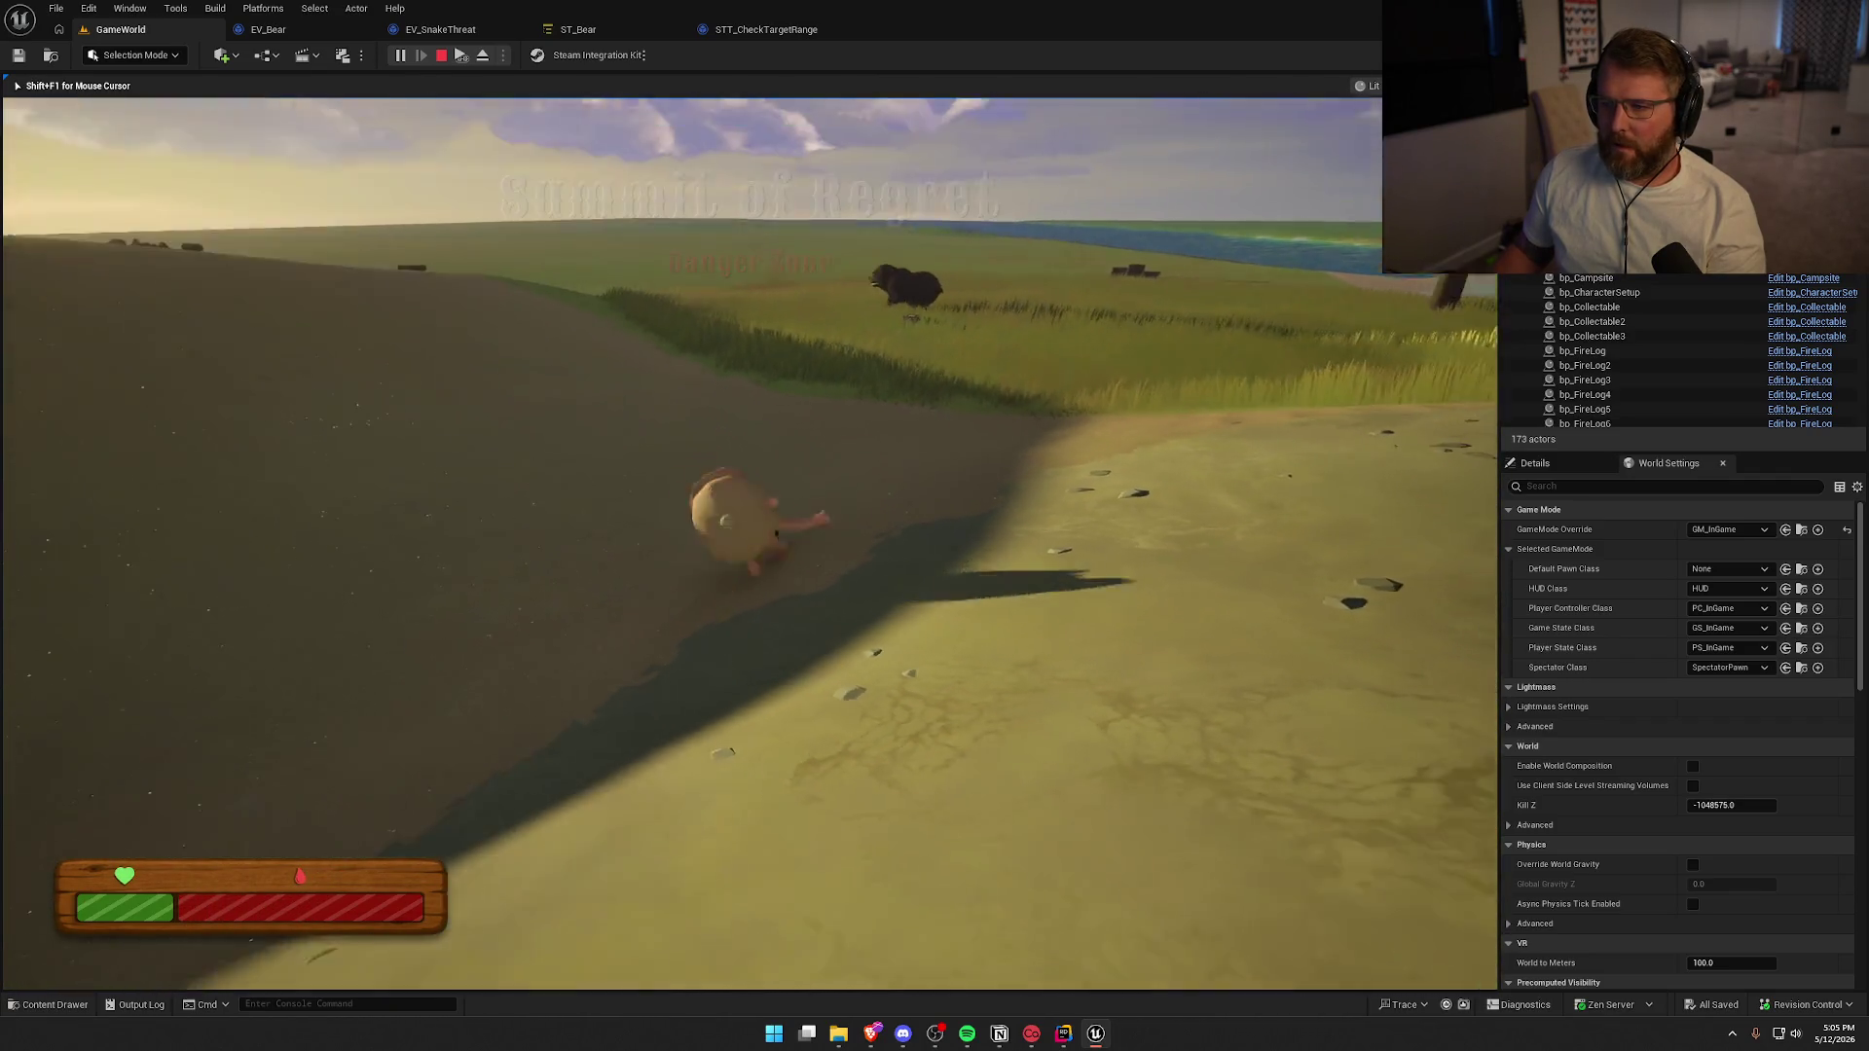
{"action": "key", "text": "w"}
{"action": "key", "text": "shift"}
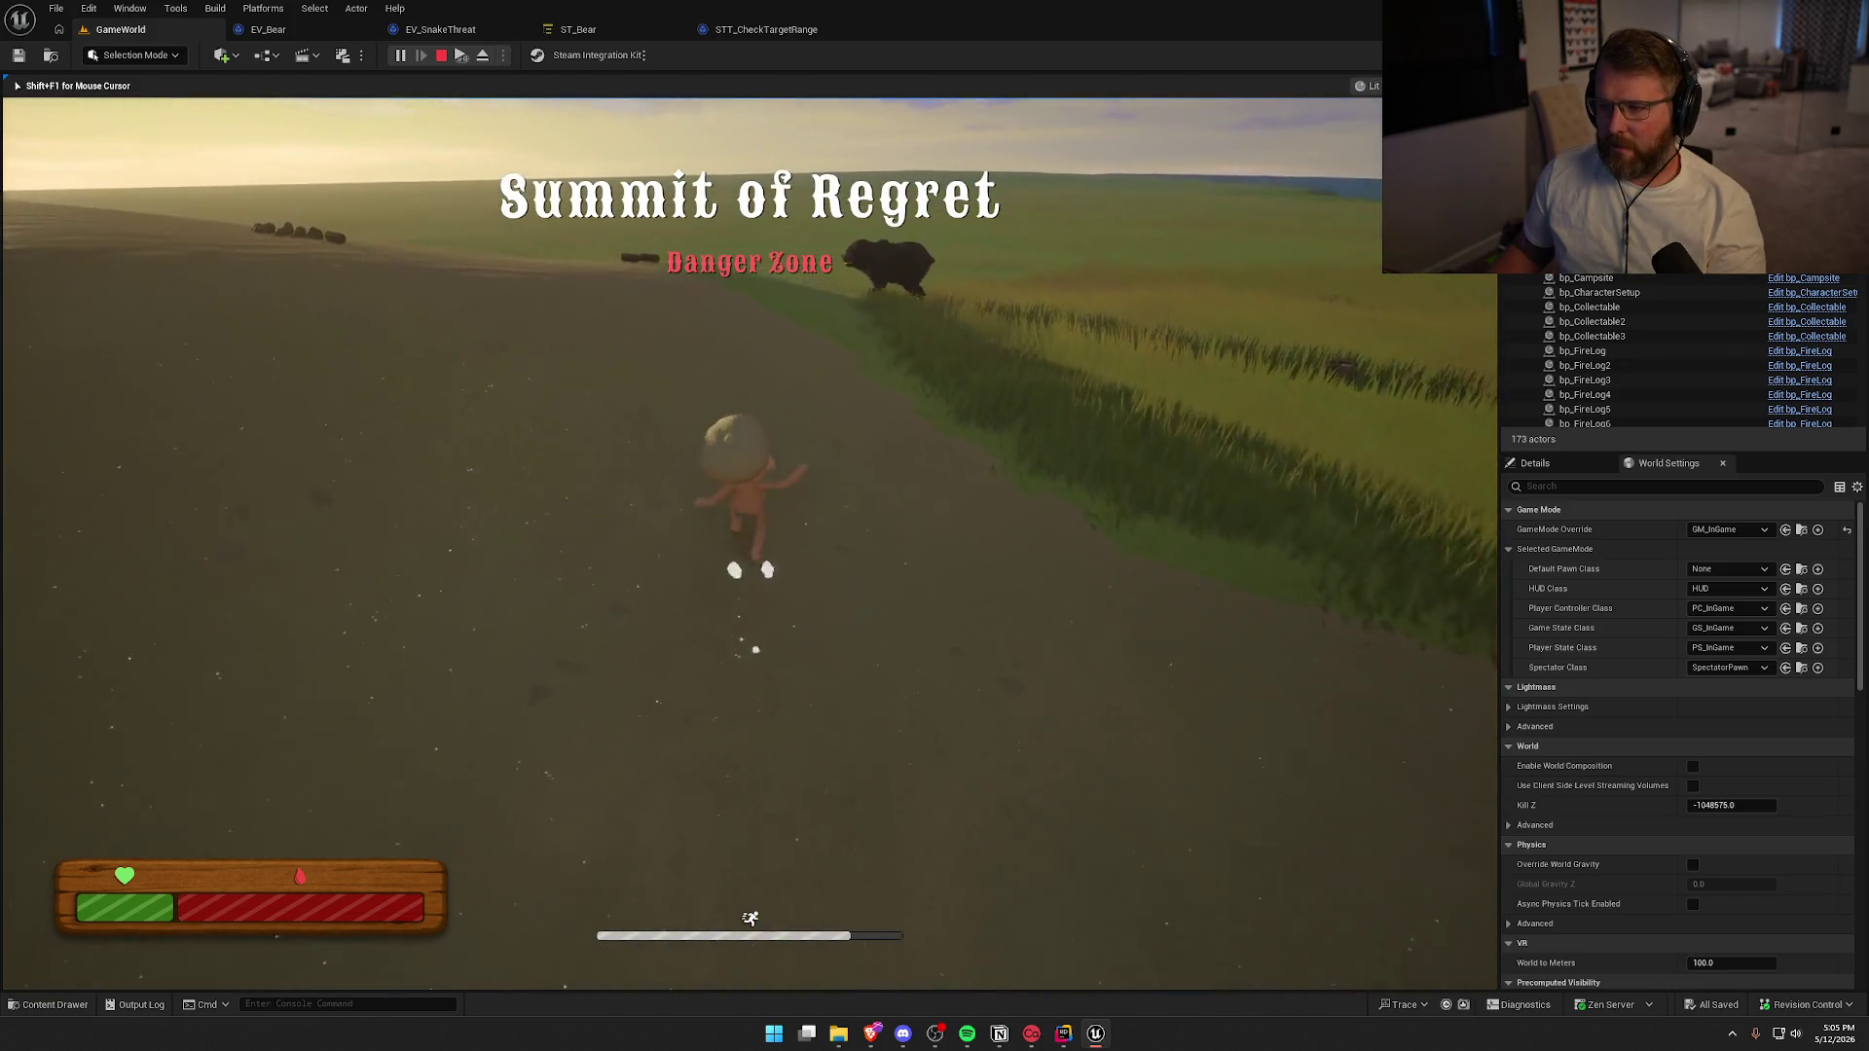
{"action": "key", "text": "d"}
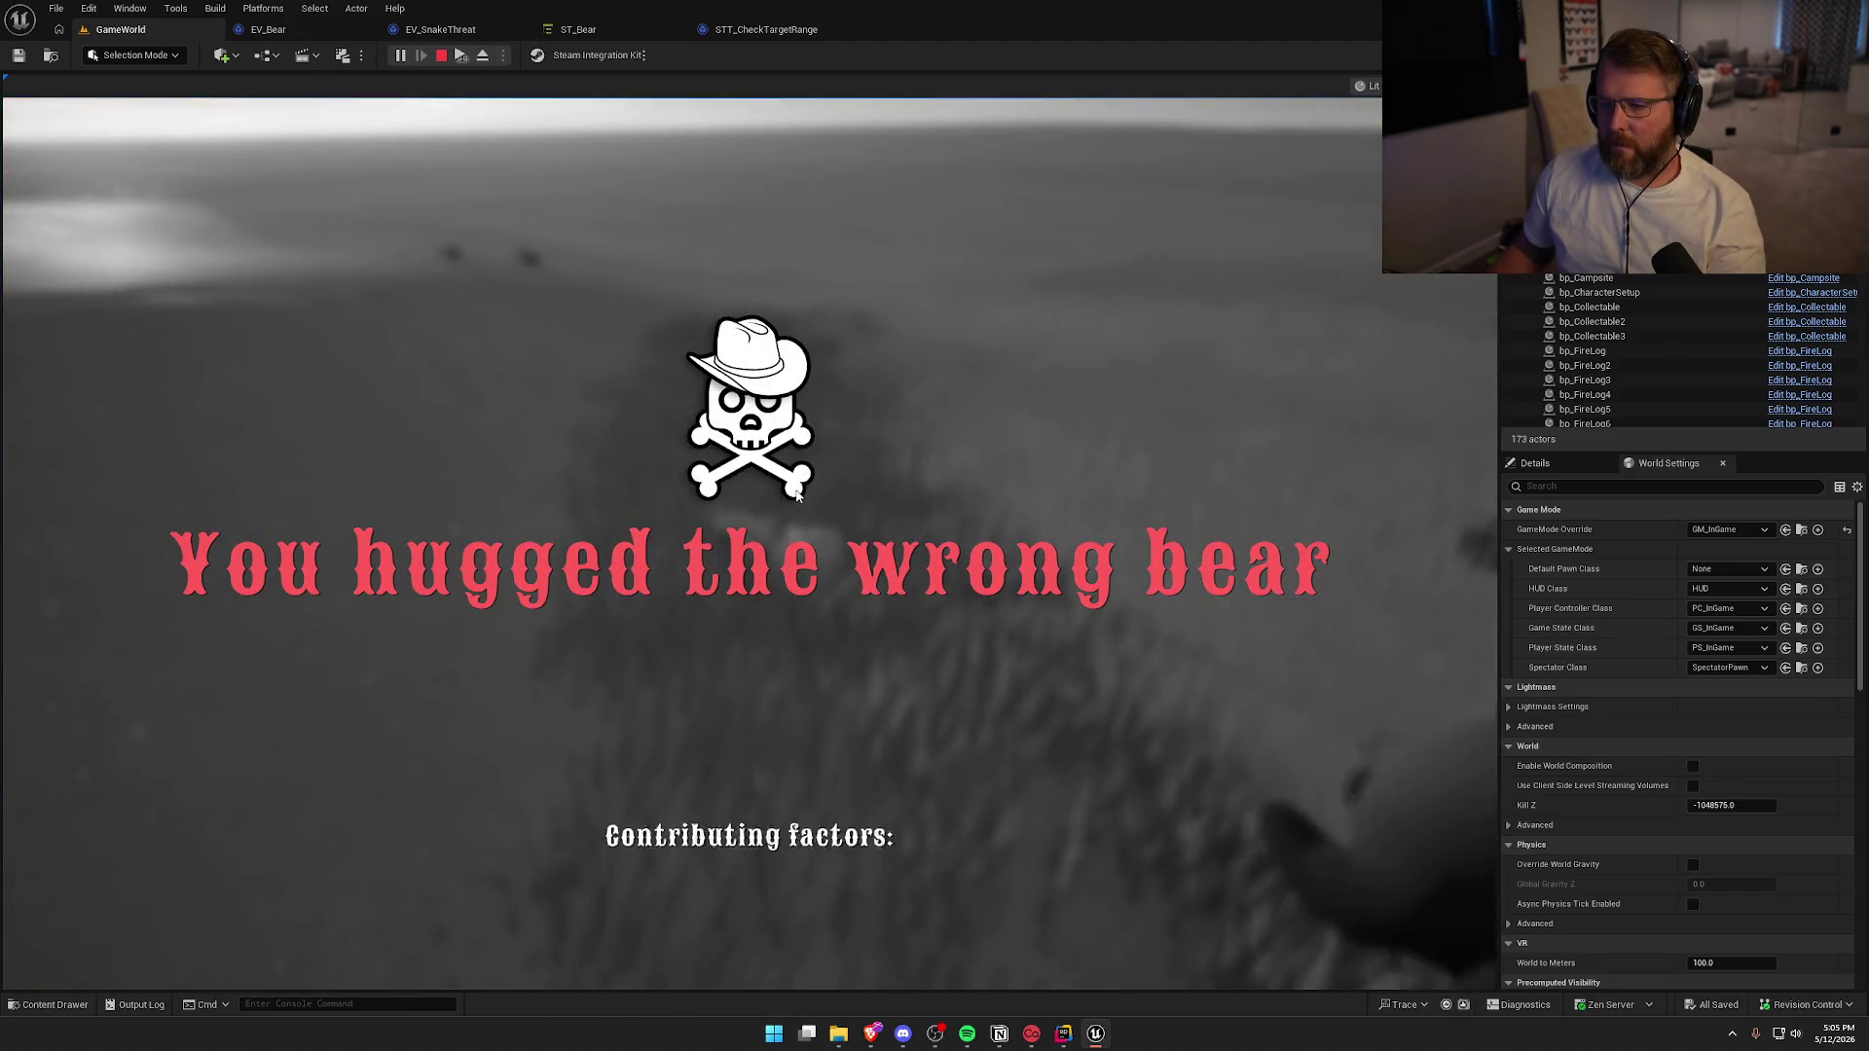
{"action": "key", "text": "Escape"}
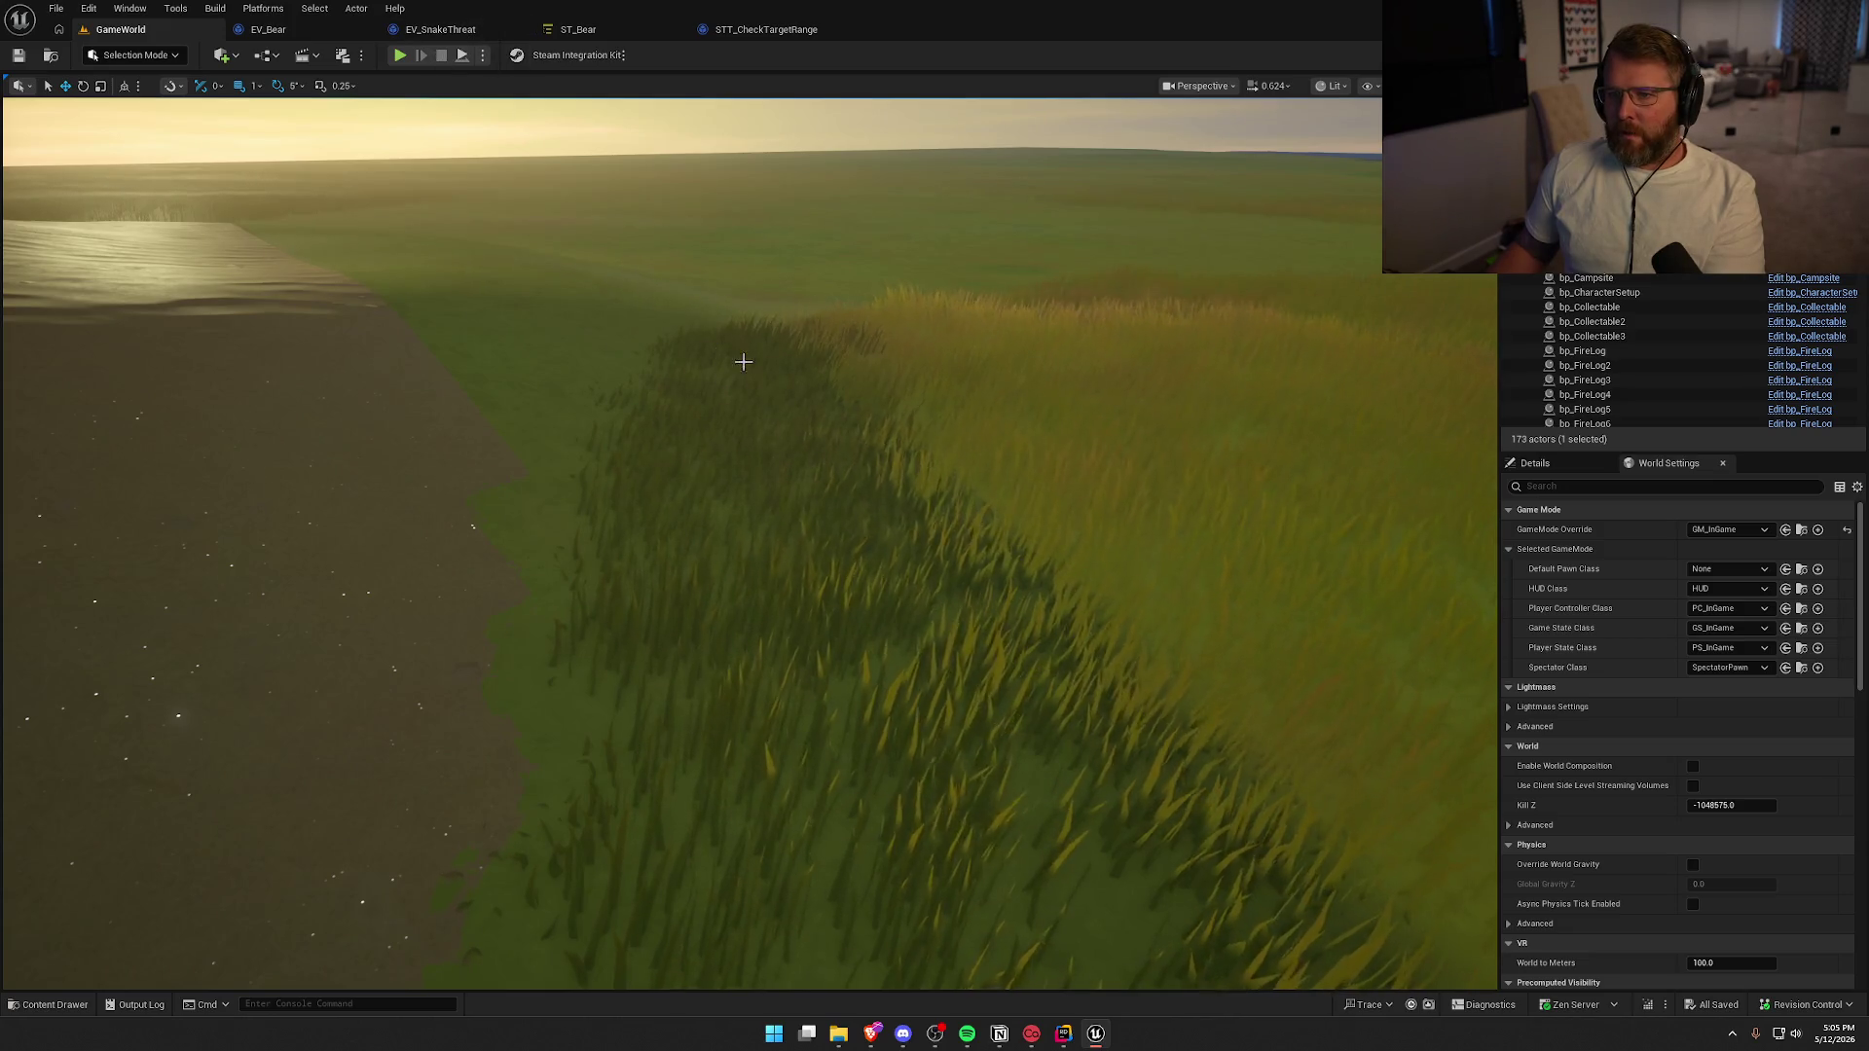
Frame the bear in the viewport and delete it from the level
{"action": "key", "text": "f"}
{"action": "key", "text": "Delete"}
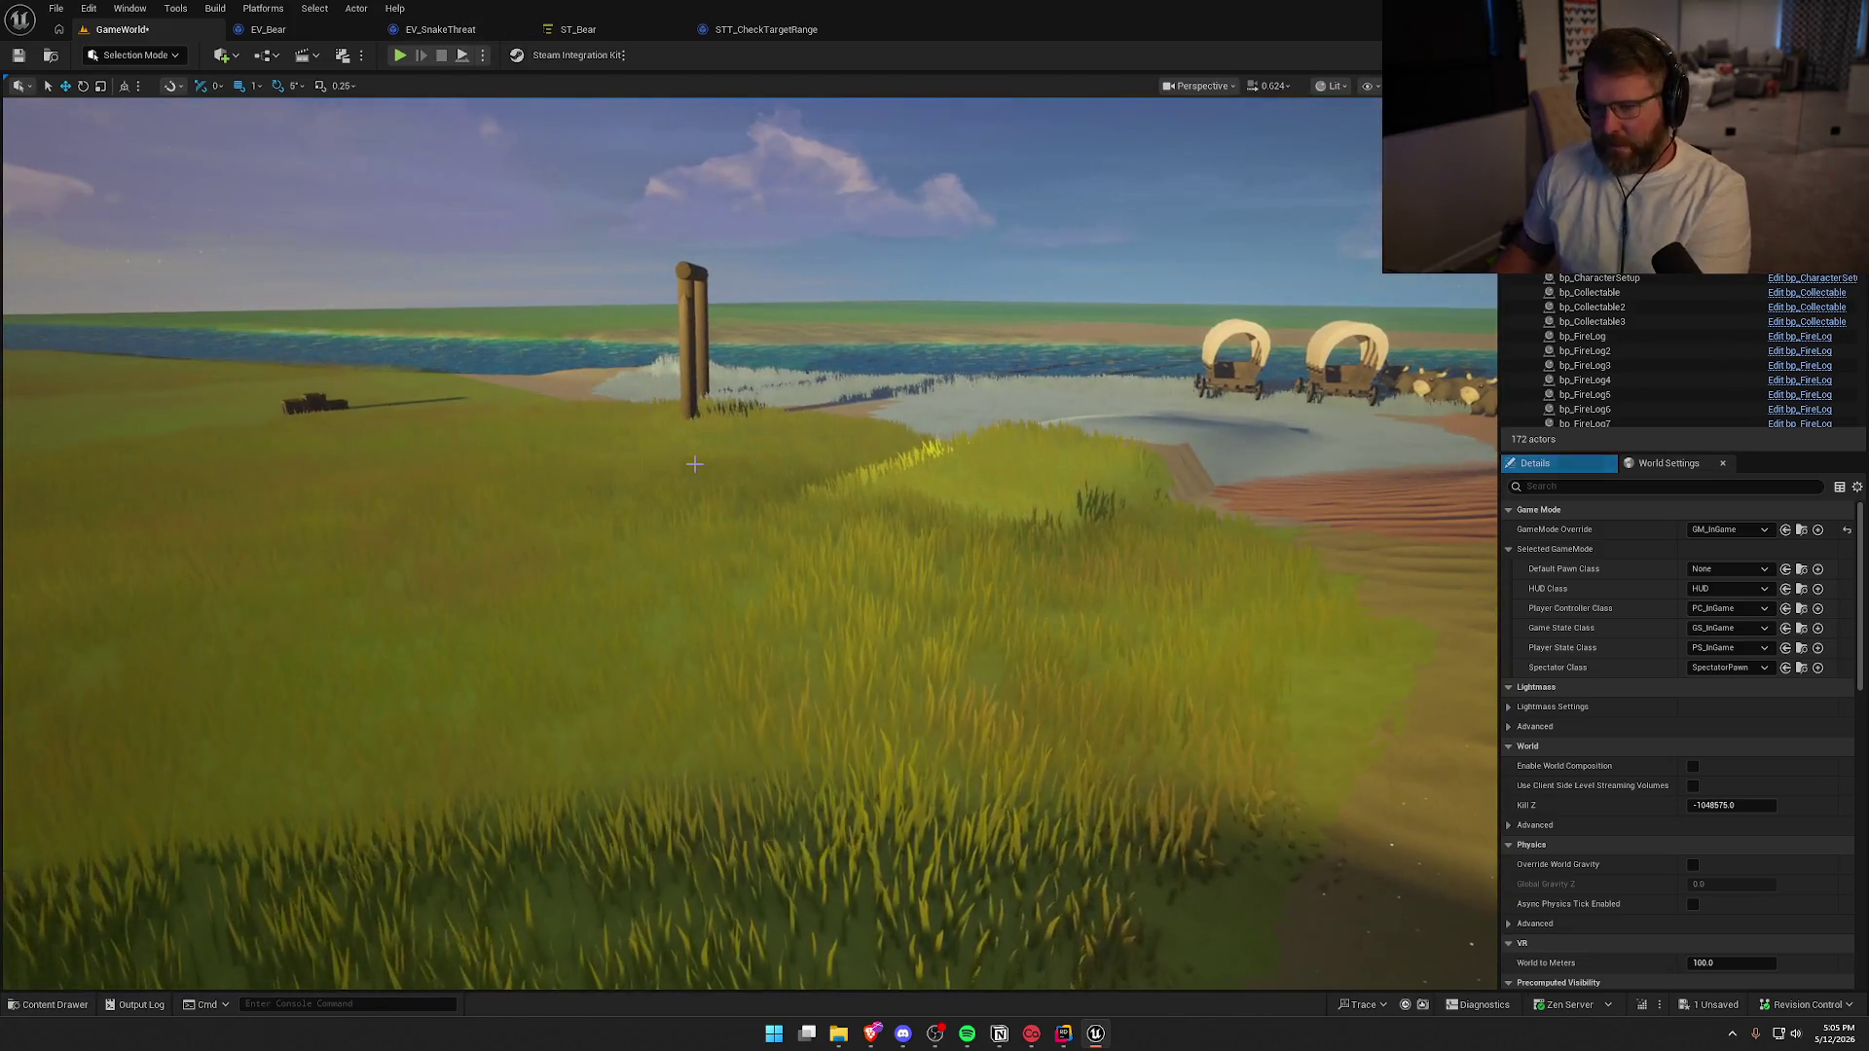
{"action": "left_click", "coordinate": [427, 39]}
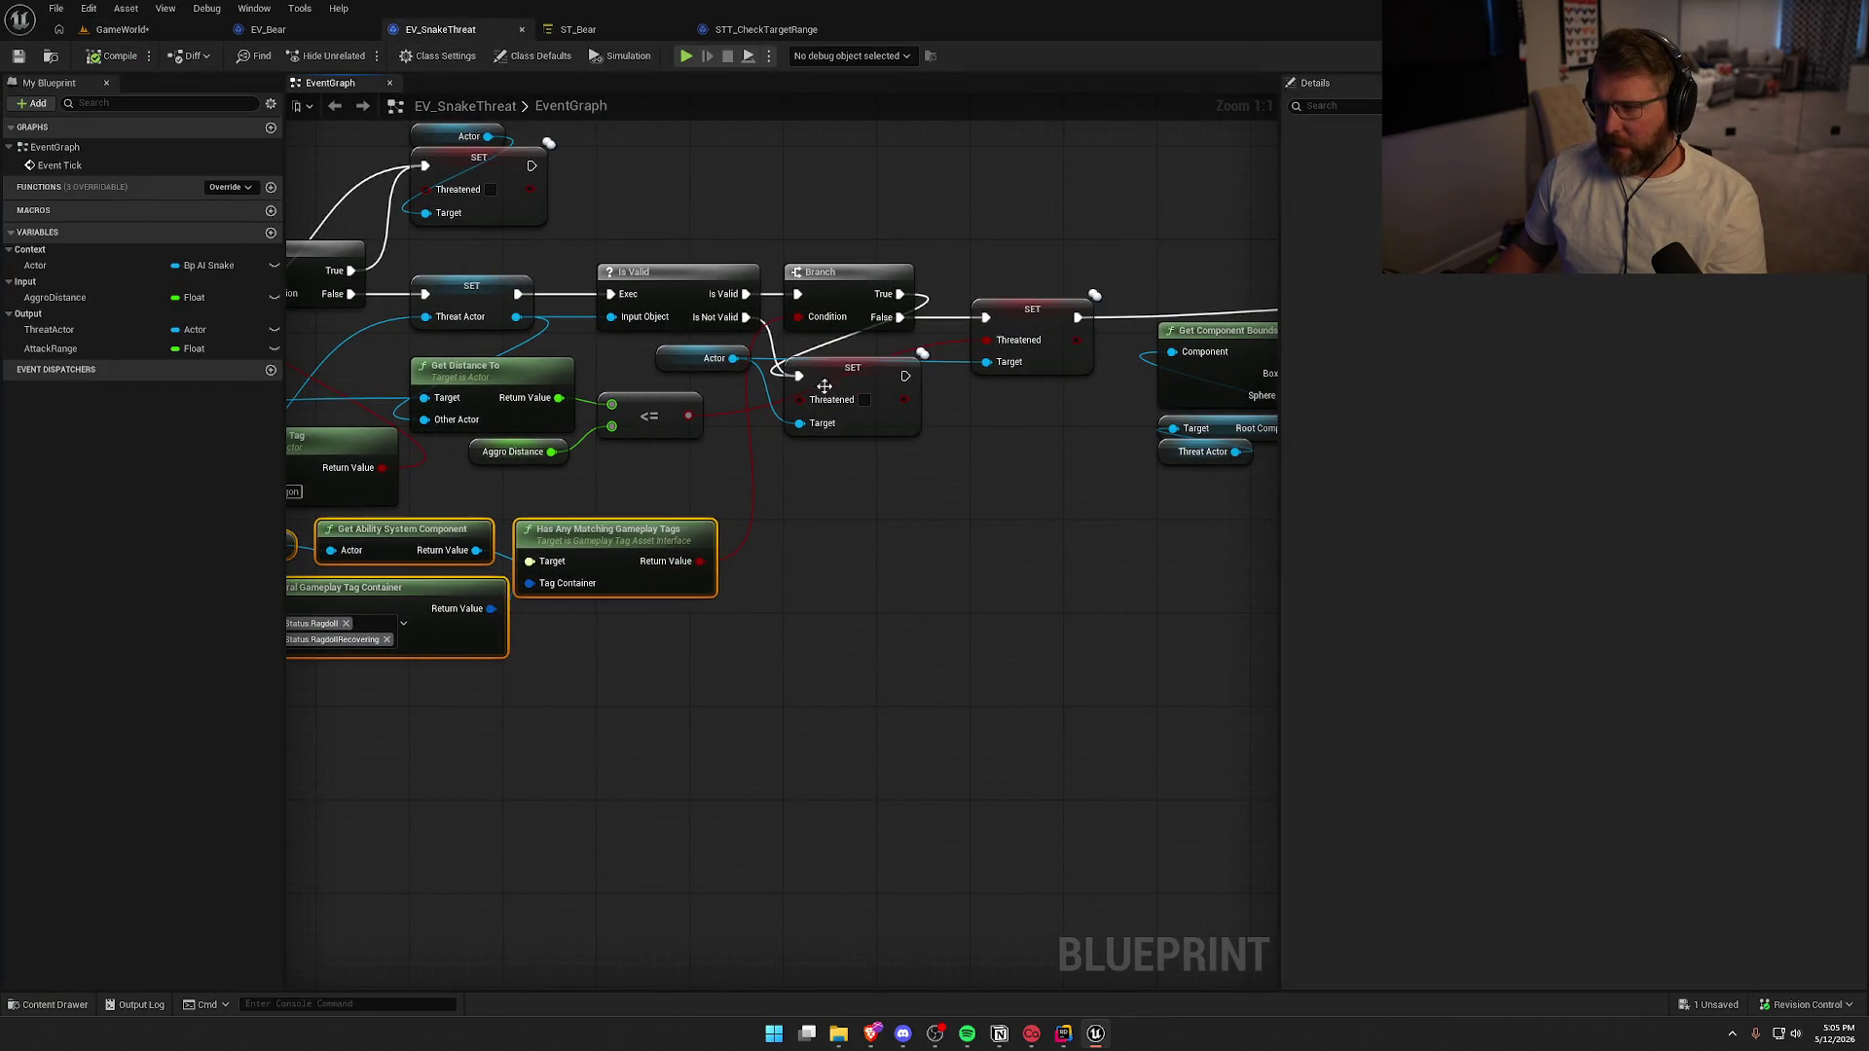
Connect the new Branch's False pin in EV_SnakeThreat to the Threatened SET node
{"action": "left_click_drag", "start_coordinate": [899, 317], "coordinate": [985, 317]}
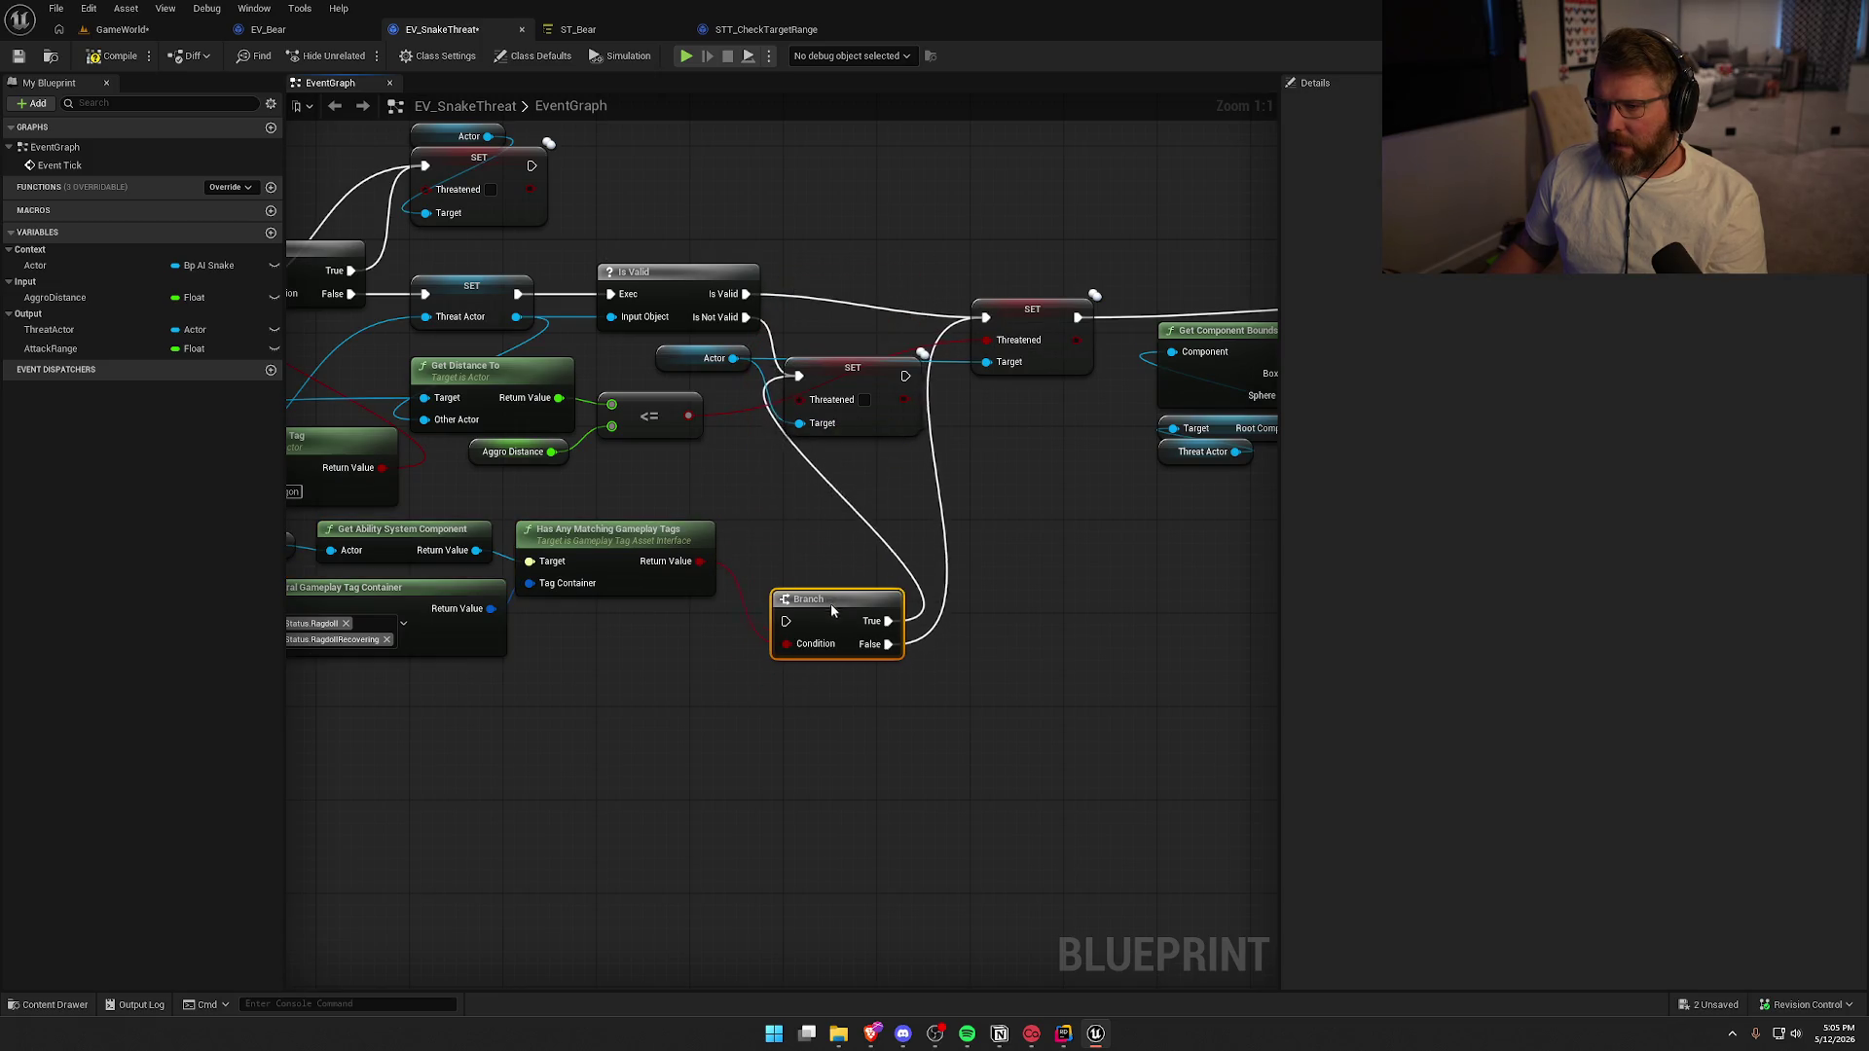
{"action": "left_click", "coordinate": [121, 29]}
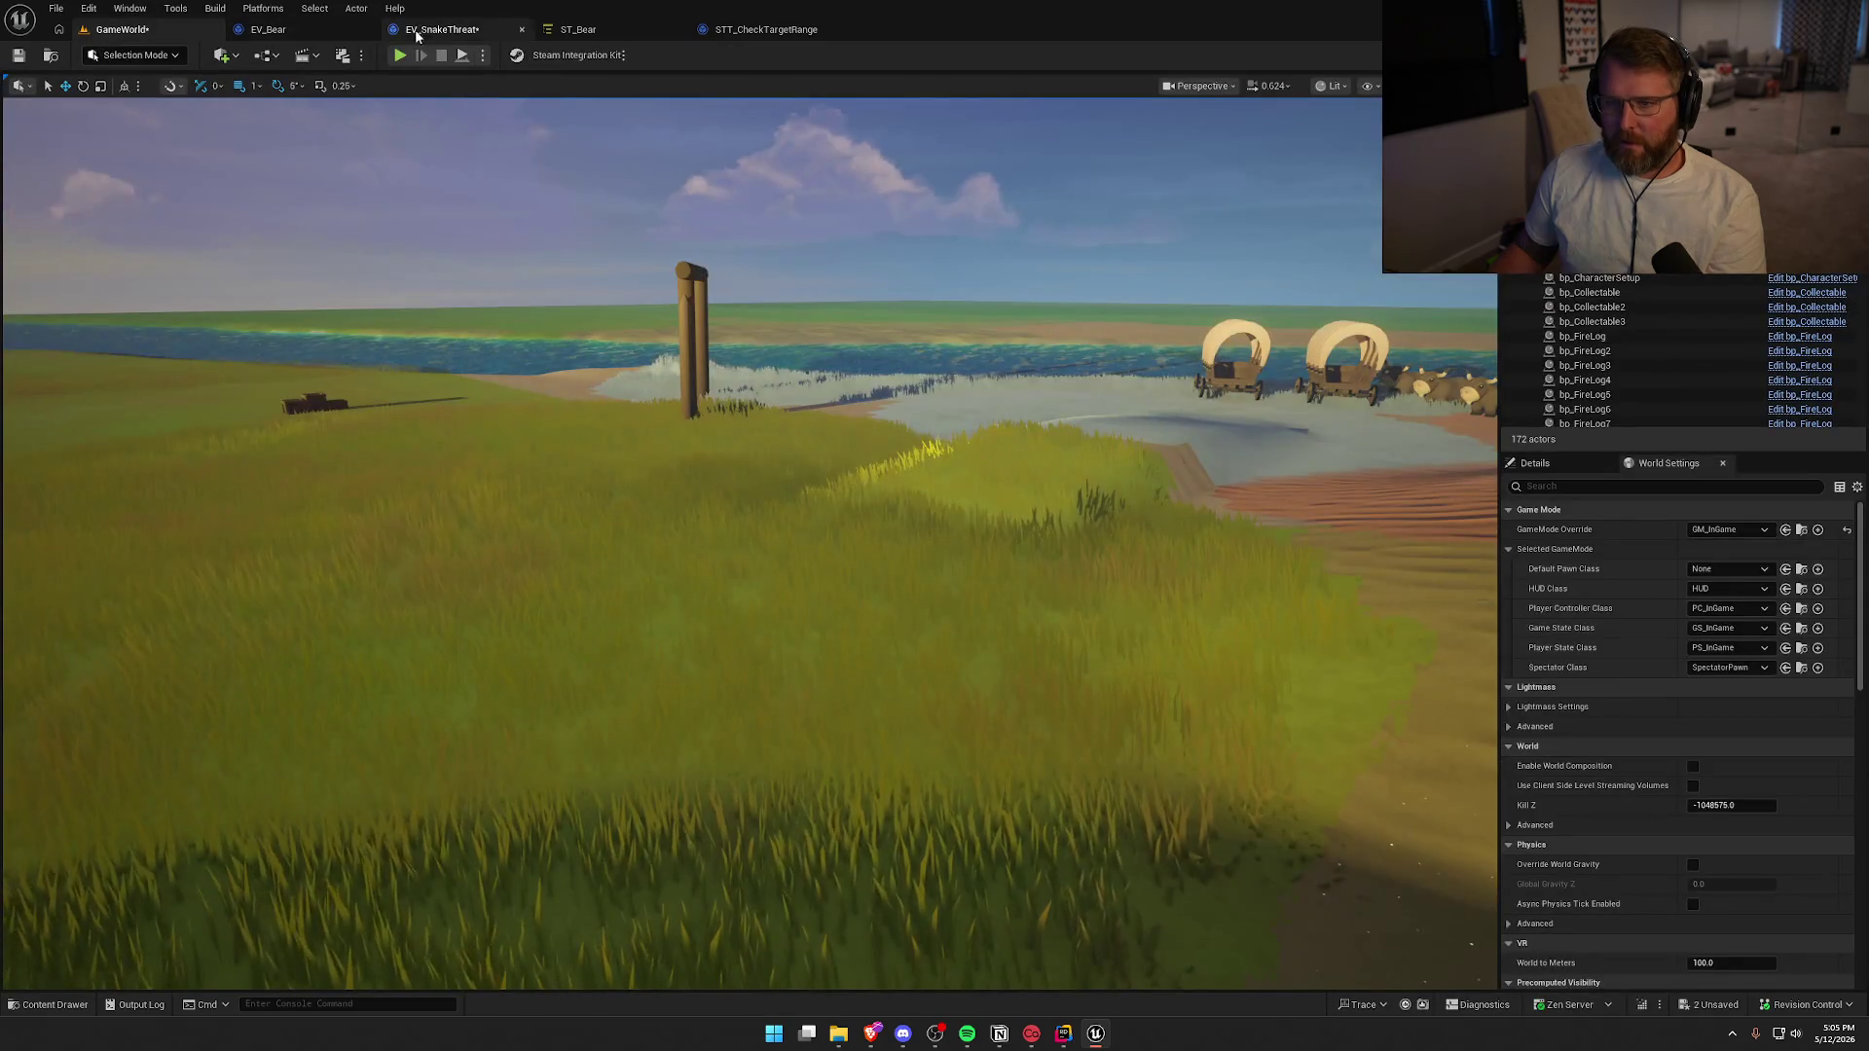
{"action": "left_click", "coordinate": [433, 31]}
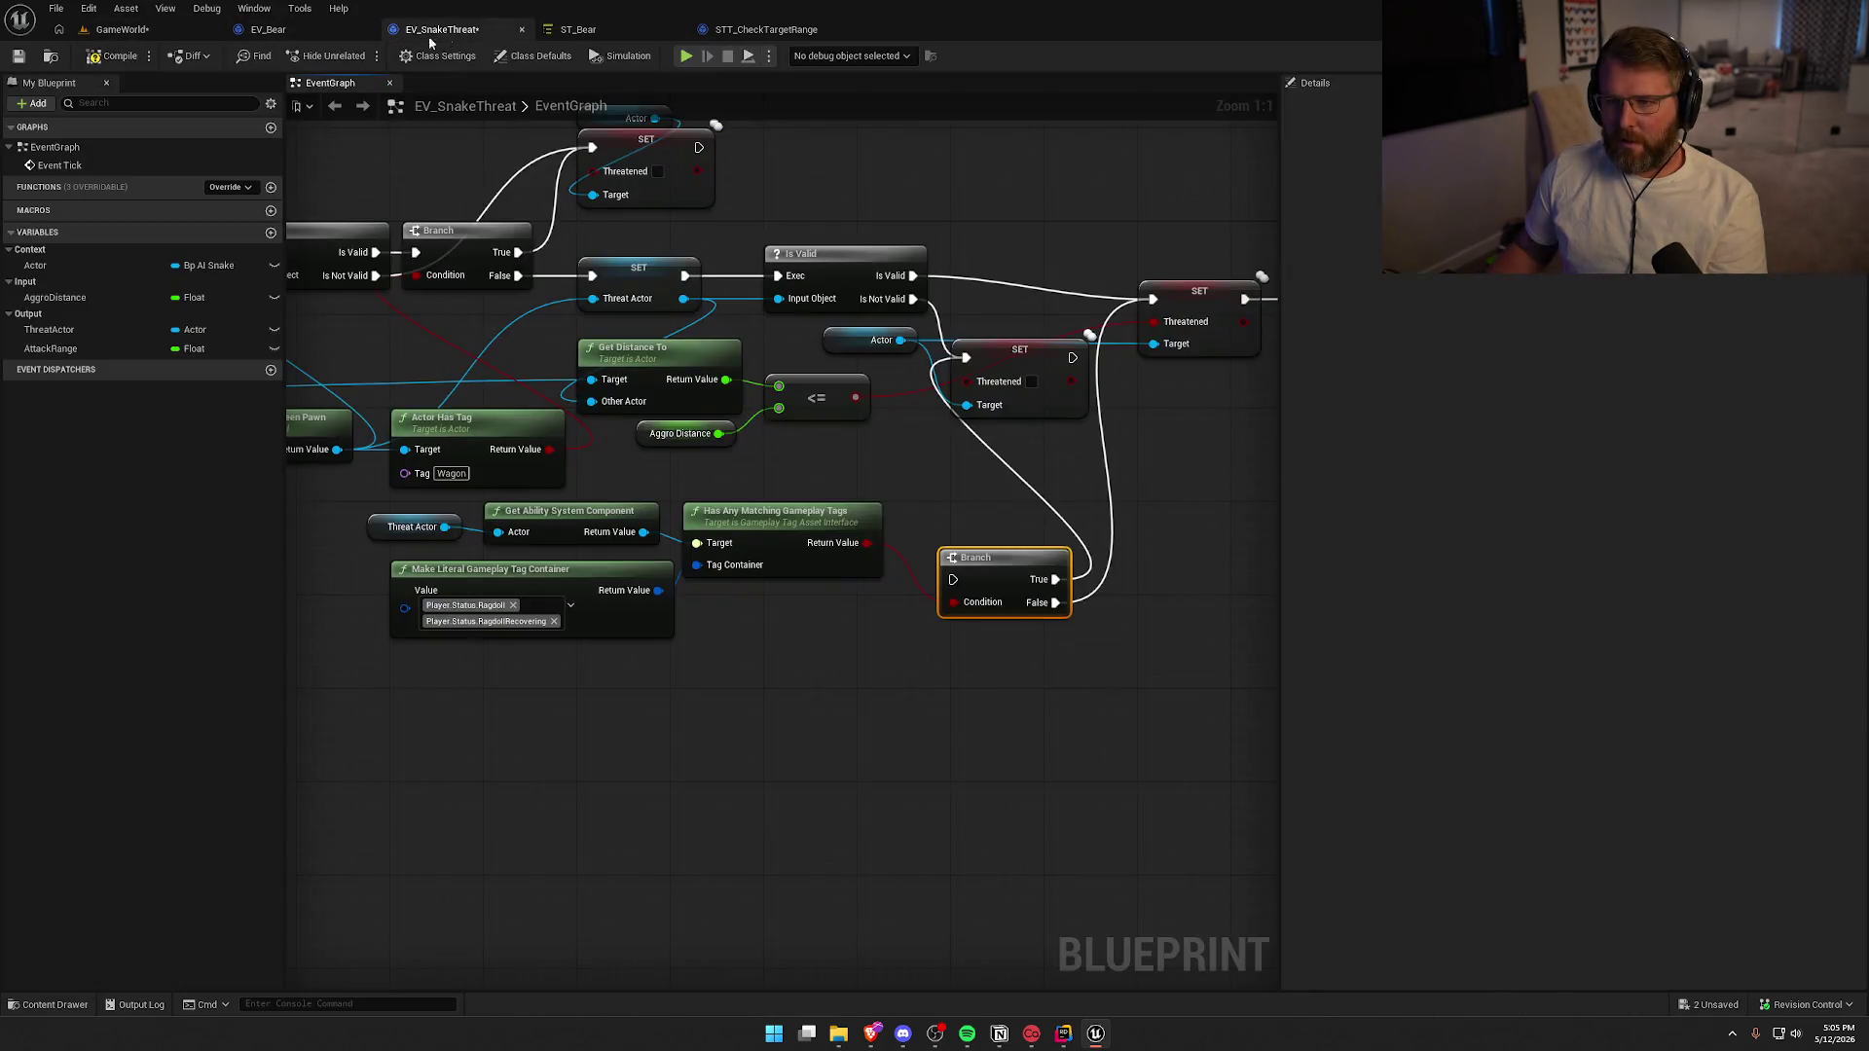
Open ST_Snake, select its CheckAttackRange state, and open the STT_CheckTargetRange task
{"action": "left_click", "coordinate": [54, 58]}
{"action": "key", "text": "Return"}
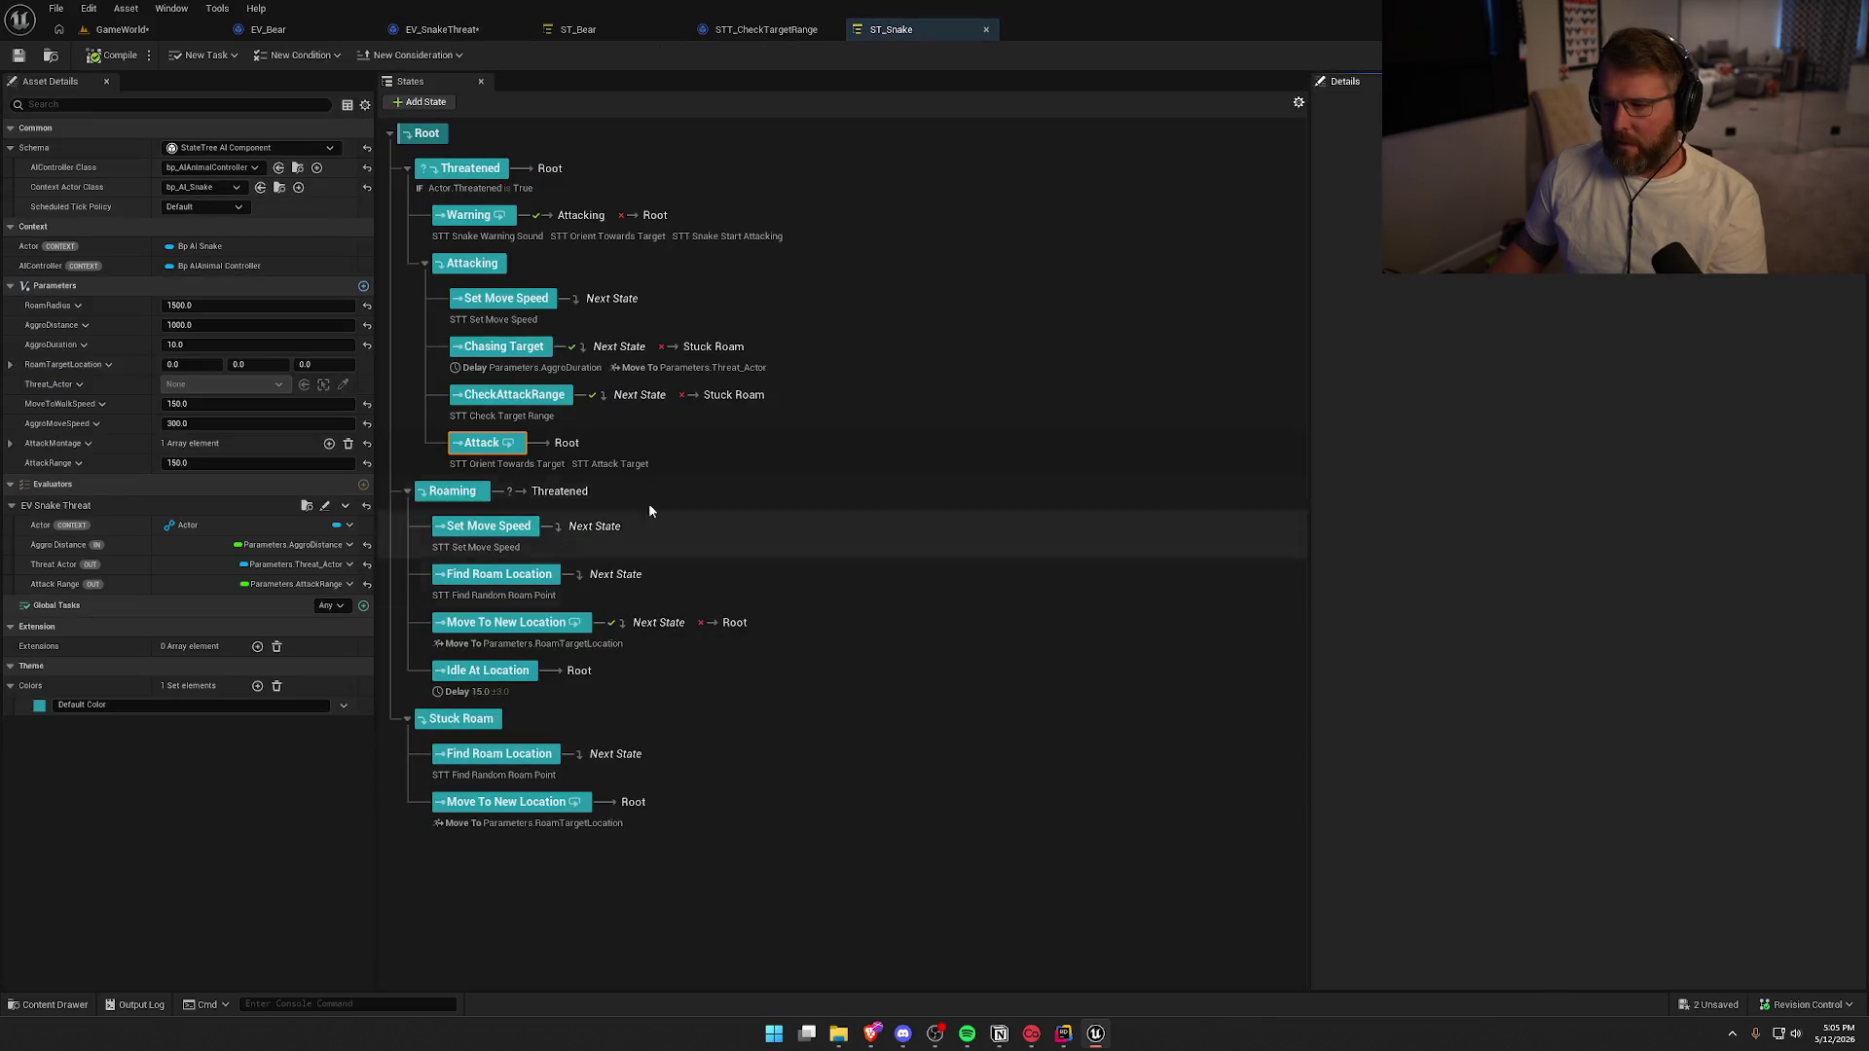
{"action": "left_click", "coordinate": [511, 396]}
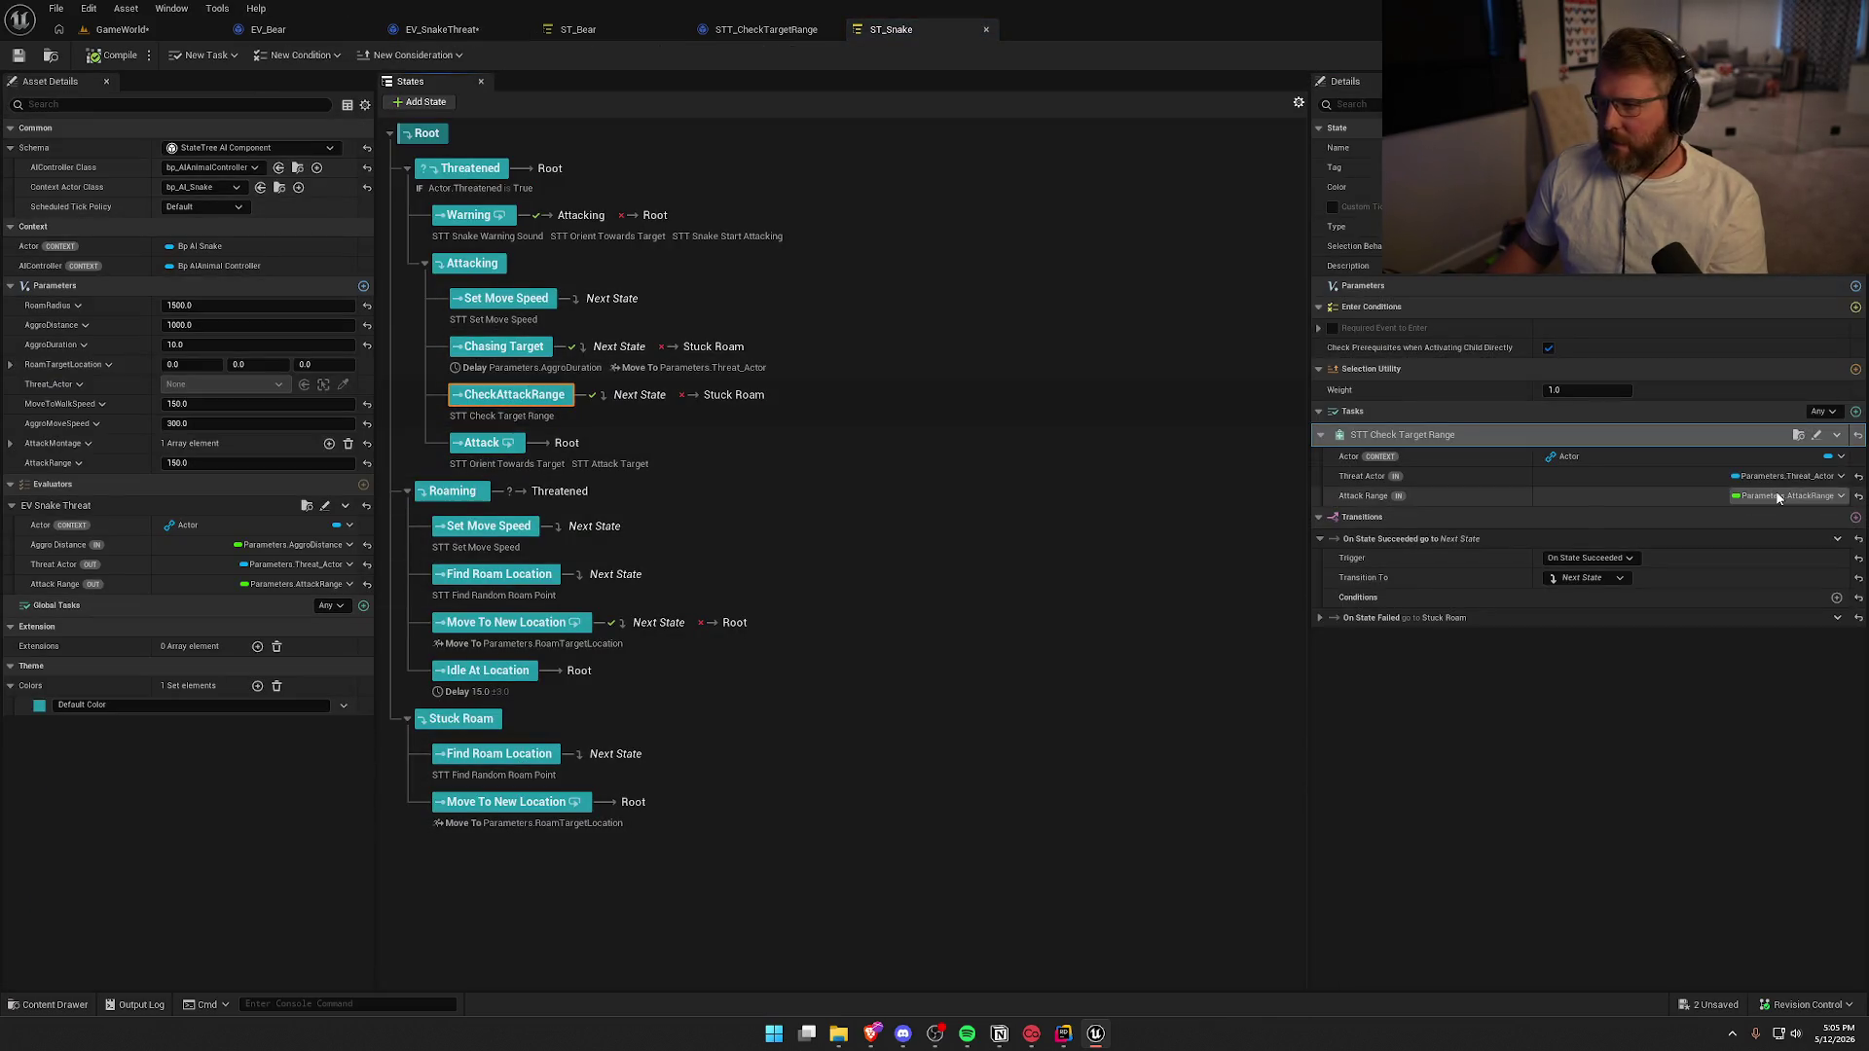
{"action": "left_click", "coordinate": [1817, 435]}
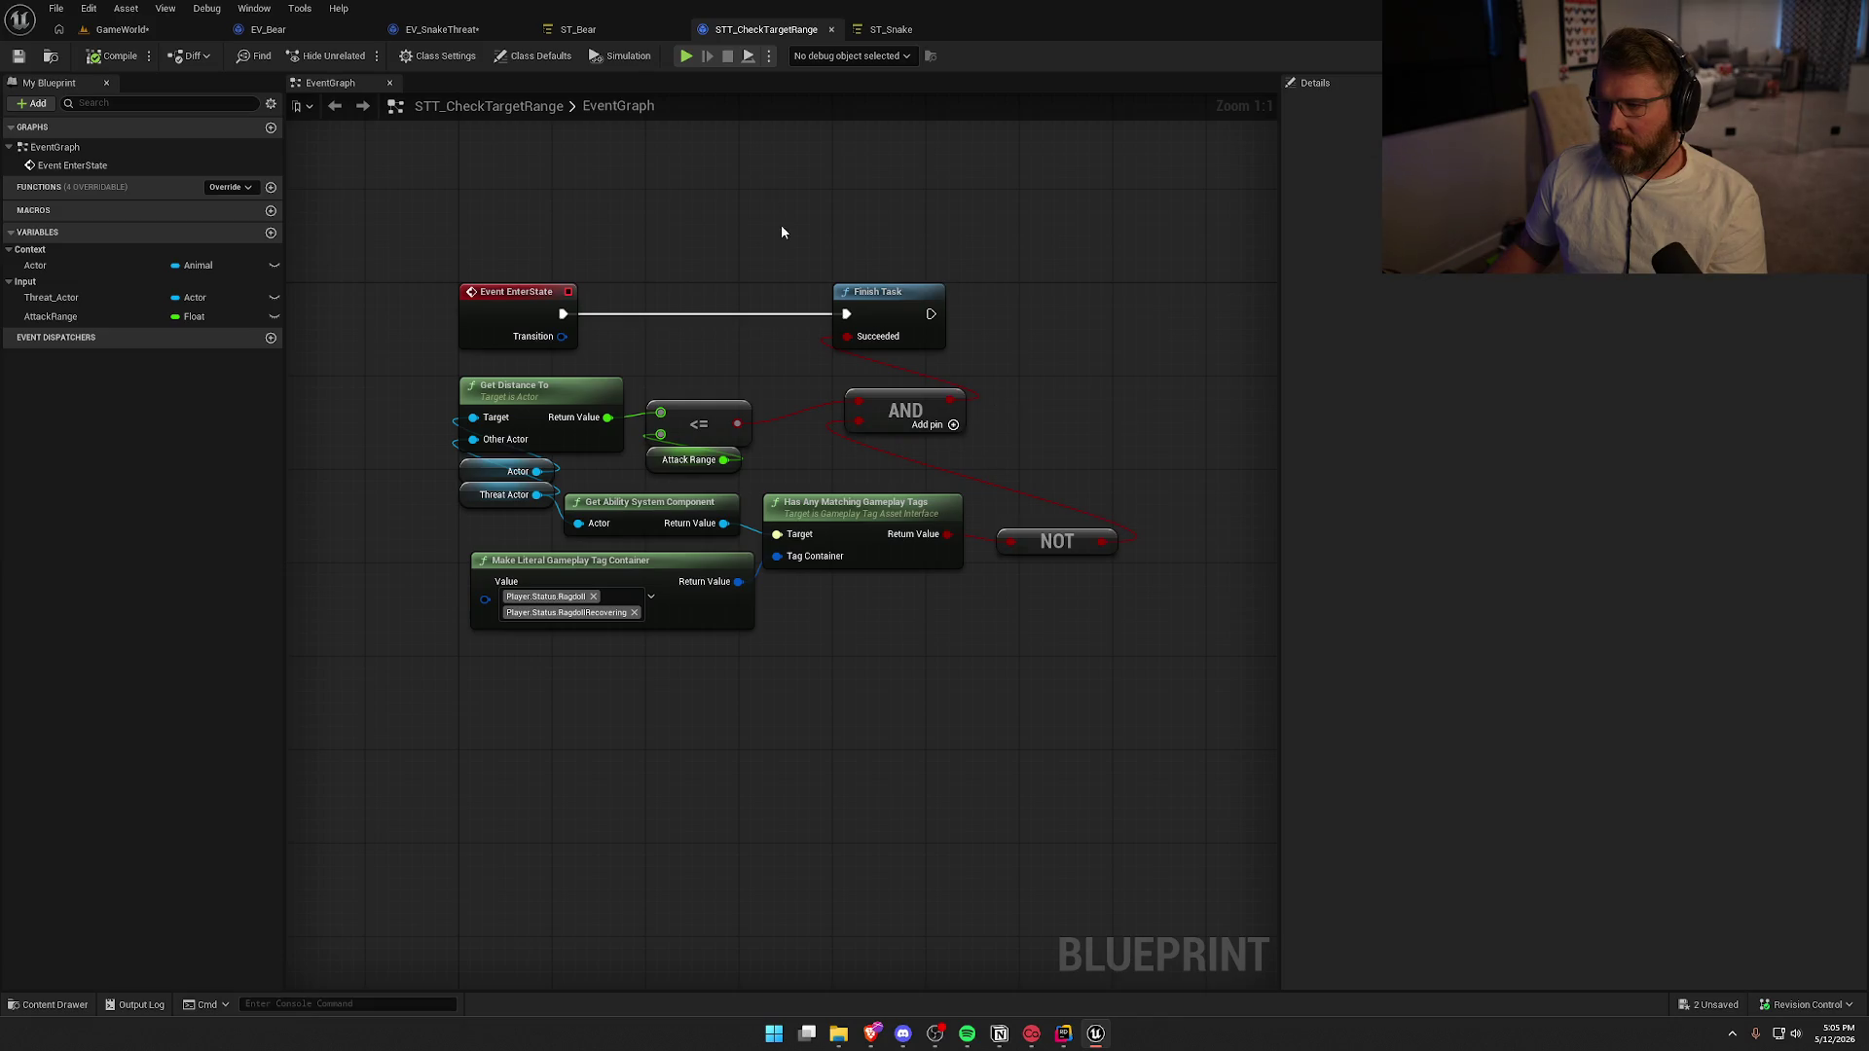
Return to GameWorld and open the Animals folder in the content browser
{"action": "left_click", "coordinate": [122, 29]}
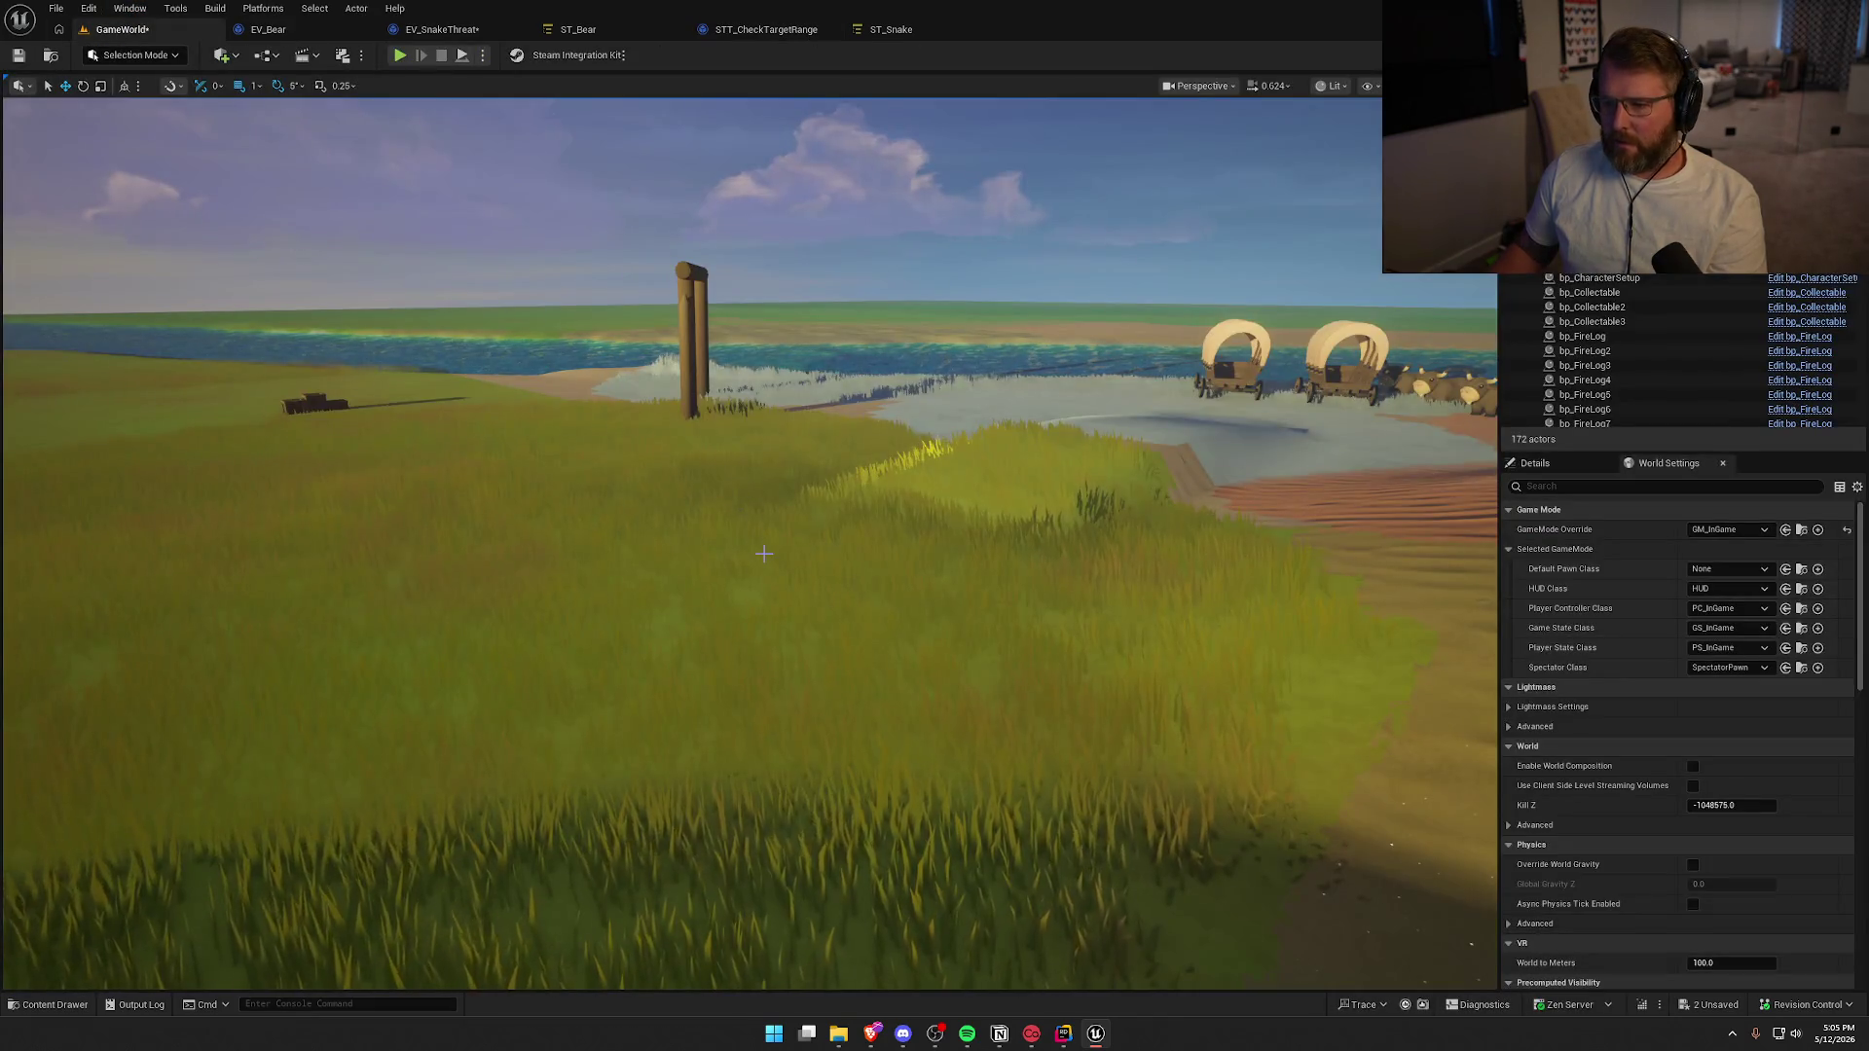
{"action": "key", "text": "ctrl+space"}
{"action": "left_click", "coordinate": [66, 736]}
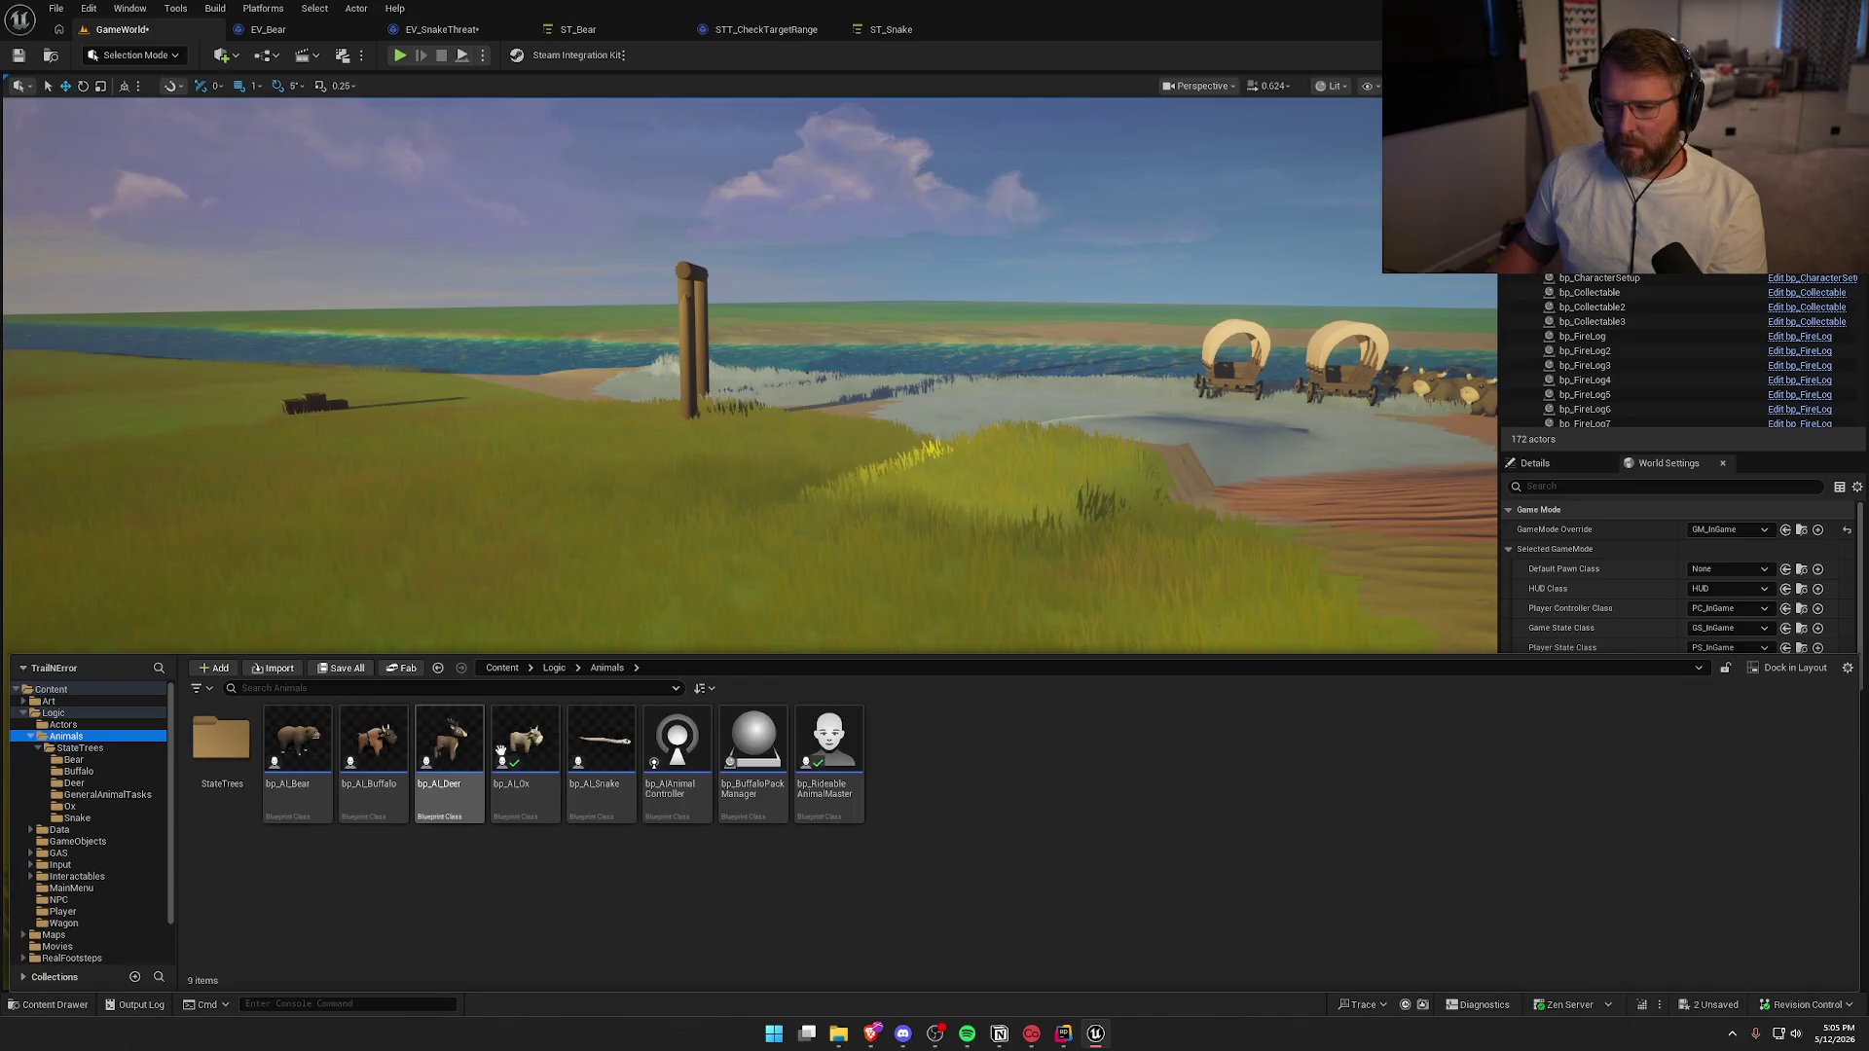
Drop a bp_AI_Snake near the post, then playtest sprinting from the beach into the Summit of Regret
{"action": "left_click_drag", "start_coordinate": [597, 745], "coordinate": [723, 474]}
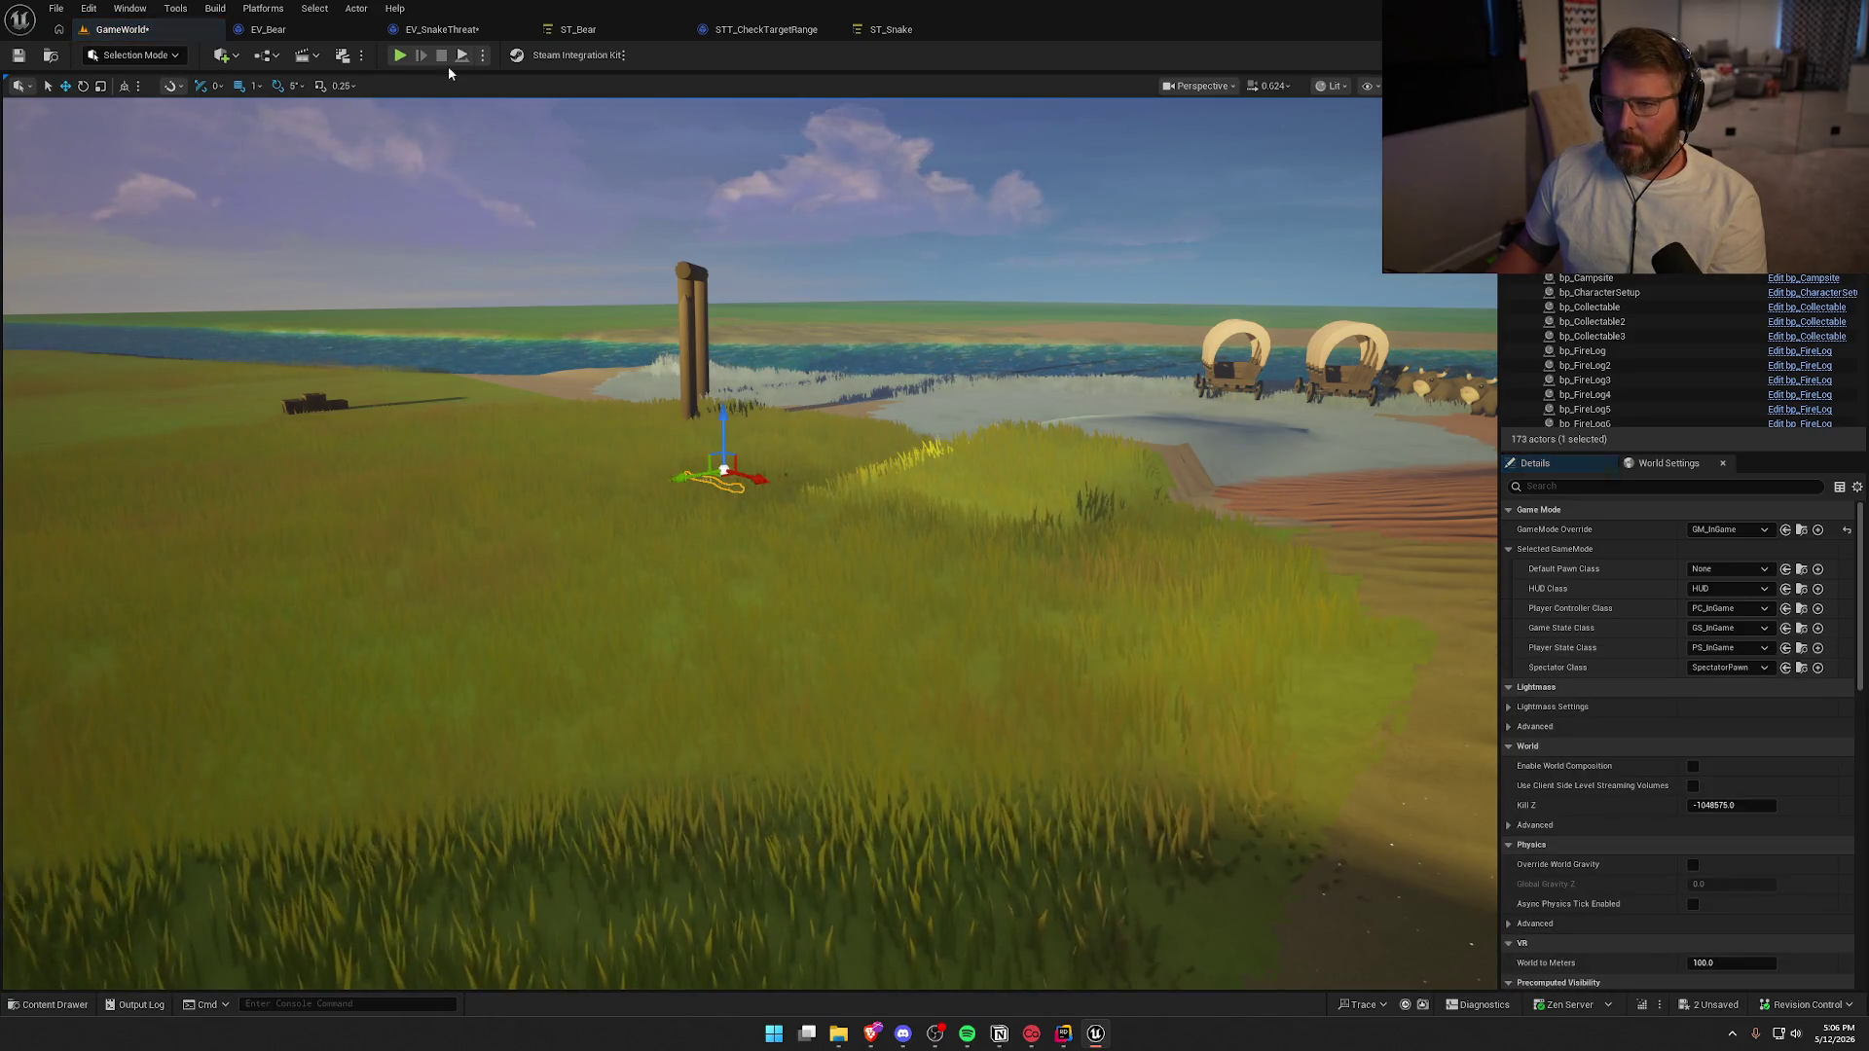
{"action": "key", "text": "alt+p"}
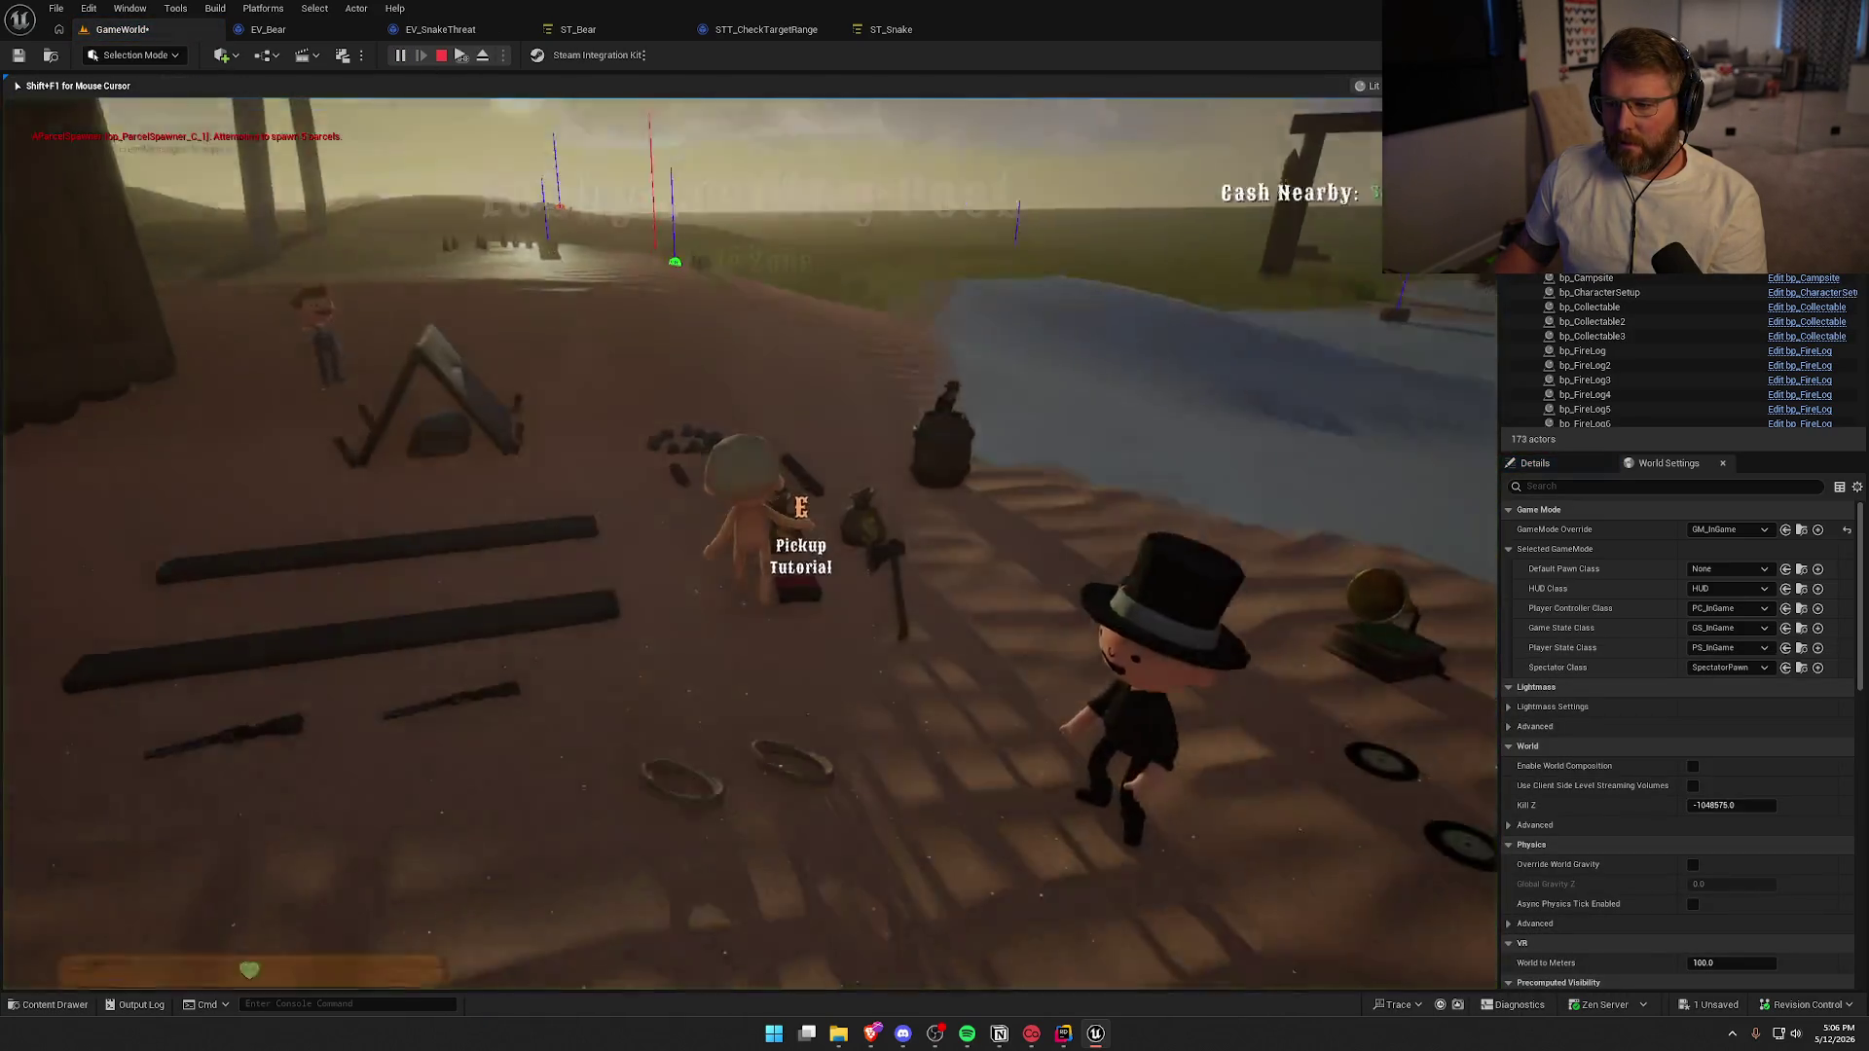
{"action": "key", "text": "shift+w"}
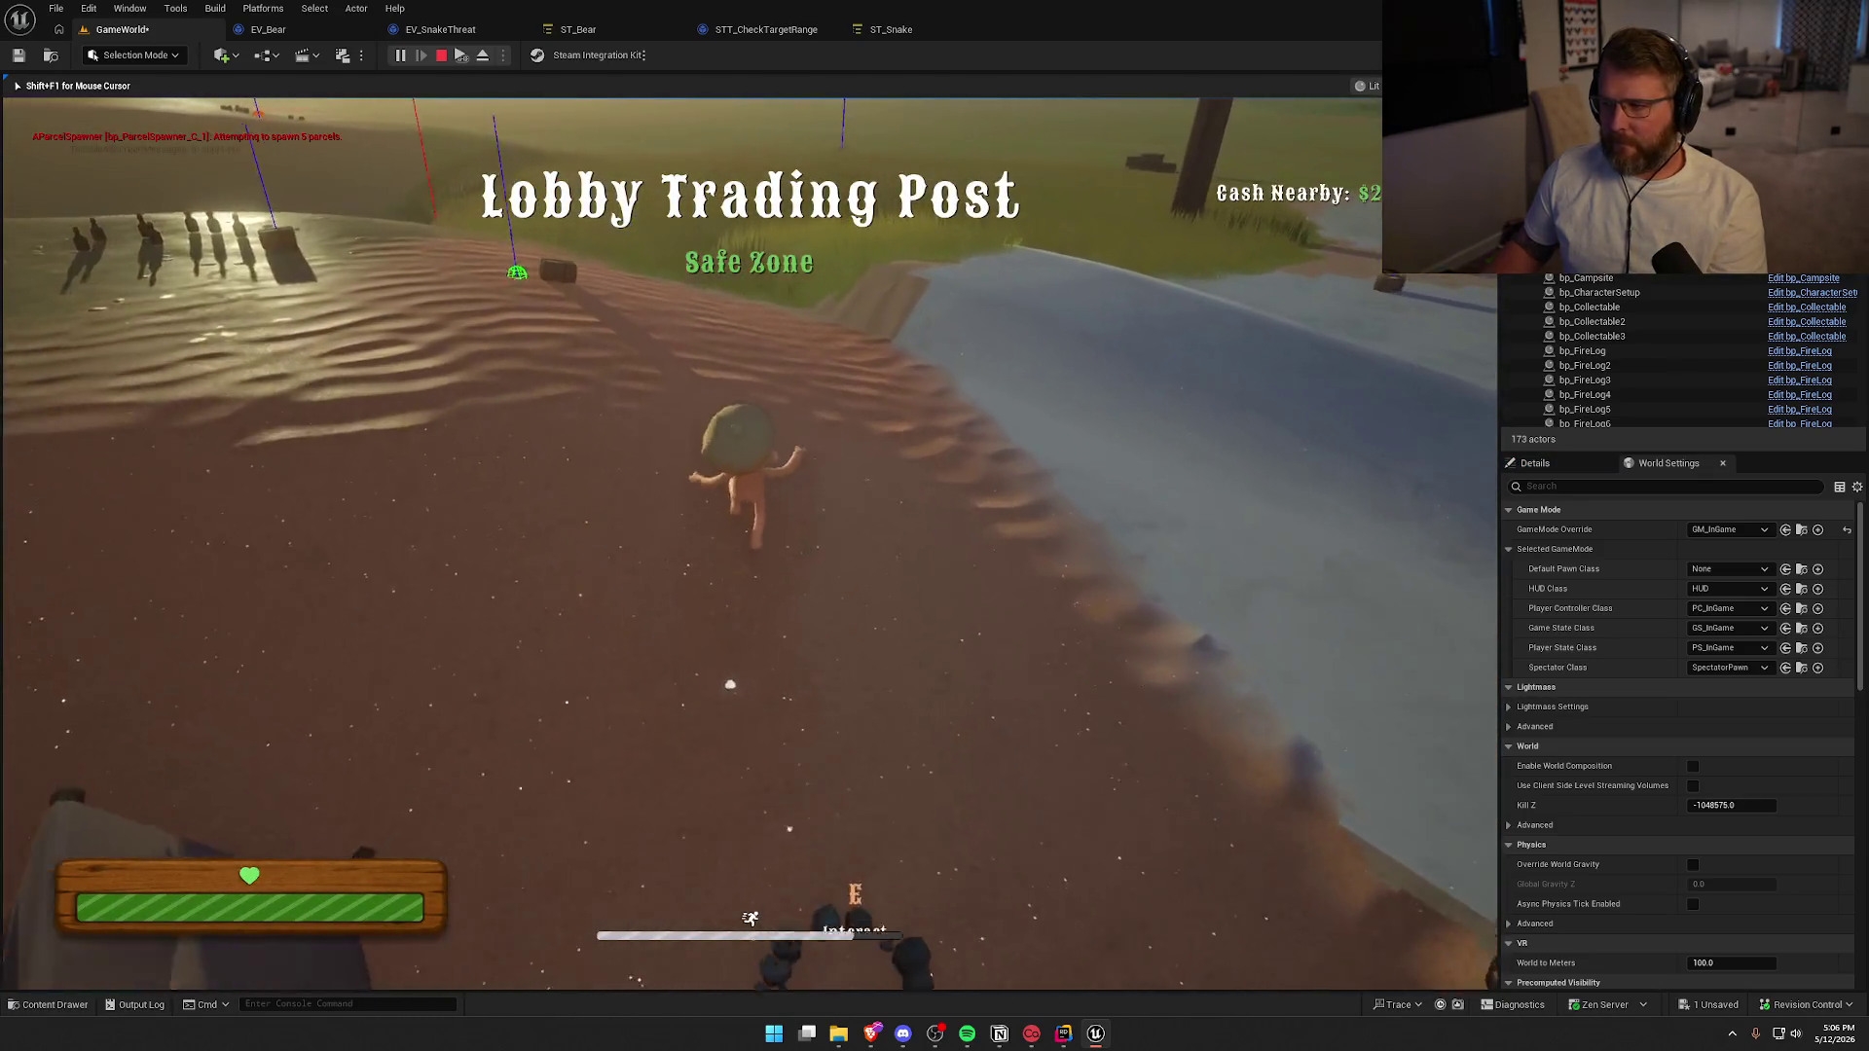
{"action": "key", "text": "shift+w"}
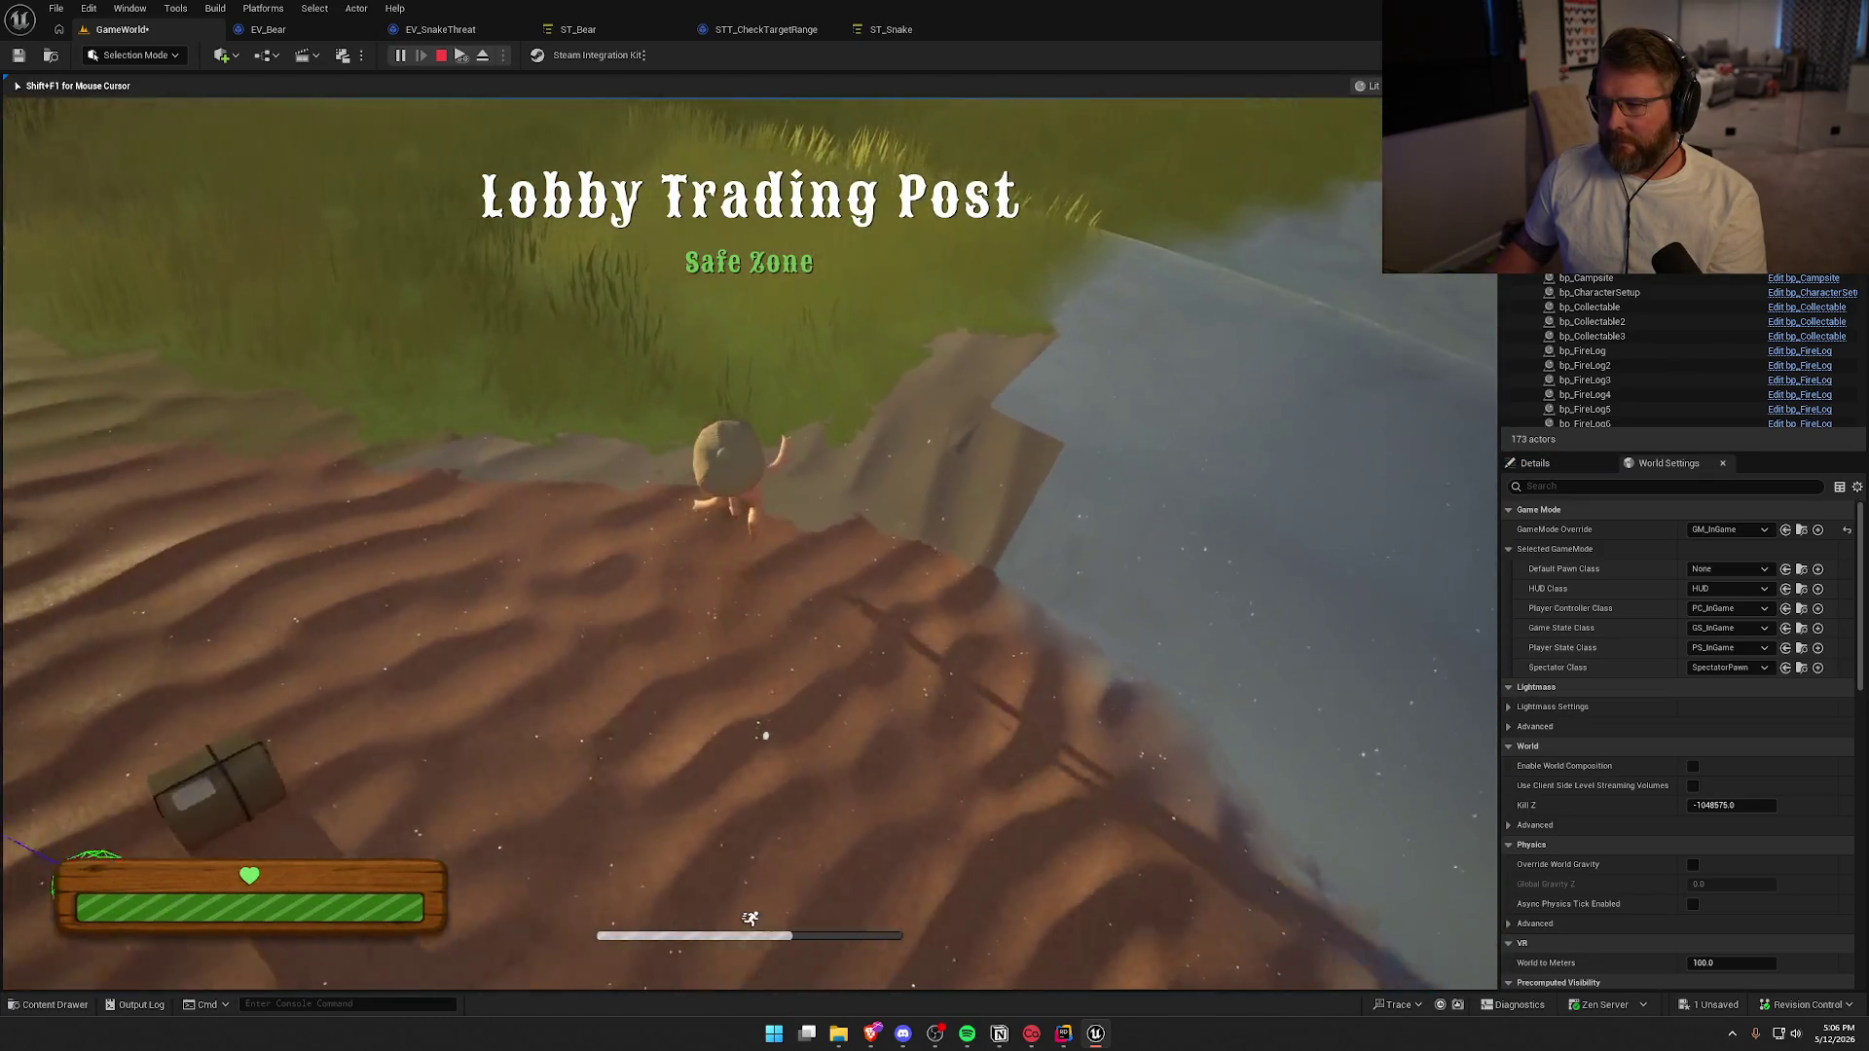
{"action": "key", "text": "shift+w"}
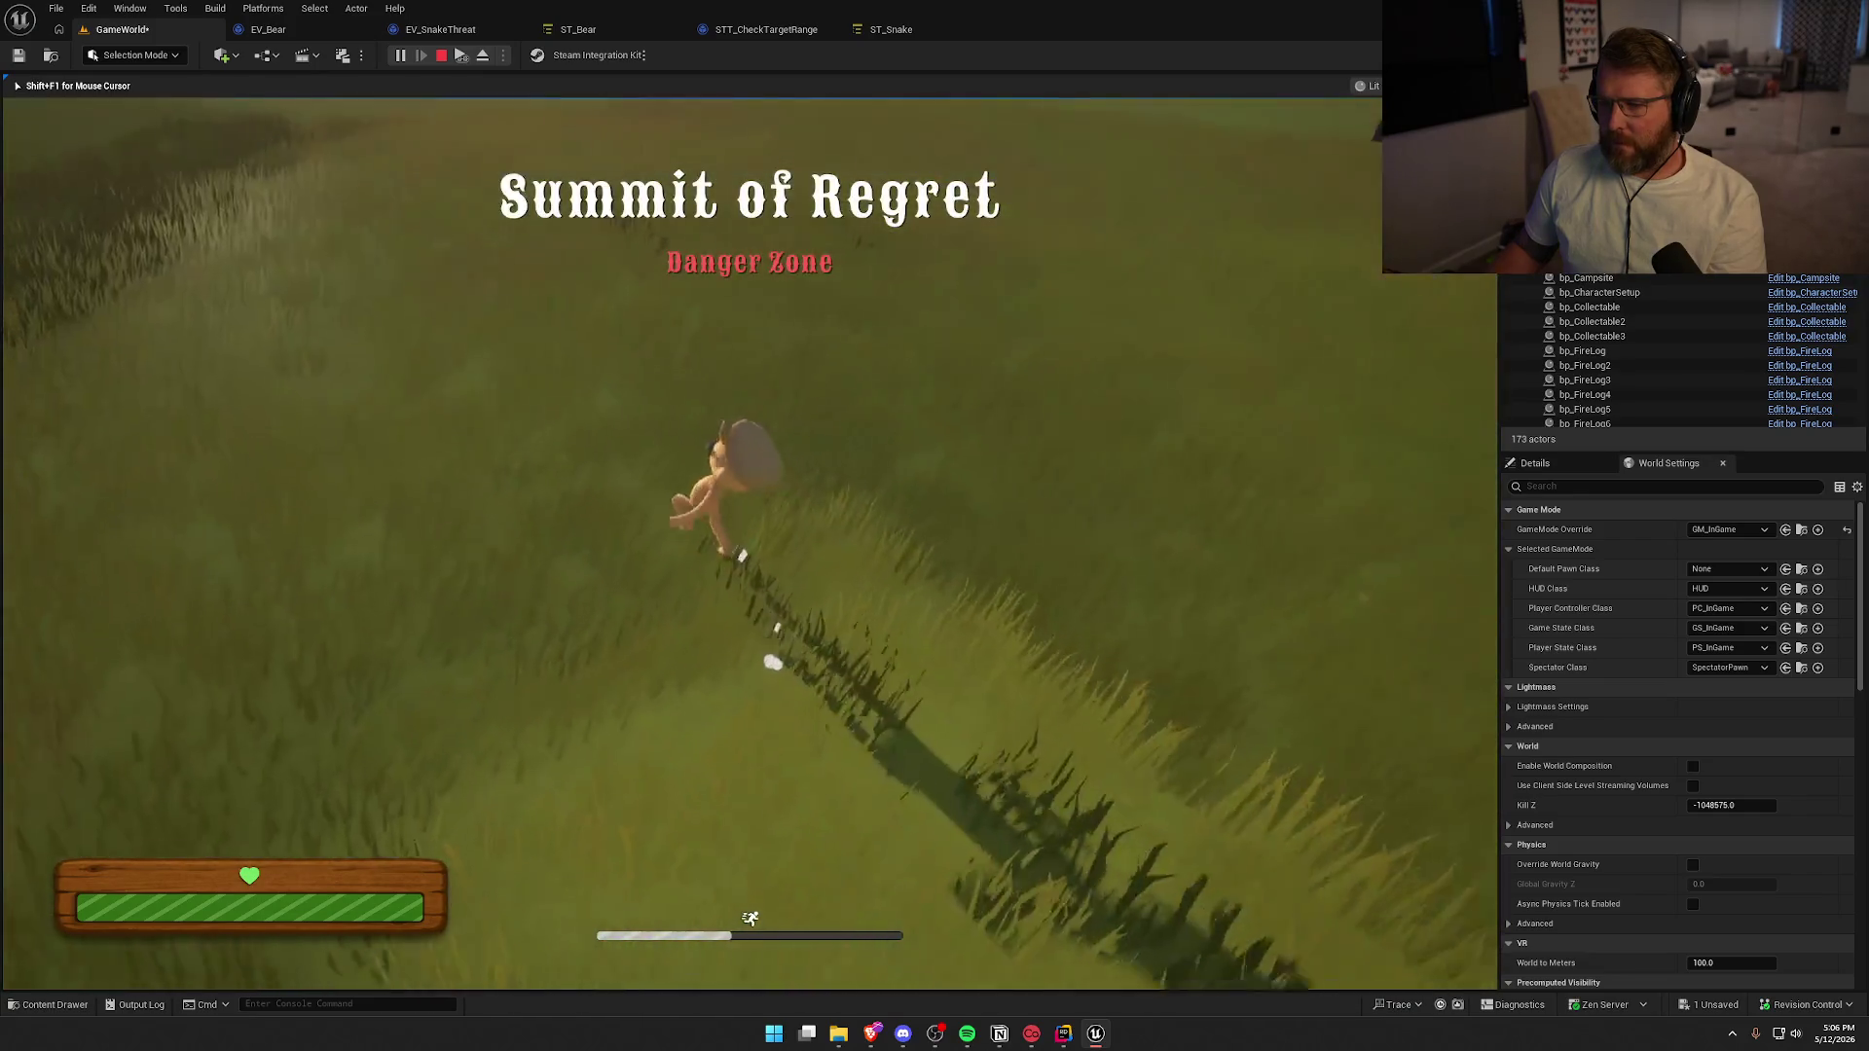
{"action": "key", "text": "w"}
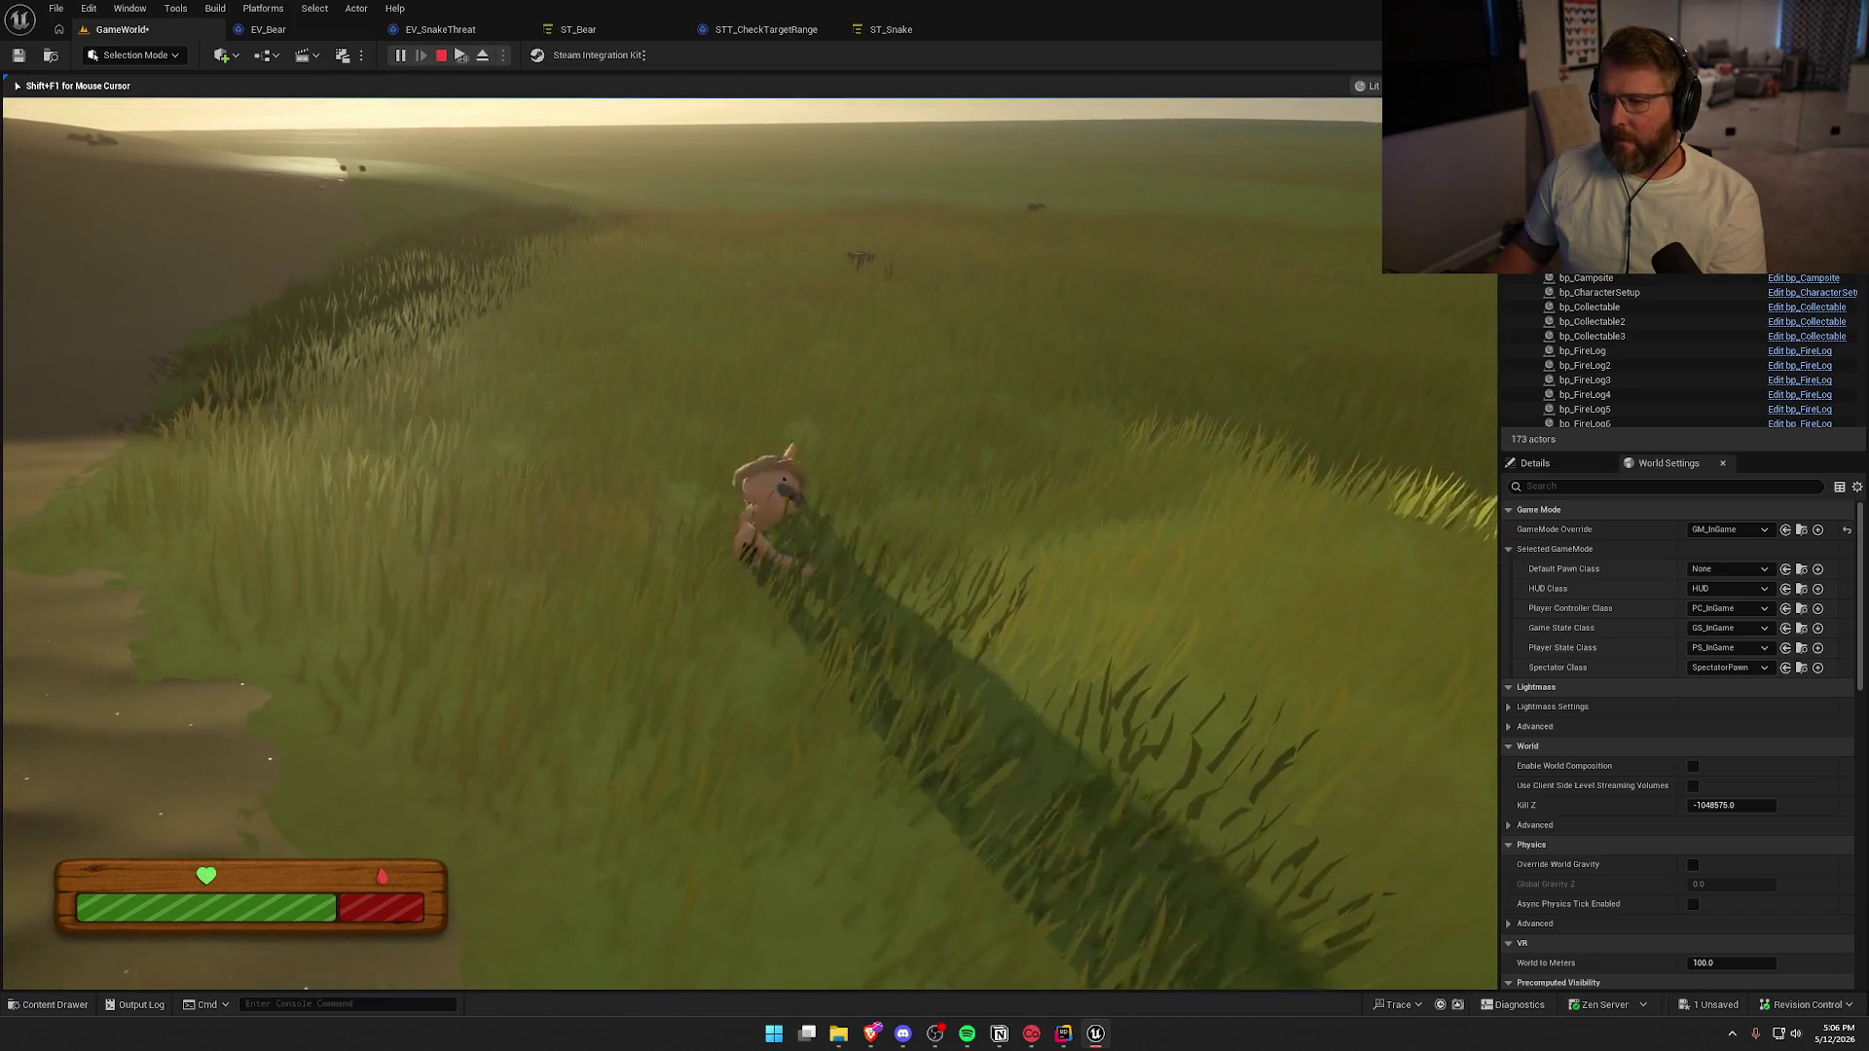
{"action": "key", "text": "Escape"}
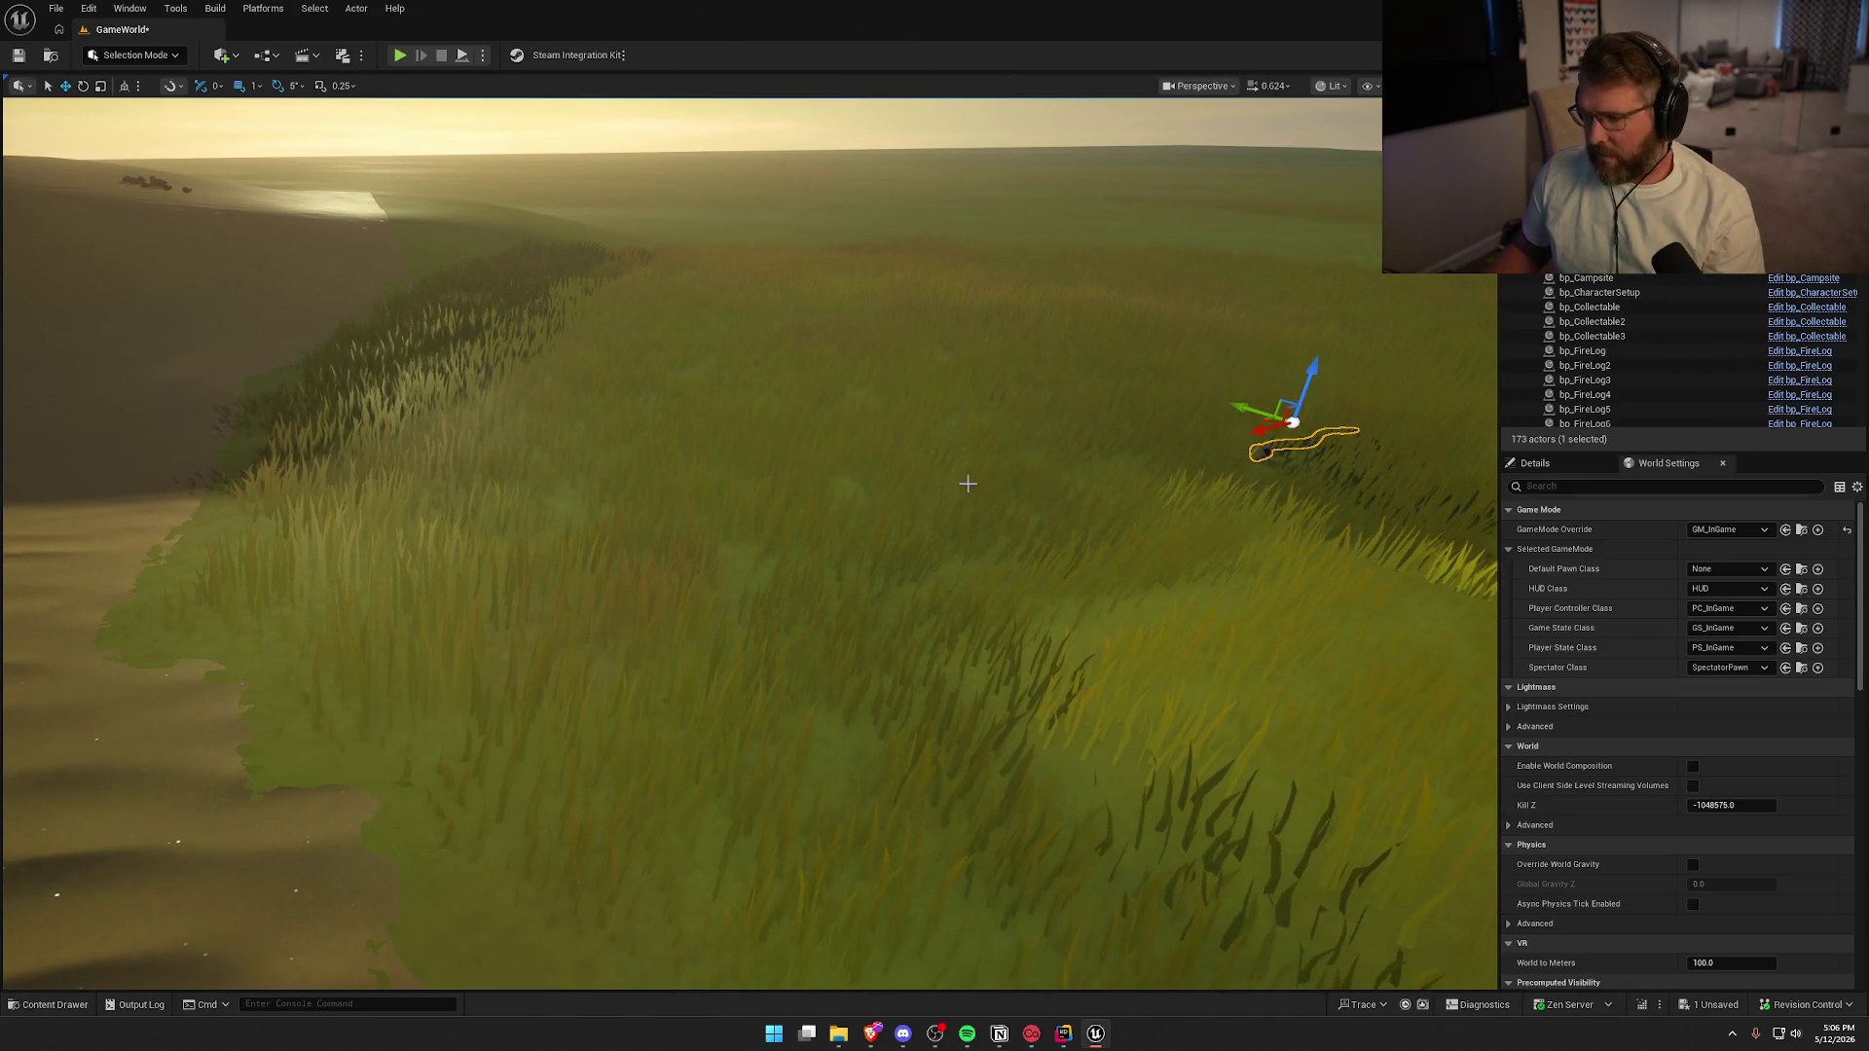
Place a bp_AI_Buffalo in the open grassland from the Animals assets
{"action": "key", "text": "ctrl+s"}
{"action": "key", "text": "f"}
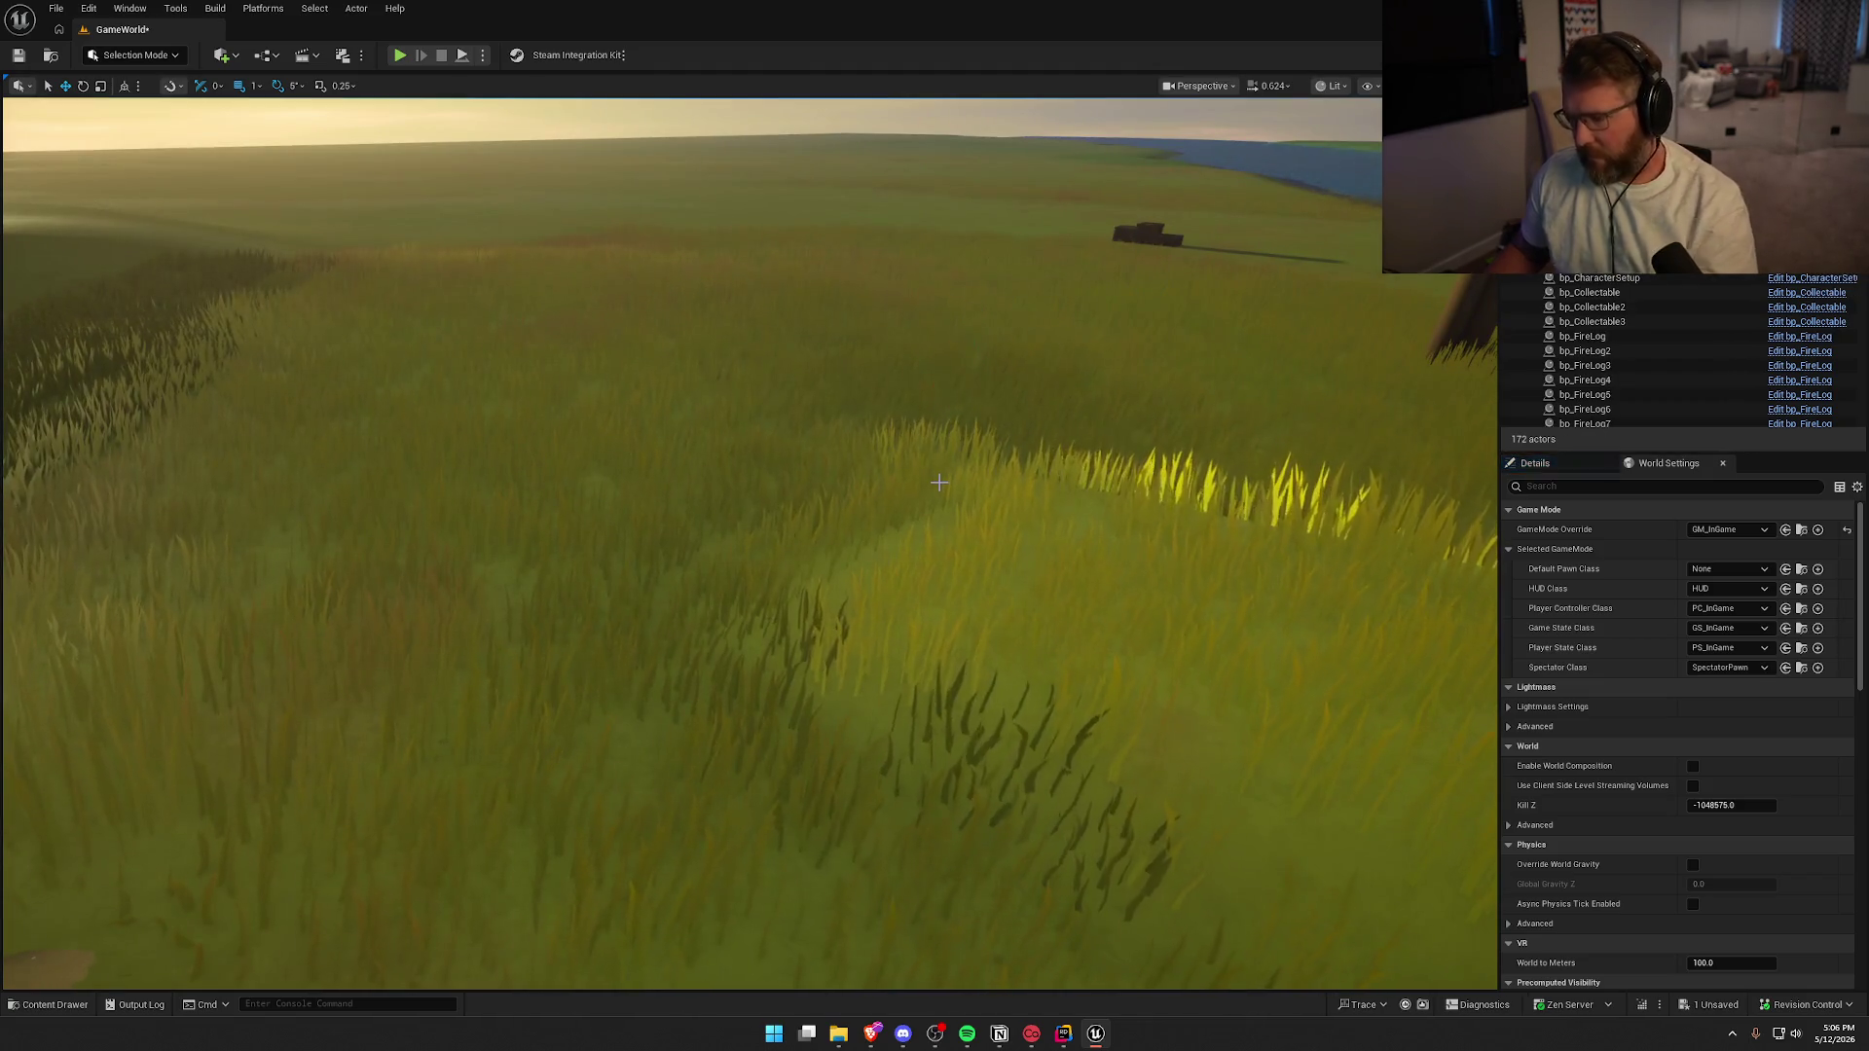
{"action": "key", "text": "ctrl+space"}
{"action": "left_click", "coordinate": [447, 856]}
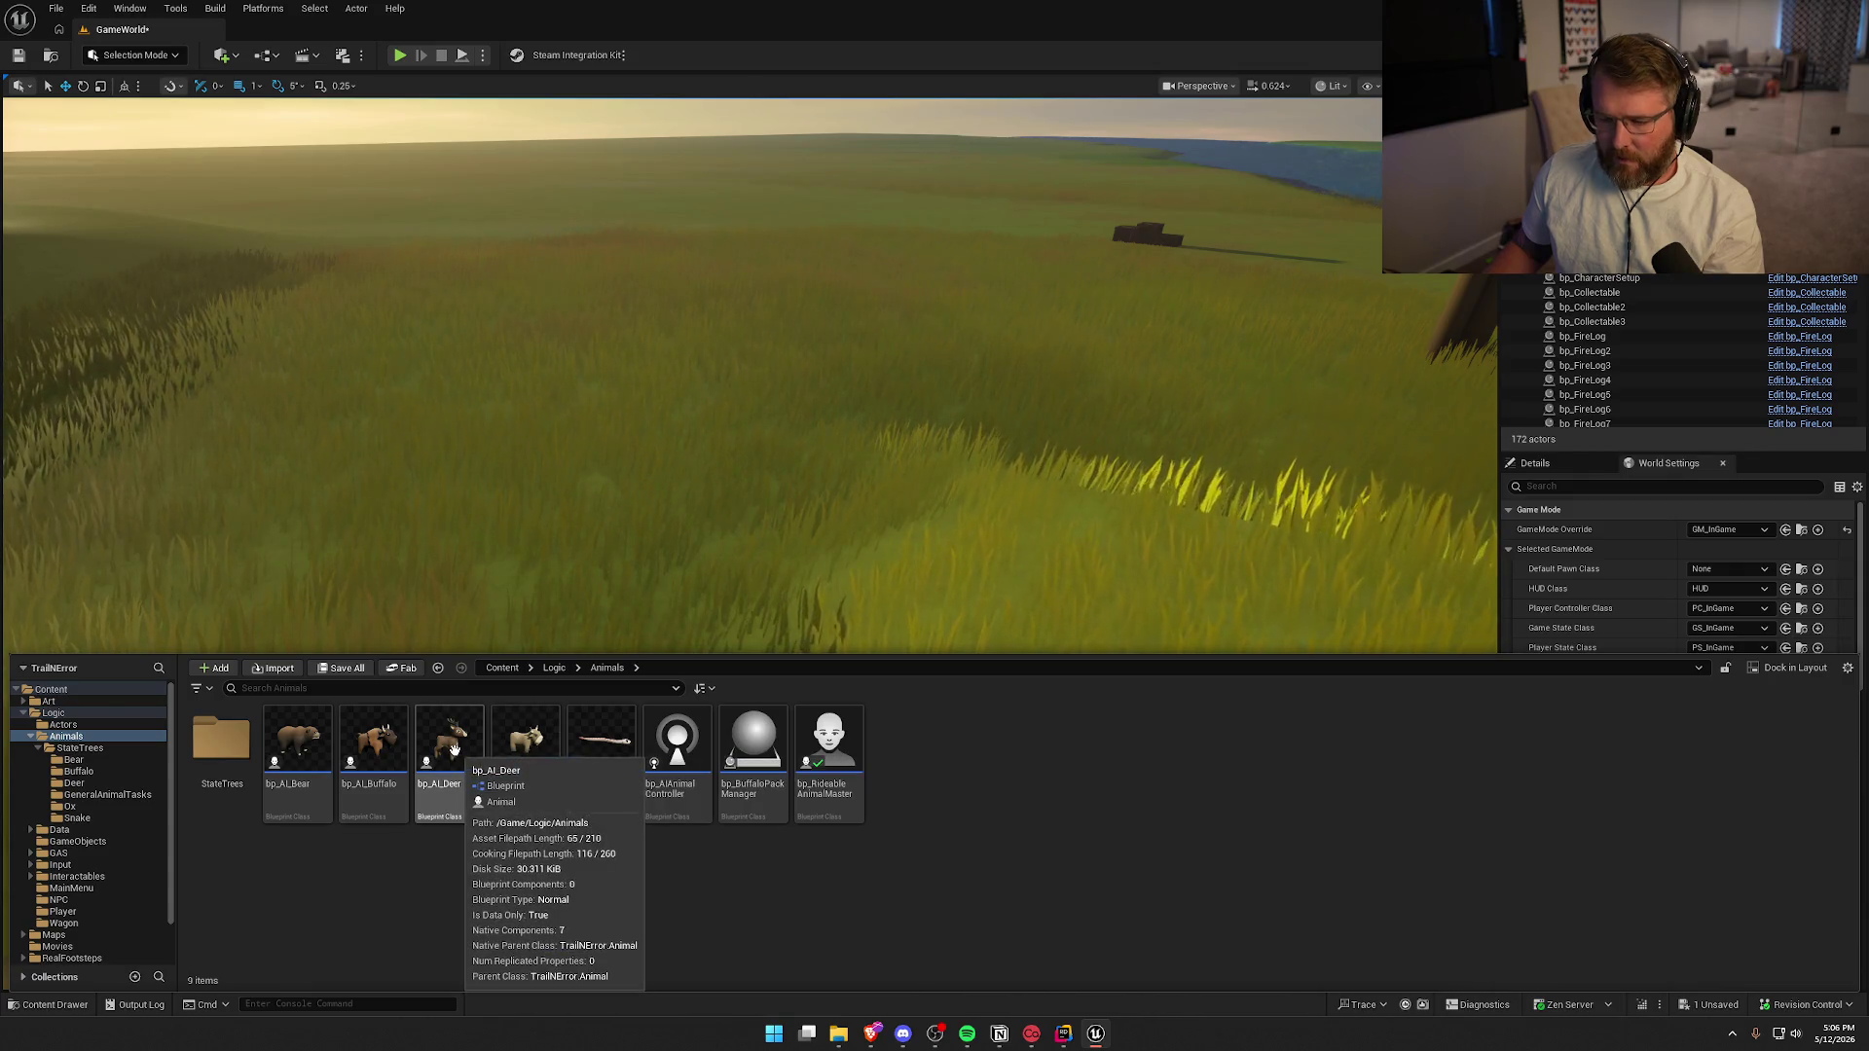
{"action": "left_click", "coordinate": [388, 756]}
{"action": "left_click_drag", "start_coordinate": [385, 756], "coordinate": [768, 282]}
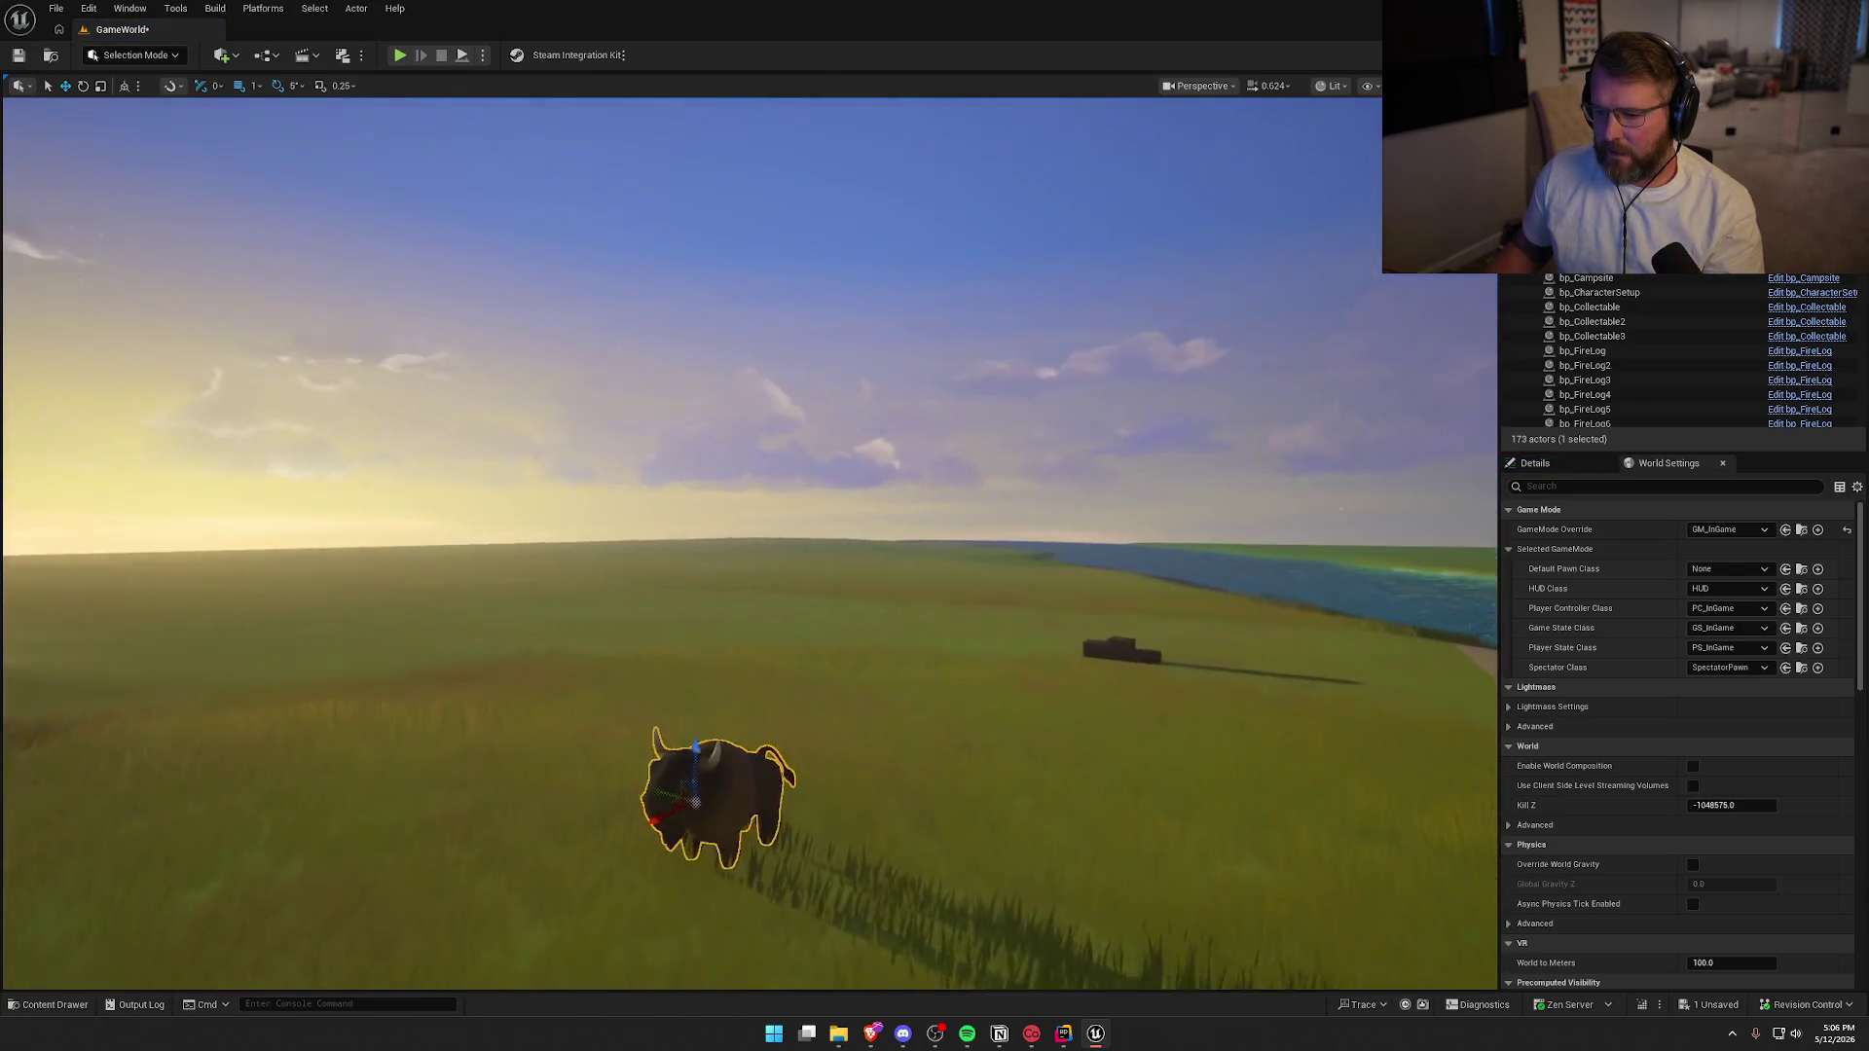
Place a bp_BuffaloPackManager beside it and add the placed buffalo to its Buffalos list
{"action": "key", "text": "ctrl+space"}
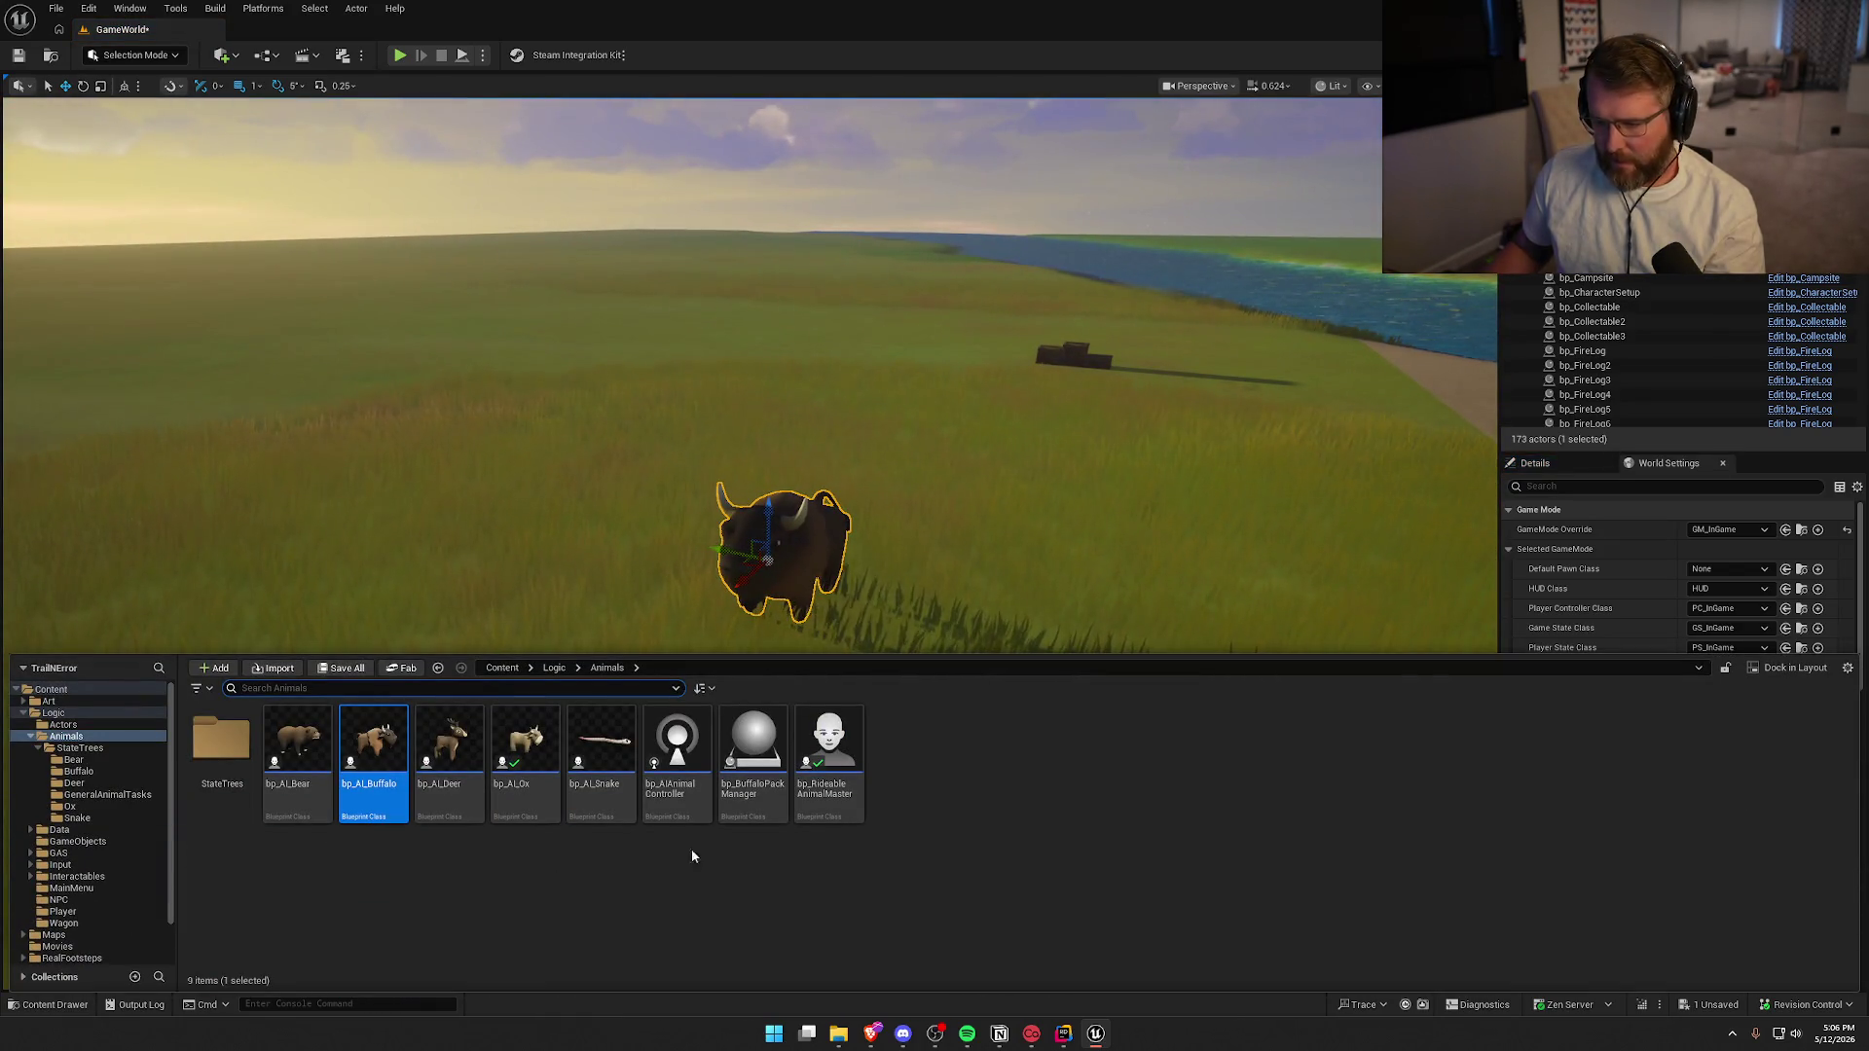
{"action": "left_click_drag", "start_coordinate": [752, 751], "coordinate": [655, 560]}
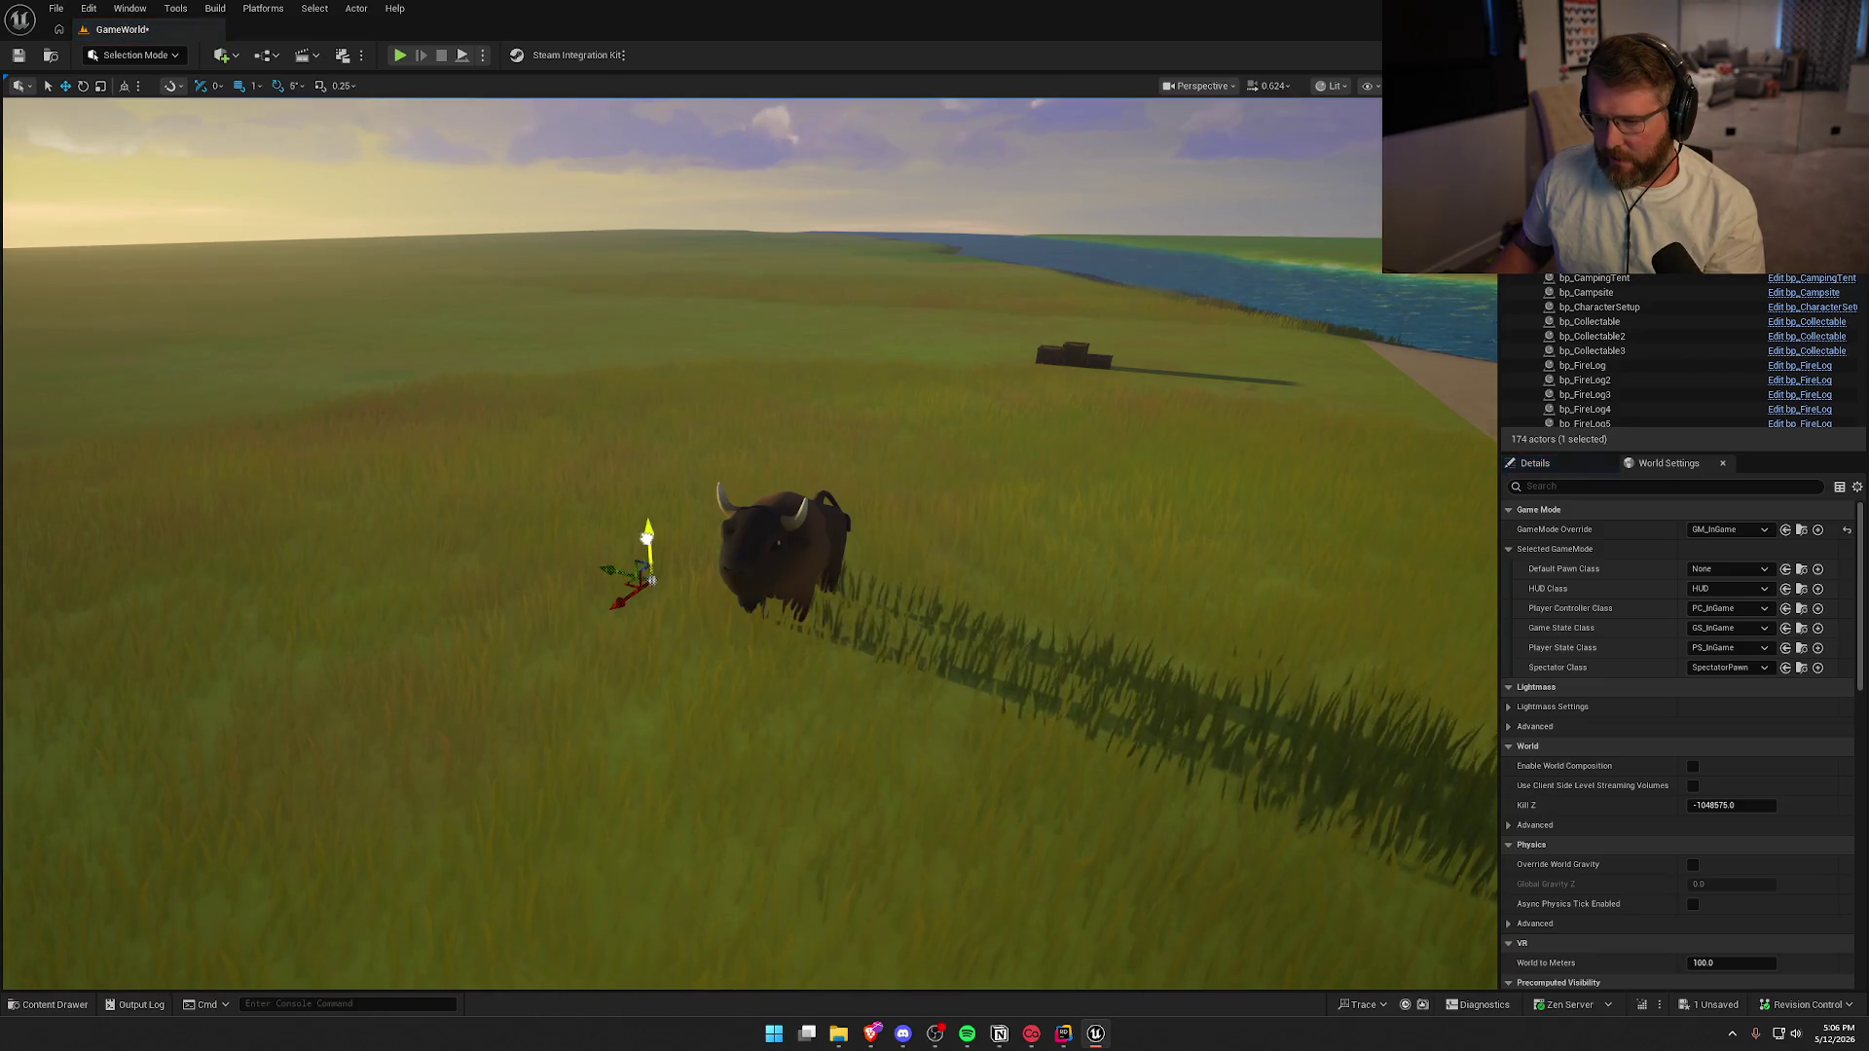
{"action": "left_click", "coordinate": [1535, 463]}
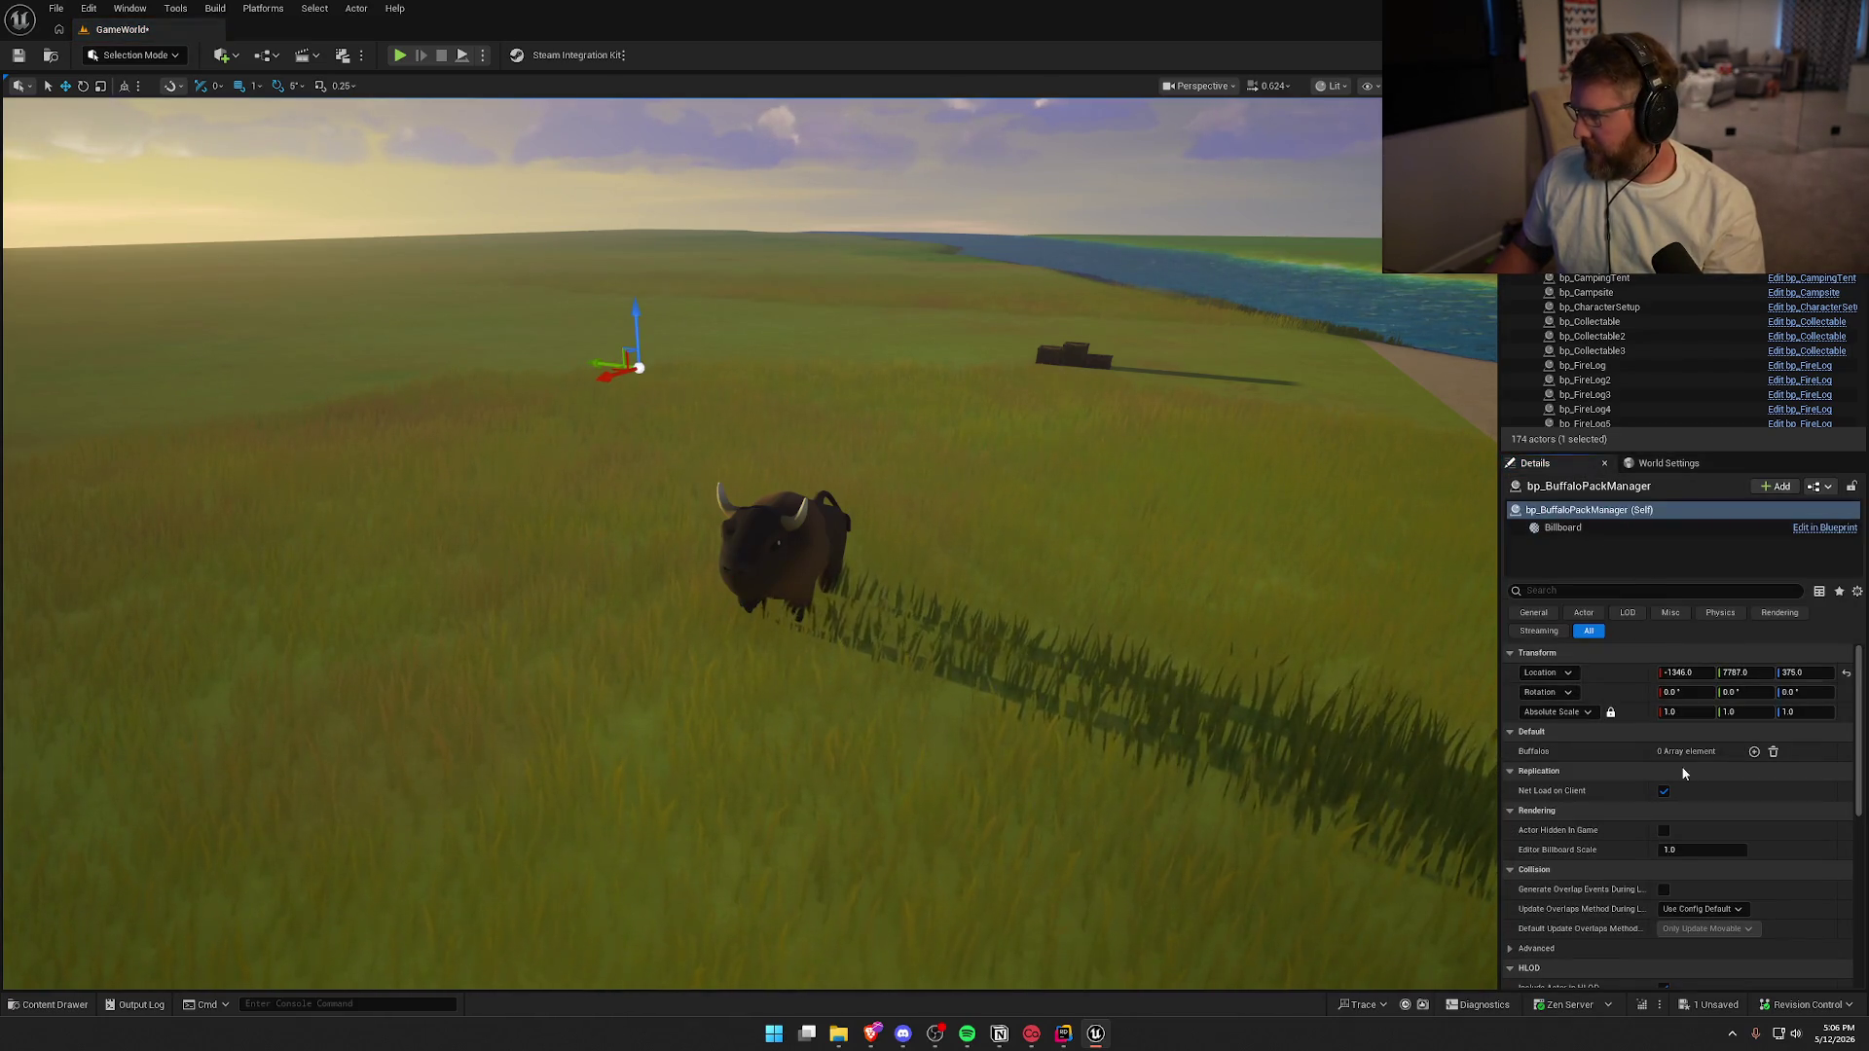
{"action": "left_click", "coordinate": [1752, 752]}
{"action": "left_click", "coordinate": [1720, 775]}
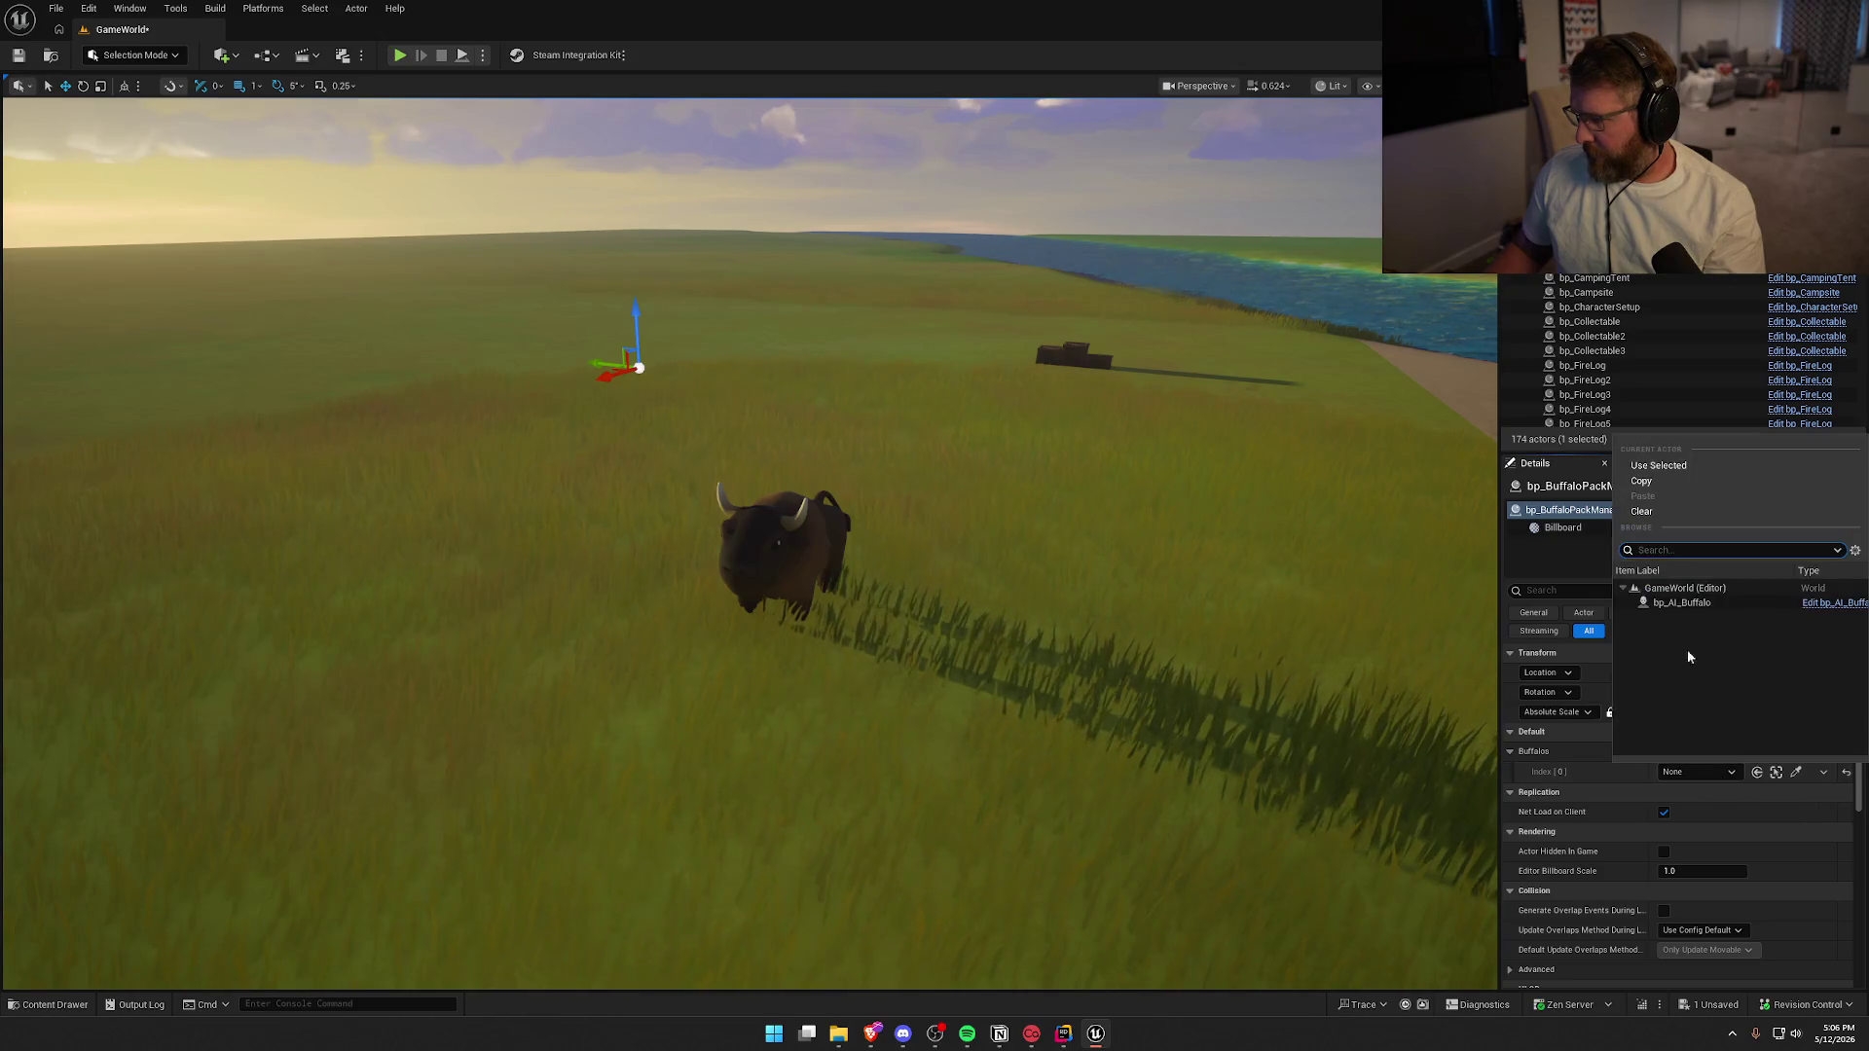
{"action": "left_click", "coordinate": [1693, 609]}
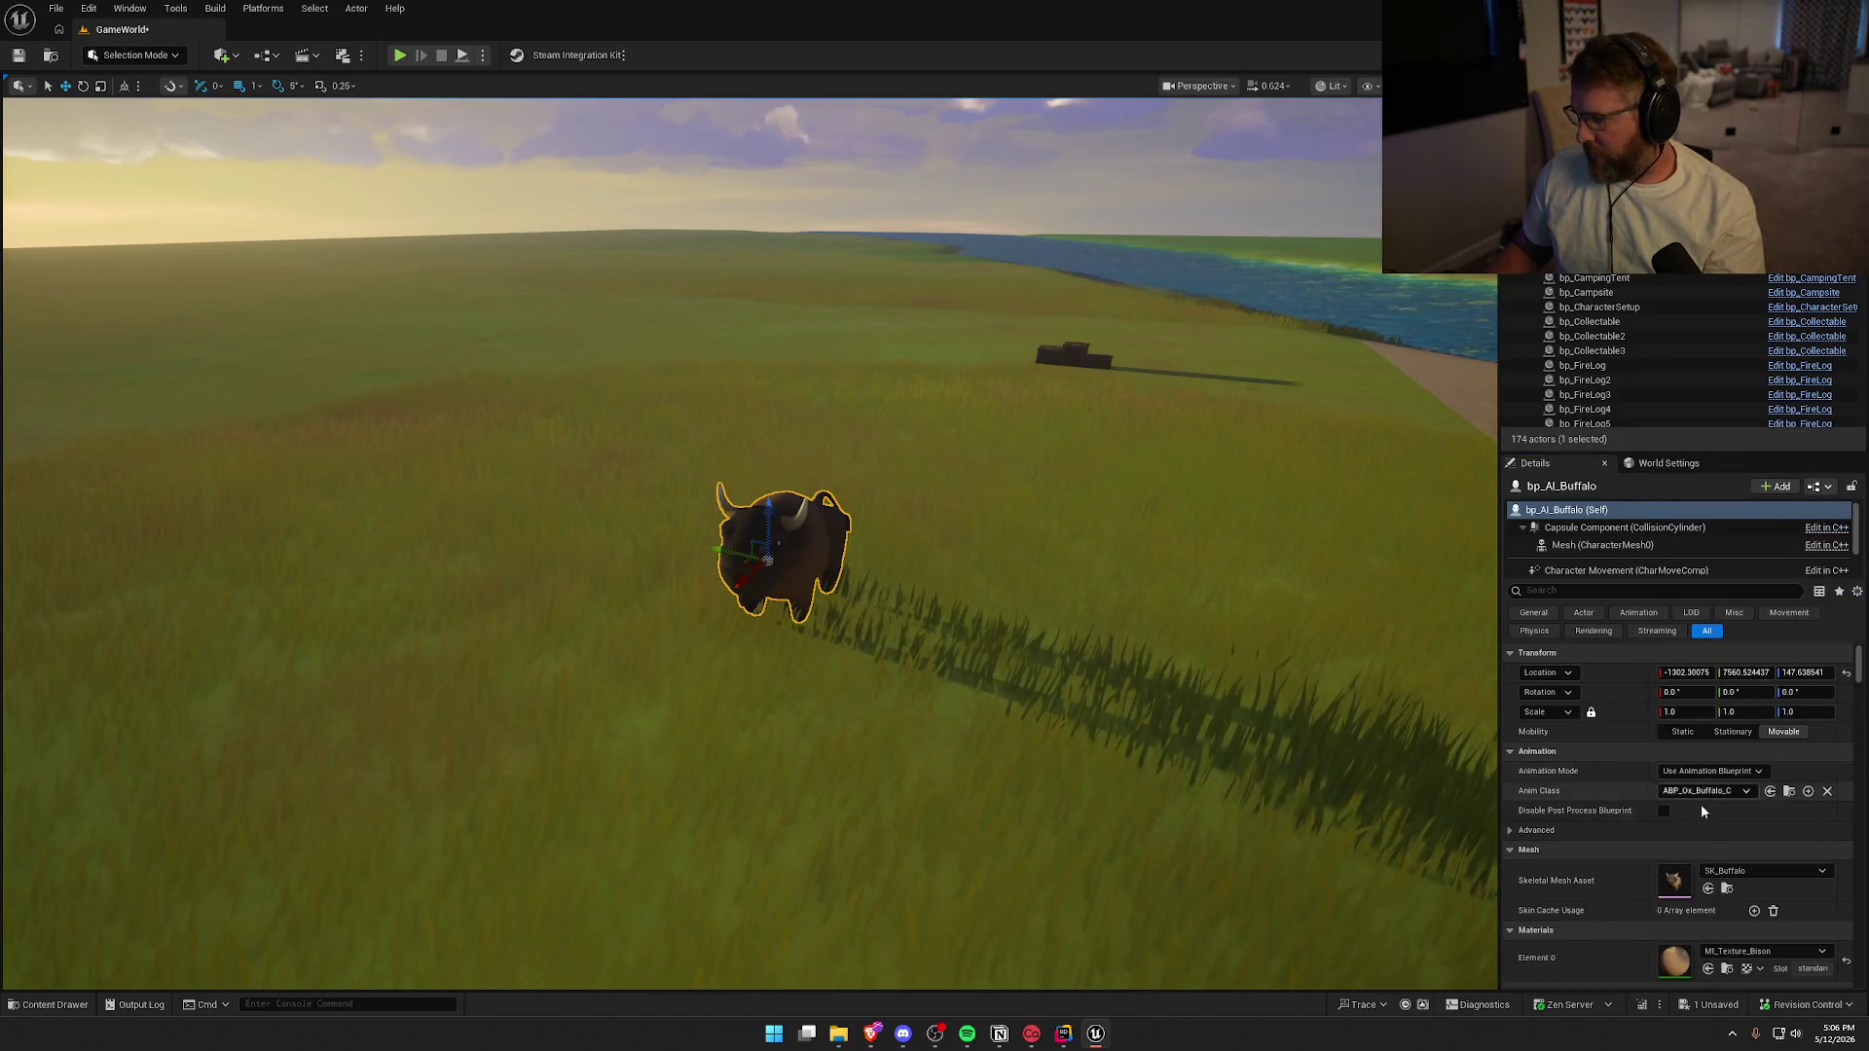
Set the buffalo's Pack Manager to bp_BuffaloPackManager, save the level, and start a playtest
{"action": "scroll", "coordinate": [1606, 843], "scroll_direction": "down", "scroll_amount": 10}
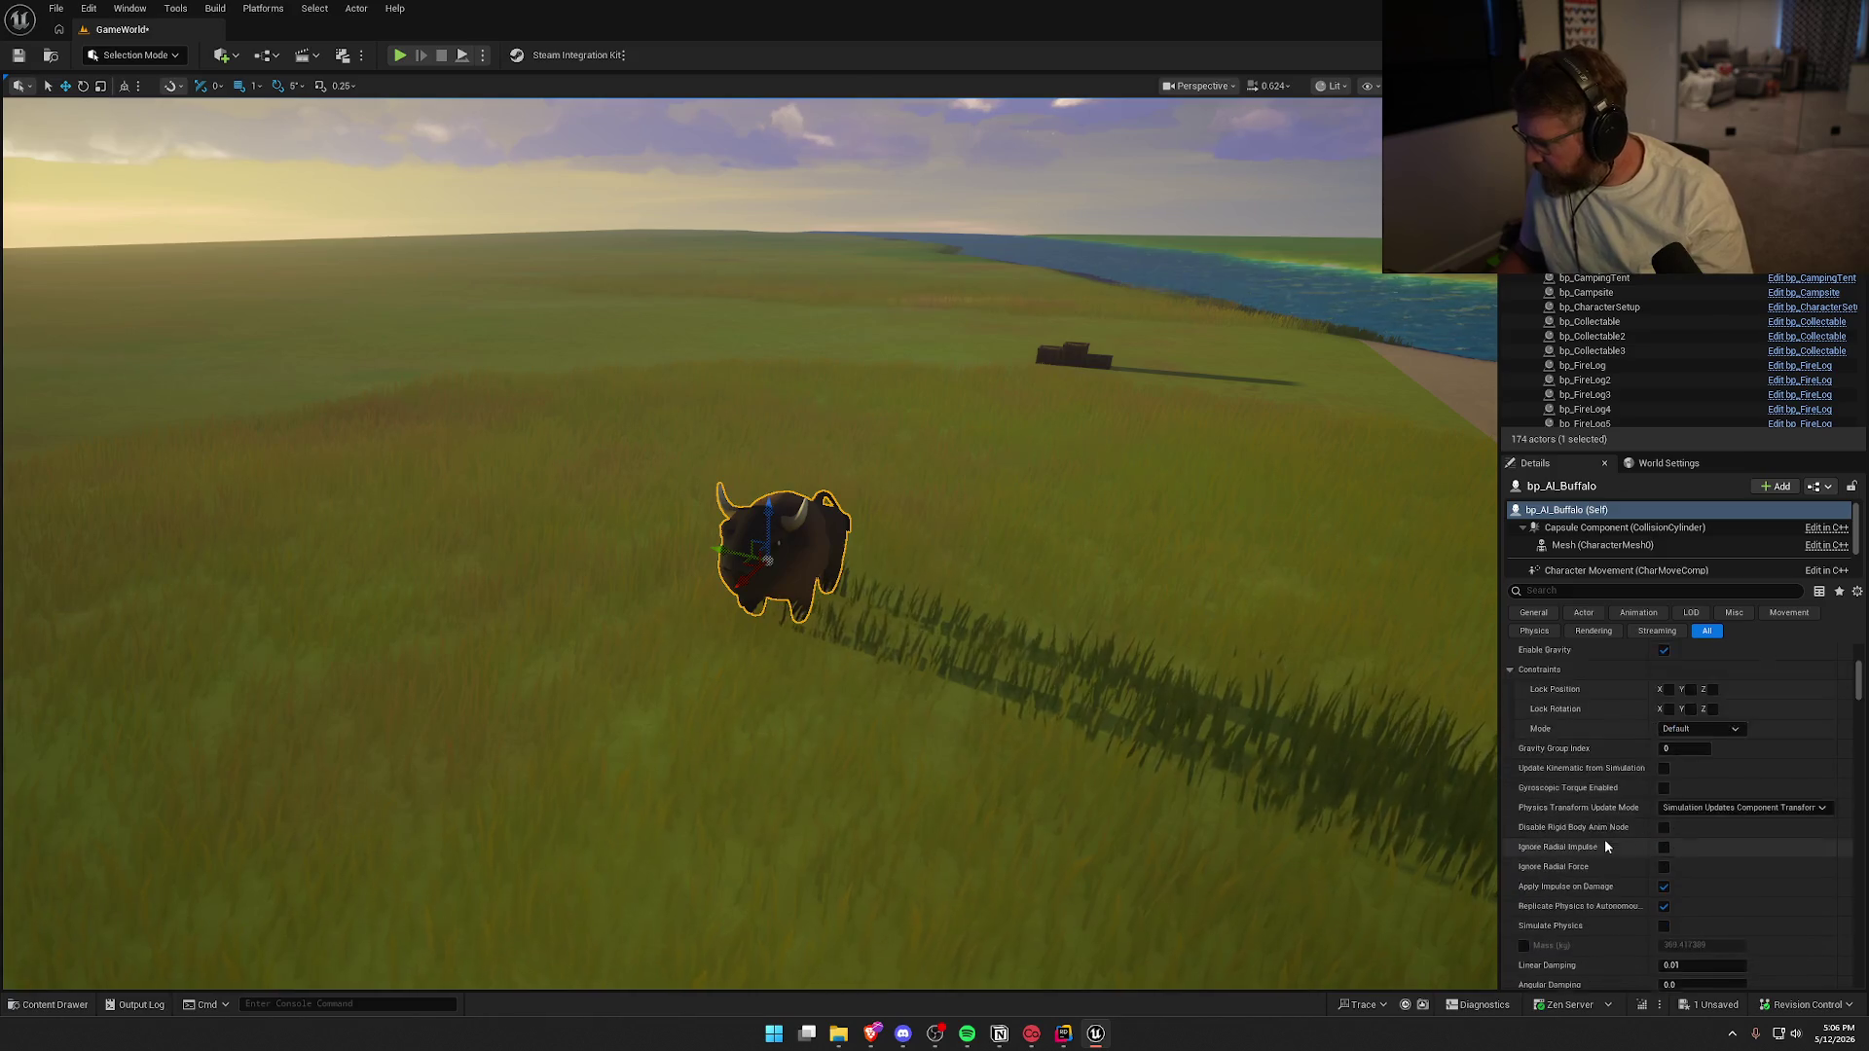
{"action": "left_click", "coordinate": [1592, 590]}
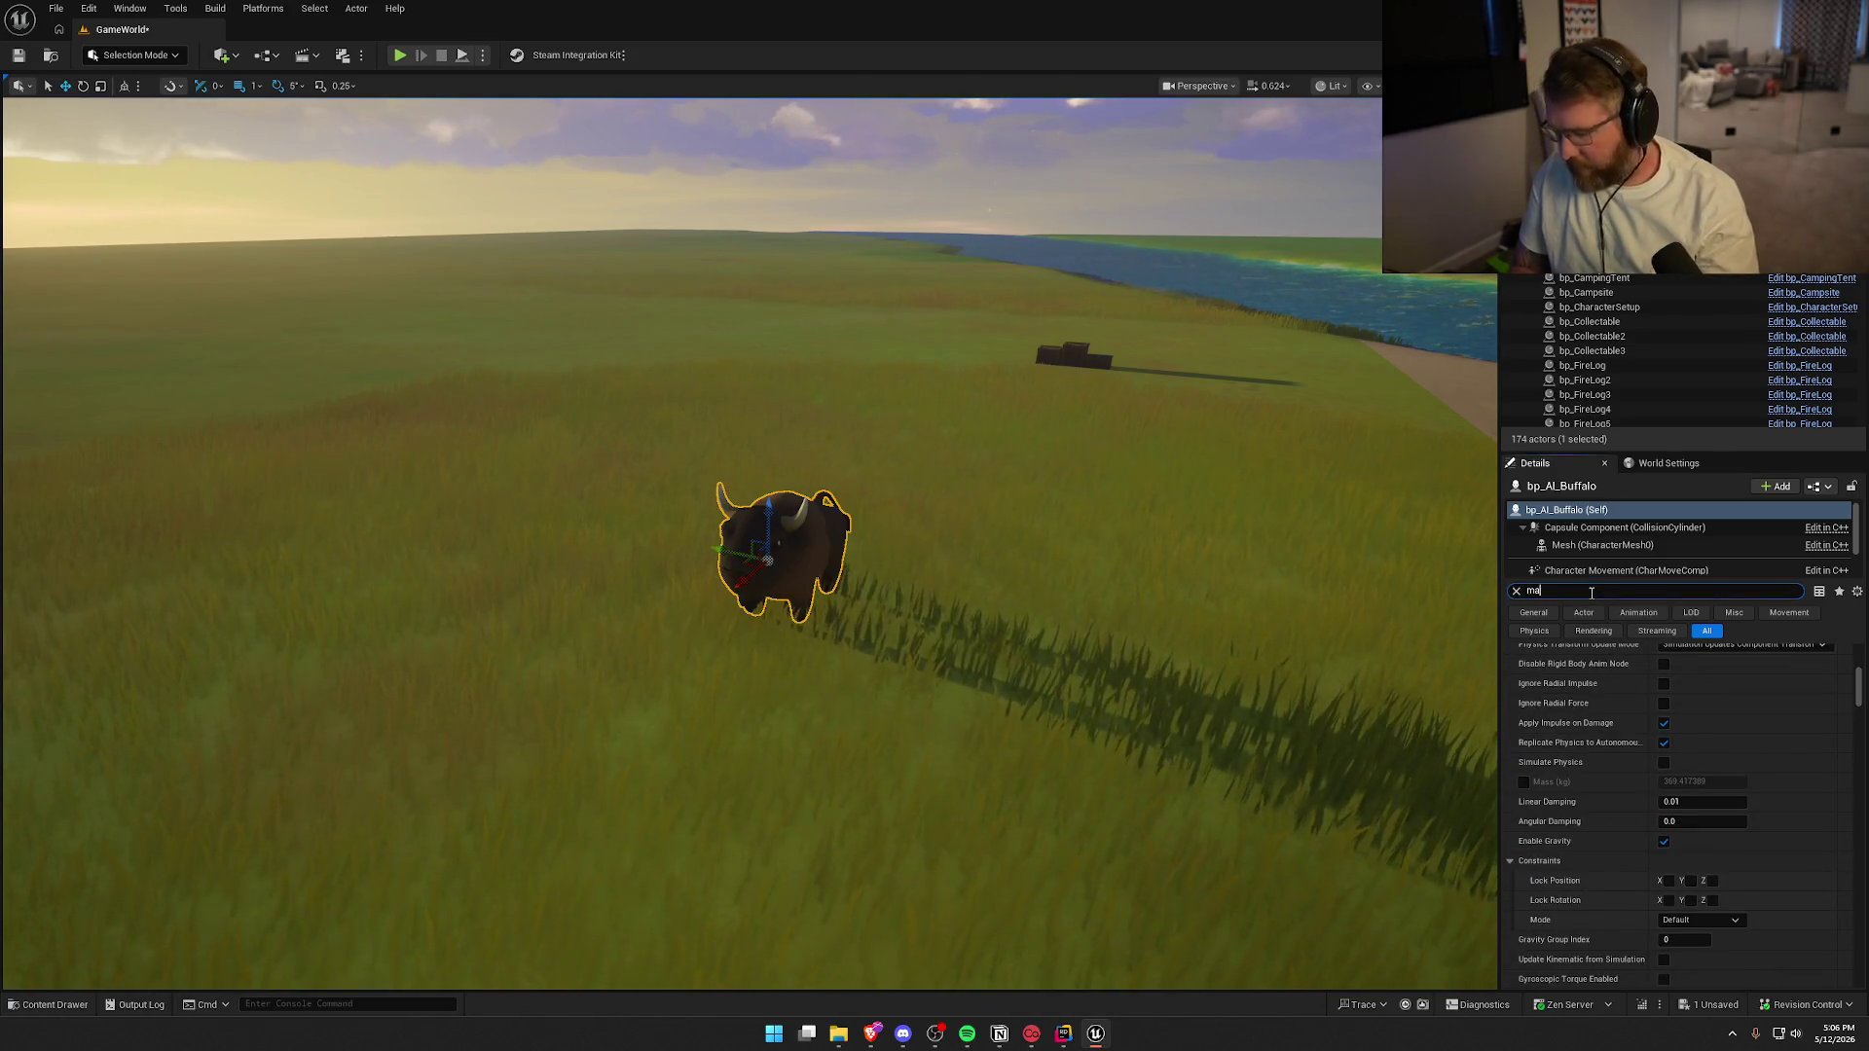
{"action": "type", "text": "n"}
{"action": "left_click", "coordinate": [1730, 672]}
{"action": "left_click", "coordinate": [1674, 853]}
{"action": "left_click", "coordinate": [1531, 591]}
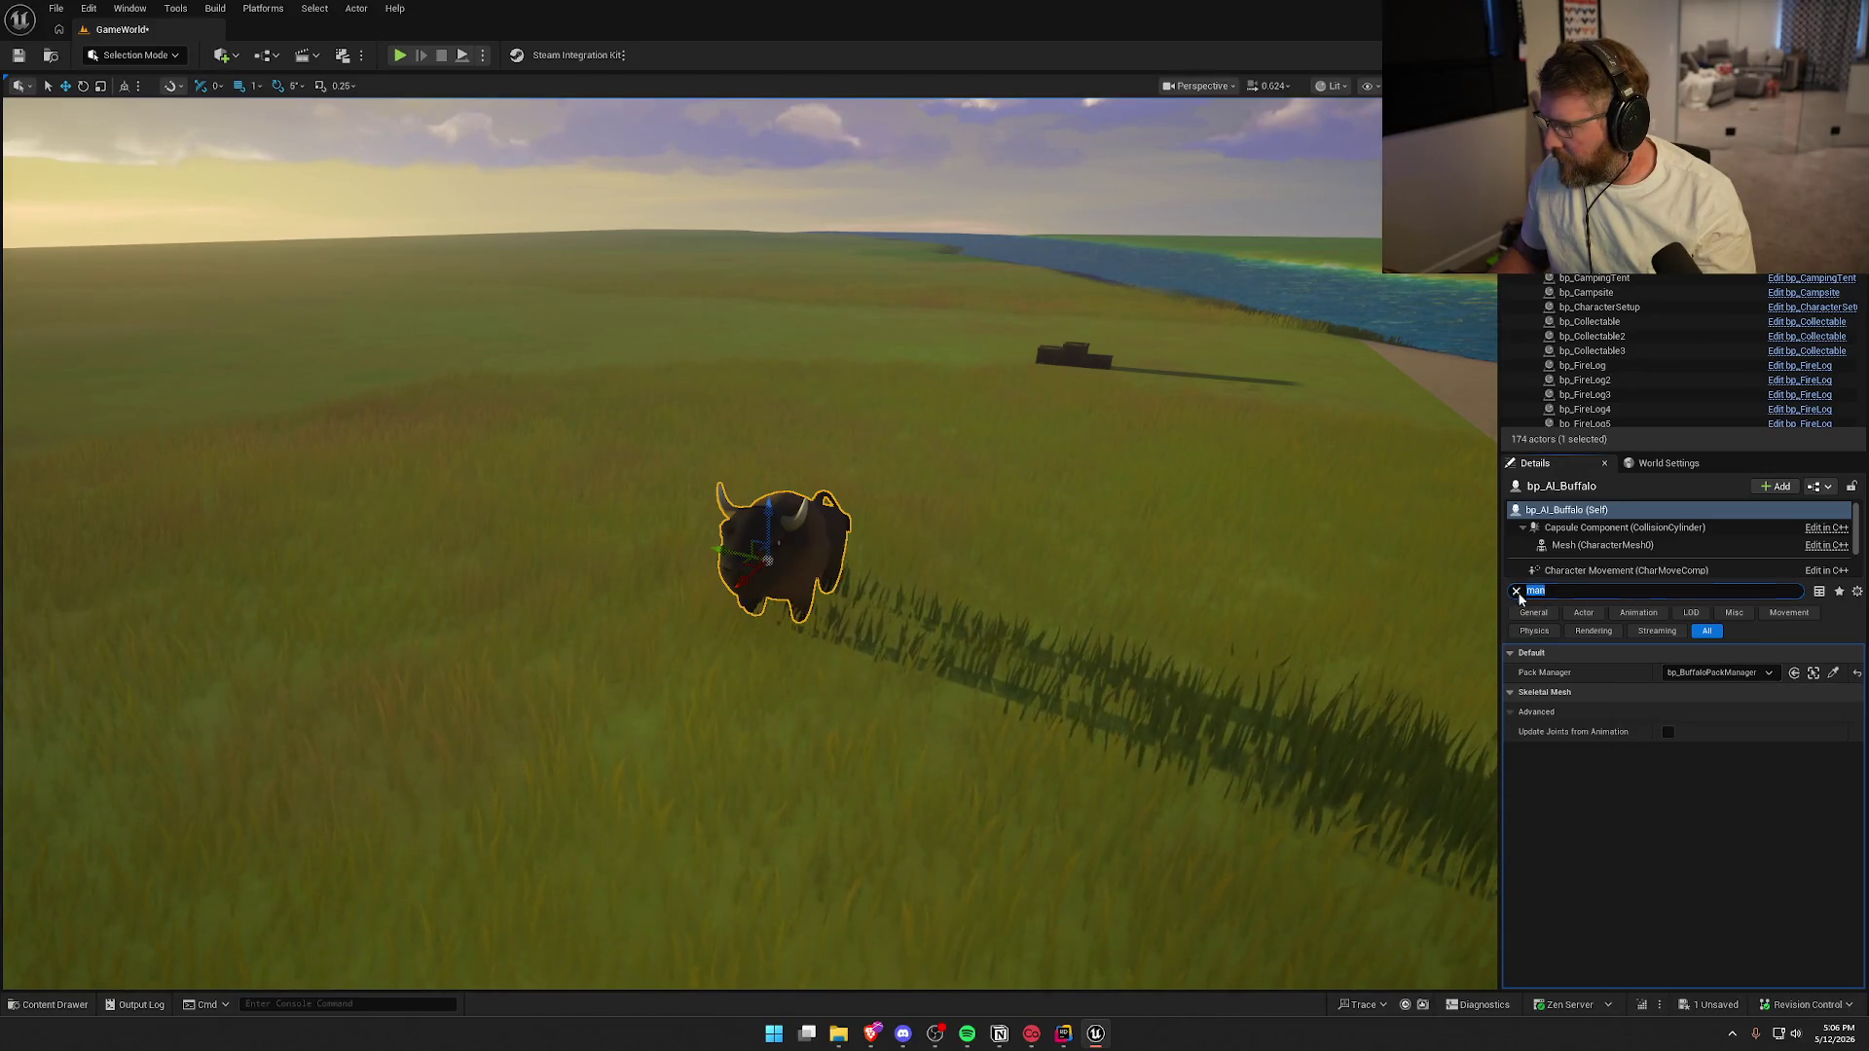
{"action": "left_click", "coordinate": [1516, 591]}
{"action": "key", "text": "ctrl+s"}
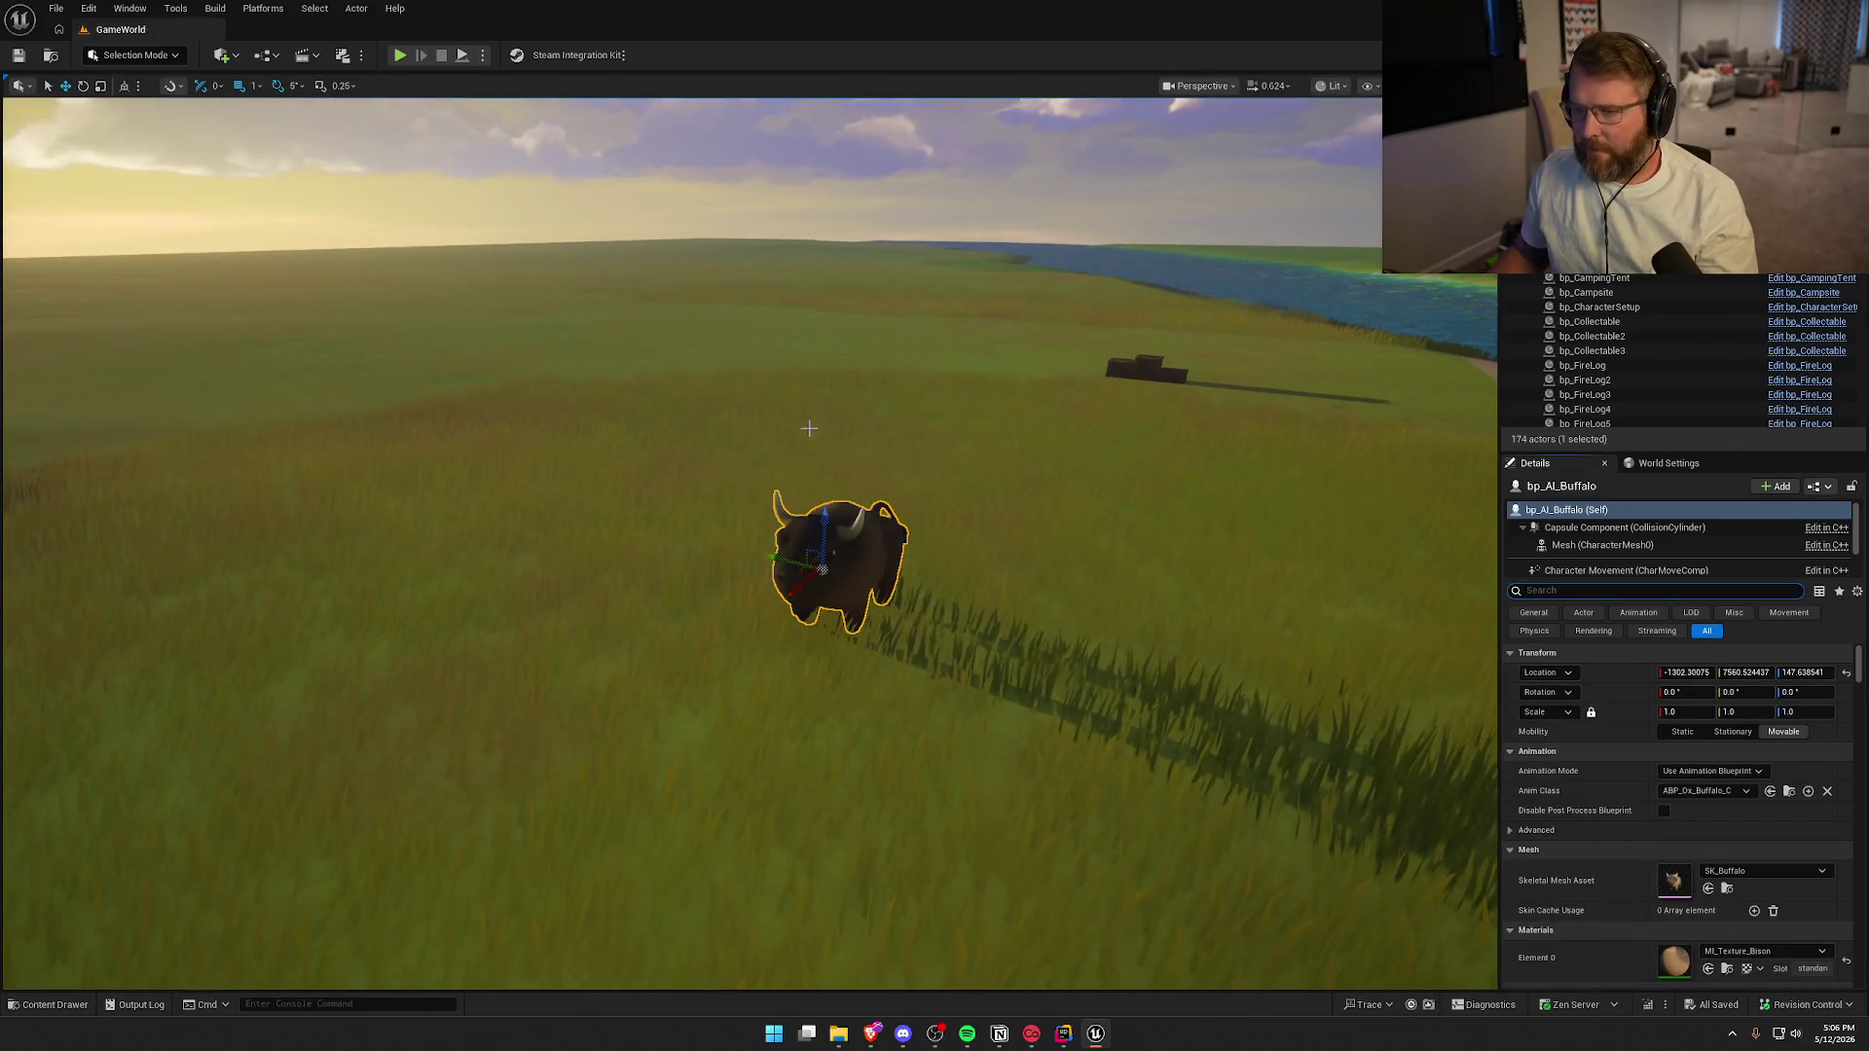
{"action": "left_click", "coordinate": [400, 54]}
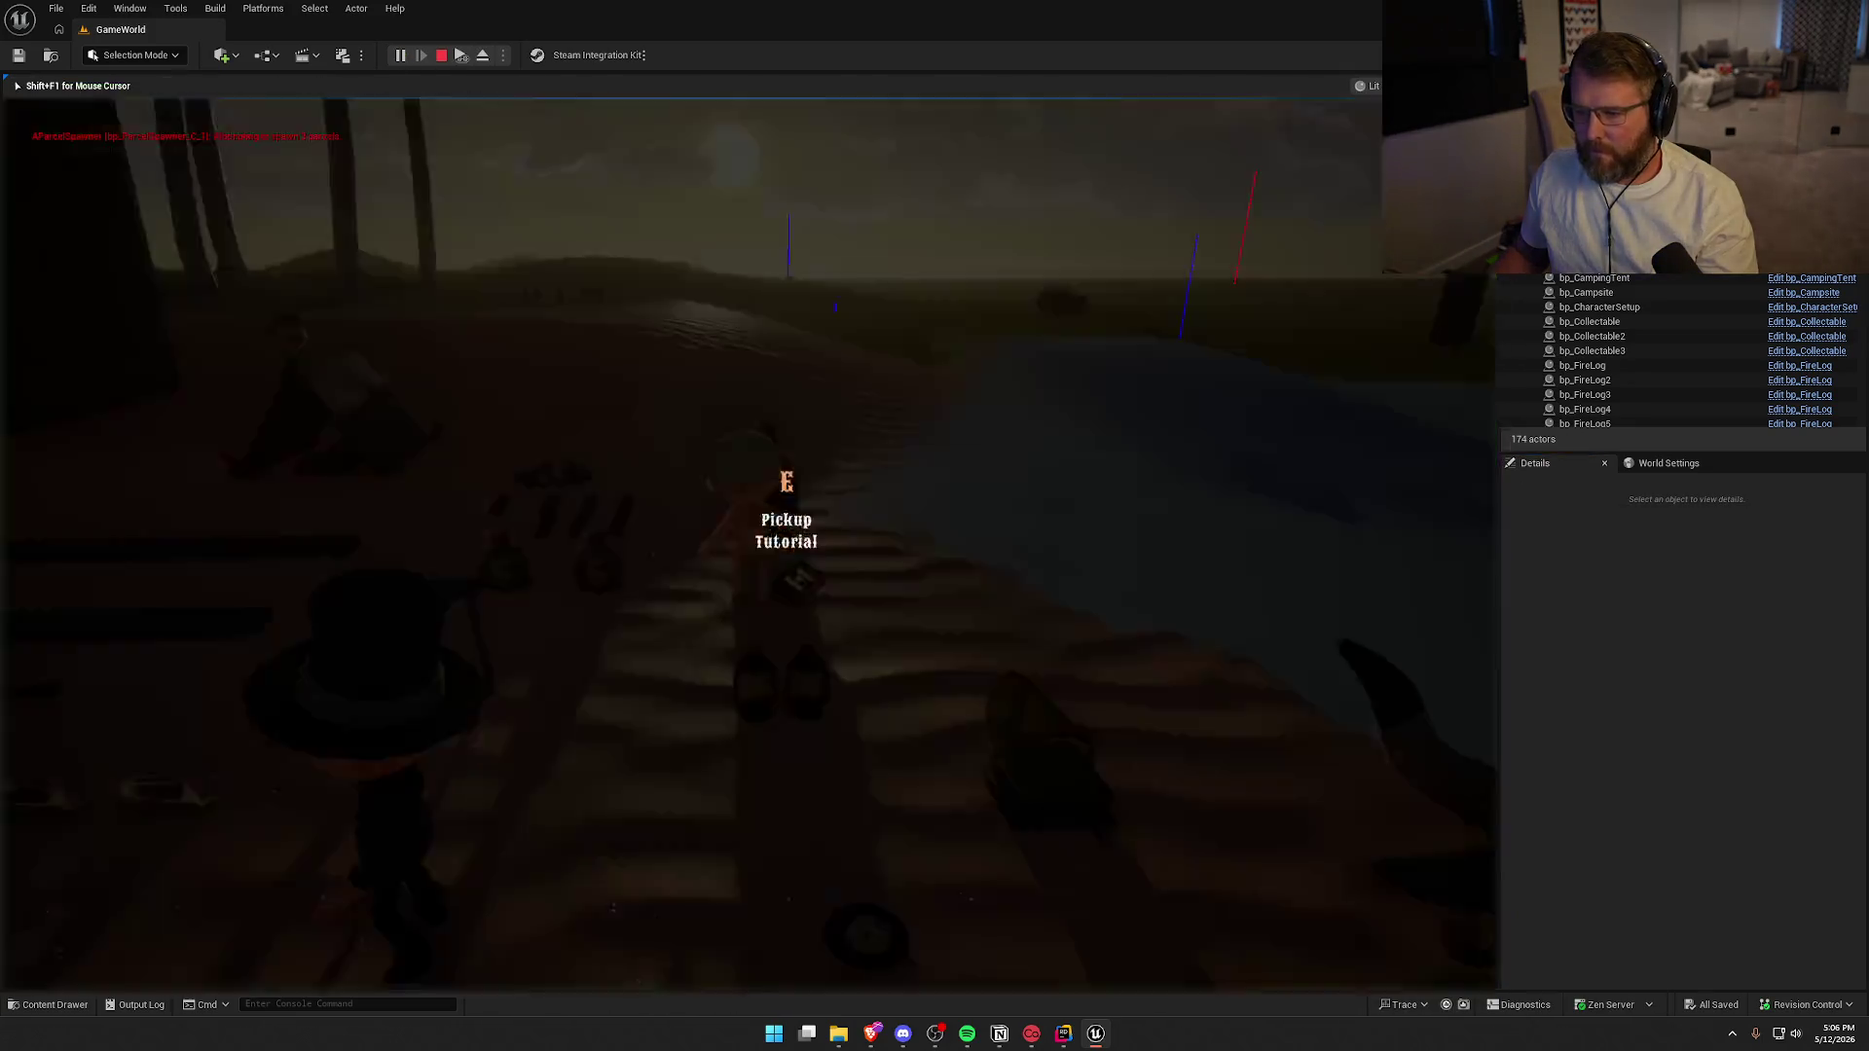
Run along the shore and uphill into Summit of Regret, sprint up to the bison, then stop
{"action": "key", "text": "w"}
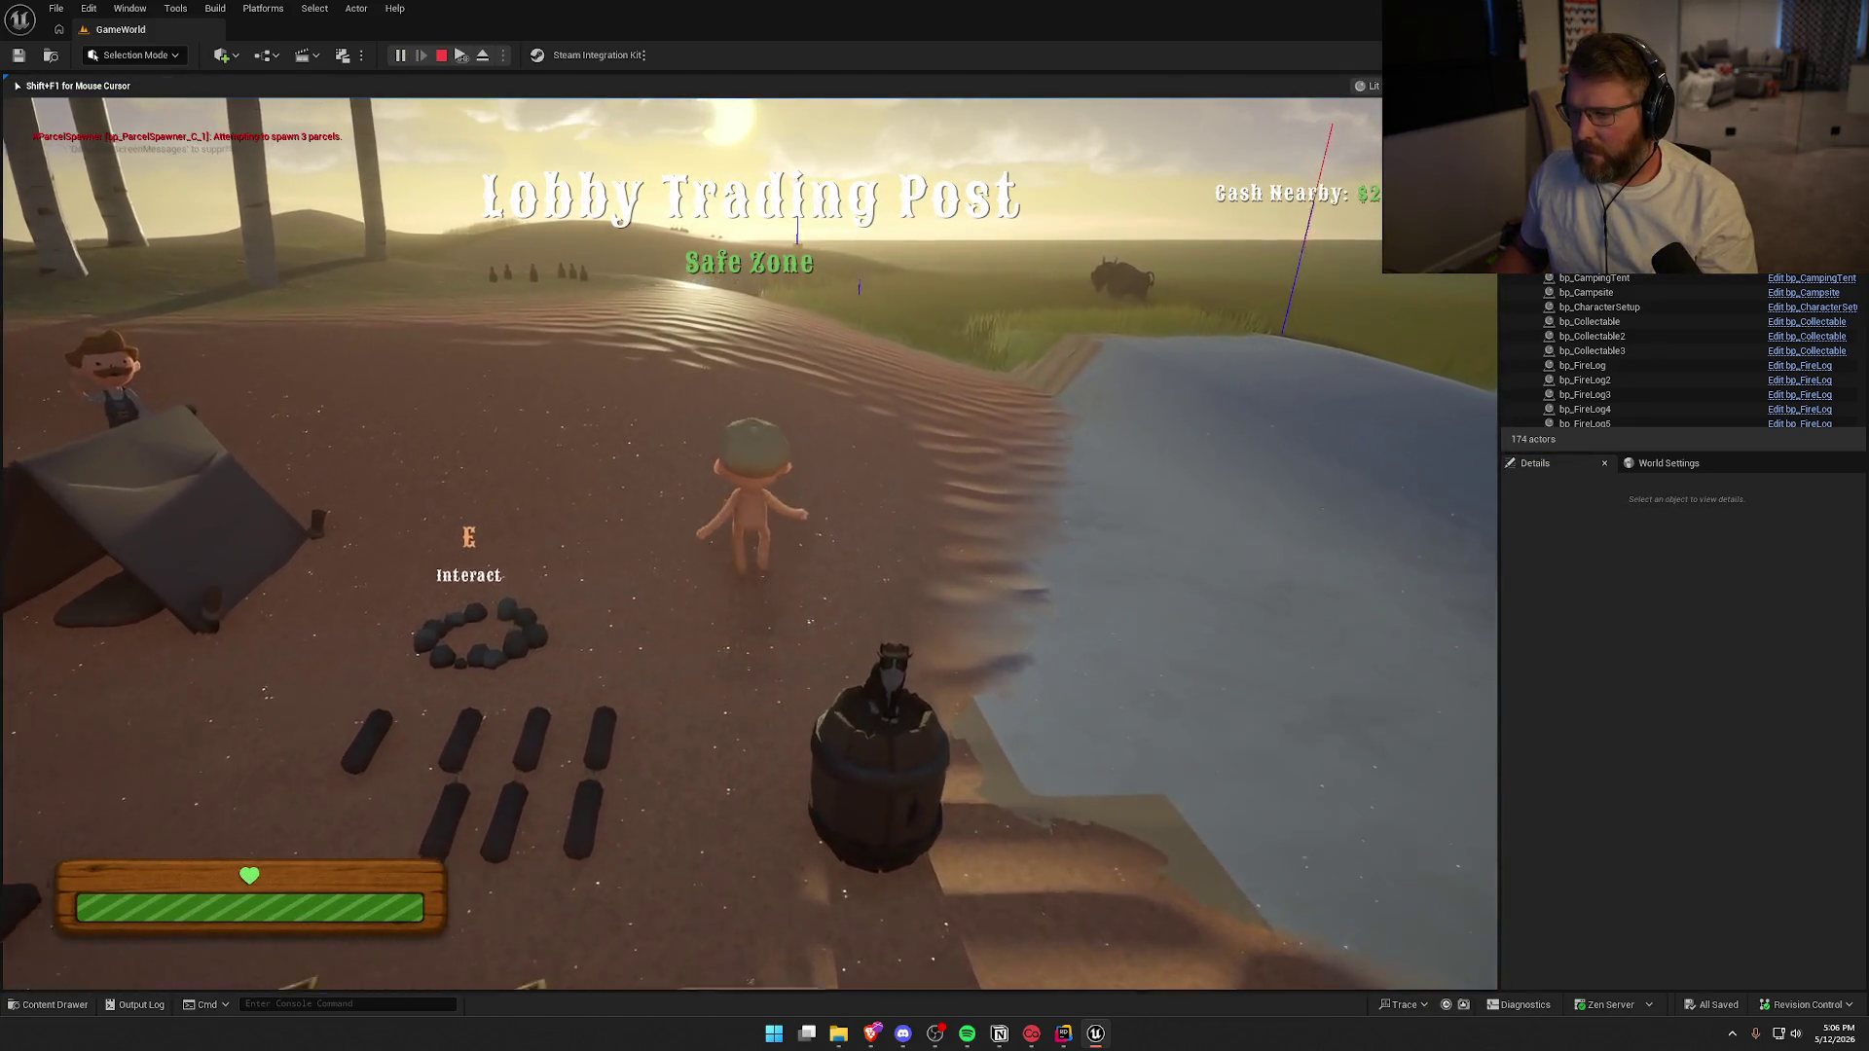
{"action": "key", "text": "w"}
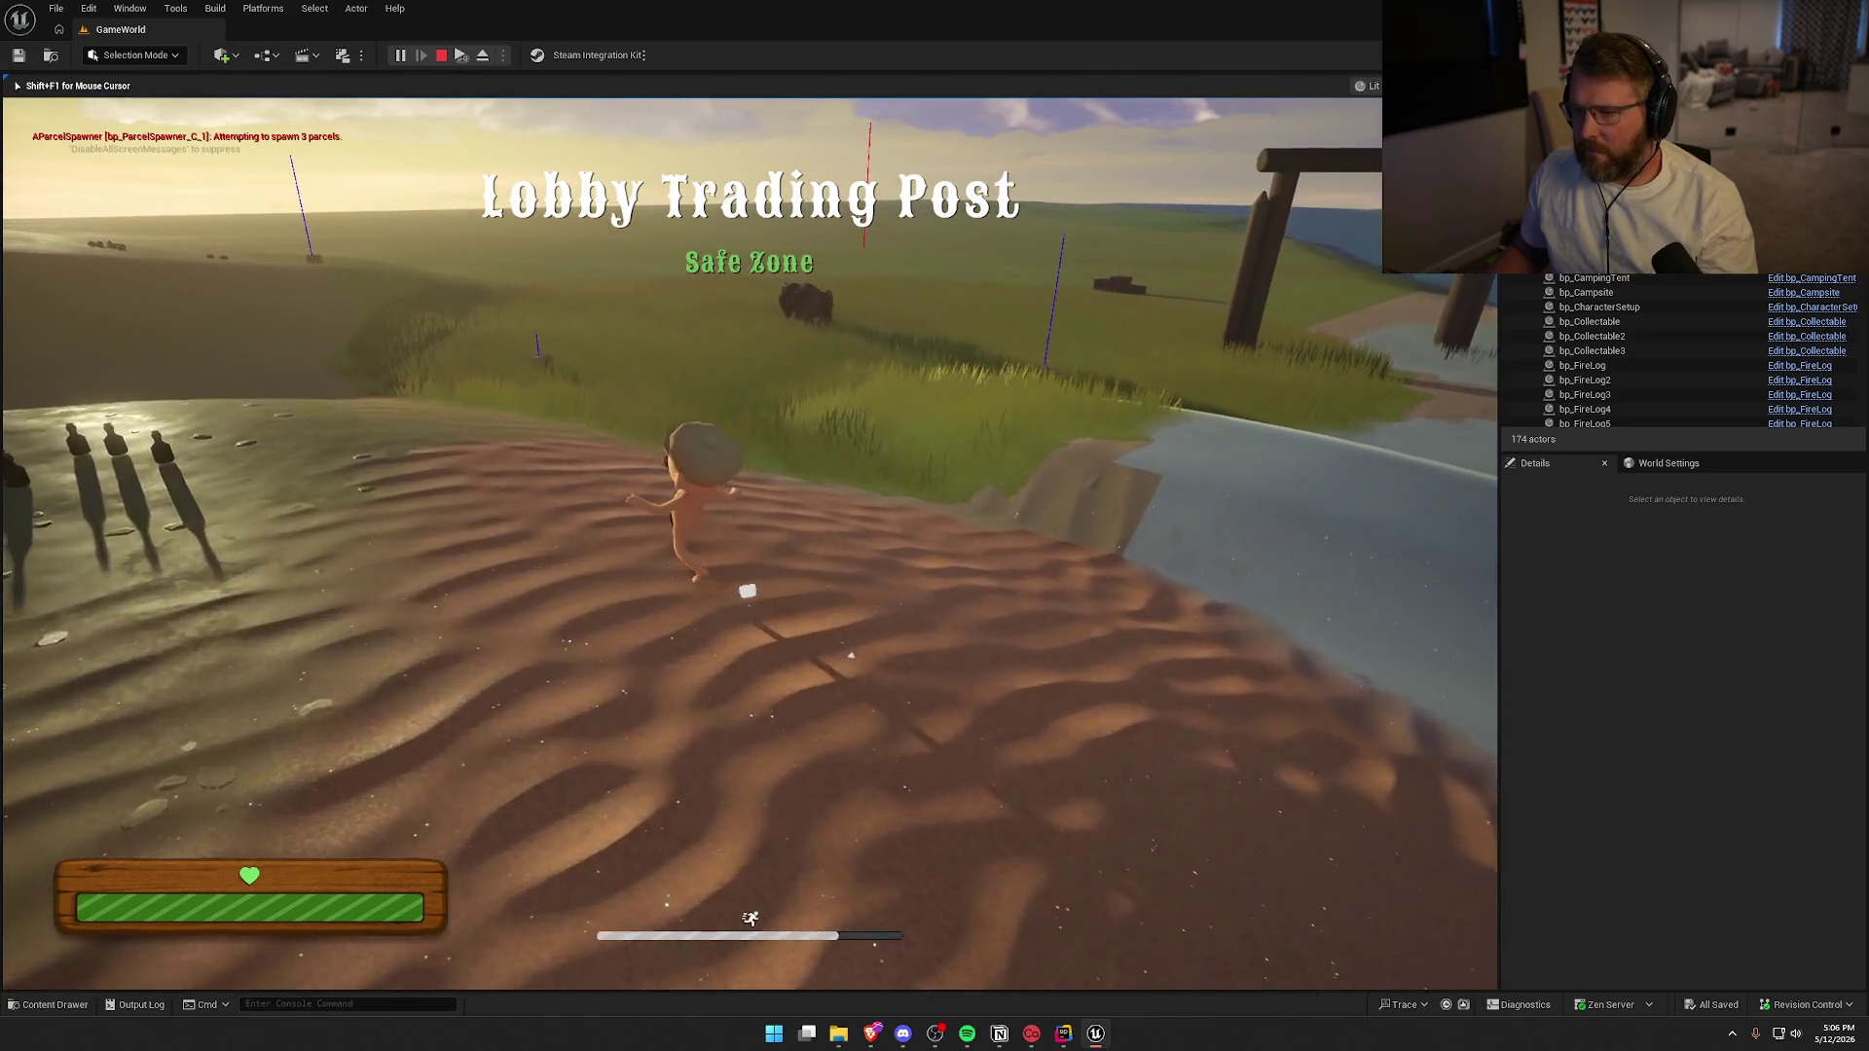
{"action": "key", "text": "w"}
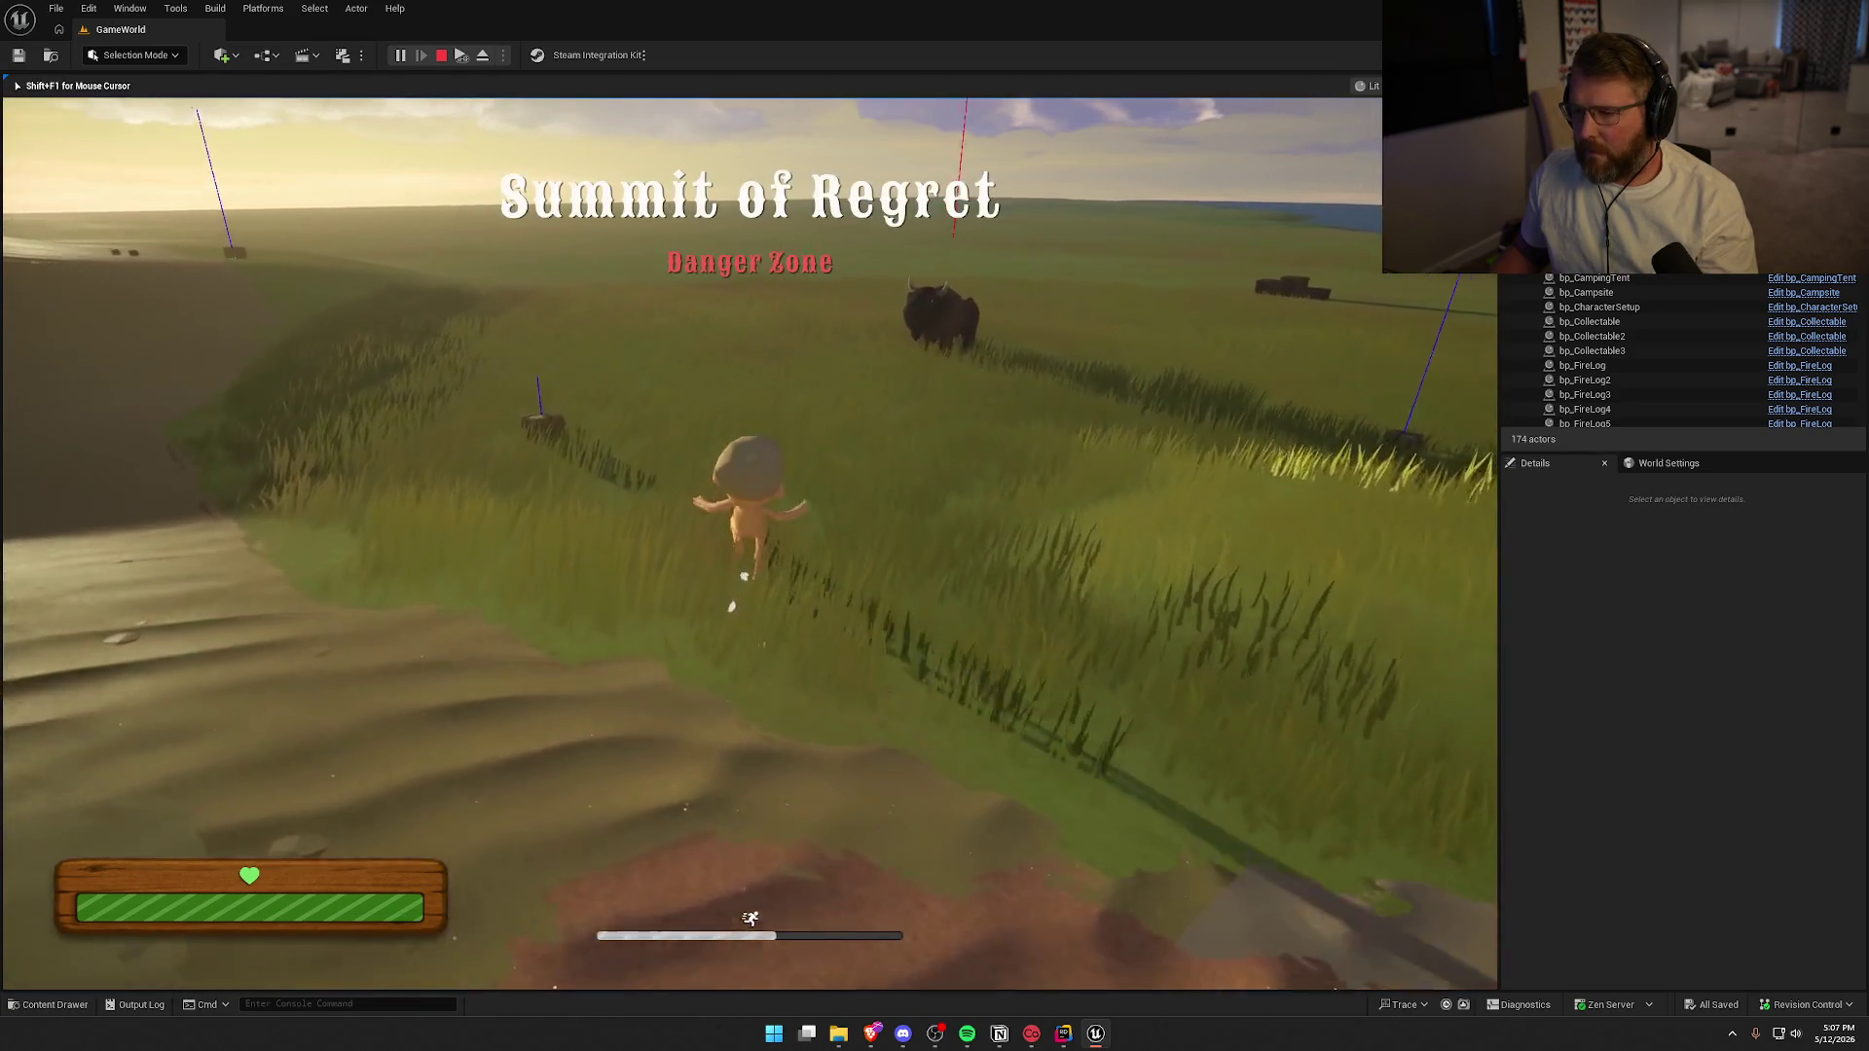
{"action": "key", "text": "w"}
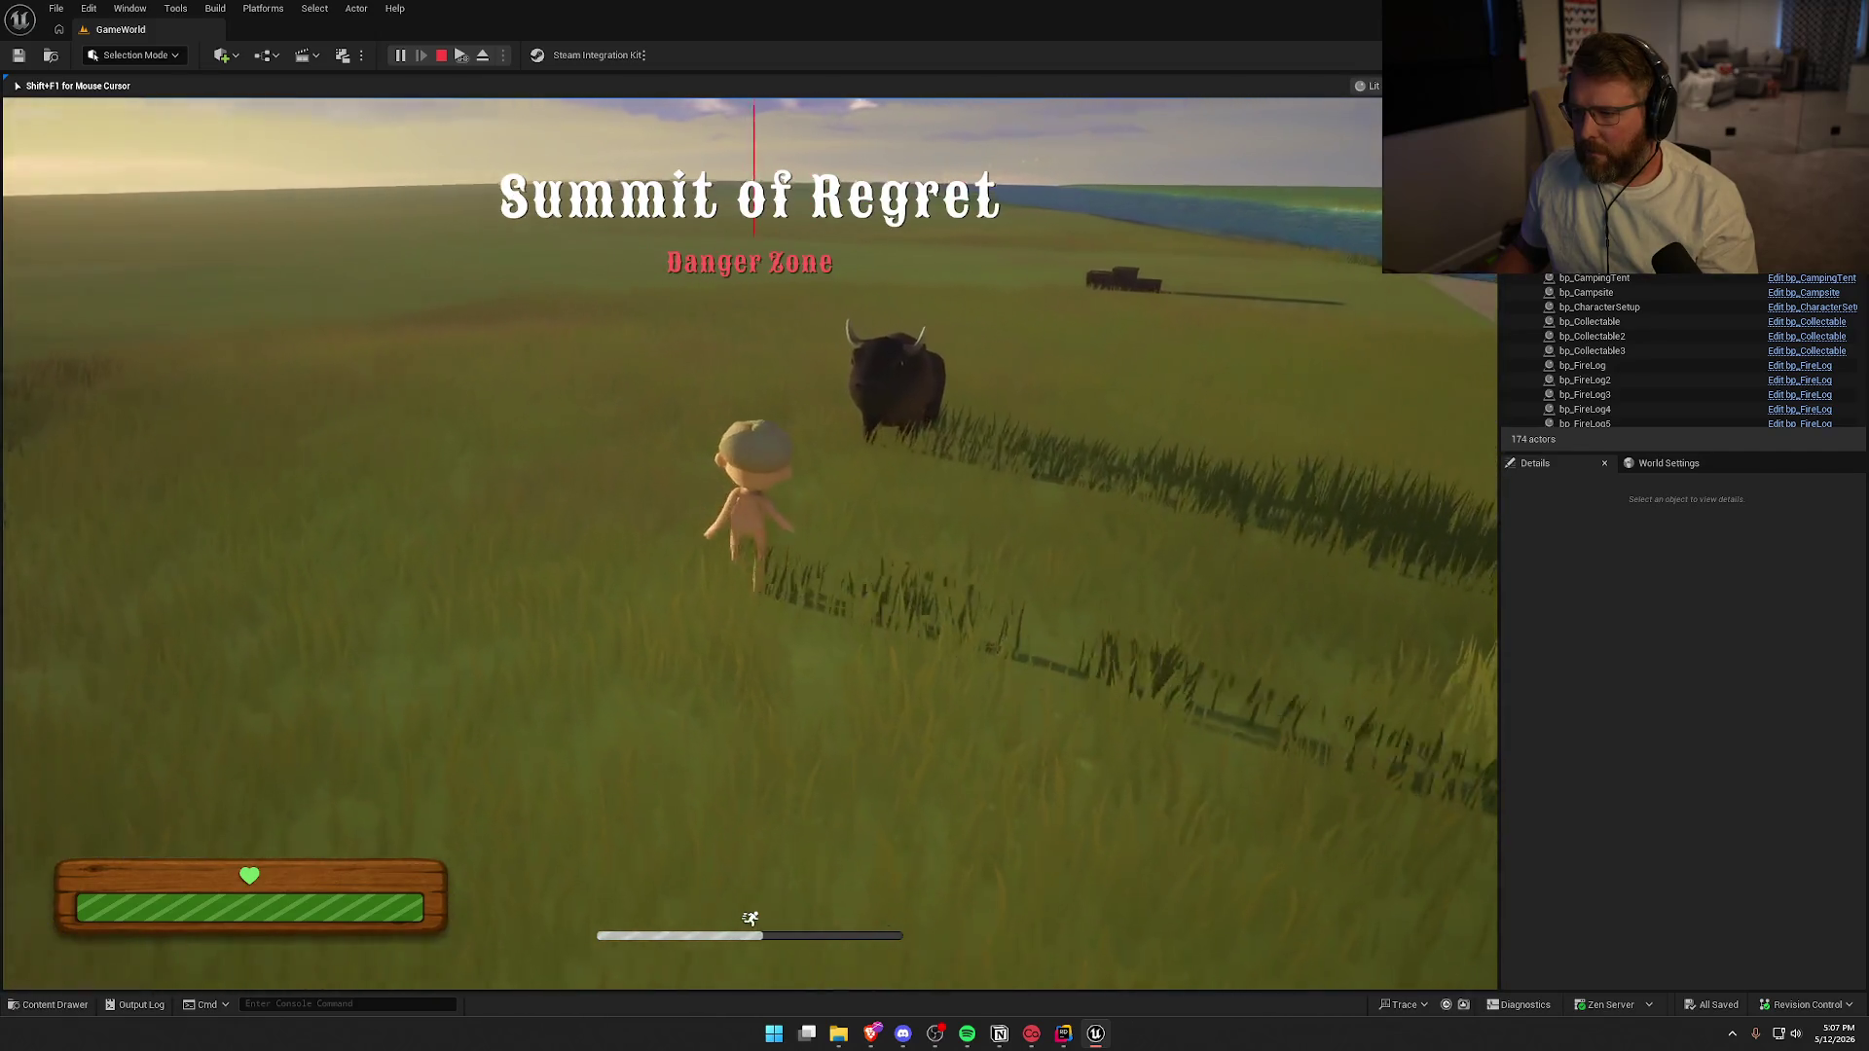
{"action": "key", "text": "w"}
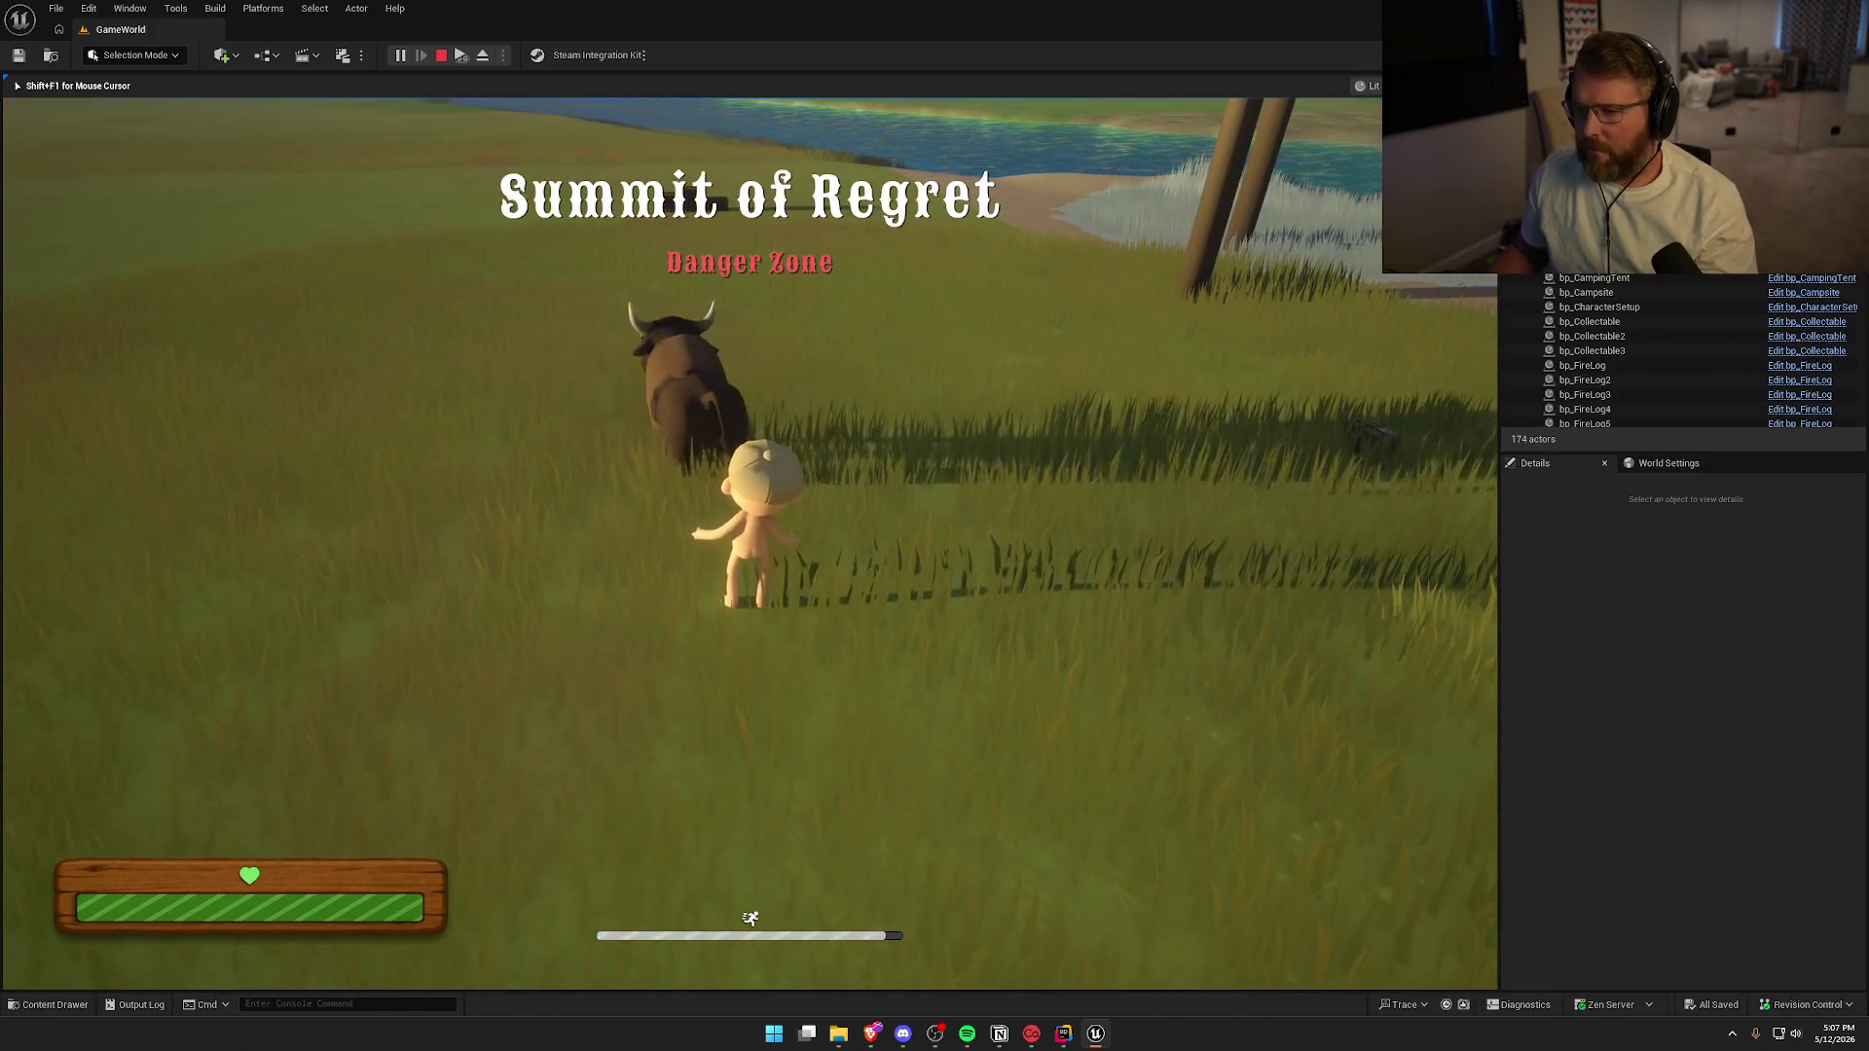
{"action": "key", "text": "shift"}
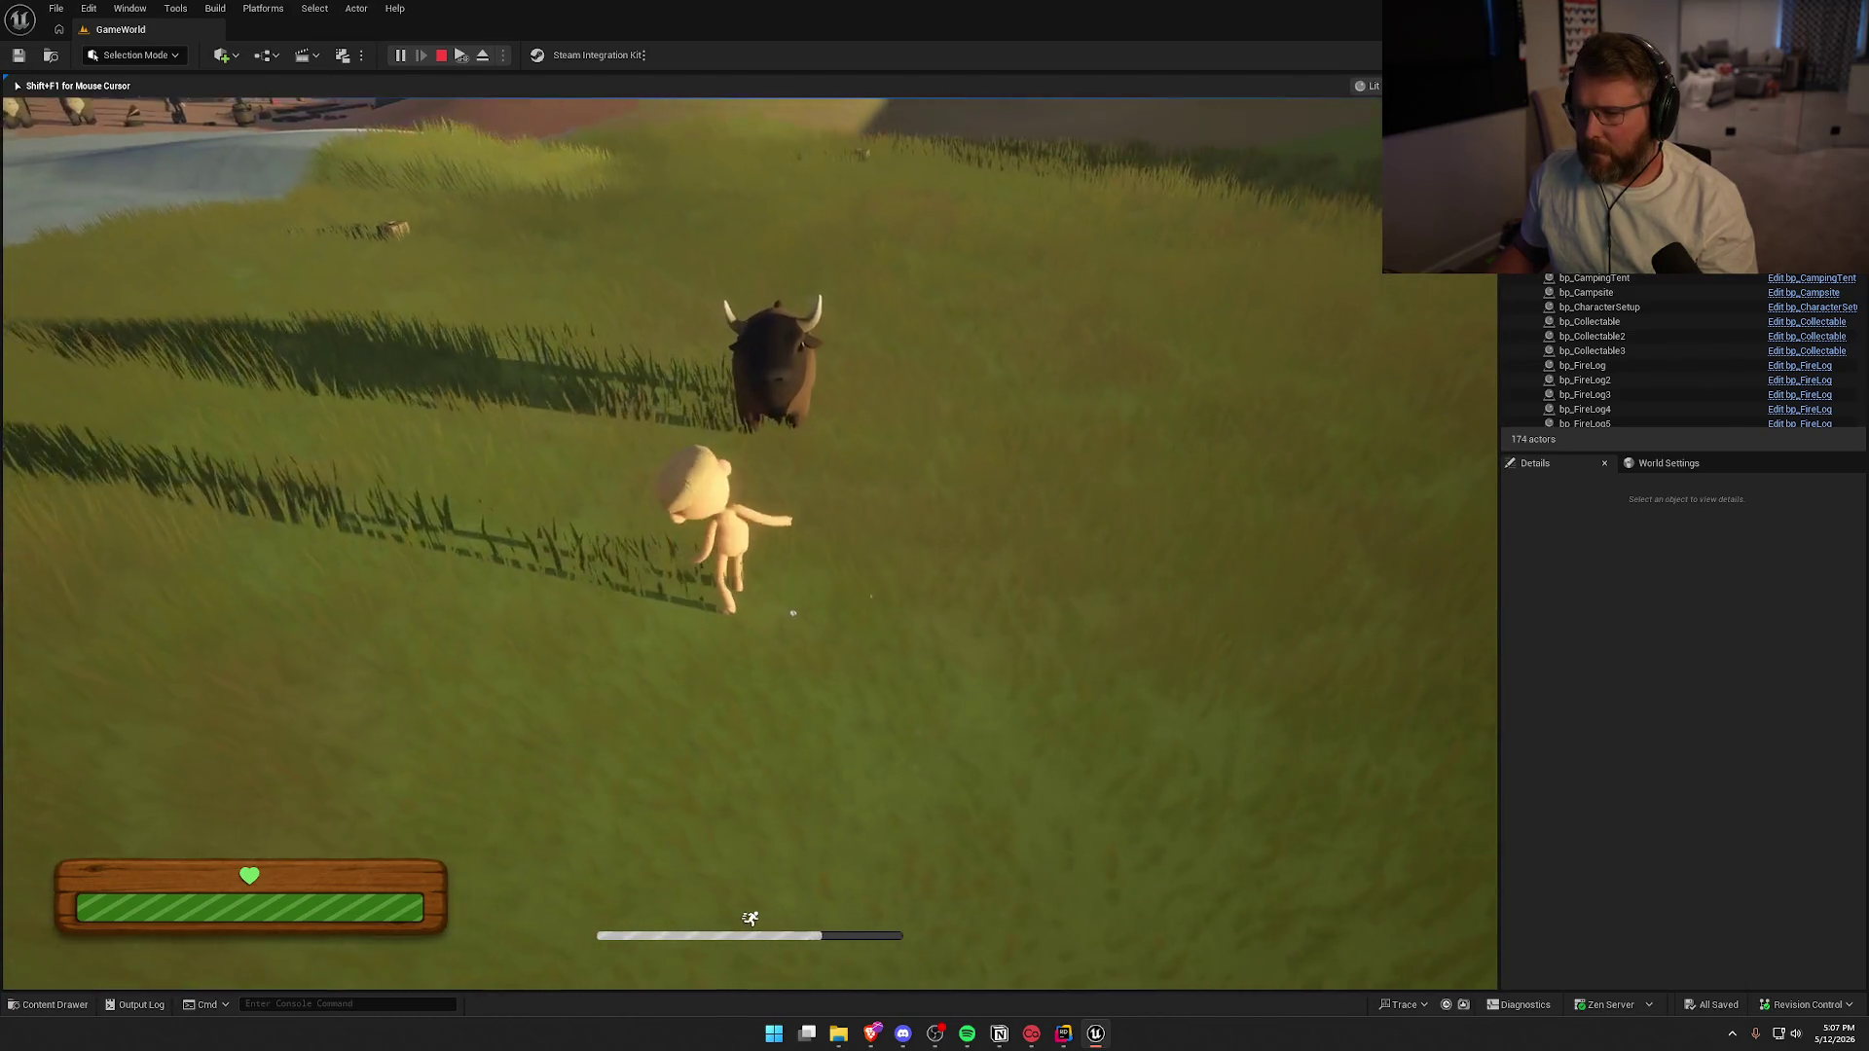
{"action": "key", "text": "Escape"}
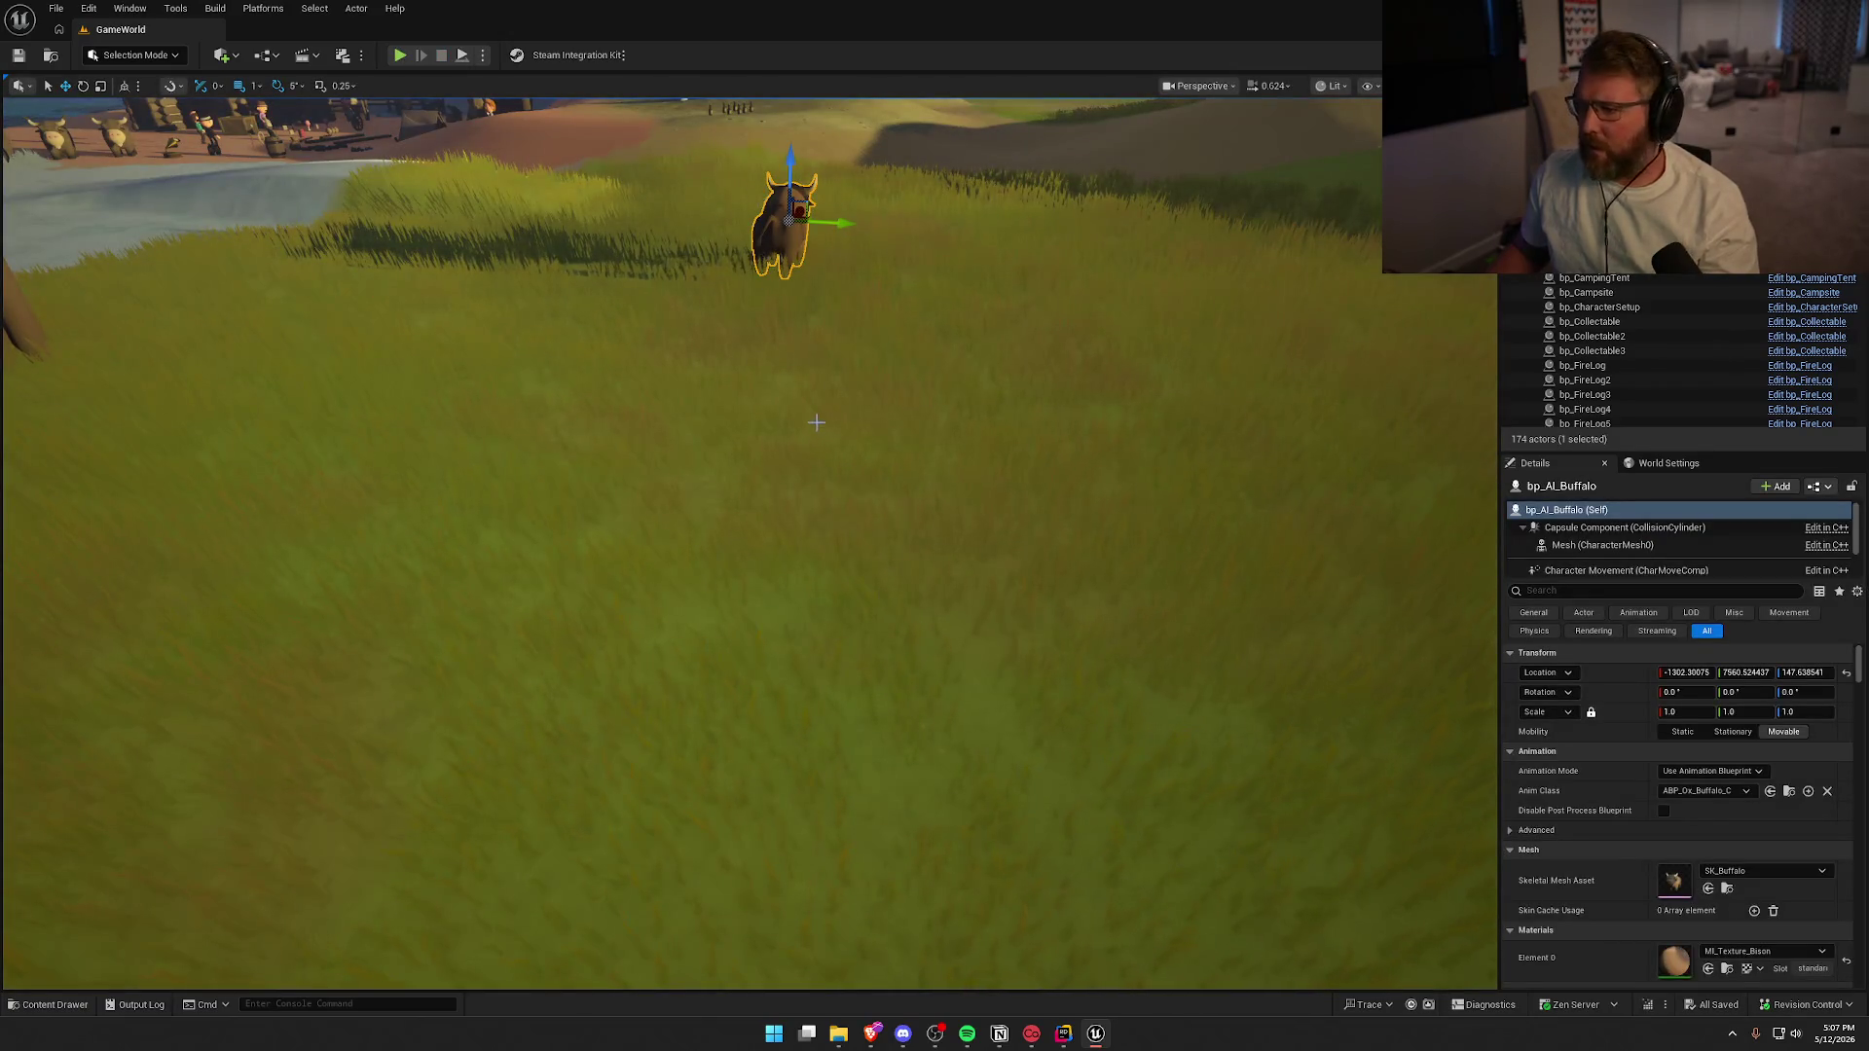
Open EV_Buffalo from StateTrees/Buffalo and pan its EventGraph to the Event TreeStart and Event Tick nodes
{"action": "key", "text": "ctrl+space"}
{"action": "double_click", "coordinate": [222, 740]}
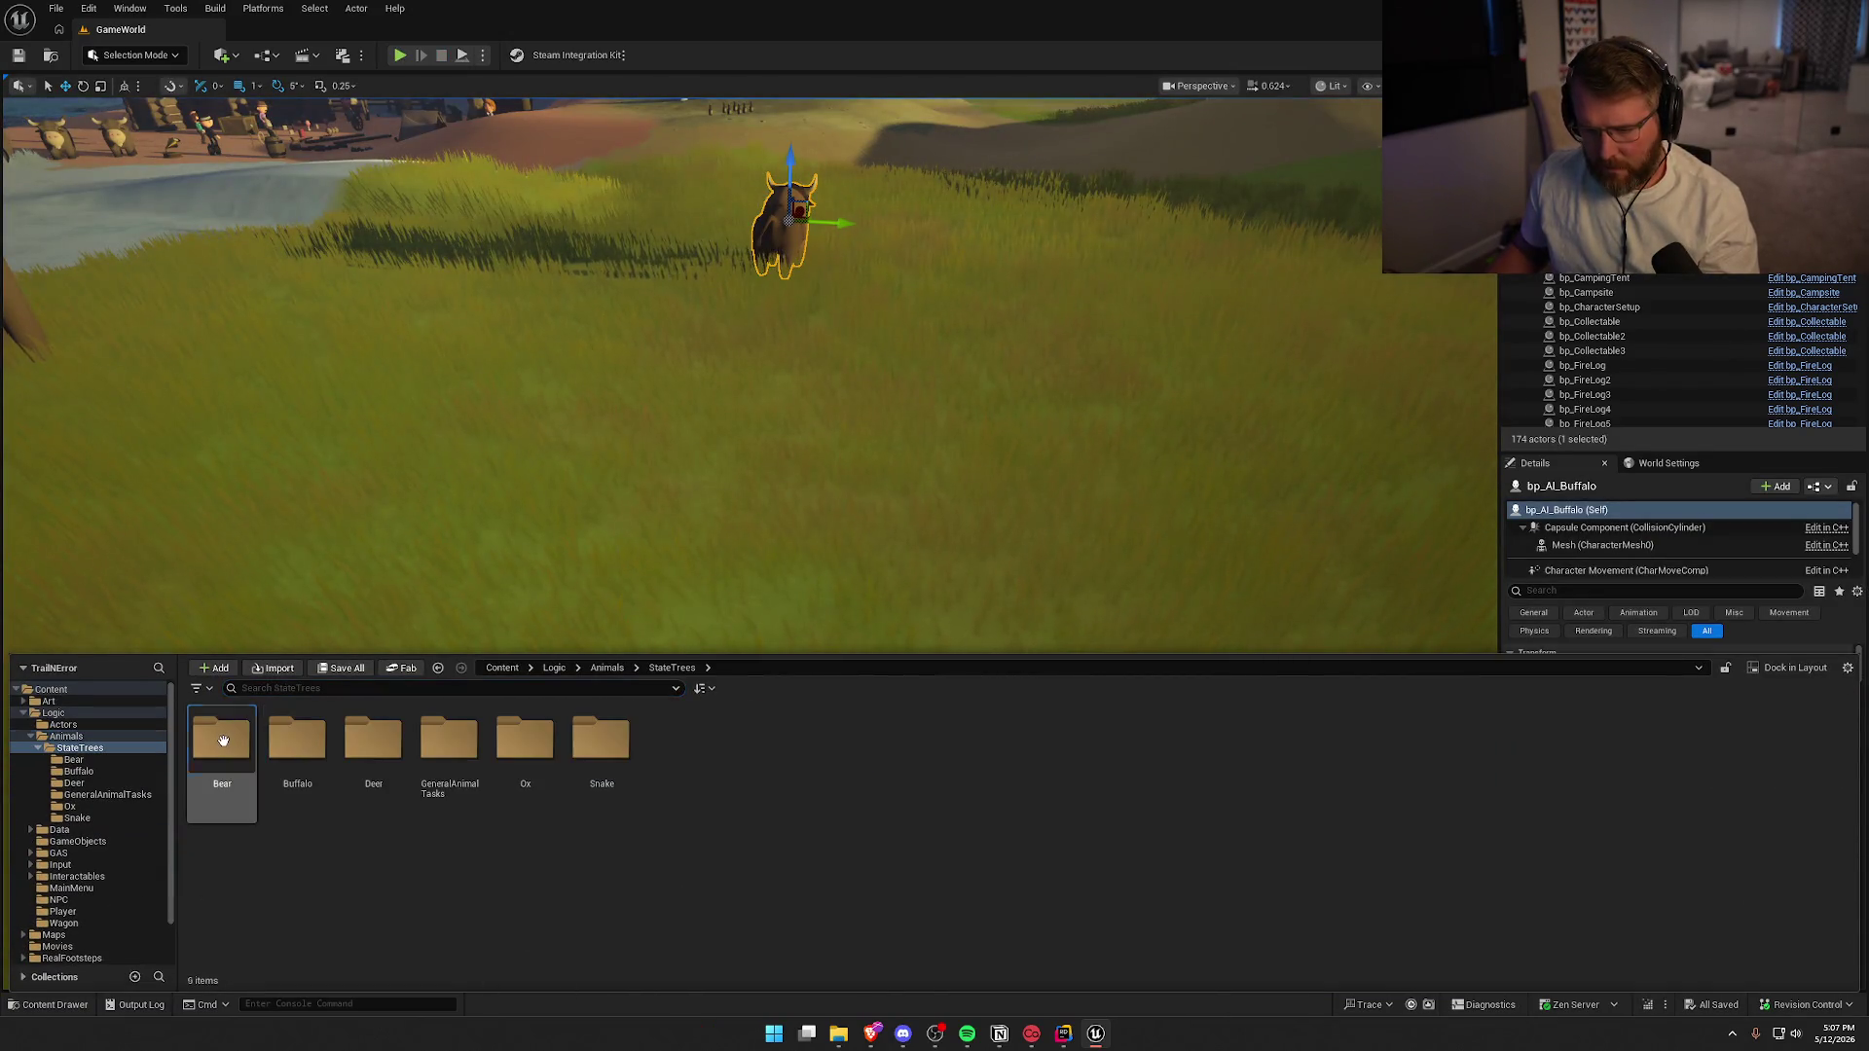
{"action": "double_click", "coordinate": [304, 804]}
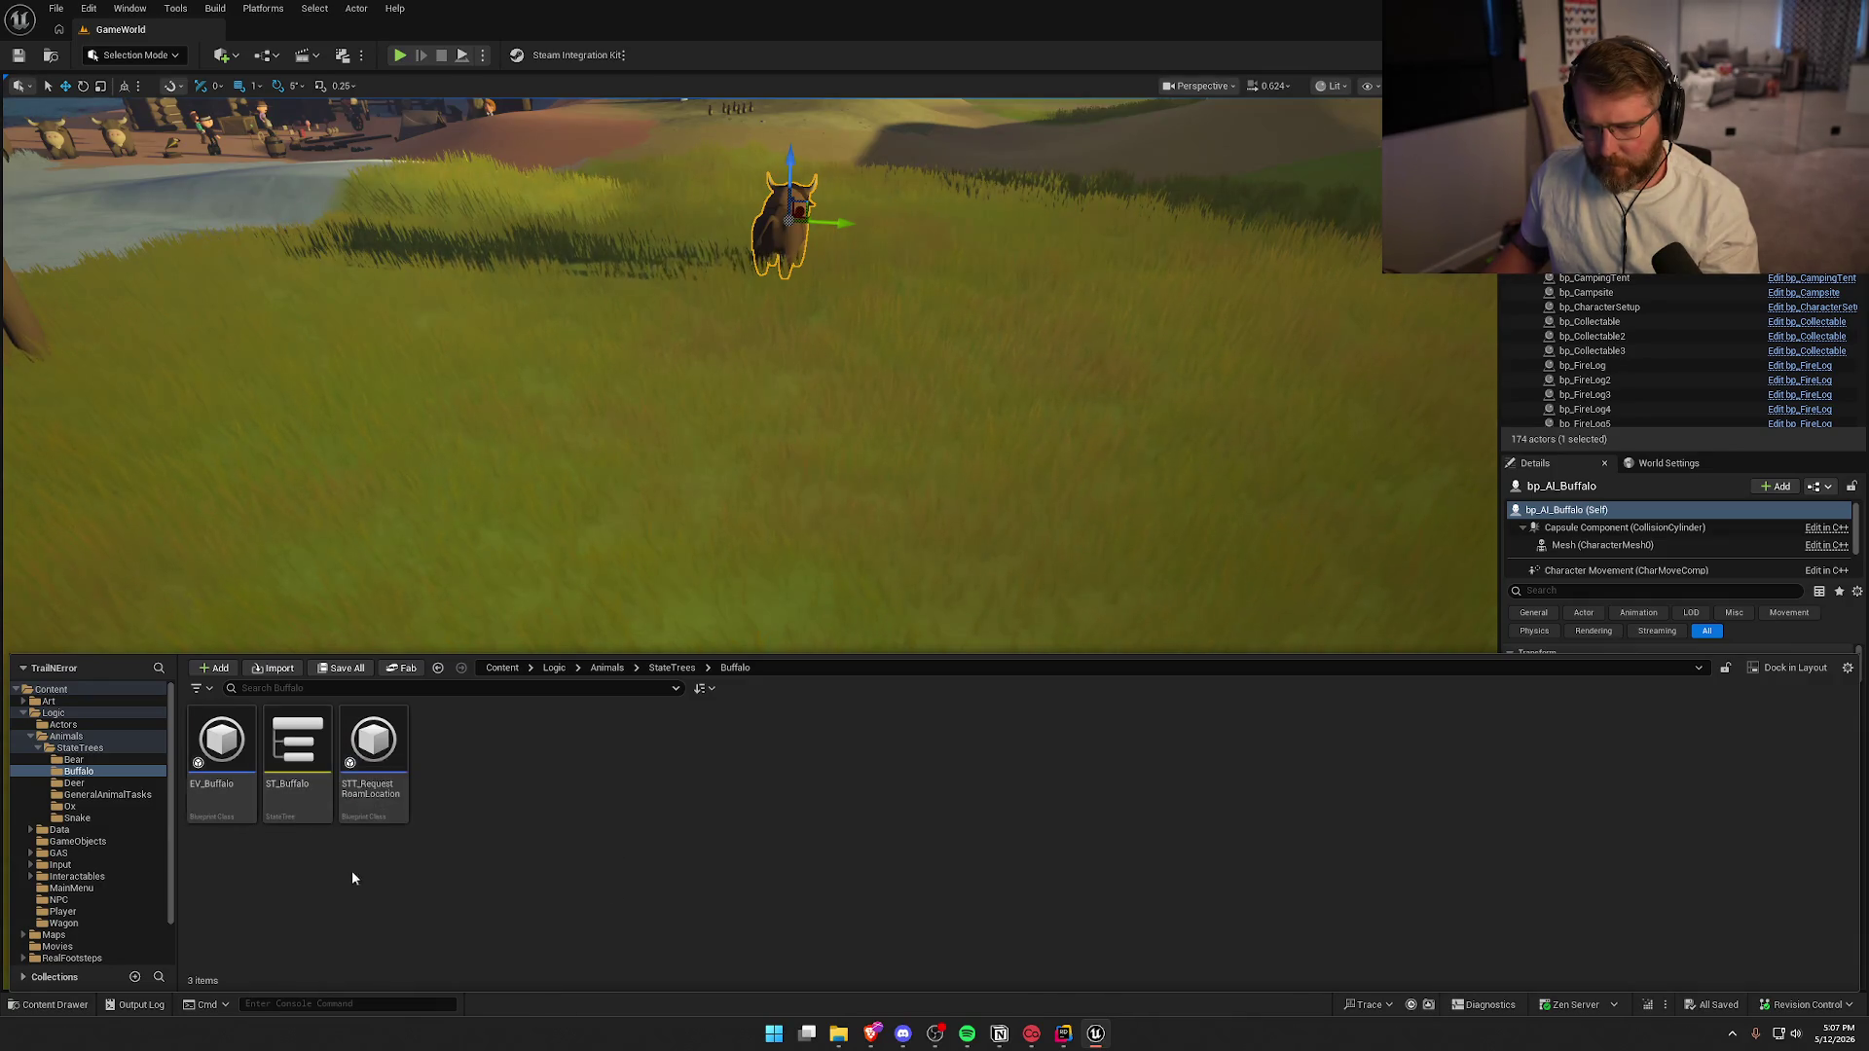
{"action": "key", "text": "ctrl+space"}
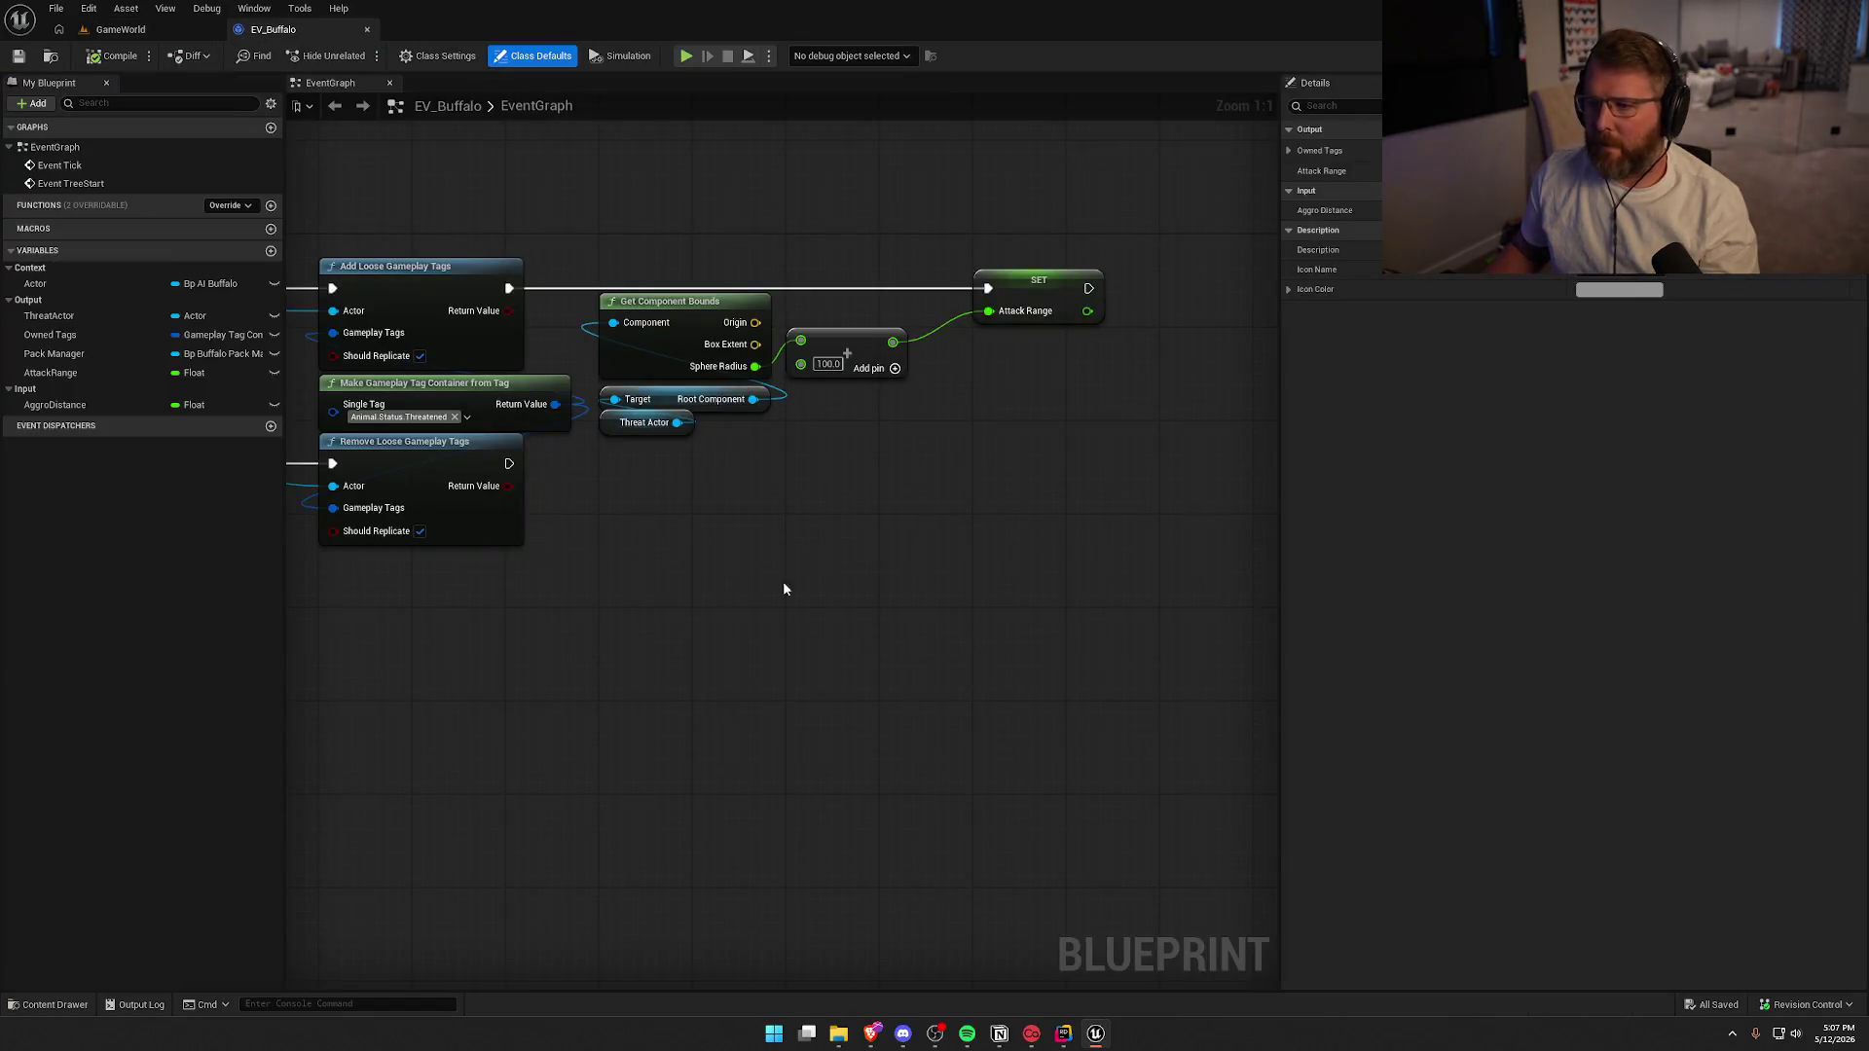
{"action": "mouse_move", "coordinate": [870, 672]}
{"action": "left_mouse_down"}
{"action": "mouse_move", "coordinate": [1030, 699]}
{"action": "mouse_move", "coordinate": [709, 697]}
{"action": "mouse_move", "coordinate": [1244, 694]}
{"action": "left_mouse_up"}
{"action": "left_click_drag", "start_coordinate": [966, 675], "coordinate": [1239, 680]}
{"action": "left_click_drag", "start_coordinate": [1009, 667], "coordinate": [1401, 711]}
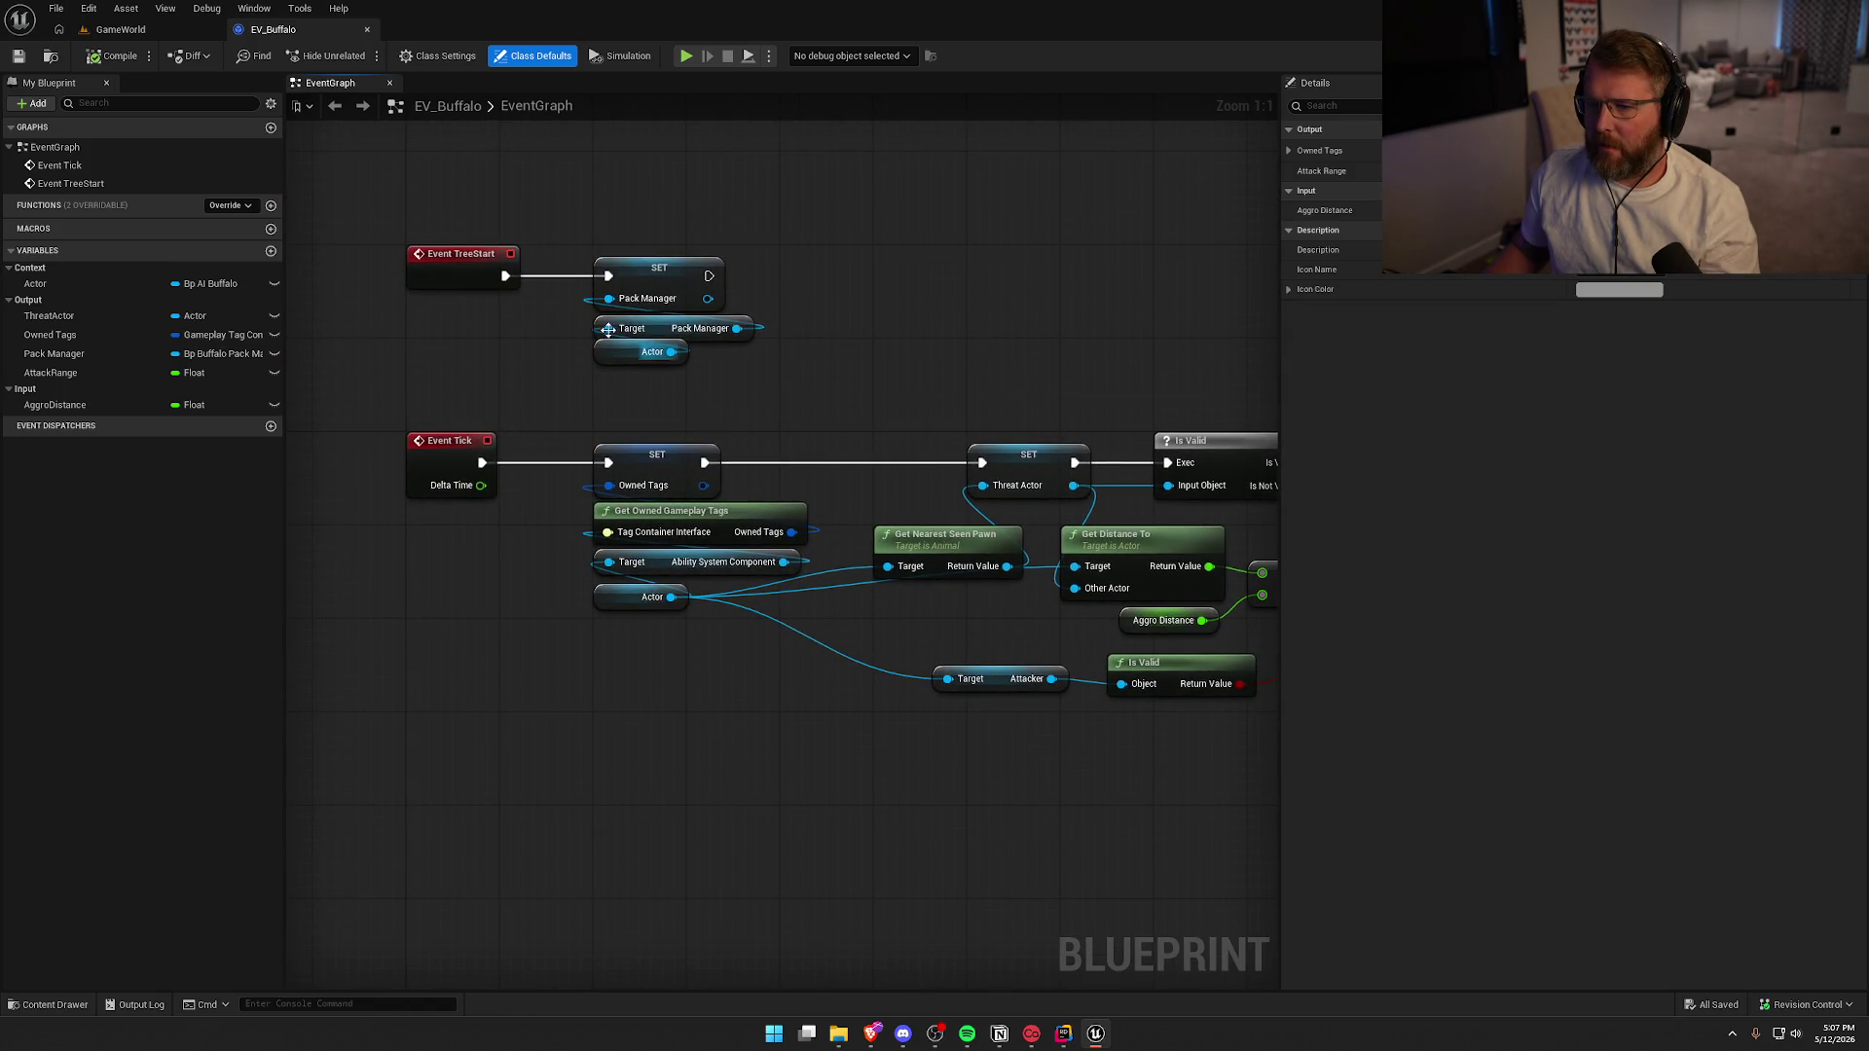
{"action": "left_click", "coordinate": [156, 32]}
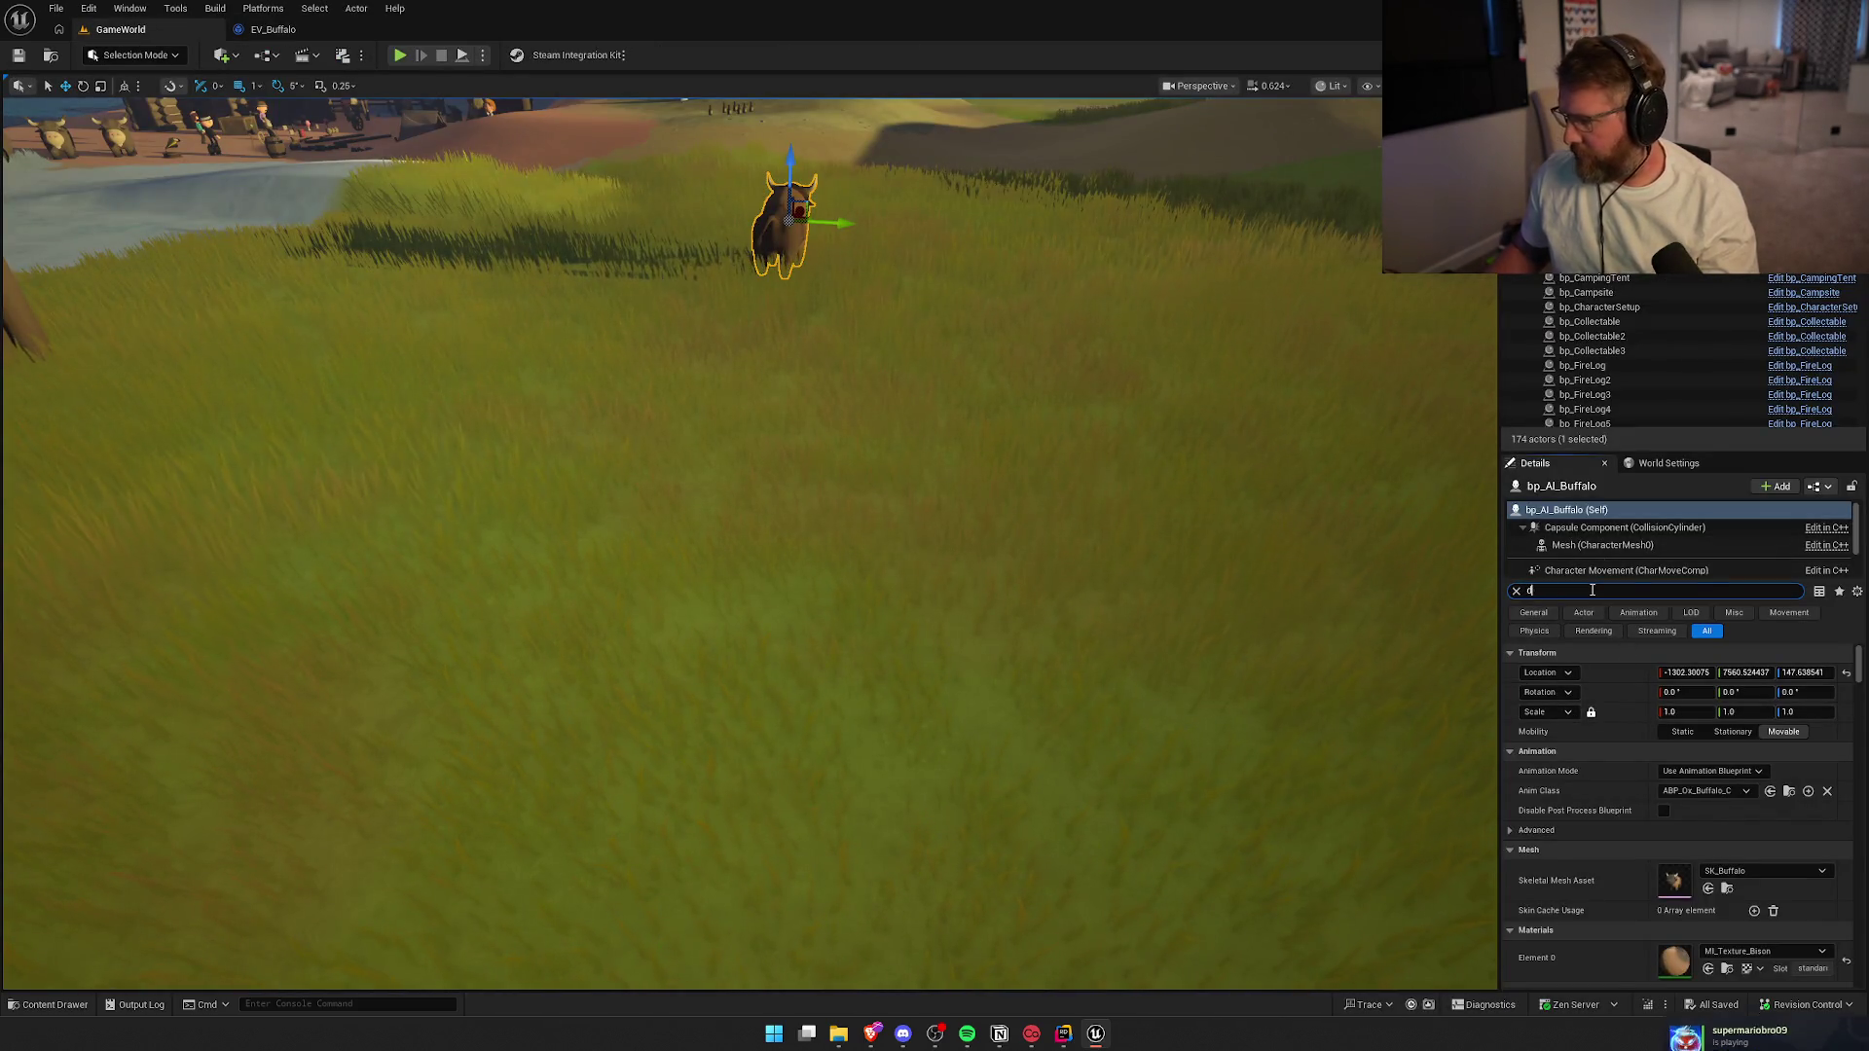
Filter the buffalo's Details by 'default' to check its Pack Manager reference
{"action": "type", "text": "efault"}
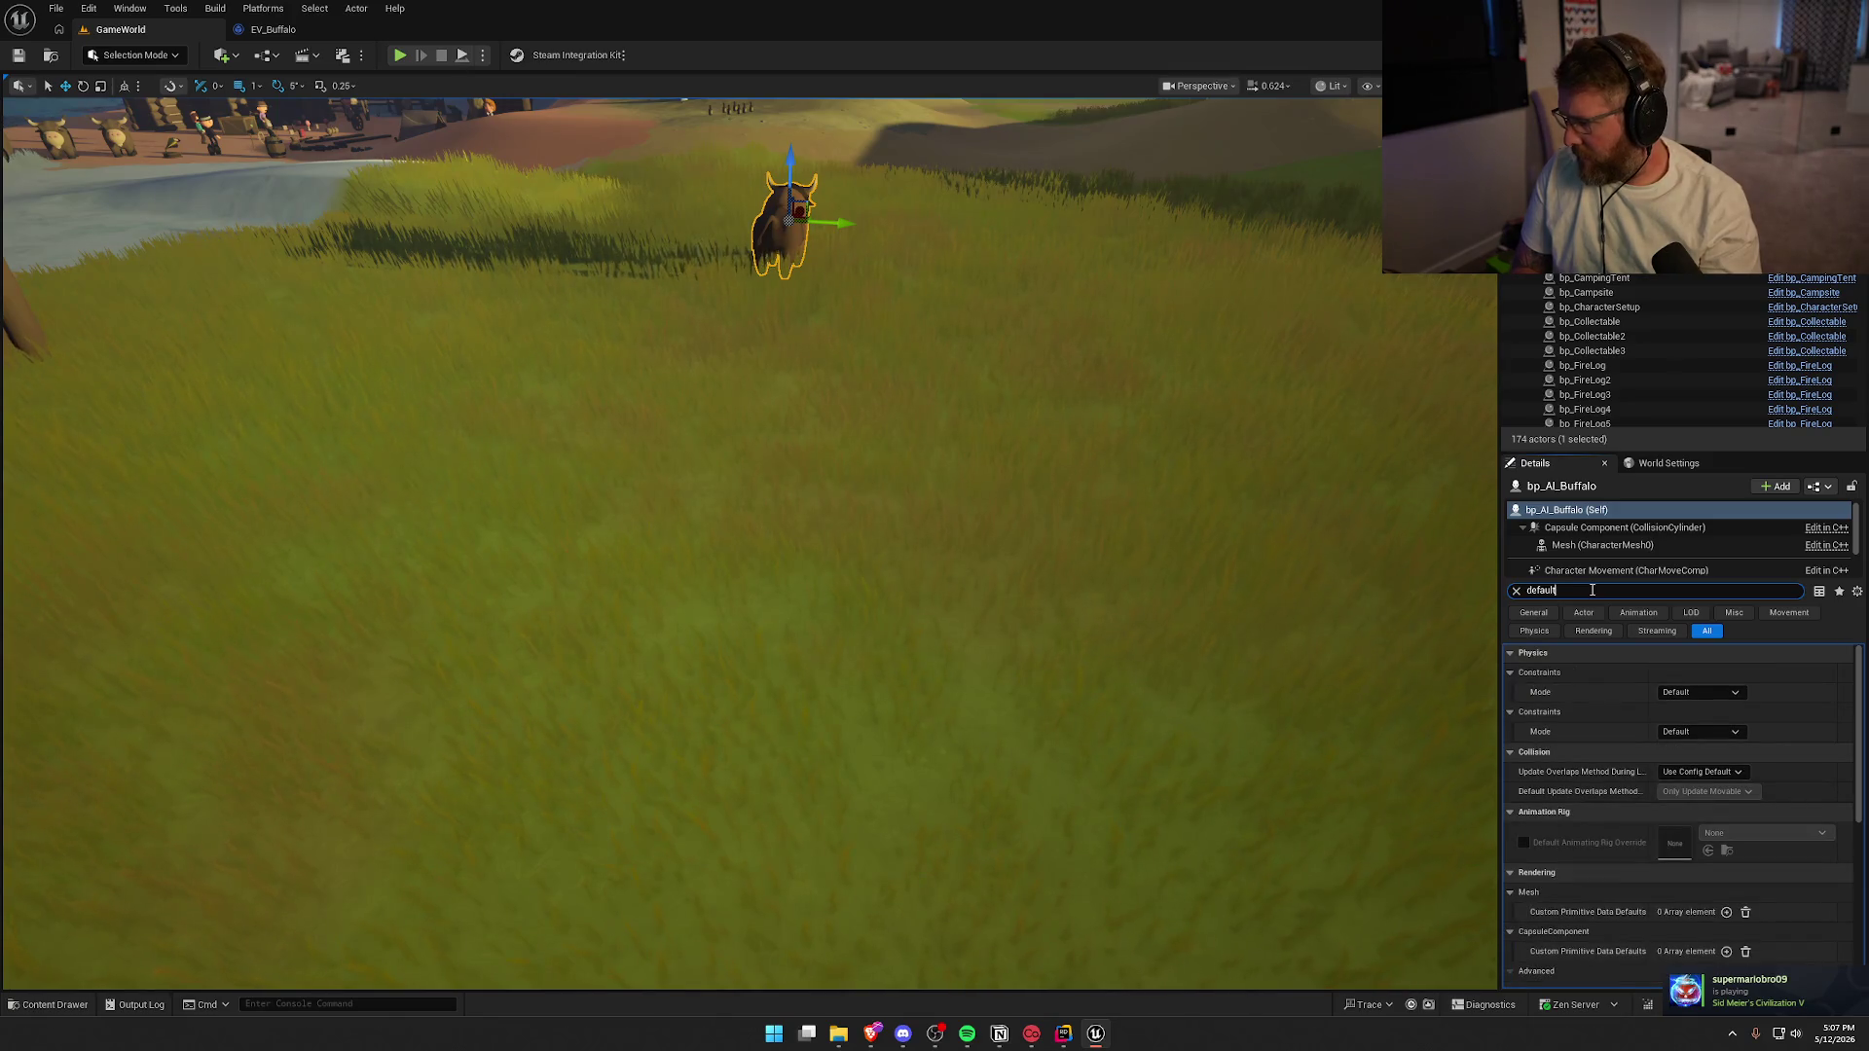
{"action": "scroll", "coordinate": [1644, 788], "scroll_direction": "down", "scroll_amount": 5}
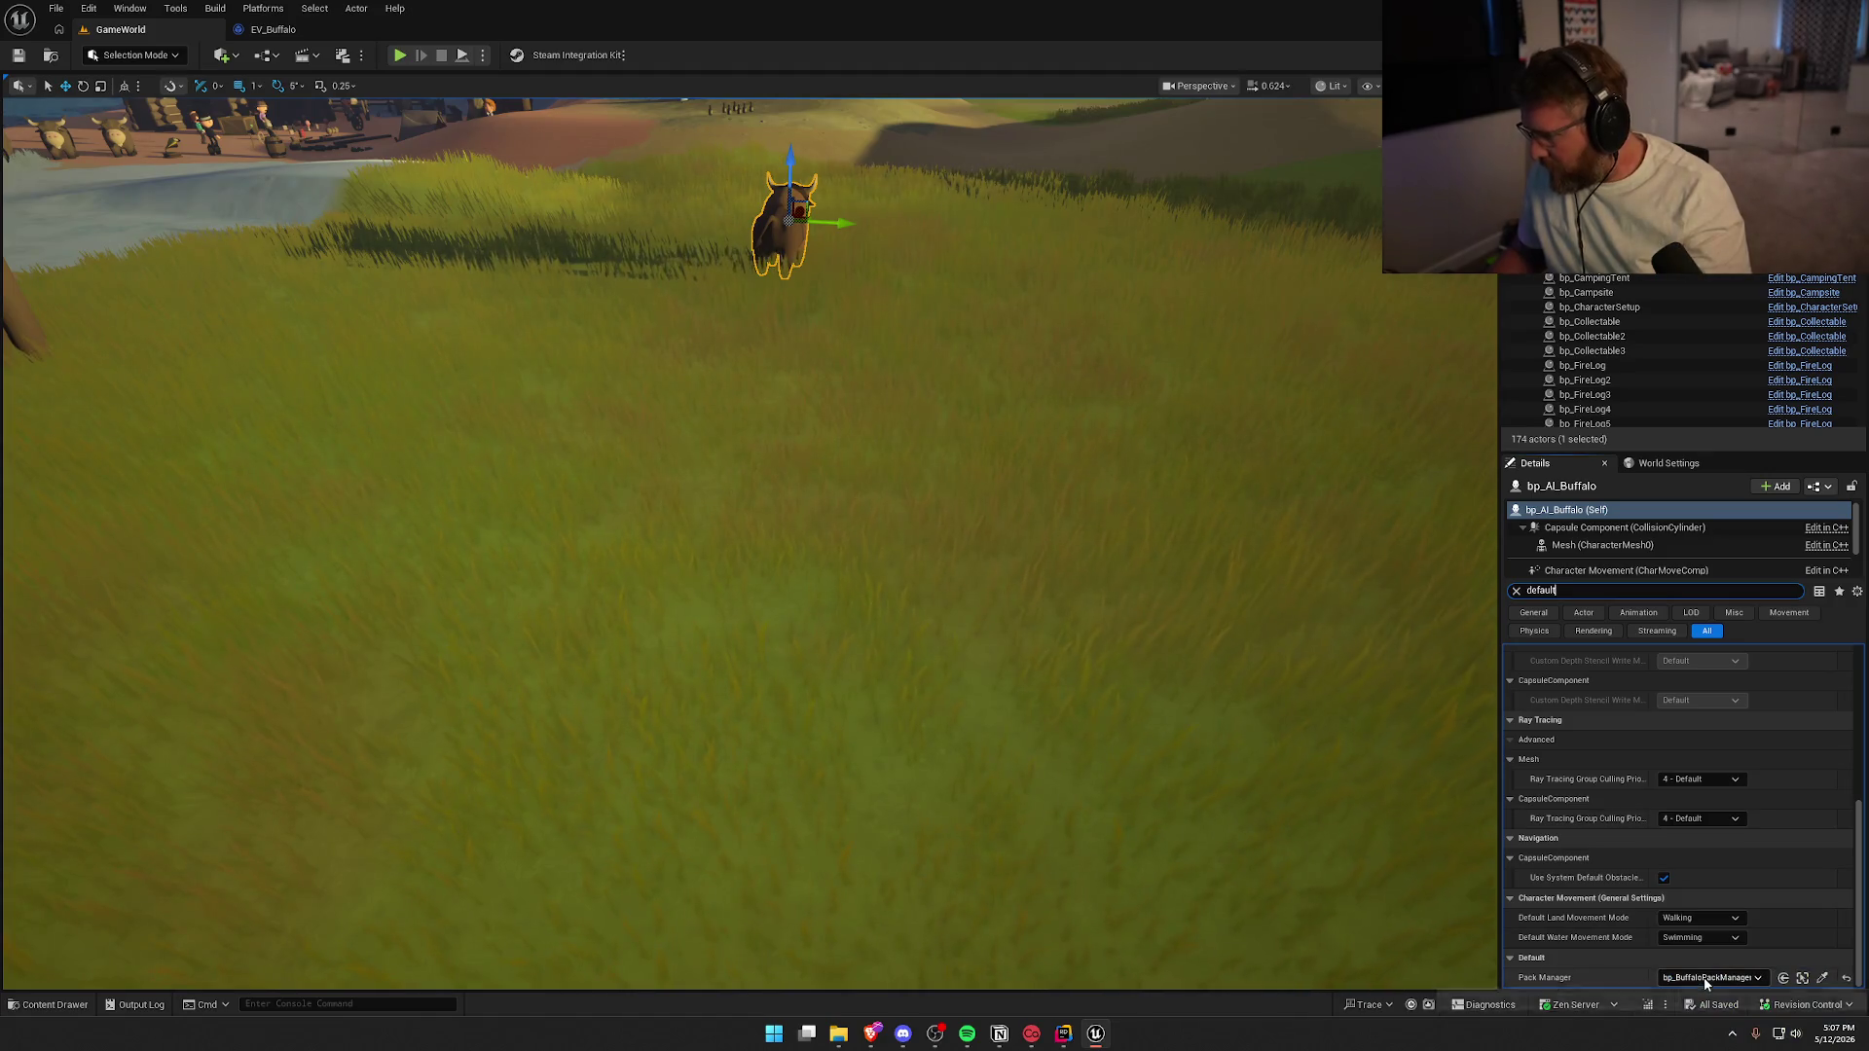
{"action": "scroll", "coordinate": [1598, 925], "scroll_direction": "up", "scroll_amount": 5}
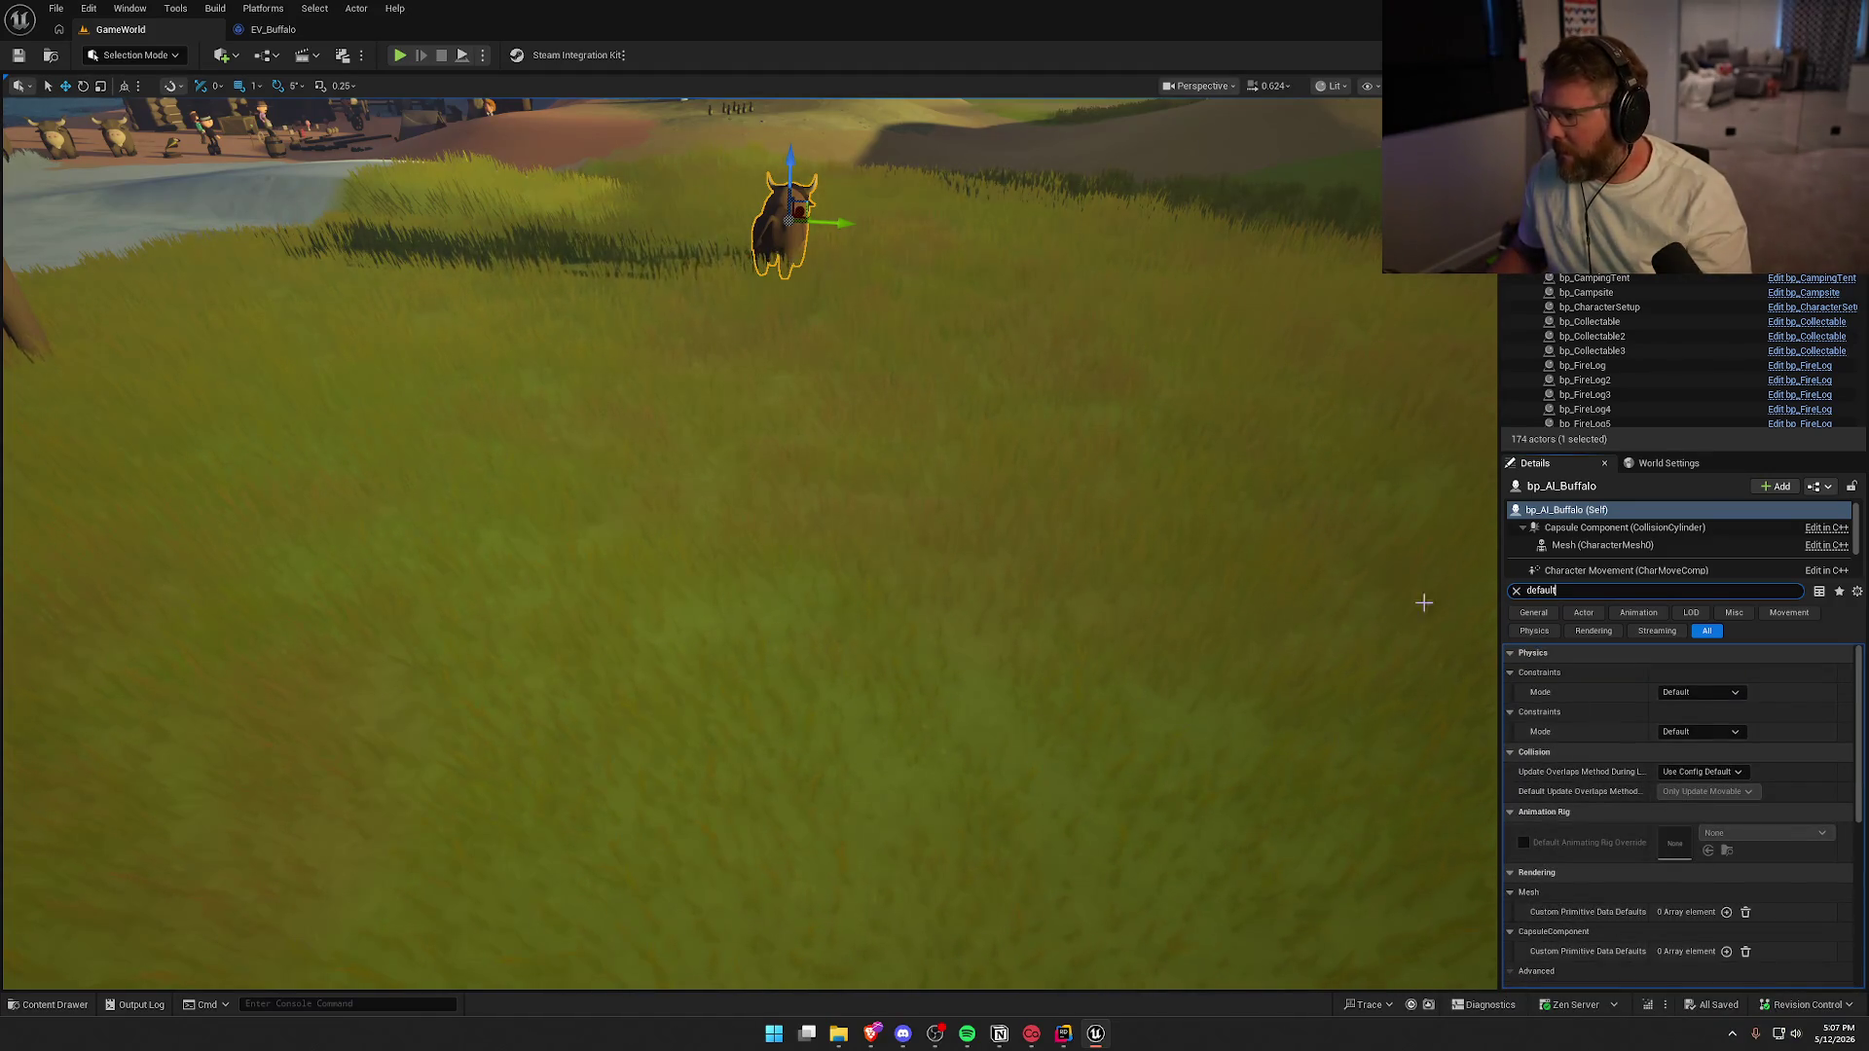
{"action": "left_click", "coordinate": [1513, 590]}
Inspect bp_BuffaloPackManager's Buffalos list, then open the buffalo's blueprint with Ctrl+E
{"action": "mouse_move", "coordinate": [1326, 638]}
{"action": "left_mouse_down"}
{"action": "mouse_move", "coordinate": [795, 663]}
{"action": "mouse_move", "coordinate": [896, 582]}
{"action": "mouse_move", "coordinate": [885, 555]}
{"action": "left_mouse_up"}
{"action": "left_click", "coordinate": [917, 559]}
{"action": "left_click", "coordinate": [662, 419]}
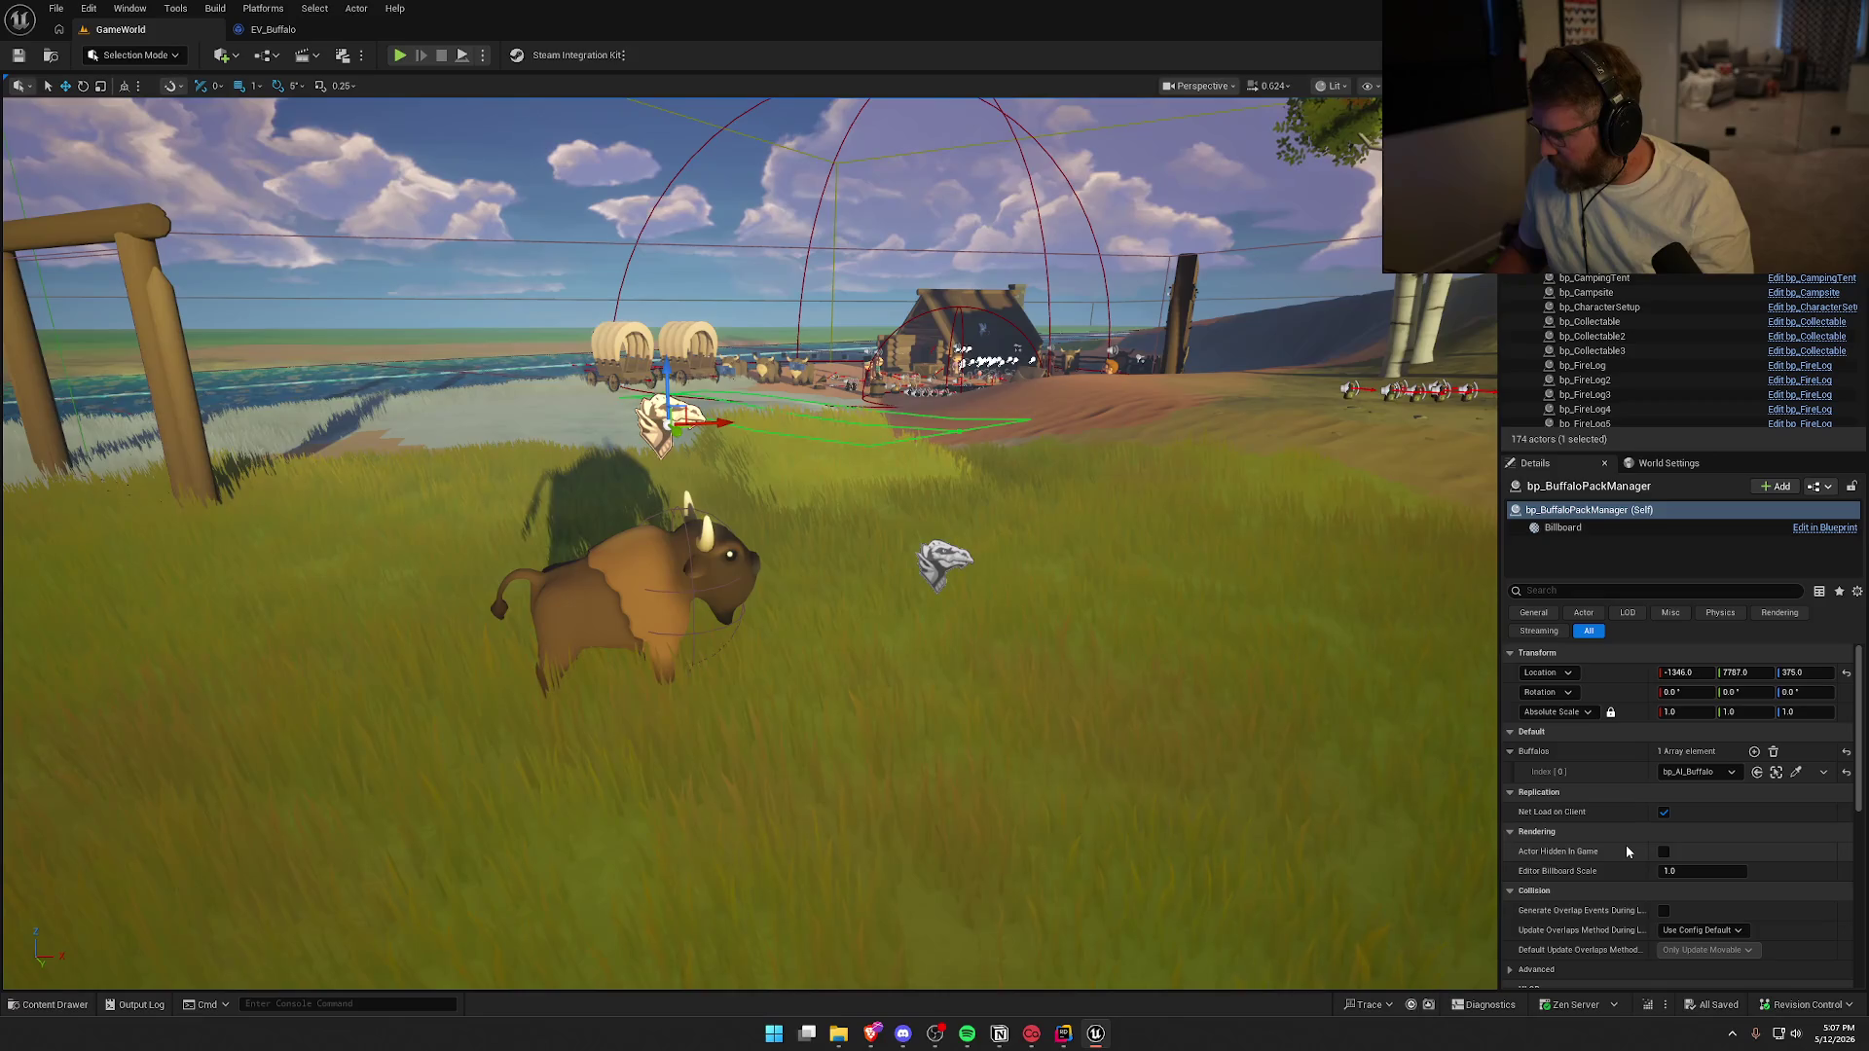
{"action": "scroll", "coordinate": [1616, 851], "scroll_direction": "down", "scroll_amount": 10}
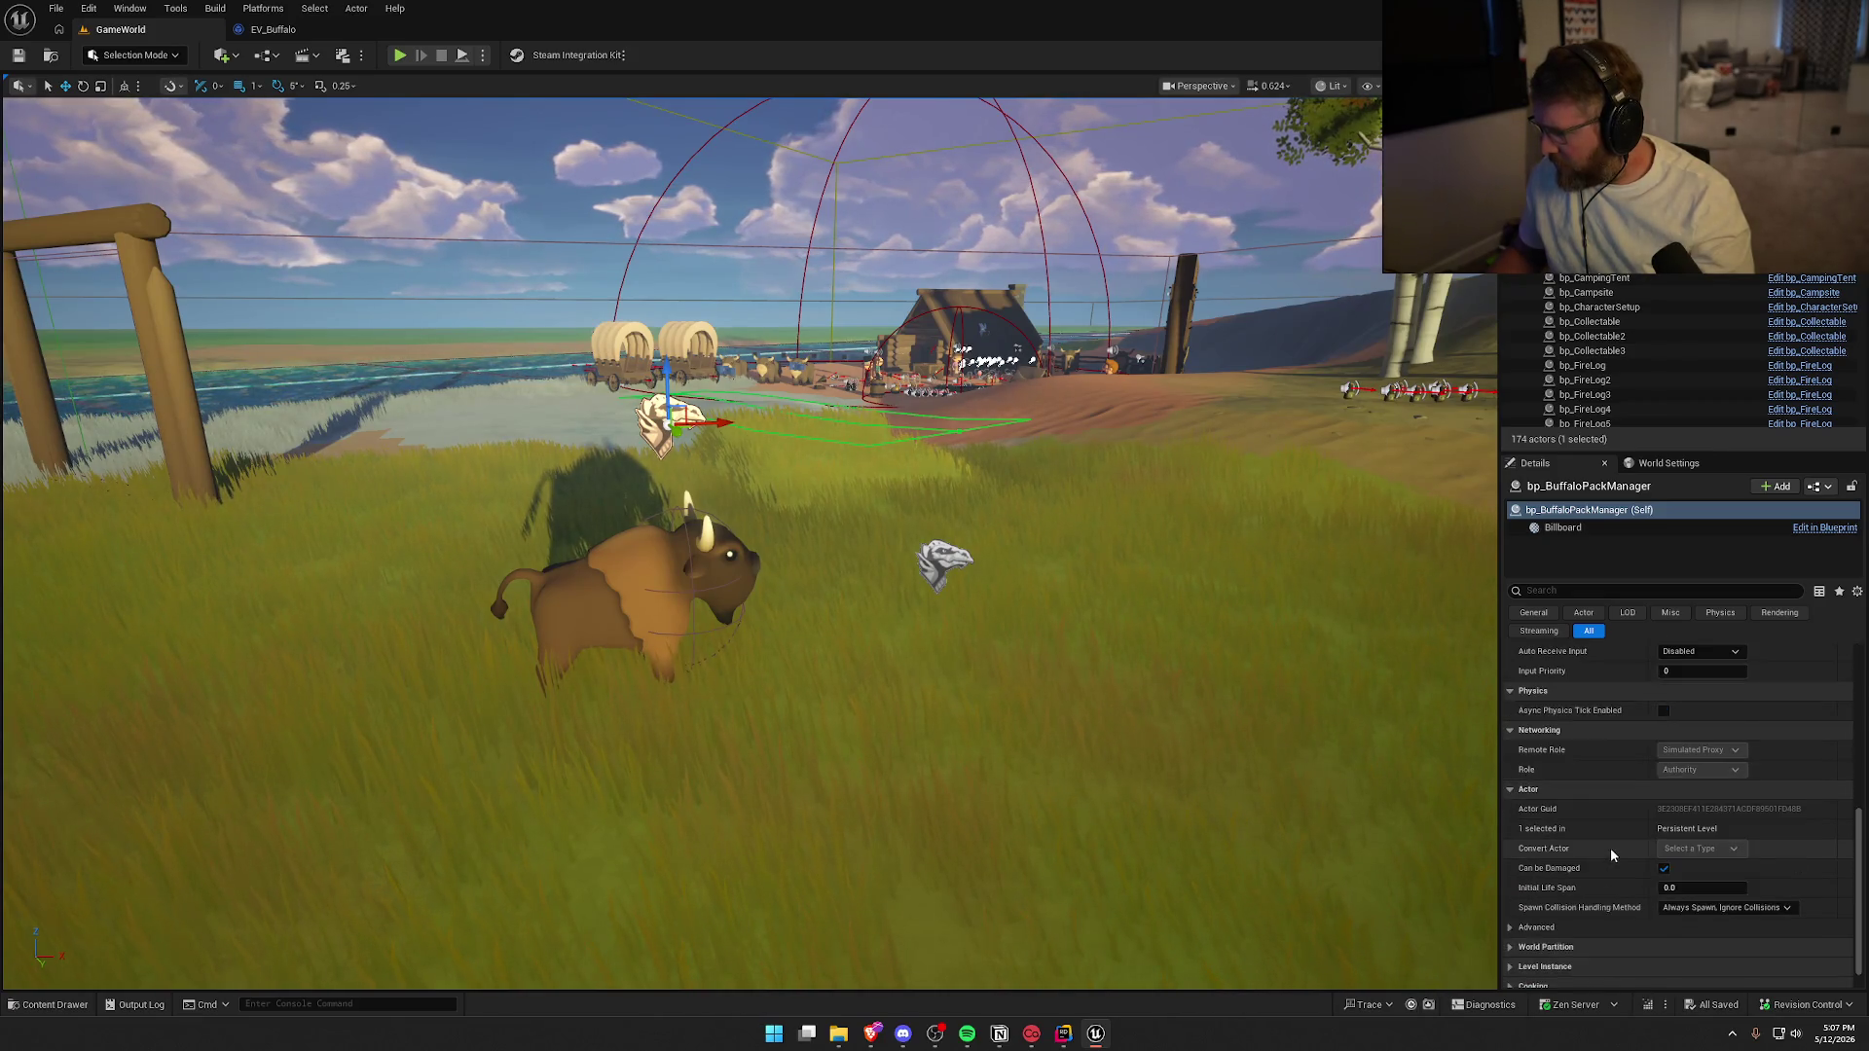
{"action": "scroll", "coordinate": [1611, 851], "scroll_direction": "up", "scroll_amount": 10}
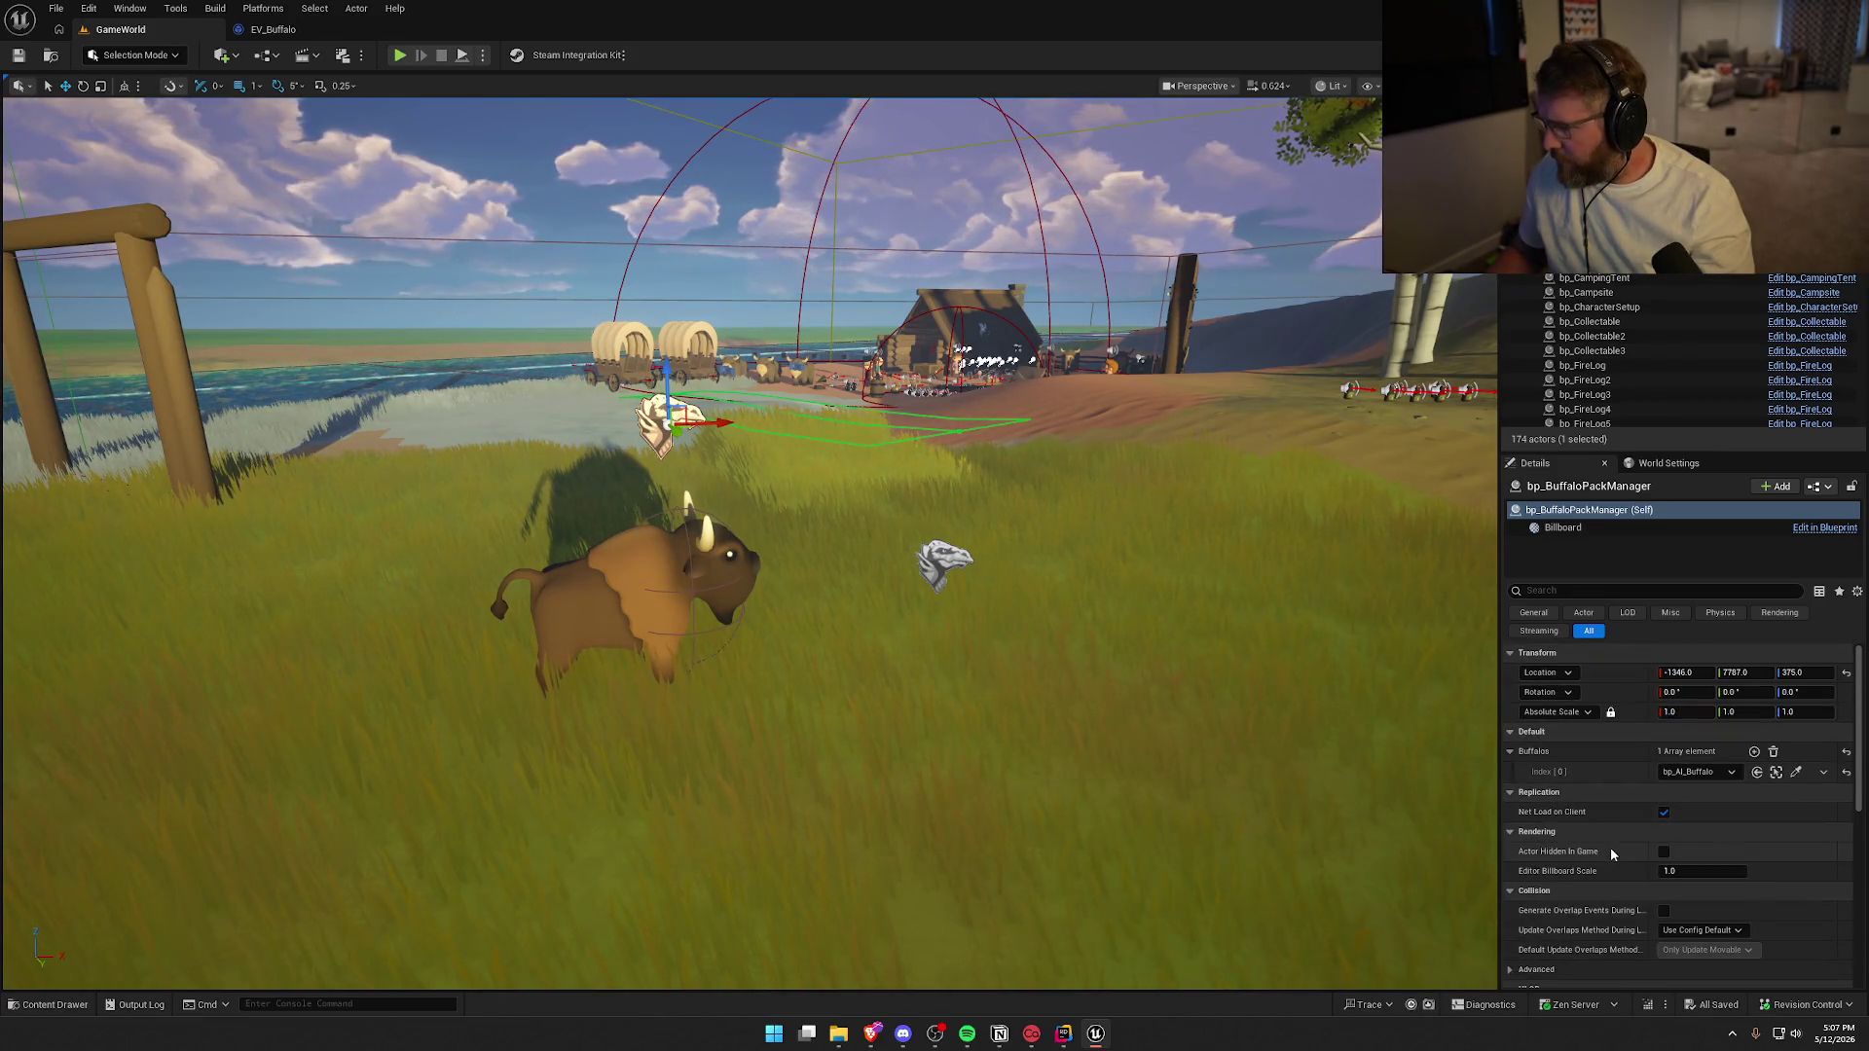
{"action": "left_click", "coordinate": [637, 572]}
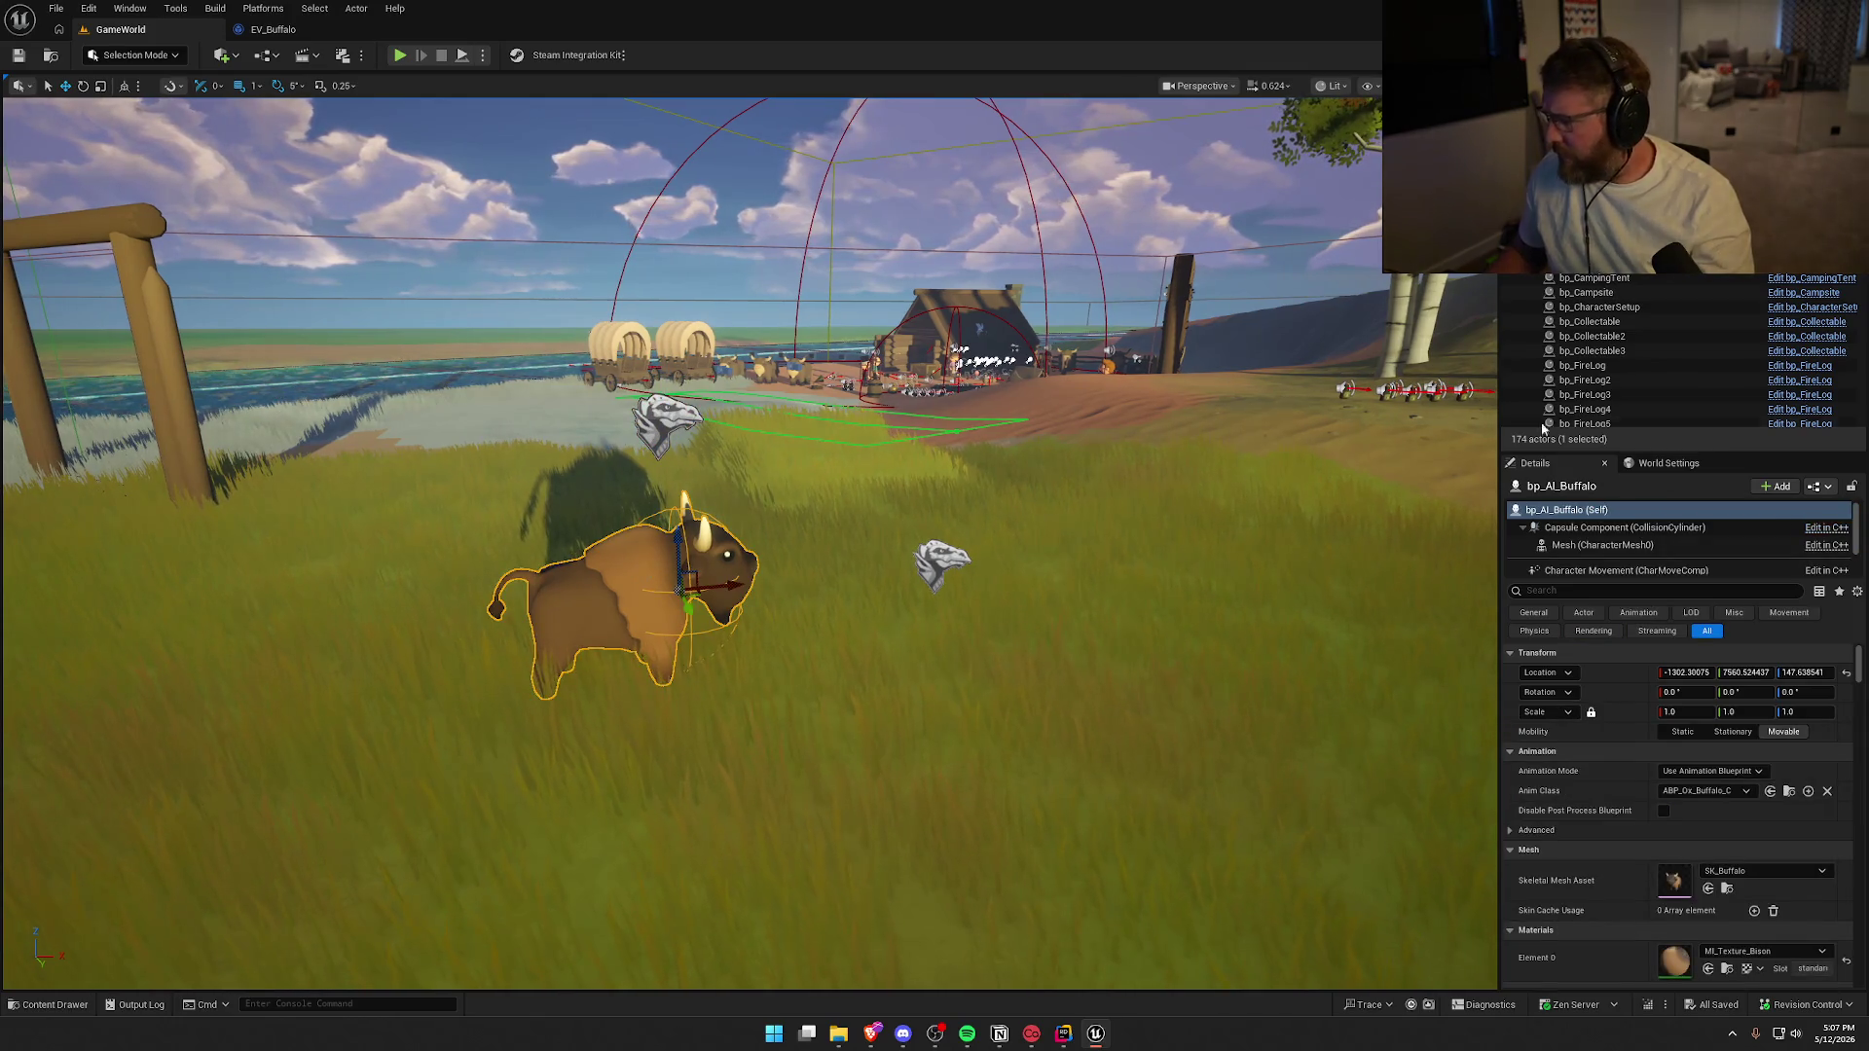
{"action": "key", "text": "ctrl+e"}
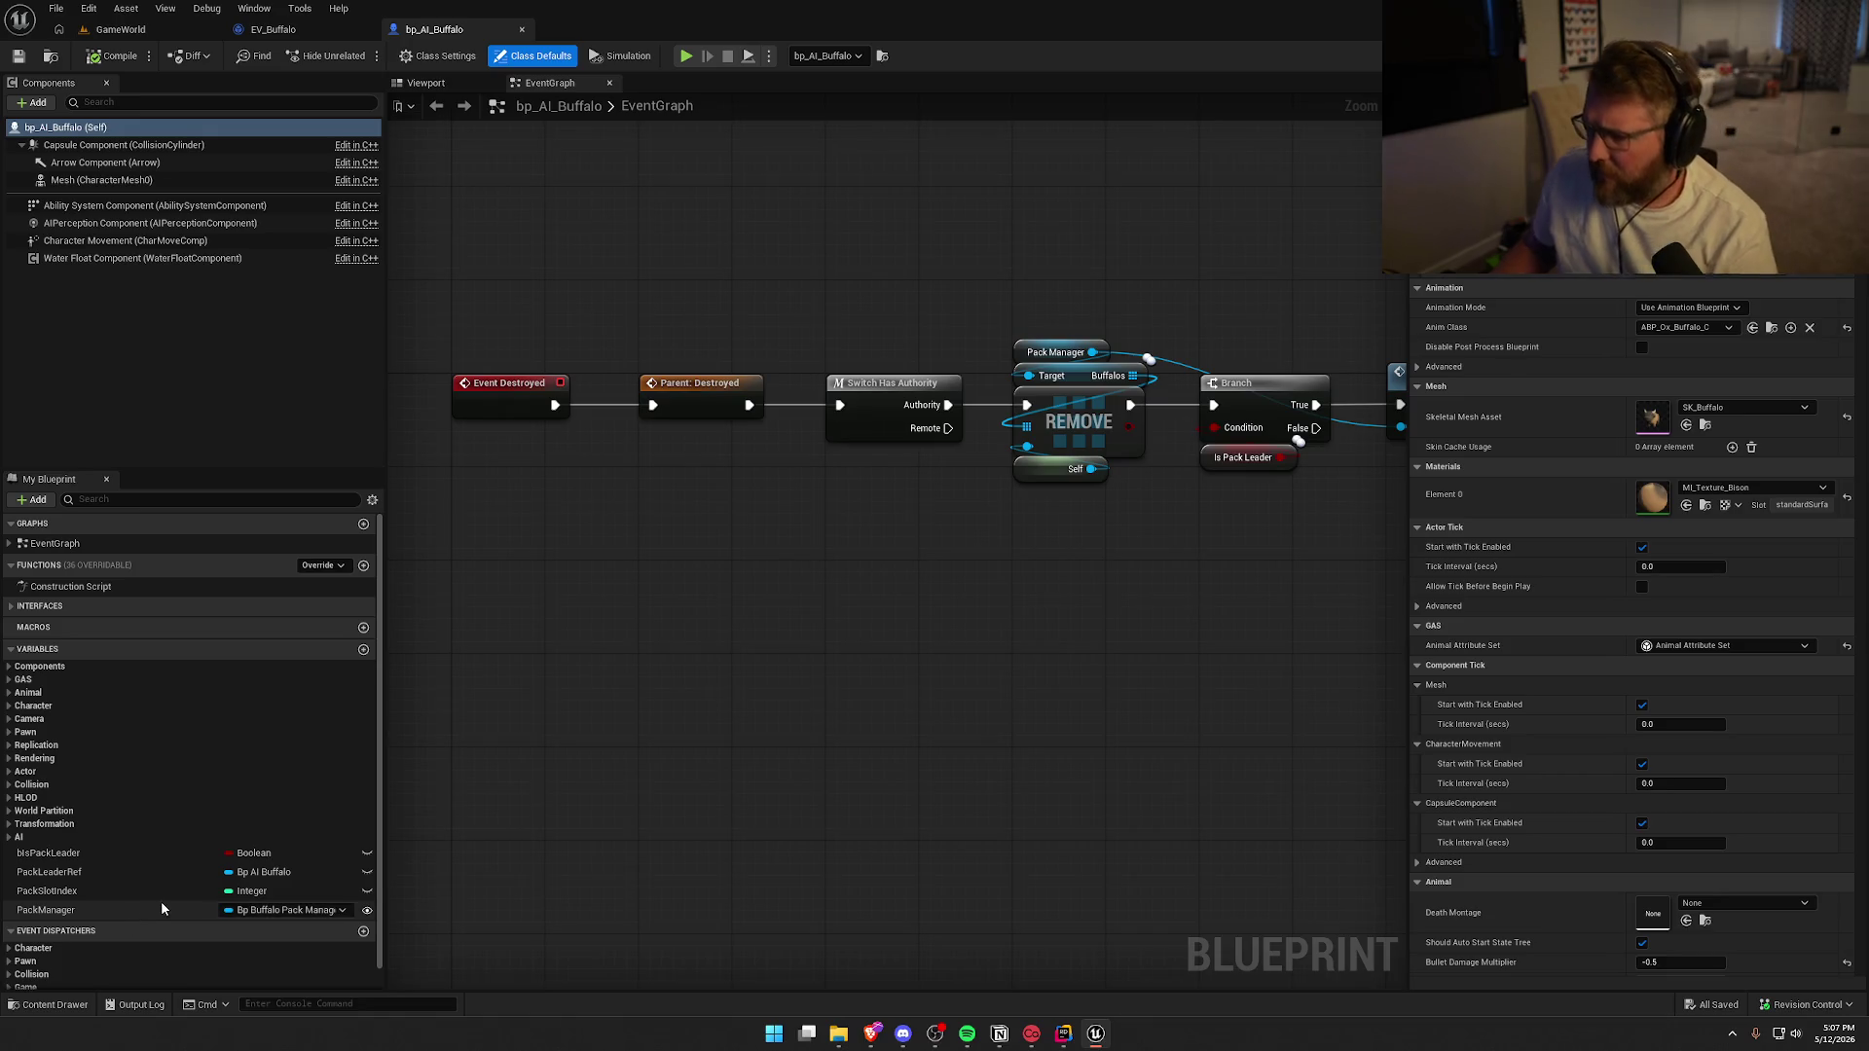
Glance at the Selected New Leader node and EV_Buffalo graph, then return to GameWorld
{"action": "mouse_move", "coordinate": [1072, 637]}
{"action": "left_mouse_down"}
{"action": "mouse_move", "coordinate": [802, 585]}
{"action": "mouse_move", "coordinate": [844, 621]}
{"action": "left_mouse_up"}
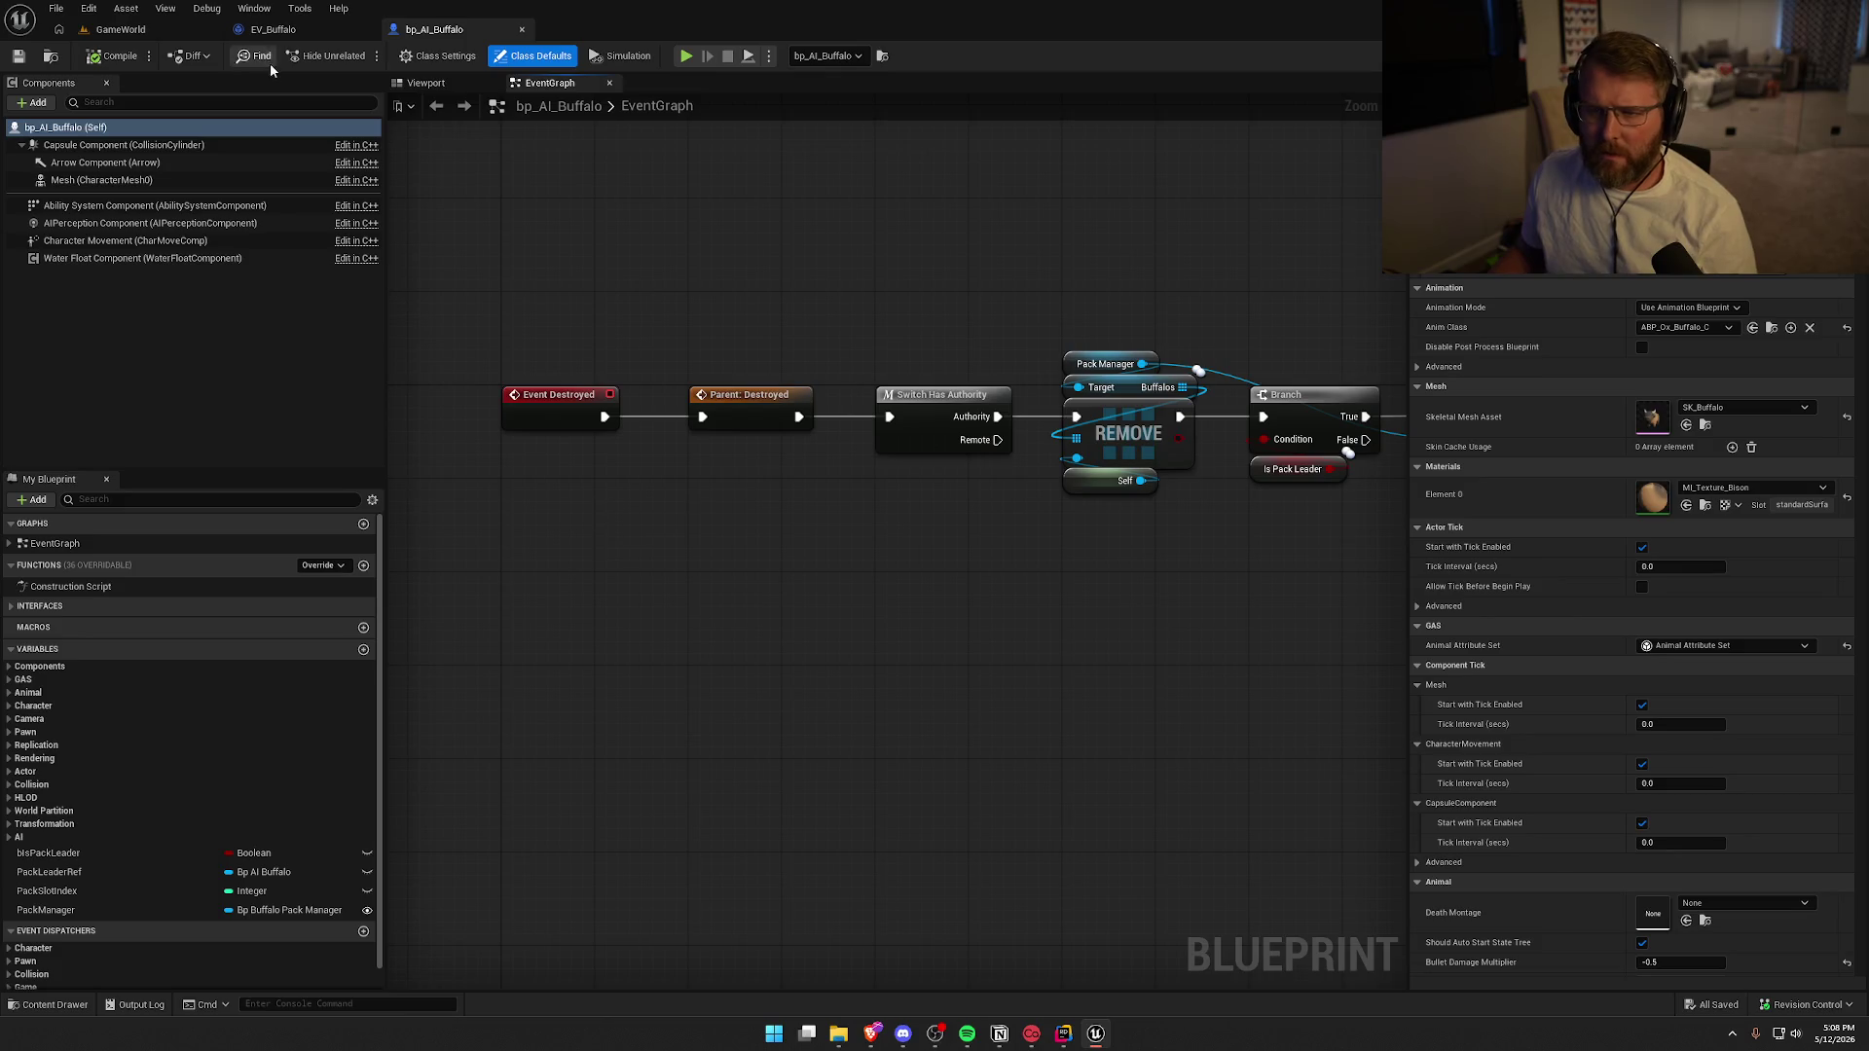
{"action": "left_click", "coordinate": [265, 32]}
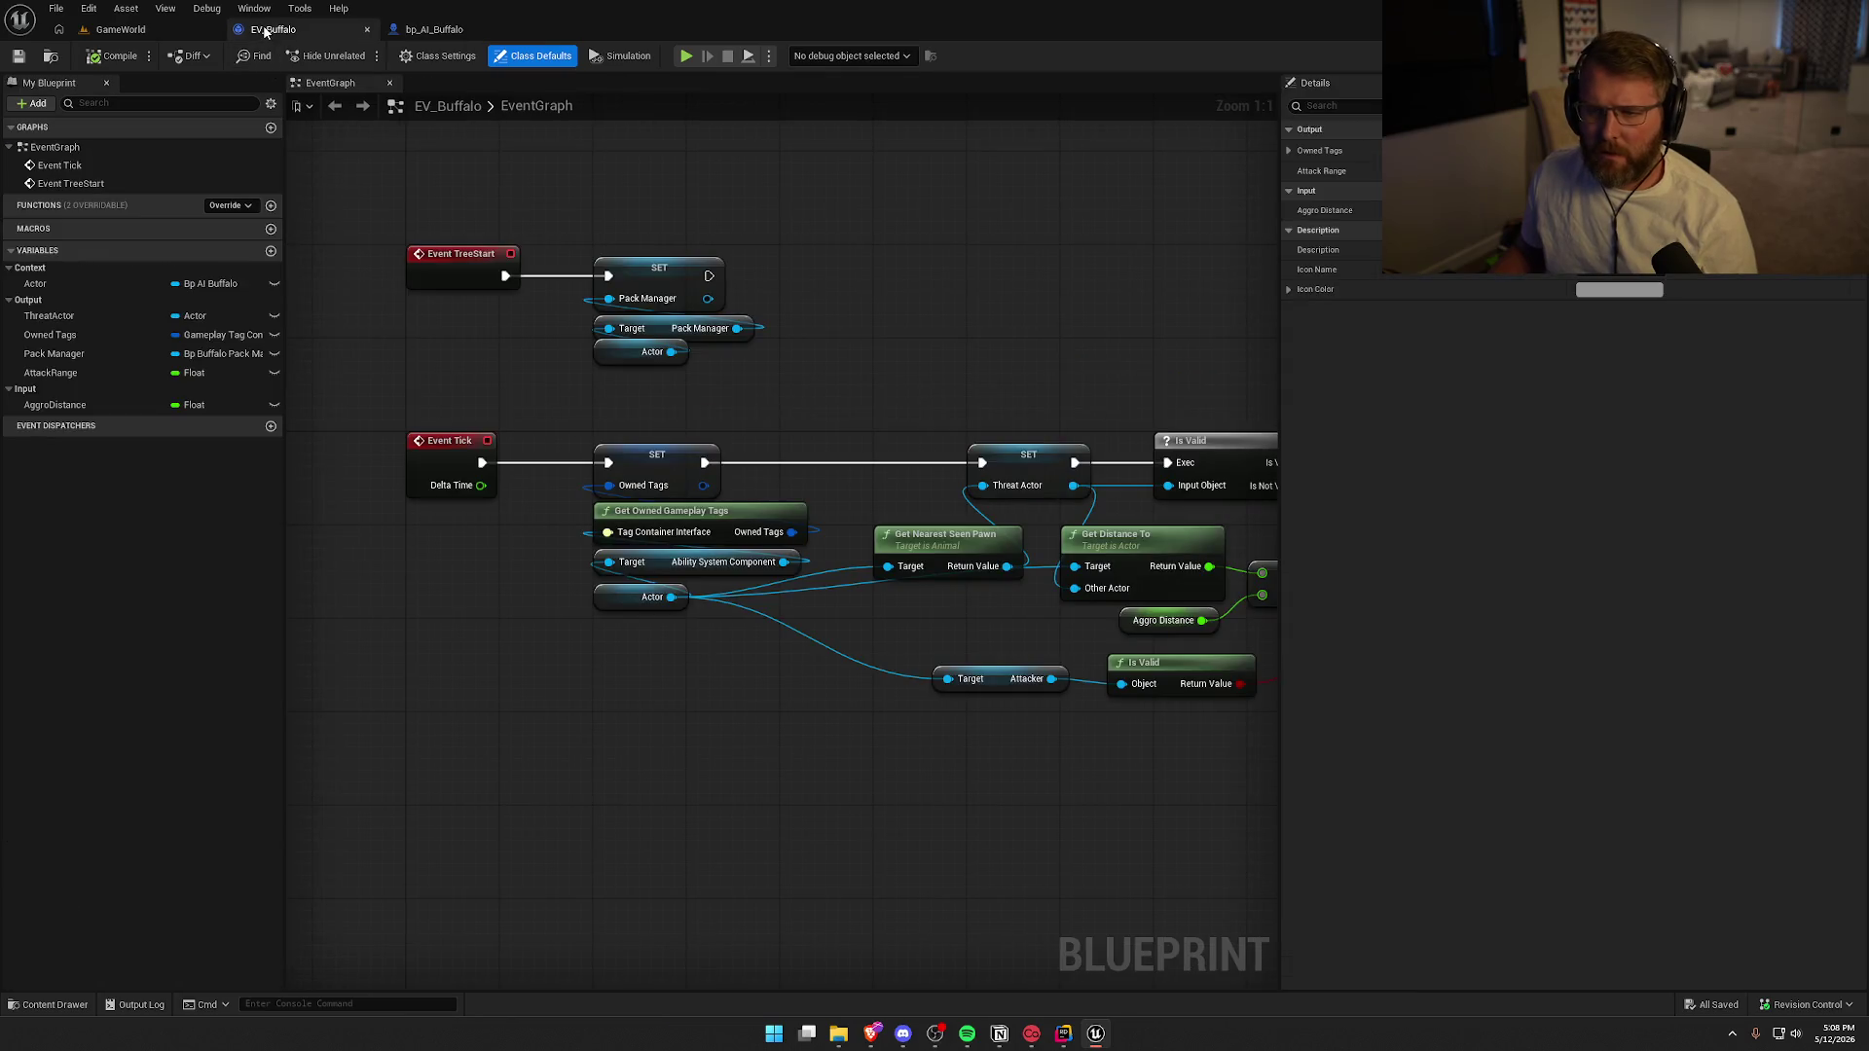
{"action": "left_click", "coordinate": [155, 34]}
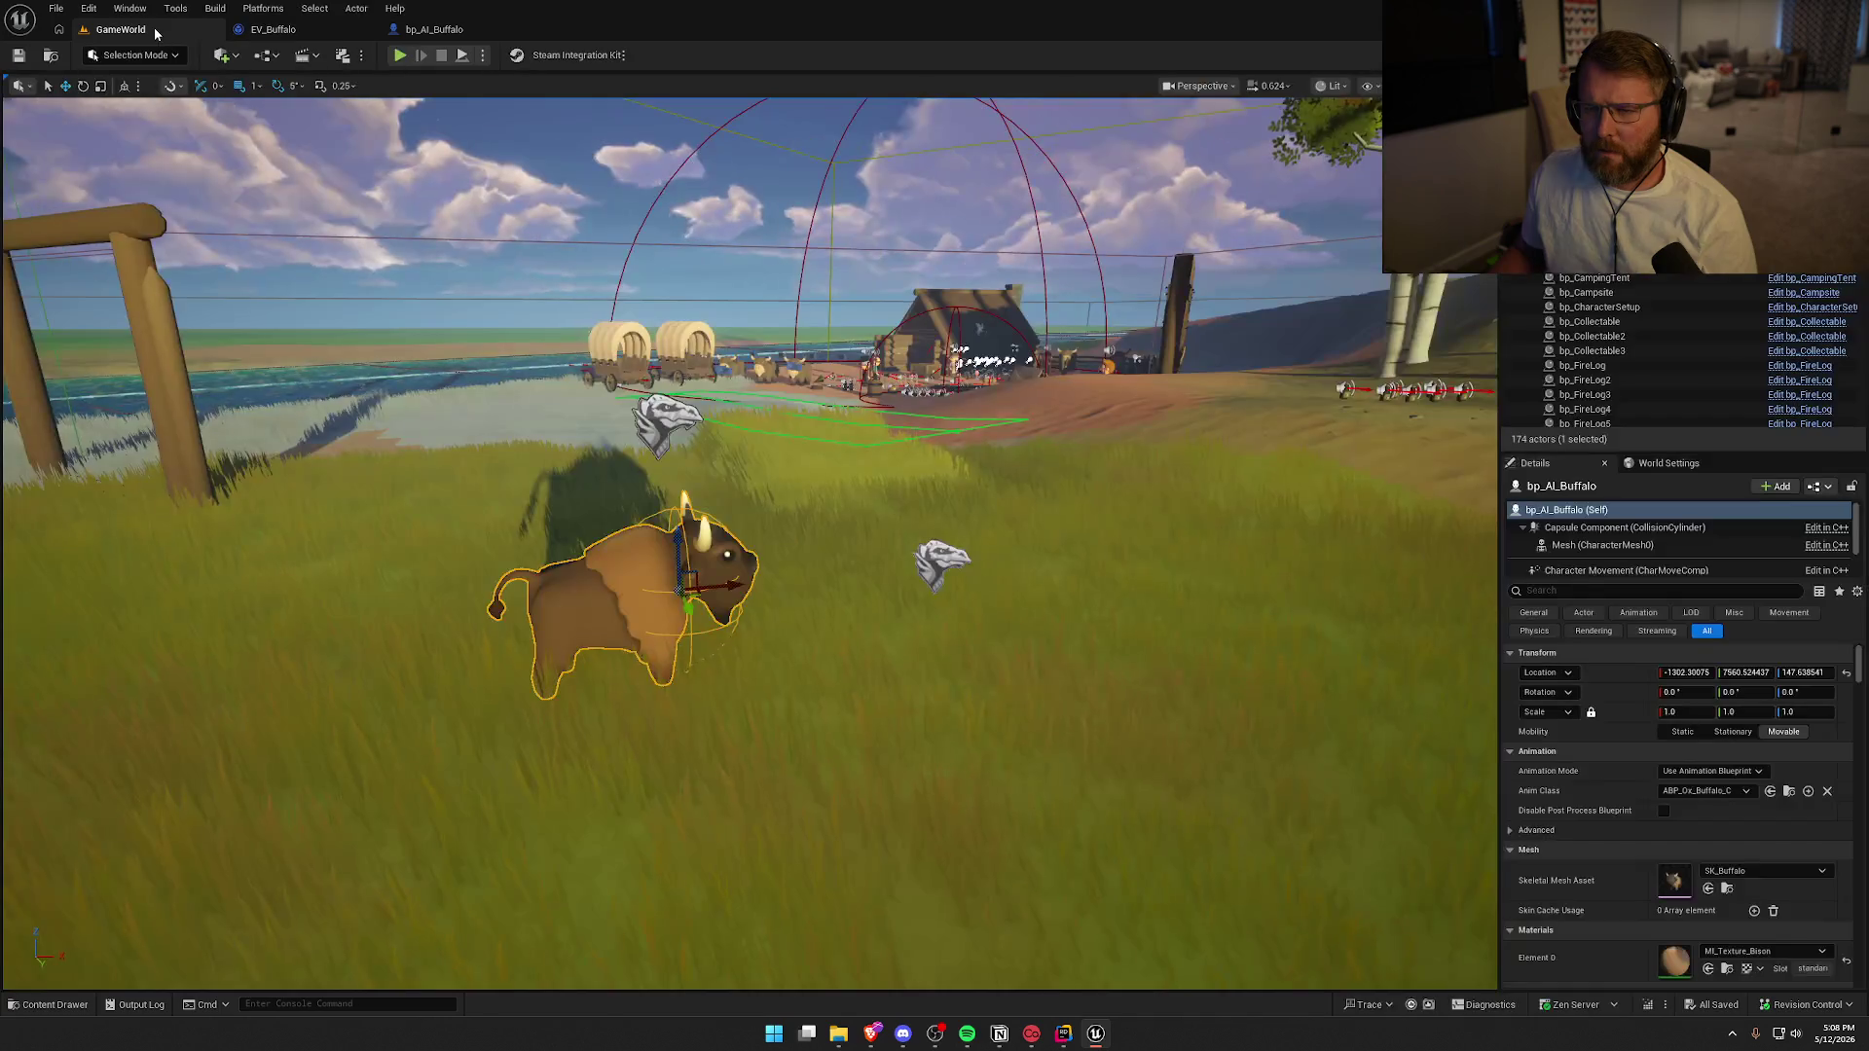
Start a playtest and pick up the axe by the riverside
{"action": "key", "text": "alt+p"}
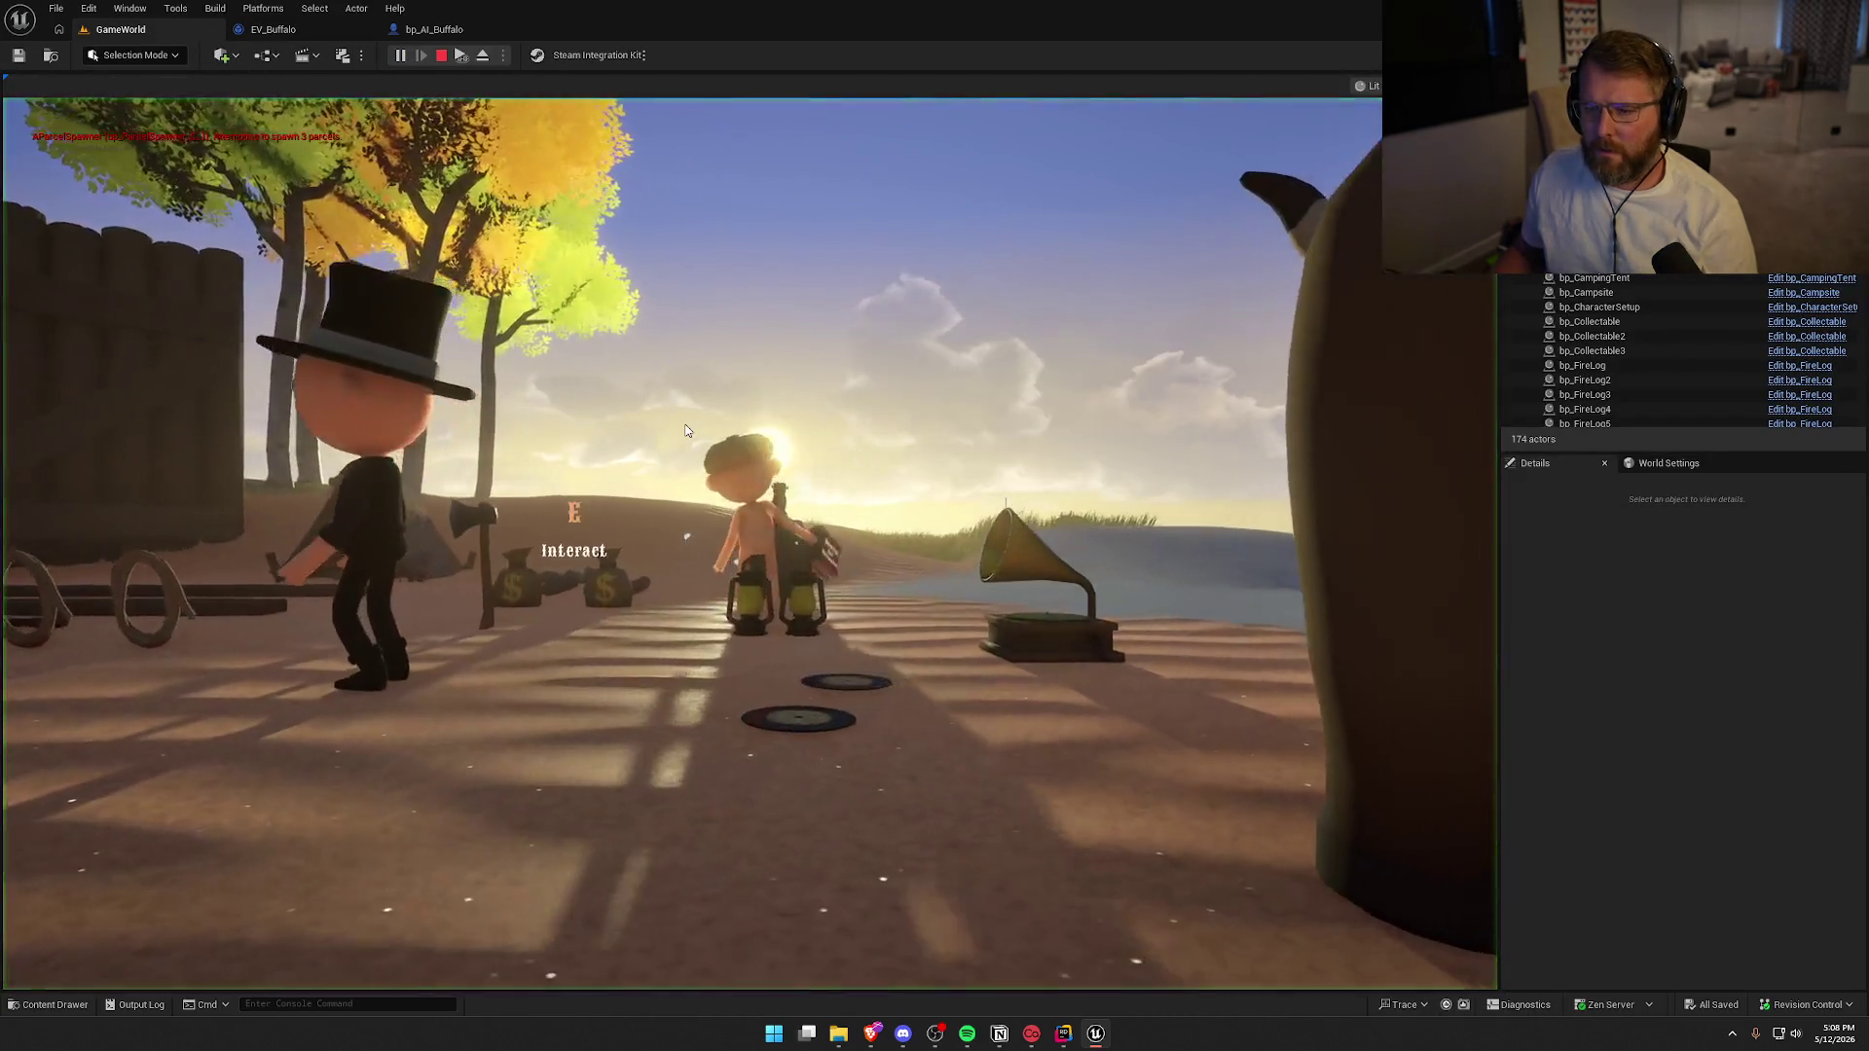
{"action": "key", "text": "w"}
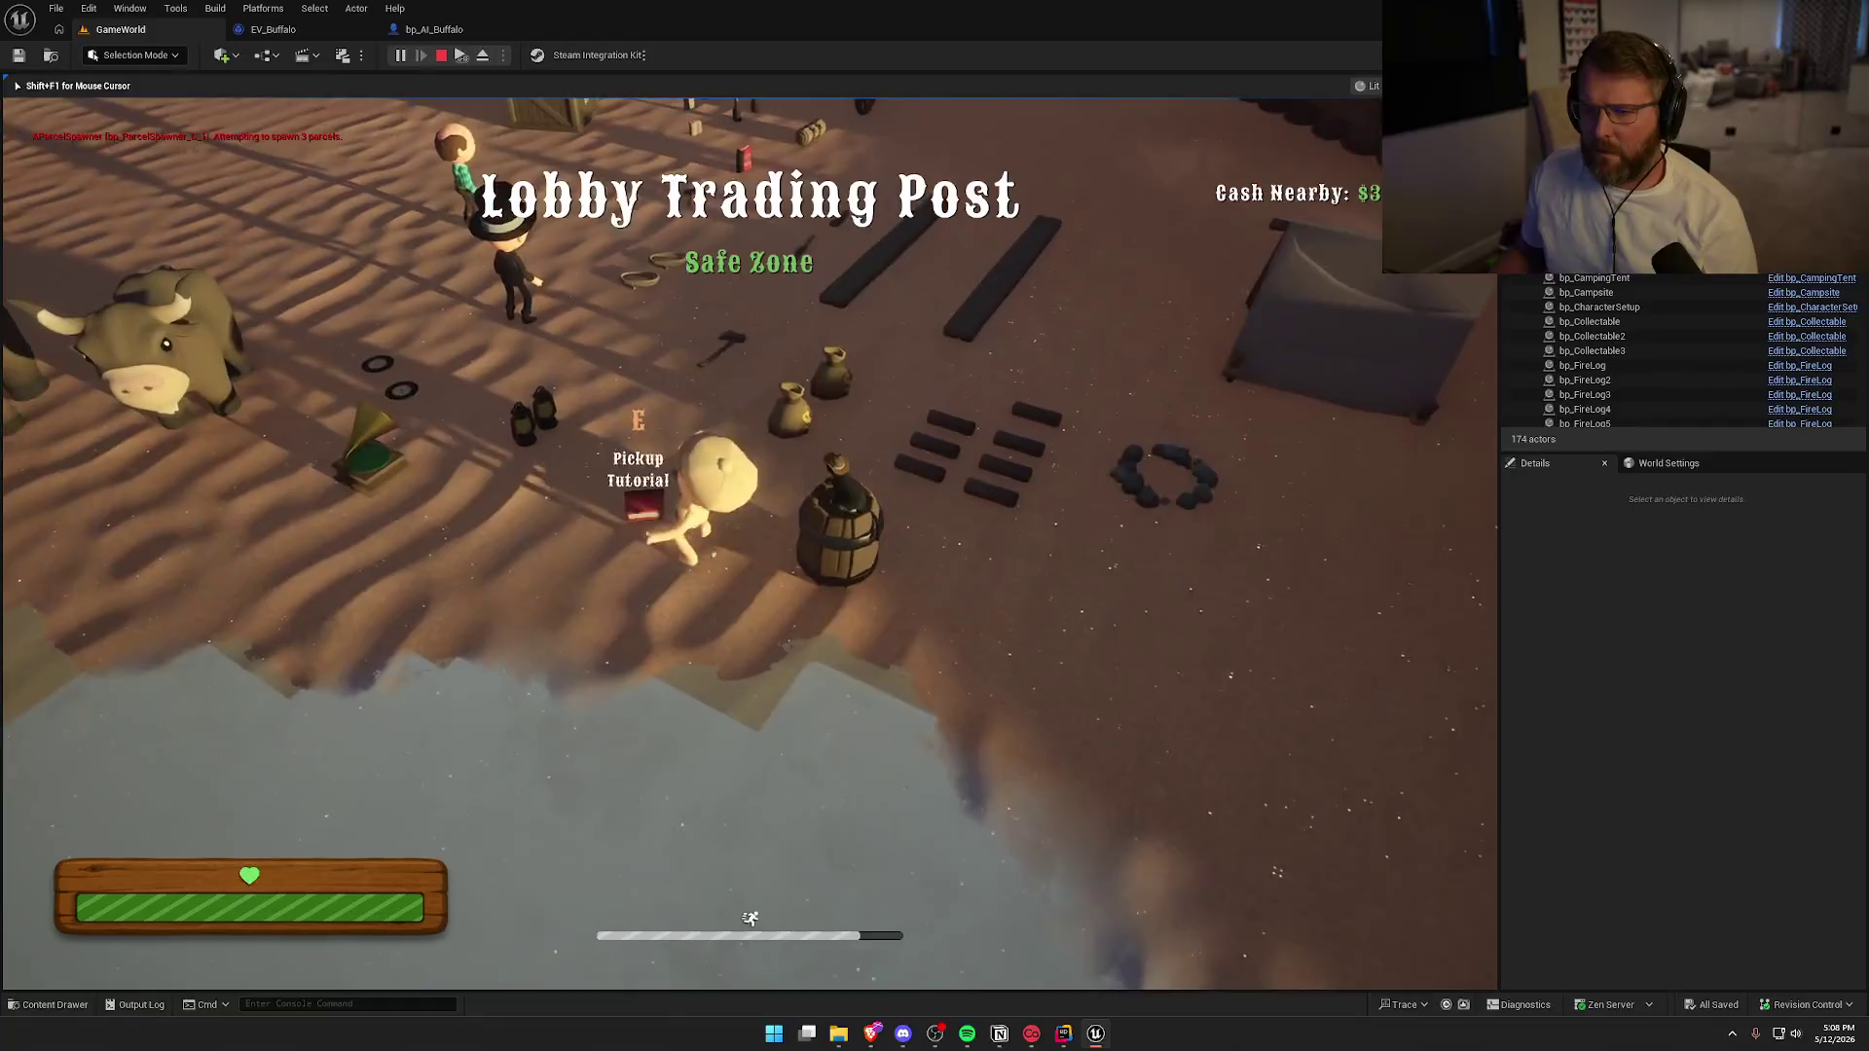
{"action": "key", "text": "w"}
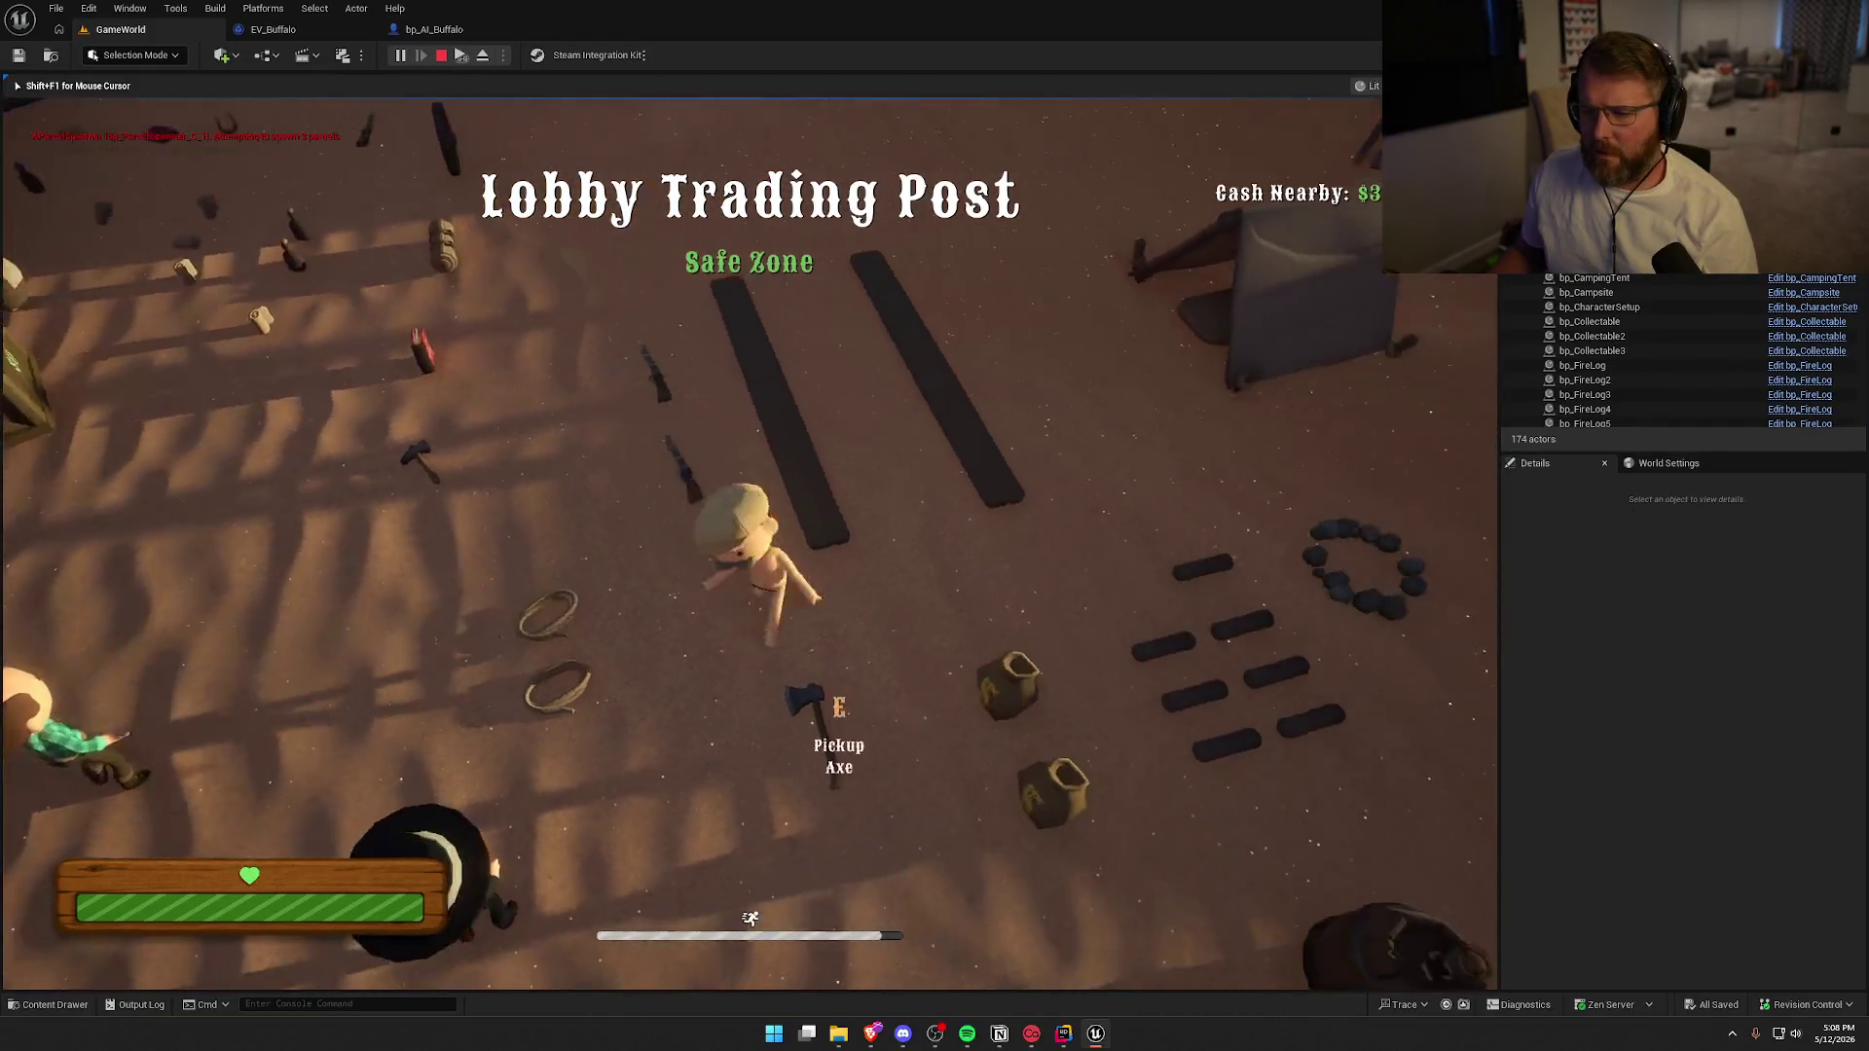
{"action": "key", "text": "e"}
Chase the bison and hit it with the axe until it dies and drops meat, then stop play
{"action": "key", "text": "w"}
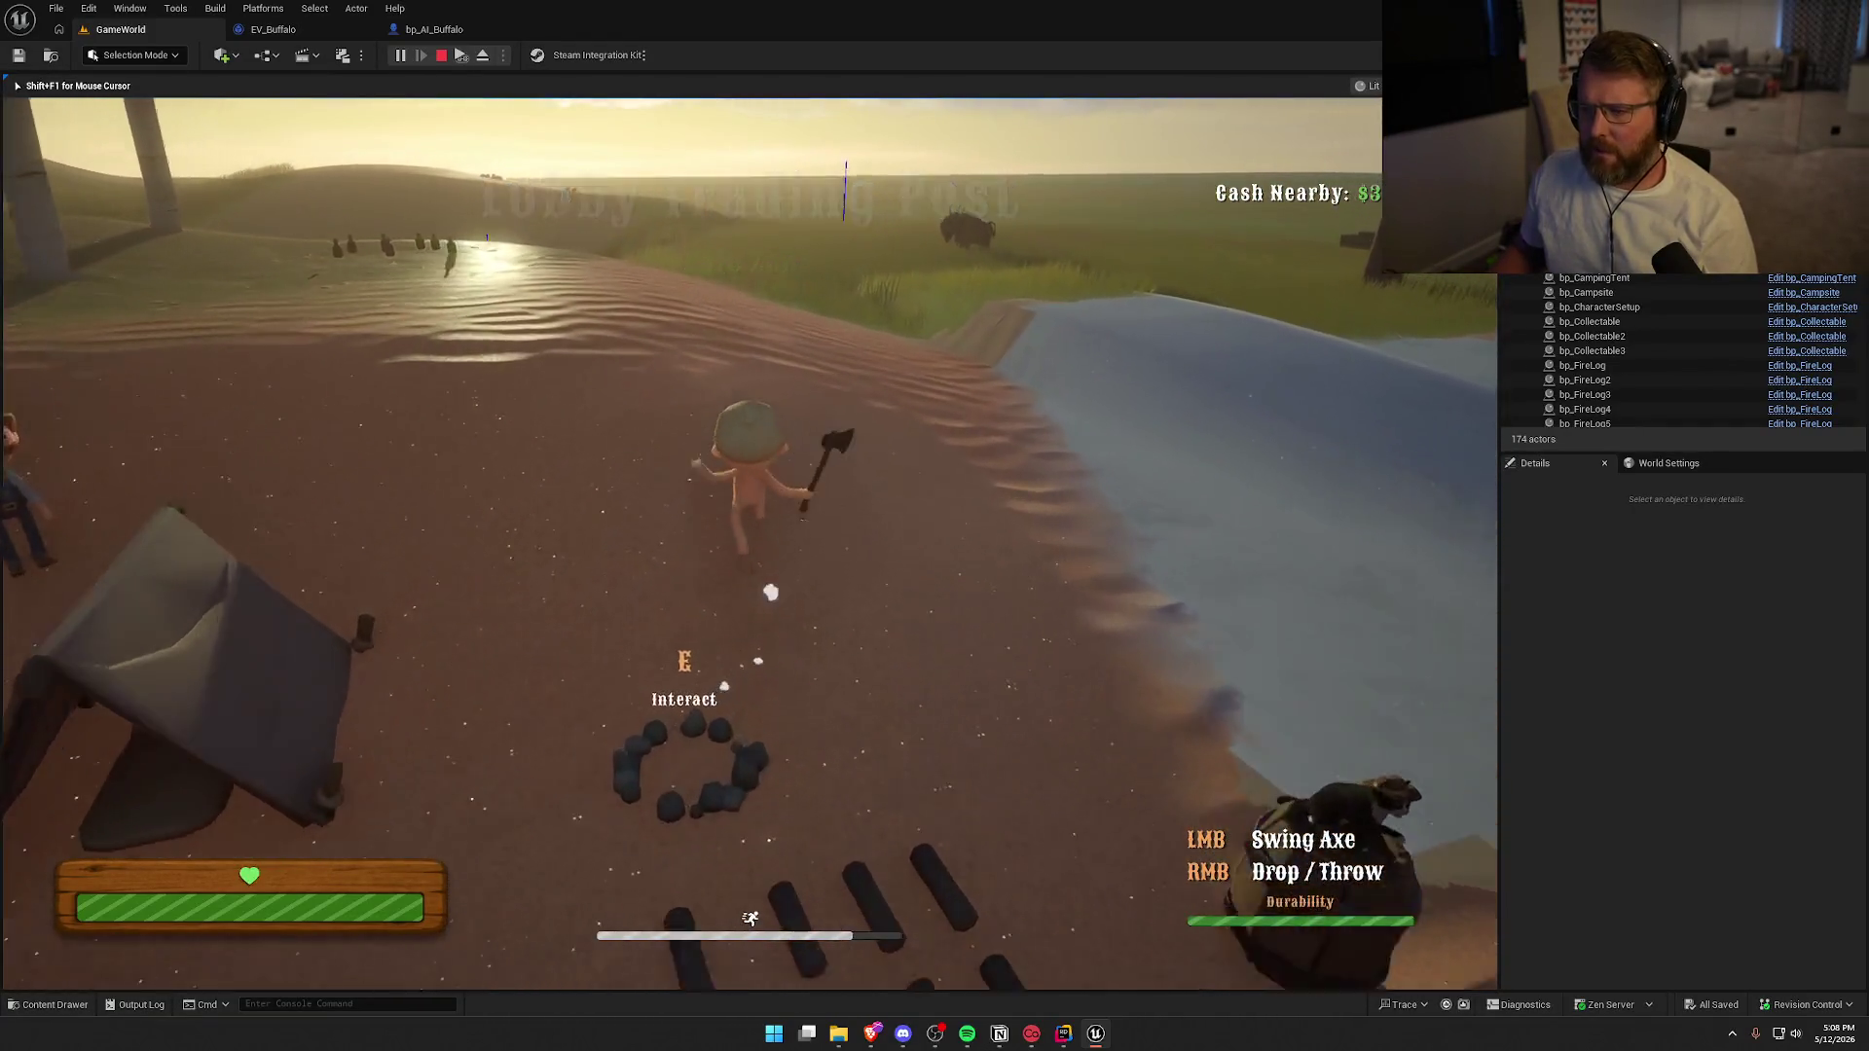
{"action": "key", "text": "w"}
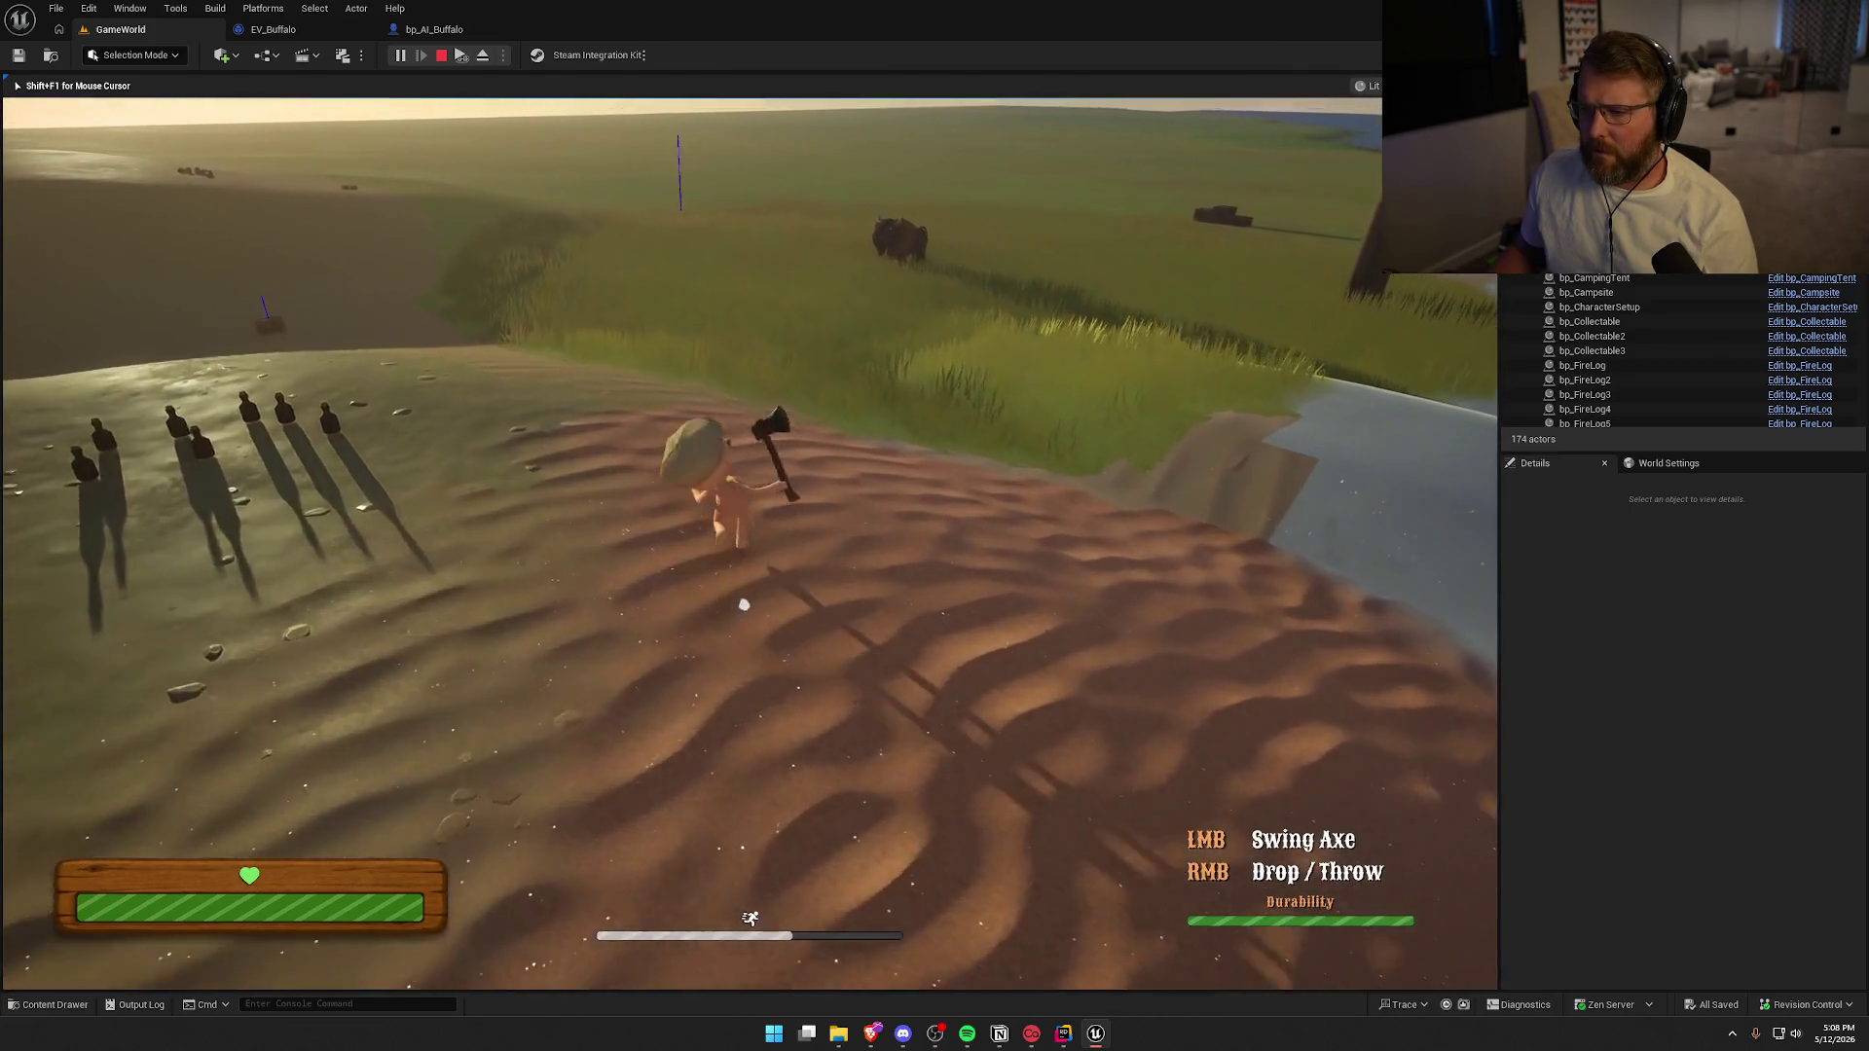
{"action": "key", "text": "w"}
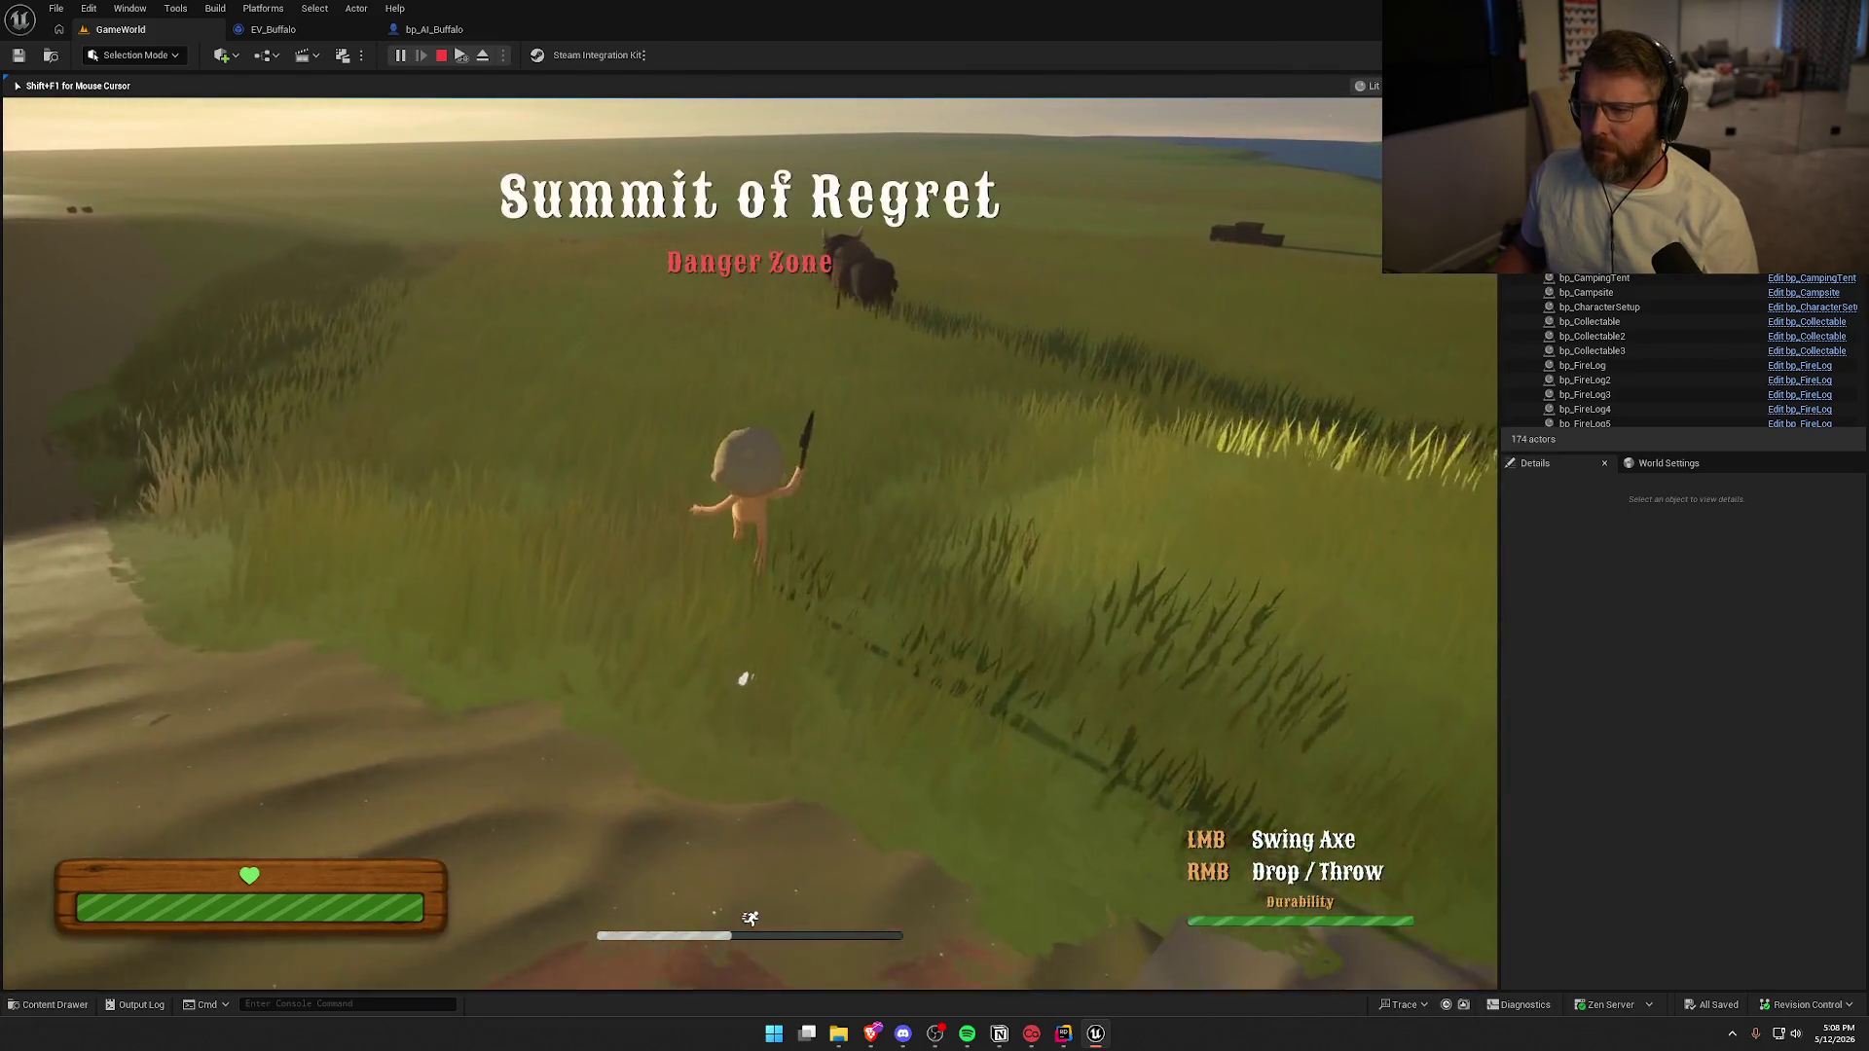
{"action": "key", "text": "w"}
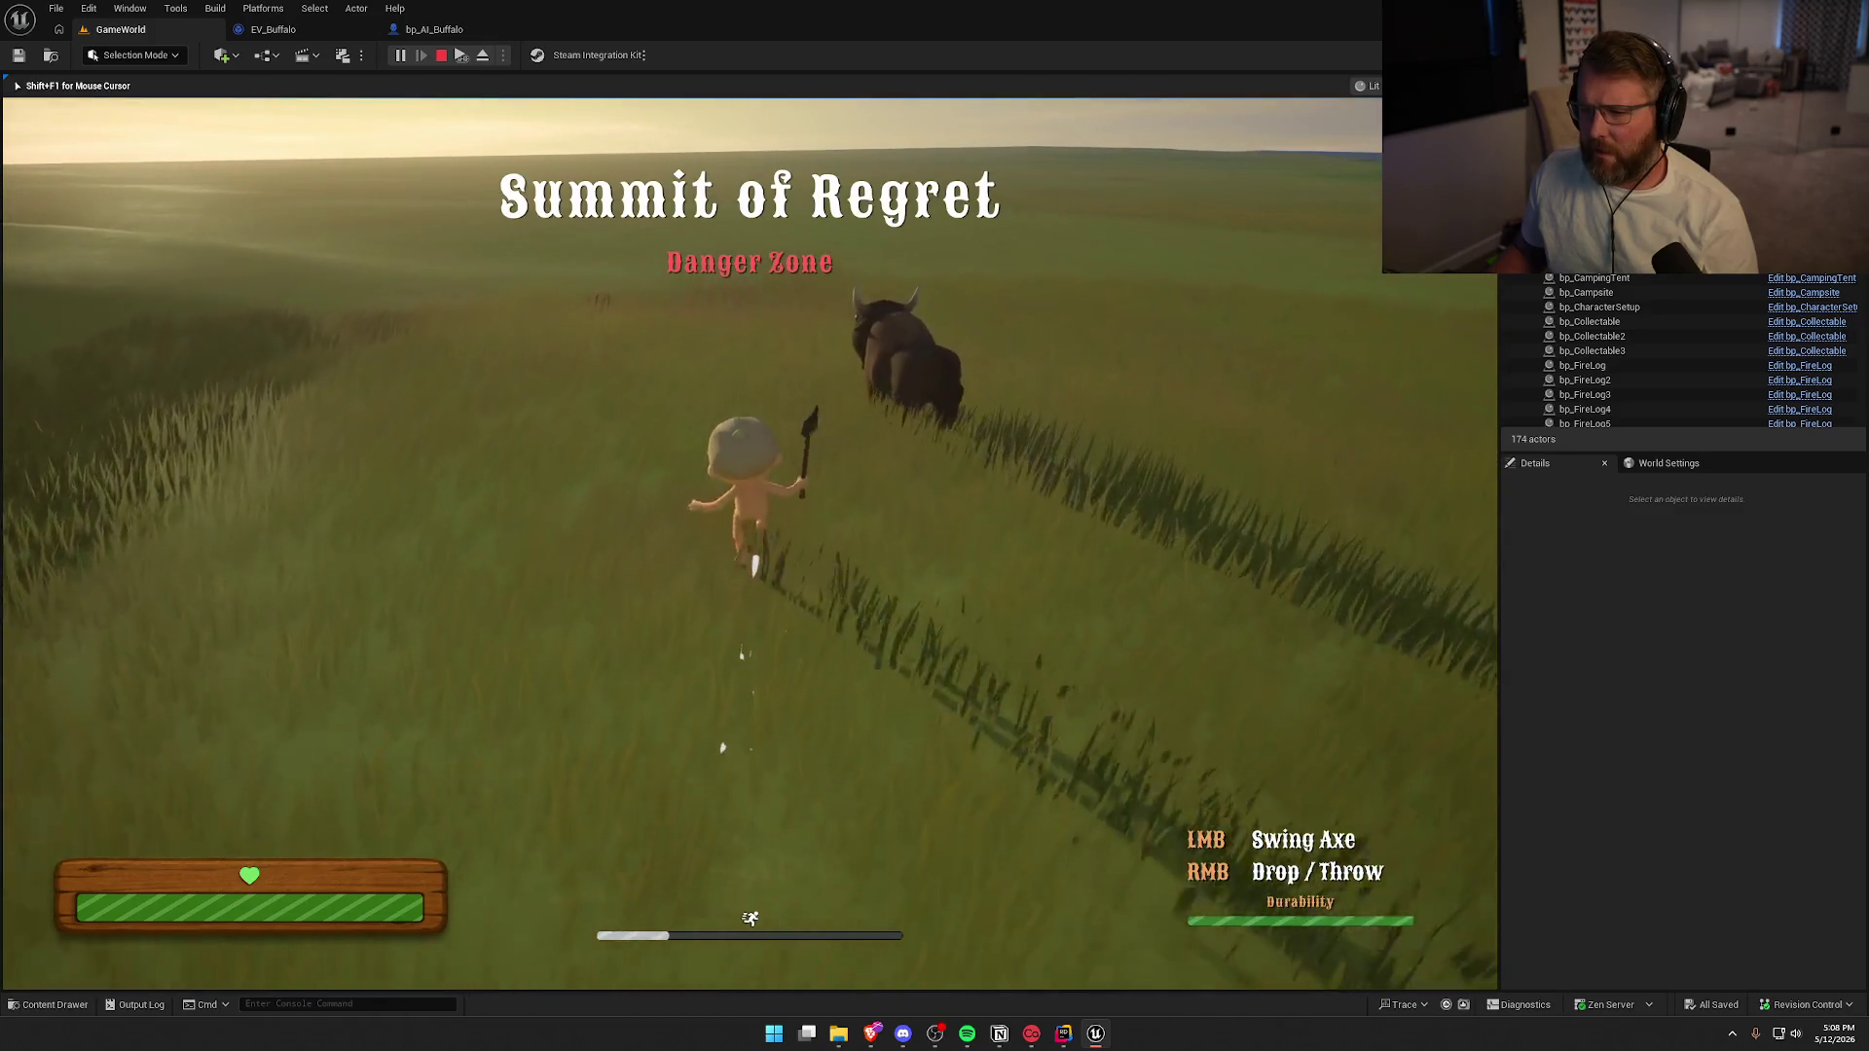
{"action": "key", "text": "w"}
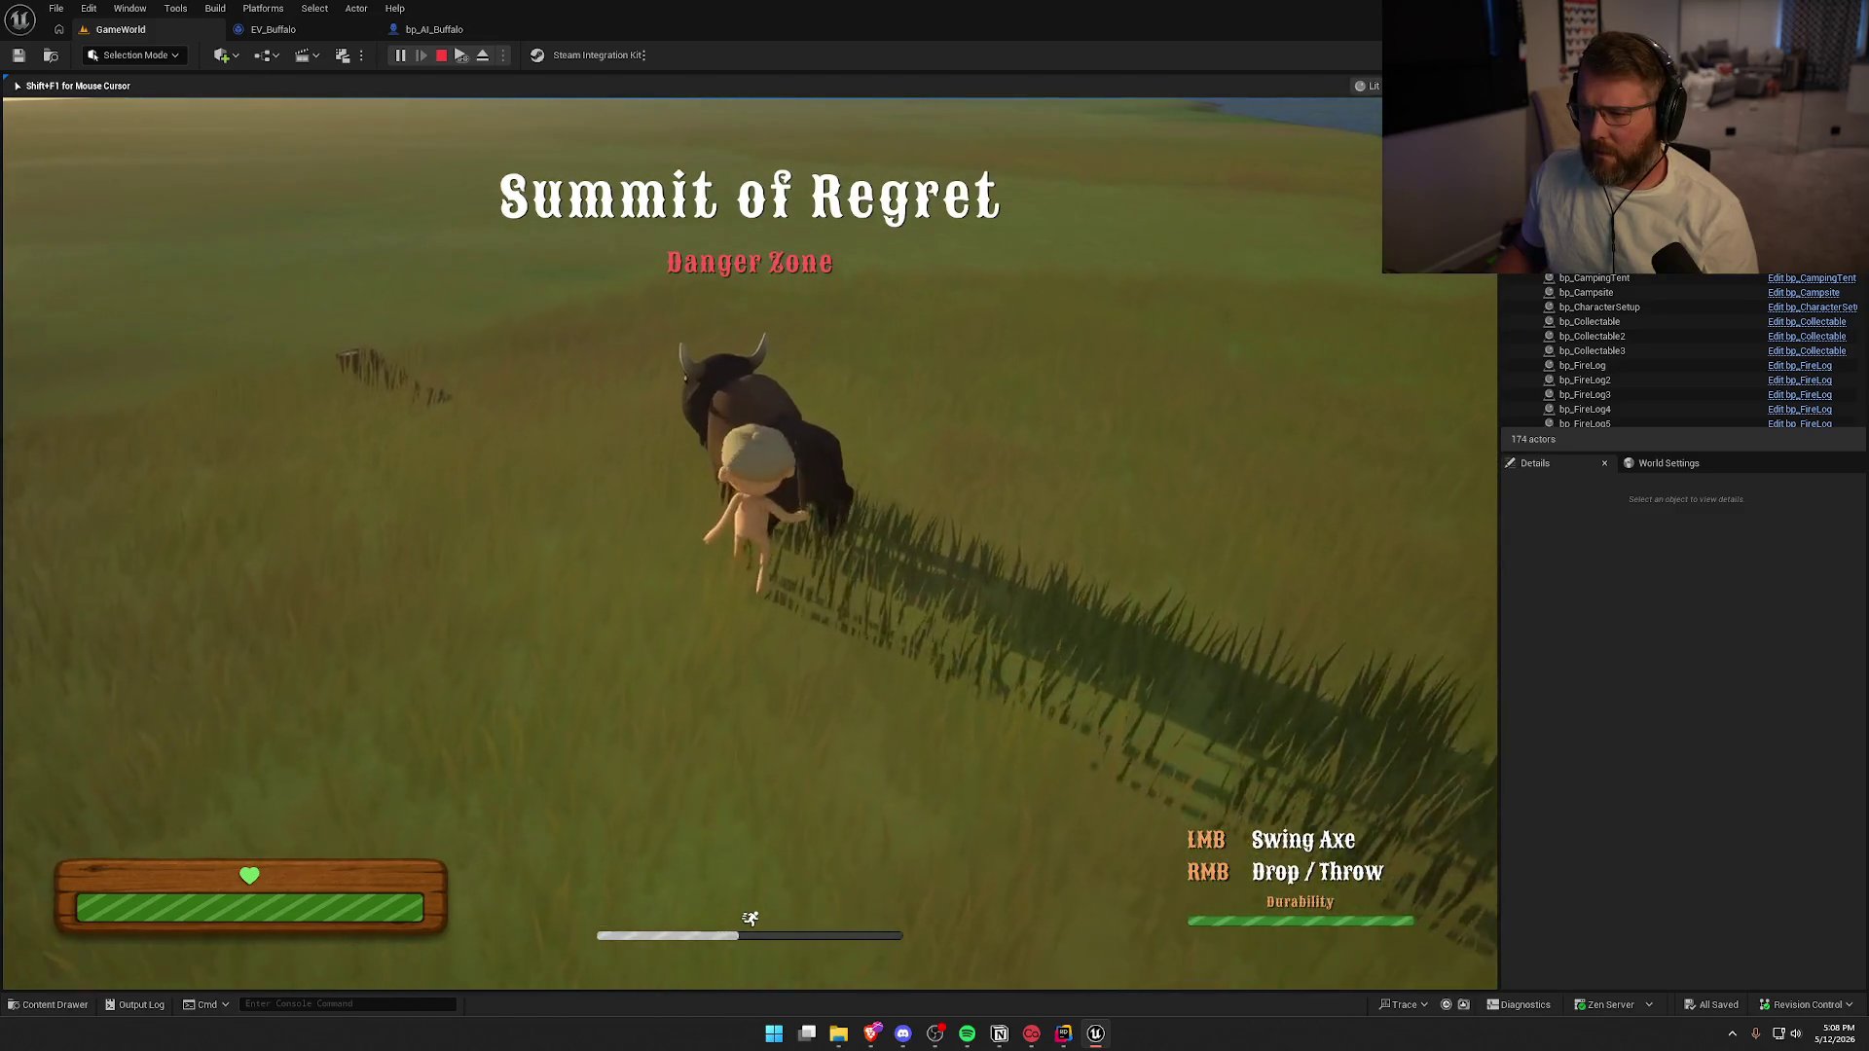
{"action": "key", "text": "w"}
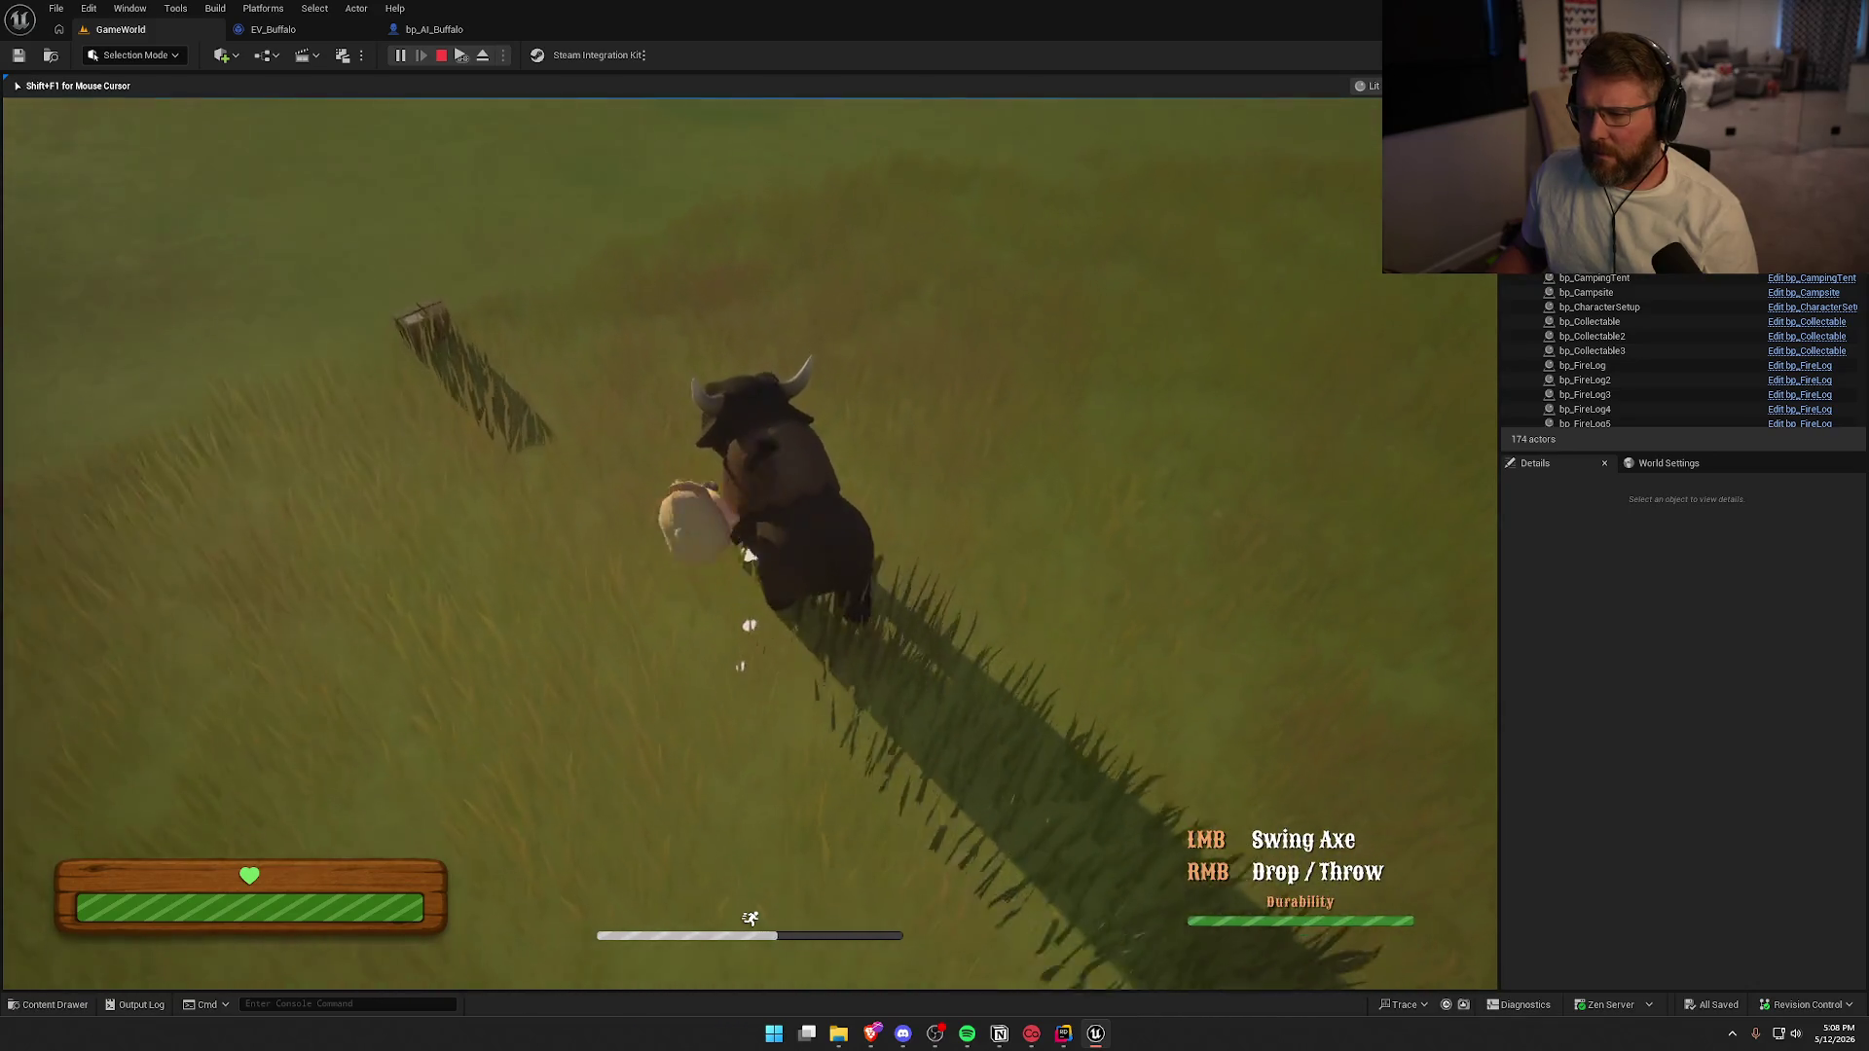
{"action": "key", "text": "w"}
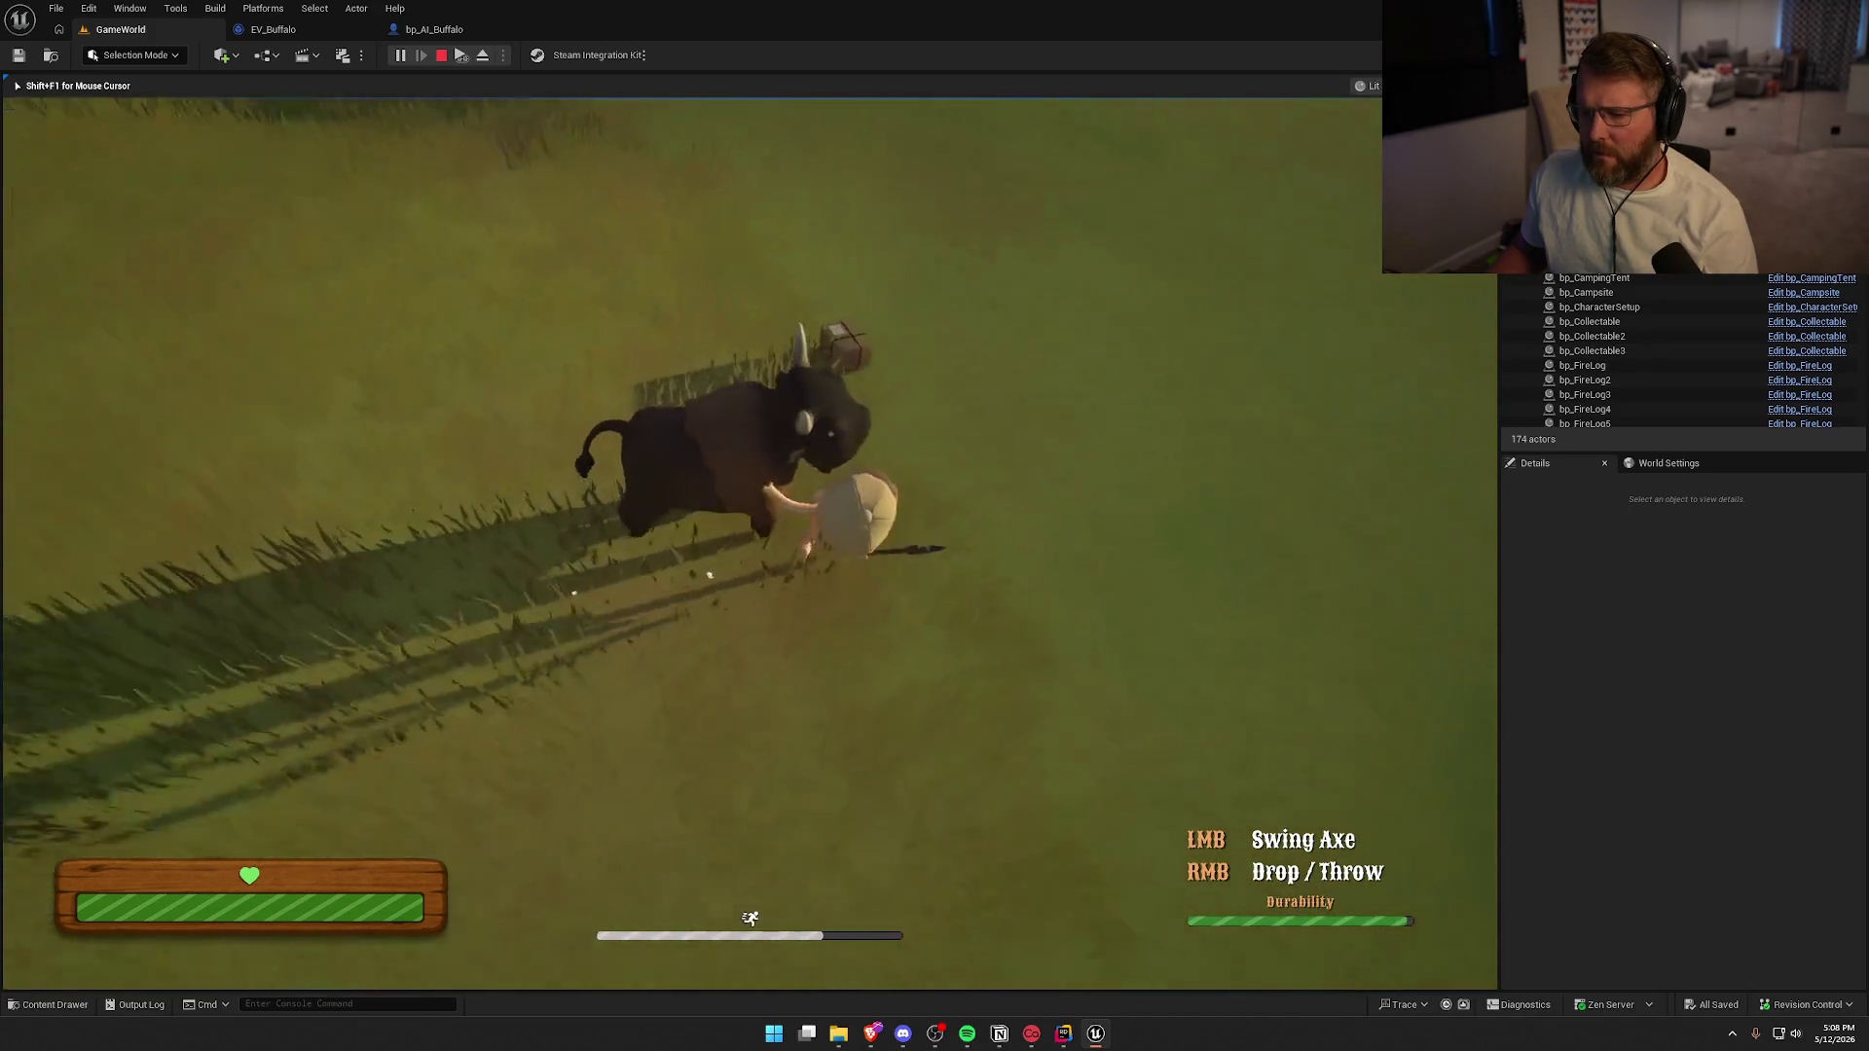
{"action": "key", "text": "w"}
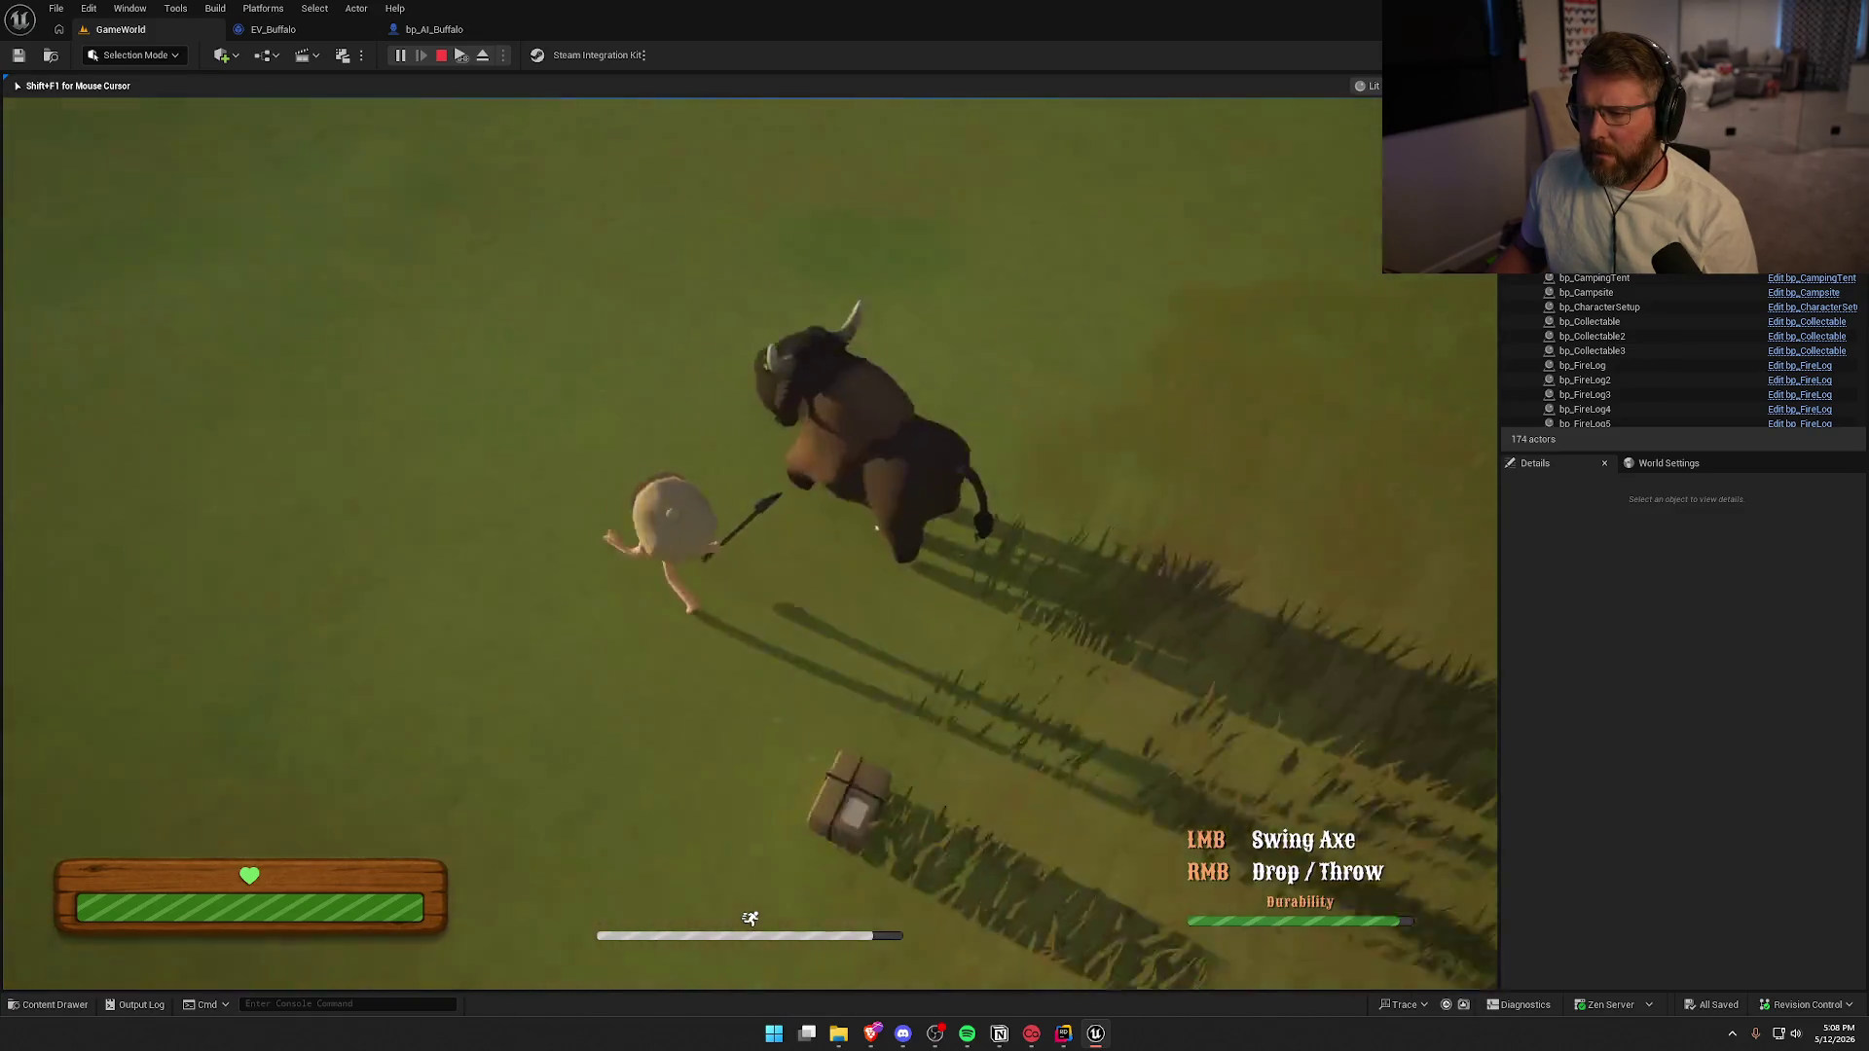
{"action": "key", "text": "w"}
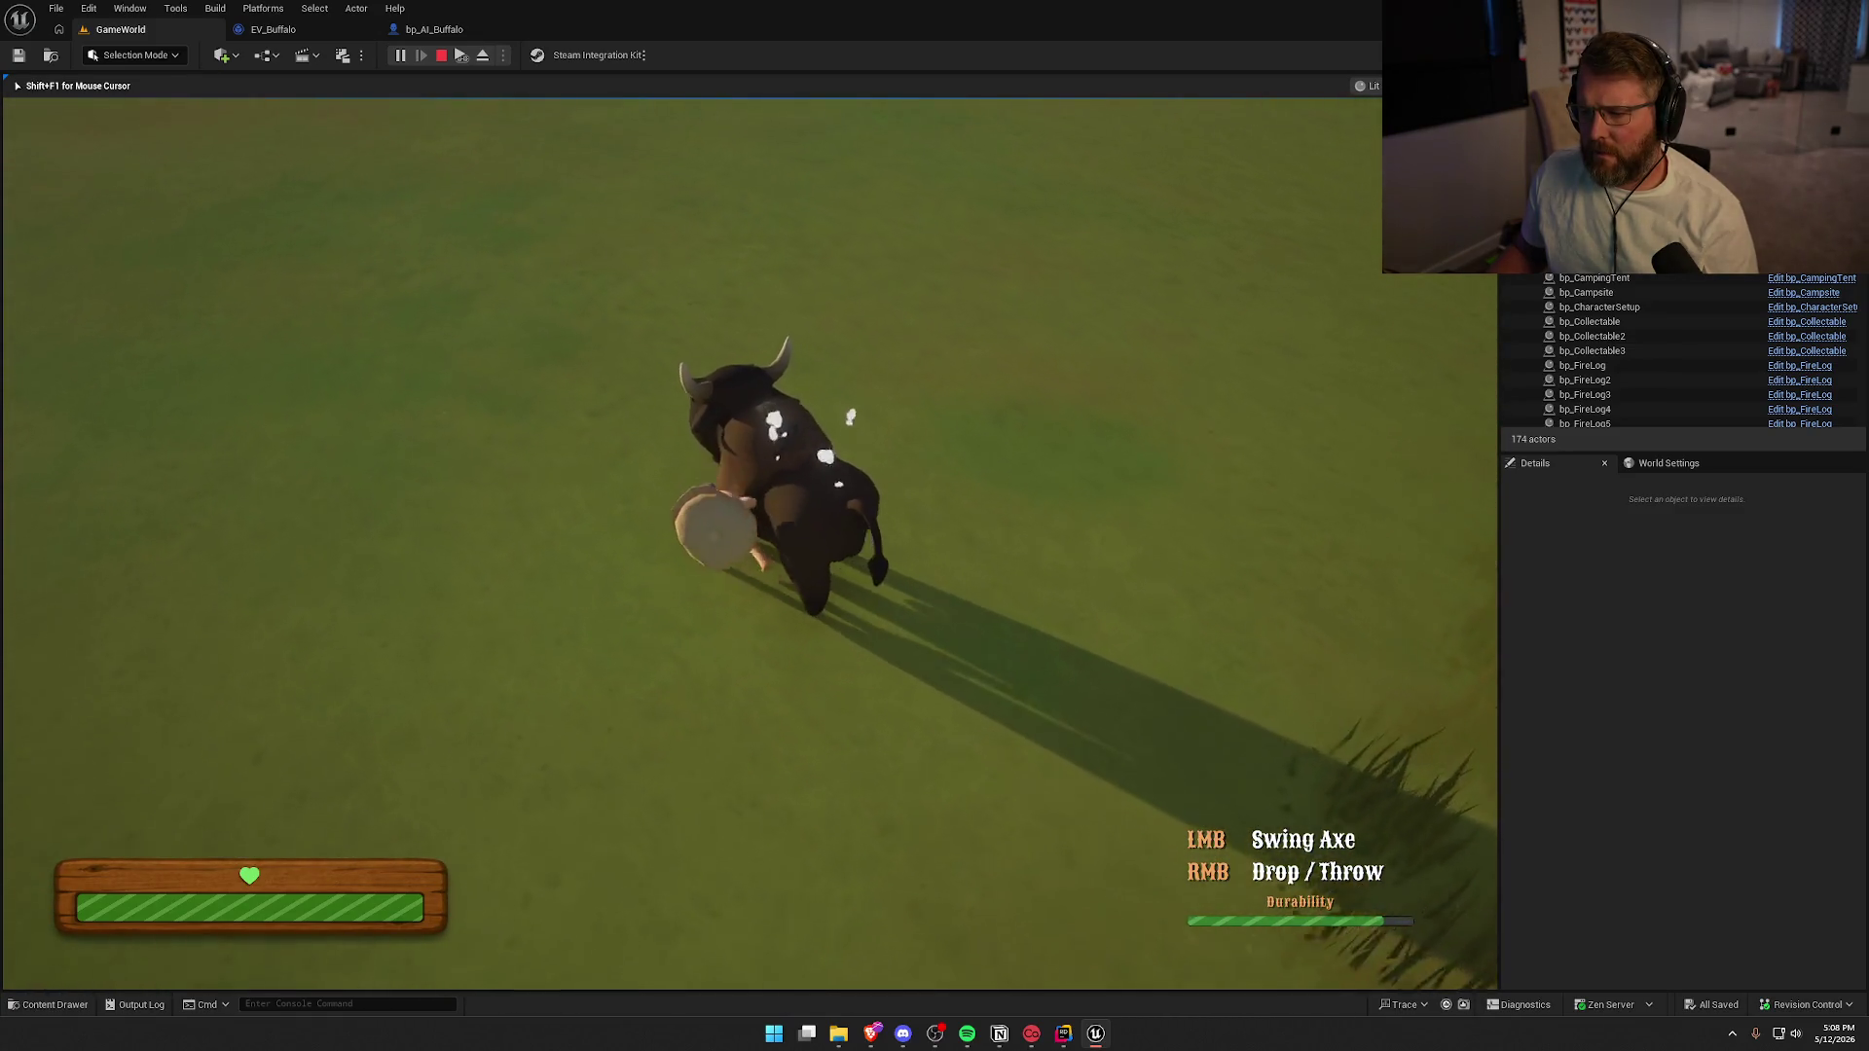
{"action": "key", "text": "w"}
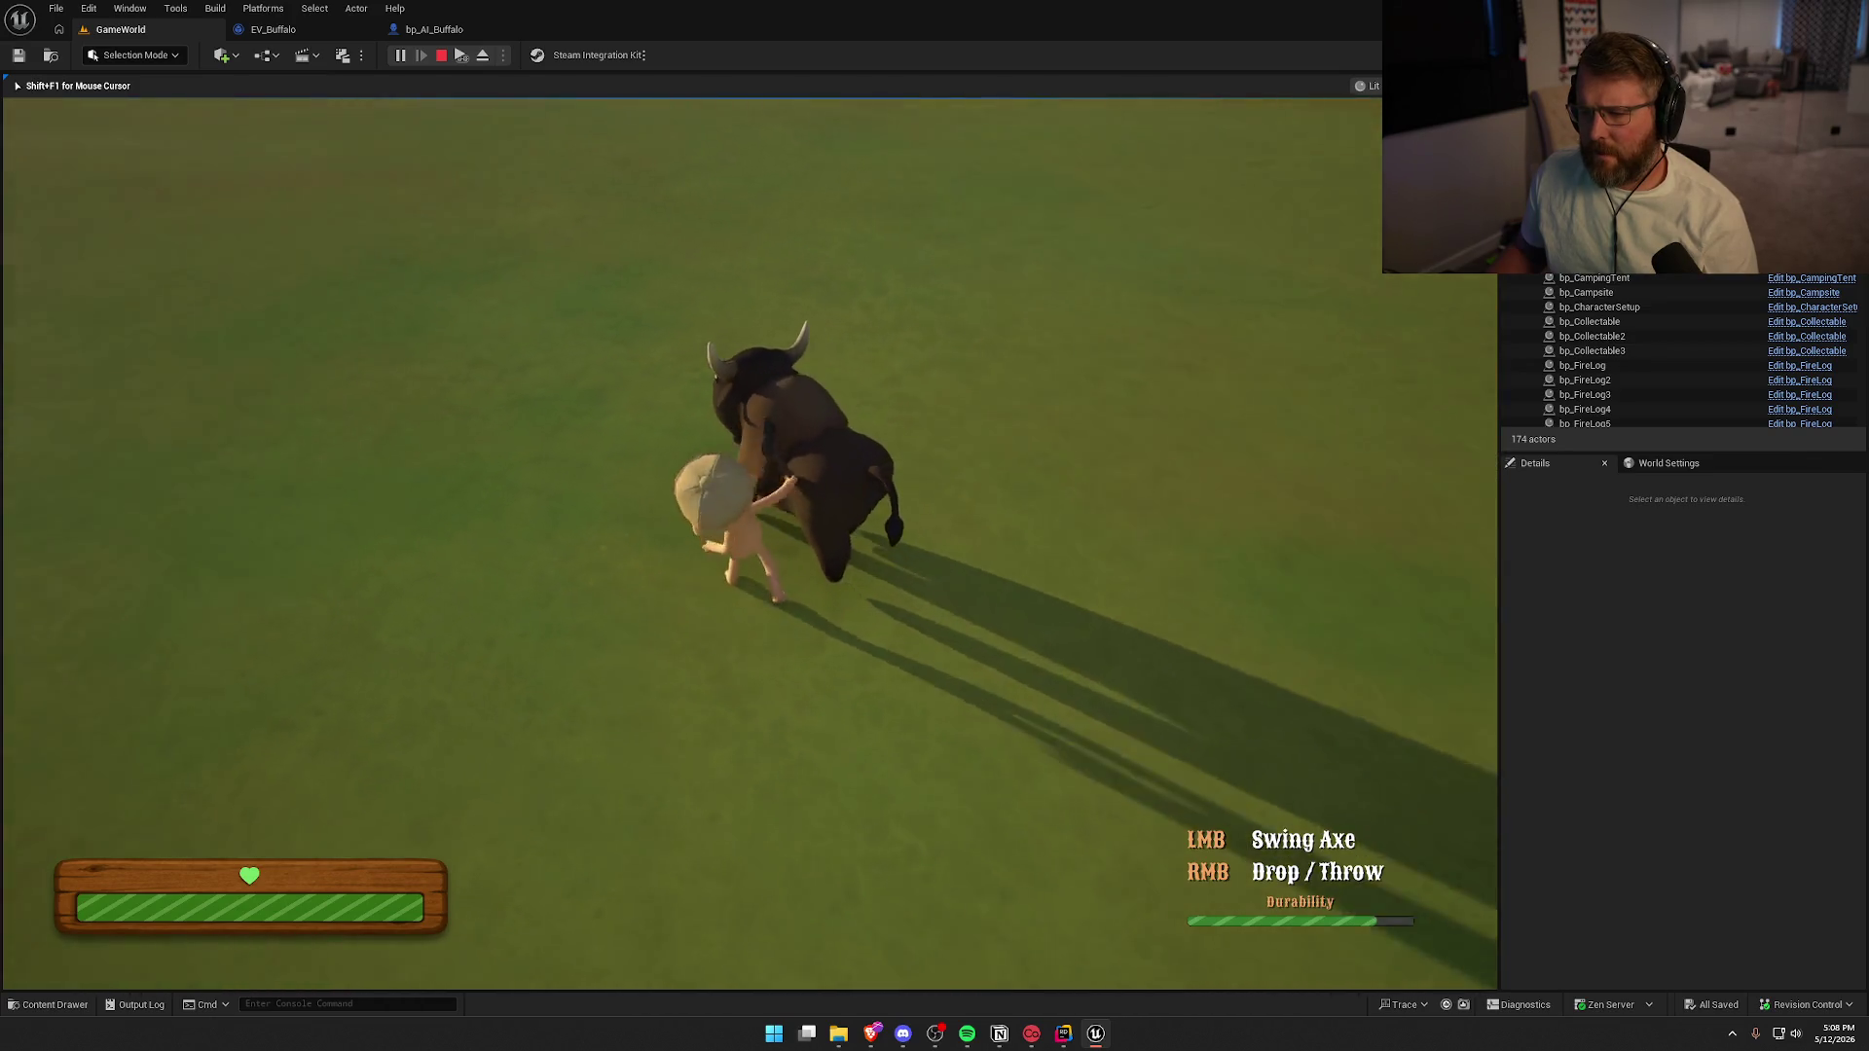
{"action": "key", "text": "w"}
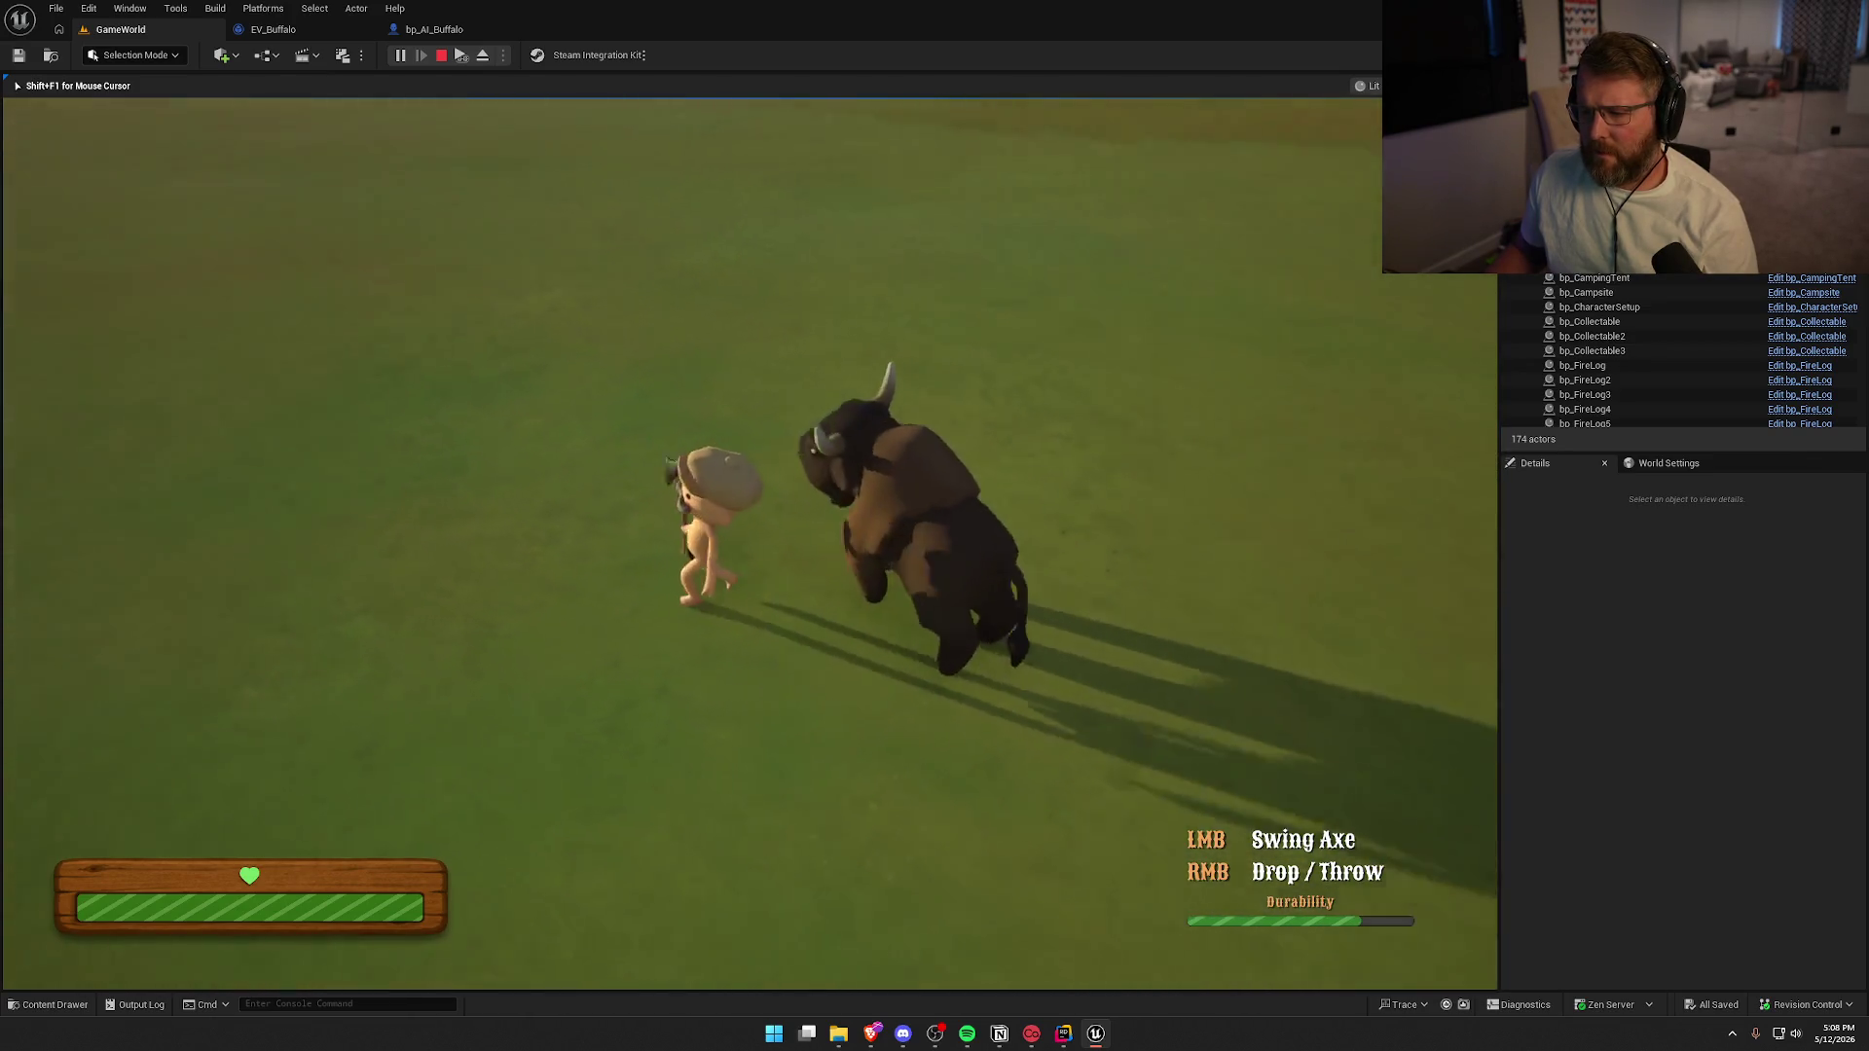
{"action": "key", "text": "w"}
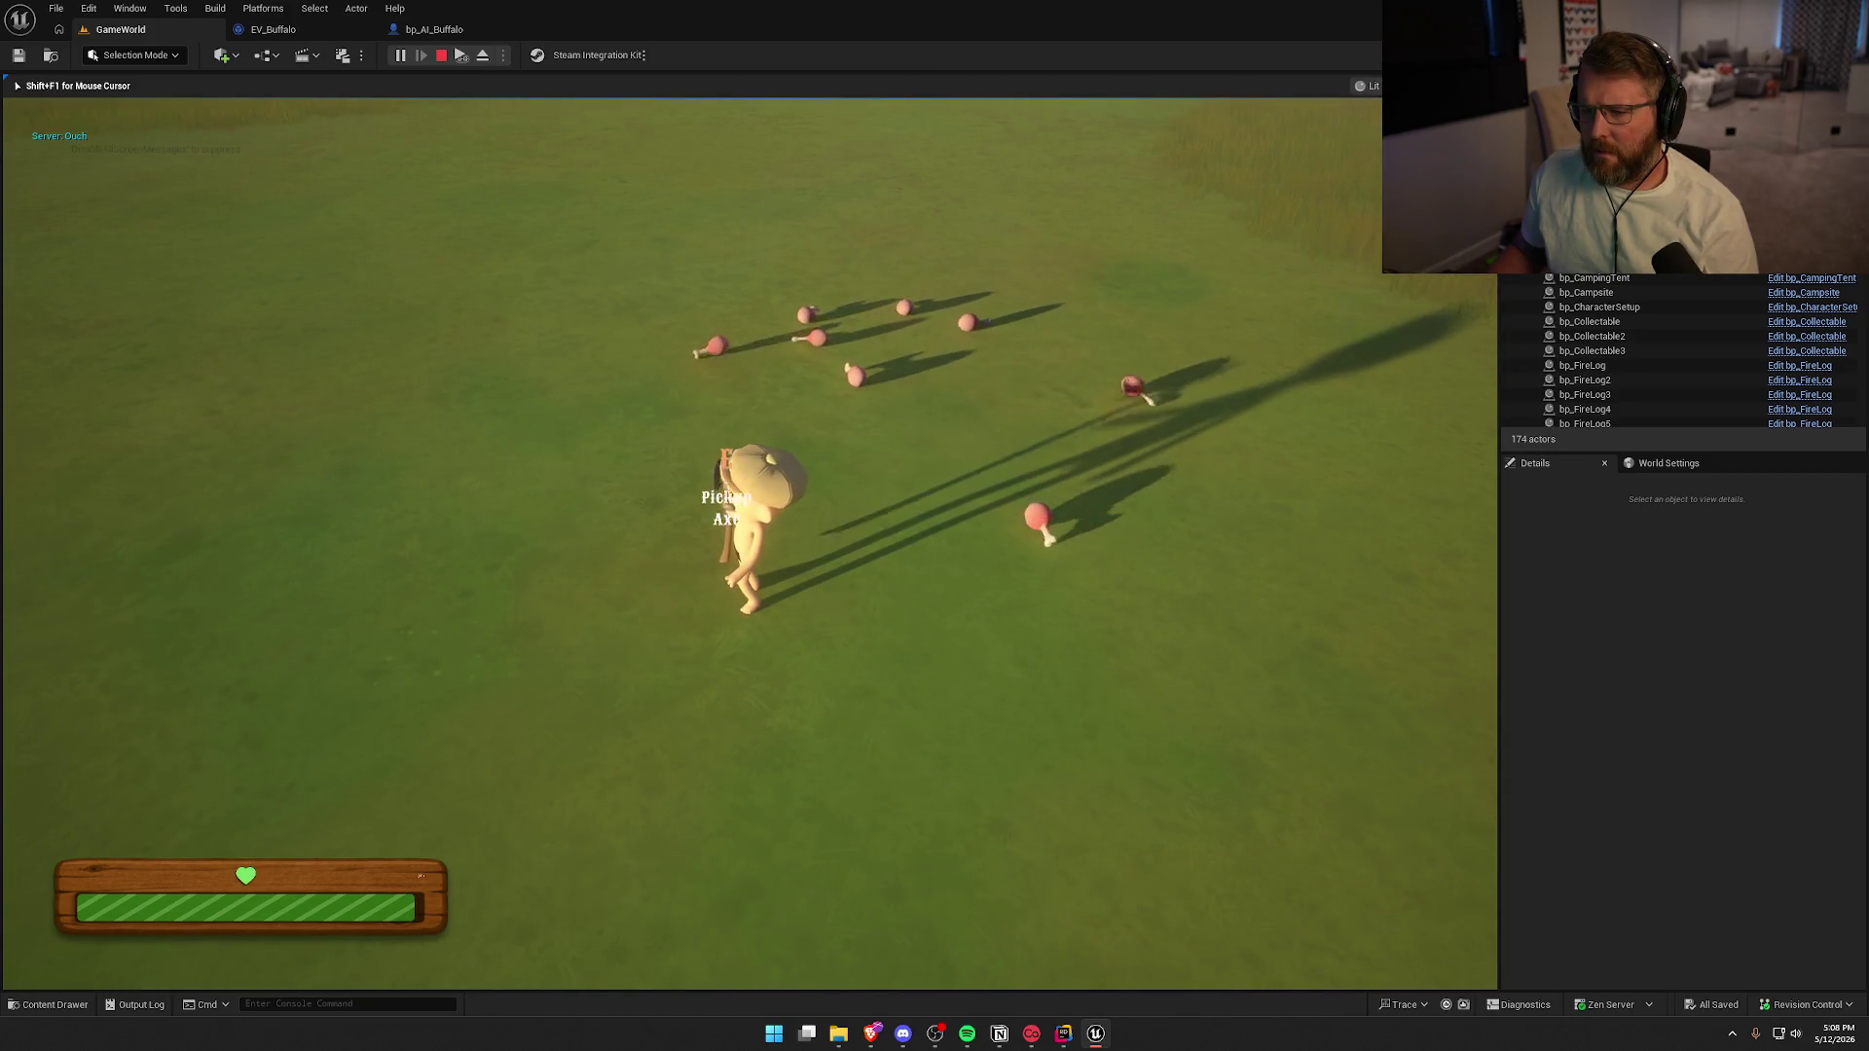
{"action": "key", "text": "Escape"}
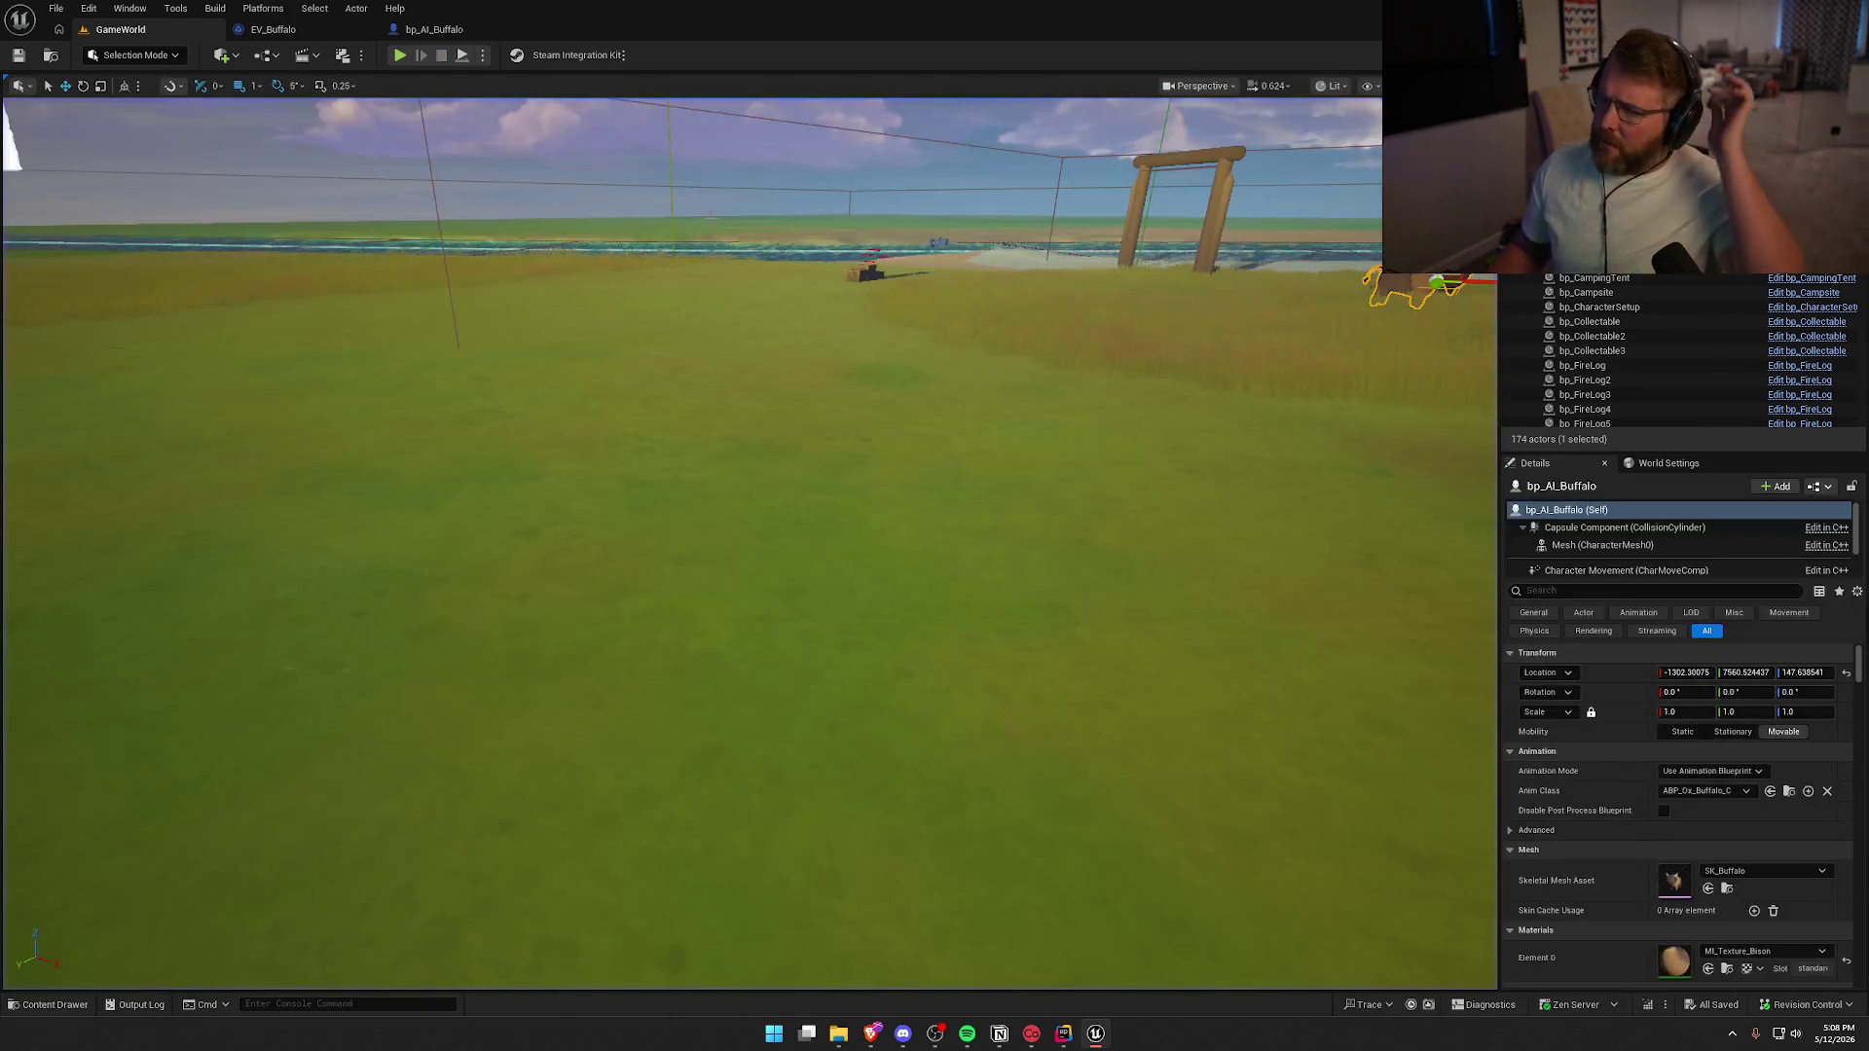
{"action": "left_click", "coordinate": [434, 29]}
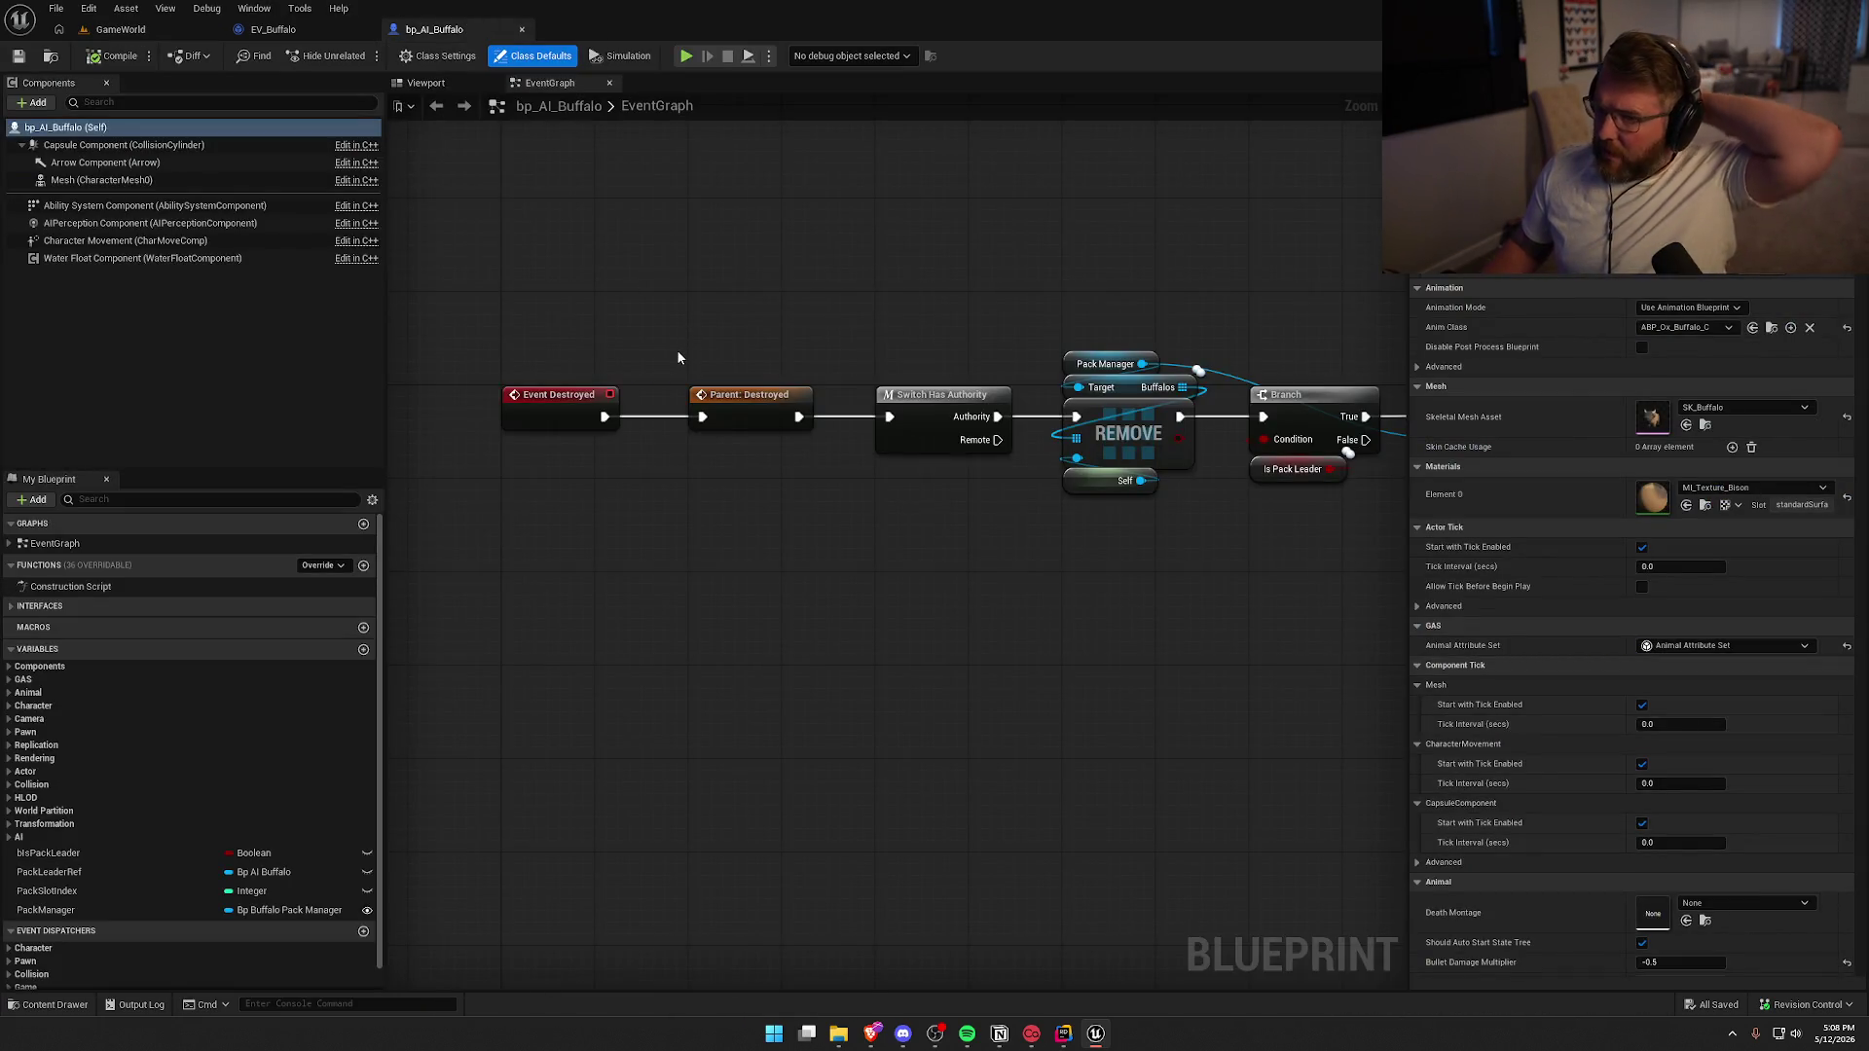
Review EV_Buffalo's gameplay tag checks and Attack Range (bounds radius plus 100) logic
{"action": "left_click", "coordinate": [303, 31]}
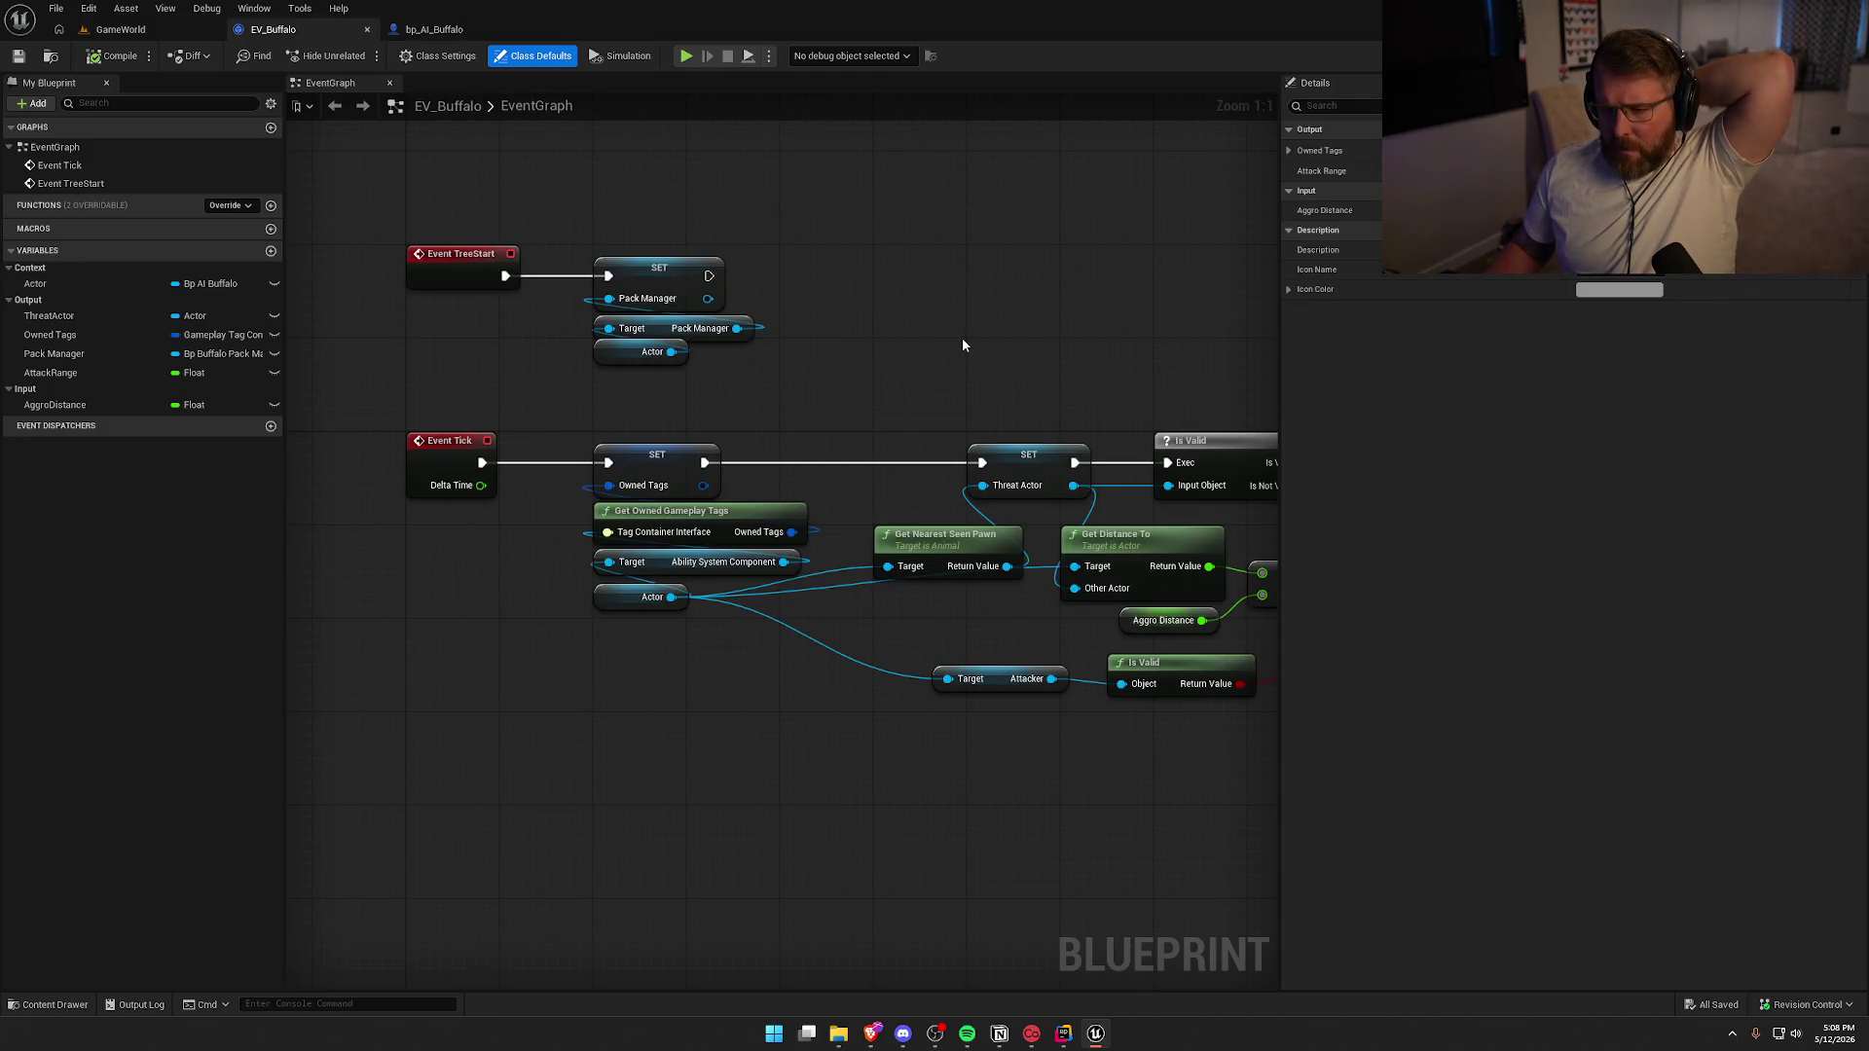
{"action": "left_click_drag", "start_coordinate": [1002, 345], "coordinate": [576, 302]}
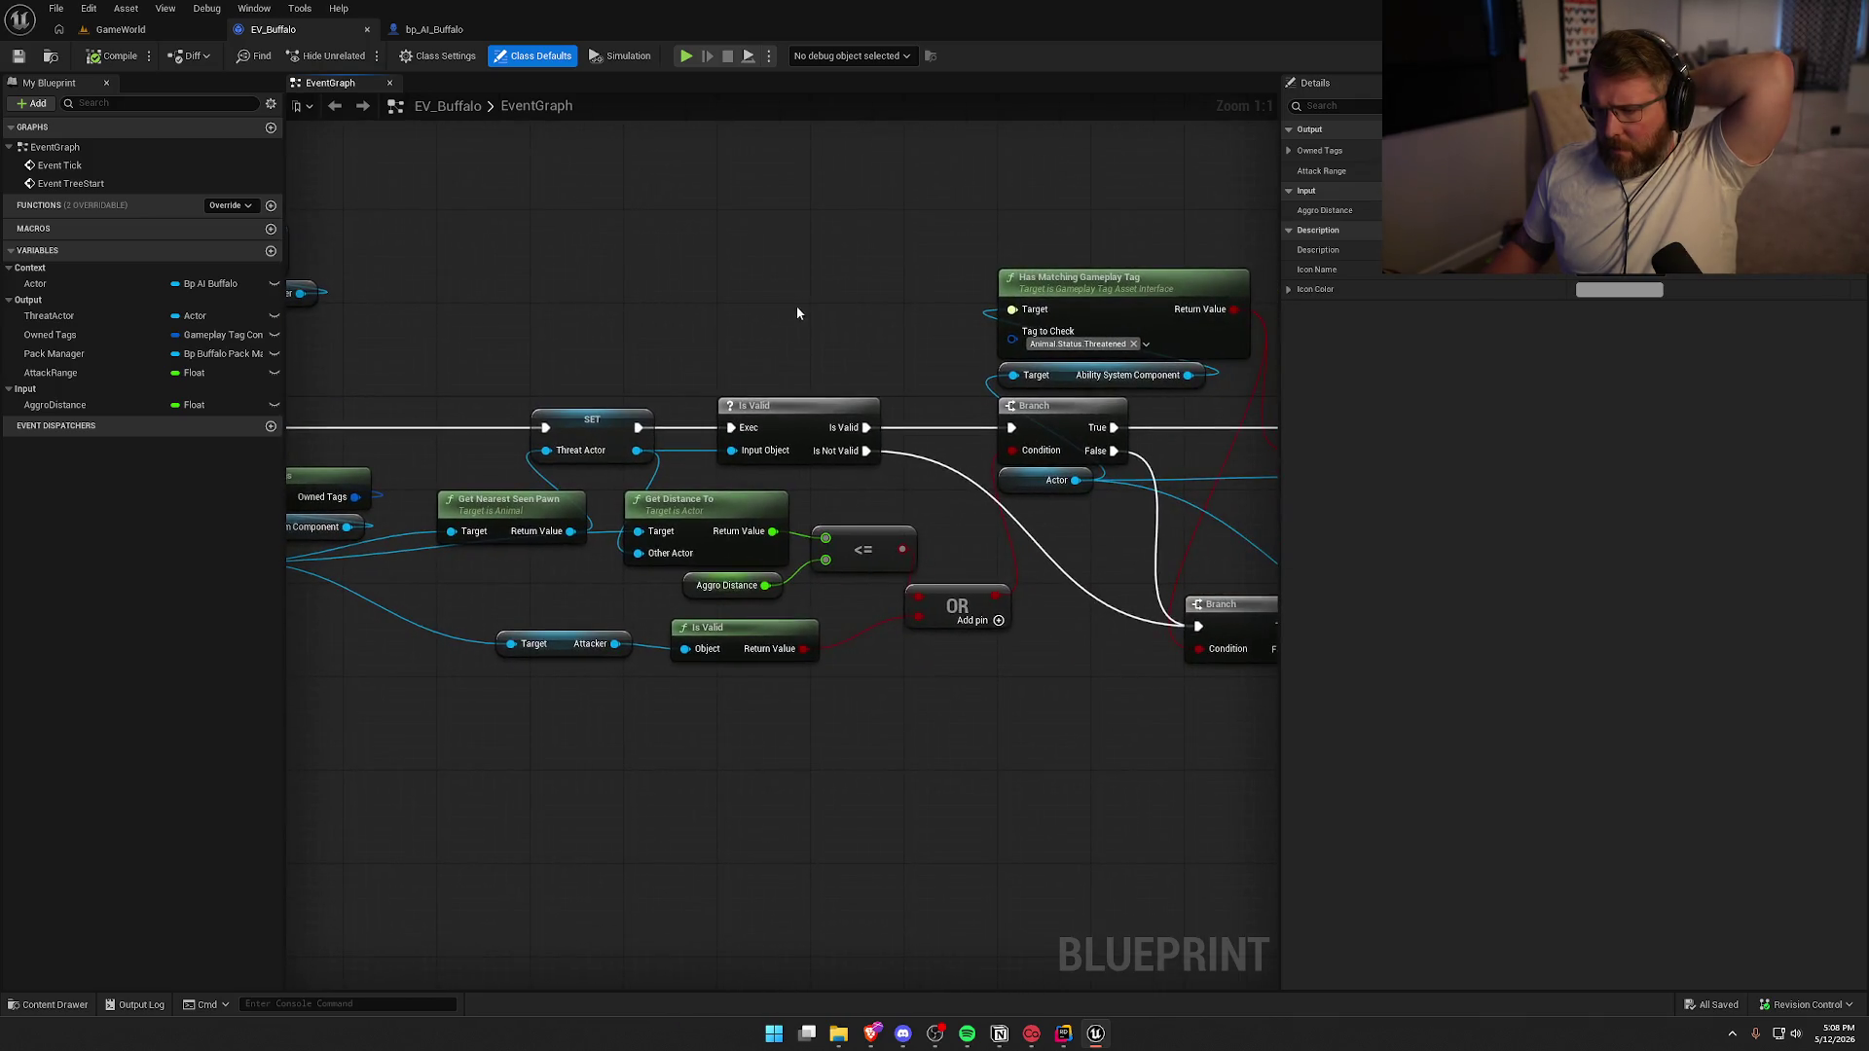
{"action": "left_click_drag", "start_coordinate": [796, 312], "coordinate": [425, 308]}
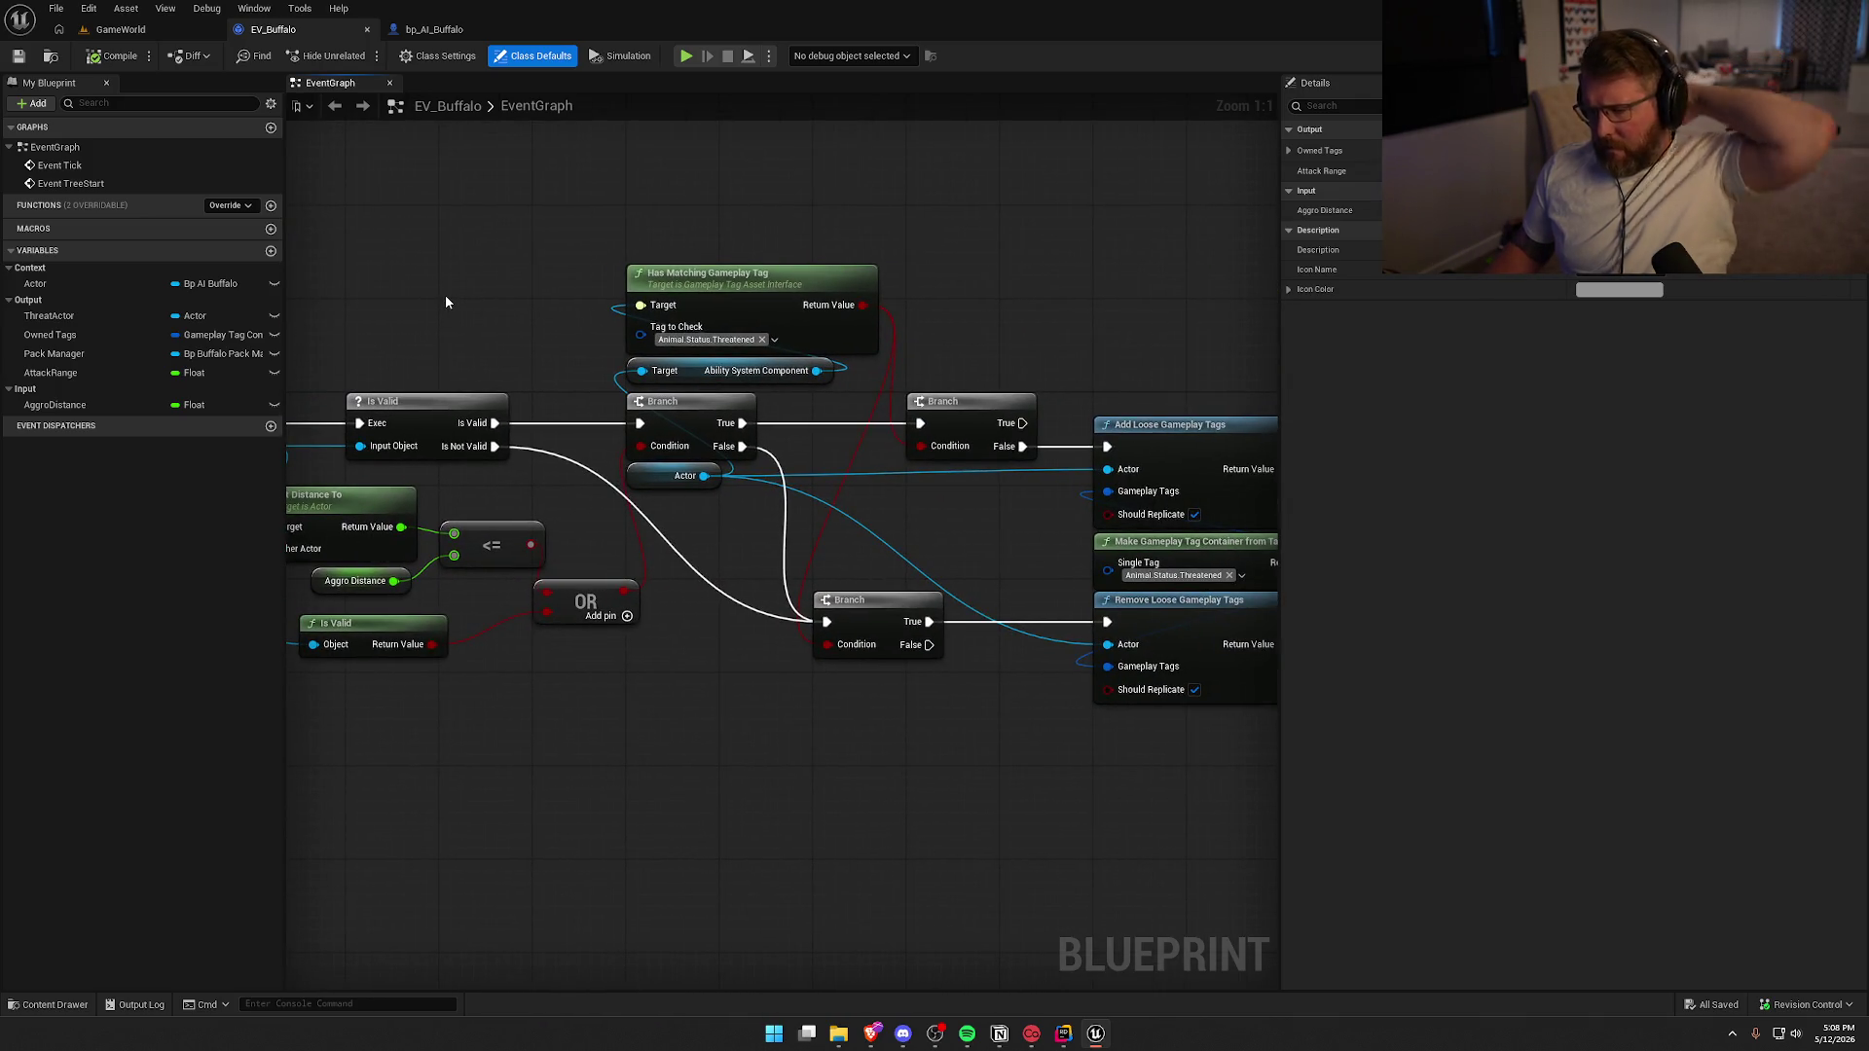
{"action": "left_click_drag", "start_coordinate": [697, 725], "coordinate": [831, 671]}
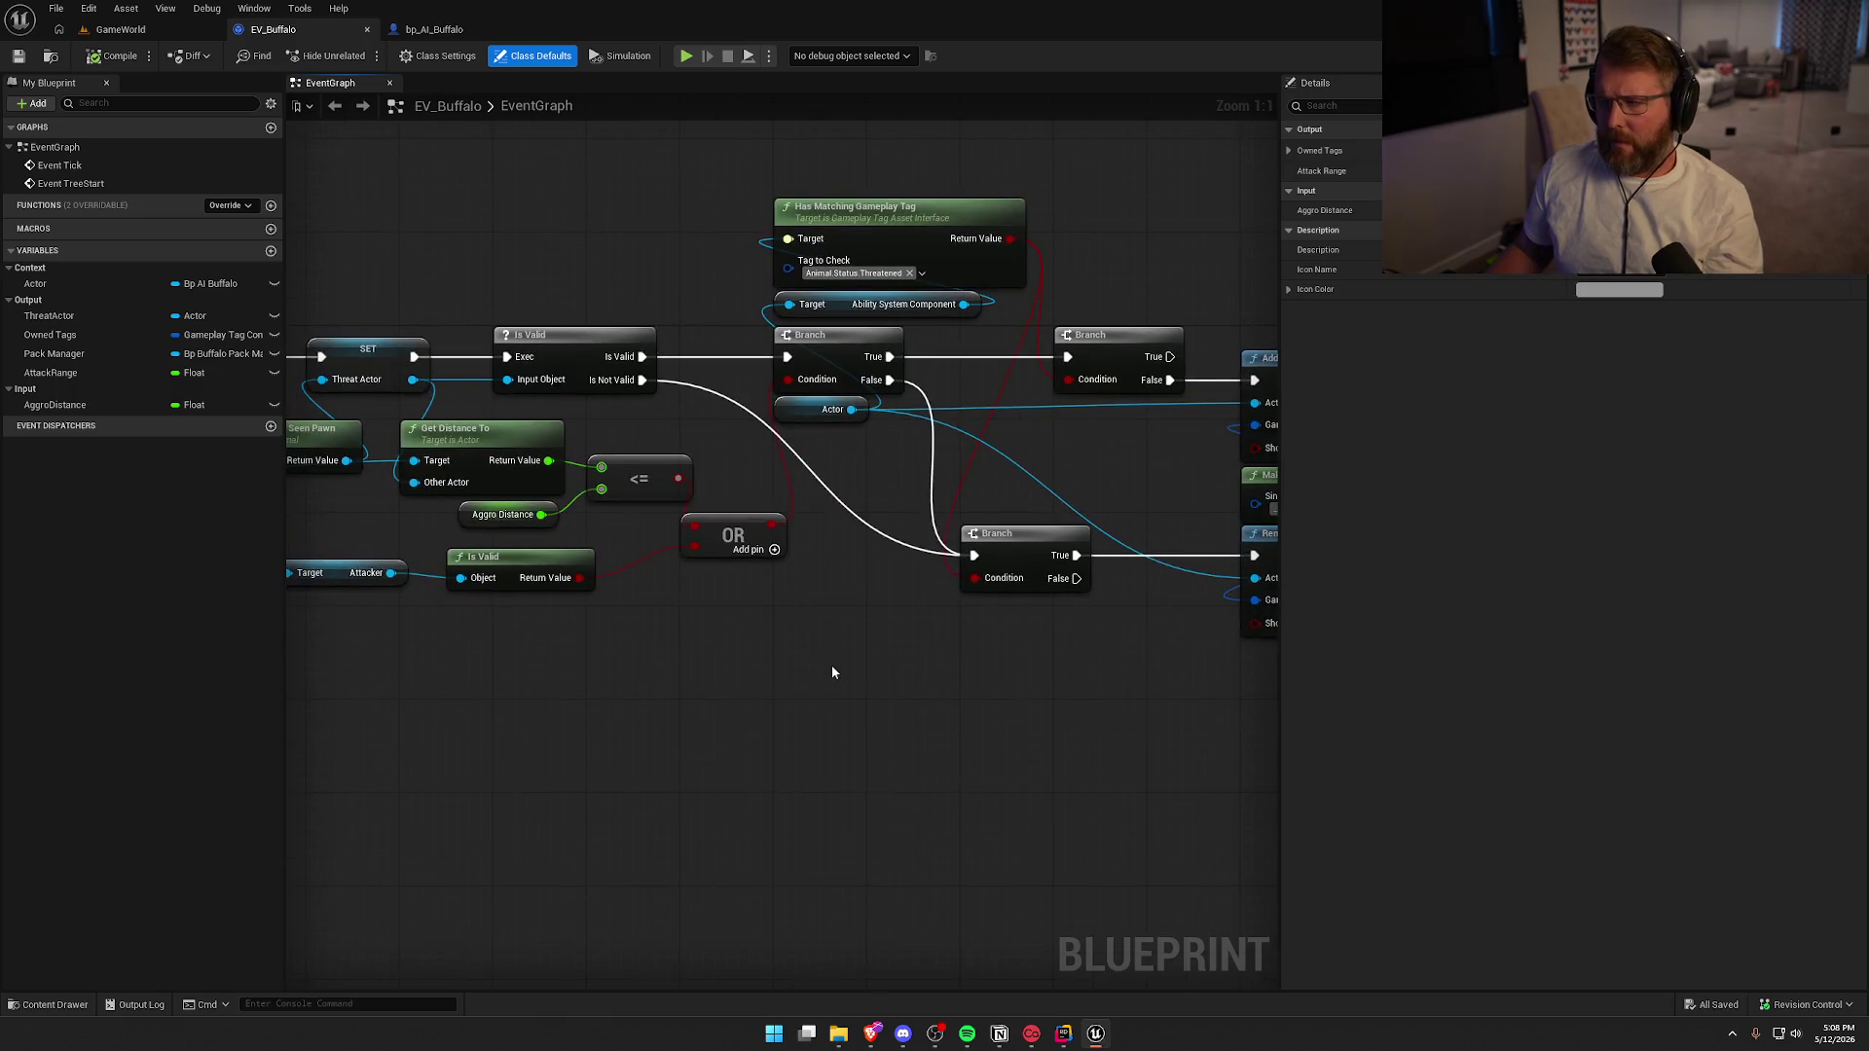
{"action": "mouse_move", "coordinate": [716, 659]}
{"action": "left_mouse_down"}
{"action": "mouse_move", "coordinate": [892, 682]}
{"action": "mouse_move", "coordinate": [643, 702]}
{"action": "left_mouse_up"}
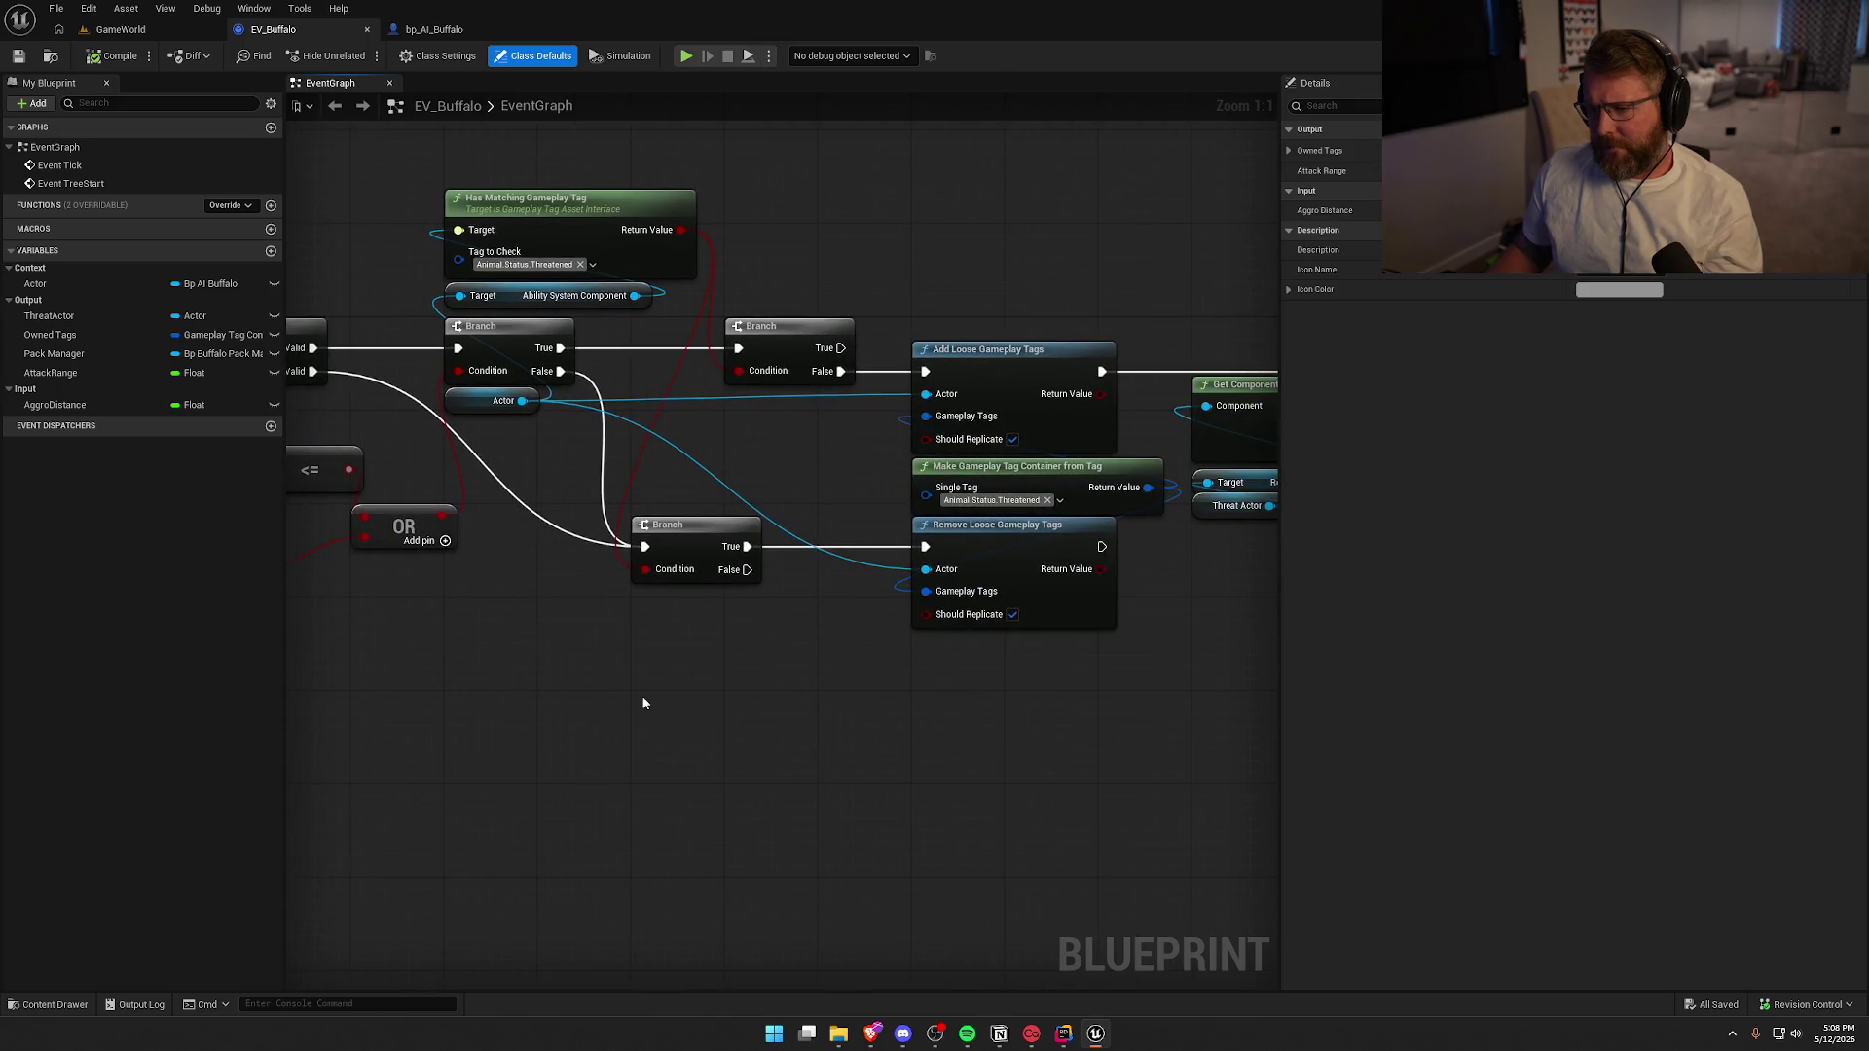
{"action": "left_click_drag", "start_coordinate": [796, 697], "coordinate": [596, 693]}
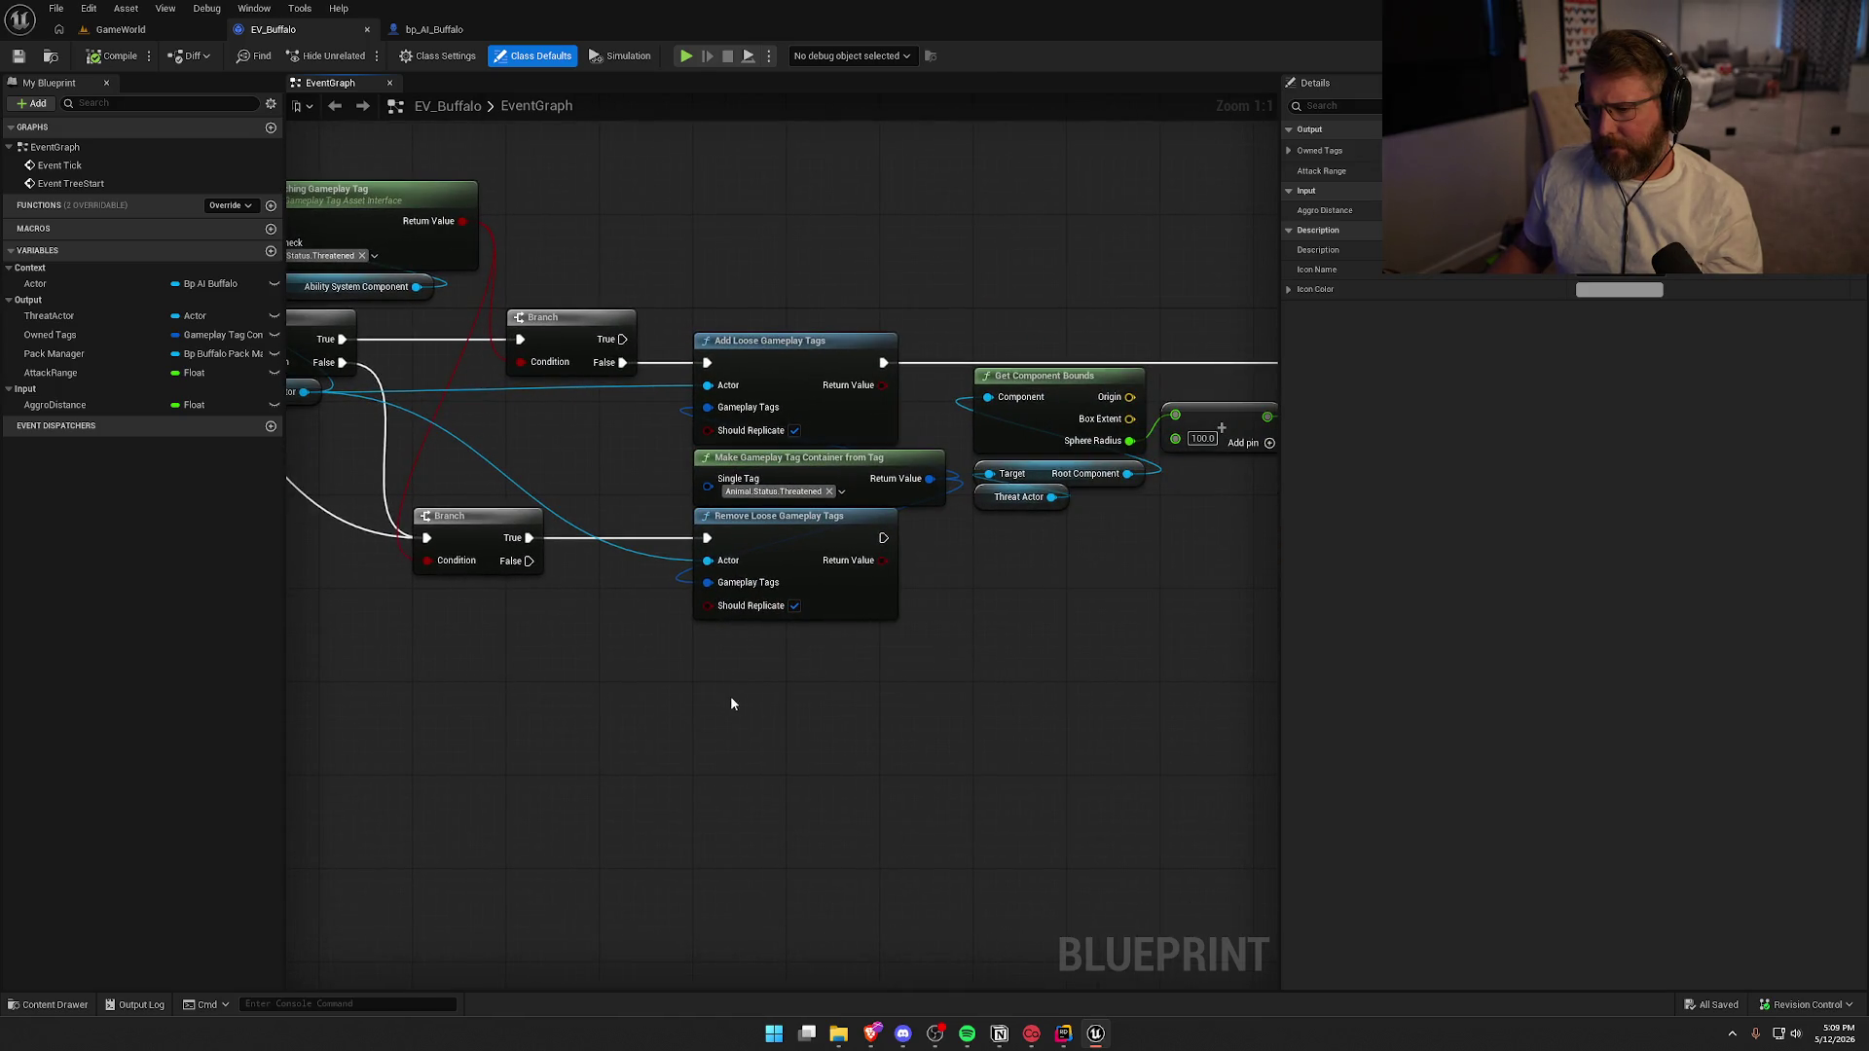
{"action": "left_click_drag", "start_coordinate": [804, 713], "coordinate": [548, 695]}
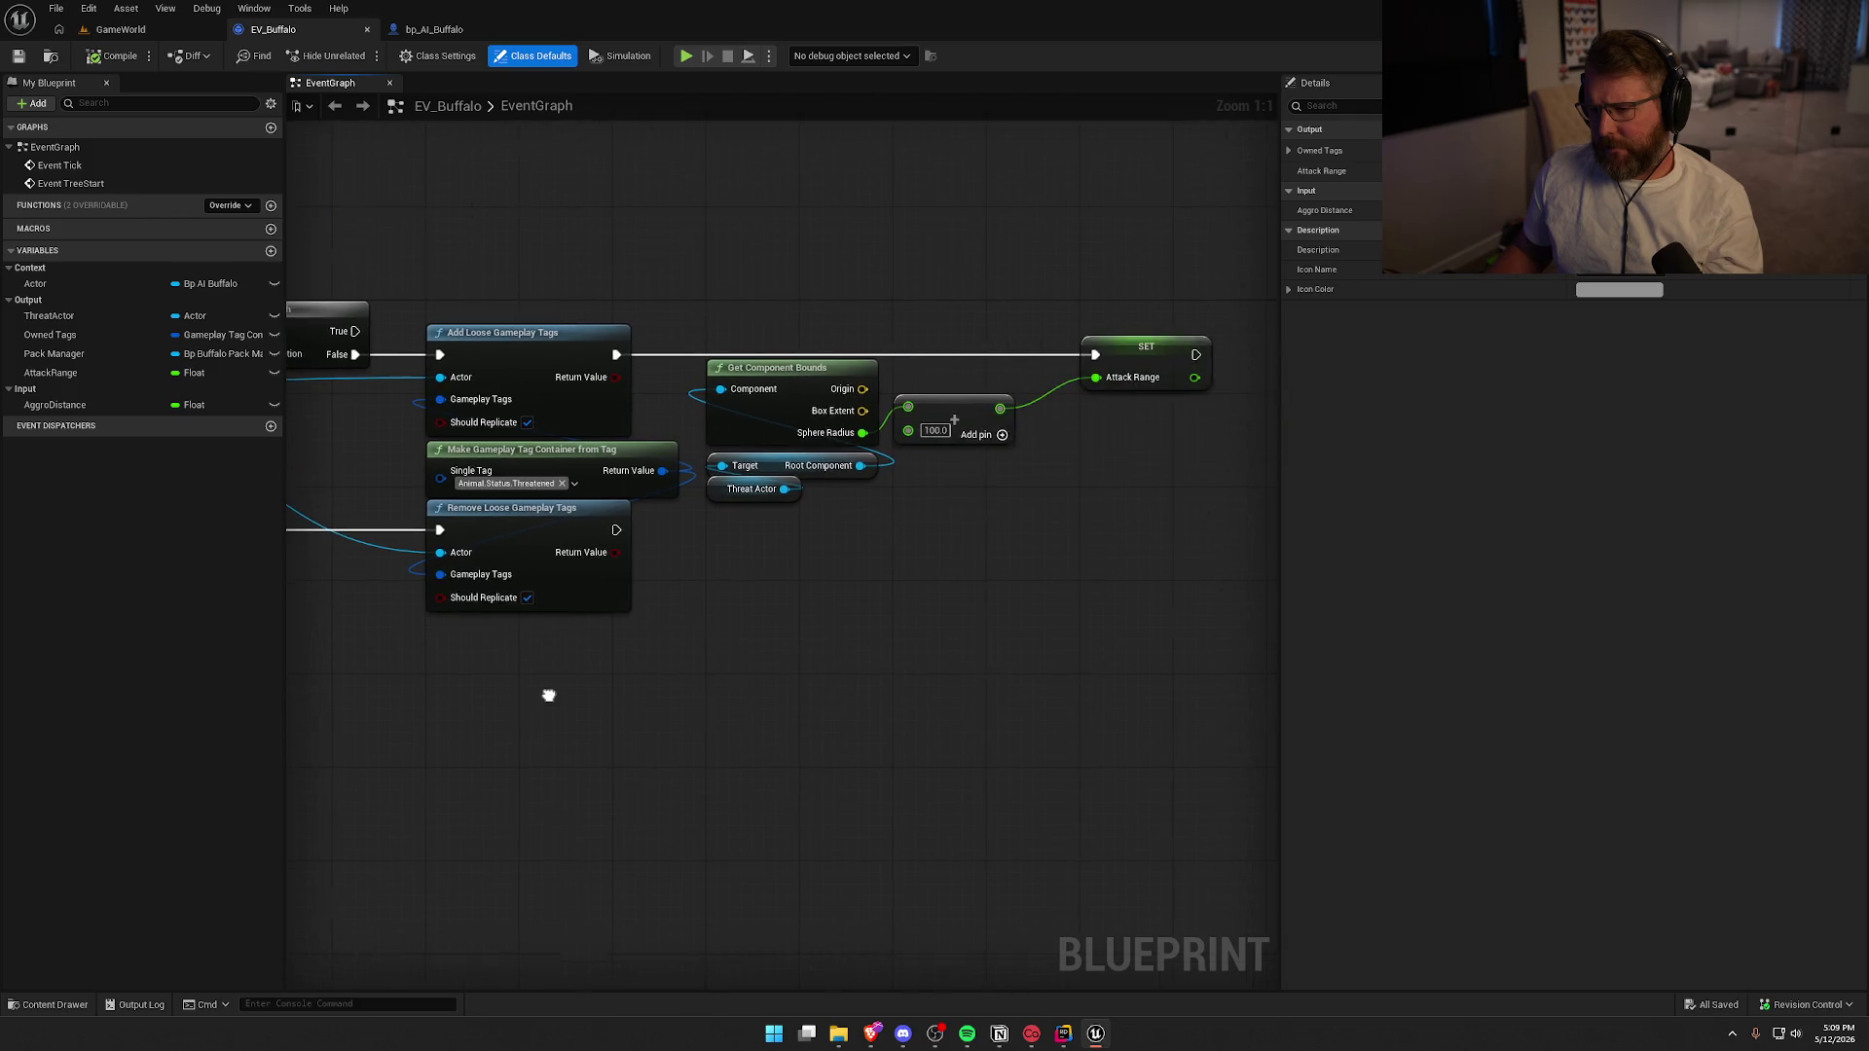
{"action": "mouse_move", "coordinate": [548, 695]}
{"action": "left_mouse_down"}
{"action": "mouse_move", "coordinate": [1184, 755]}
{"action": "mouse_move", "coordinate": [718, 344]}
{"action": "left_mouse_up"}
{"action": "left_click", "coordinate": [408, 33]}
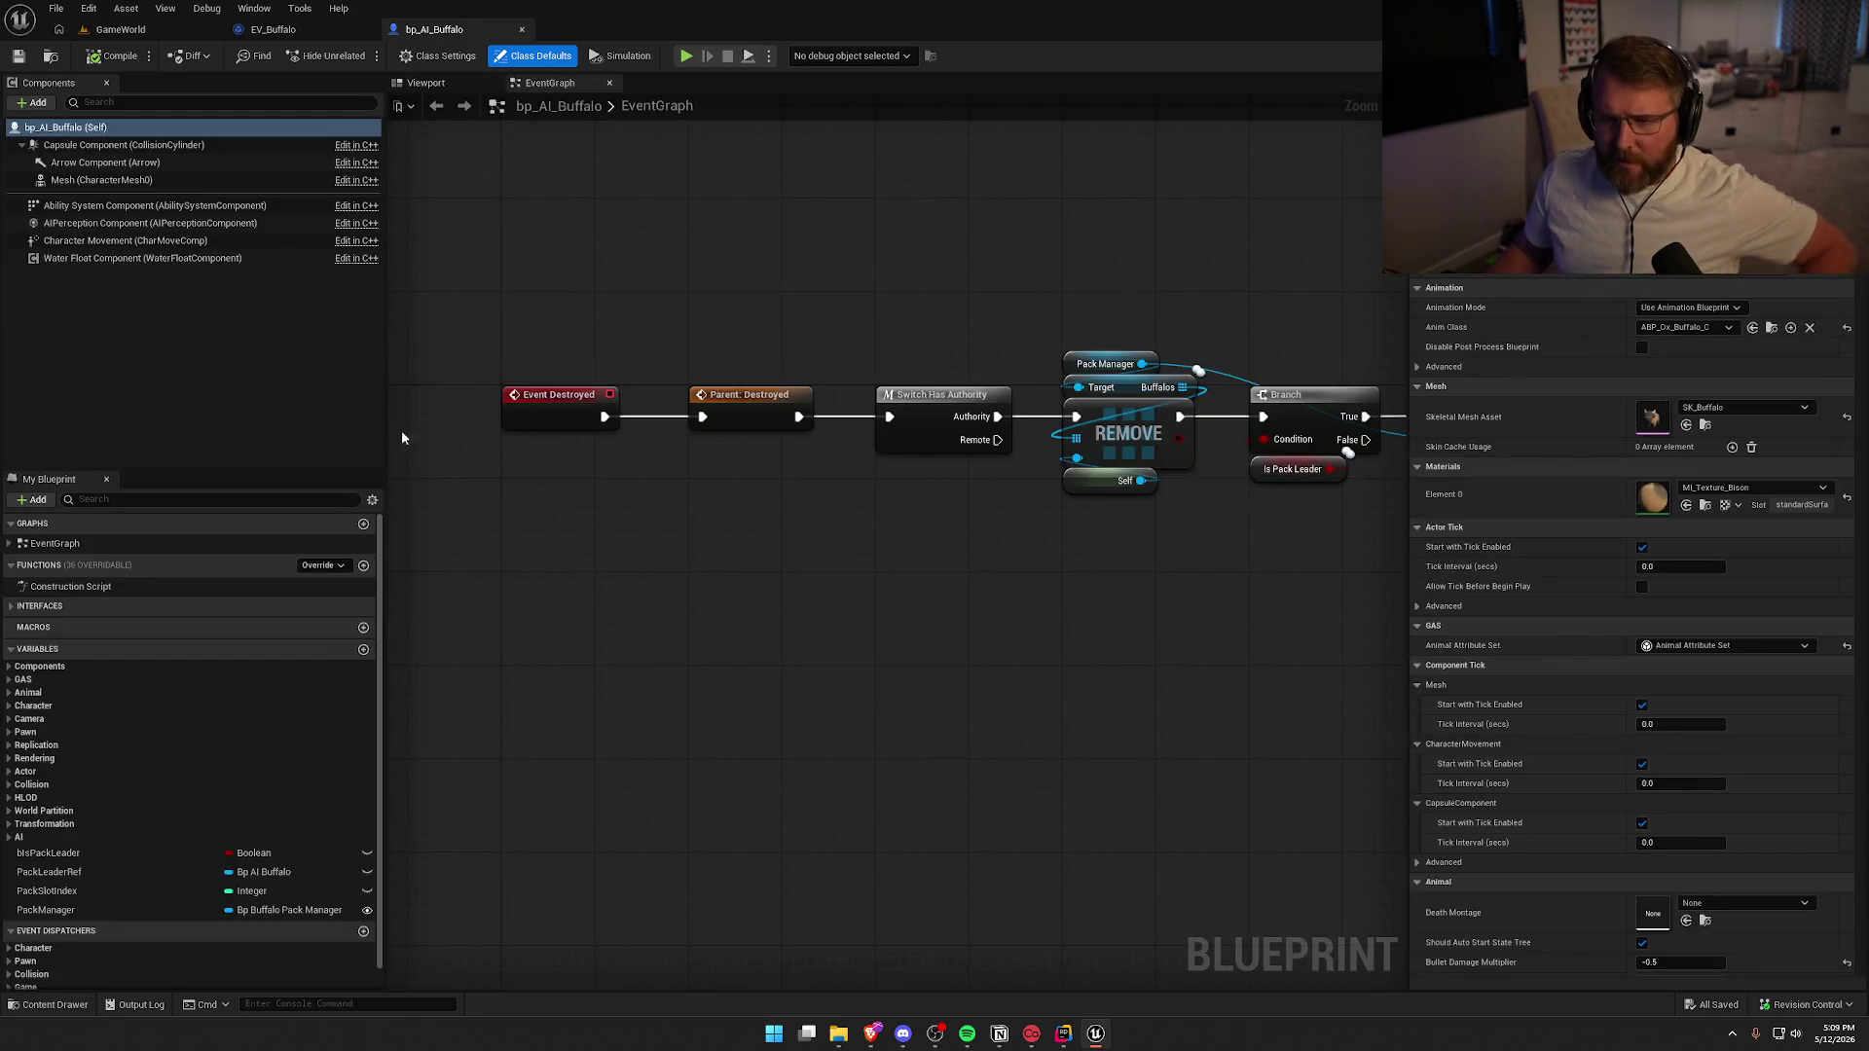
Open the ST_Buffalo StateTree from StateTrees > Buffalo and inspect the Aggro state
{"action": "left_click", "coordinate": [51, 59]}
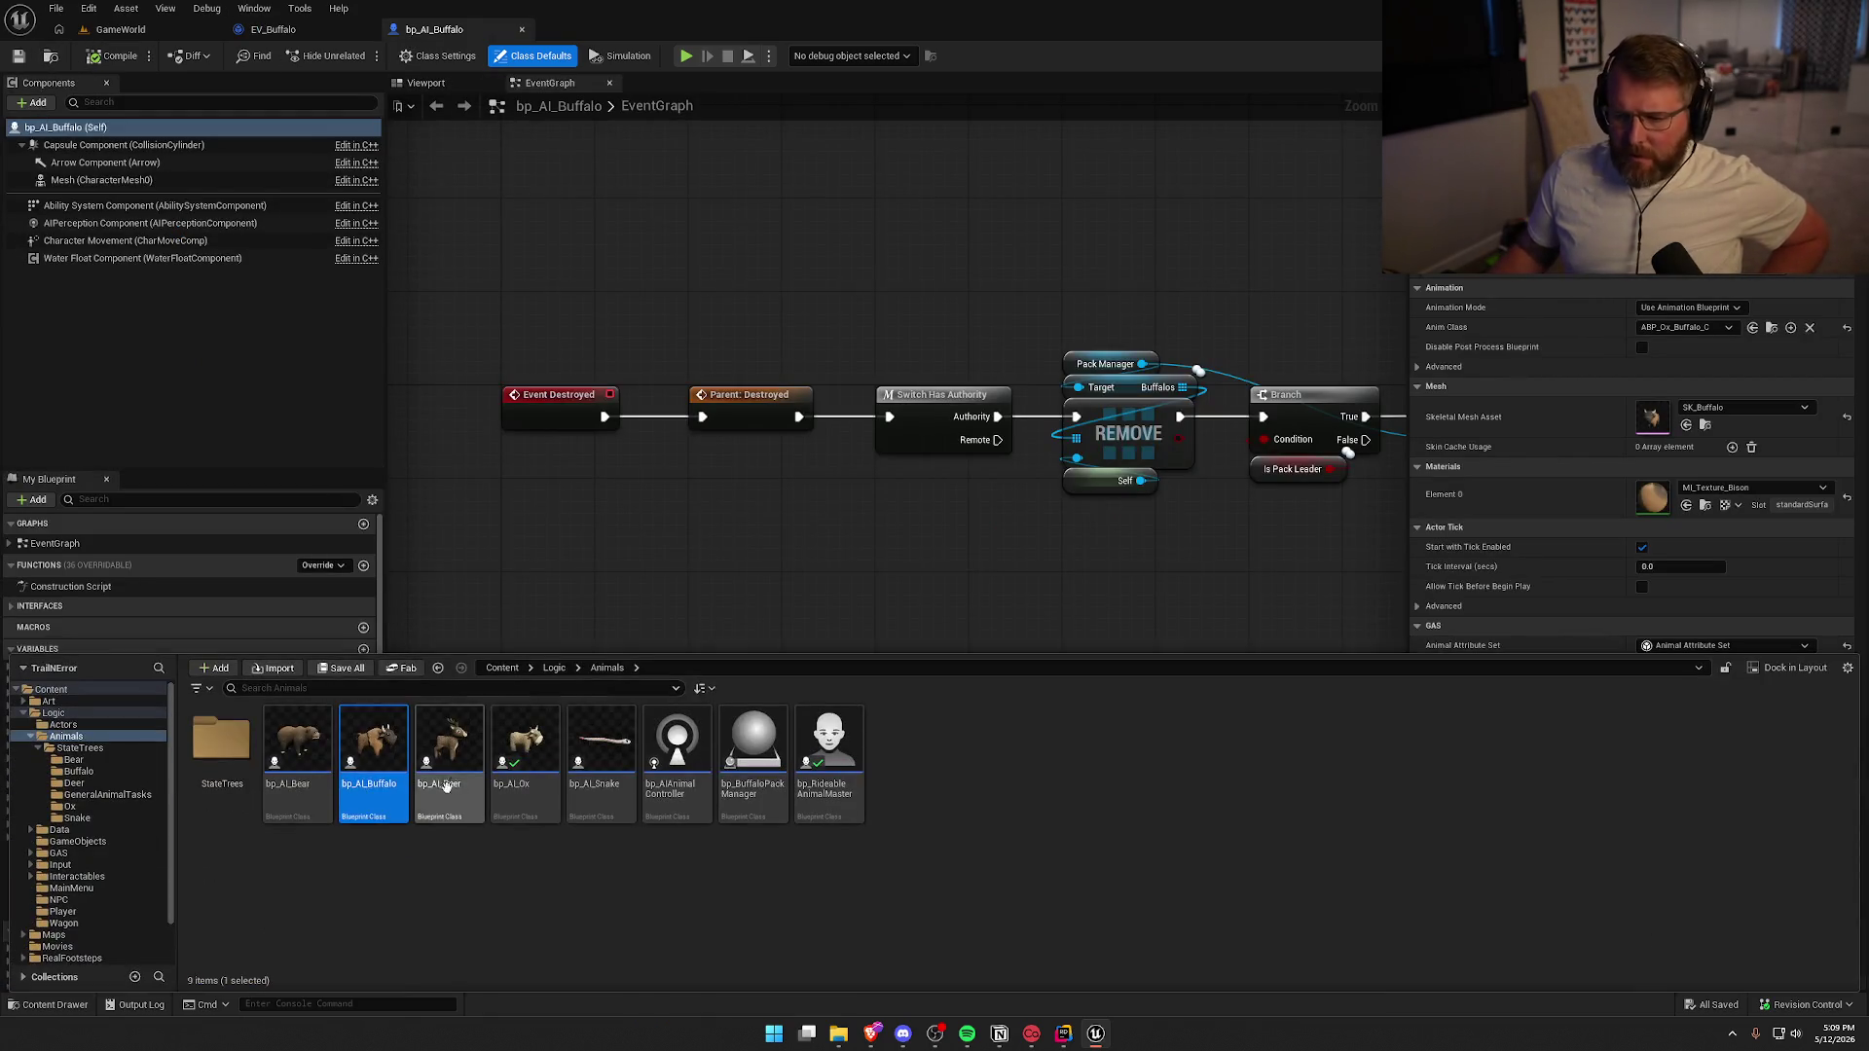
{"action": "double_click", "coordinate": [236, 754]}
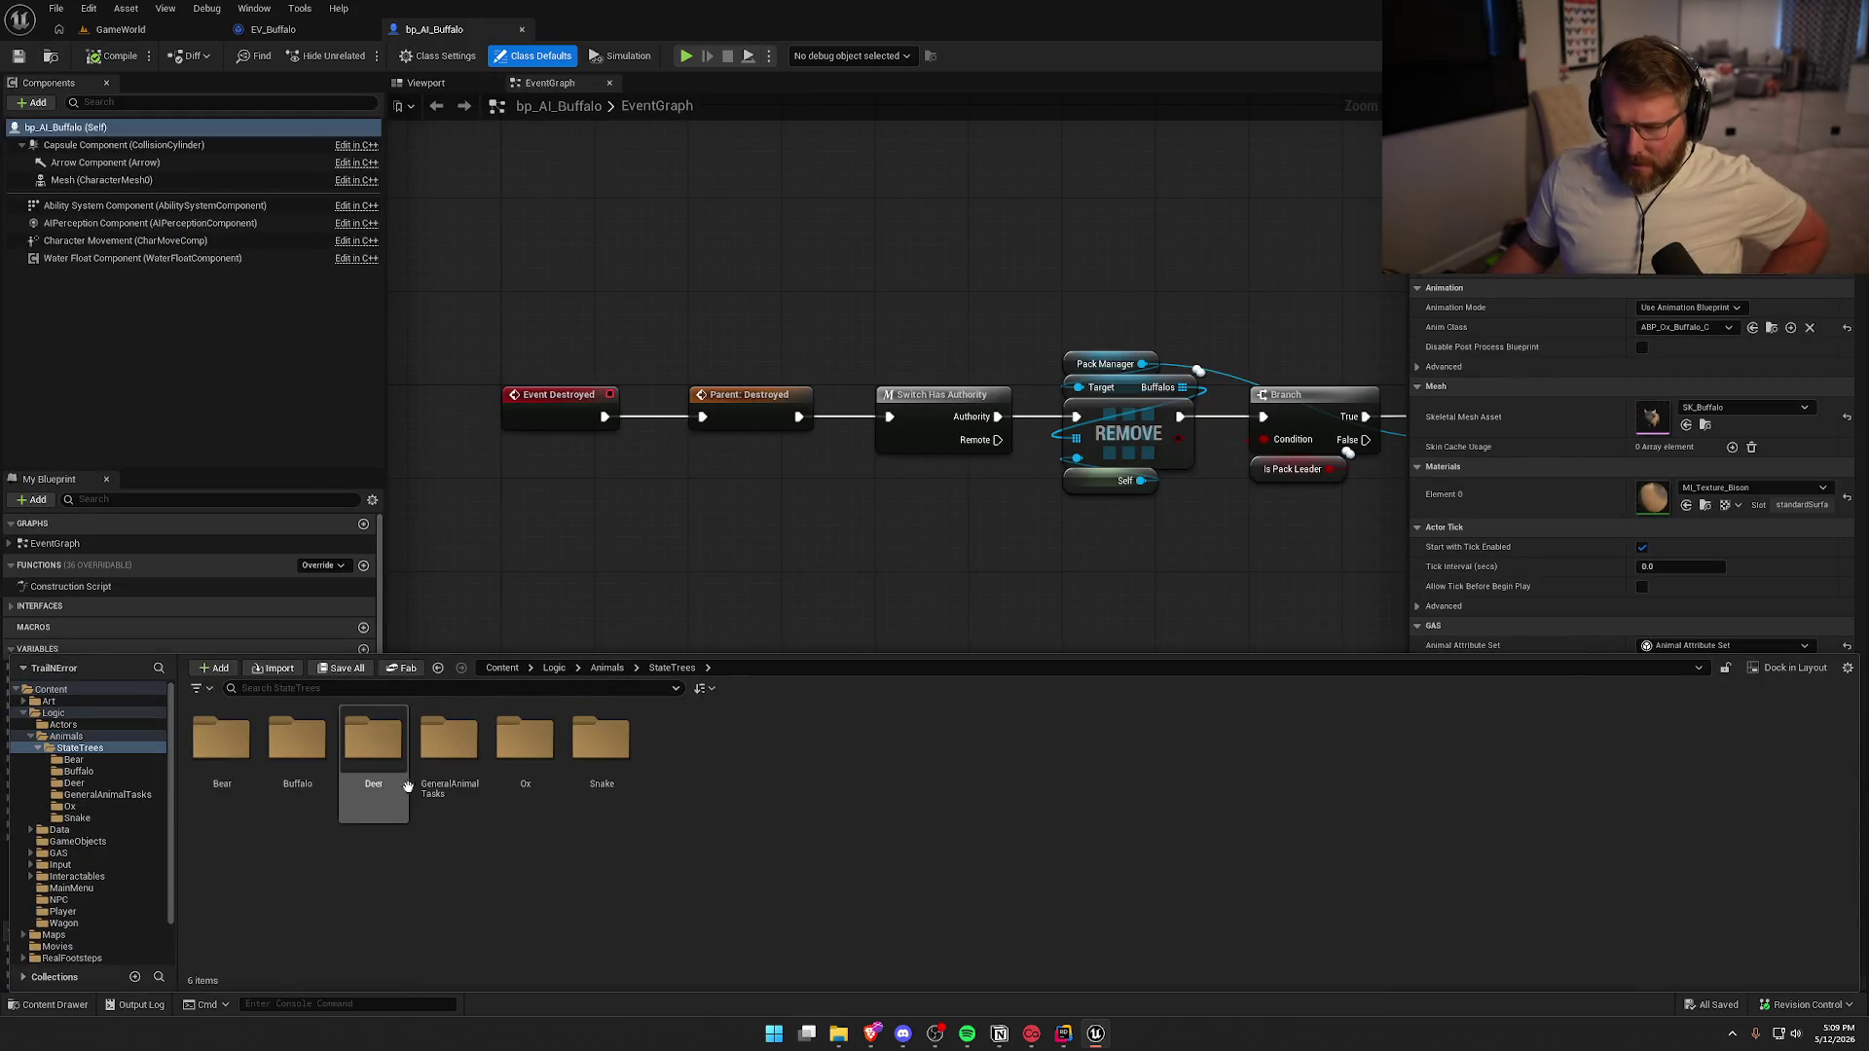
{"action": "double_click", "coordinate": [297, 749]}
{"action": "double_click", "coordinate": [318, 760]}
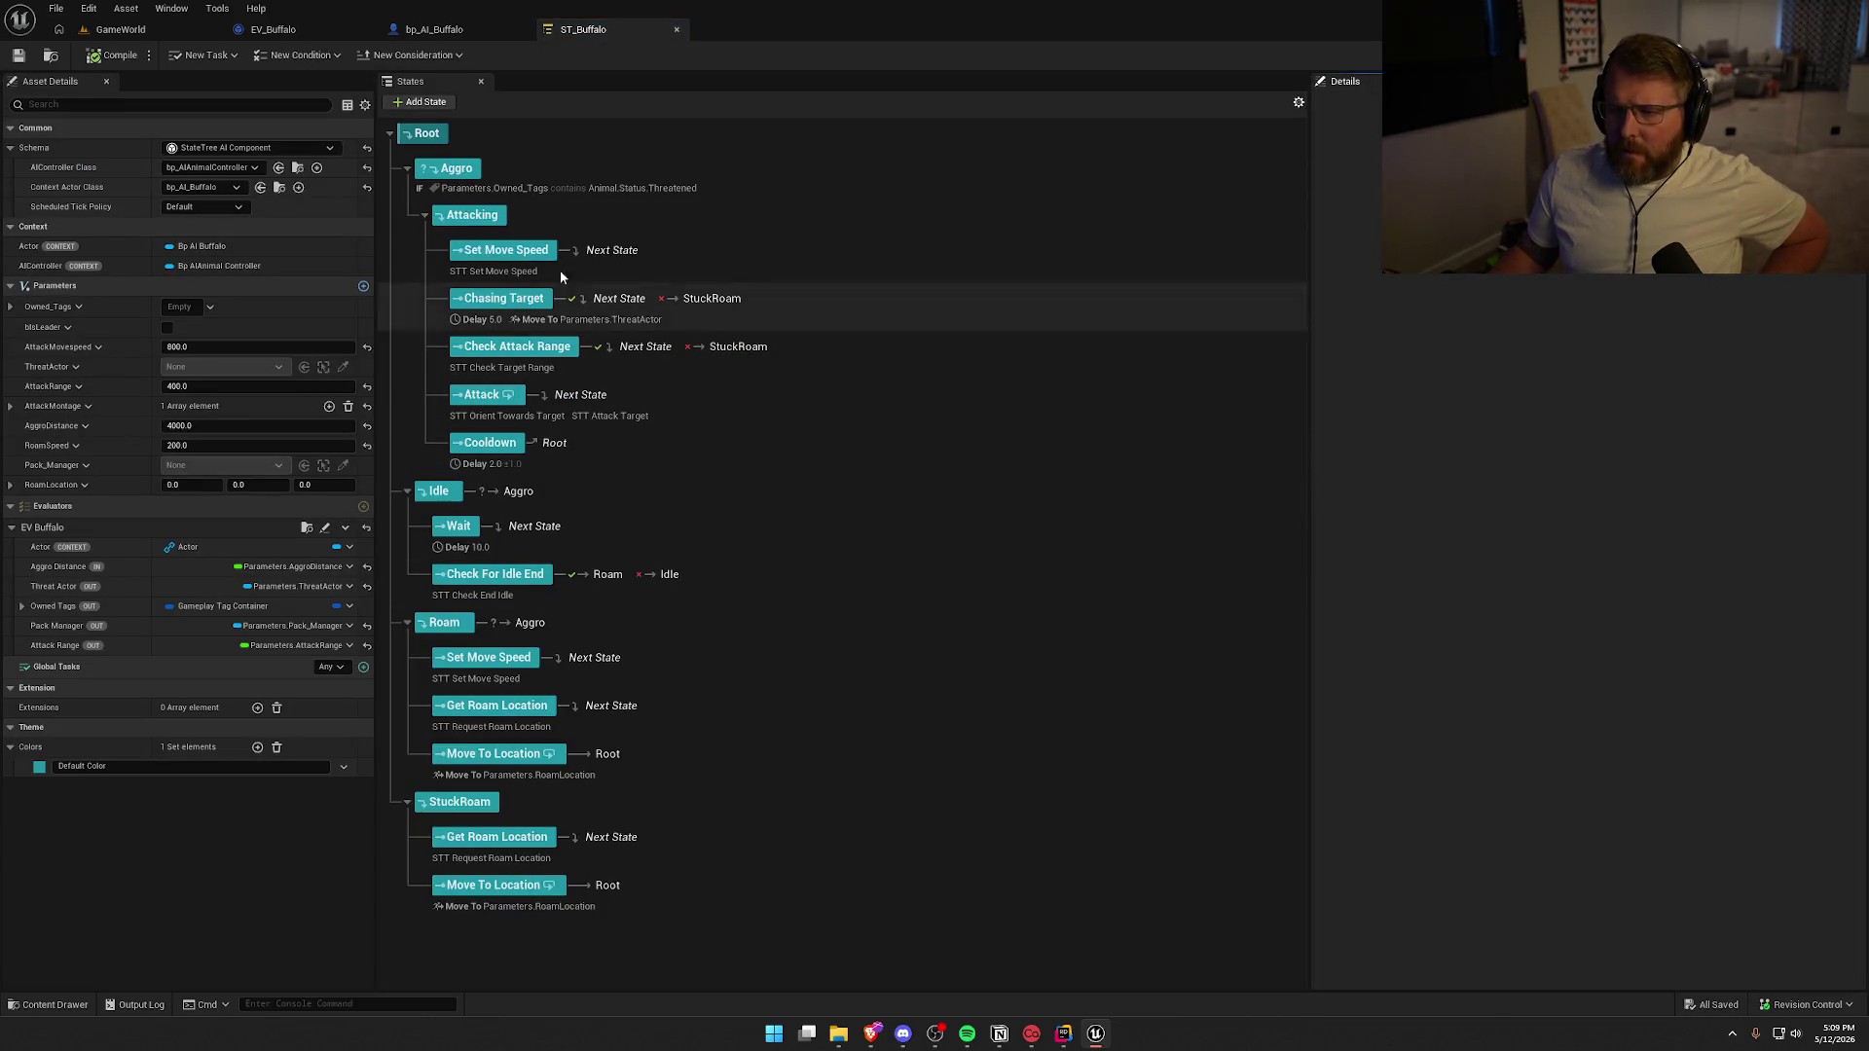
{"action": "left_click", "coordinate": [549, 177]}
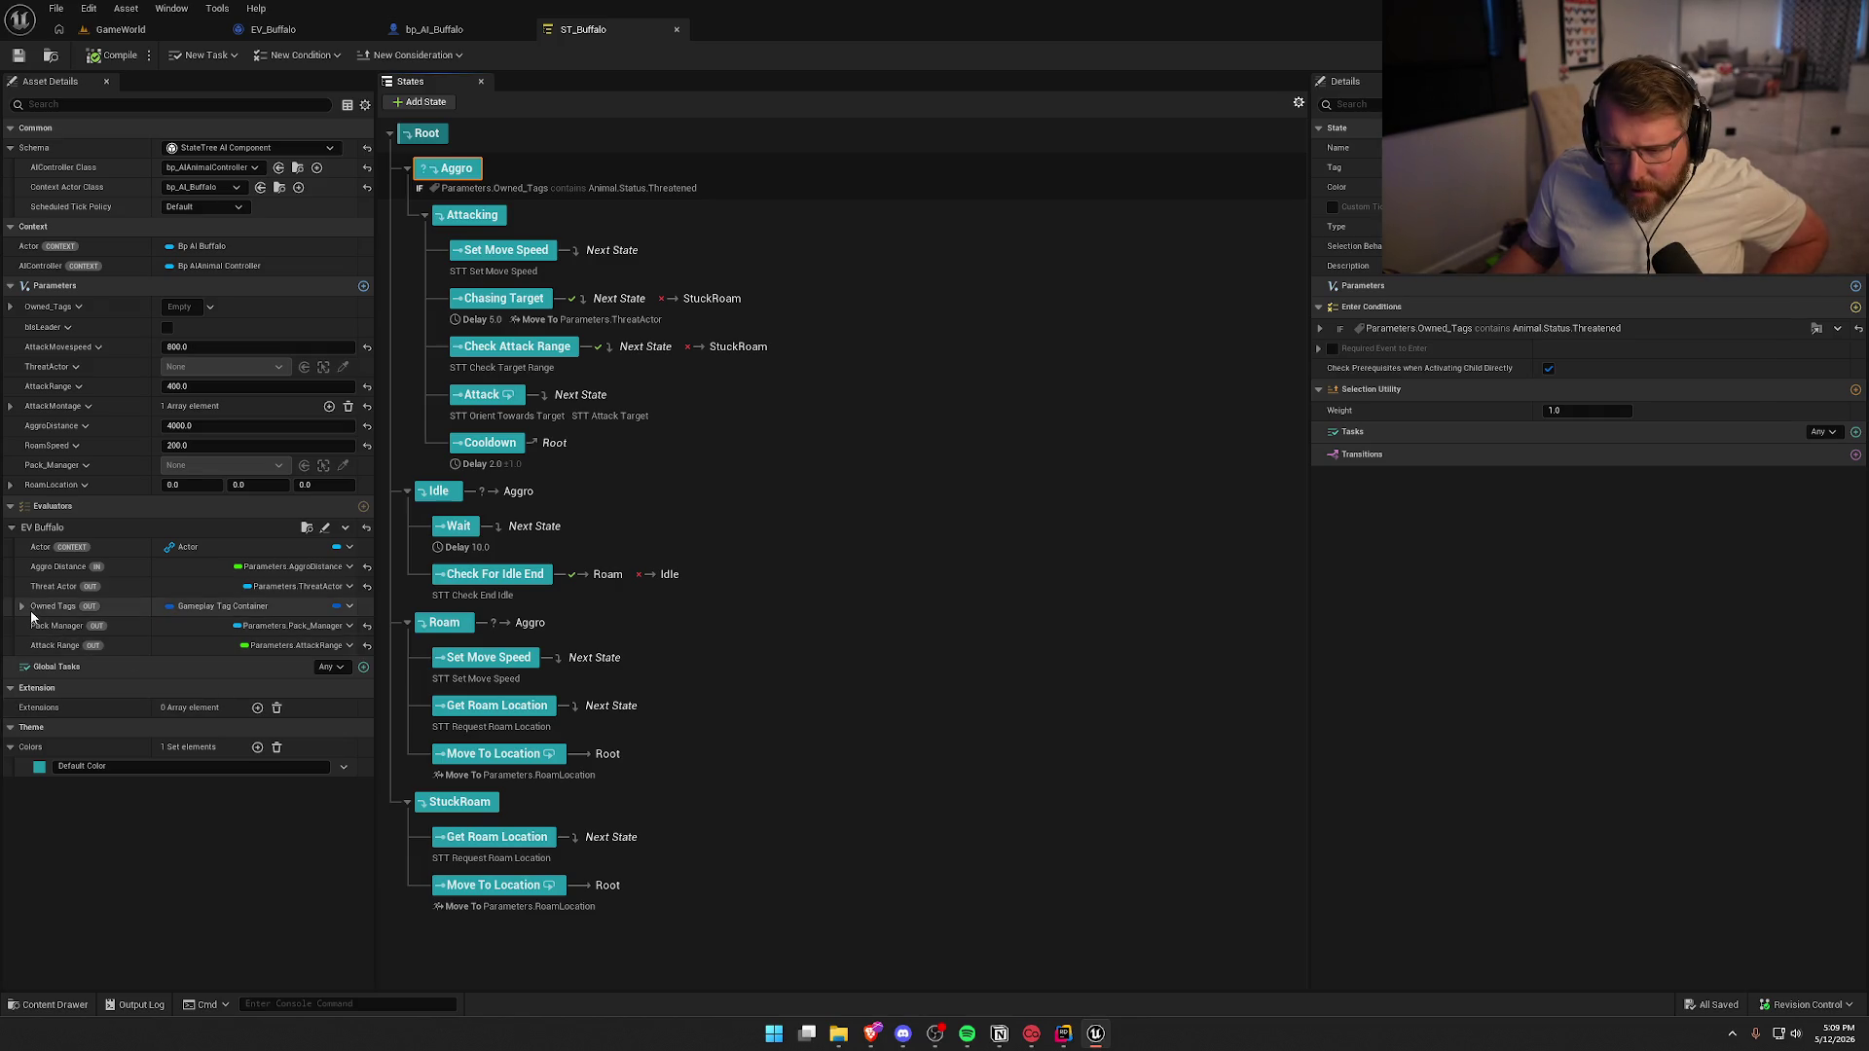
Bind EV_Buffalo's Owned Tags output to the Owned_Tags parameter, then check out and save
{"action": "left_click", "coordinate": [343, 611]}
{"action": "mouse_move", "coordinate": [402, 662]}
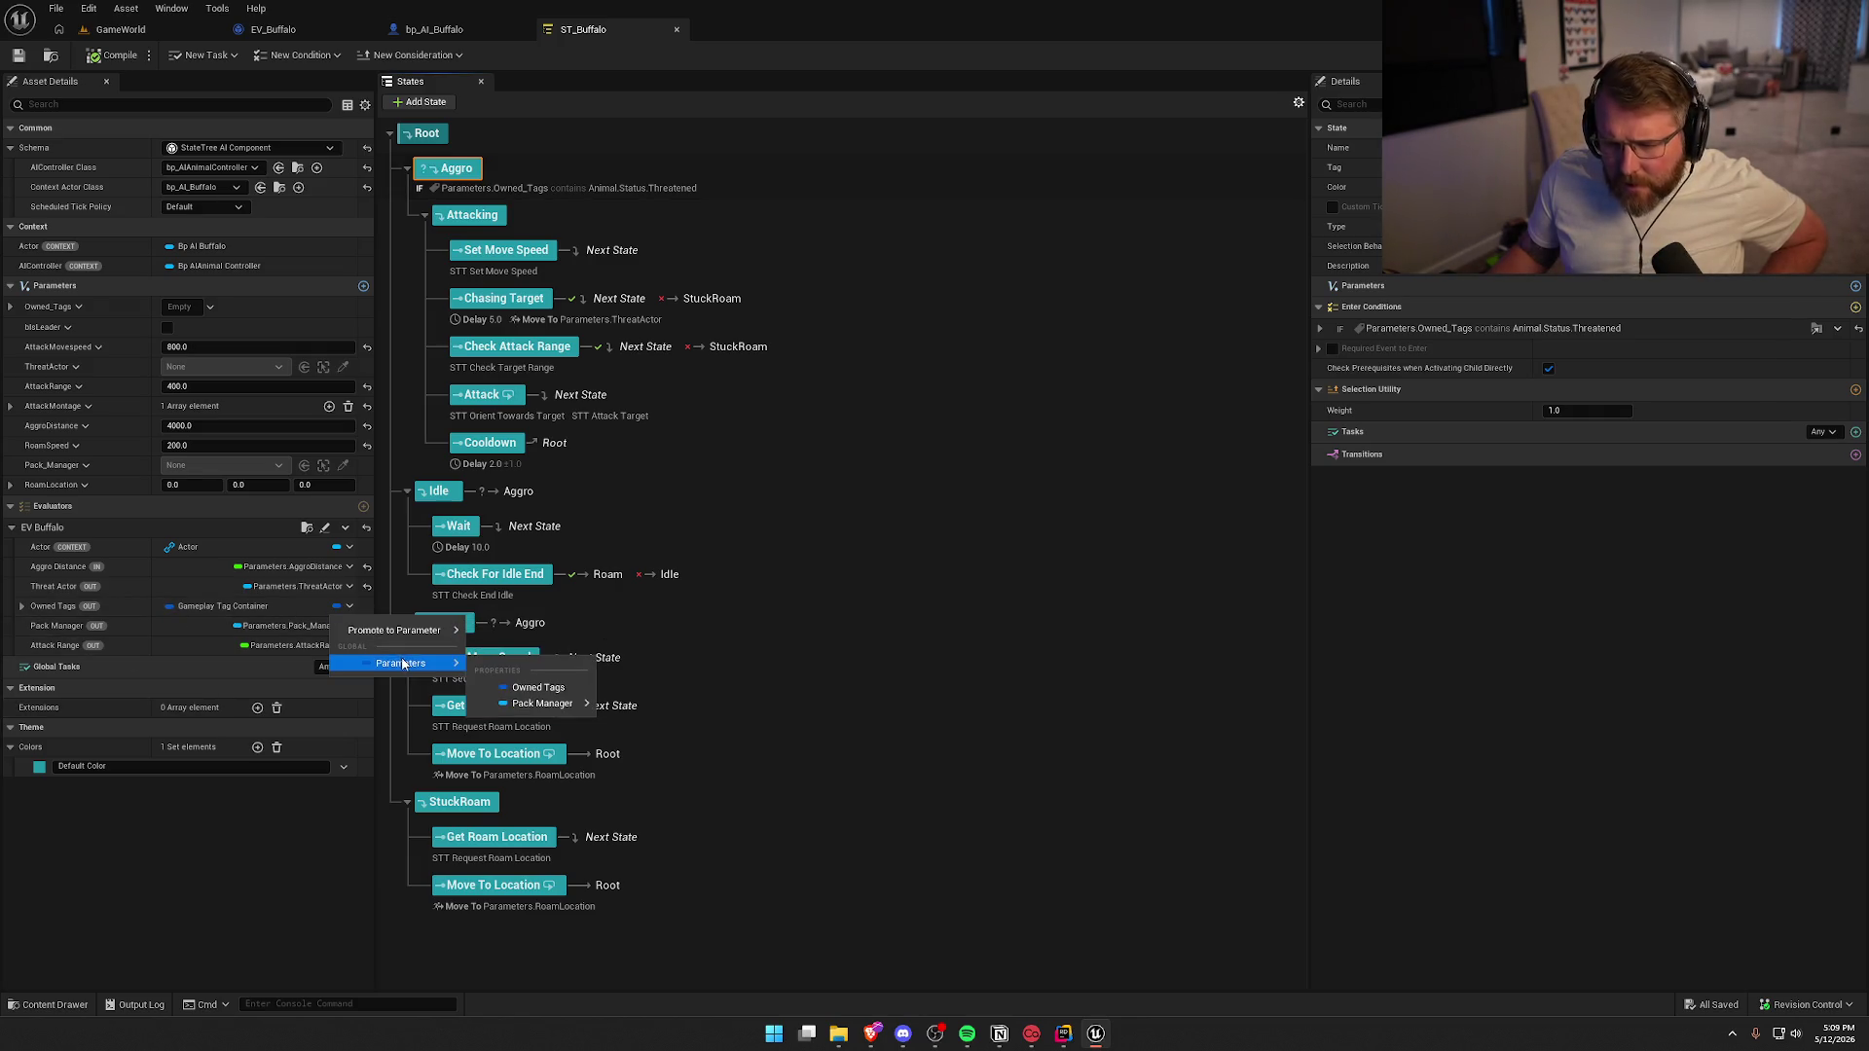
{"action": "left_click", "coordinate": [538, 687]}
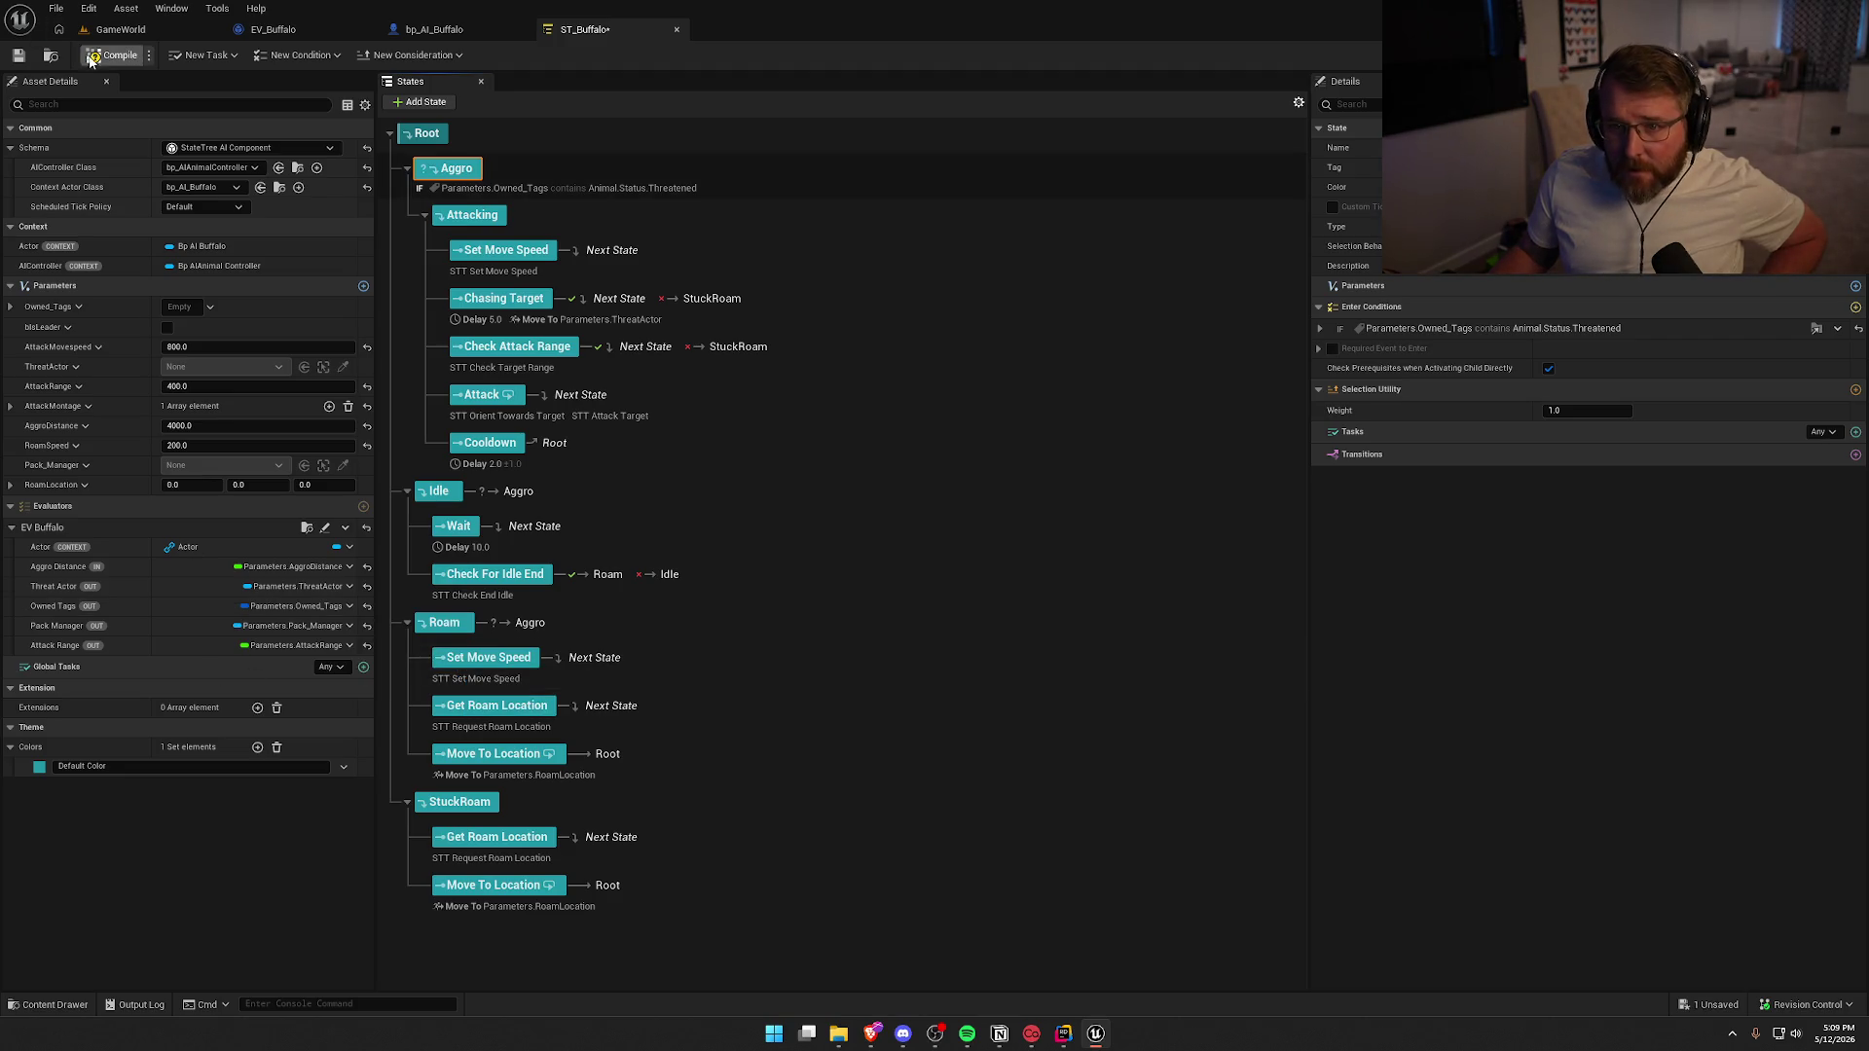
{"action": "left_click", "coordinate": [943, 680]}
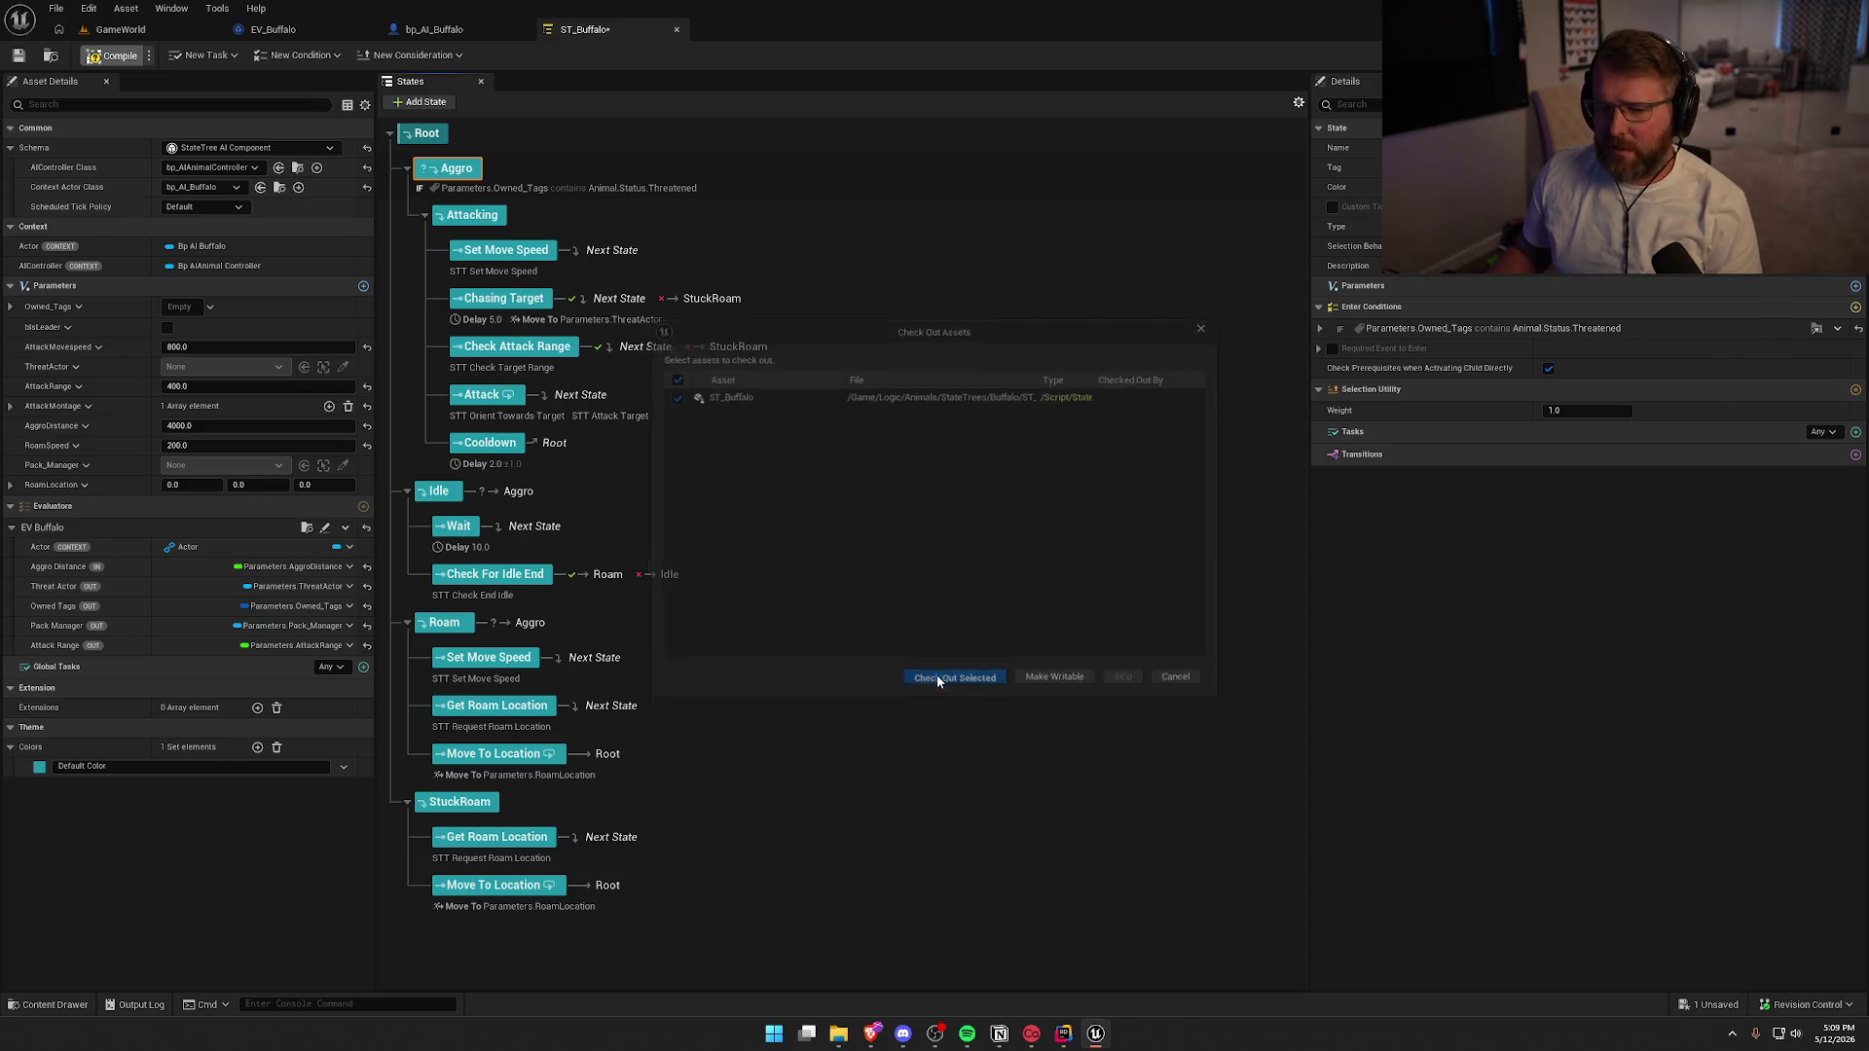
{"action": "left_click", "coordinate": [170, 31]}
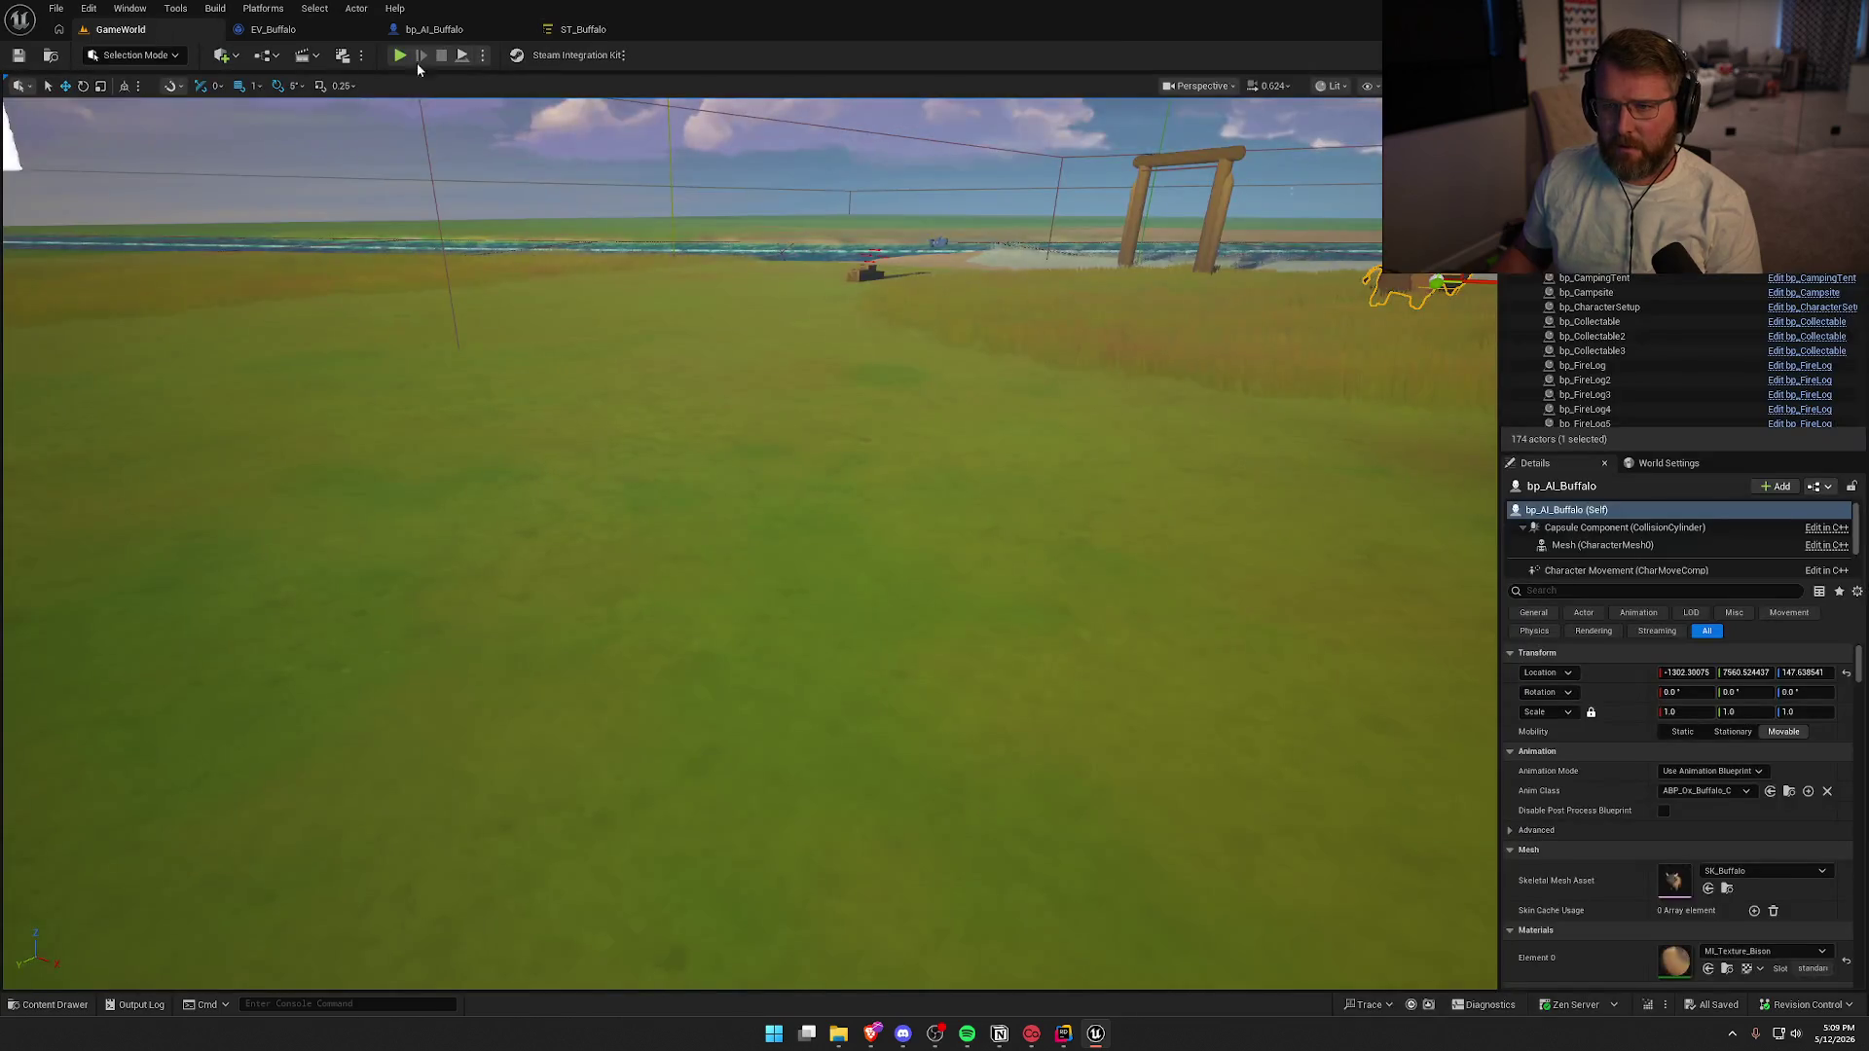
Playtest by sprinting toward the buffalo until it knocks the character down
{"action": "key", "text": "alt+p"}
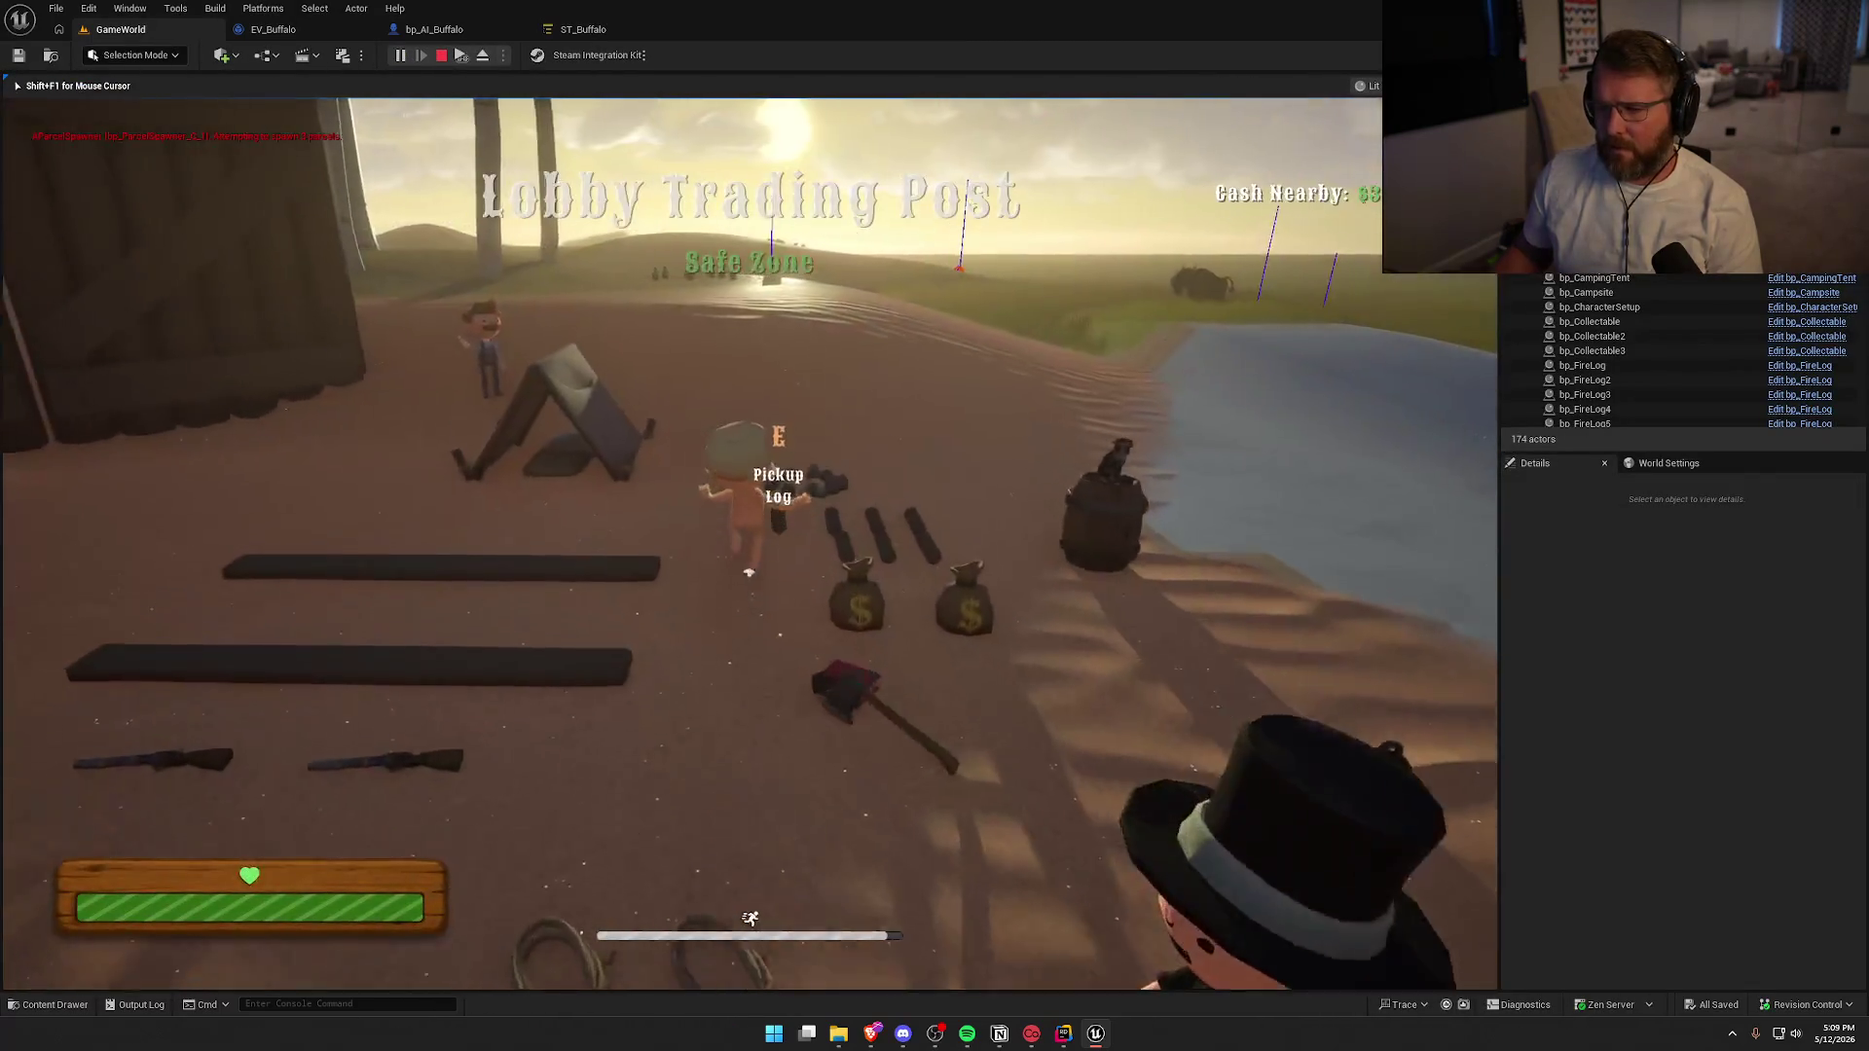
{"action": "key", "text": "w"}
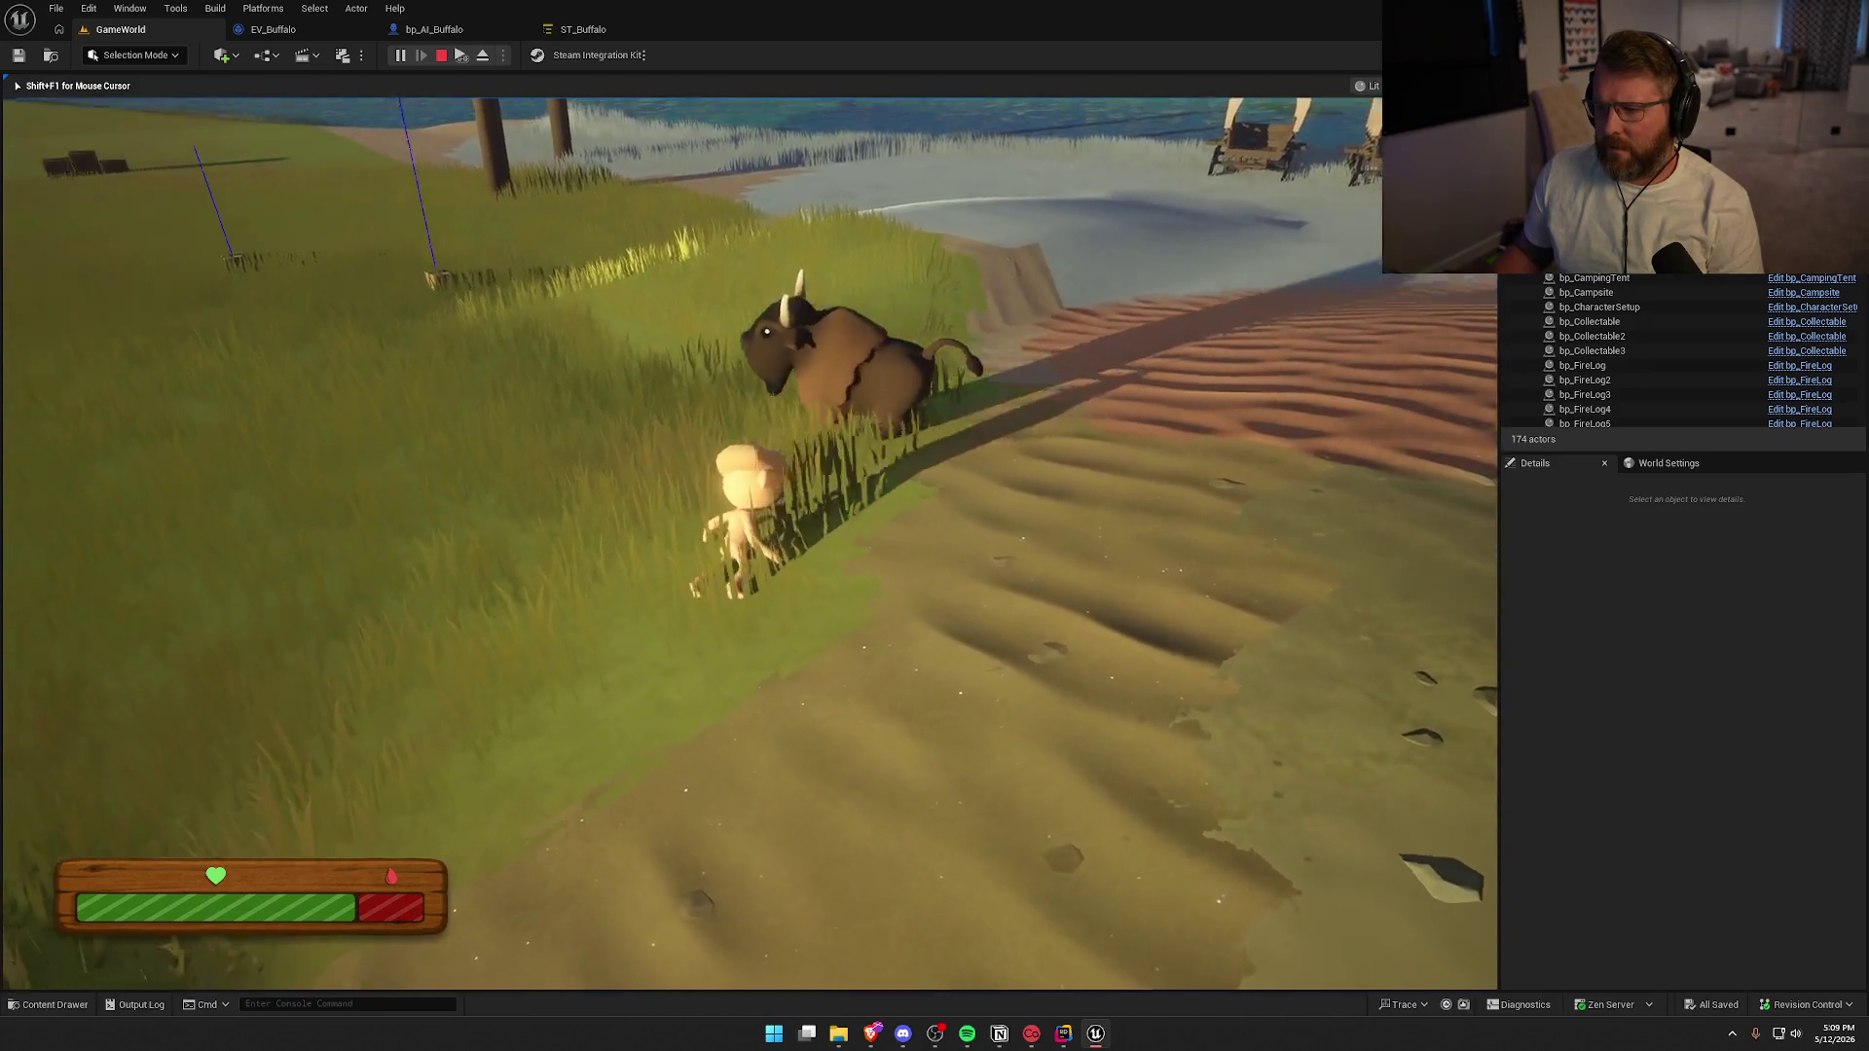
{"action": "key", "text": "shift+w"}
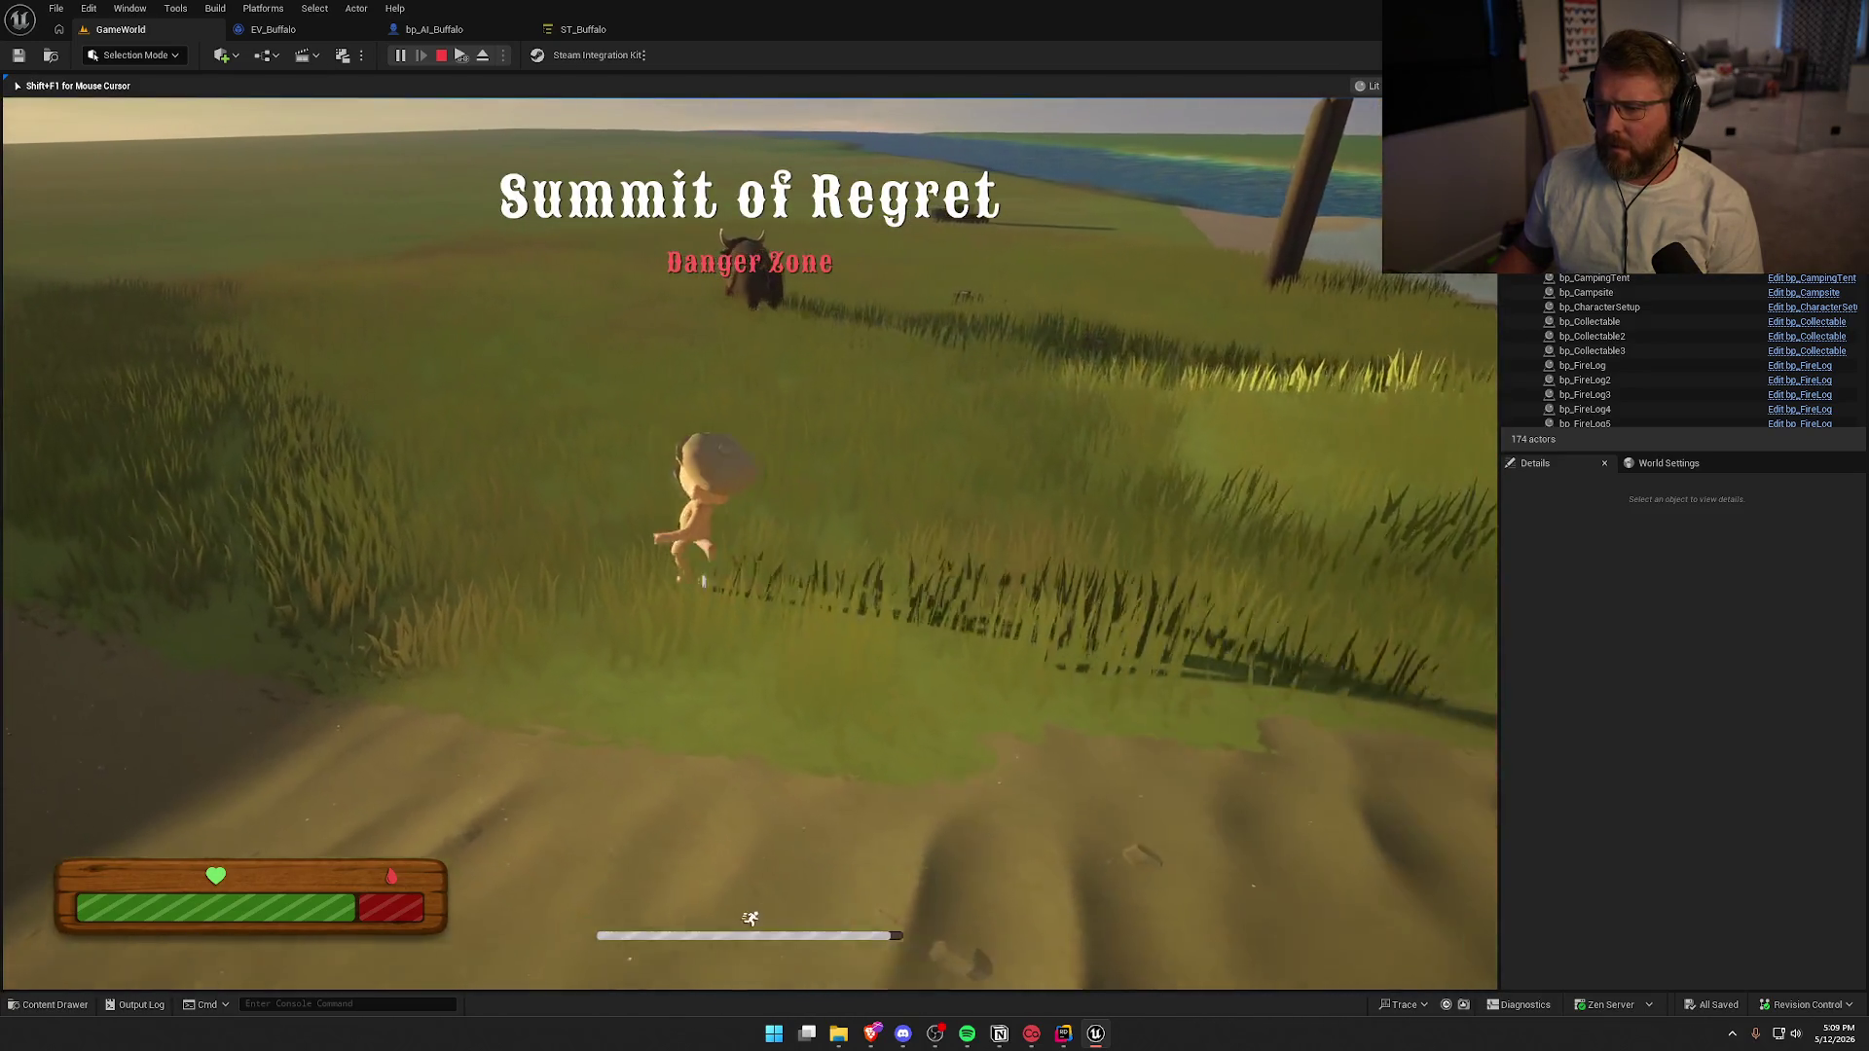
{"action": "key", "text": "shift+w"}
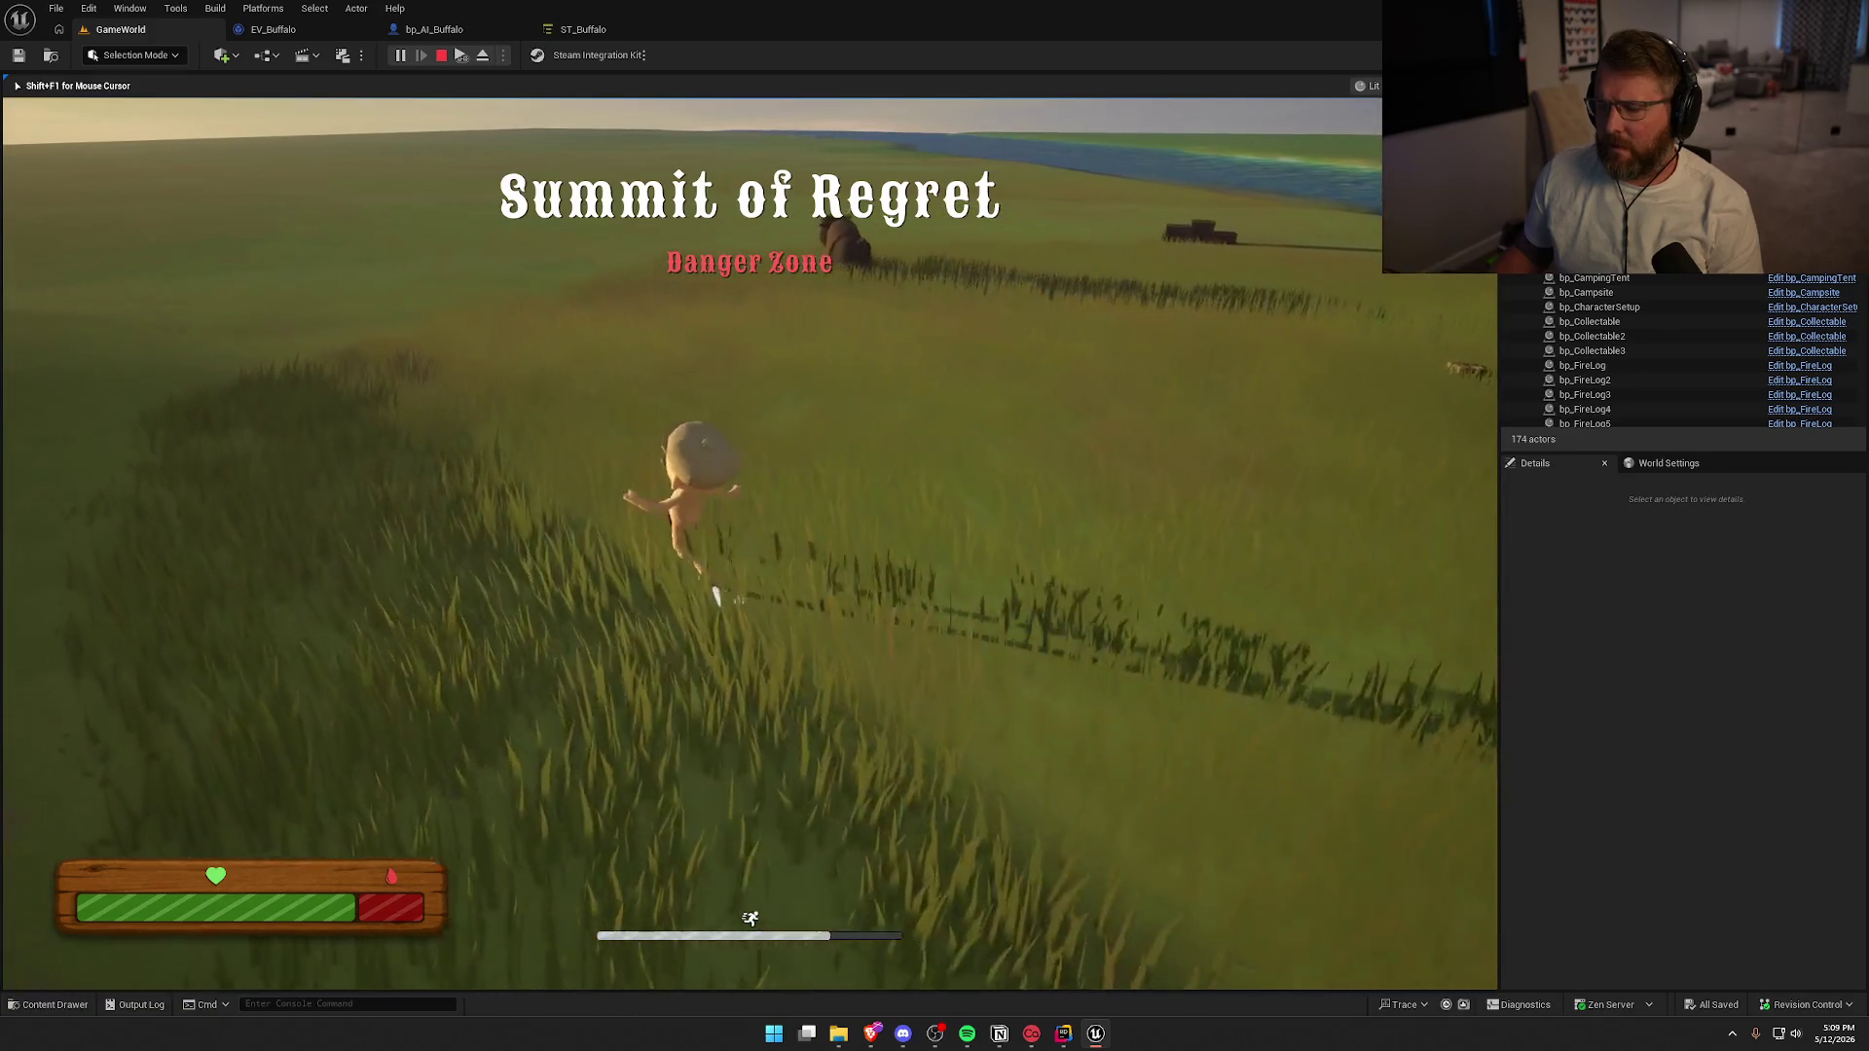
{"action": "key", "text": "shift+w"}
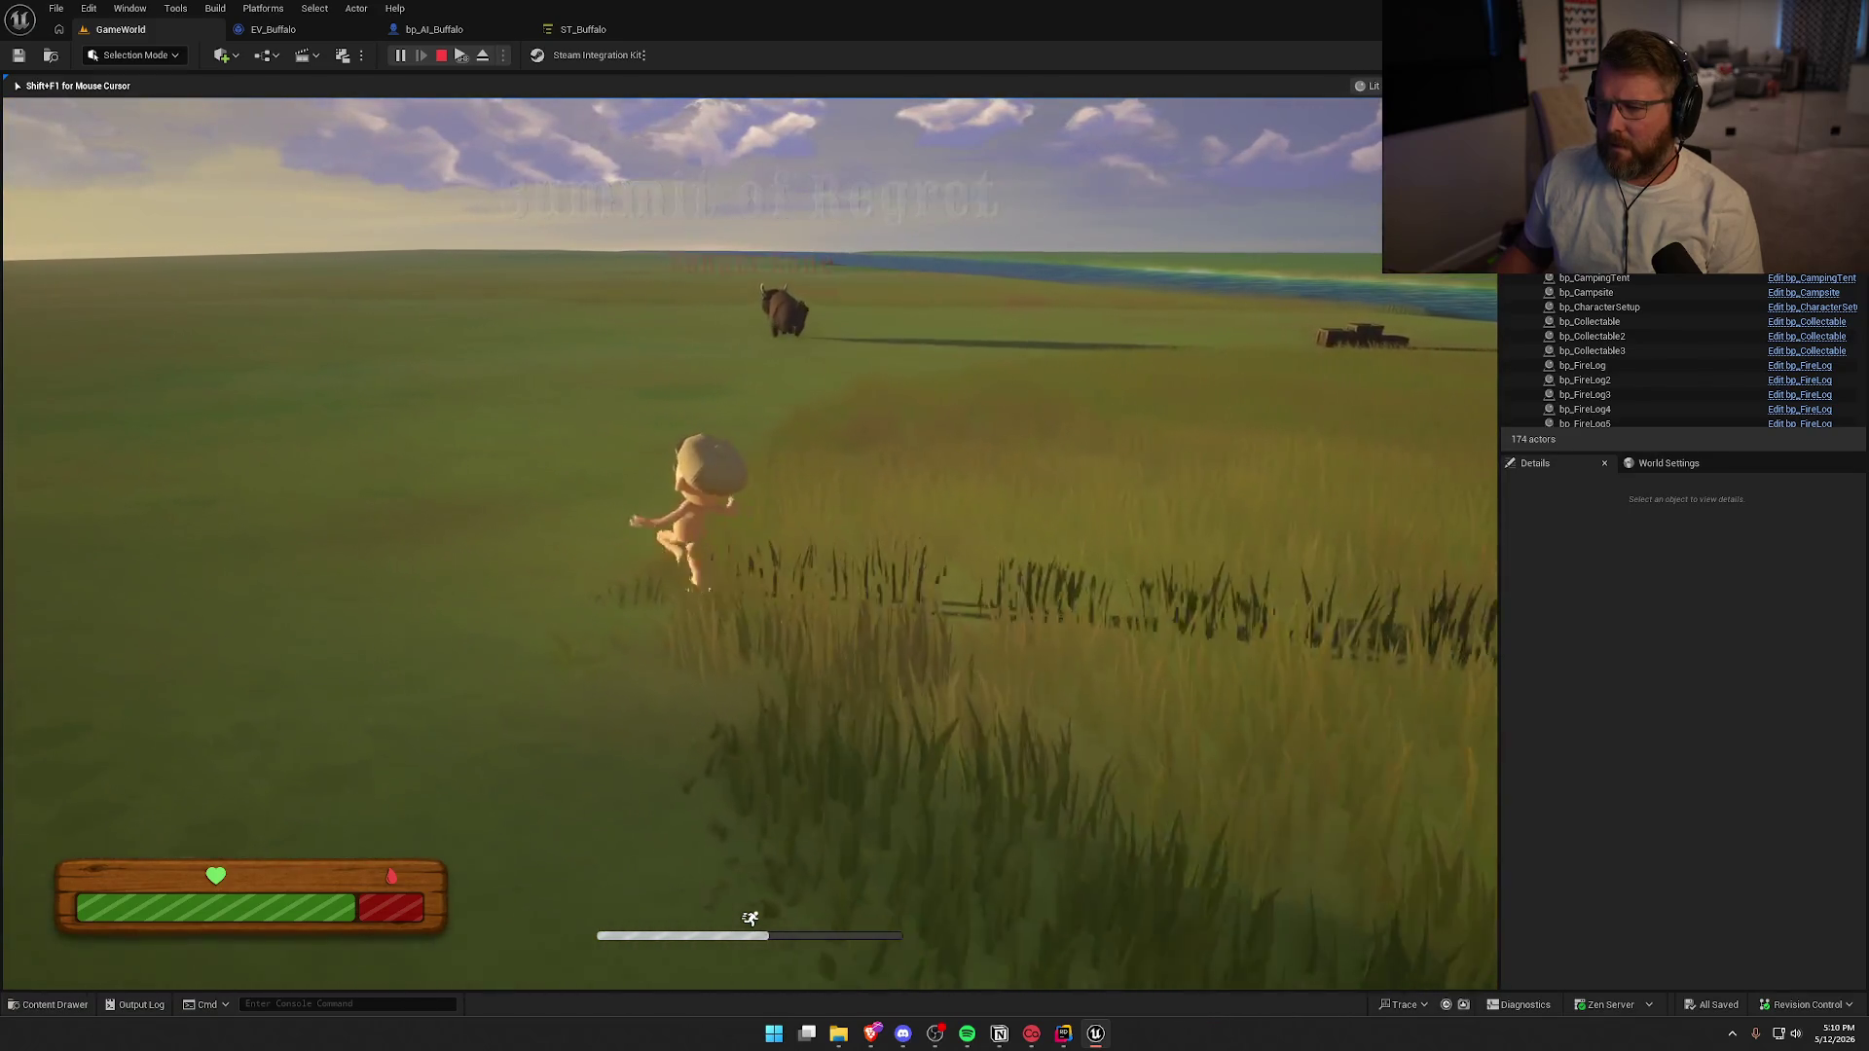
{"action": "key", "text": "shift+w"}
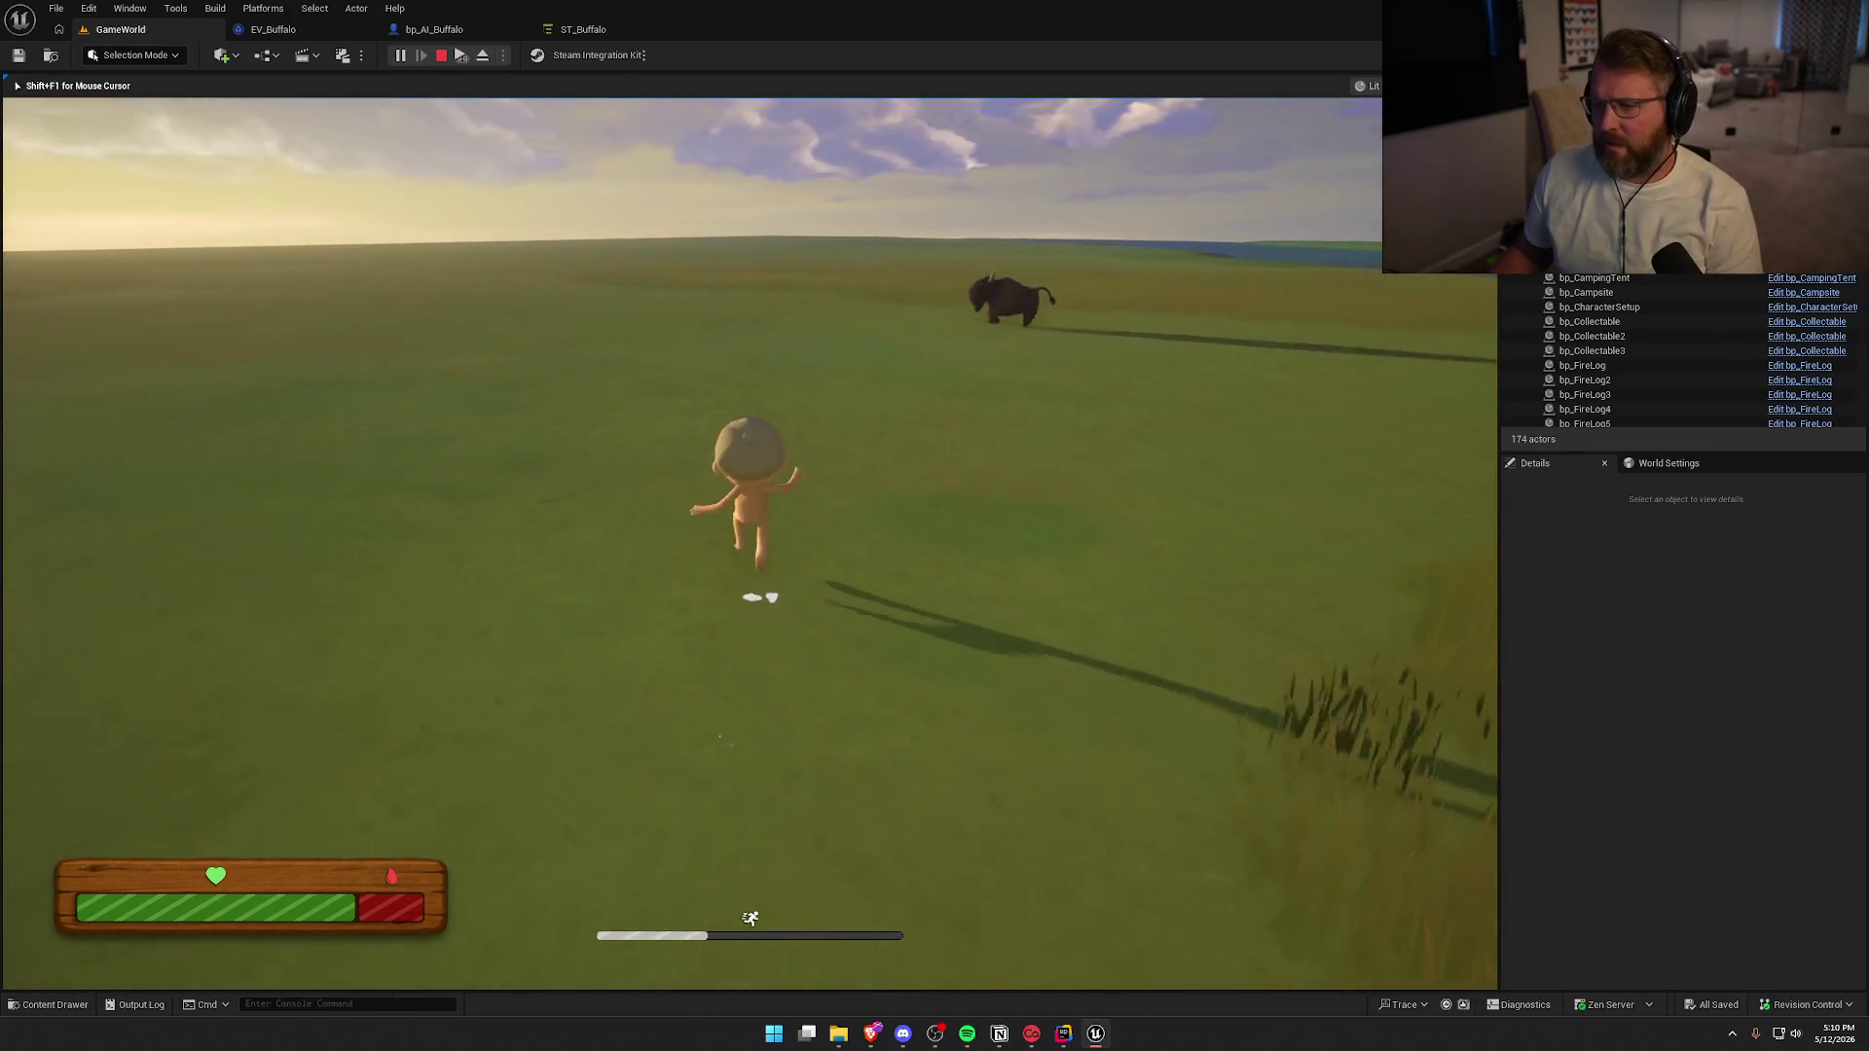
{"action": "key", "text": "w"}
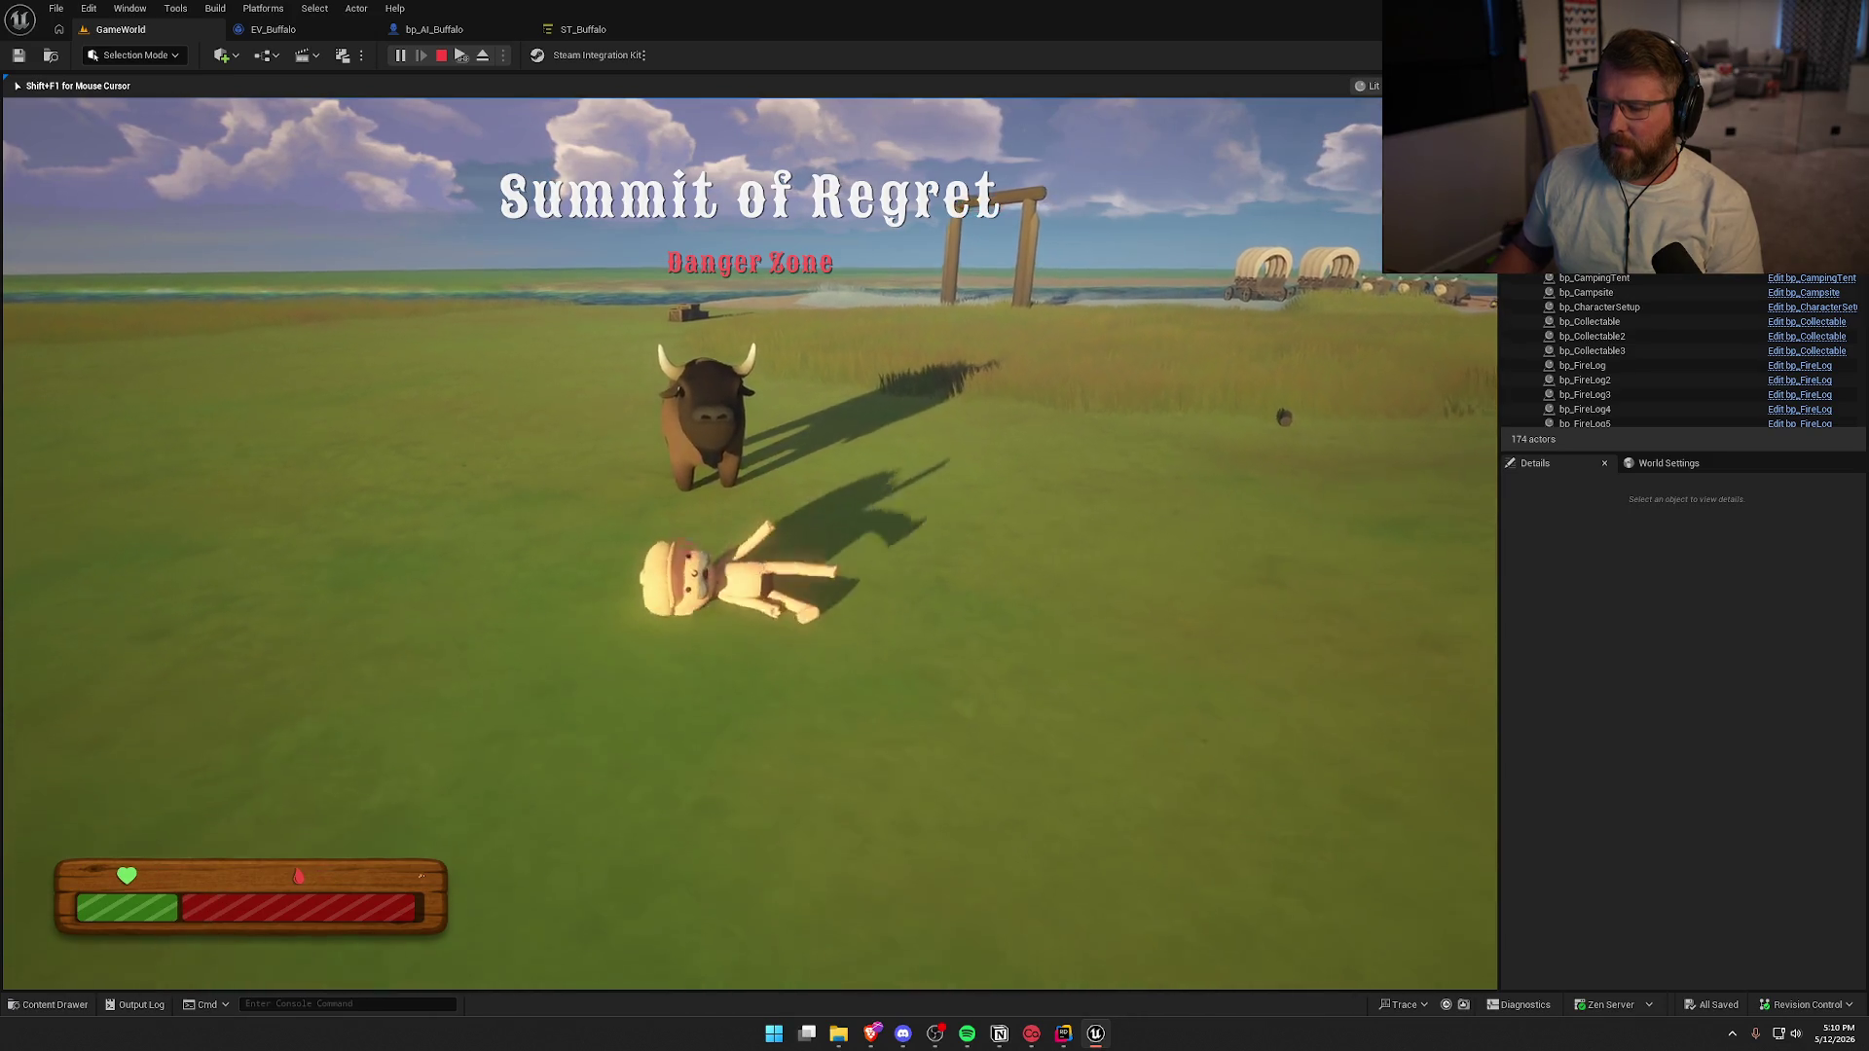
End play and lower ST_Buffalo's AggroDistance from 4000 to 3000
{"action": "key", "text": "Escape"}
{"action": "left_click", "coordinate": [434, 30]}
{"action": "left_click", "coordinate": [589, 30]}
{"action": "type", "text": "3000"}
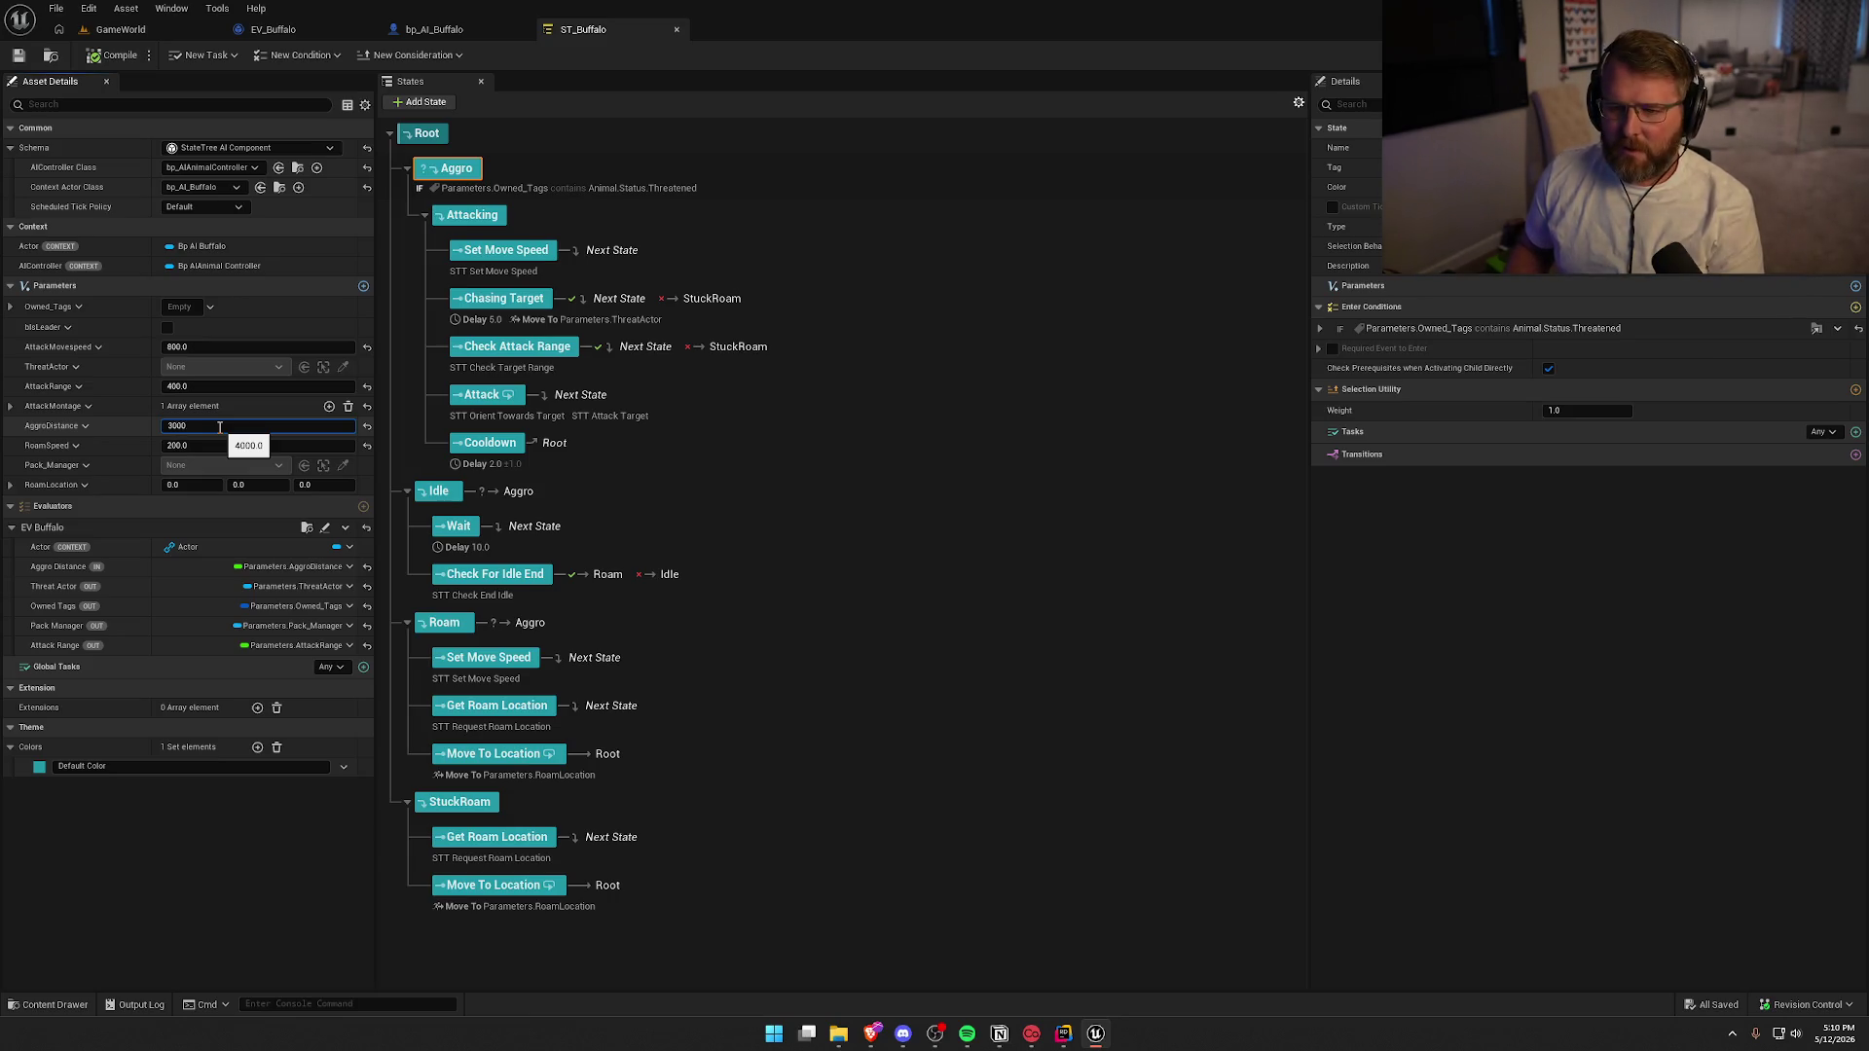
Compile ST_Buffalo and Alt-drag copies of the buffalo into the level
{"action": "left_click", "coordinate": [115, 56]}
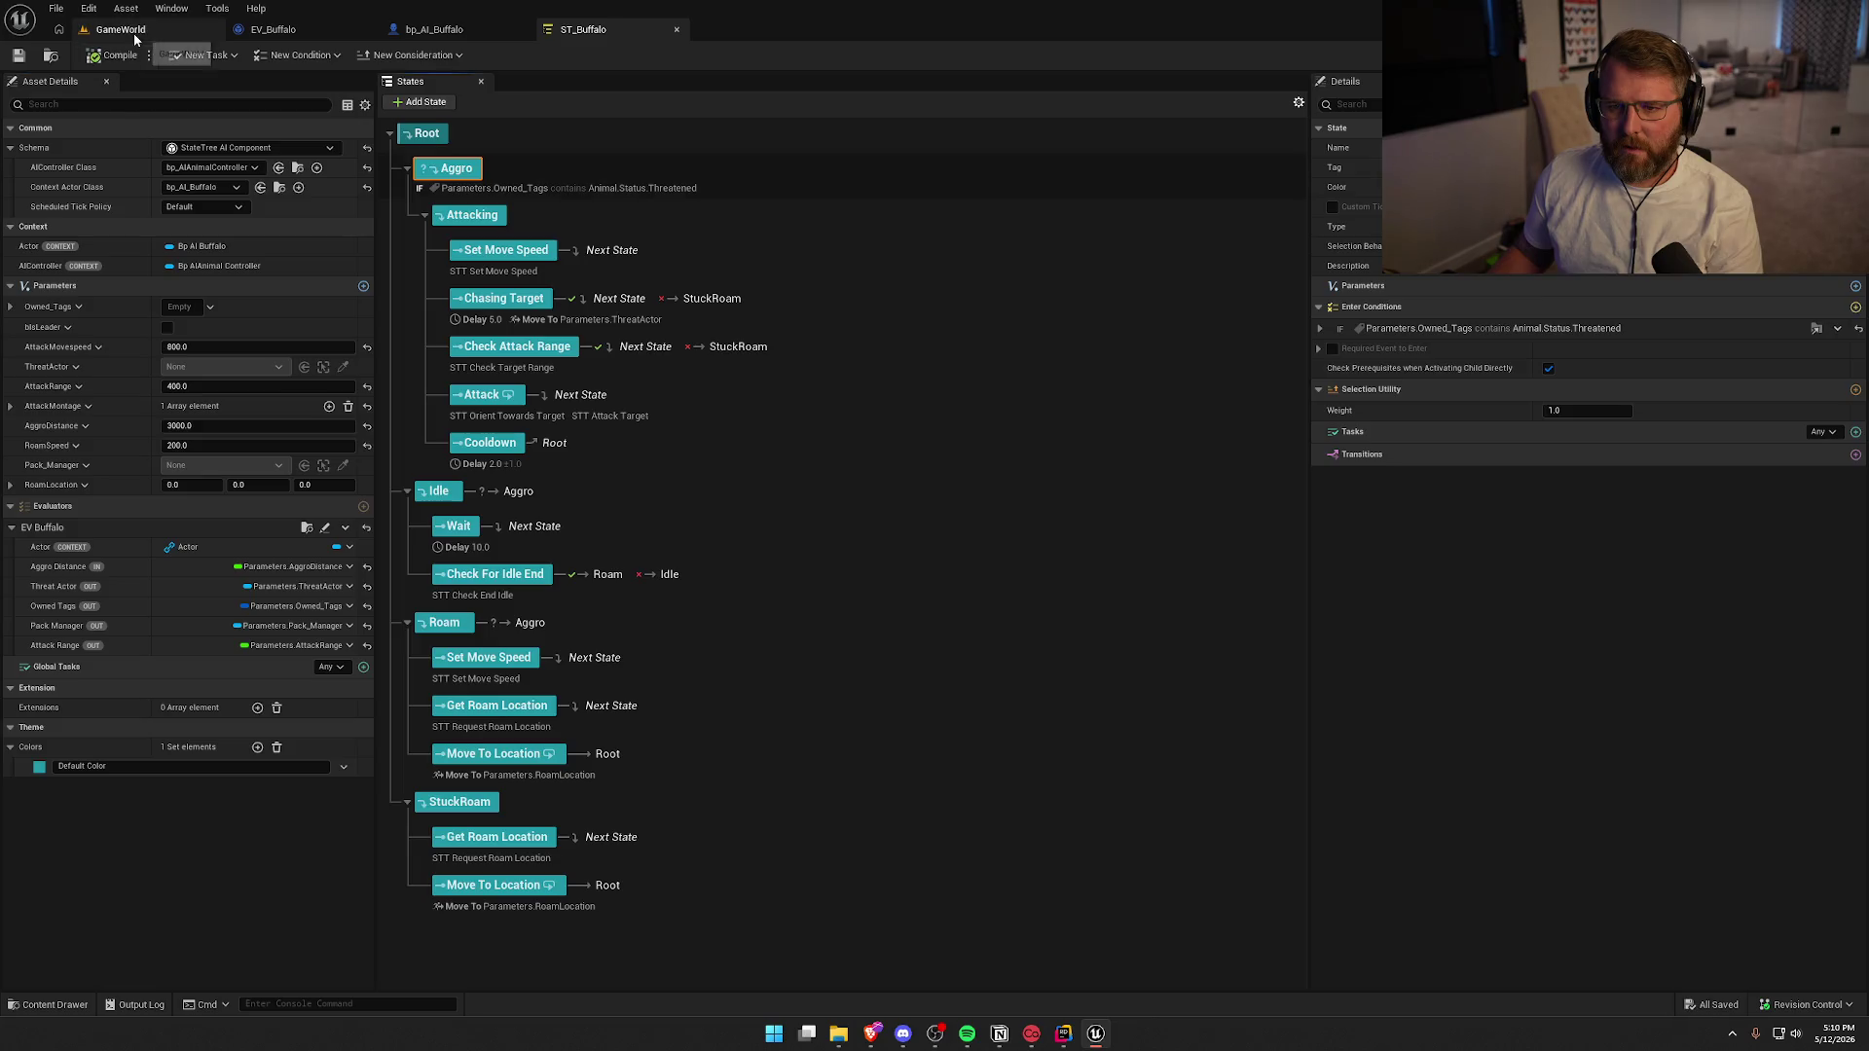
{"action": "left_click", "coordinate": [132, 33]}
{"action": "scroll", "coordinate": [750, 545], "scroll_direction": "up", "scroll_amount": 3}
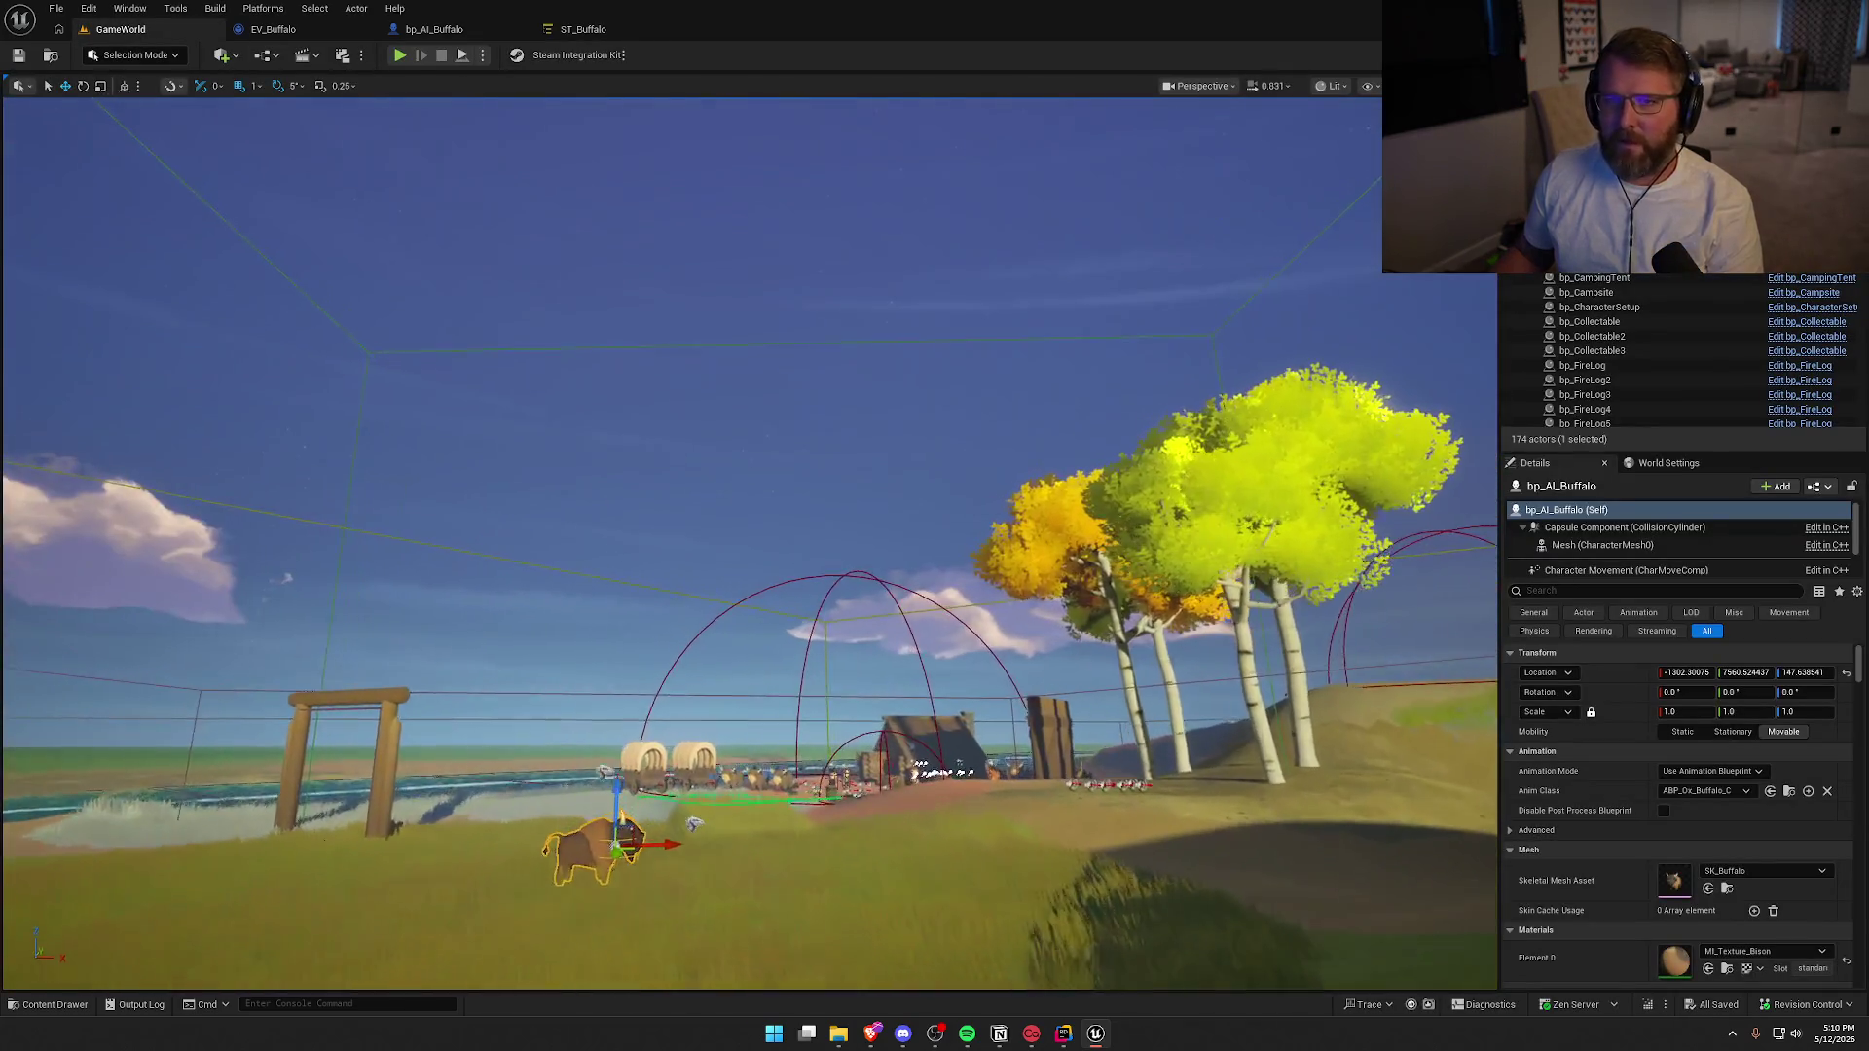
{"action": "scroll", "coordinate": [782, 563], "scroll_direction": "down", "scroll_amount": 3}
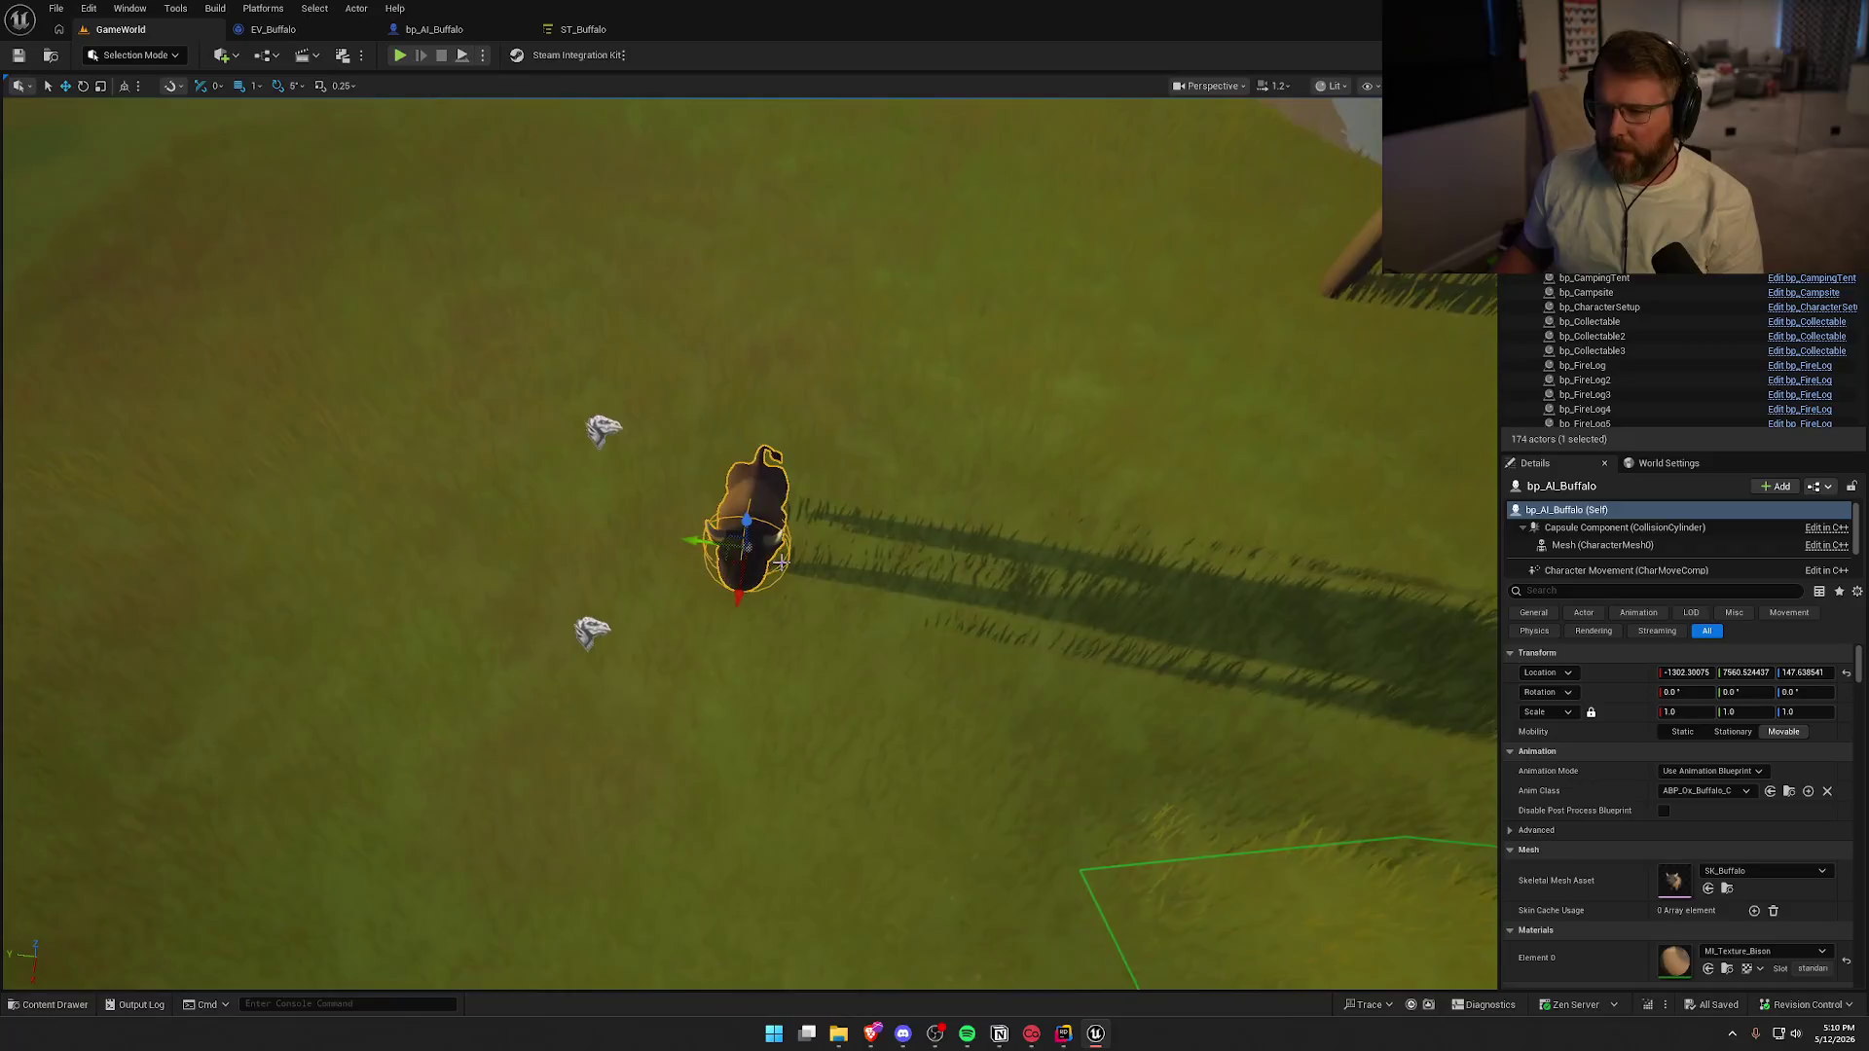
{"action": "mouse_move", "coordinate": [737, 557]}
{"action": "left_mouse_down", "text": "alt"}
{"action": "mouse_move", "coordinate": [626, 432]}
{"action": "mouse_move", "coordinate": [782, 358]}
{"action": "mouse_move", "coordinate": [667, 265]}
{"action": "left_mouse_up", "text": "alt"}
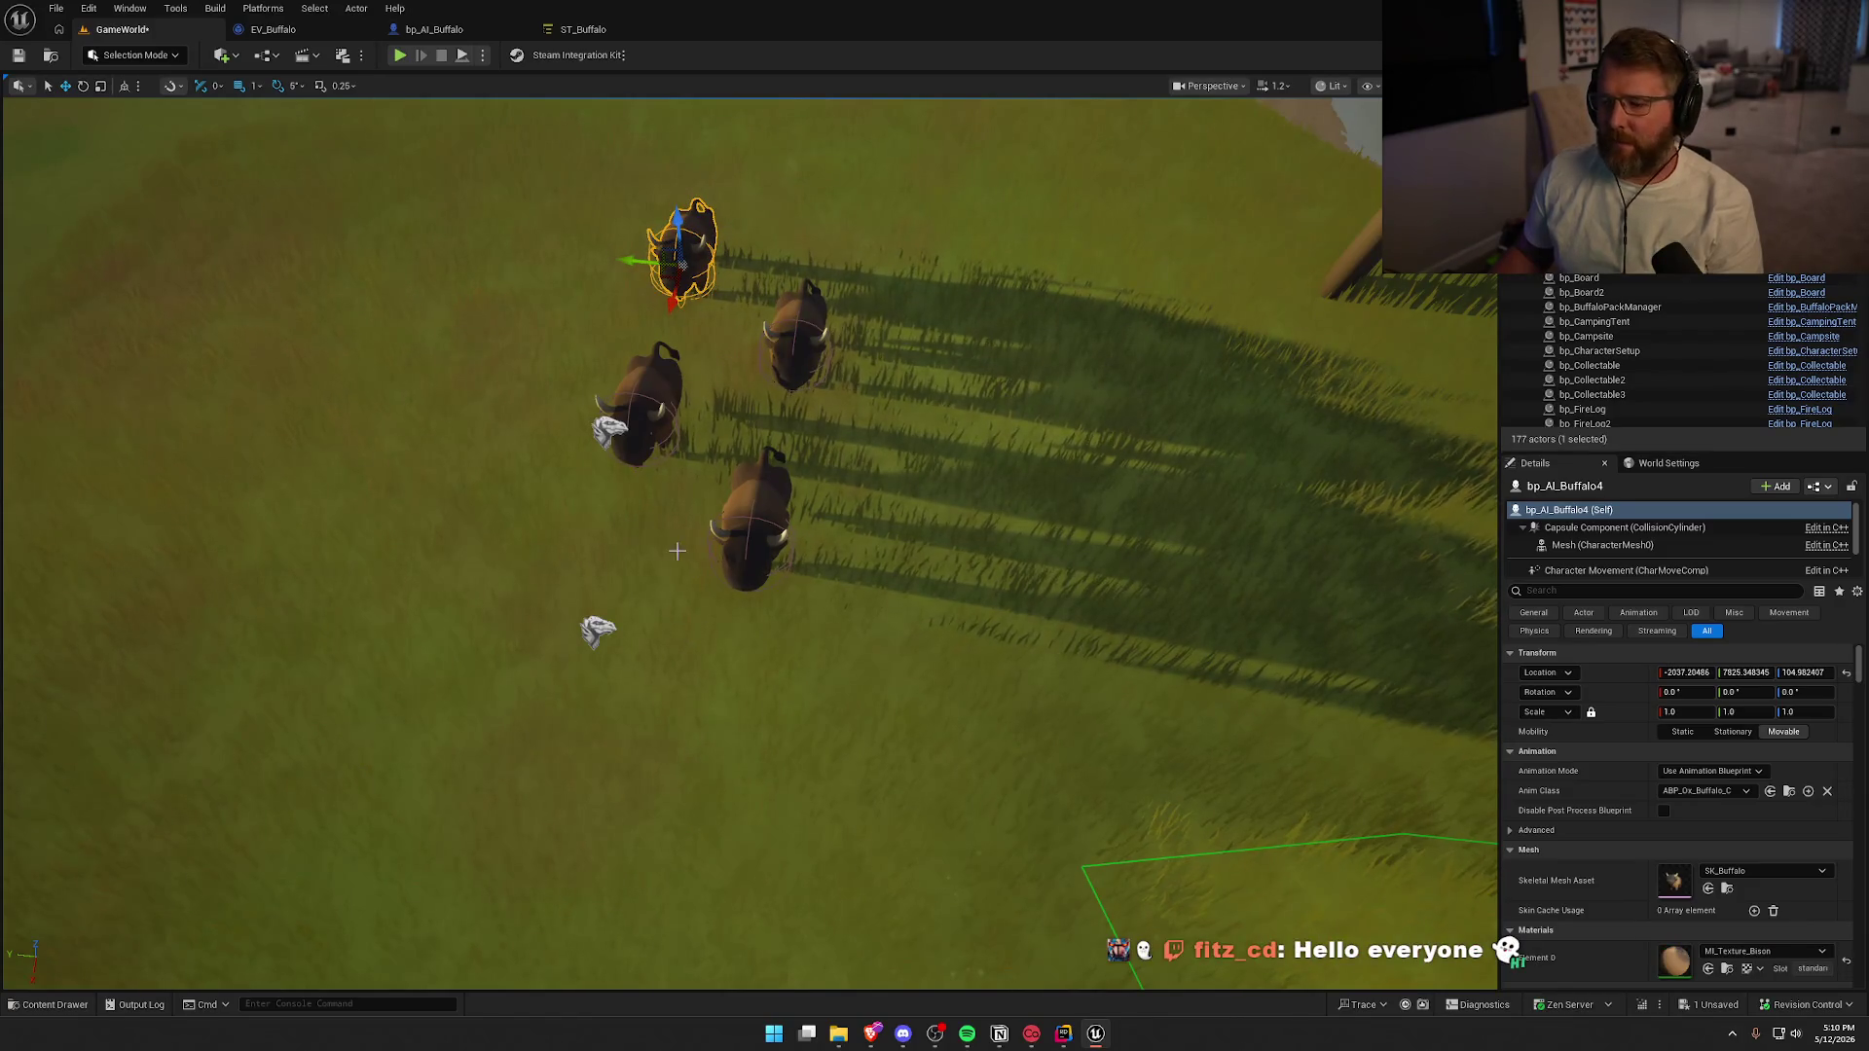
Assign bp_AI_Buffalo2, 3 and 4 to new Buffalos entries on the pack manager, then play
{"action": "left_click", "coordinate": [608, 428]}
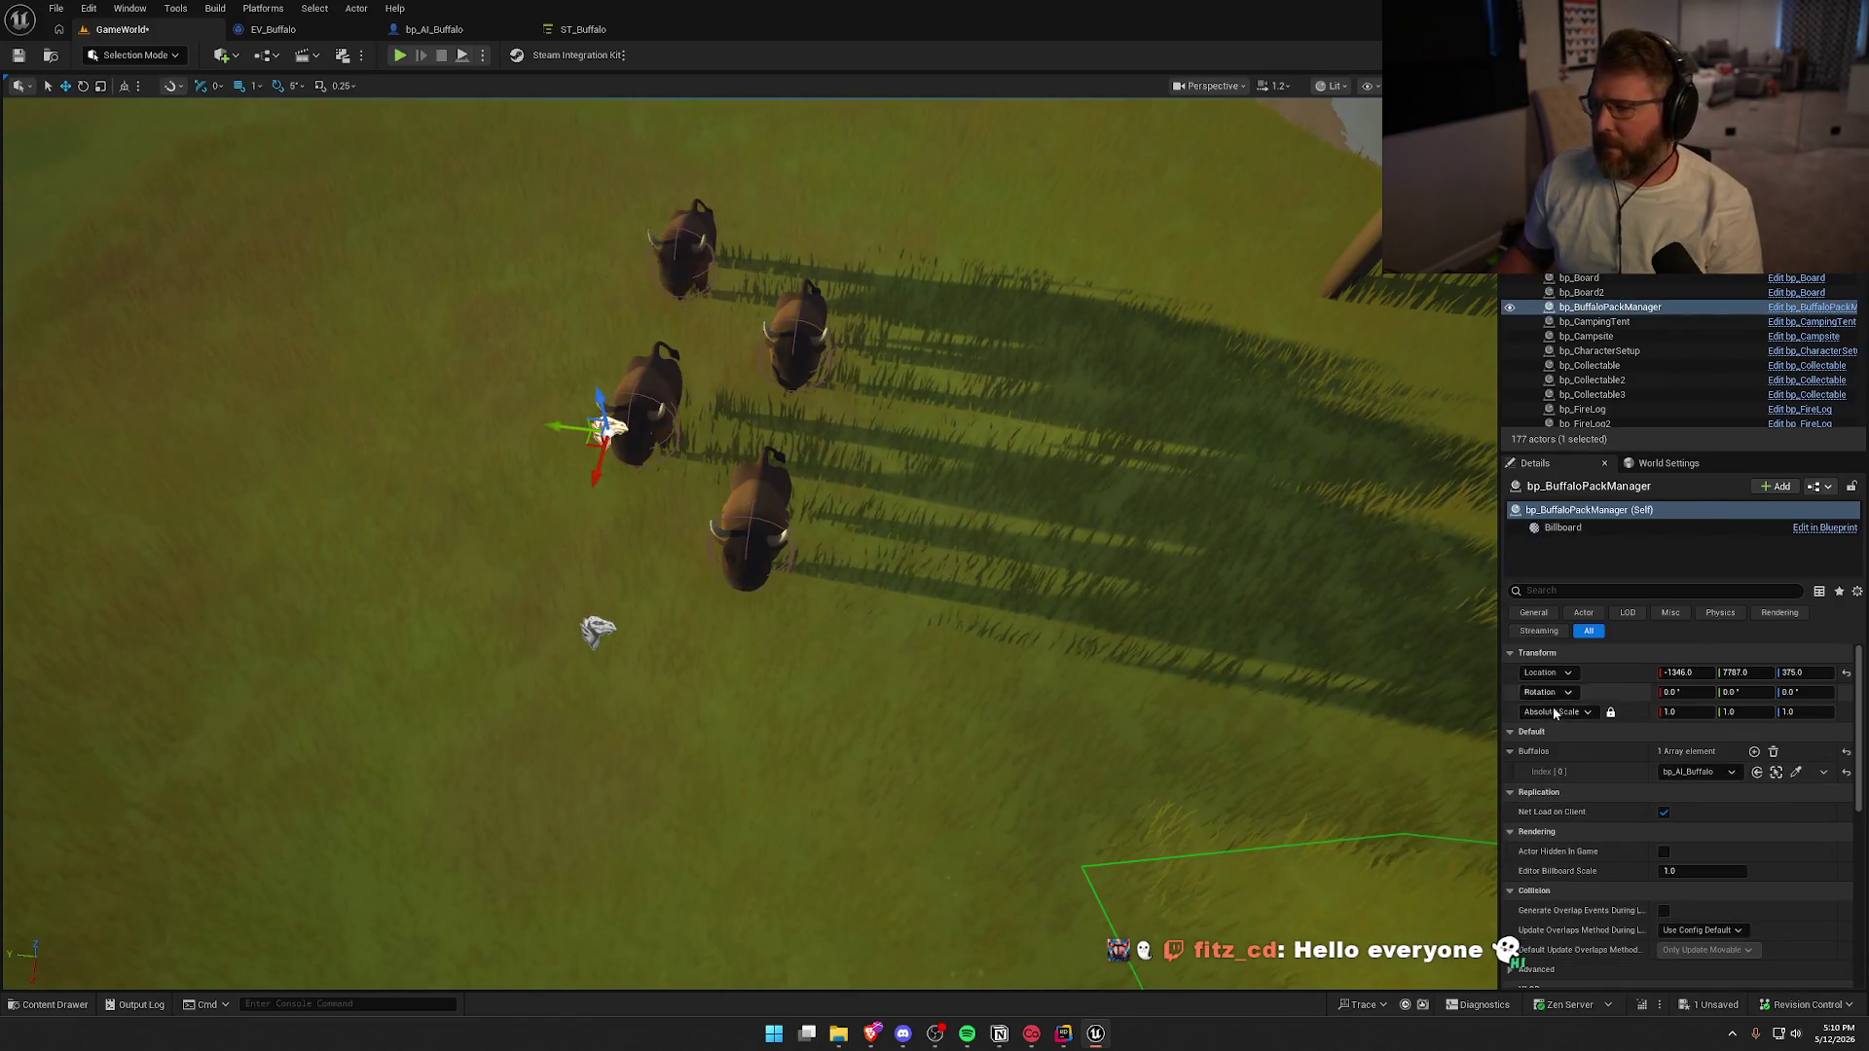
{"action": "left_click", "coordinate": [1755, 752]}
{"action": "left_click", "coordinate": [1755, 752]}
{"action": "left_click", "coordinate": [1755, 751]}
{"action": "left_click", "coordinate": [1728, 796]}
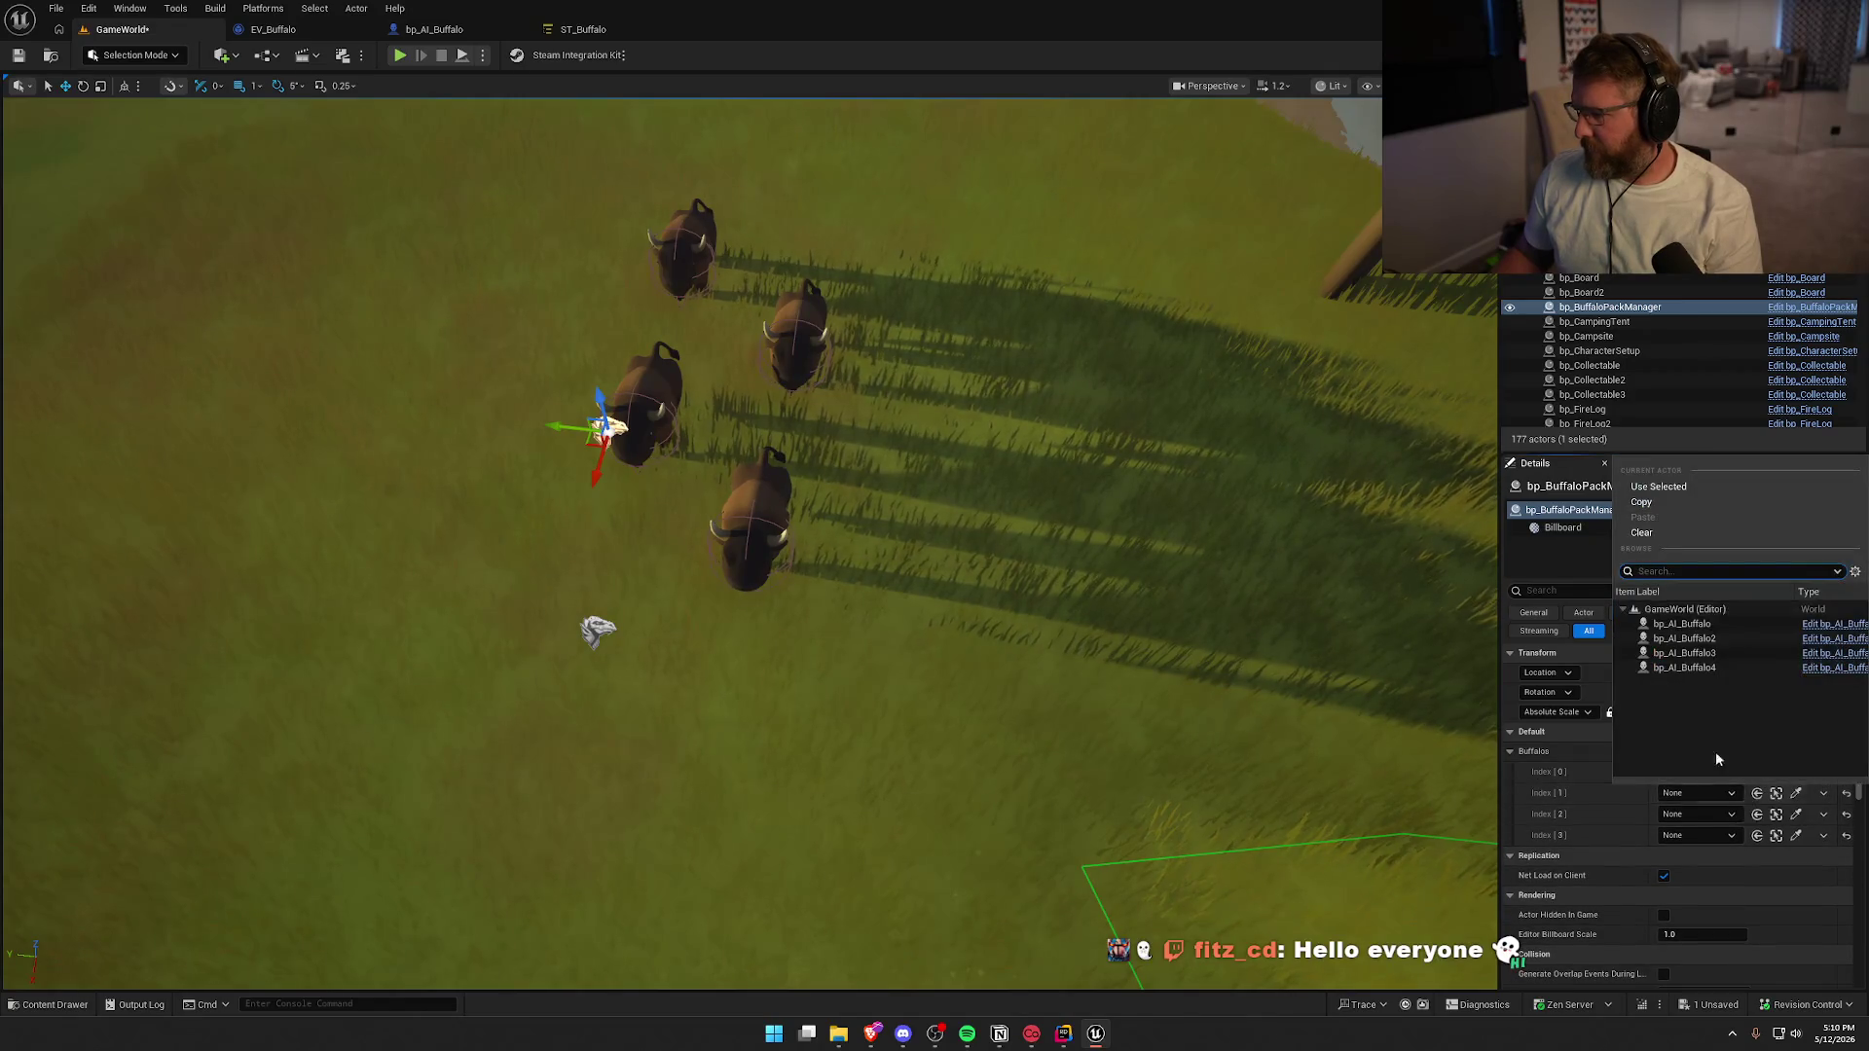
{"action": "left_click", "coordinate": [1687, 641]}
{"action": "left_click", "coordinate": [1728, 816]}
{"action": "left_click", "coordinate": [1683, 674]}
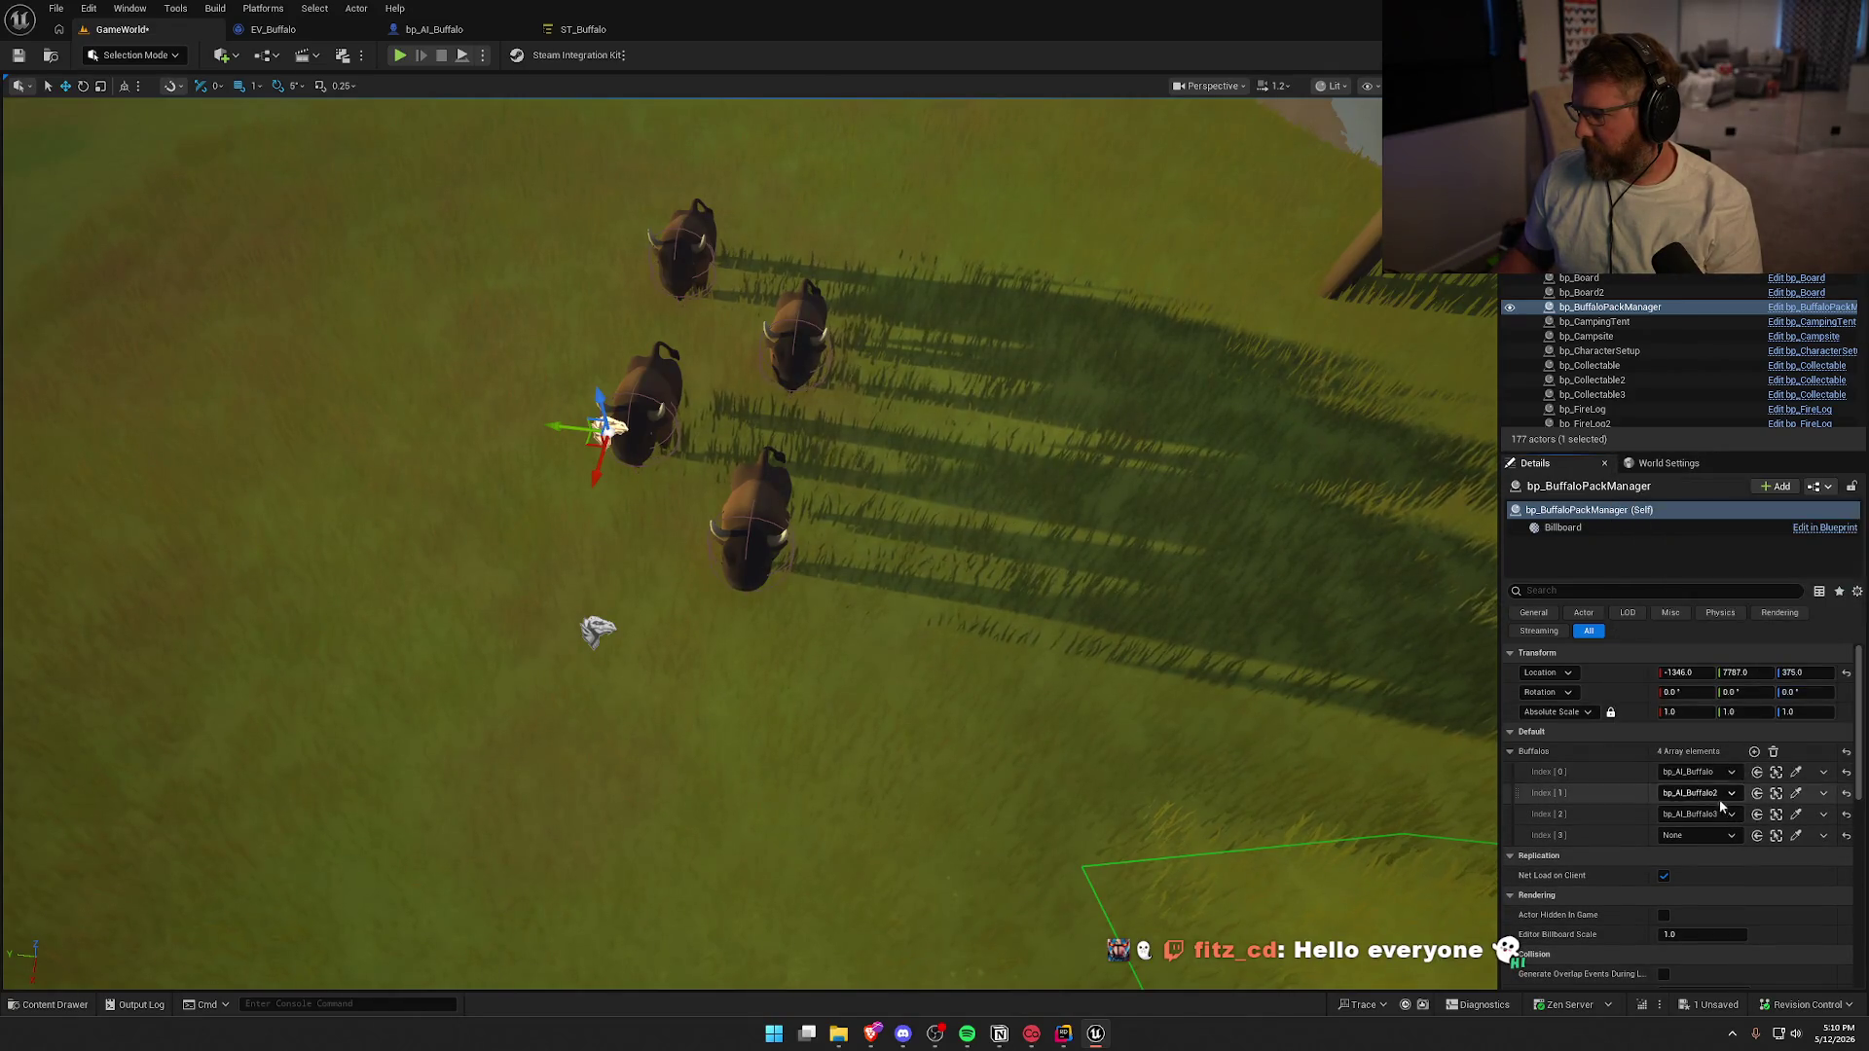
{"action": "left_click", "coordinate": [1724, 836]}
{"action": "left_click", "coordinate": [1684, 710]}
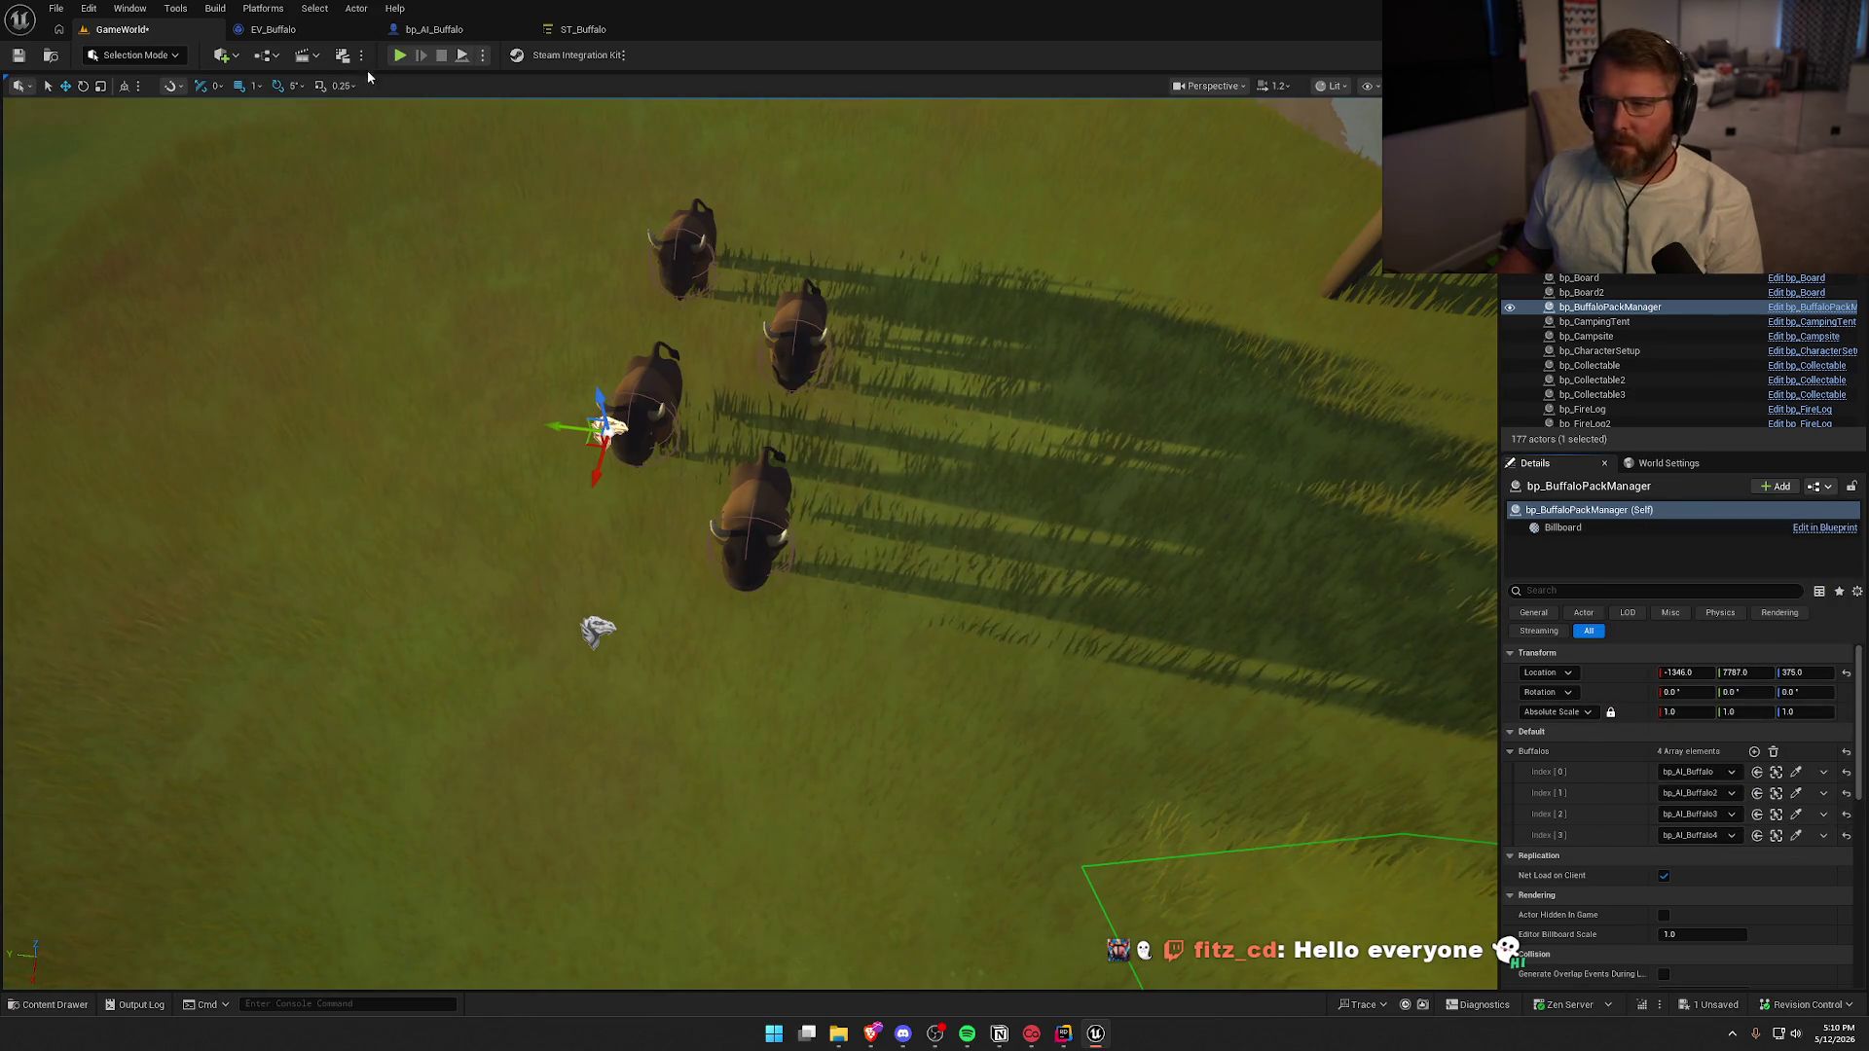
{"action": "left_click", "coordinate": [400, 56]}
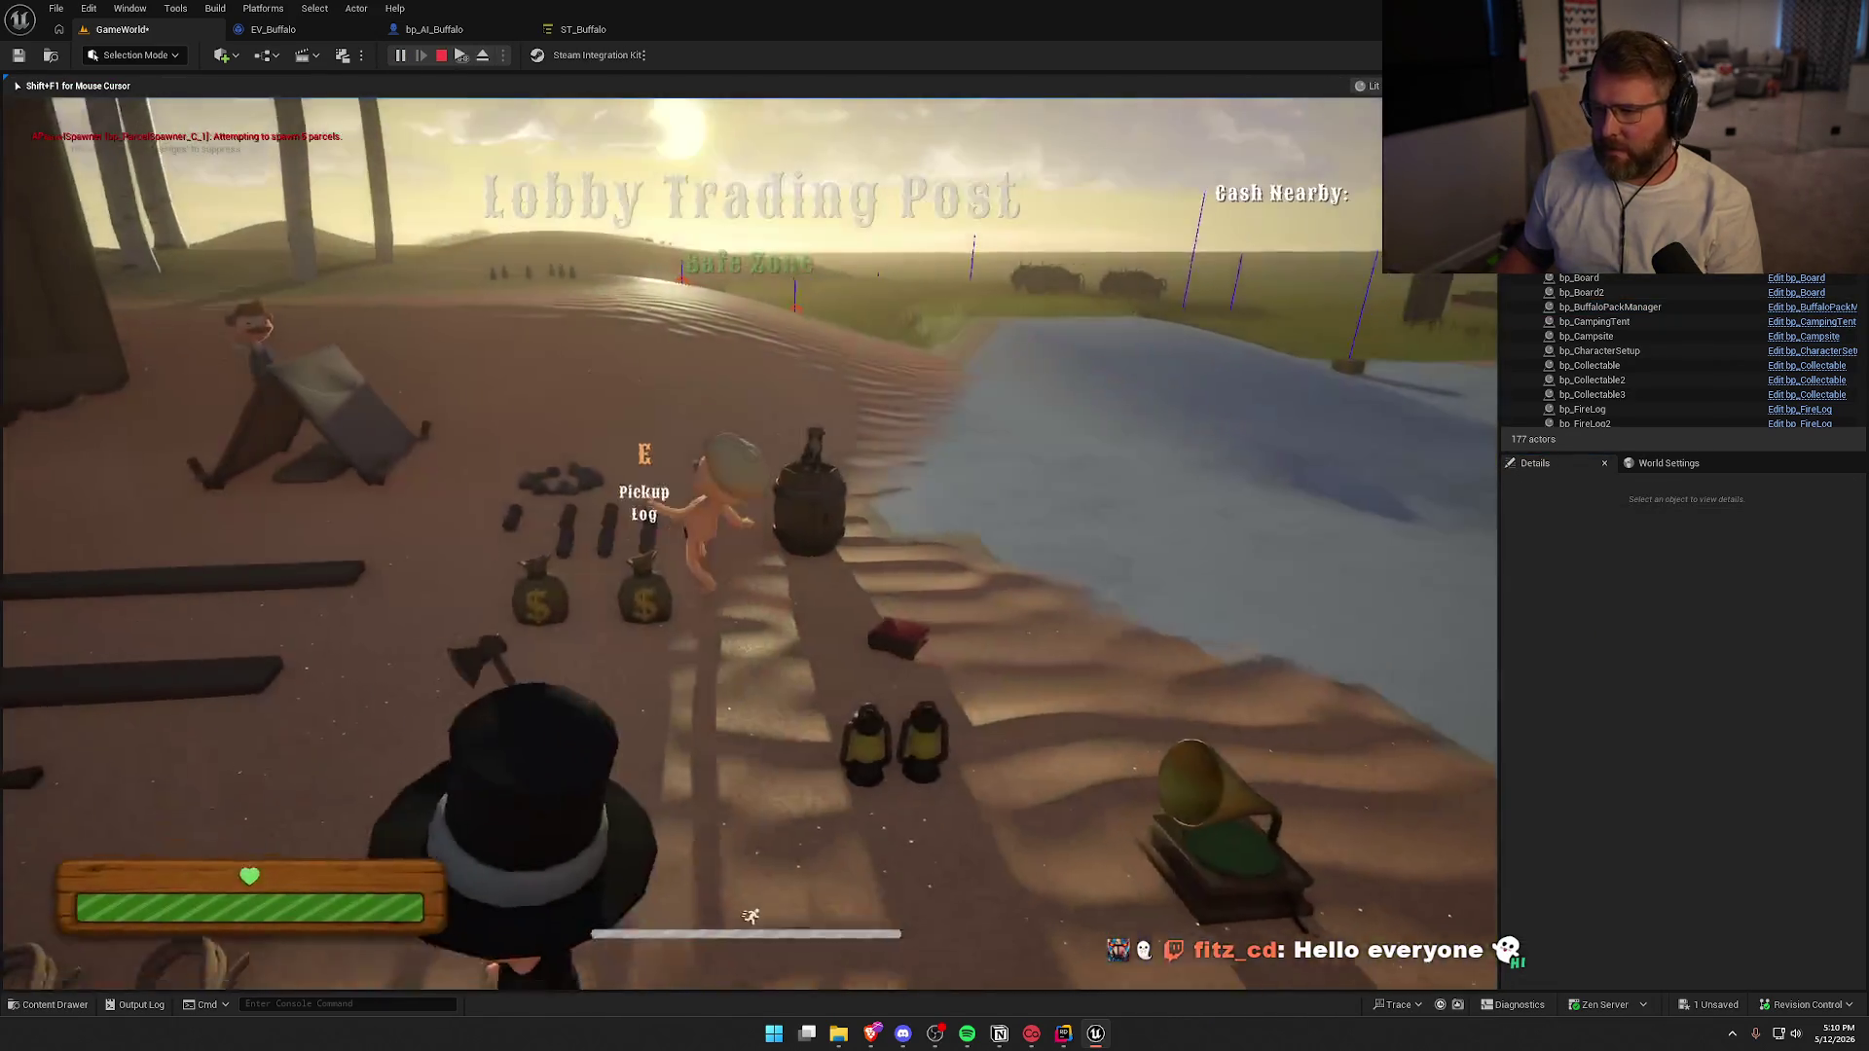
Run into the buffalo herd until it kills the character, then stop play to see Accessed None errors
{"action": "key", "text": "w"}
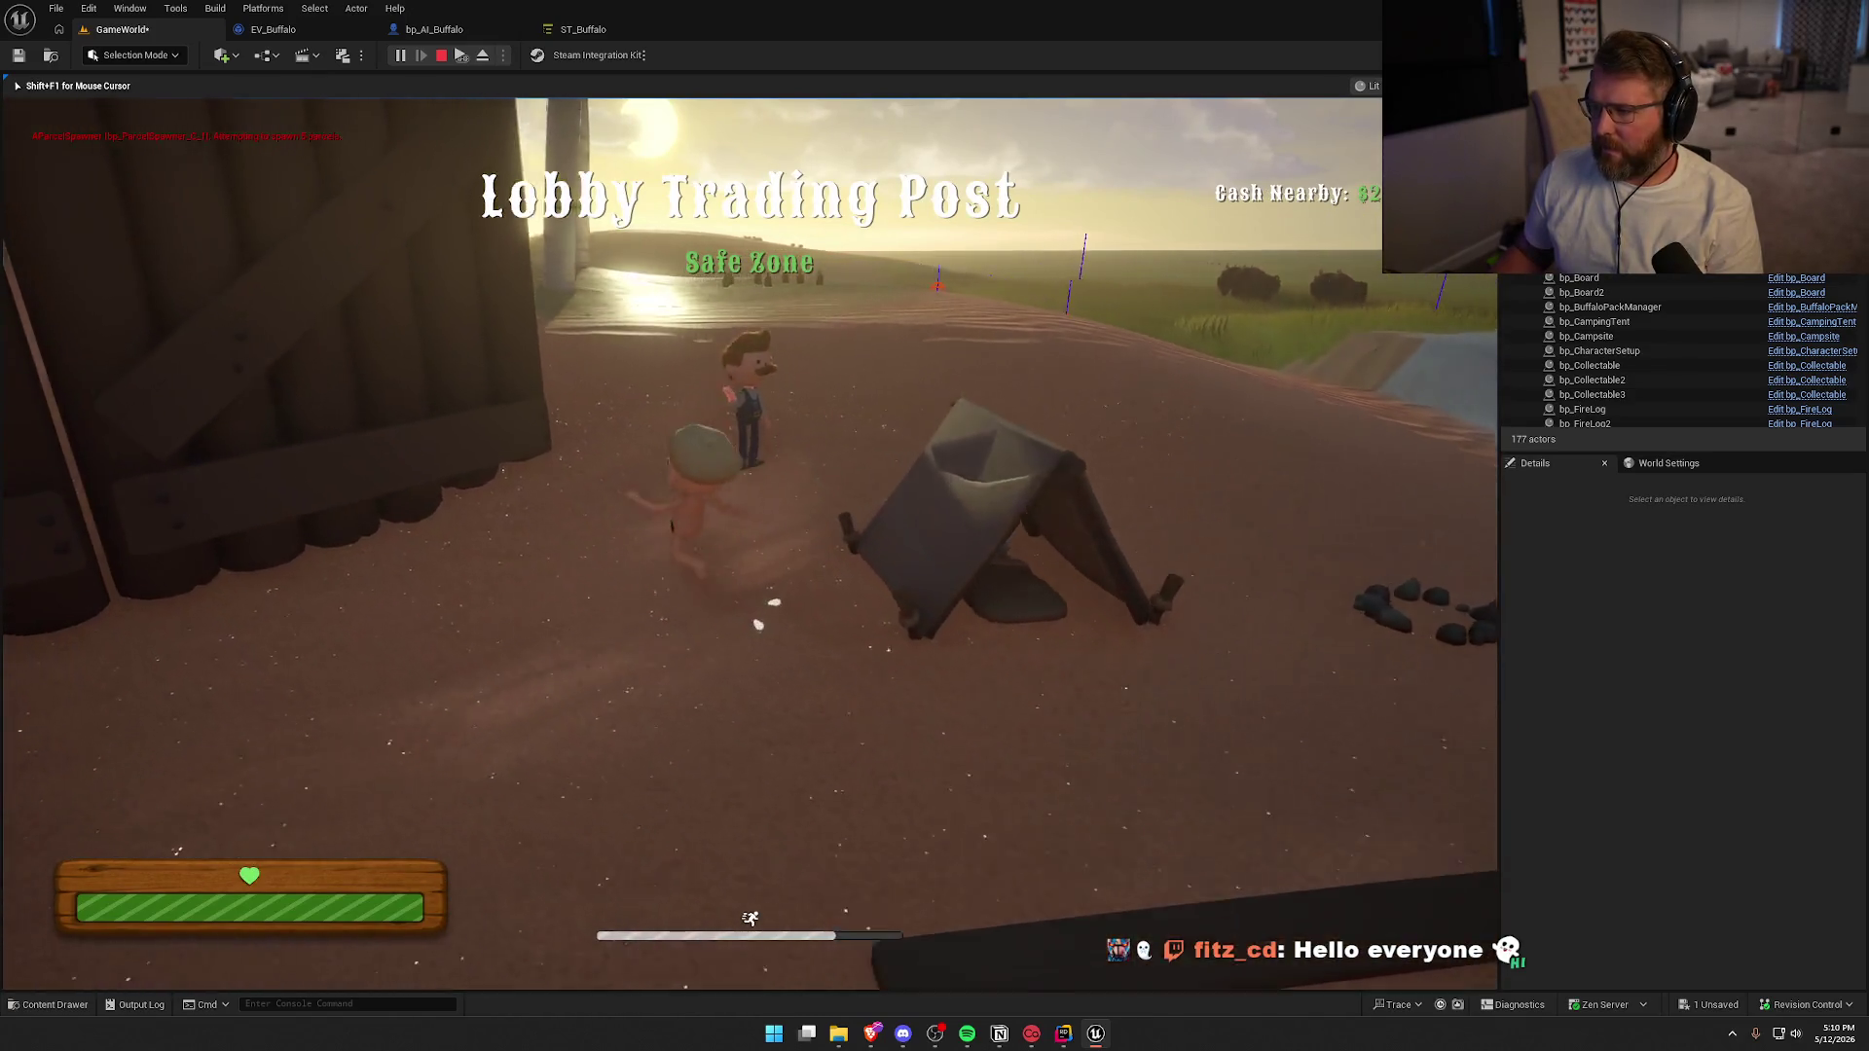
{"action": "key", "text": "w"}
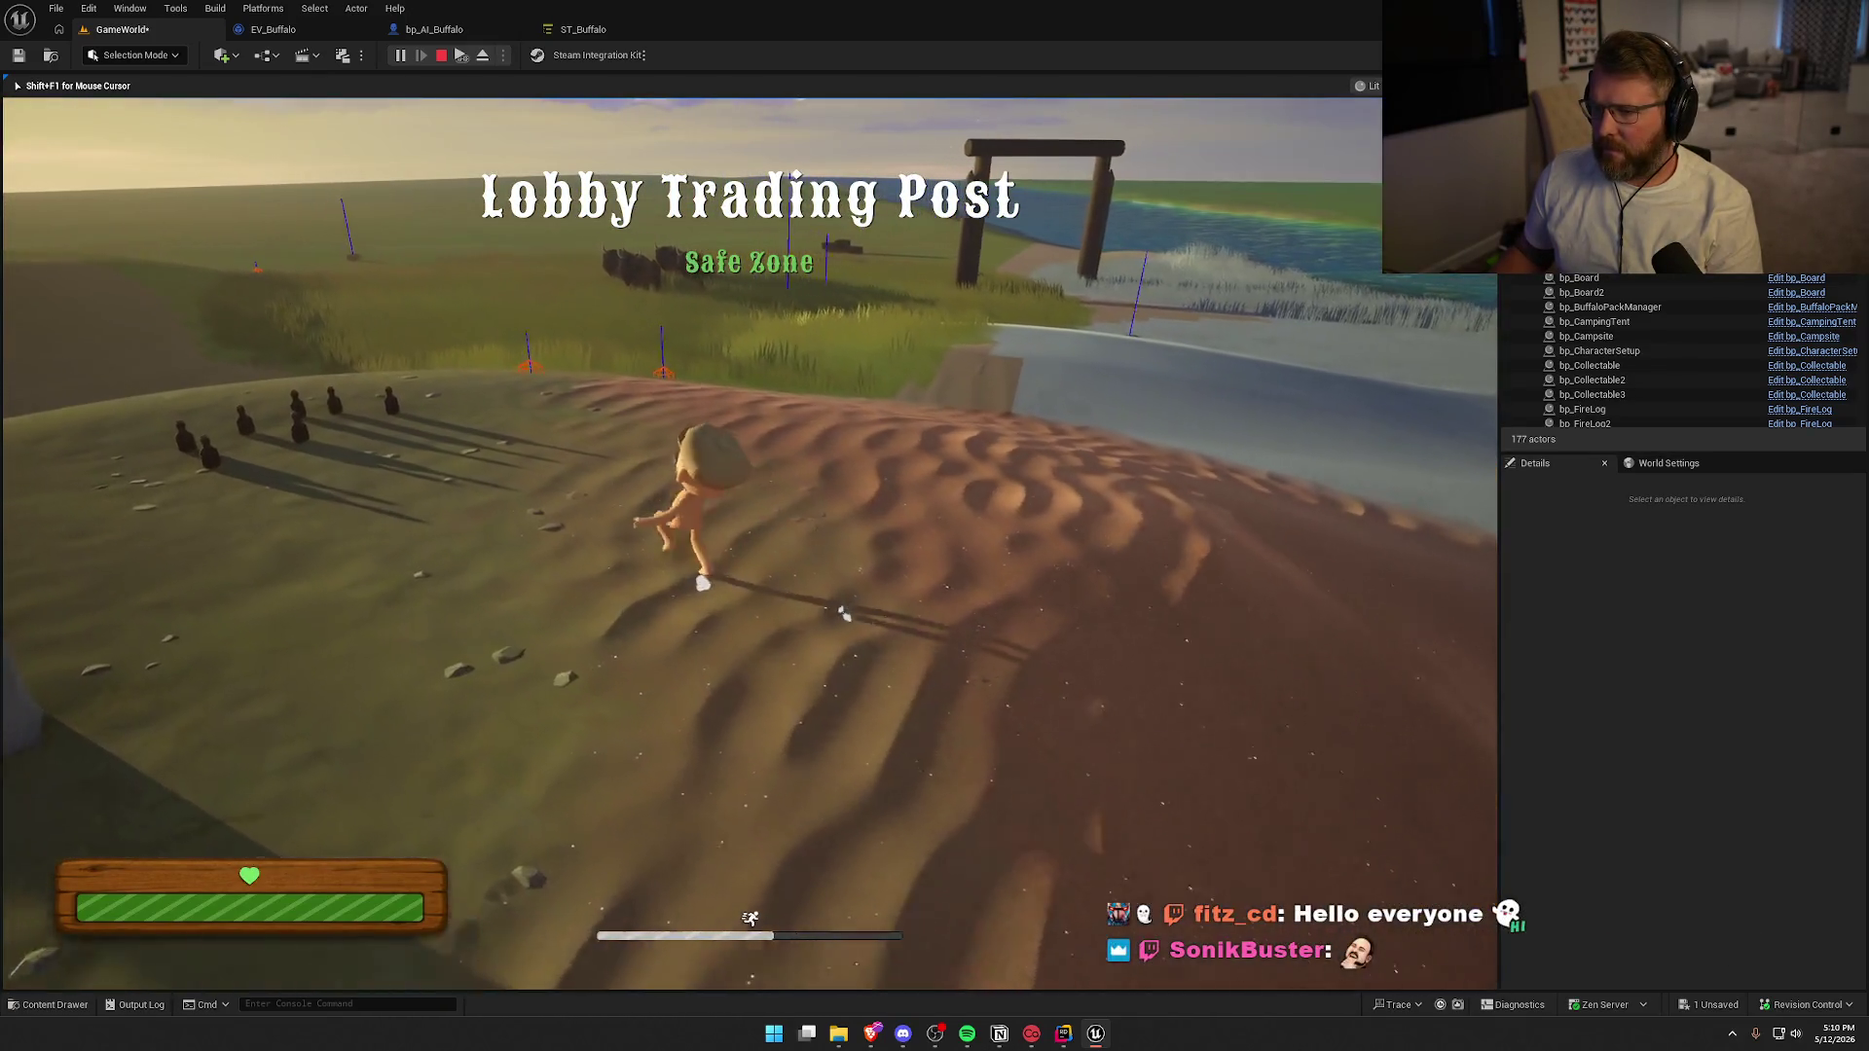
{"action": "key", "text": "w"}
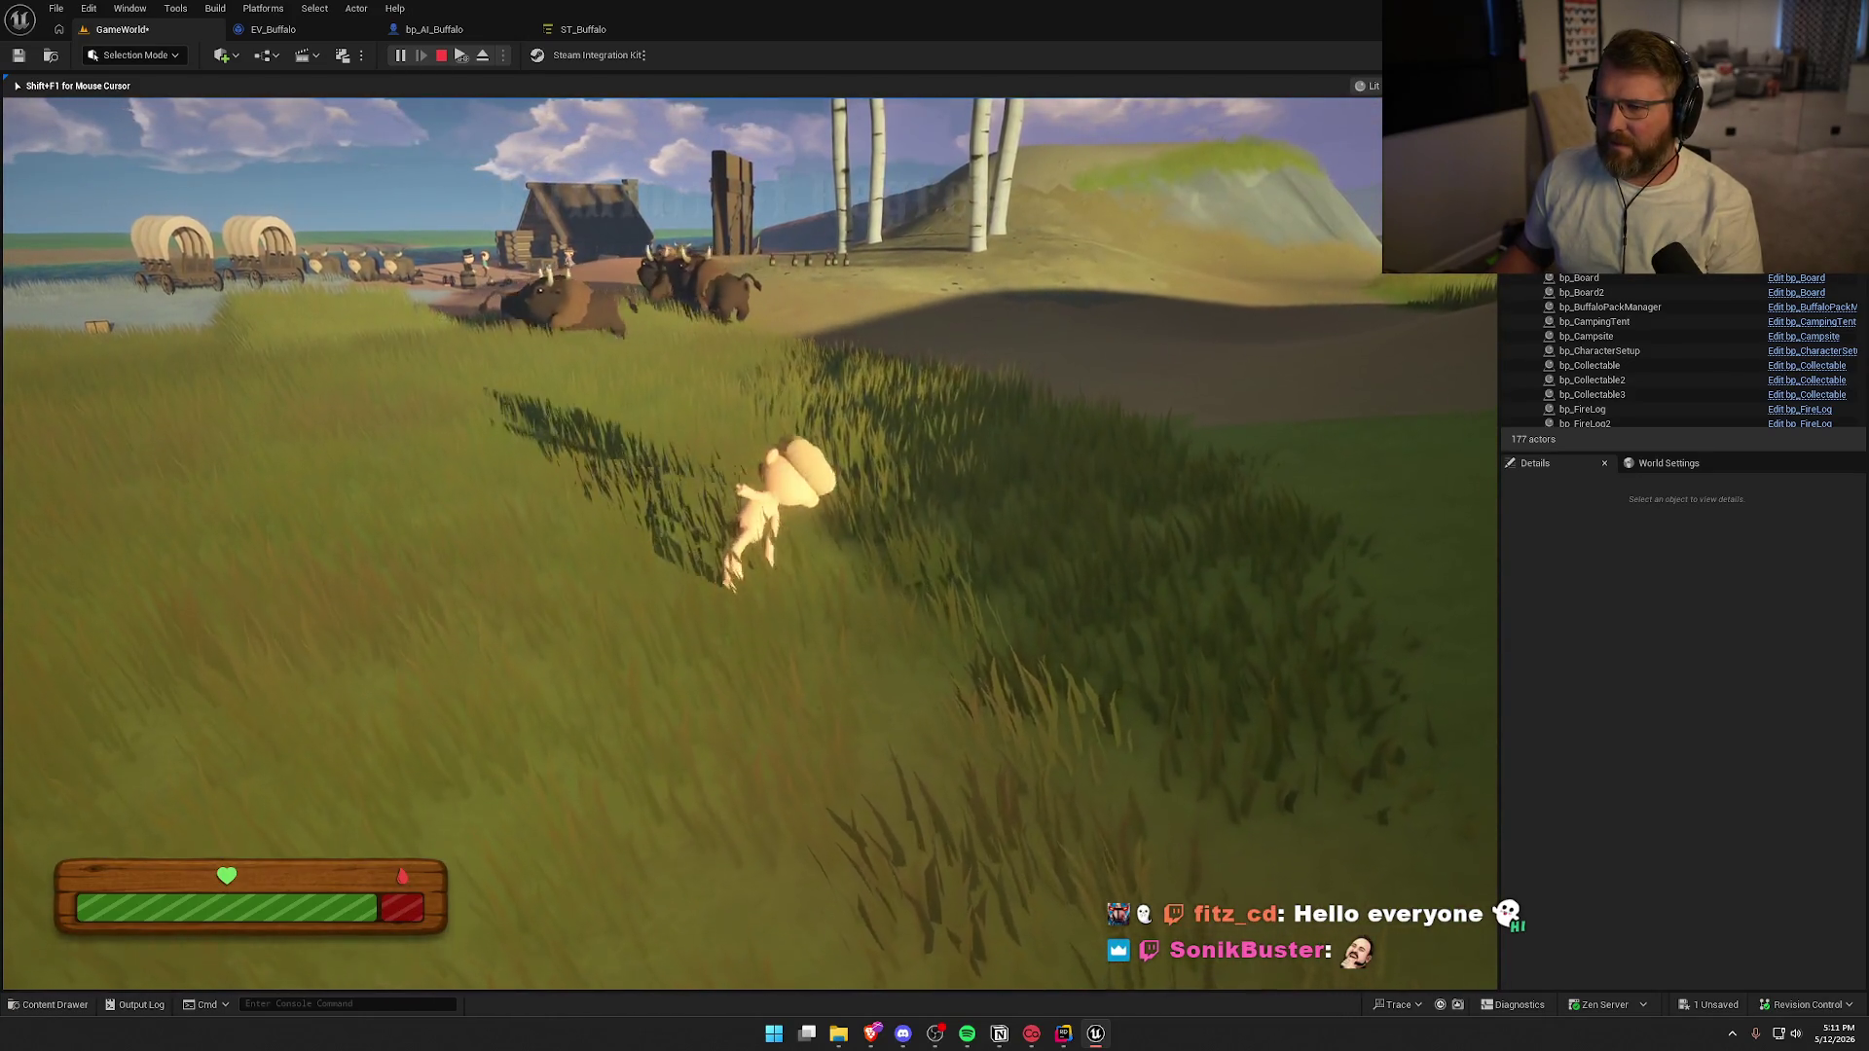
{"action": "key", "text": "shift+w"}
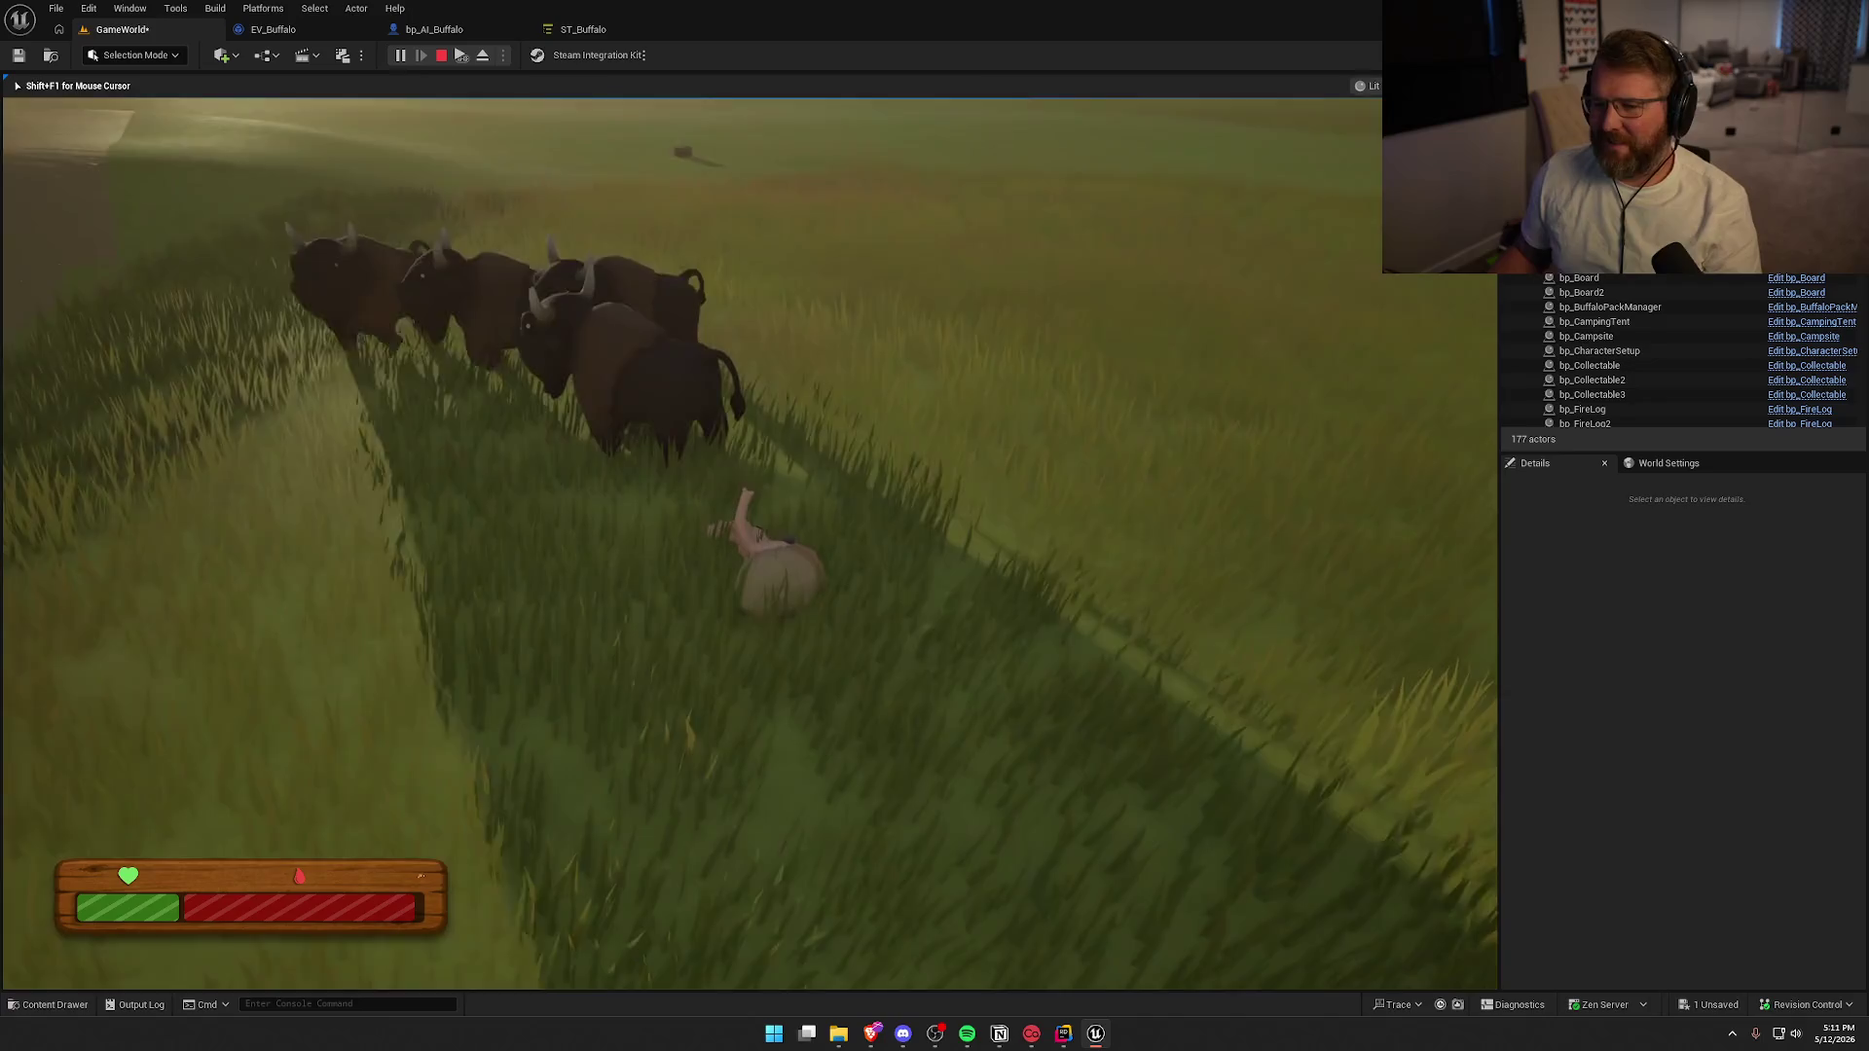
{"action": "key", "text": "shift+w"}
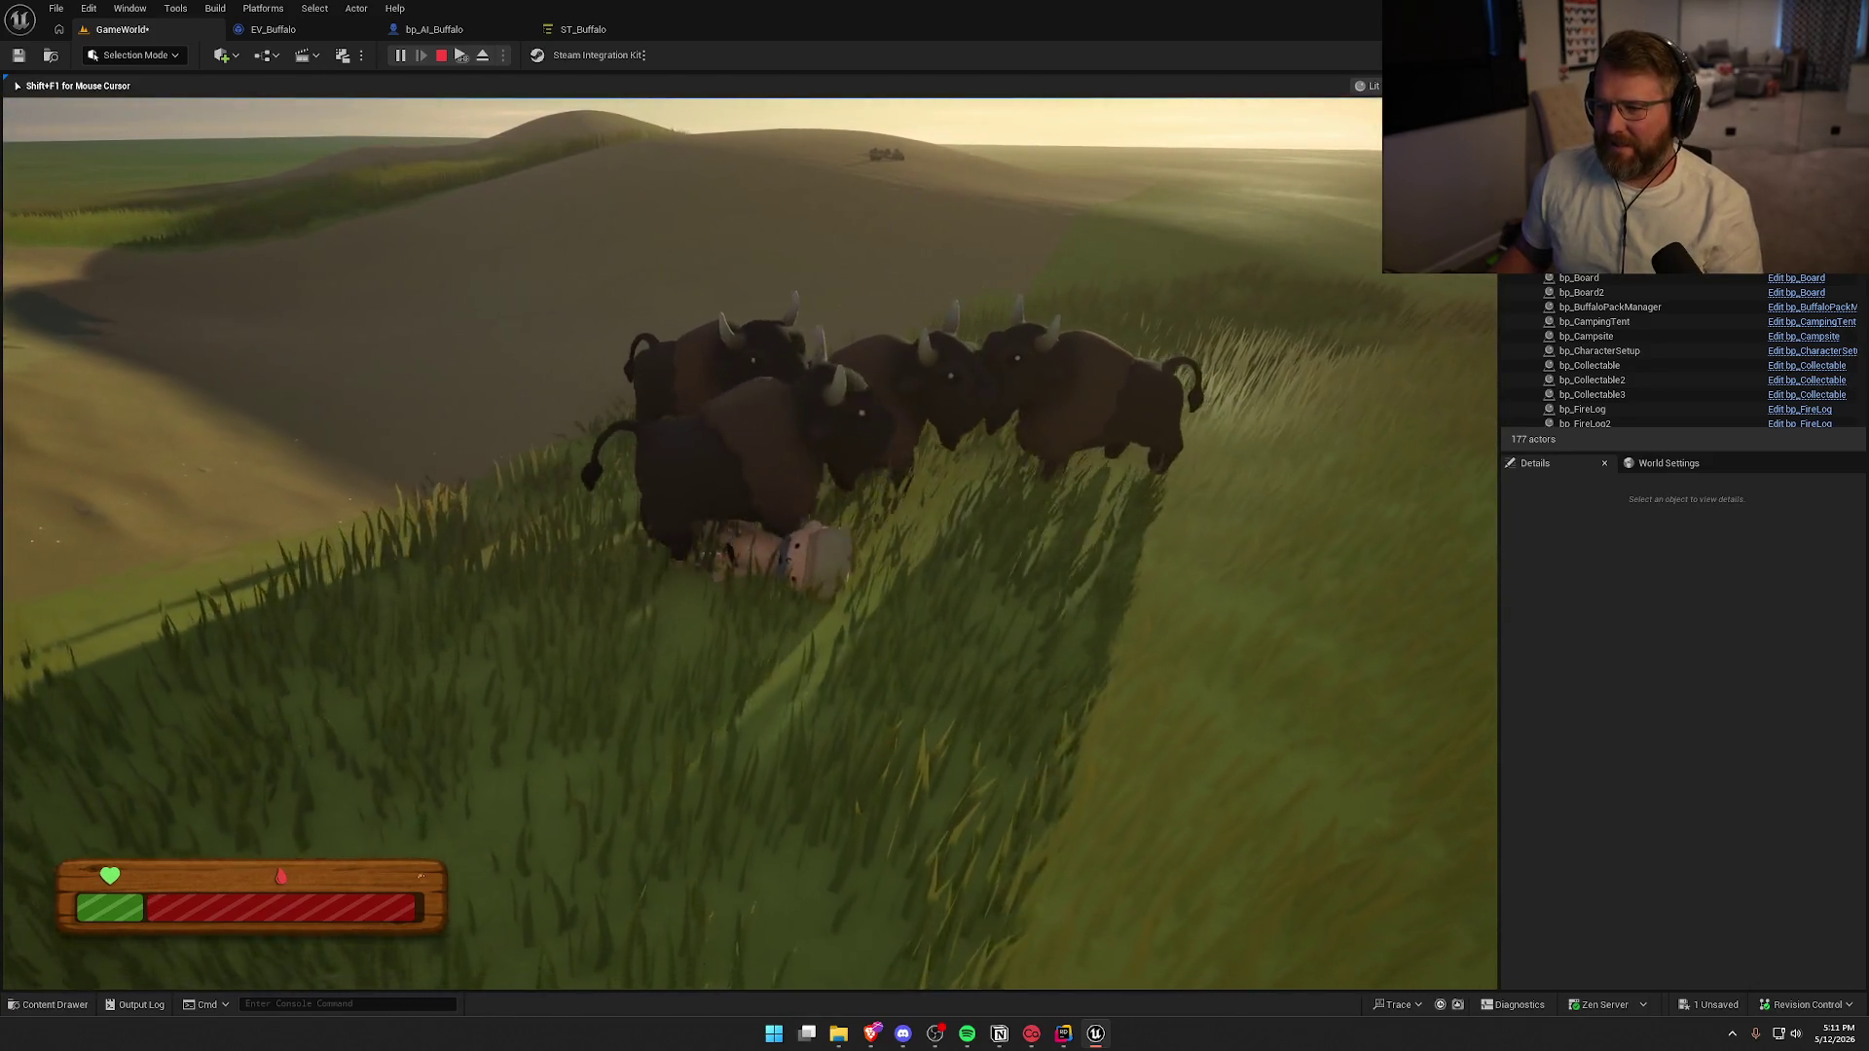
{"action": "key", "text": "shift+w"}
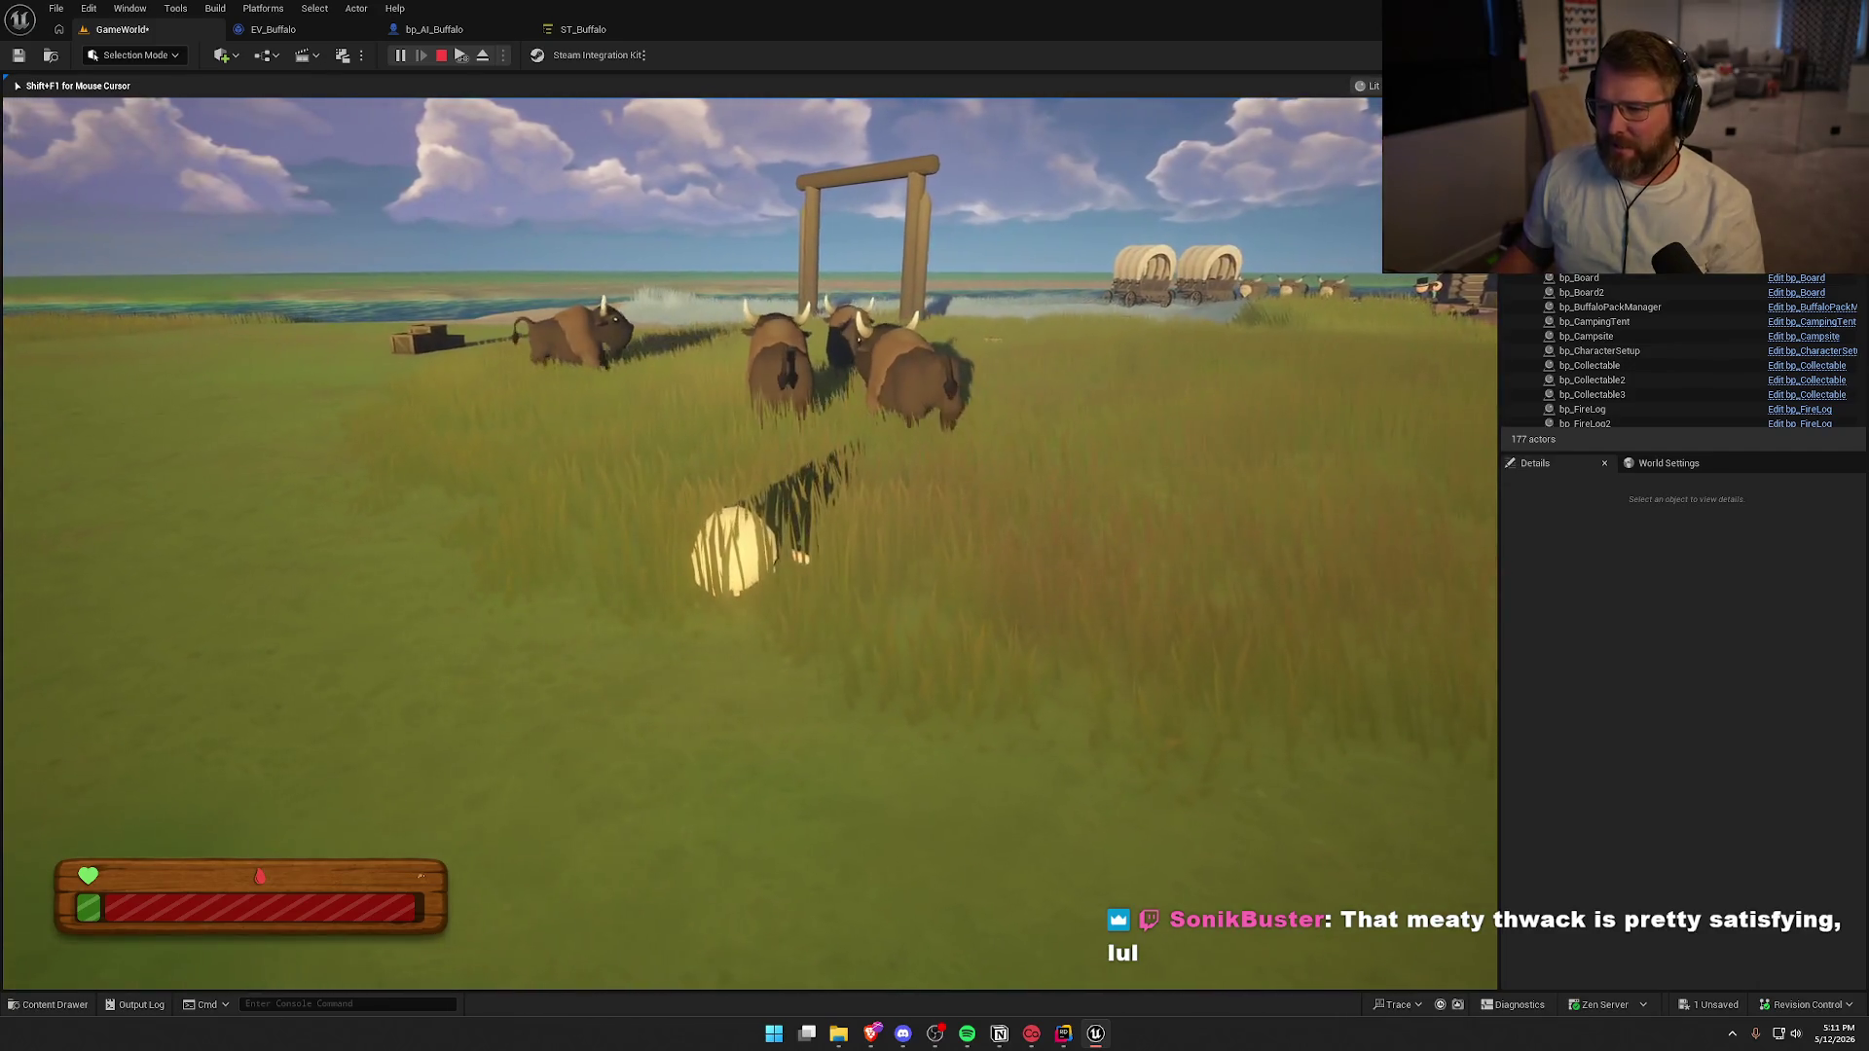
{"action": "key", "text": "shift+F1"}
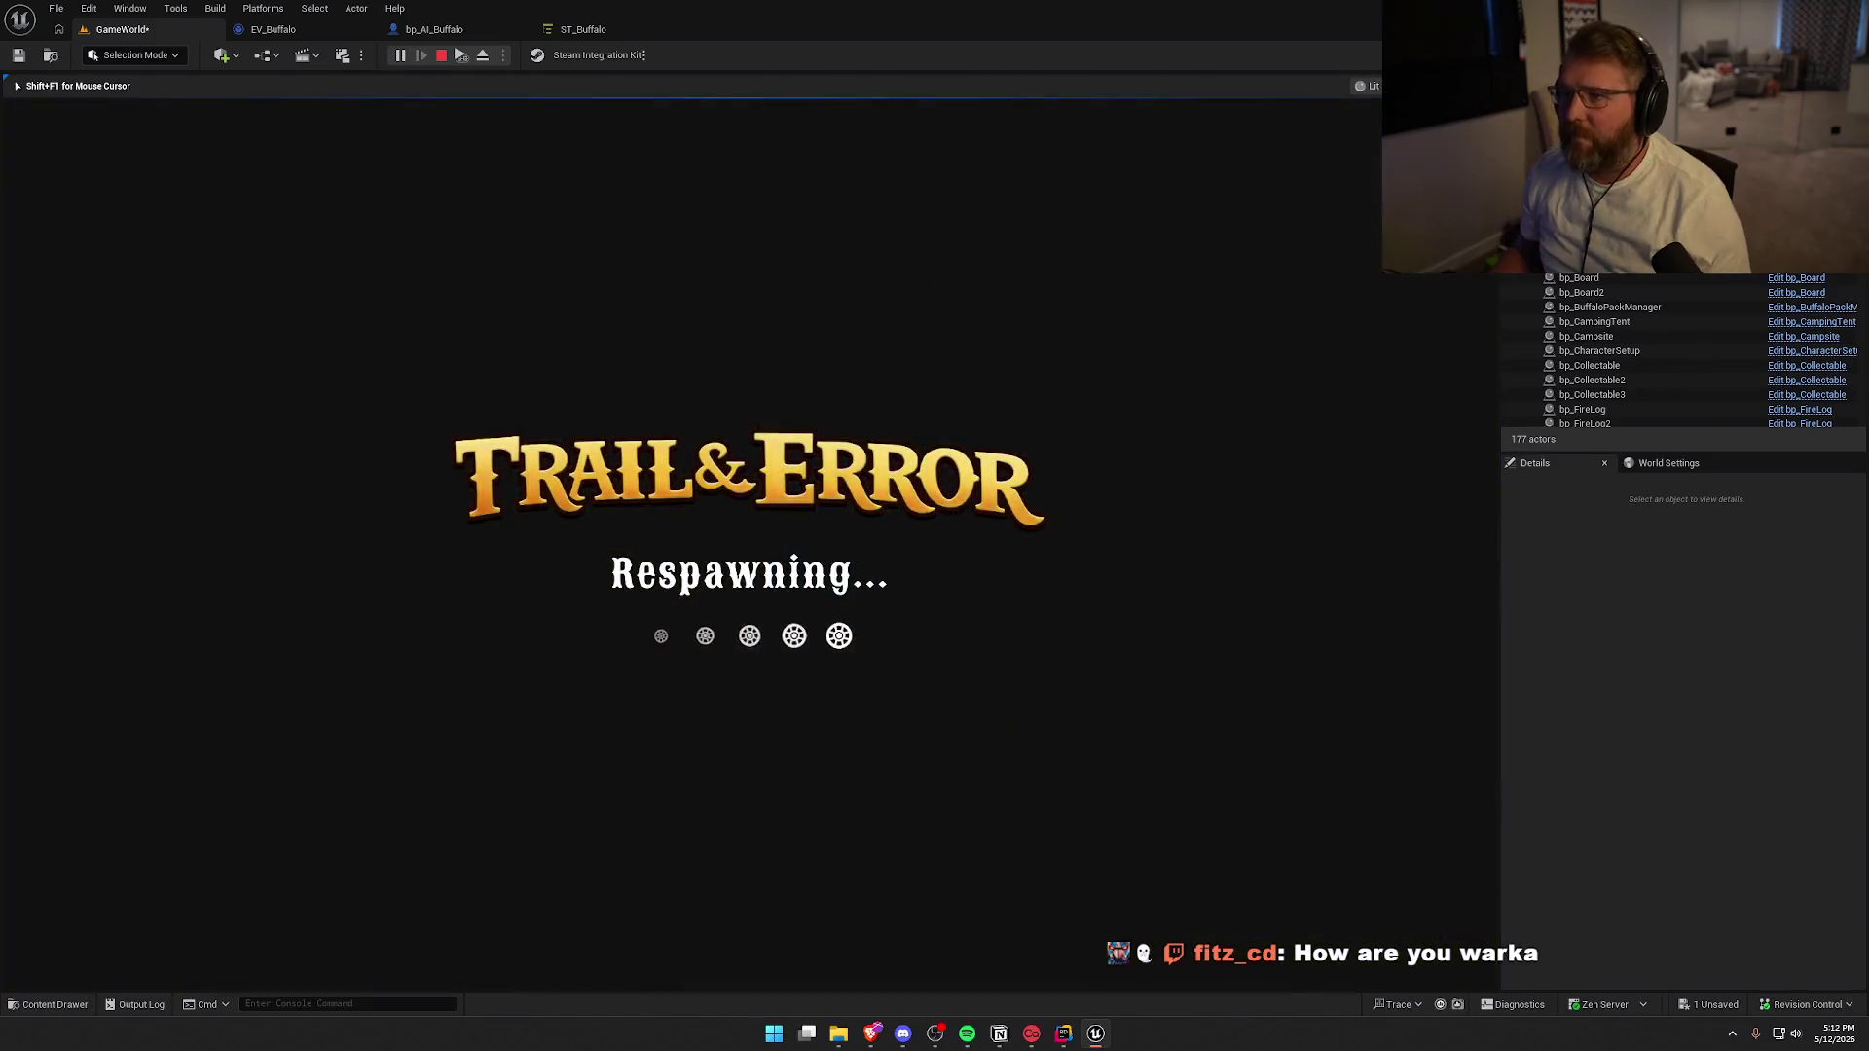
{"action": "key", "text": "Escape"}
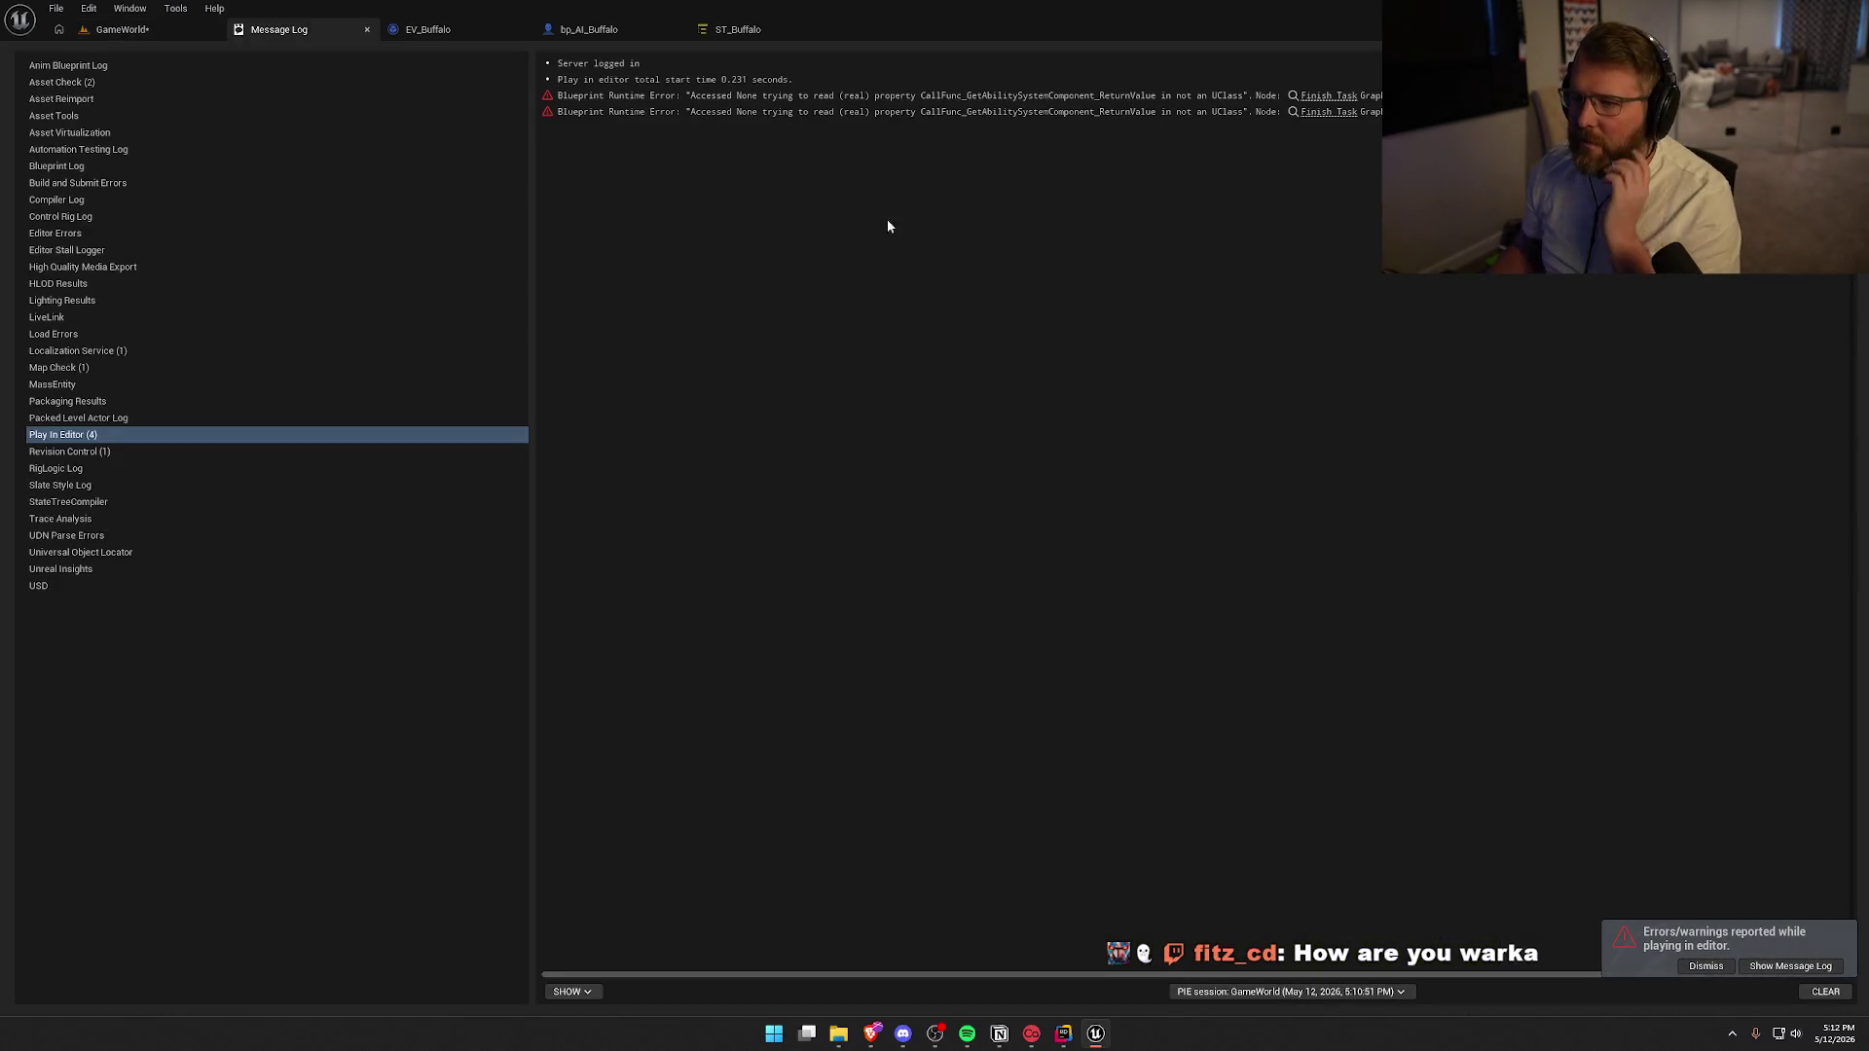
Jump to the erroring STT_CheckTargetRange node and rearrange the Threat Actor getter nodes
{"action": "left_click", "coordinate": [1329, 96]}
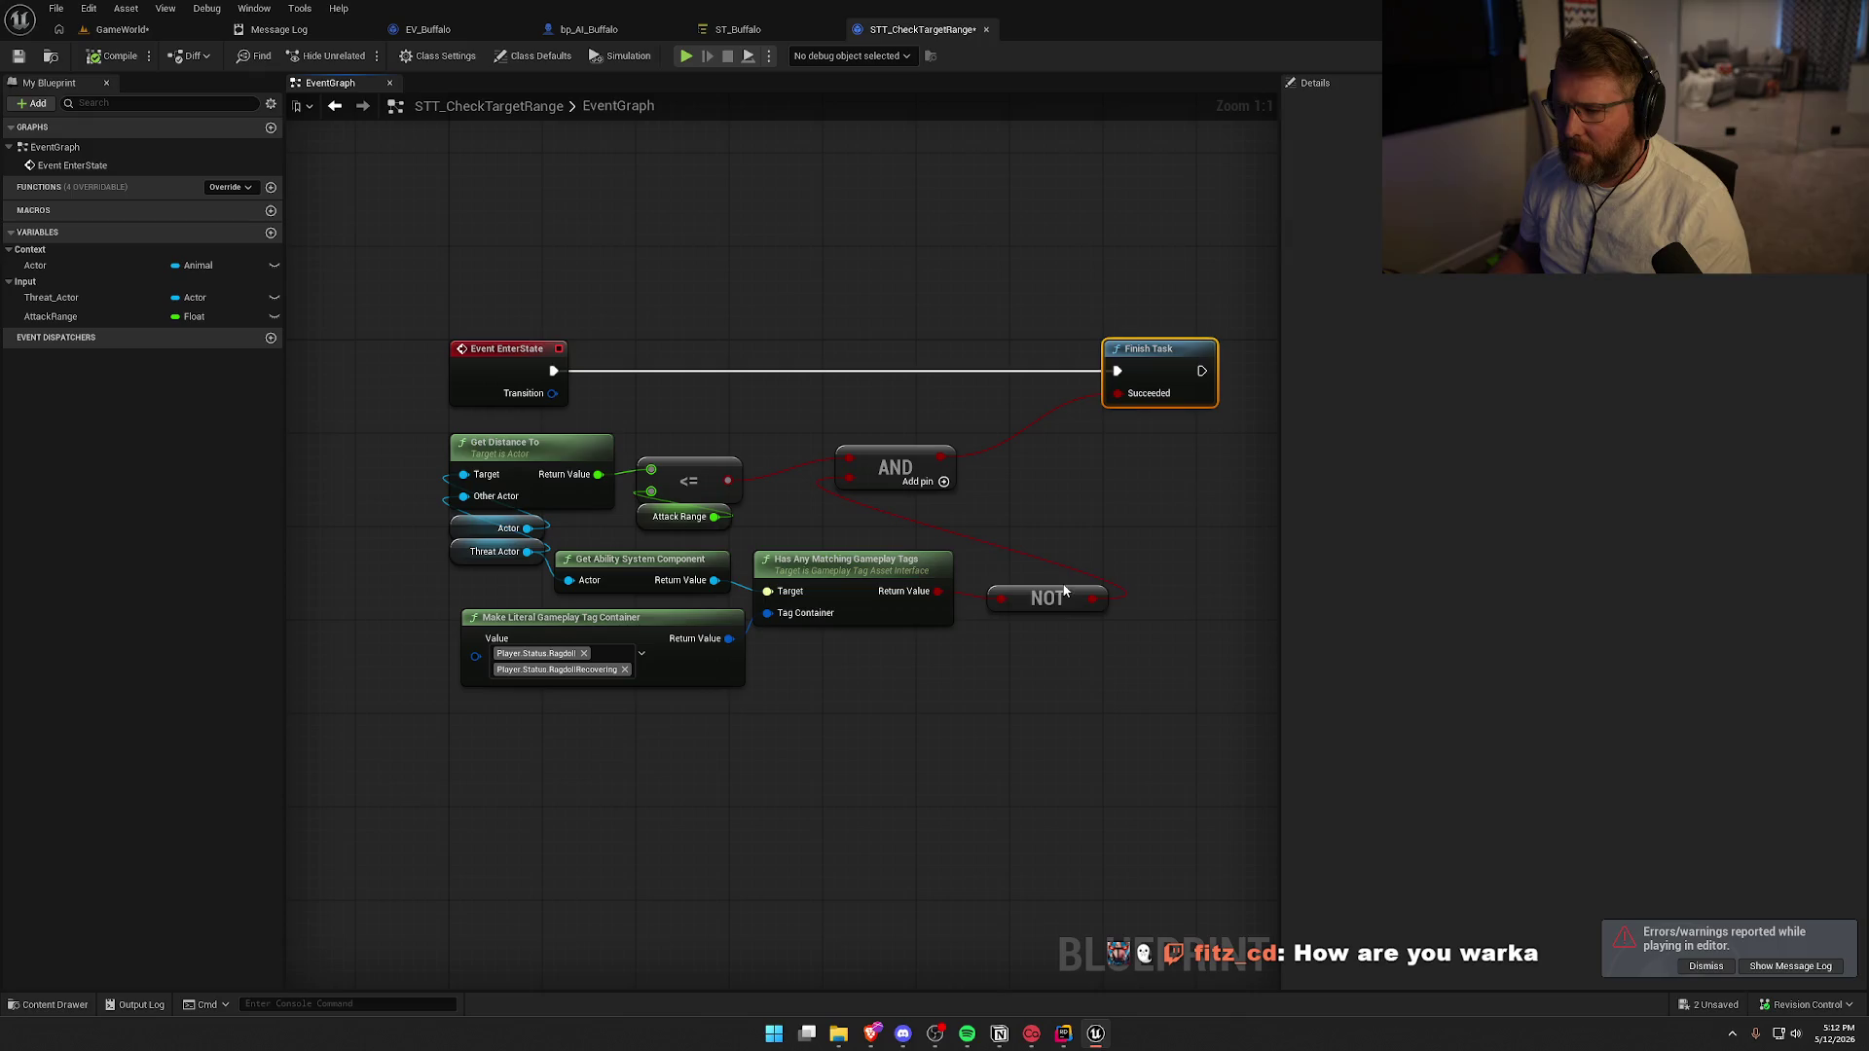
{"action": "left_click_drag", "start_coordinate": [888, 462], "coordinate": [1085, 493]}
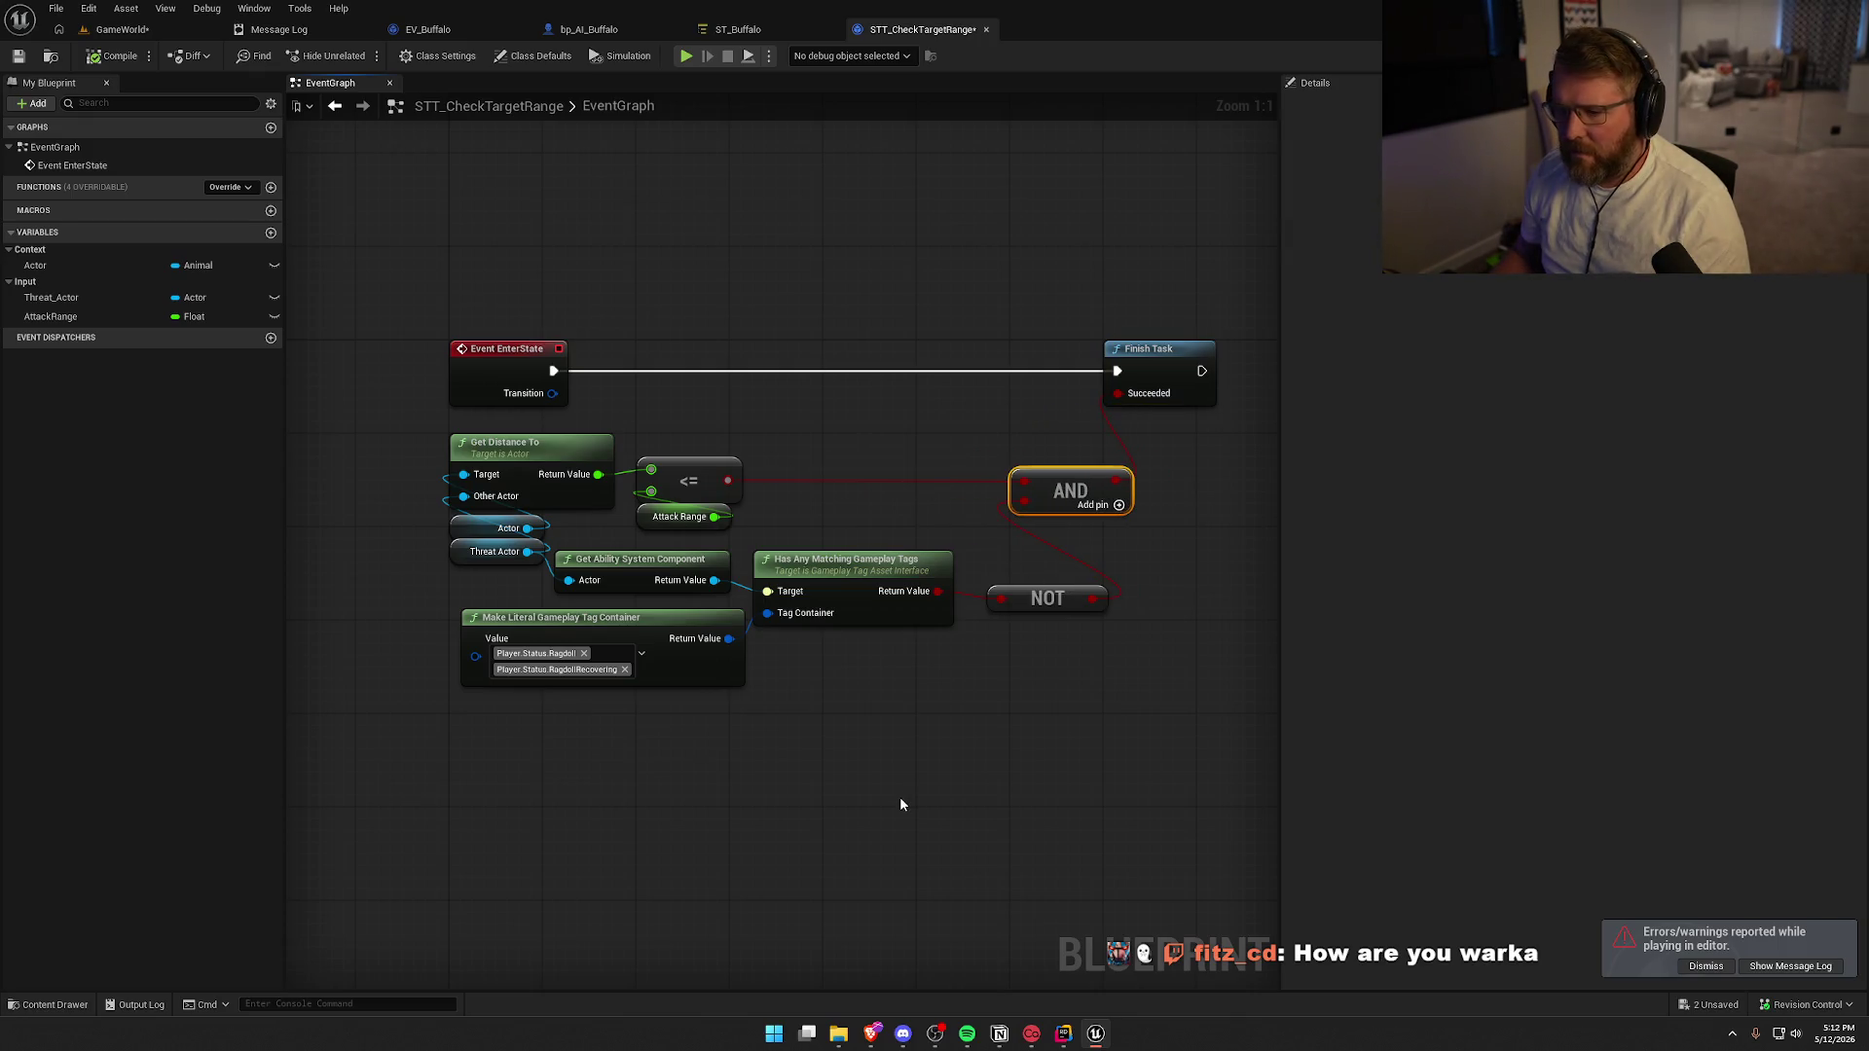
{"action": "left_click_drag", "start_coordinate": [475, 560], "coordinate": [474, 585]}
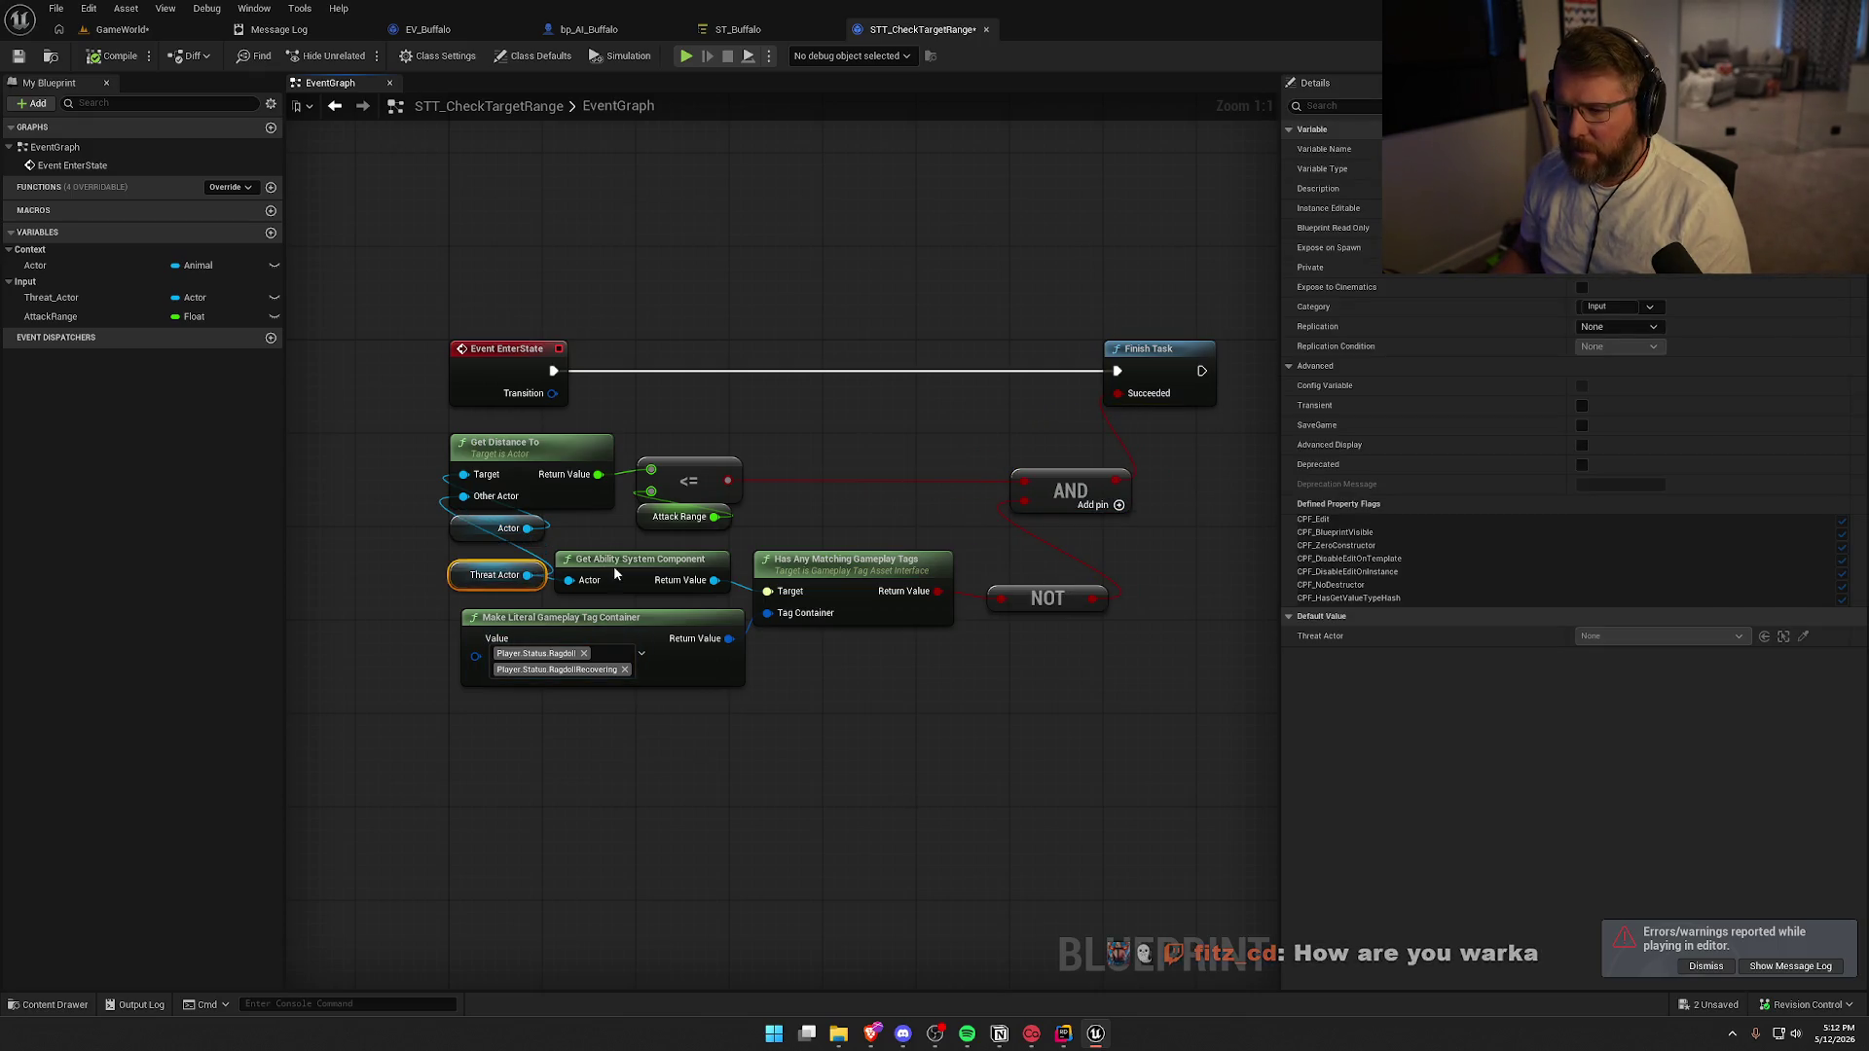
{"action": "left_click_drag", "start_coordinate": [613, 575], "coordinate": [625, 574]}
{"action": "left_click", "coordinate": [861, 523]}
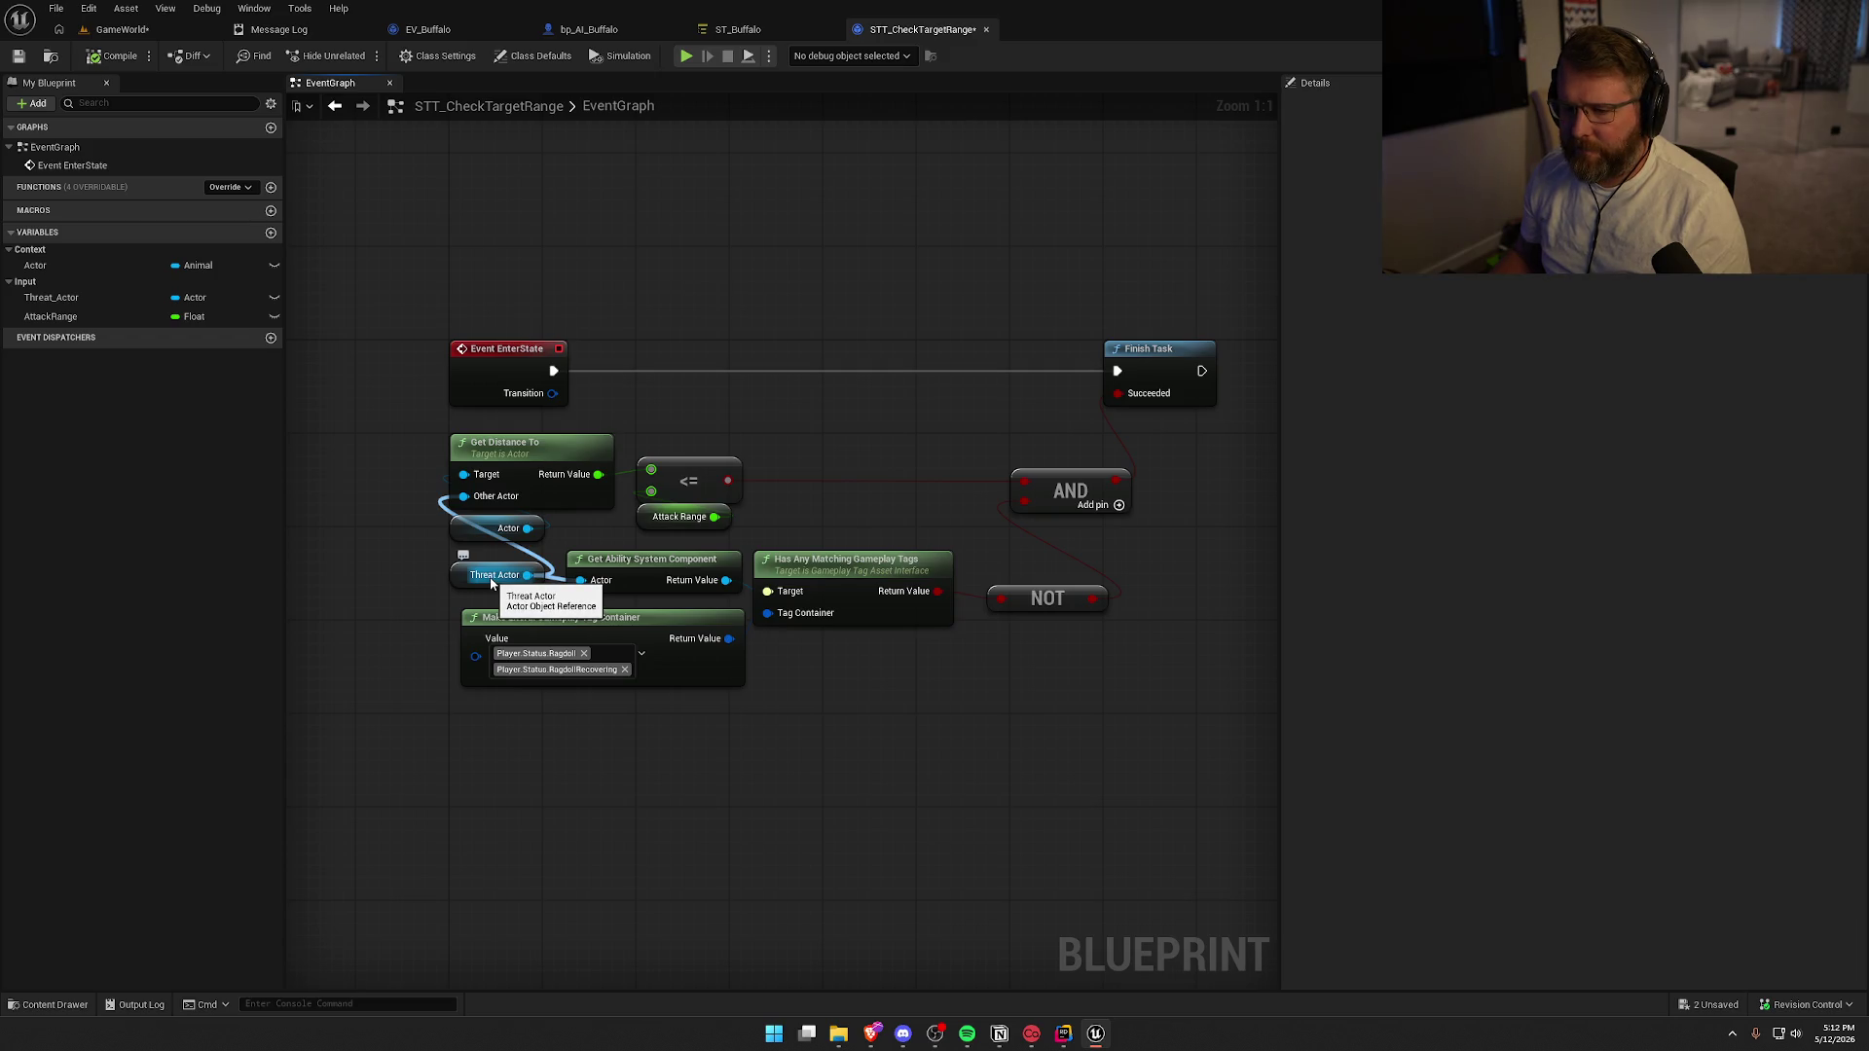
{"action": "left_click_drag", "start_coordinate": [491, 582], "coordinate": [651, 407]}
Convert Threat Actor to a validated get wired to a failing Finish Task, then playtest
{"action": "right_click", "coordinate": [639, 386]}
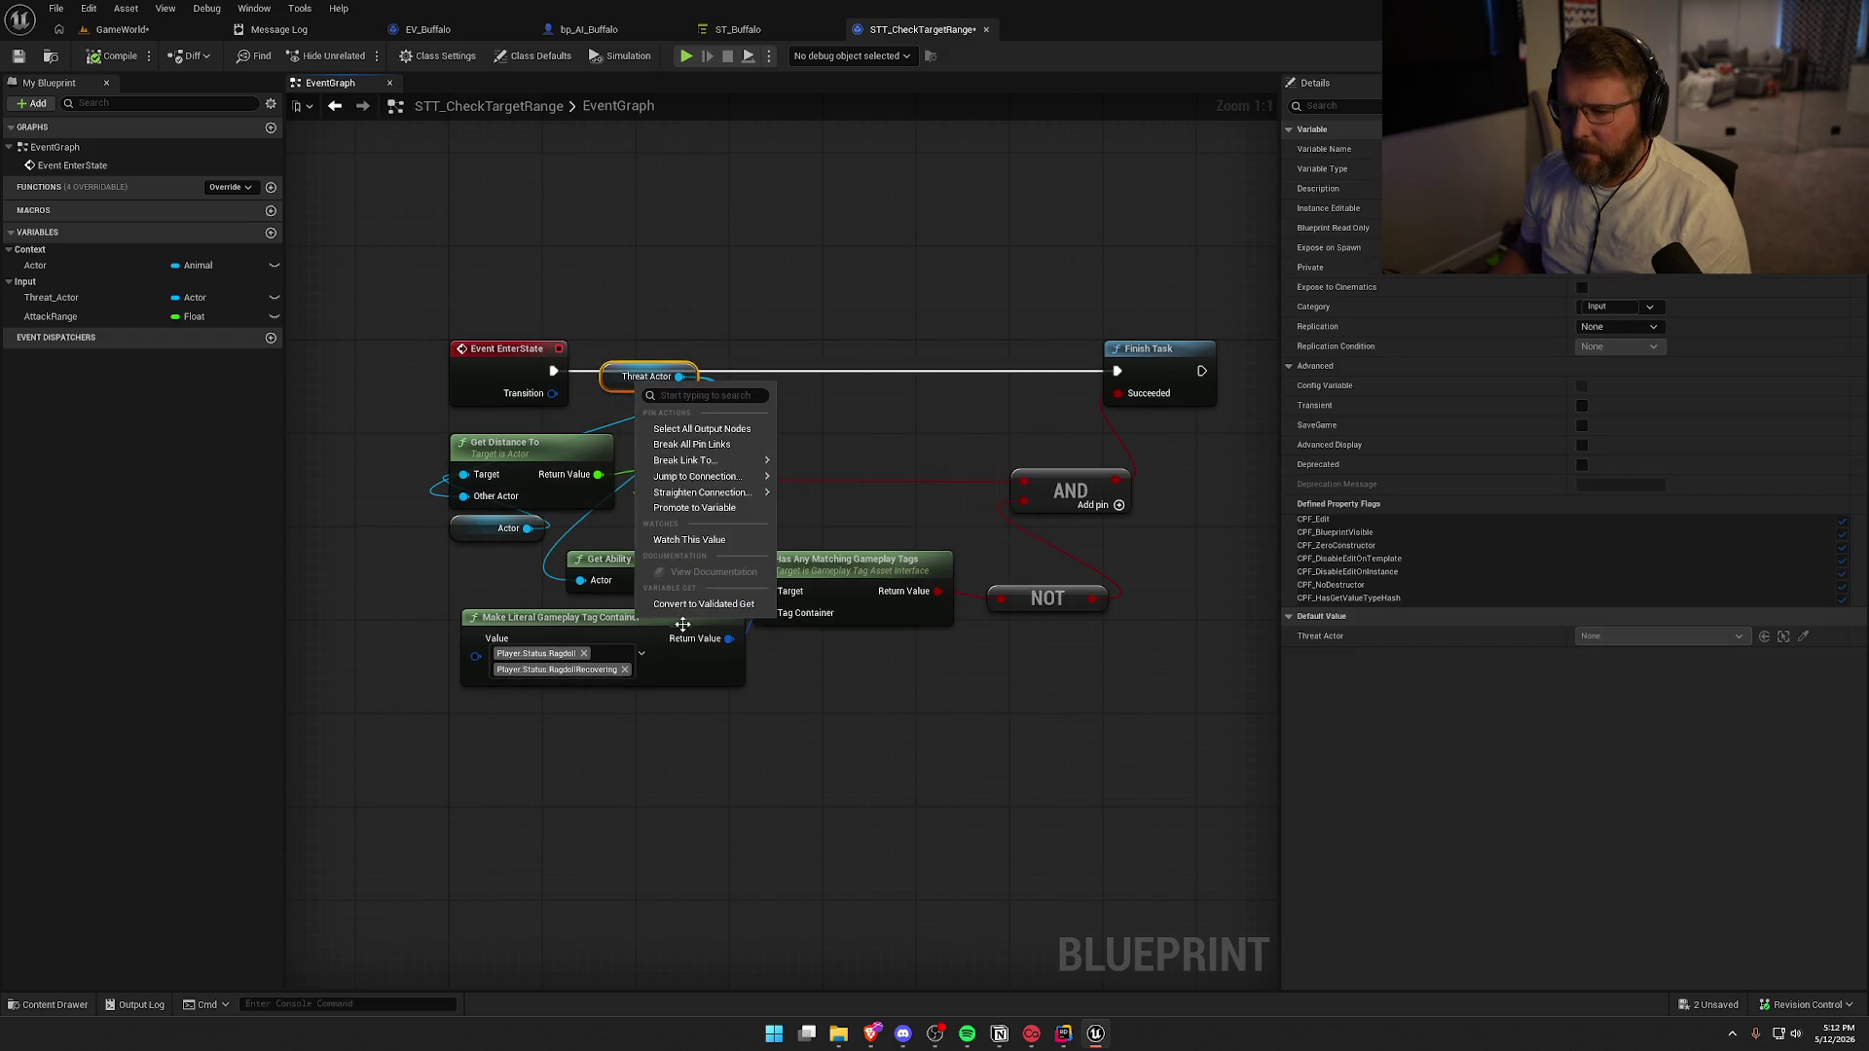
{"action": "left_click", "coordinate": [691, 605]}
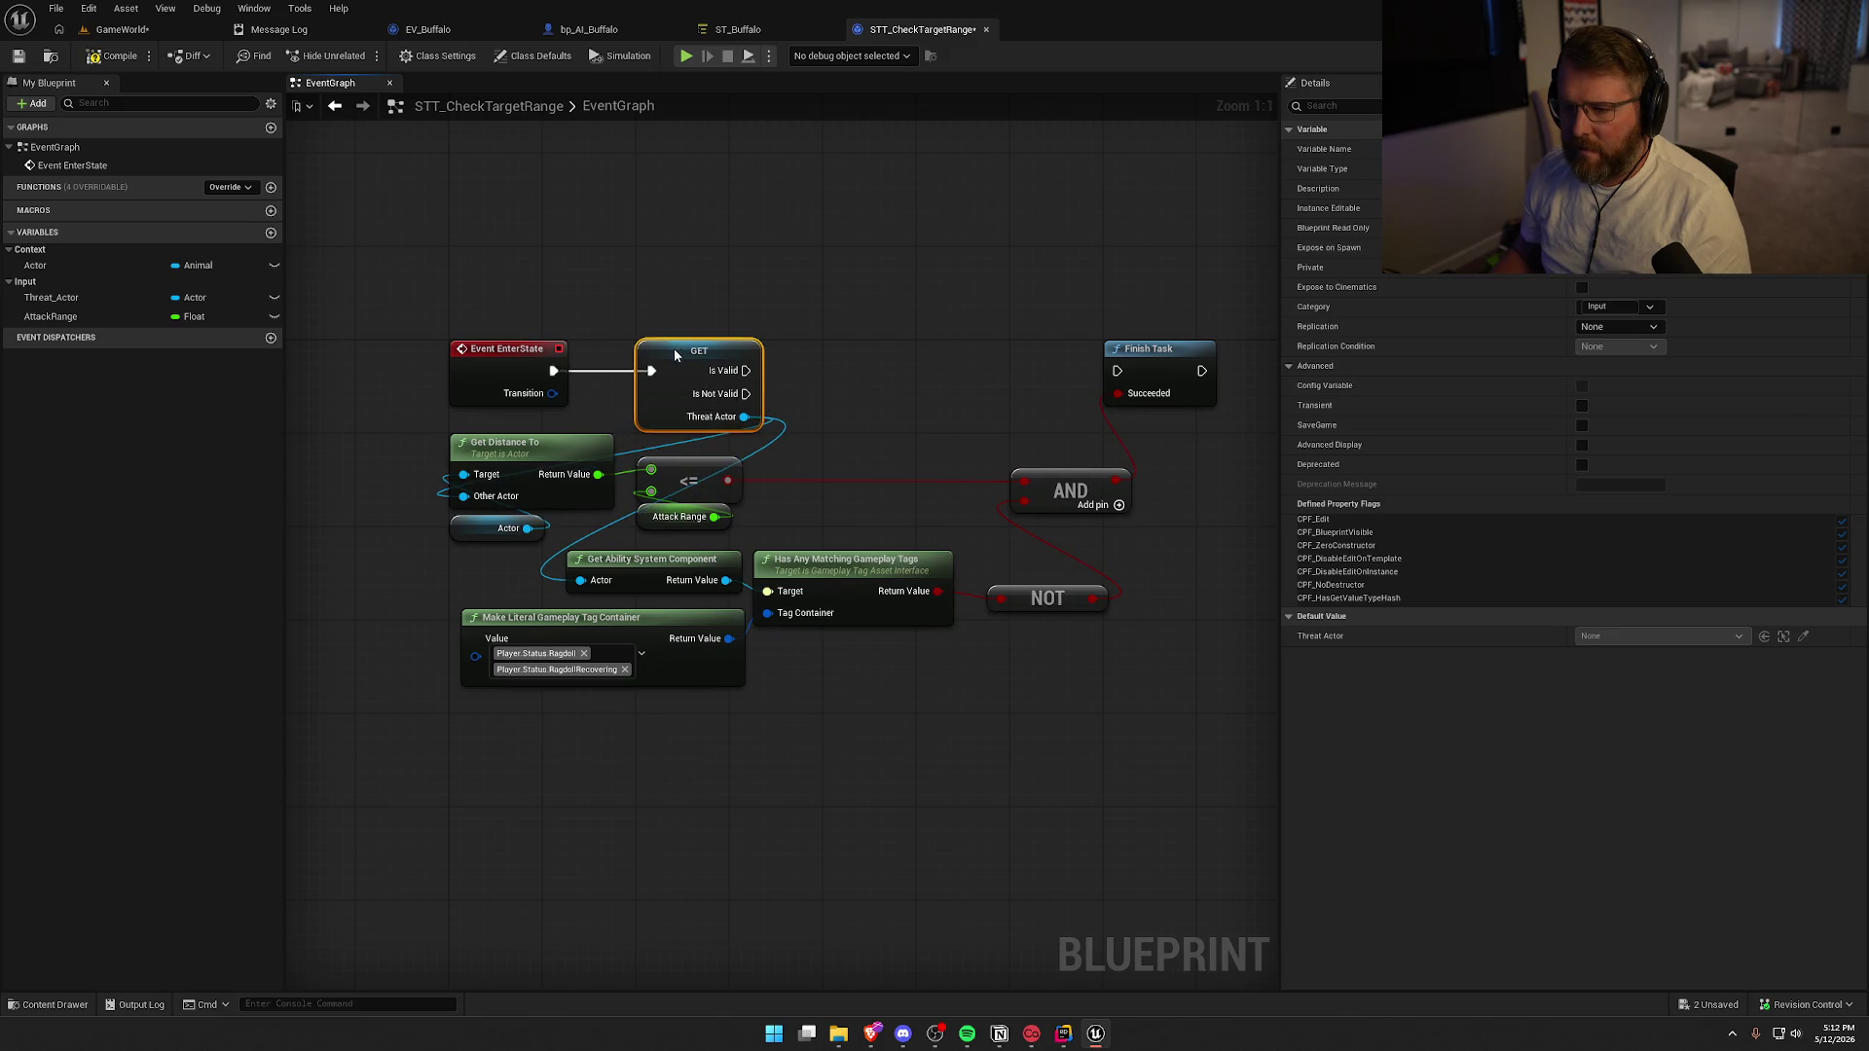
{"action": "left_click", "coordinate": [765, 319]}
{"action": "left_click_drag", "start_coordinate": [765, 320], "coordinate": [638, 318]}
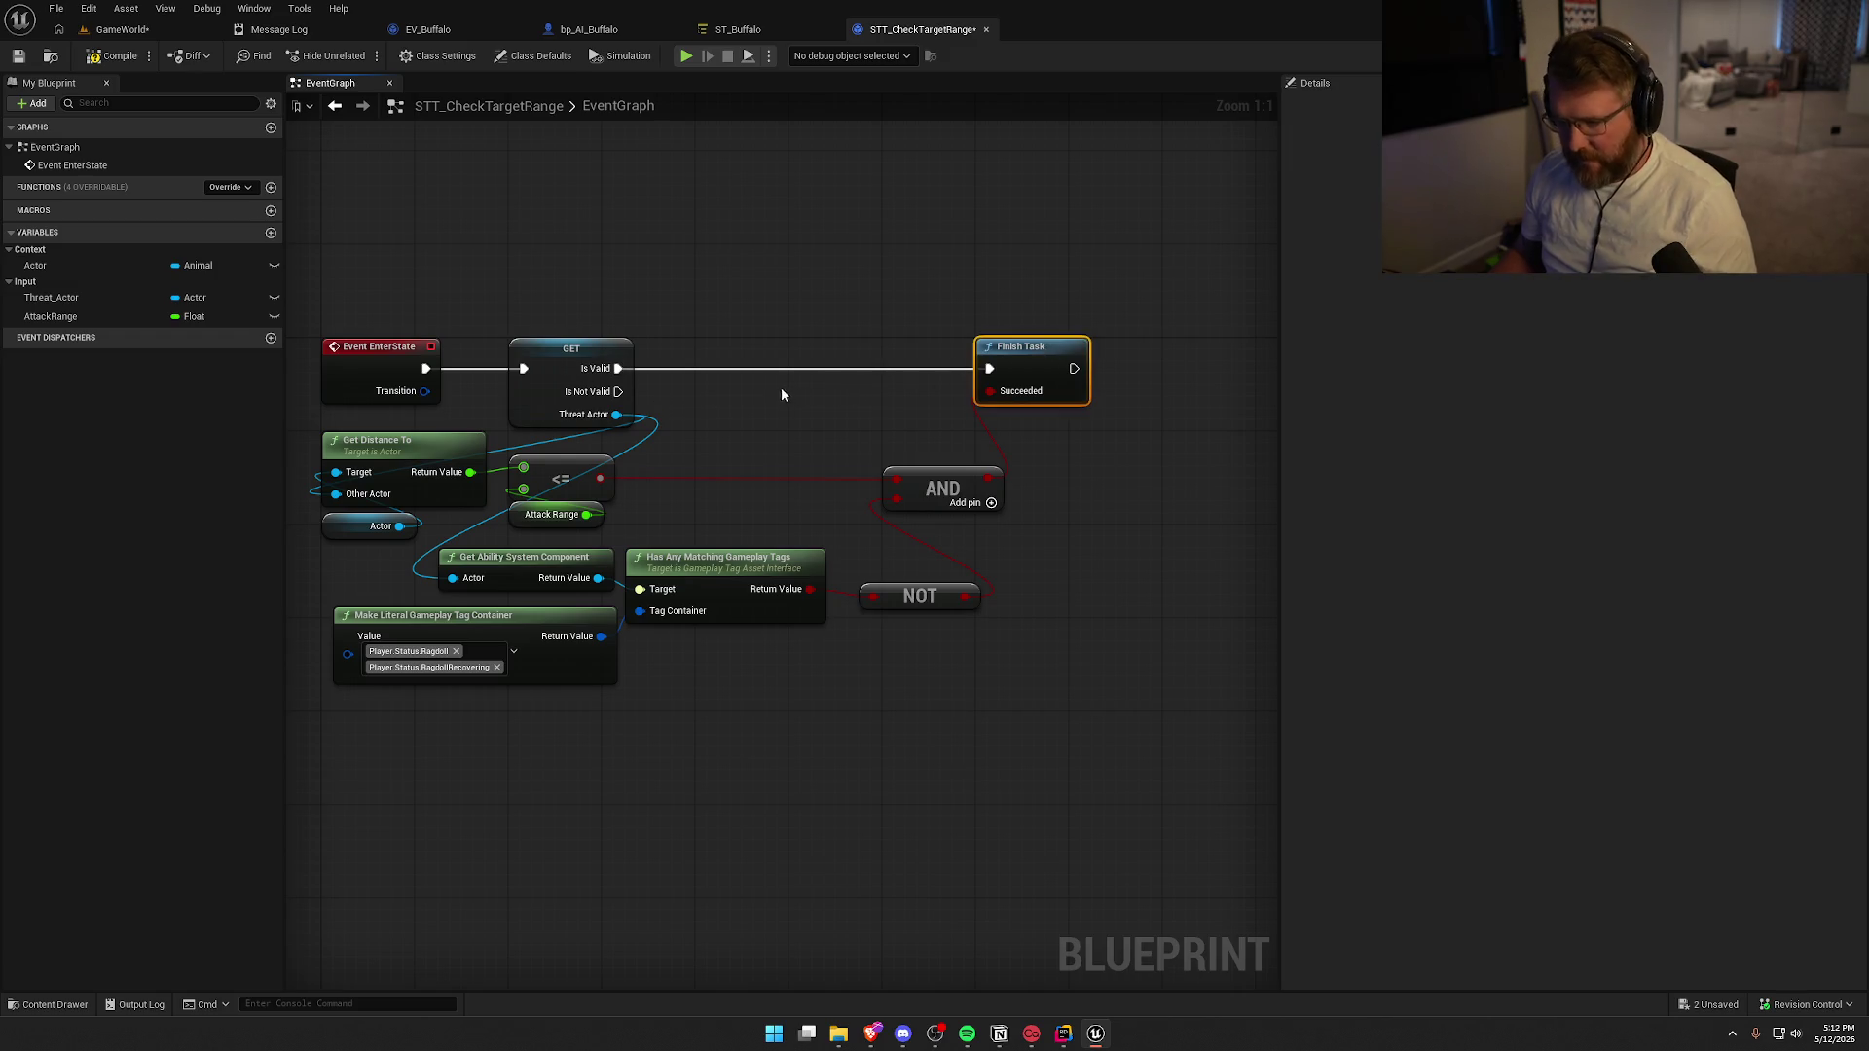
{"action": "mouse_move", "coordinate": [821, 409]}
{"action": "left_mouse_down"}
{"action": "mouse_move", "coordinate": [751, 386]}
{"action": "mouse_move", "coordinate": [831, 315]}
{"action": "left_mouse_up"}
{"action": "left_click", "coordinate": [772, 415]}
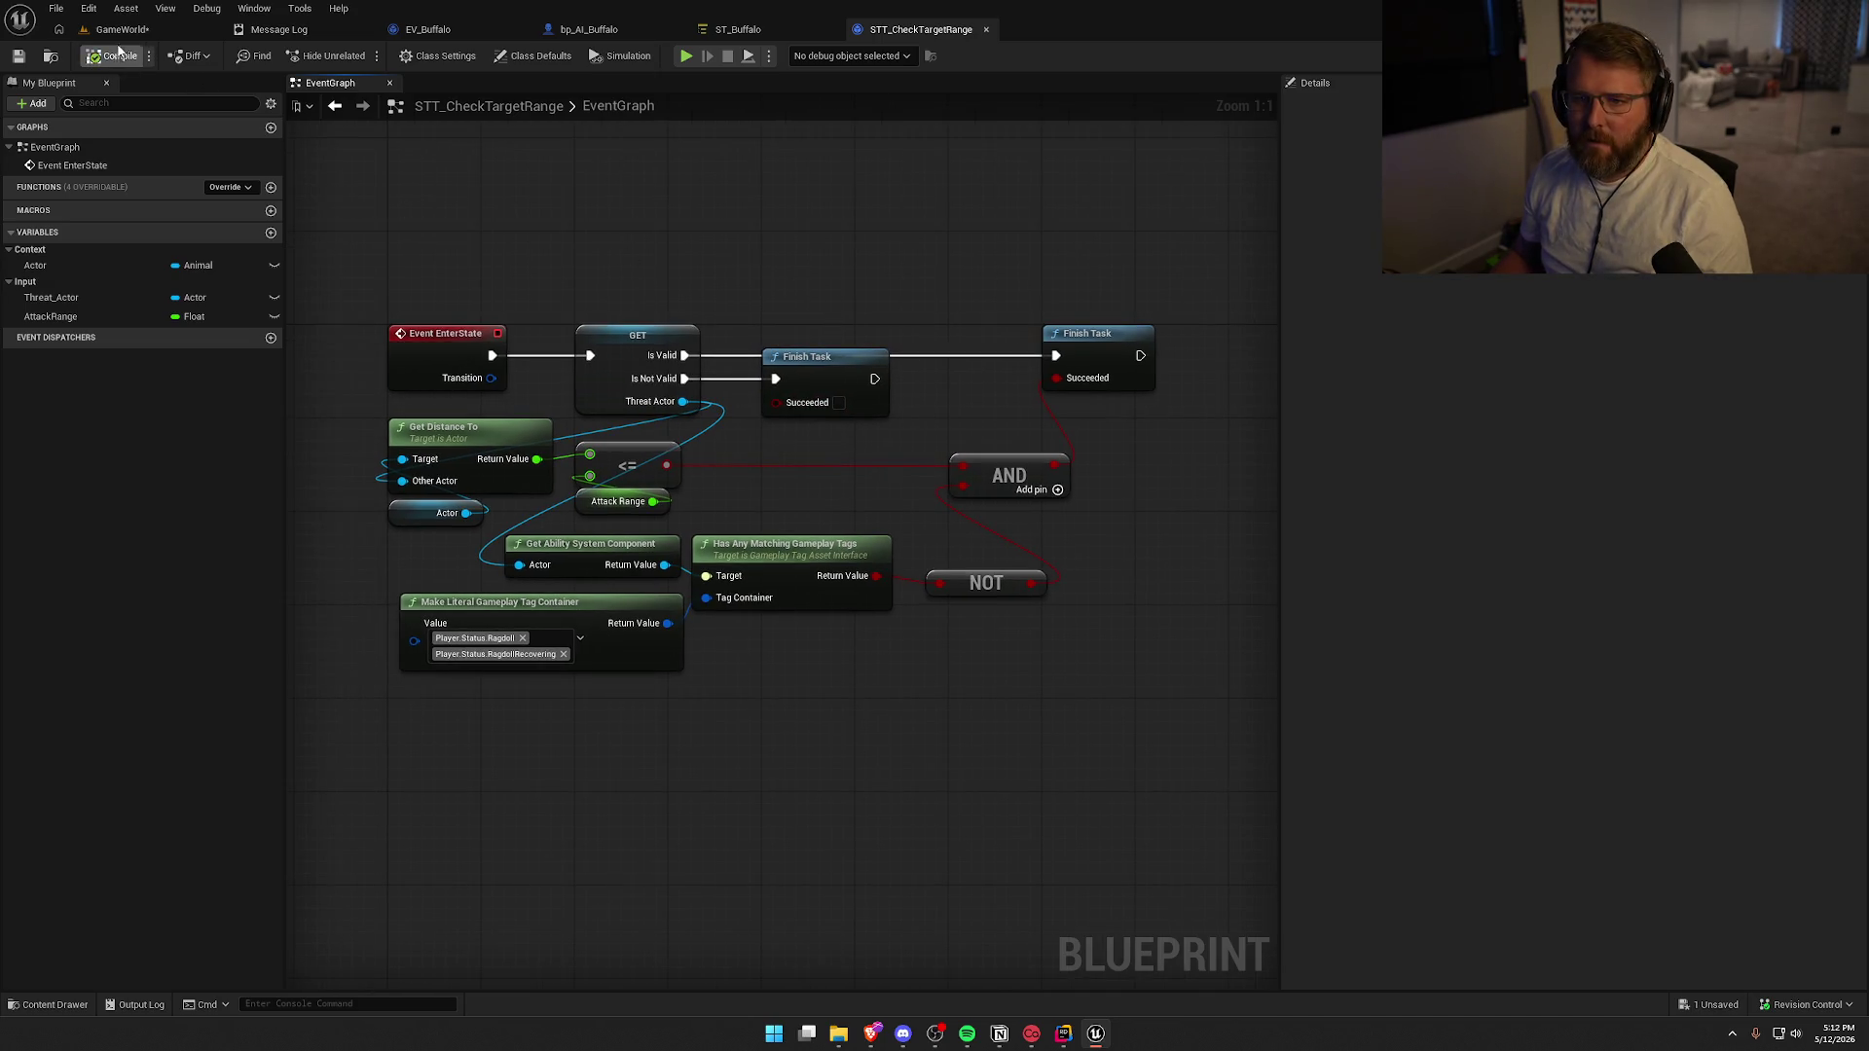
{"action": "left_click", "coordinate": [121, 30]}
{"action": "left_click", "coordinate": [401, 58]}
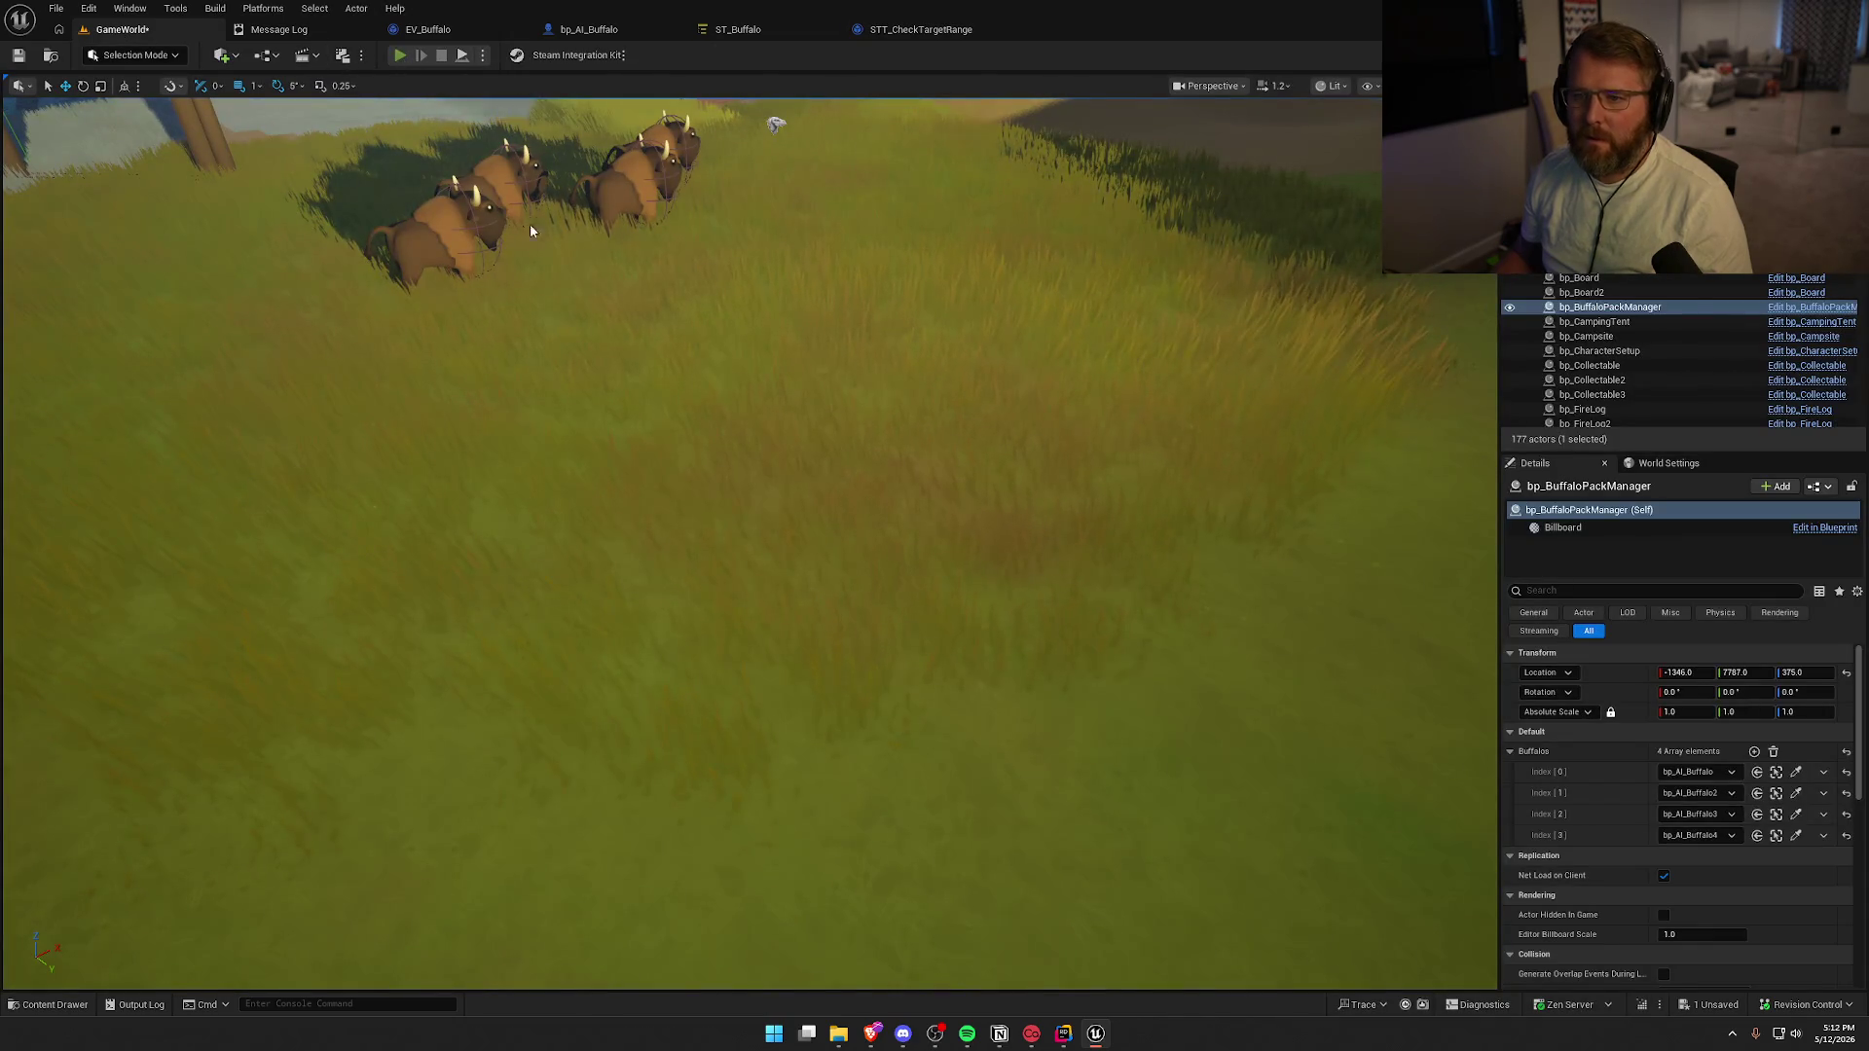
Sprint to the buffalo herd, die, respawn as a ghost, and stop play
{"action": "key", "text": "w"}
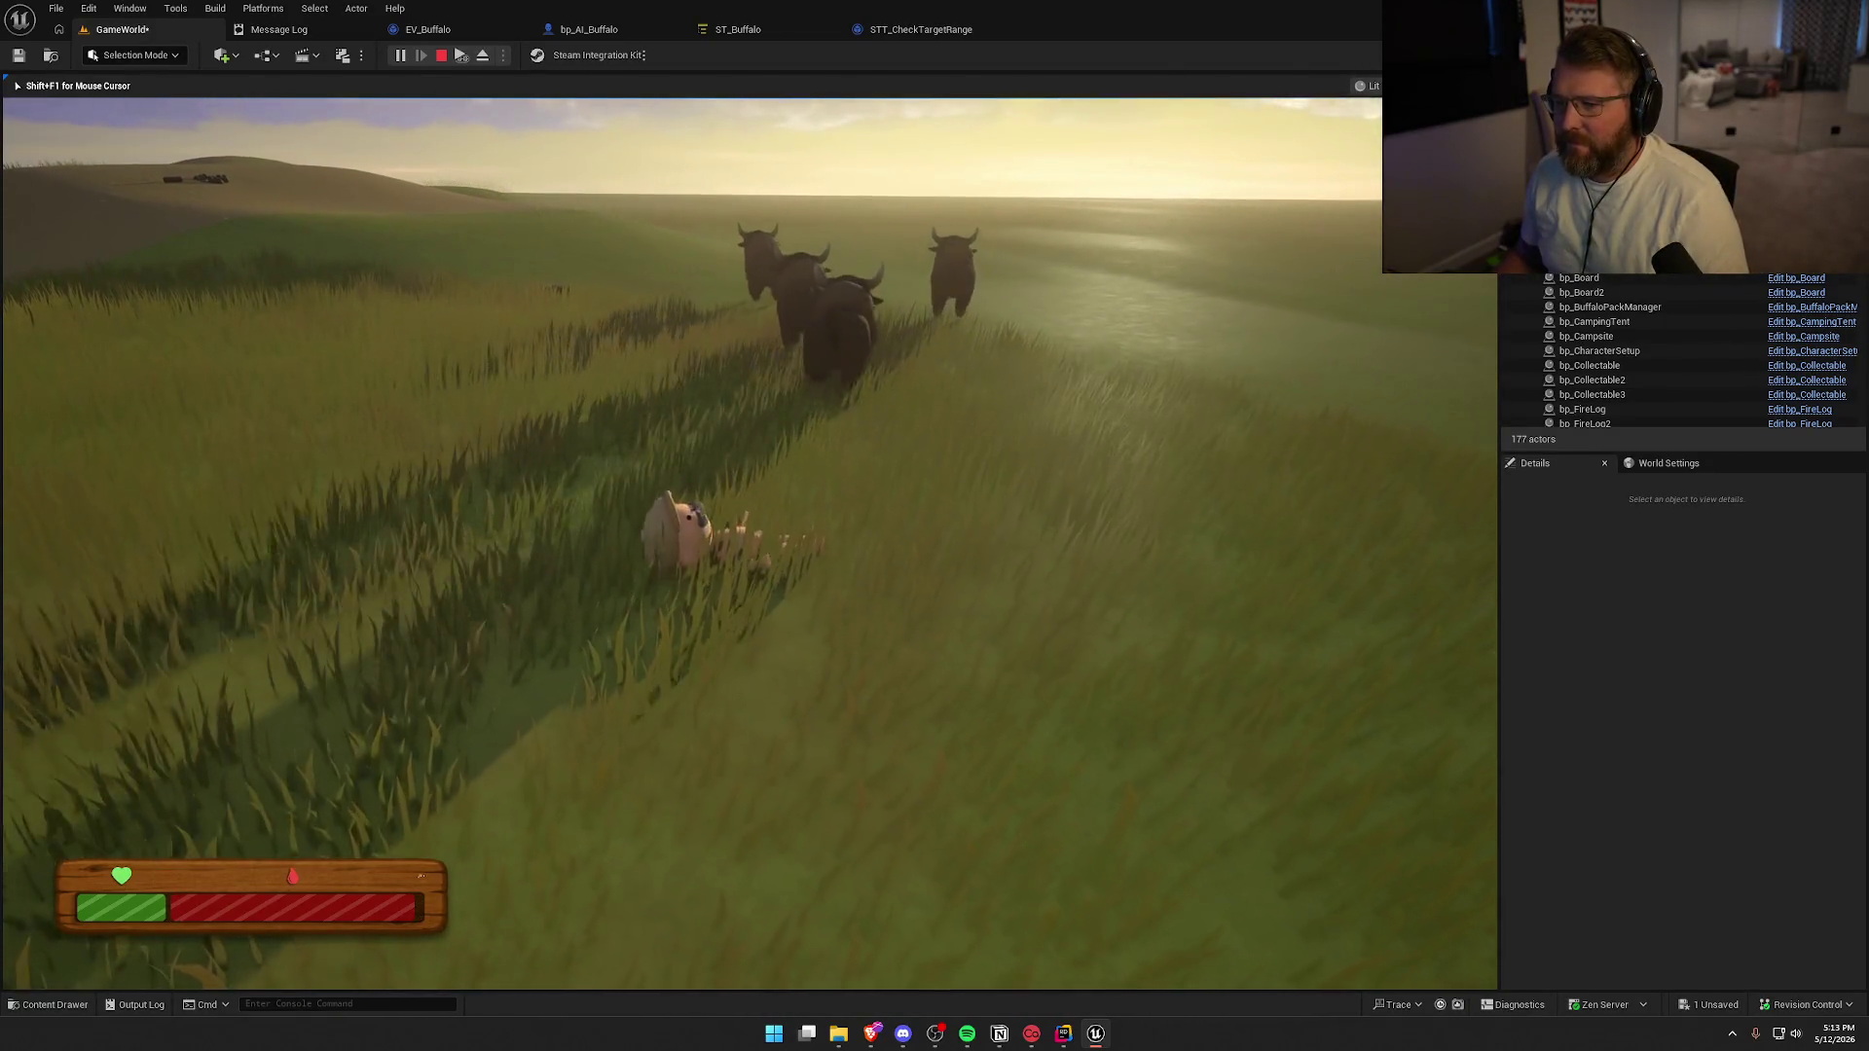
{"action": "key", "text": "shift+w"}
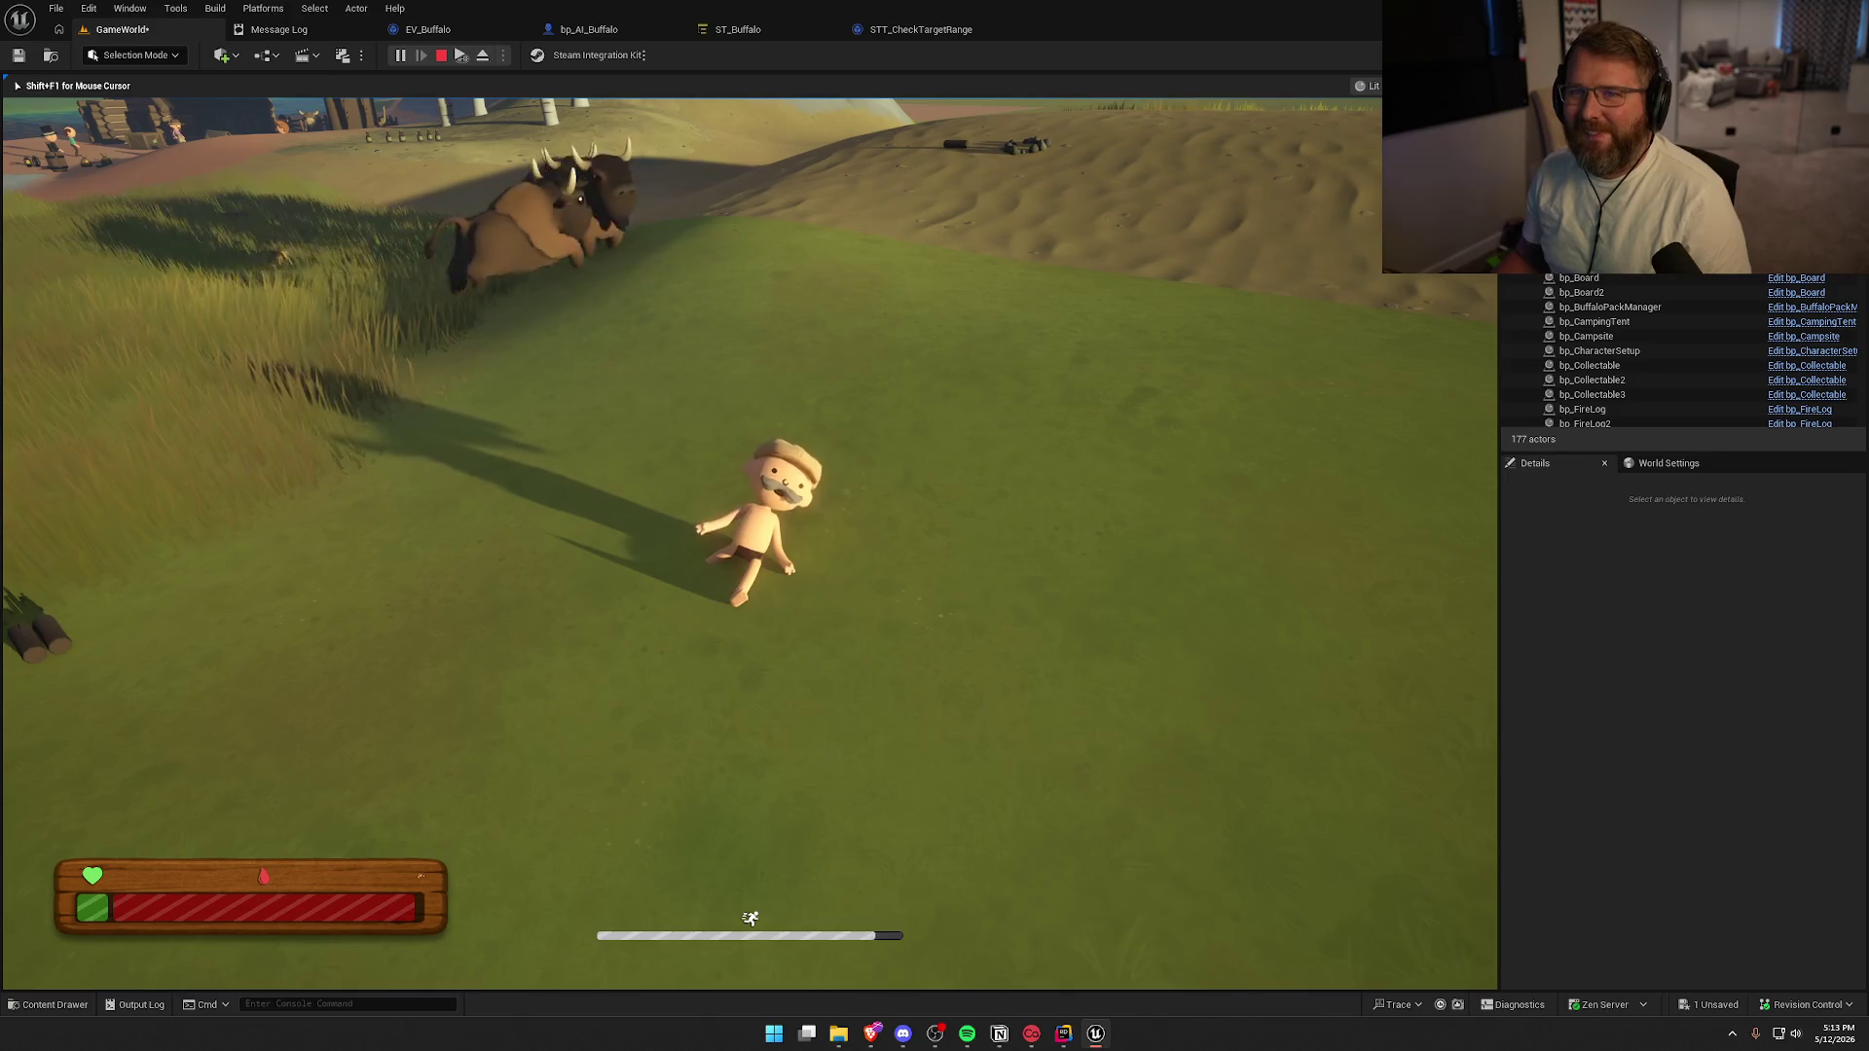
{"action": "key", "text": "1"}
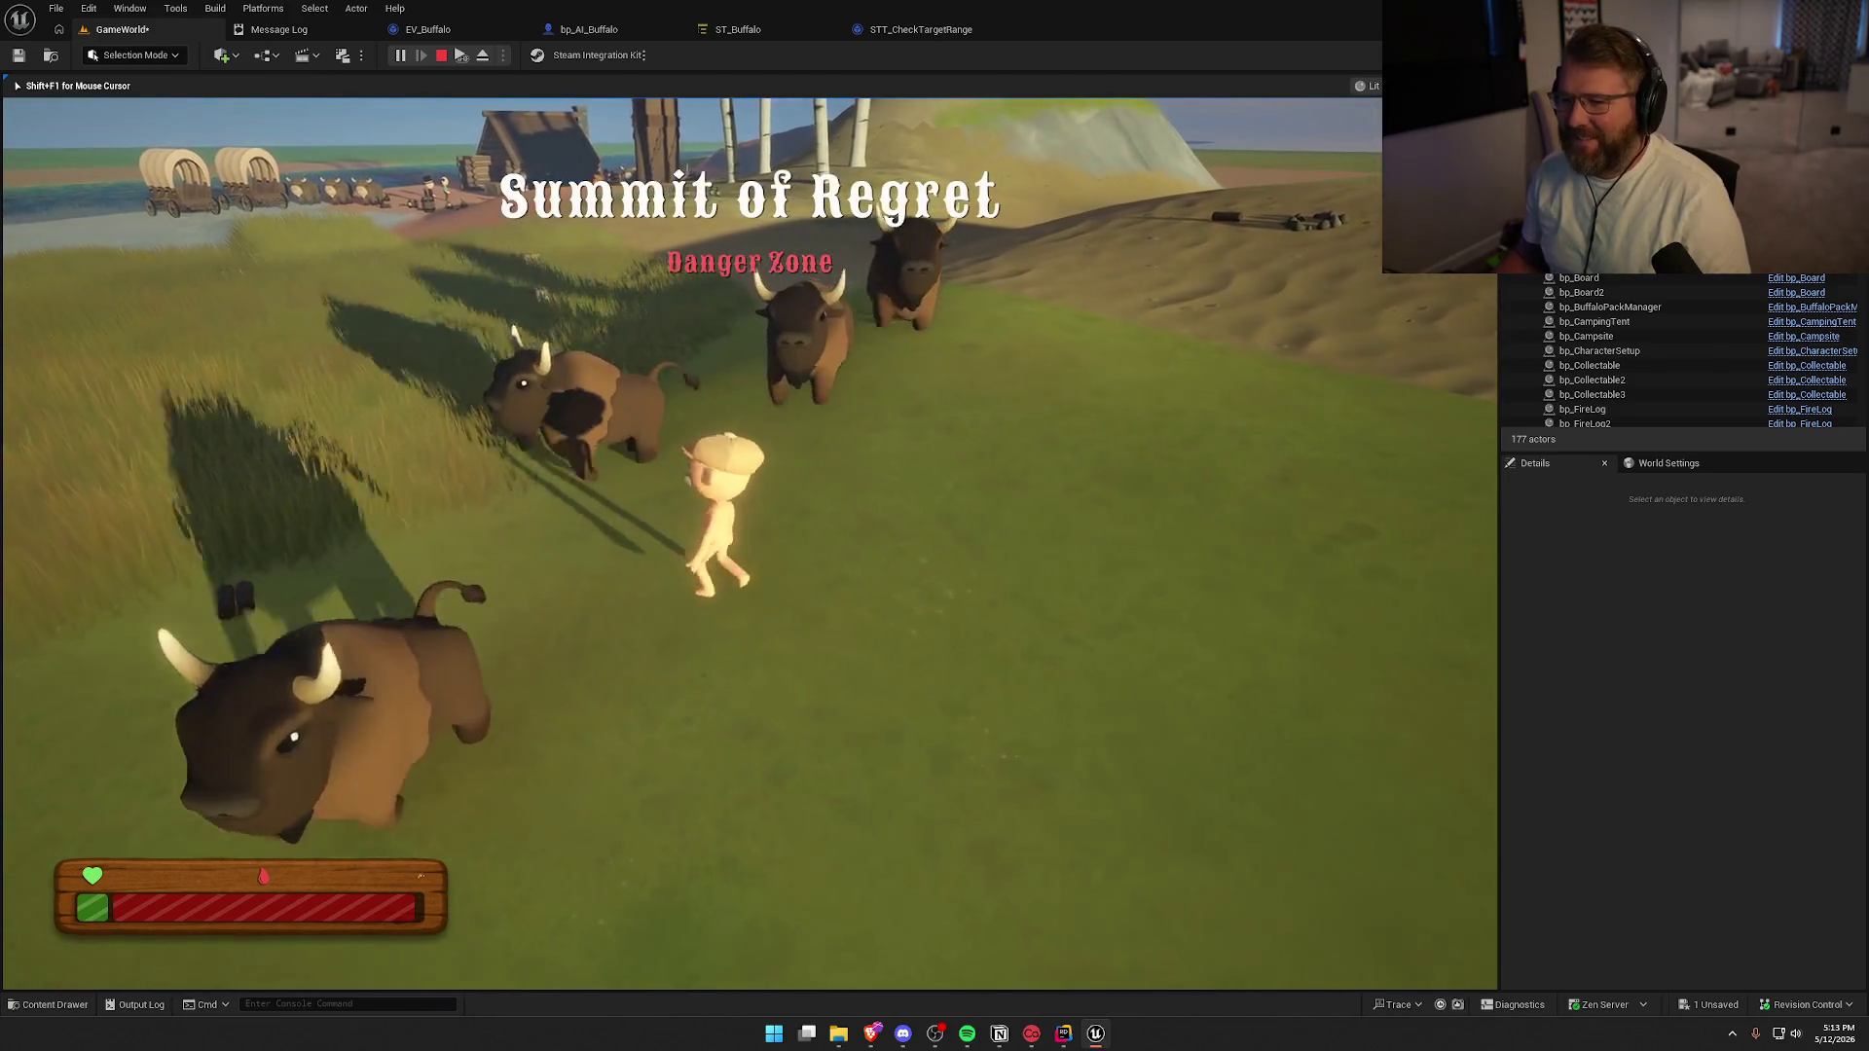
{"action": "key", "text": "shift+F1"}
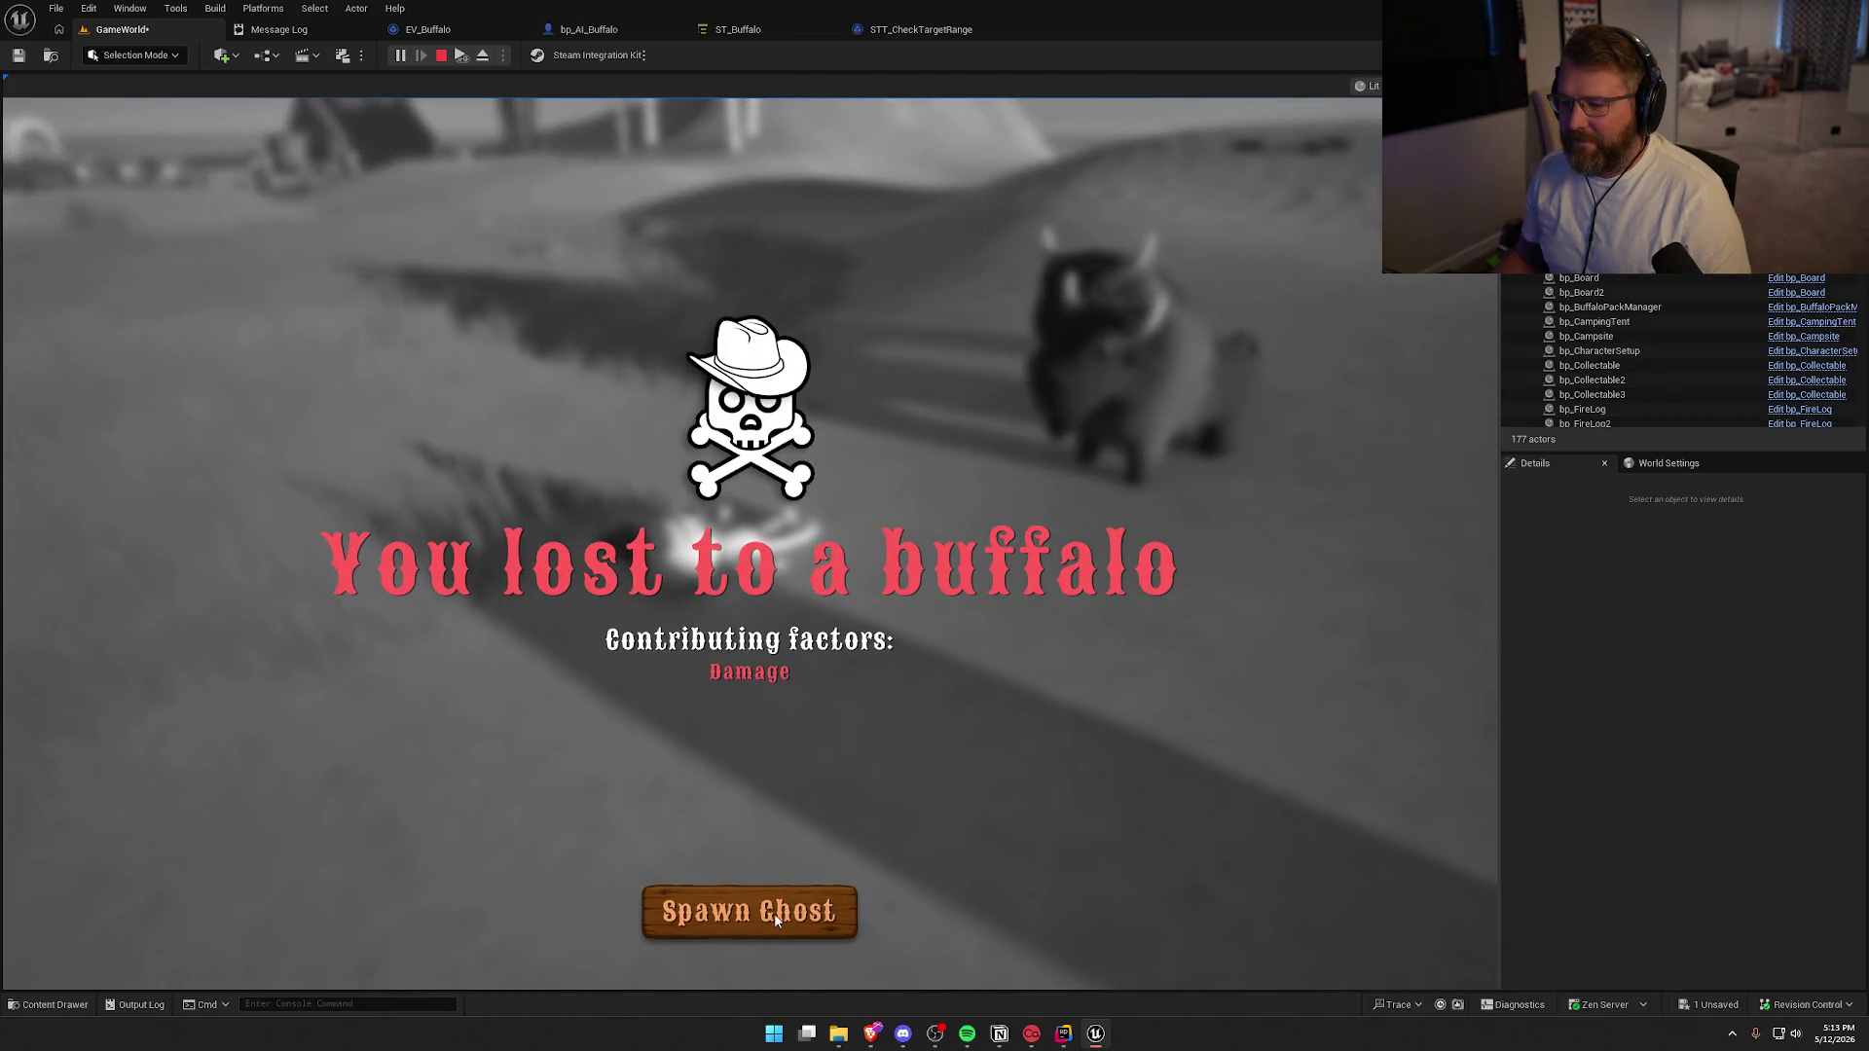
{"action": "left_click", "coordinate": [749, 911]}
{"action": "key", "text": "w"}
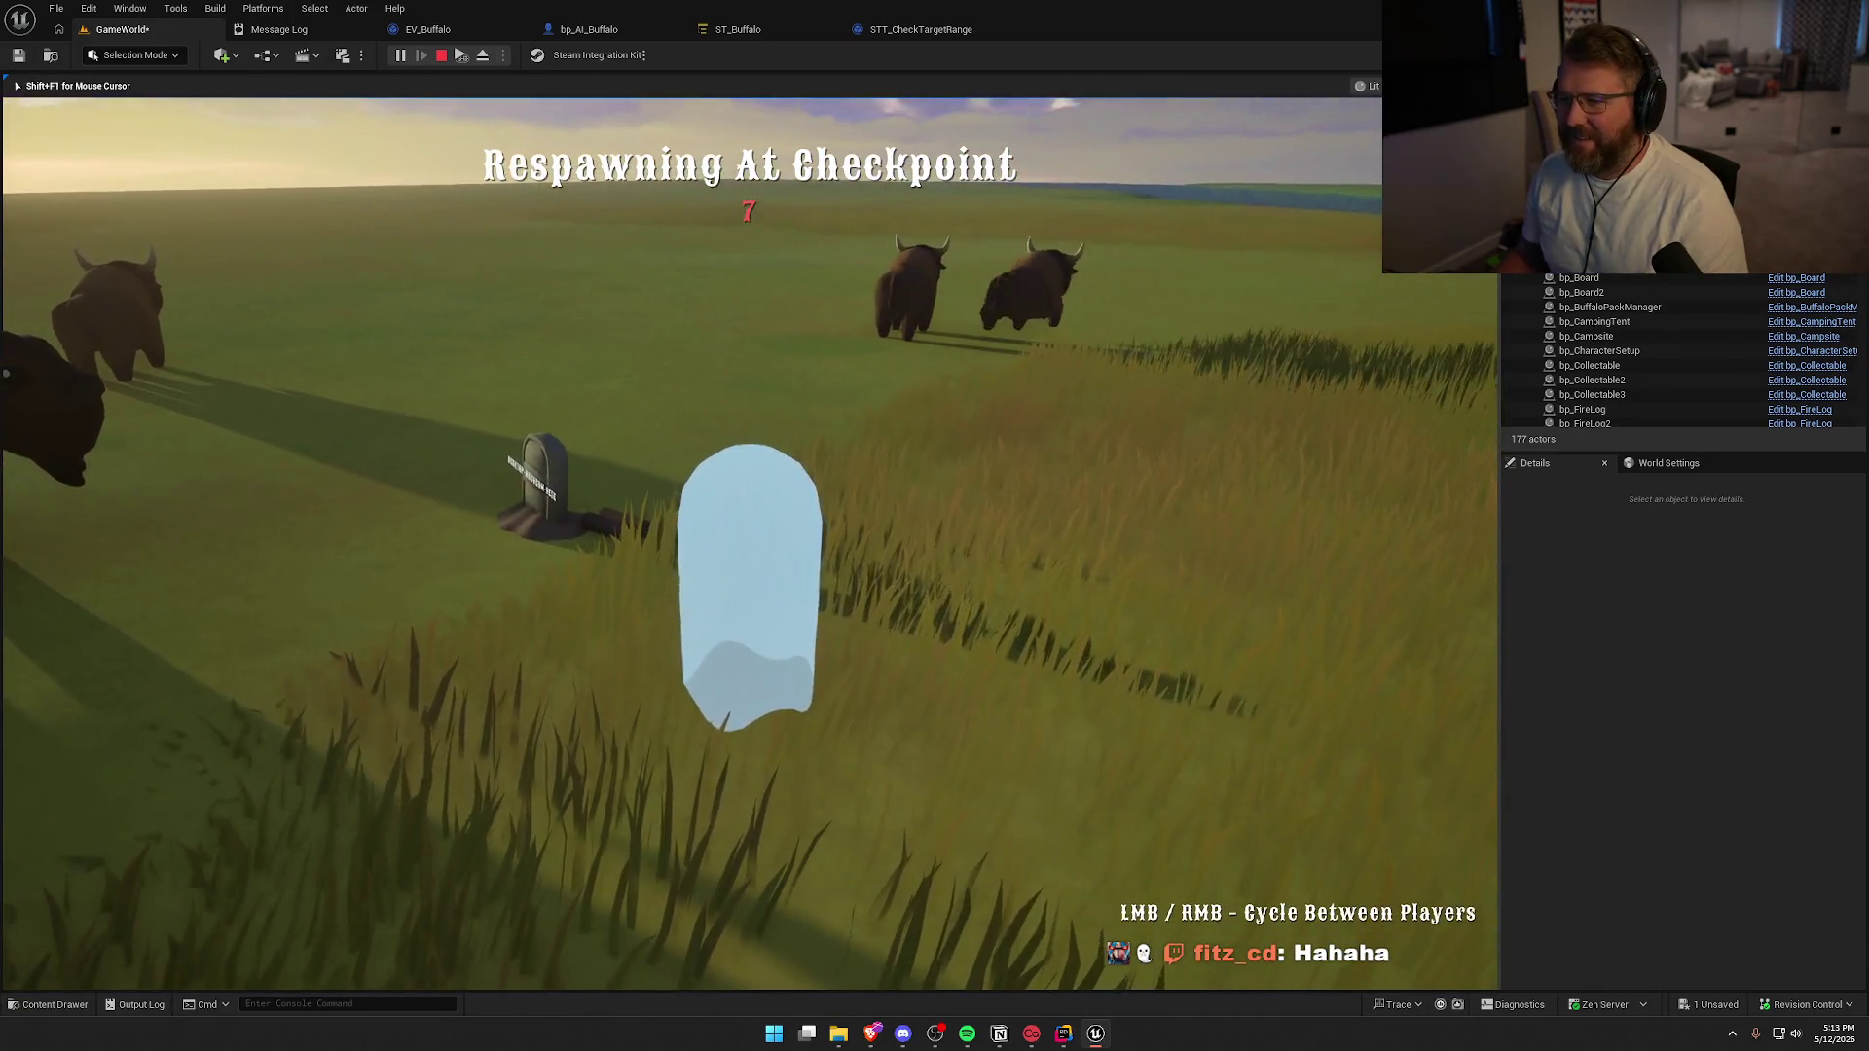
{"action": "key", "text": "Escape"}
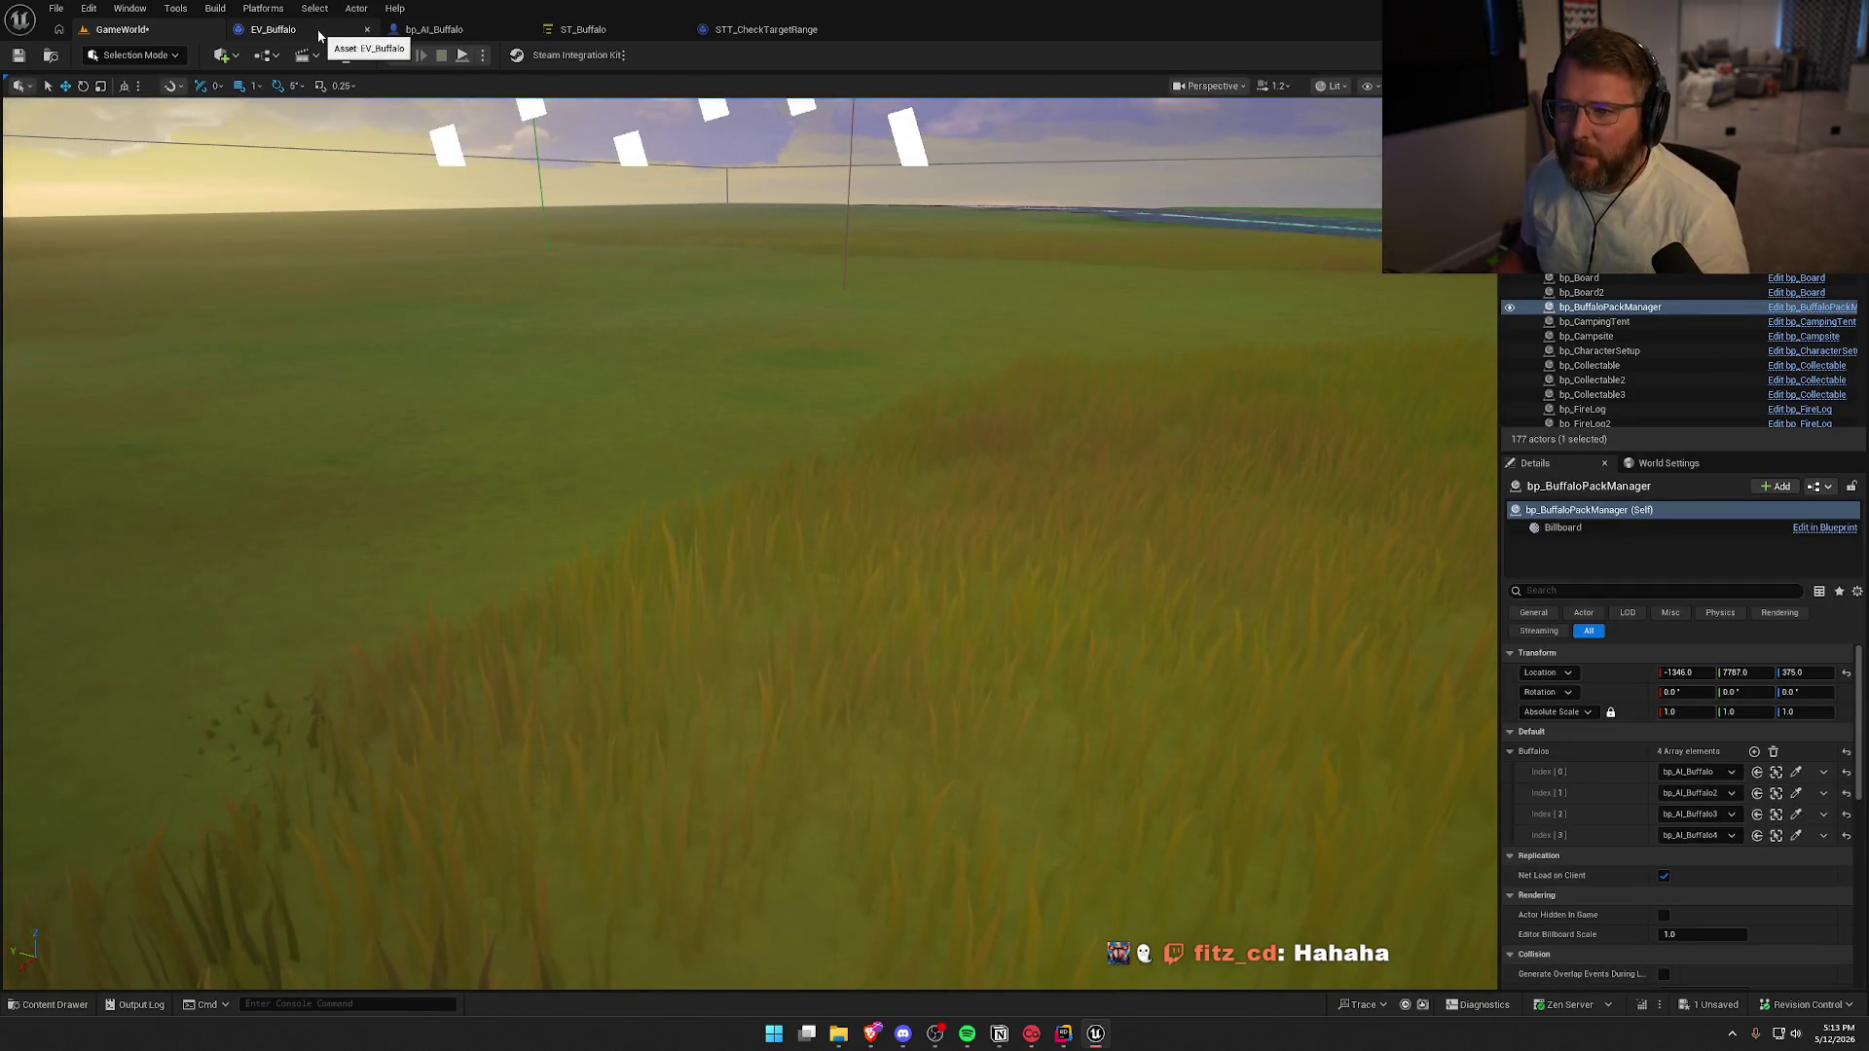
Close the EV_Buffalo, bp_AI_Buffalo and STT_CheckTargetRange asset tabs
{"action": "middle_click", "coordinate": [318, 34]}
{"action": "middle_click", "coordinate": [319, 34]}
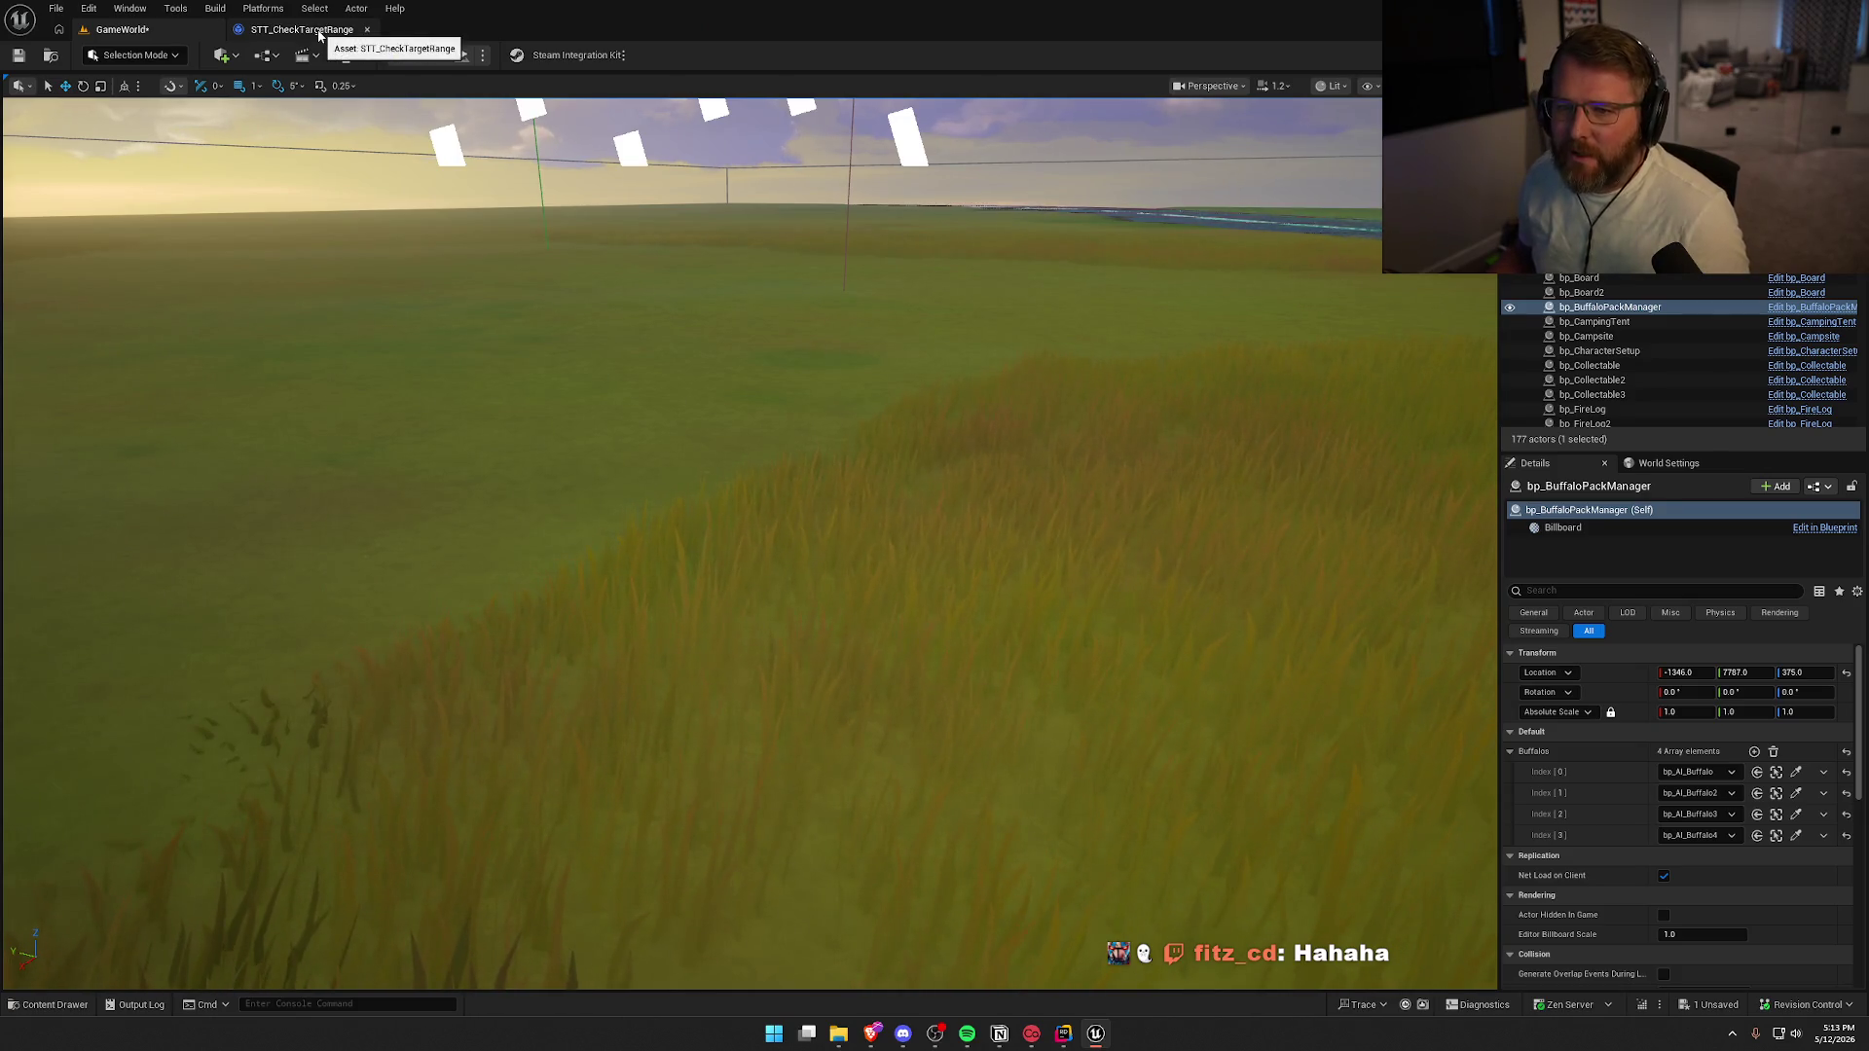
{"action": "middle_click", "coordinate": [319, 34]}
Place a bp_AI_Bear from the Content Drawer's Bear folder into the level
{"action": "key", "text": "ctrl+space"}
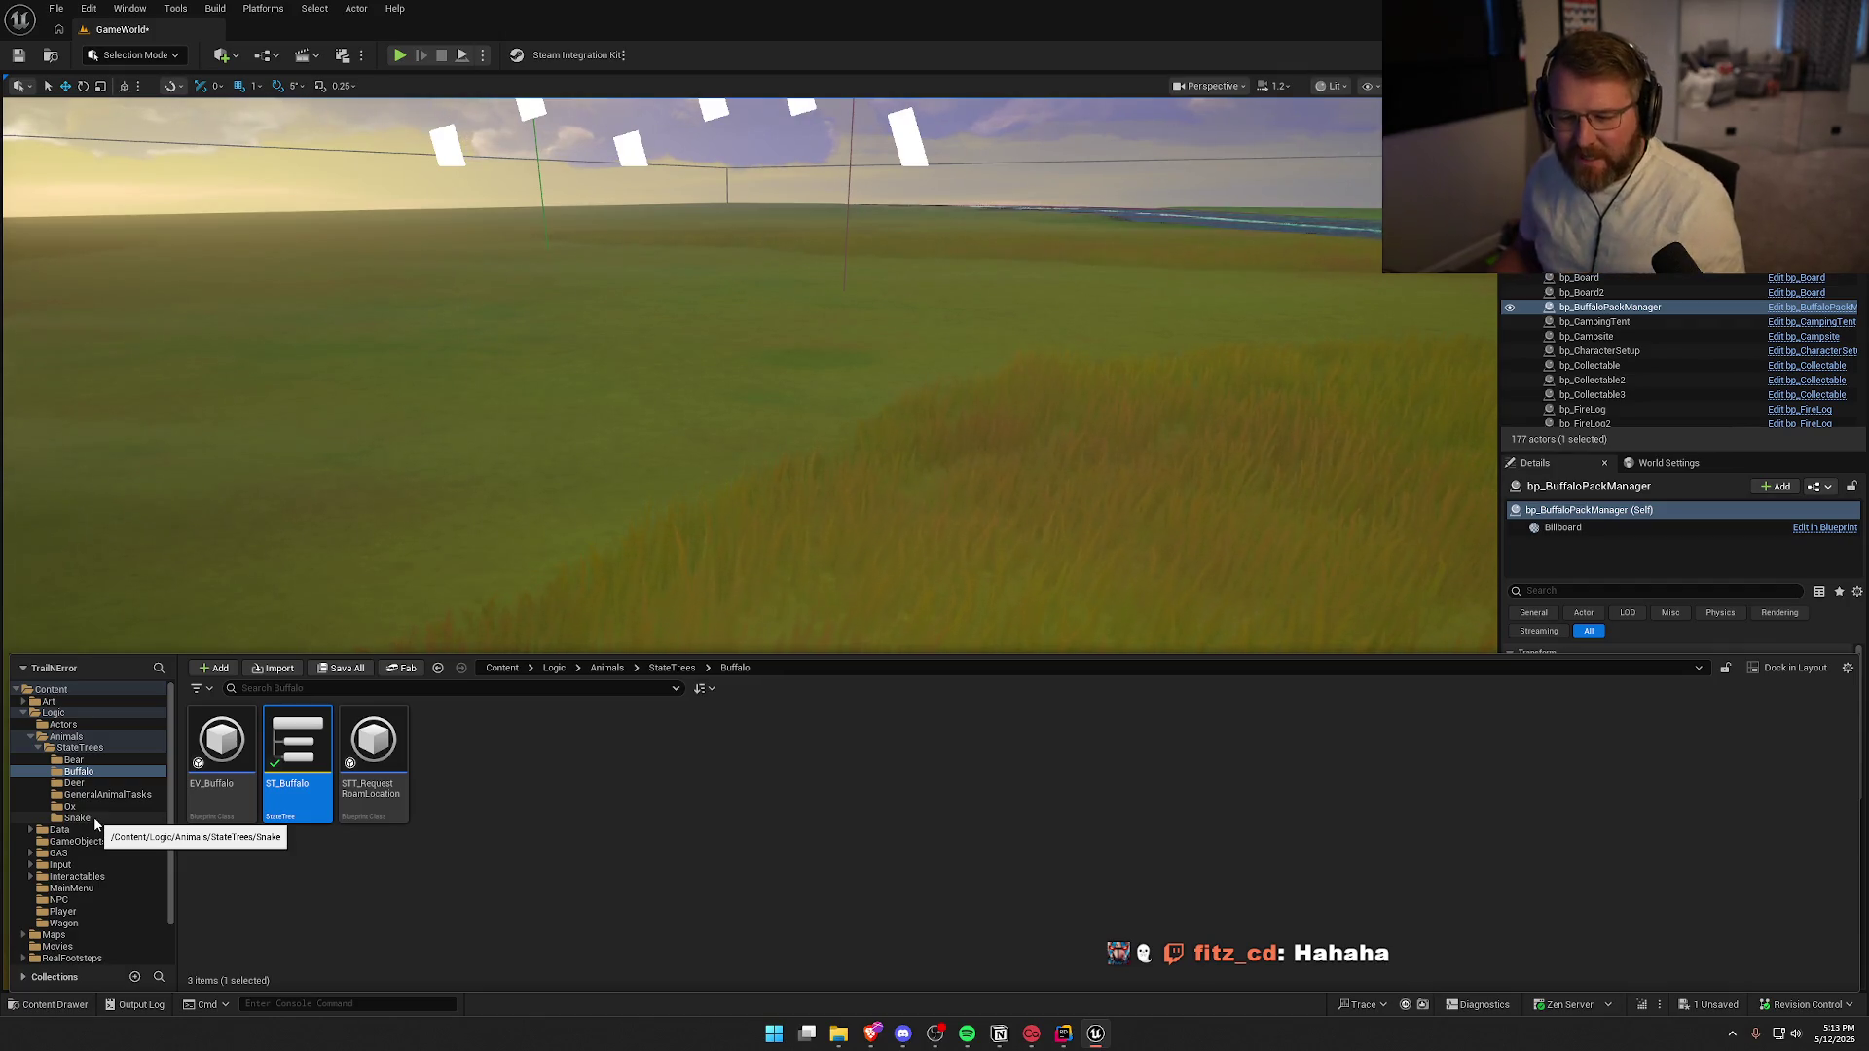
{"action": "left_click", "coordinate": [82, 761]}
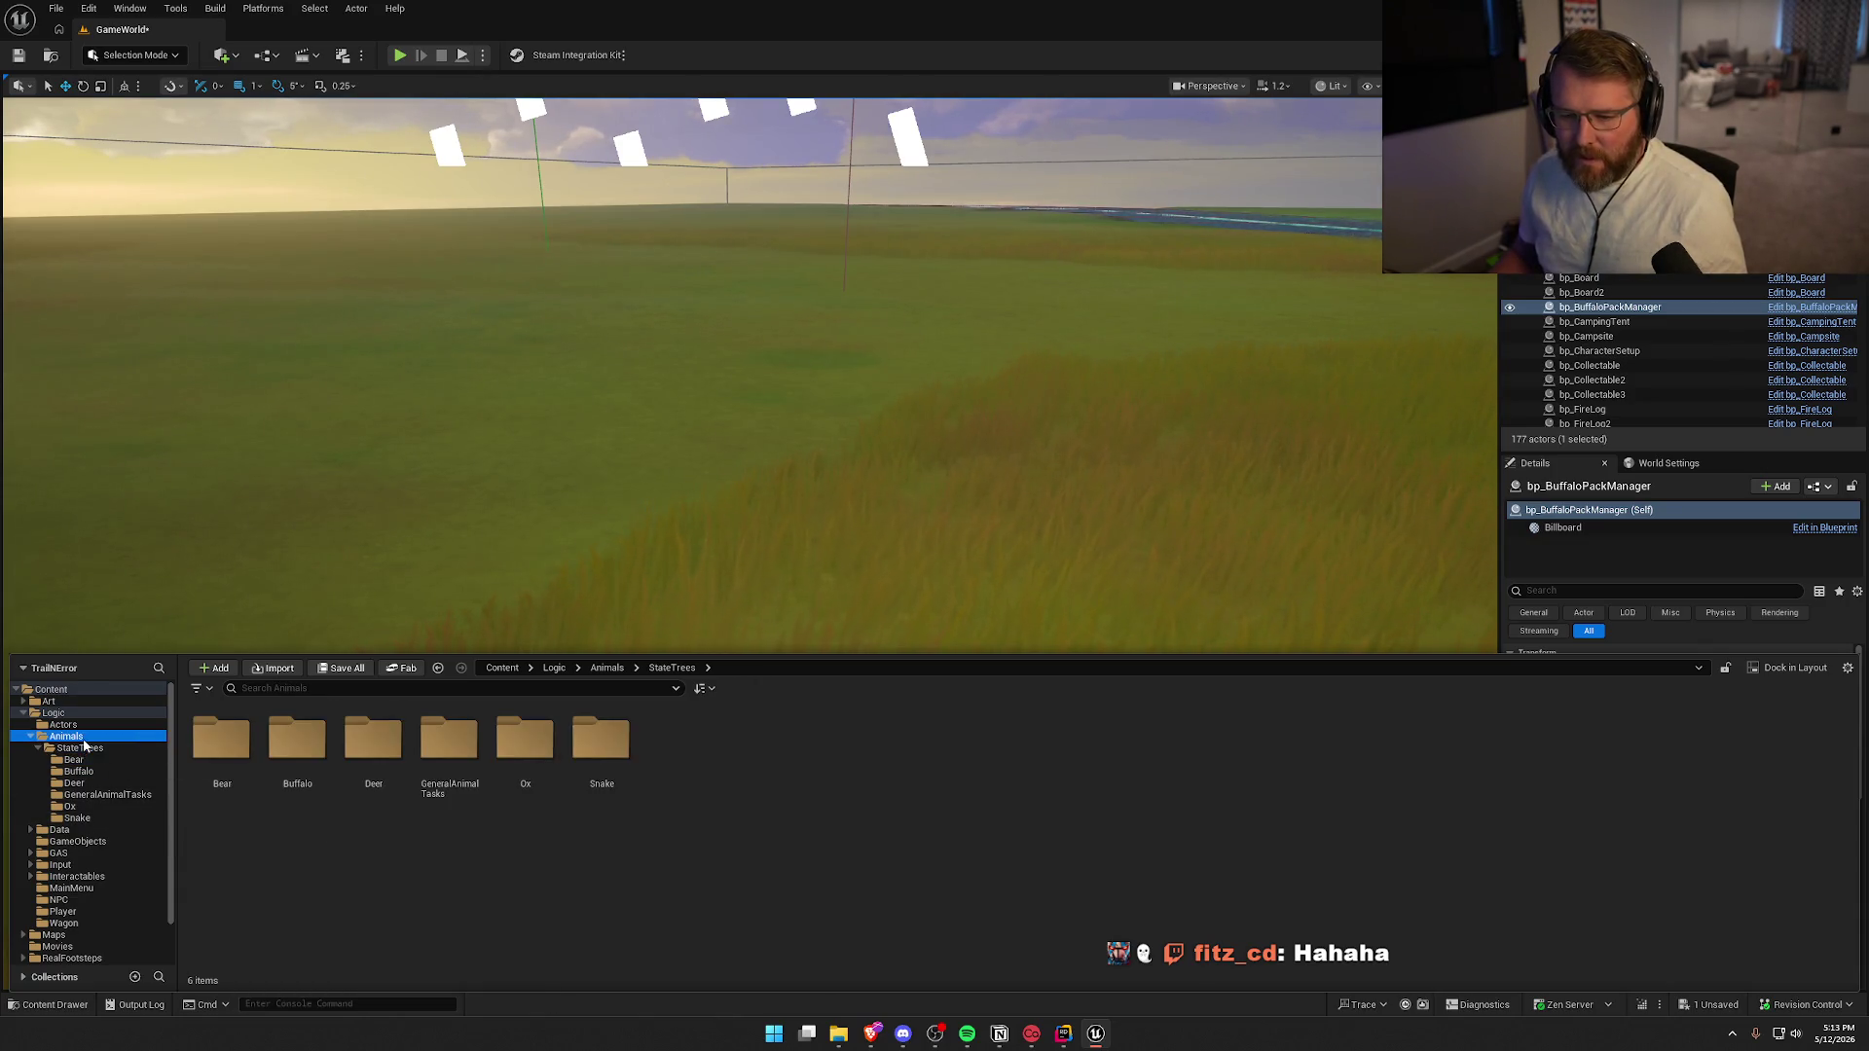
{"action": "left_click_drag", "start_coordinate": [482, 688], "coordinate": [1376, 668]}
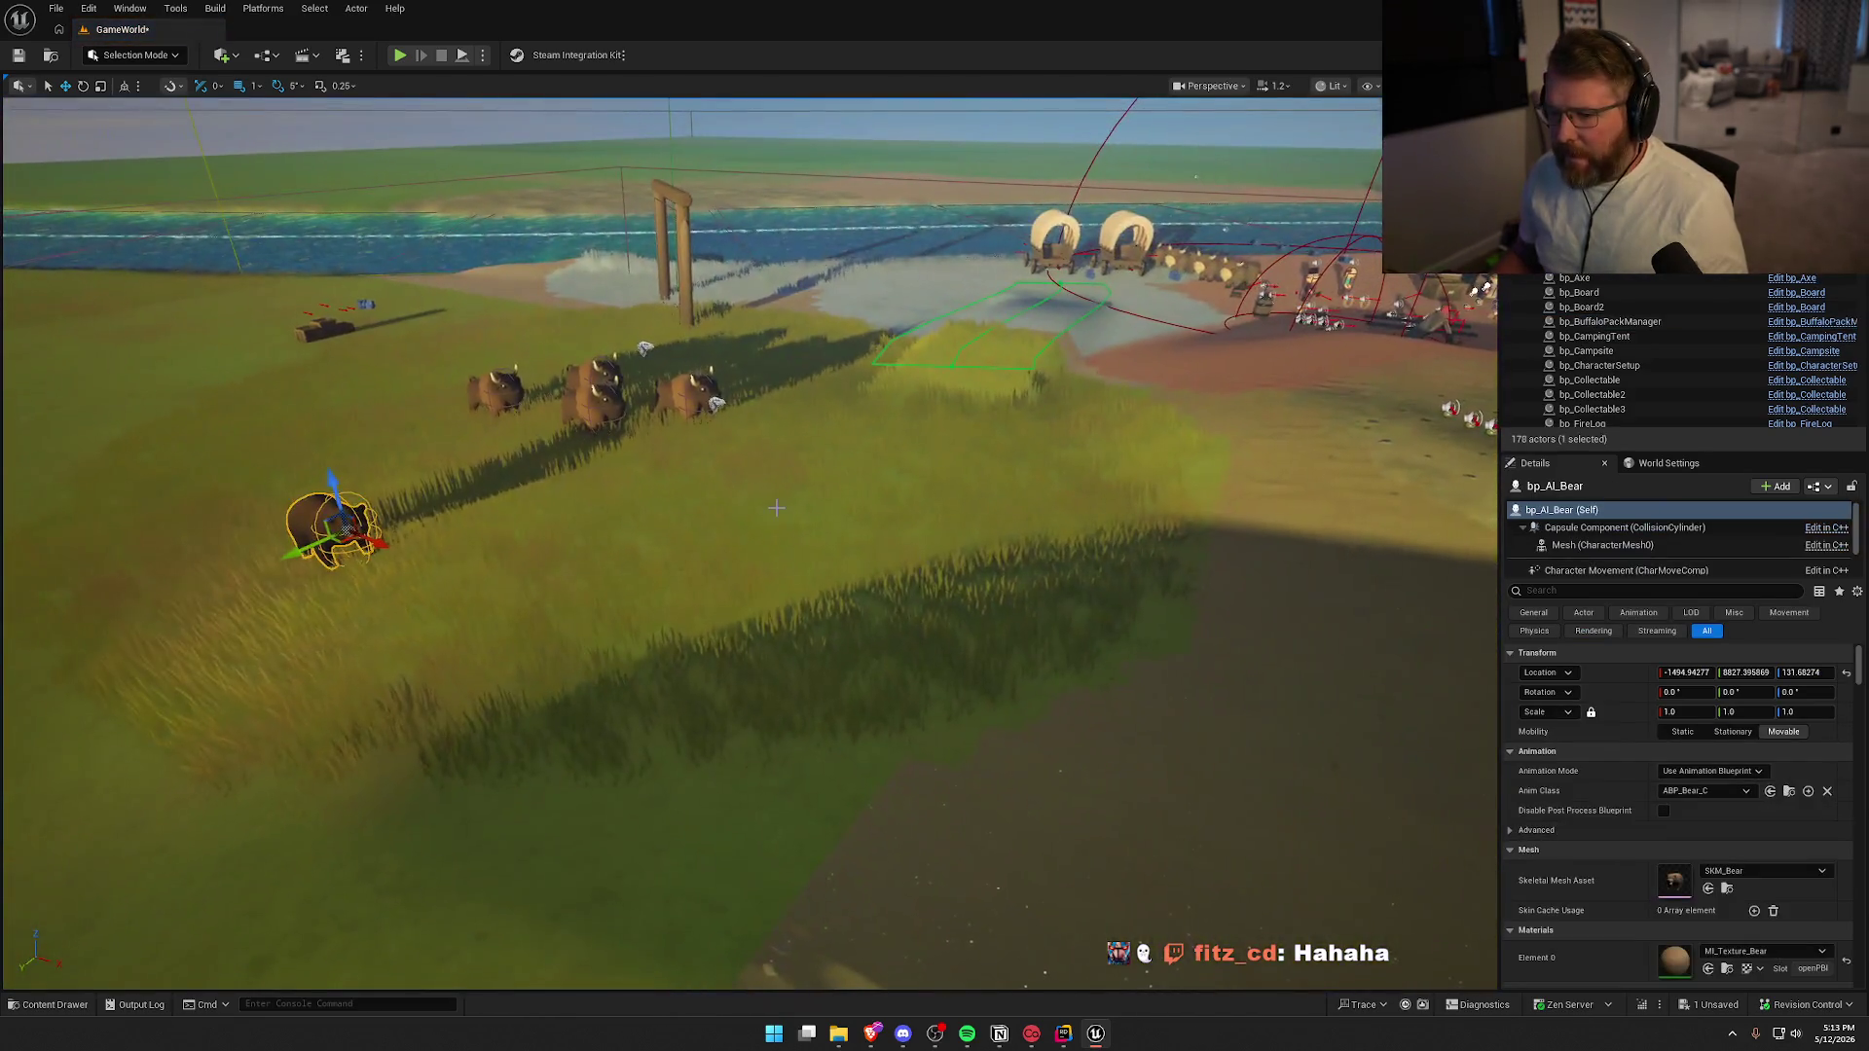
Delete the buffalo herd from the level
{"action": "left_click_drag", "start_coordinate": [776, 507], "coordinate": [934, 409]}
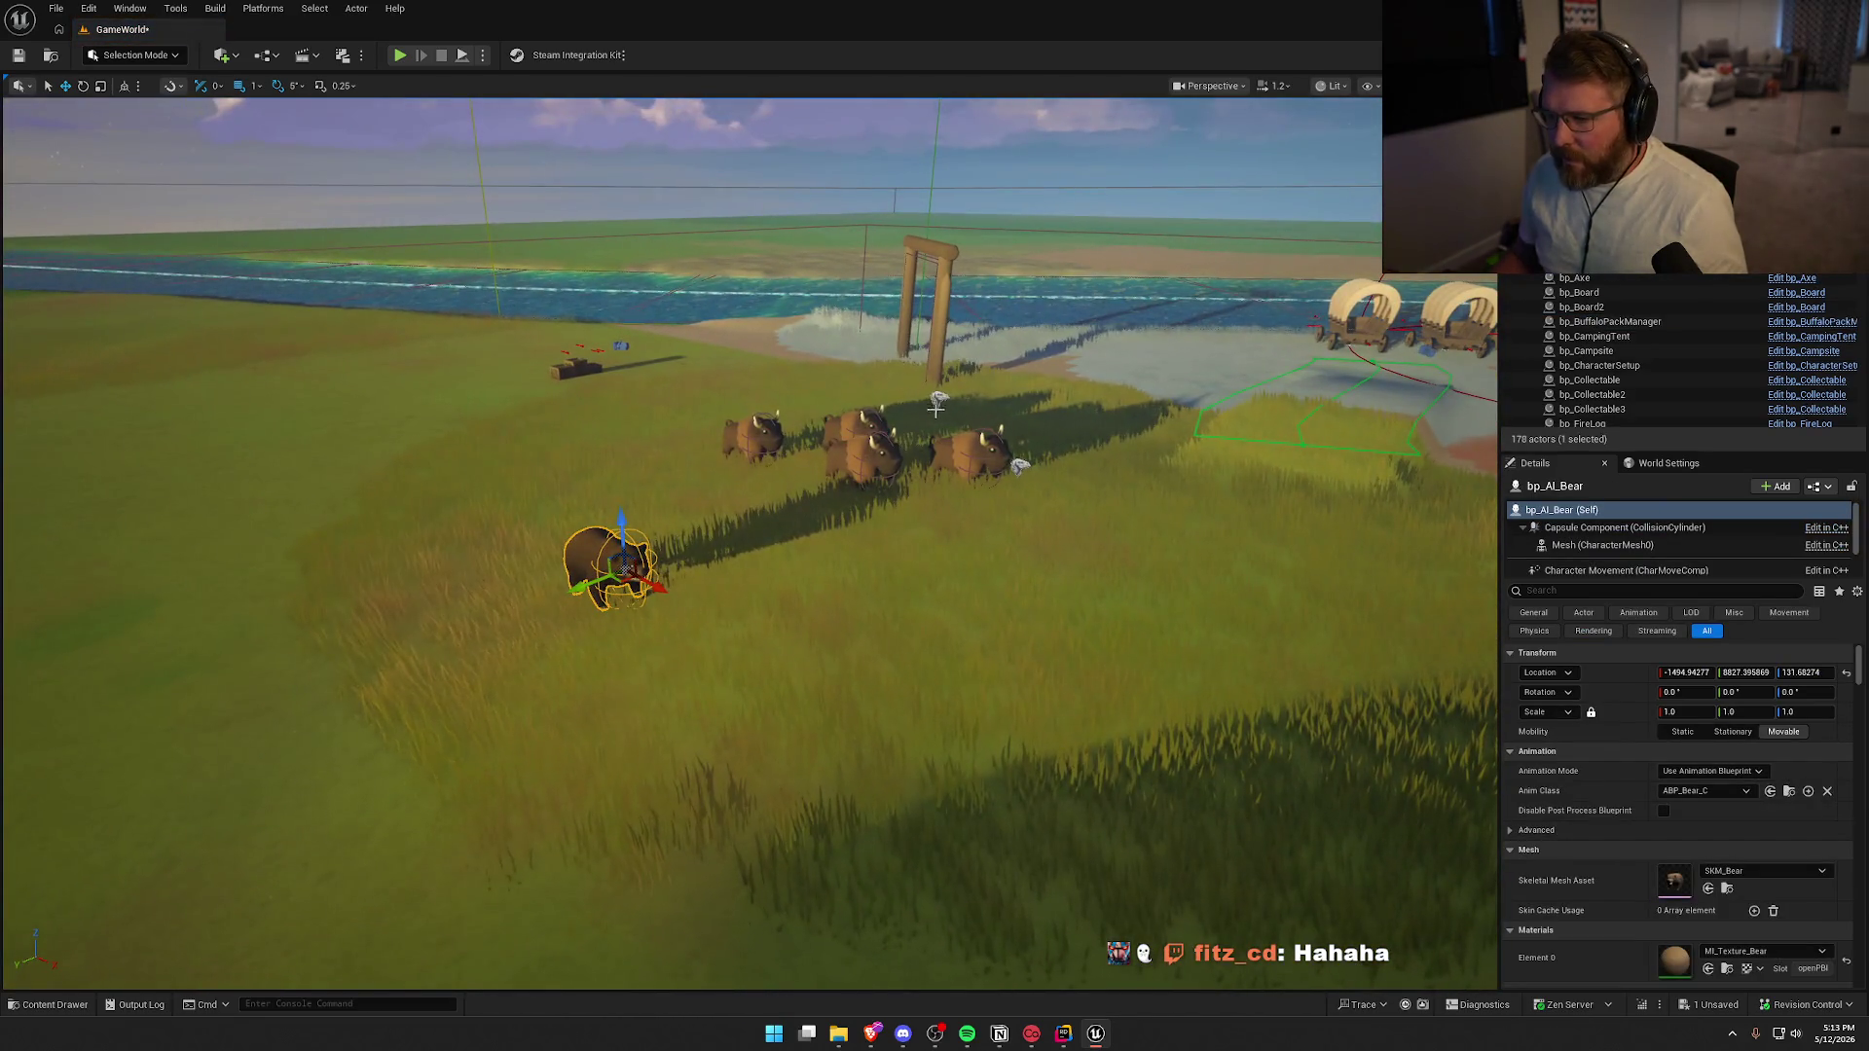
{"action": "left_click", "coordinate": [864, 419]}
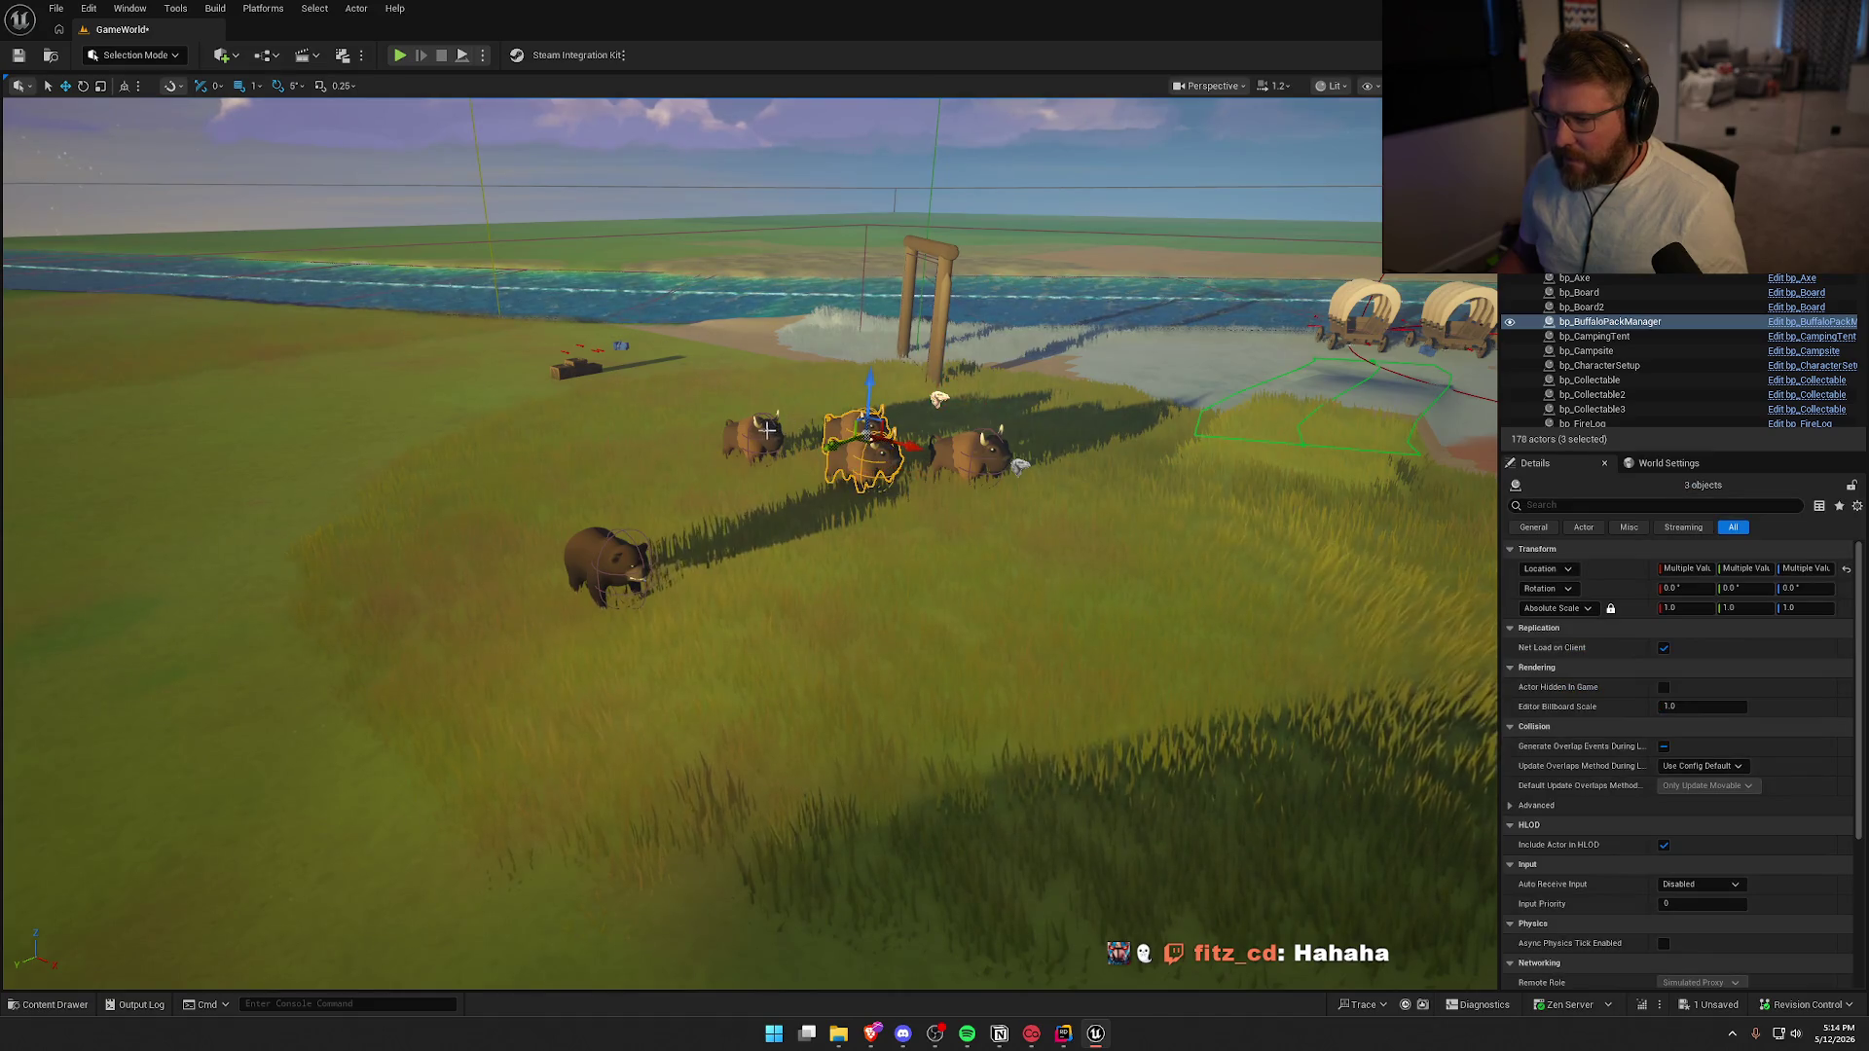
{"action": "key", "text": "Delete"}
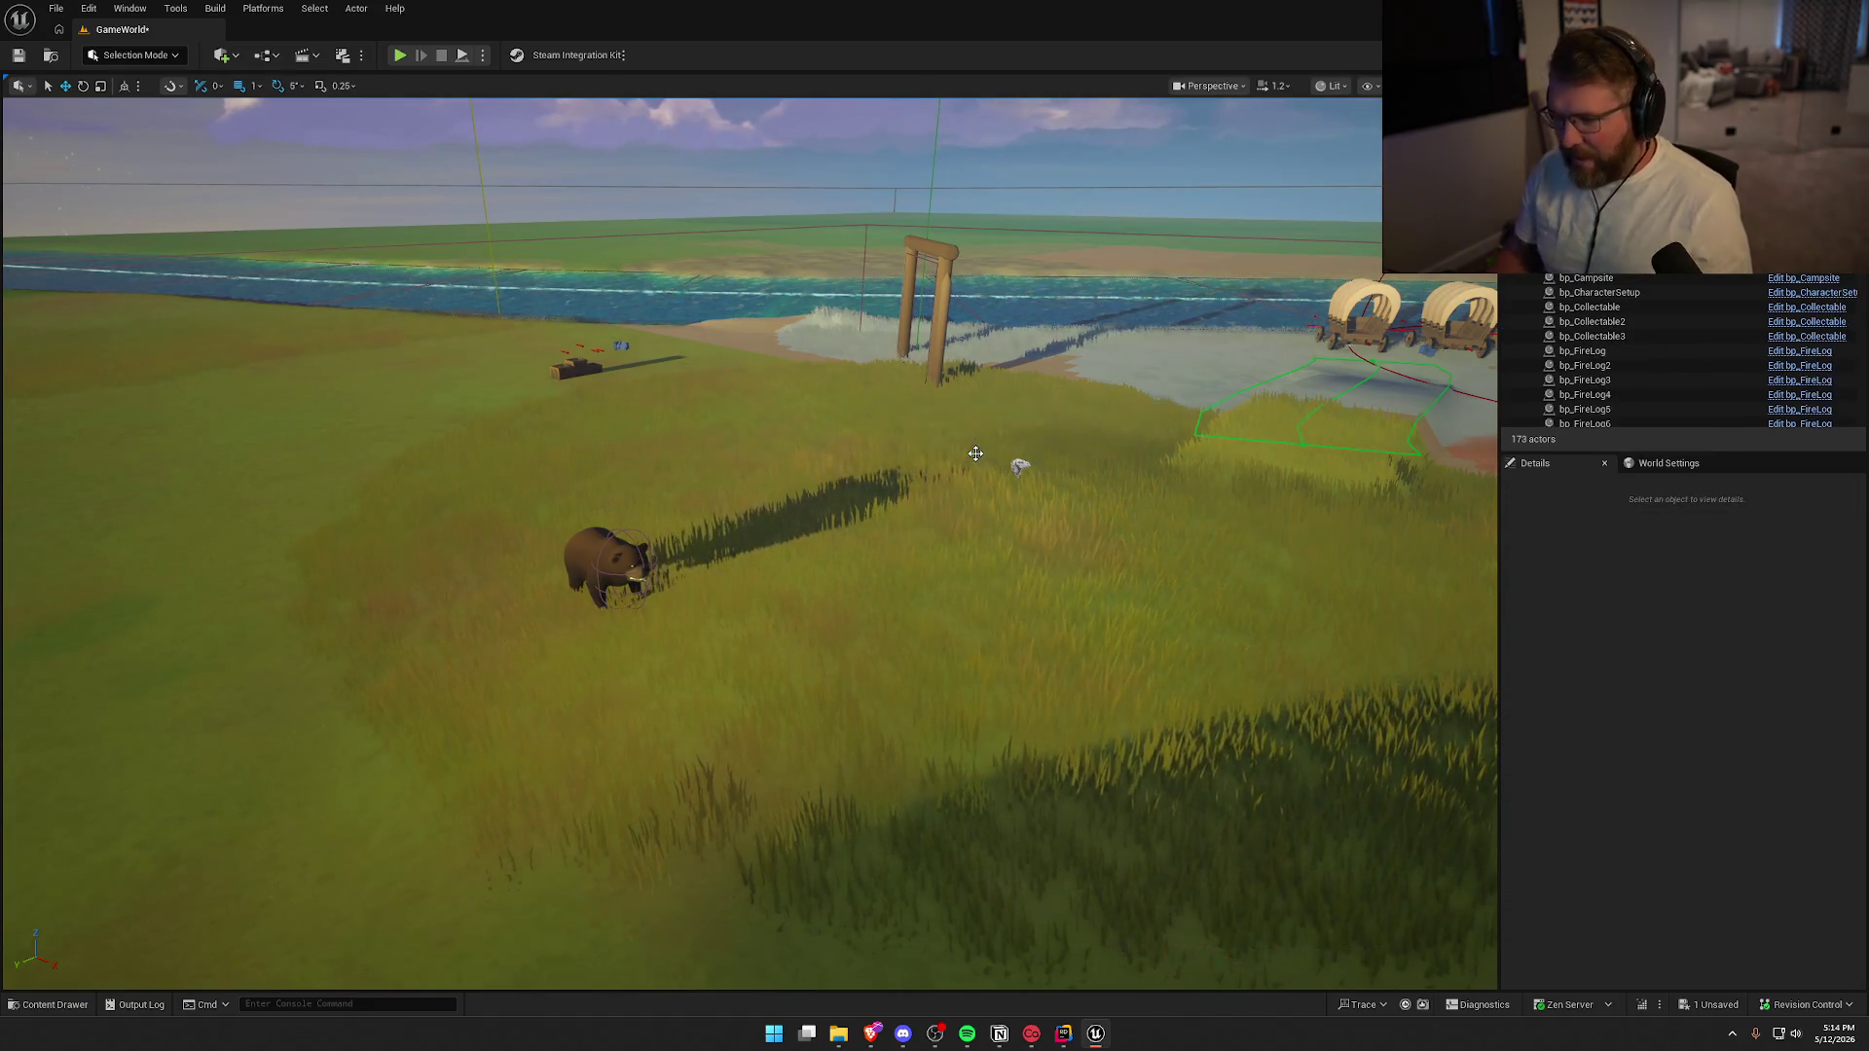
{"action": "left_click", "coordinate": [400, 56]}
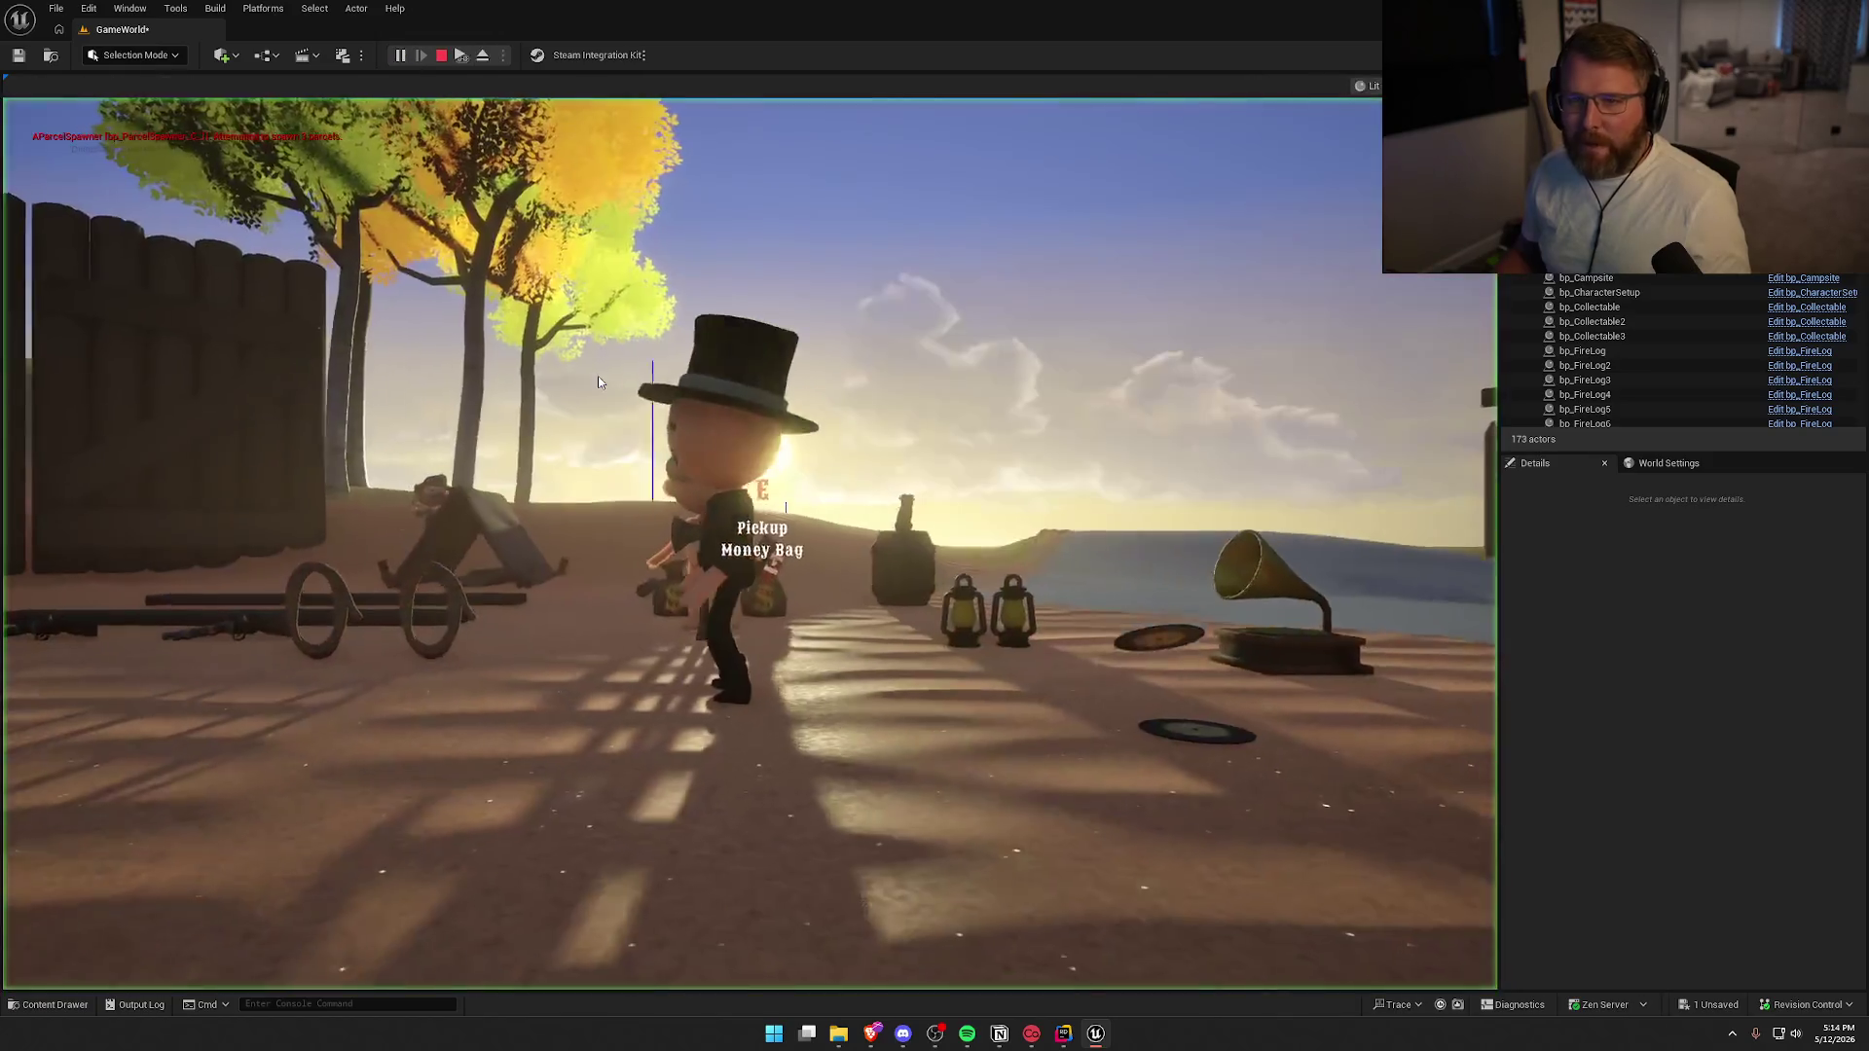
{"action": "key", "text": "e"}
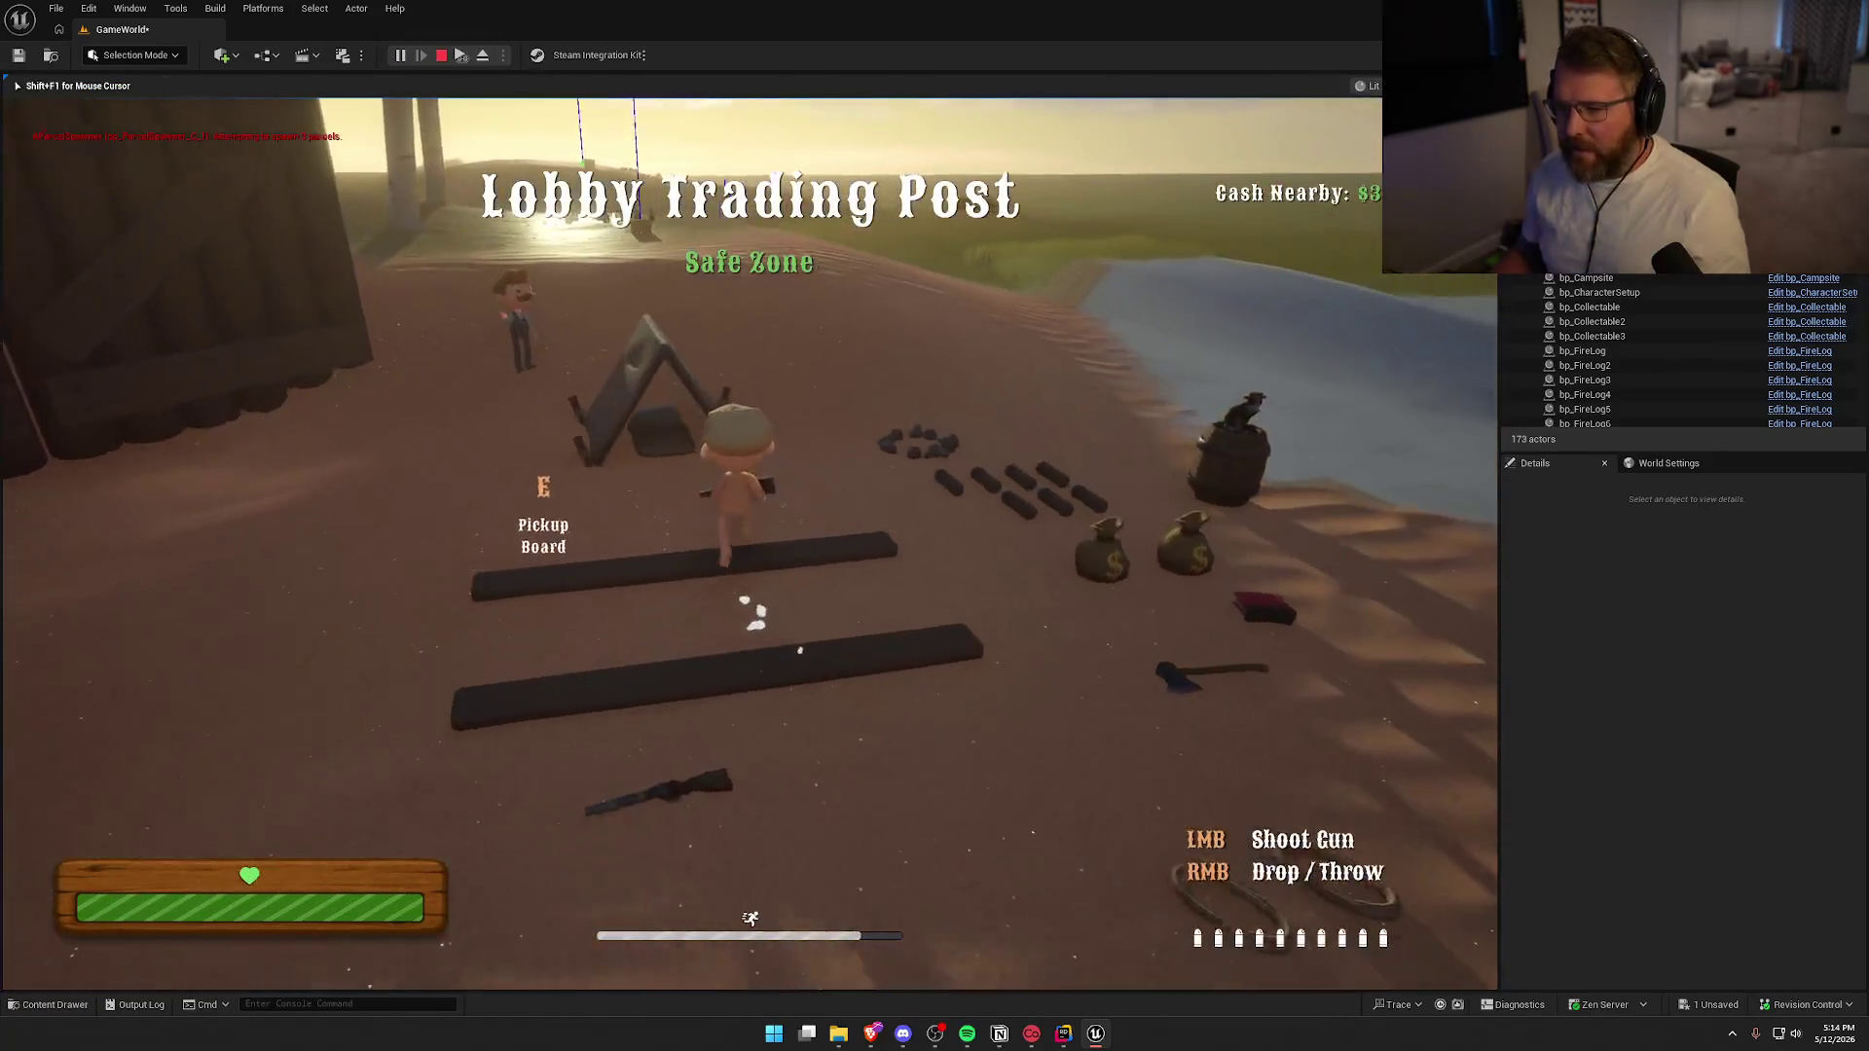
{"action": "key", "text": "w"}
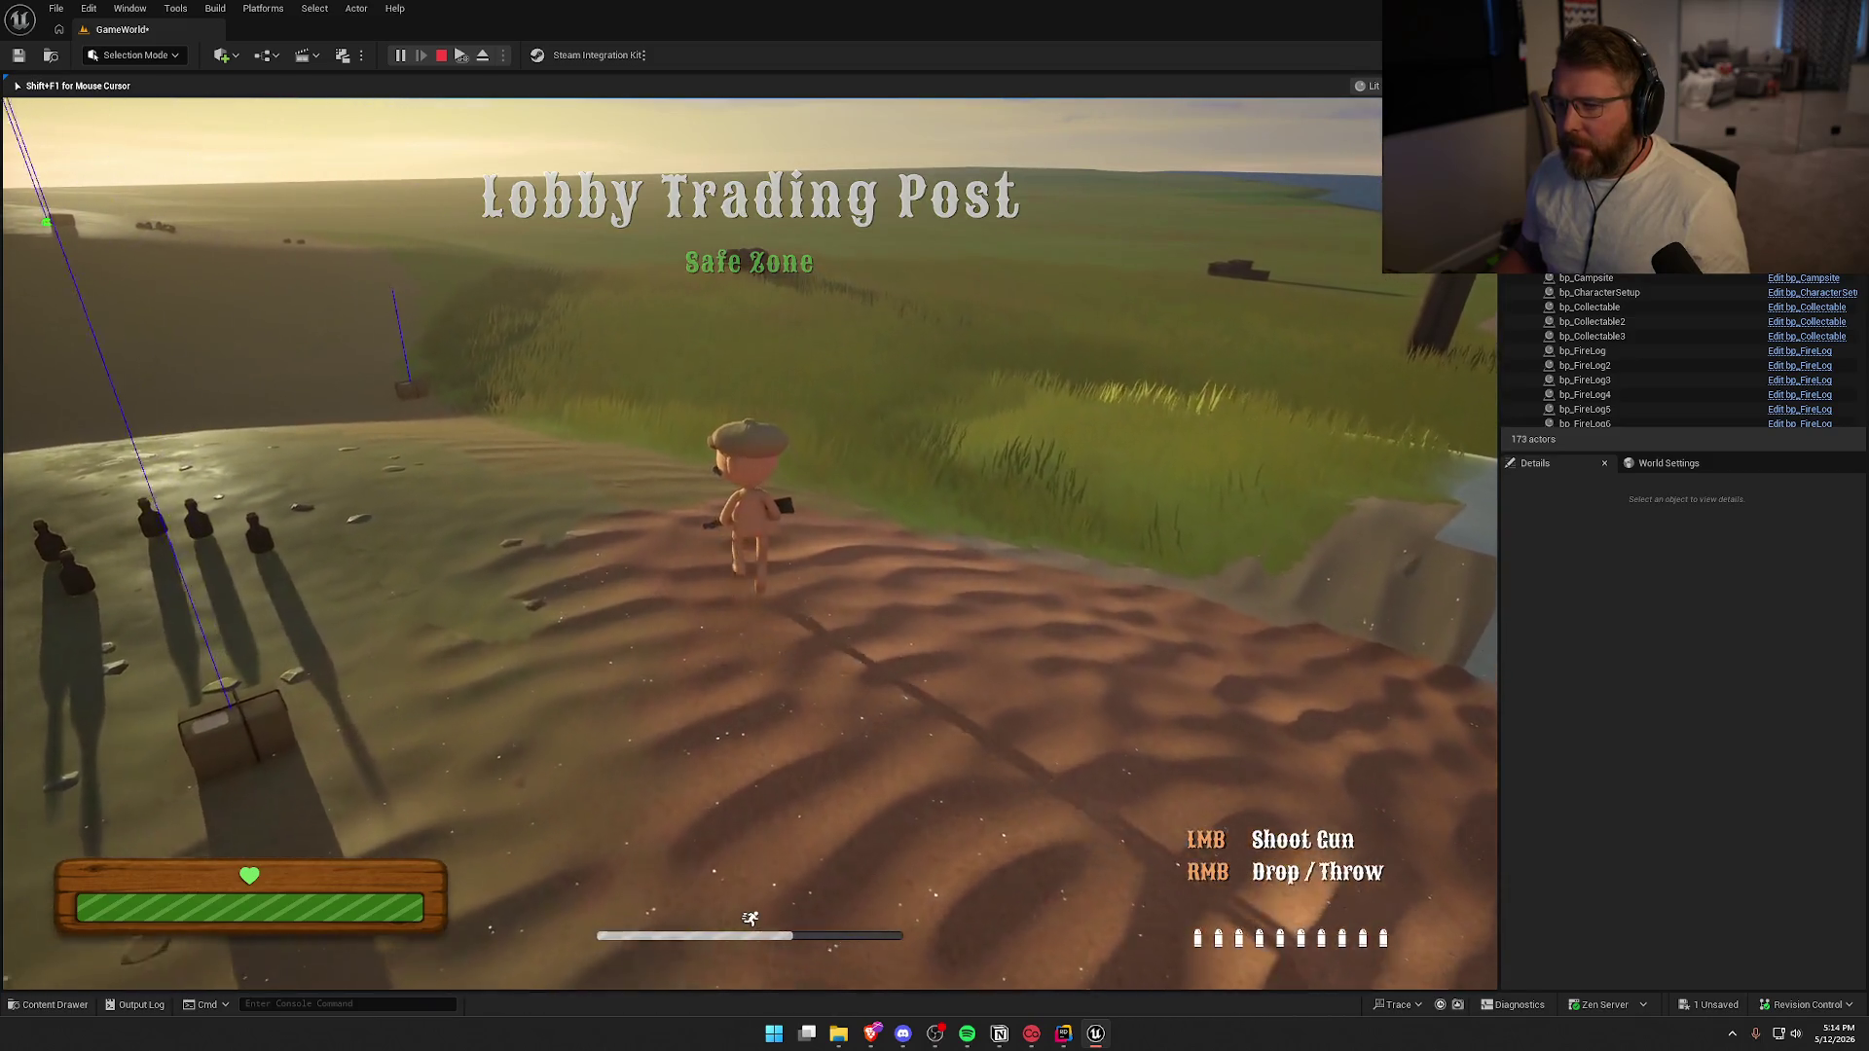
{"action": "left_click", "coordinate": [749, 544]}
{"action": "key", "text": "w"}
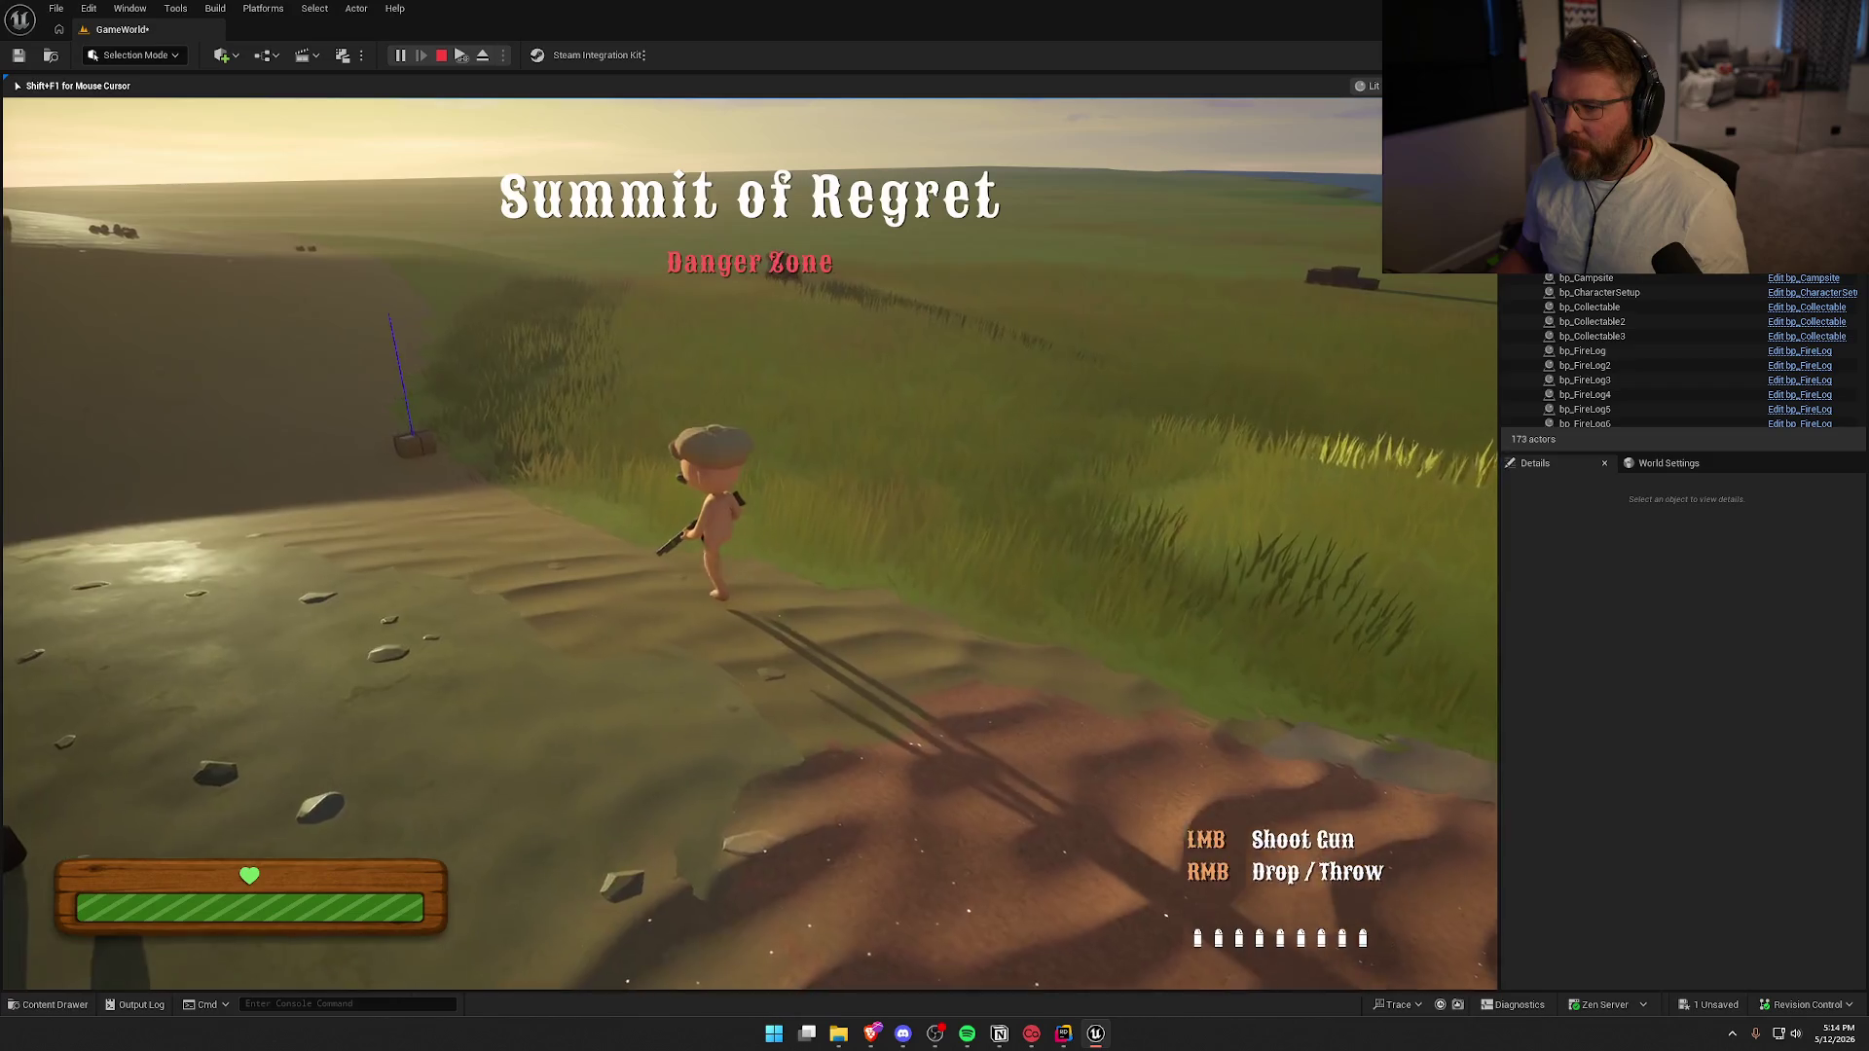
{"action": "key", "text": "w"}
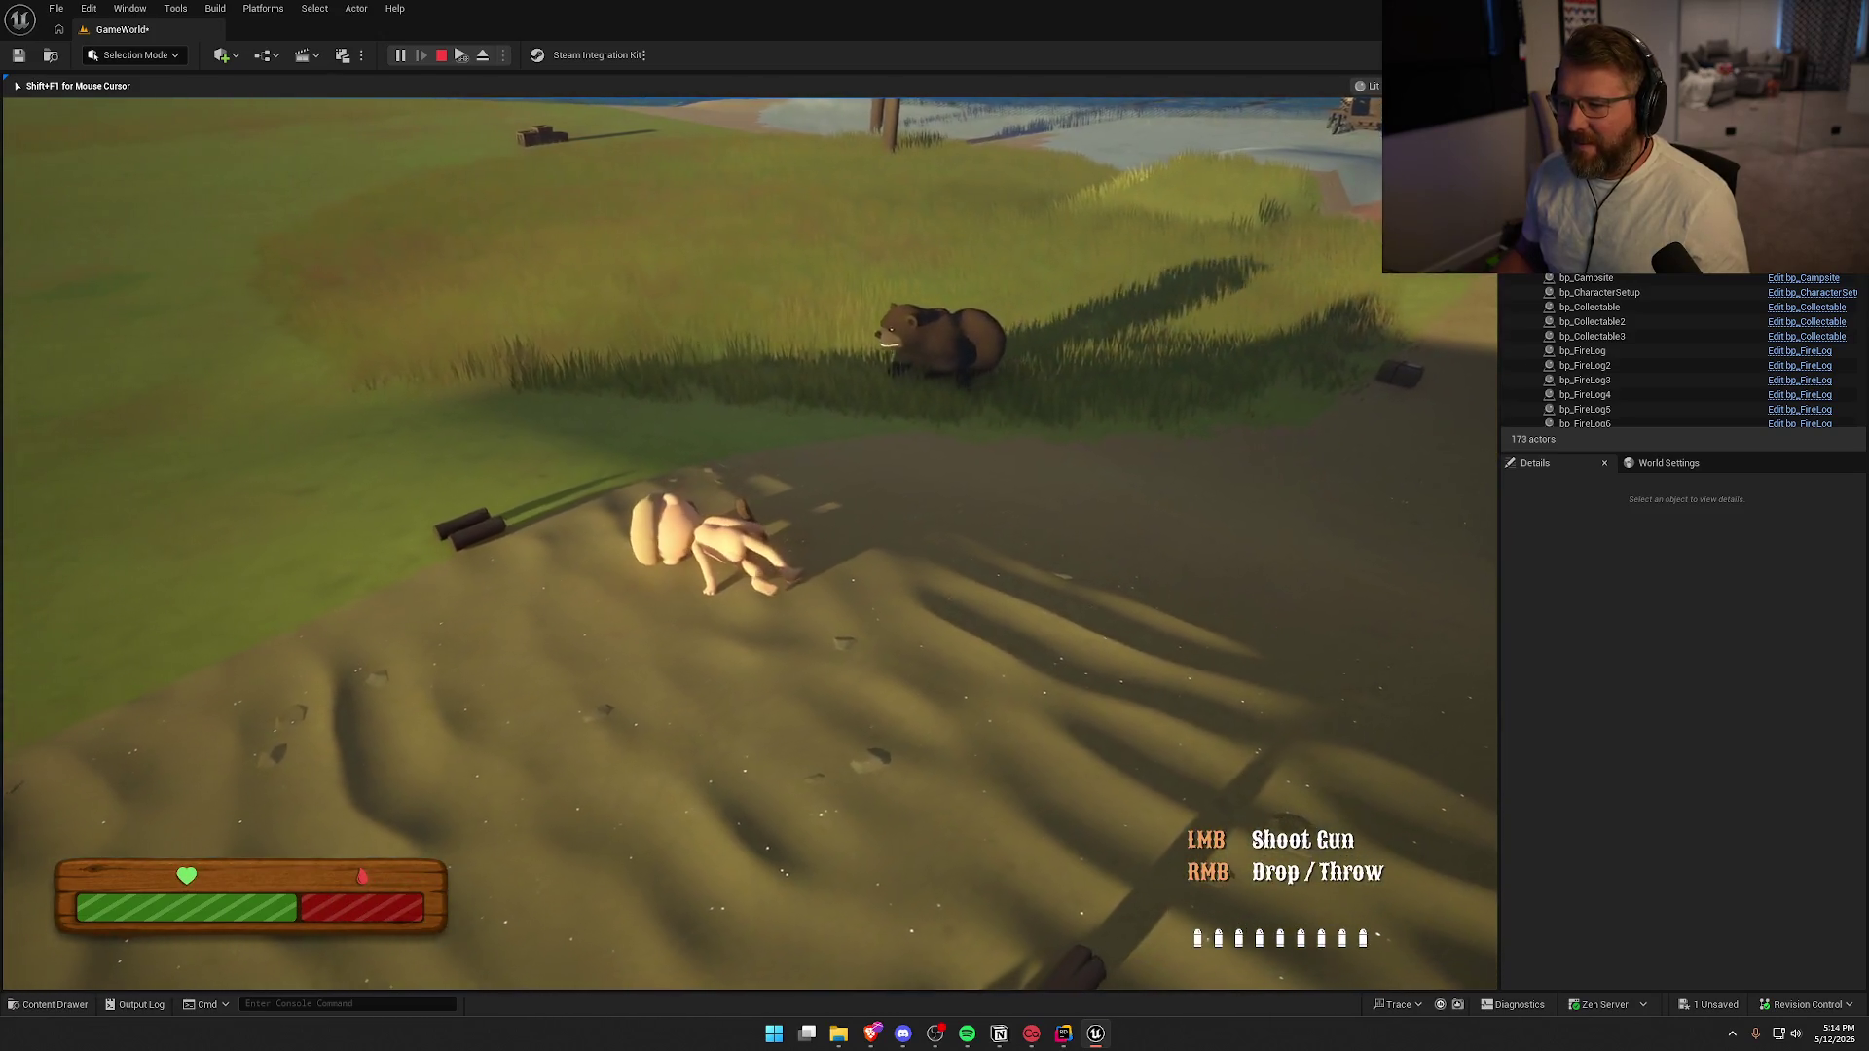
{"action": "key", "text": "w"}
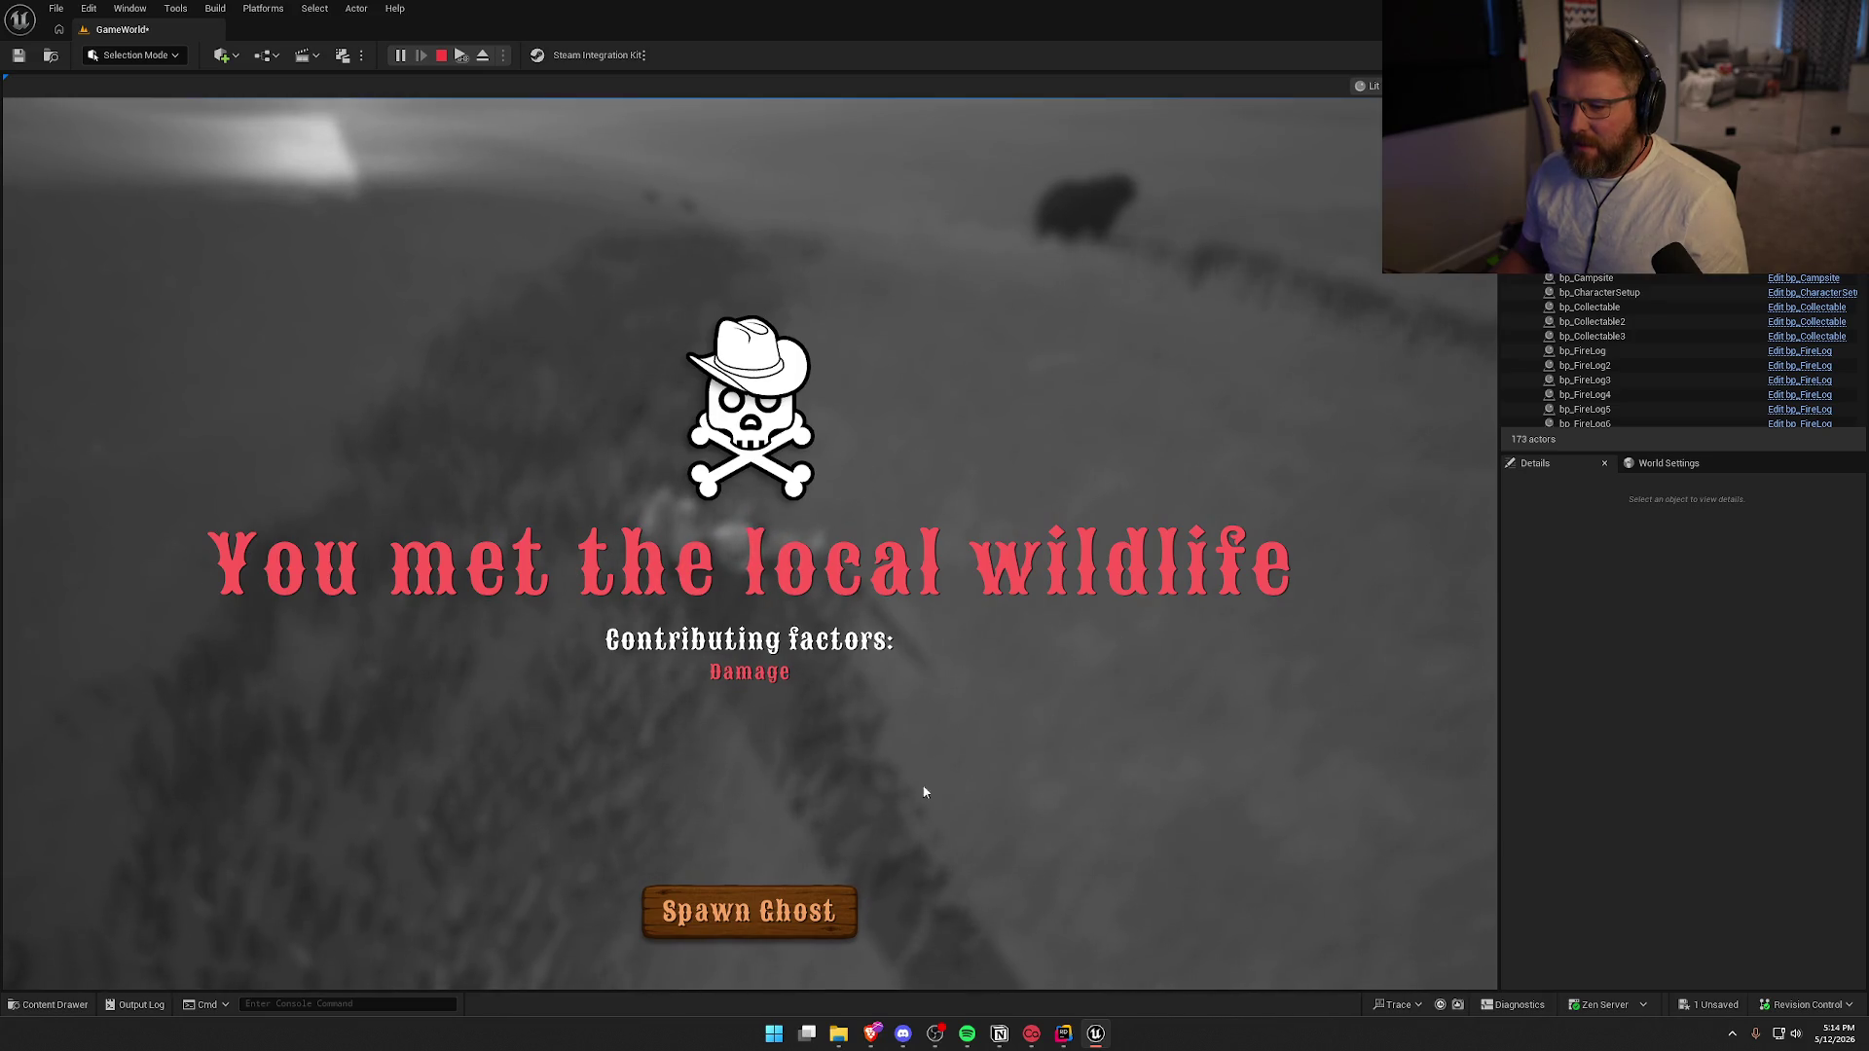
{"action": "left_click", "coordinate": [441, 56]}
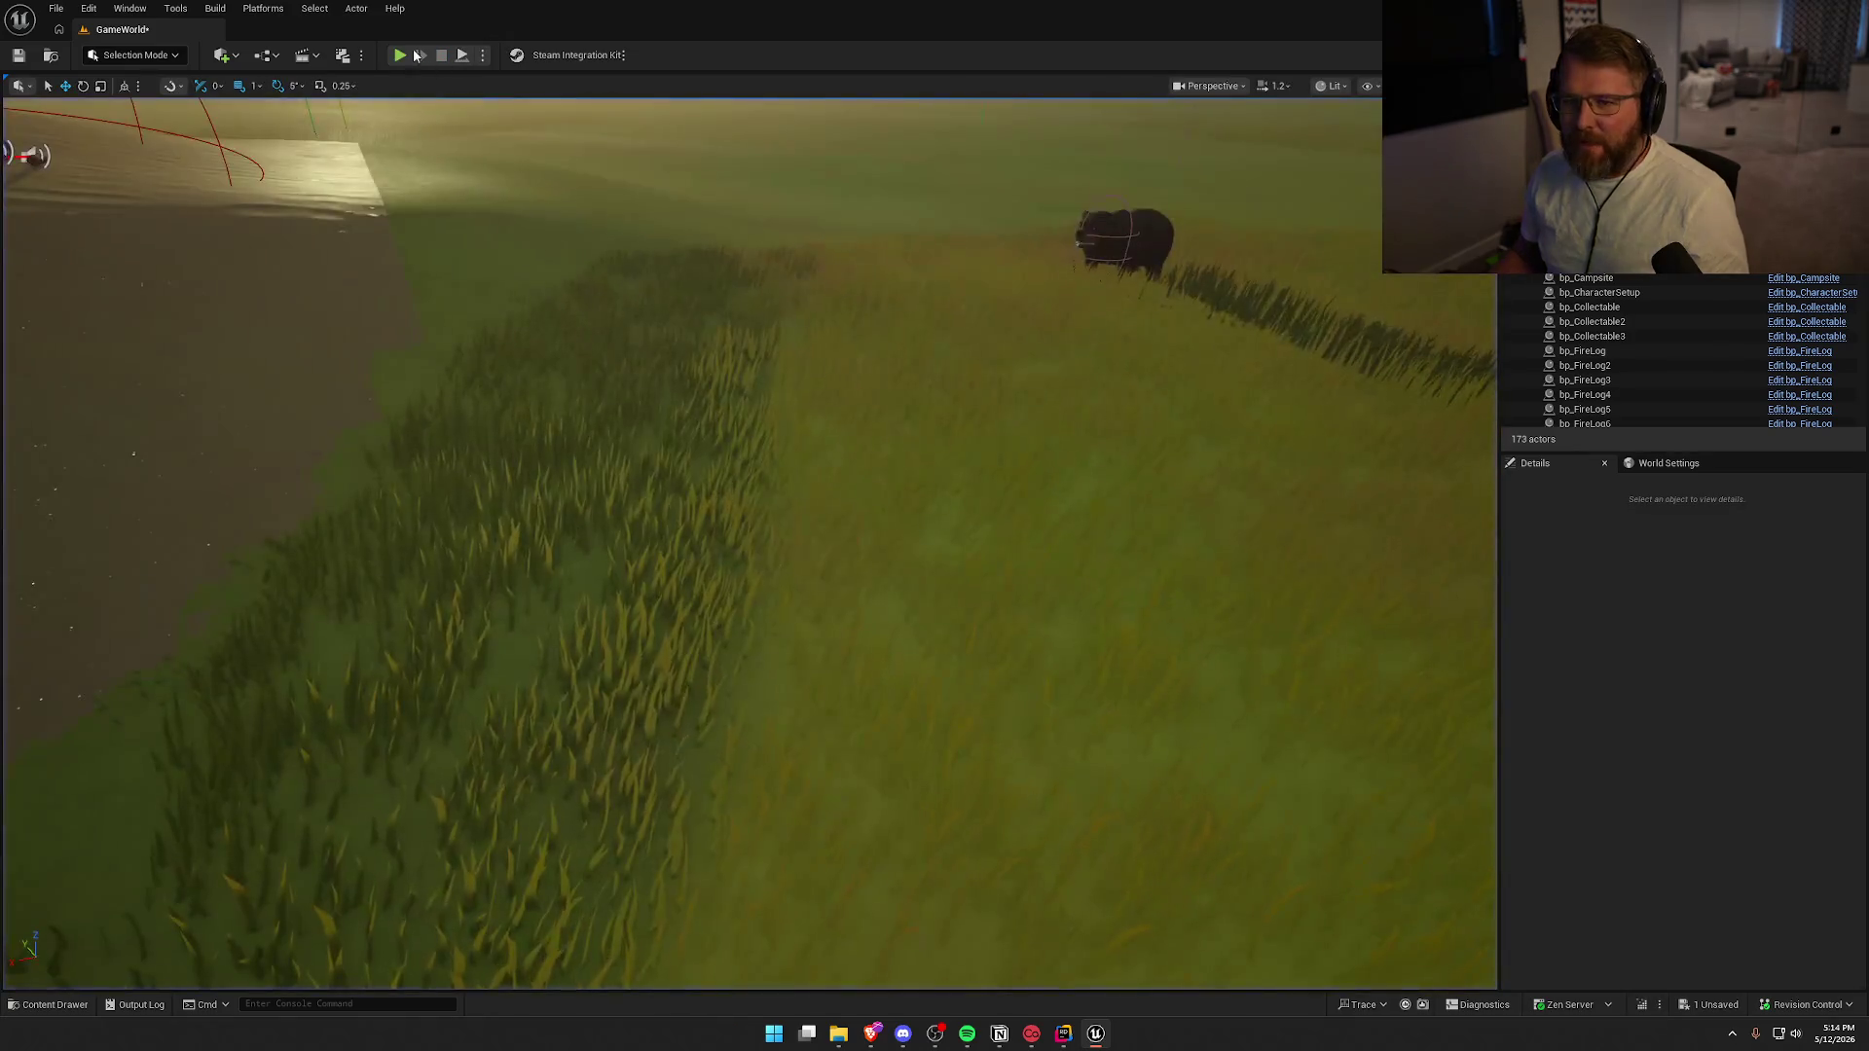
{"action": "key", "text": "alt+p"}
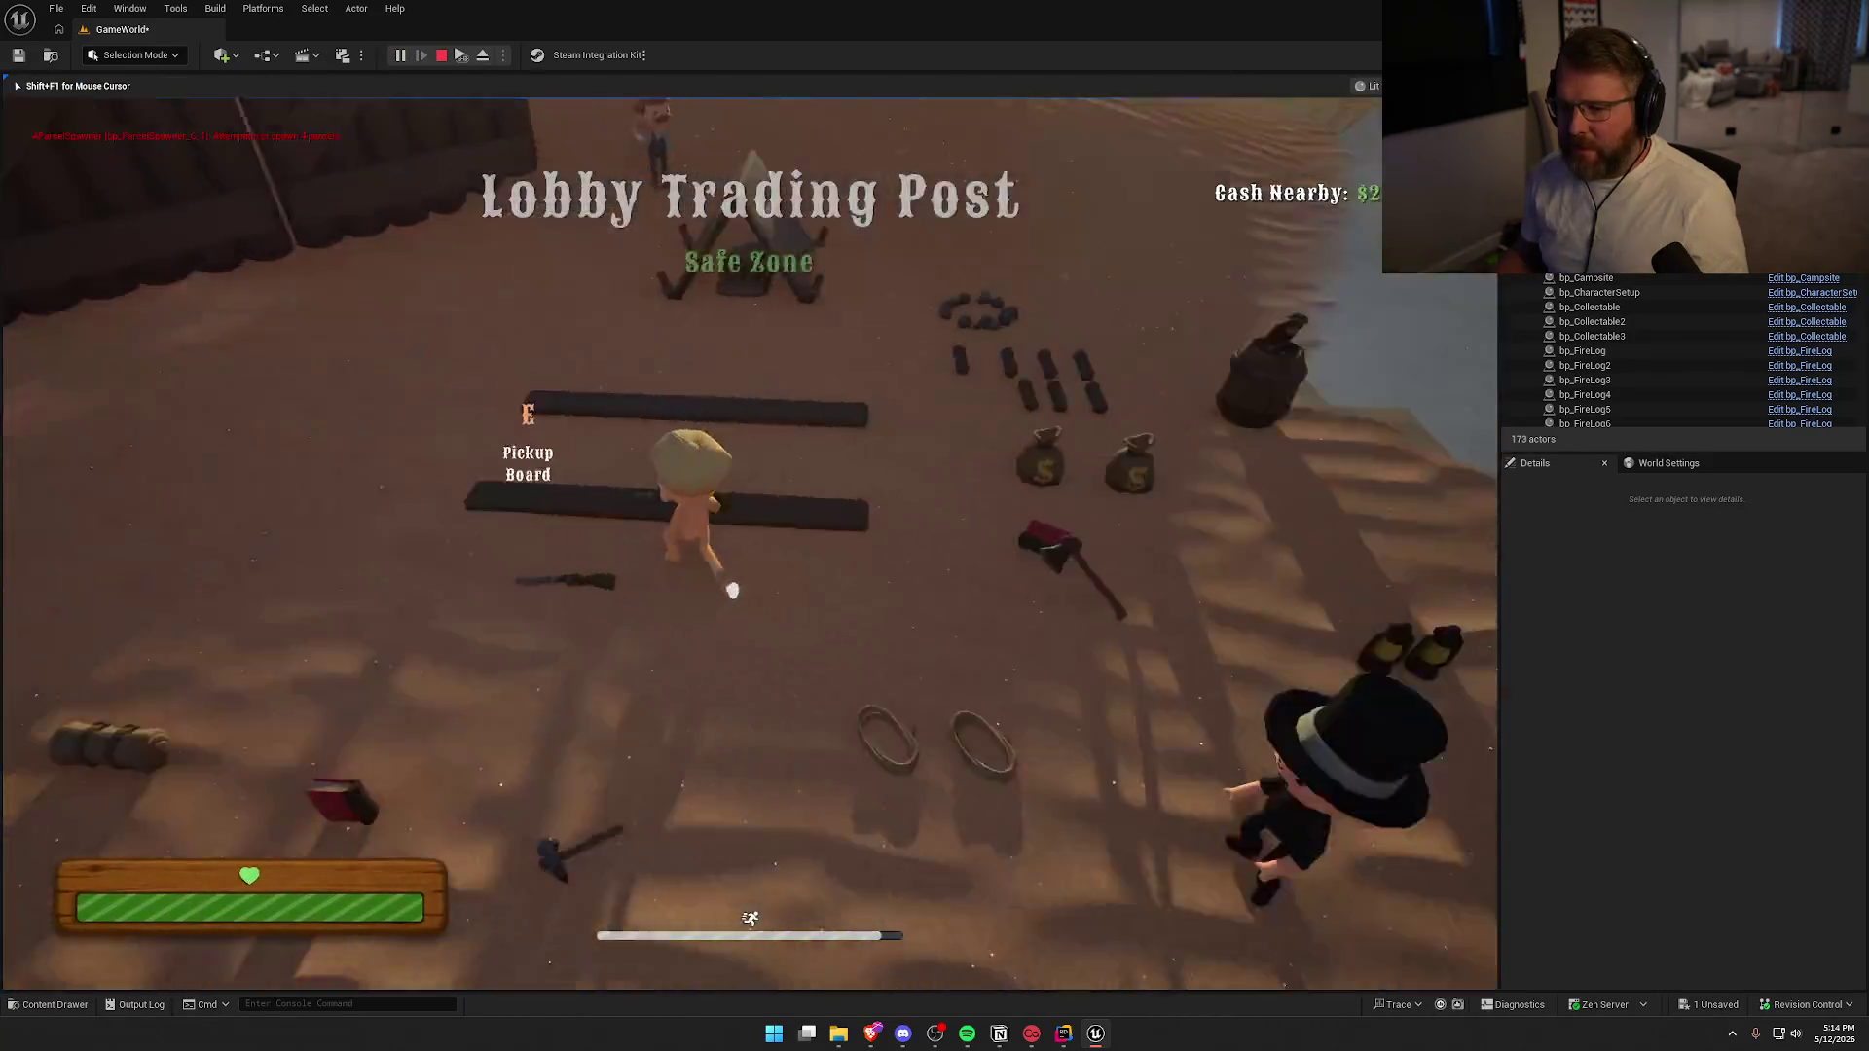
{"action": "key", "text": "shift+w"}
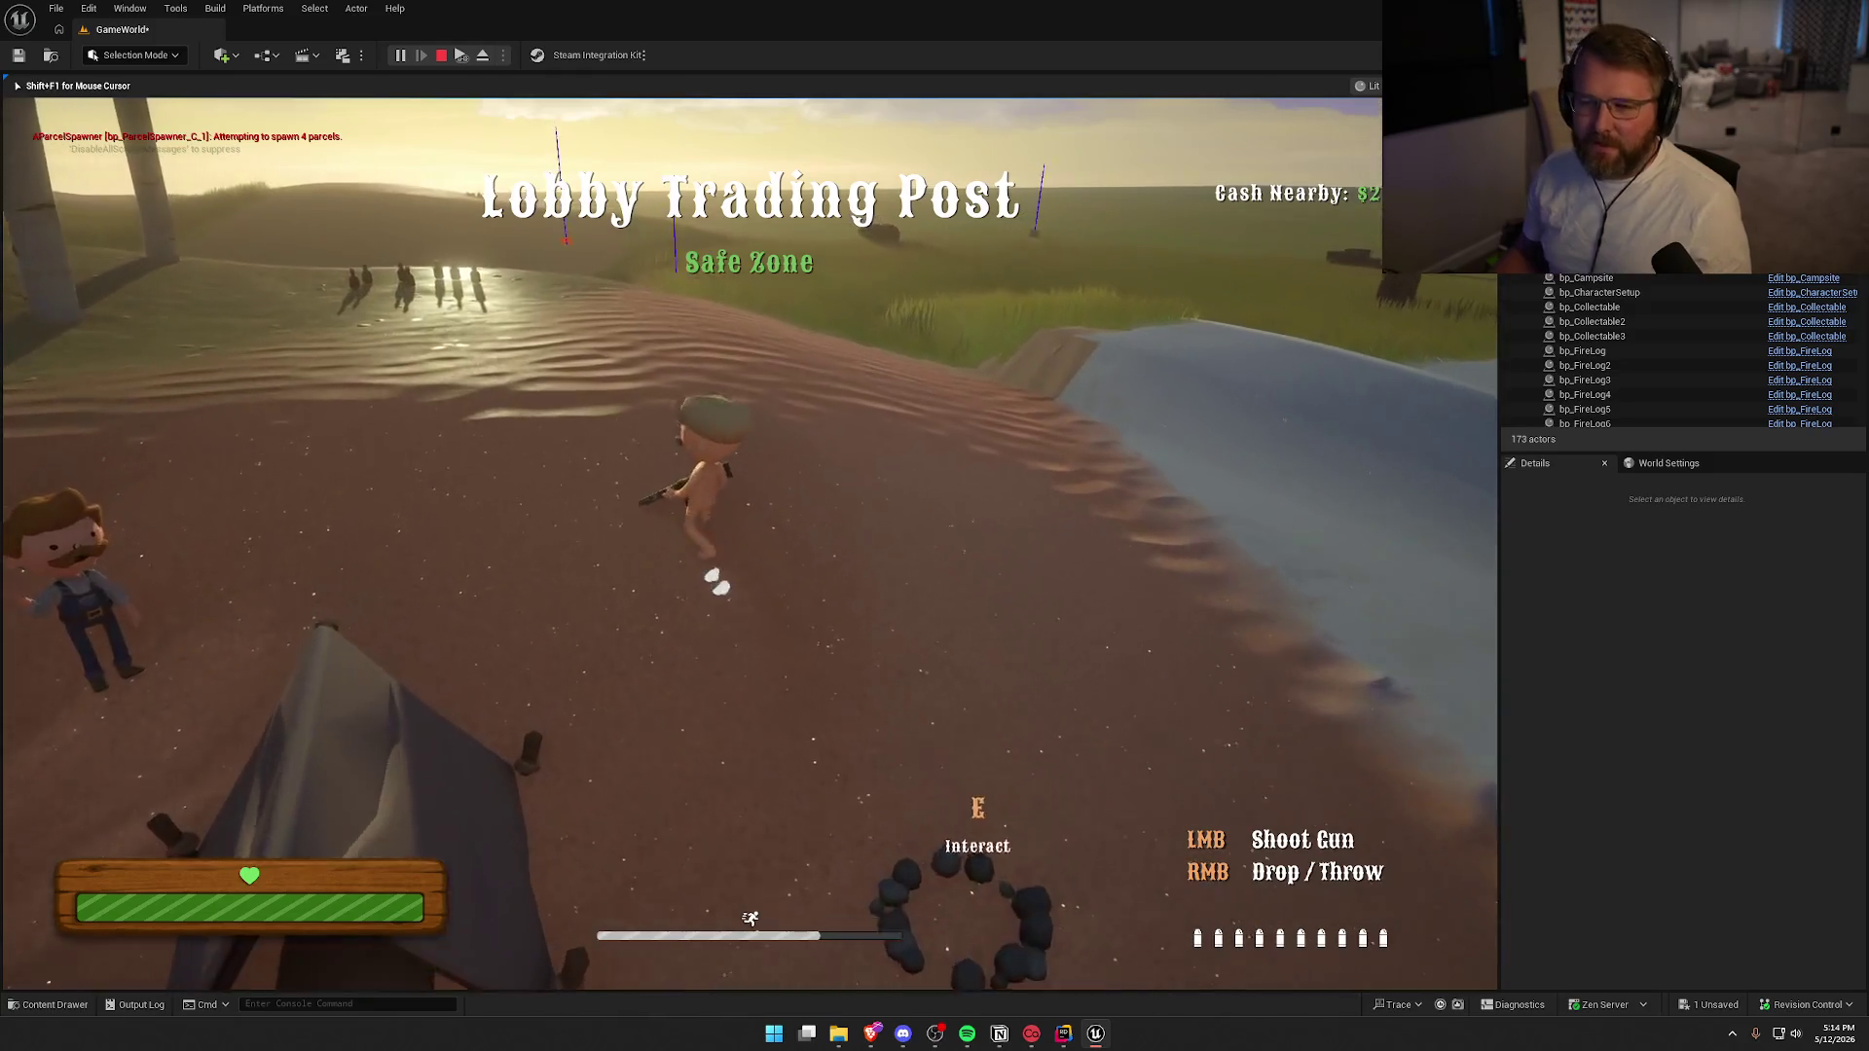
{"action": "key", "text": "shift+w"}
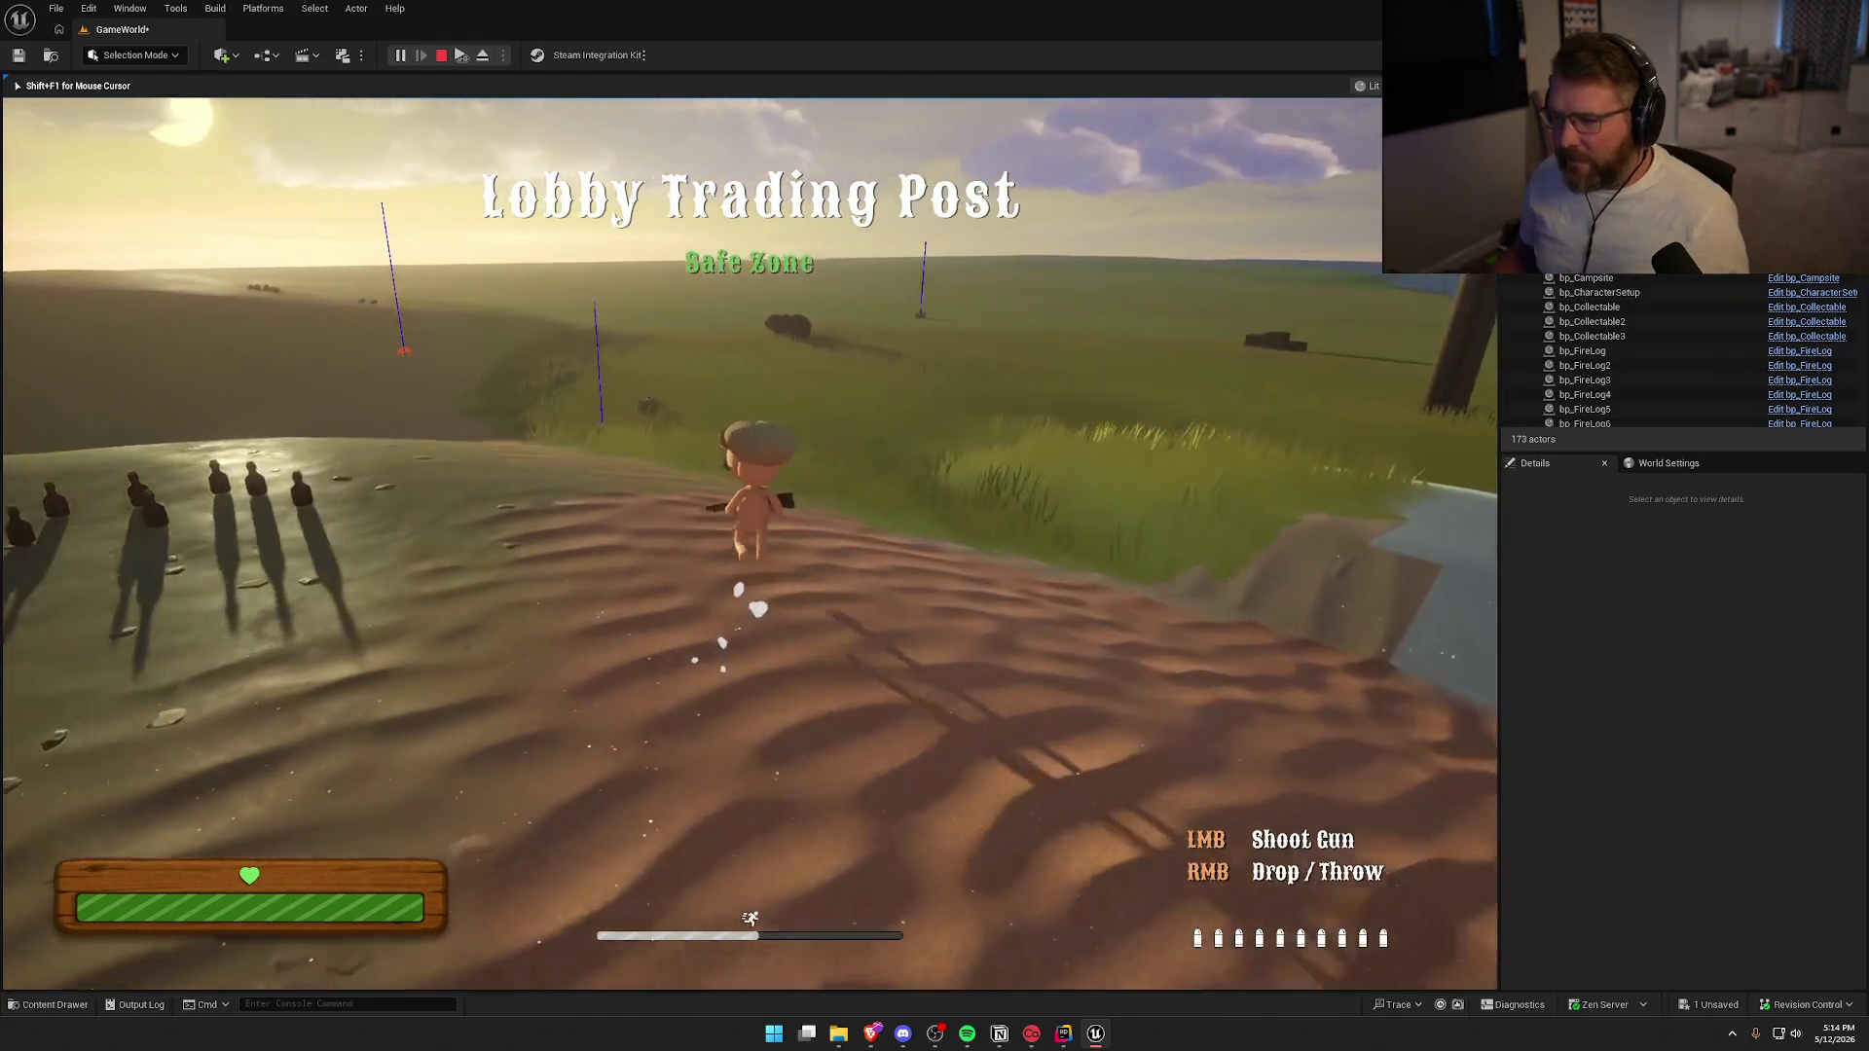
{"action": "key", "text": "w"}
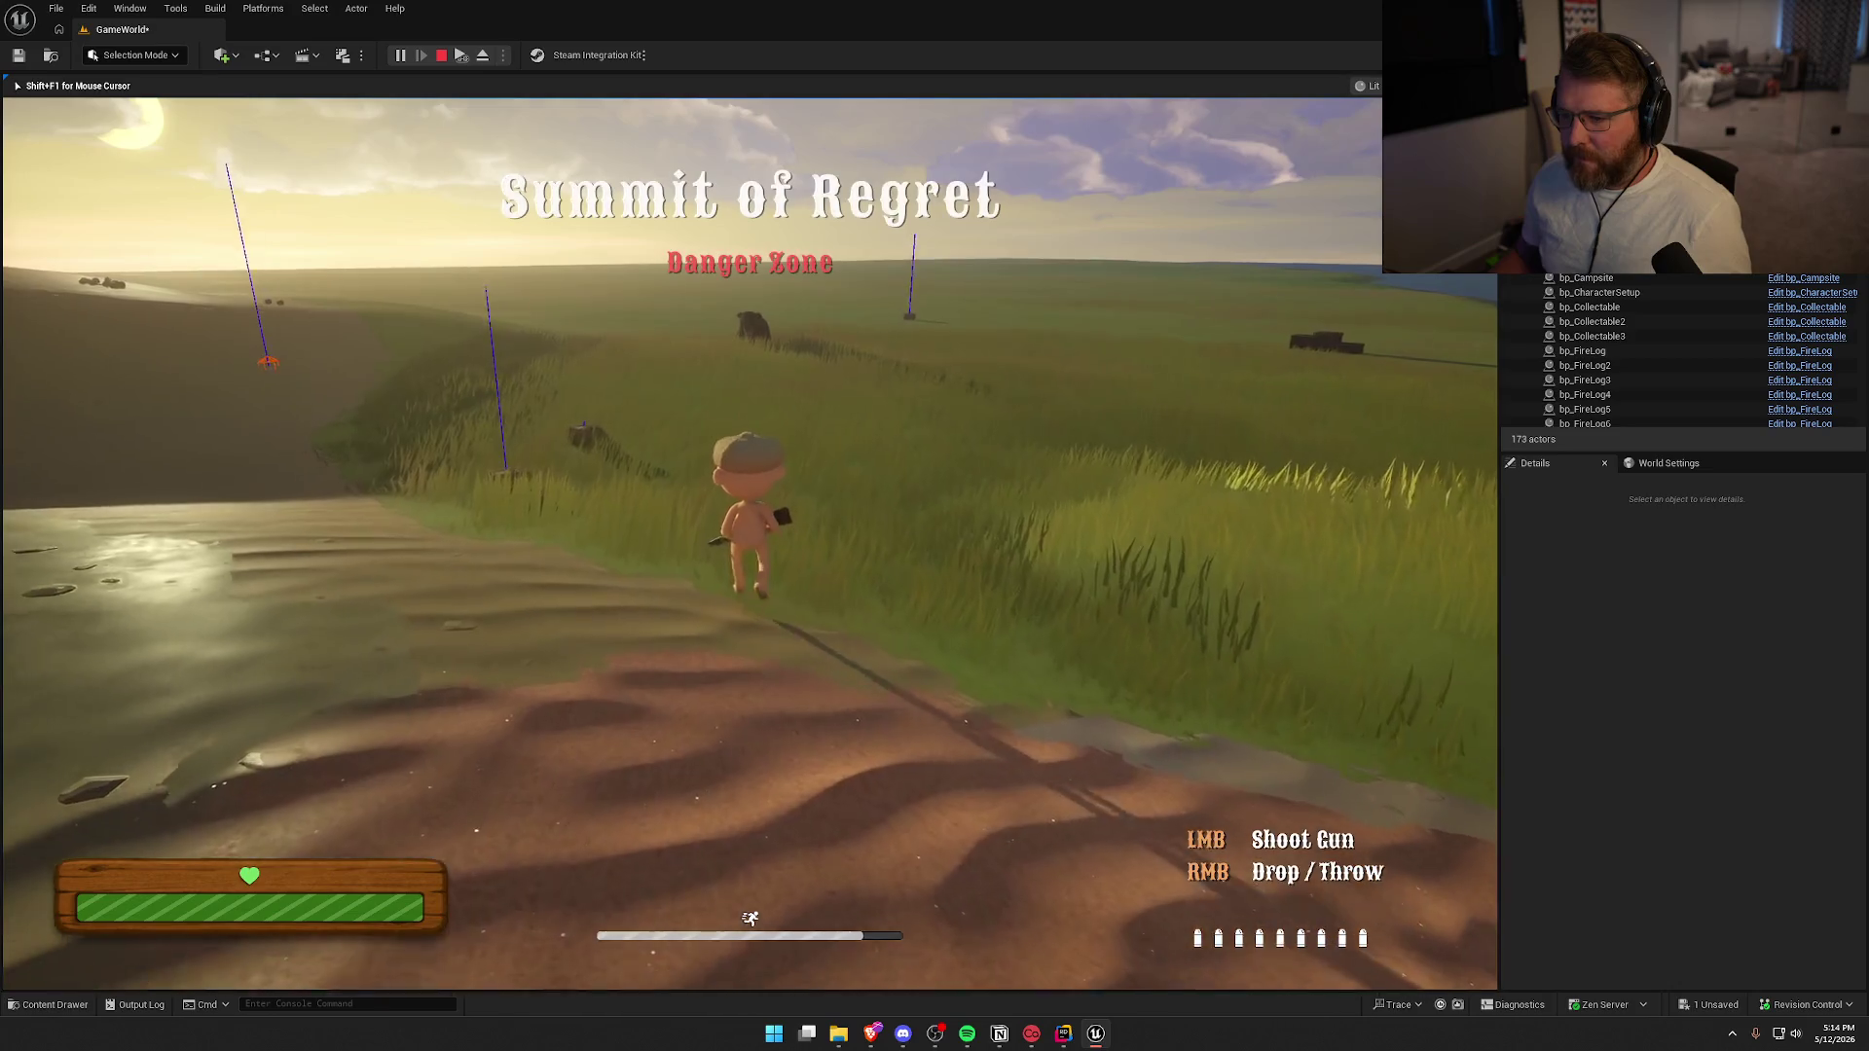
{"action": "left_click", "coordinate": [749, 486]}
{"action": "key", "text": "w"}
{"action": "left_click", "coordinate": [749, 487]}
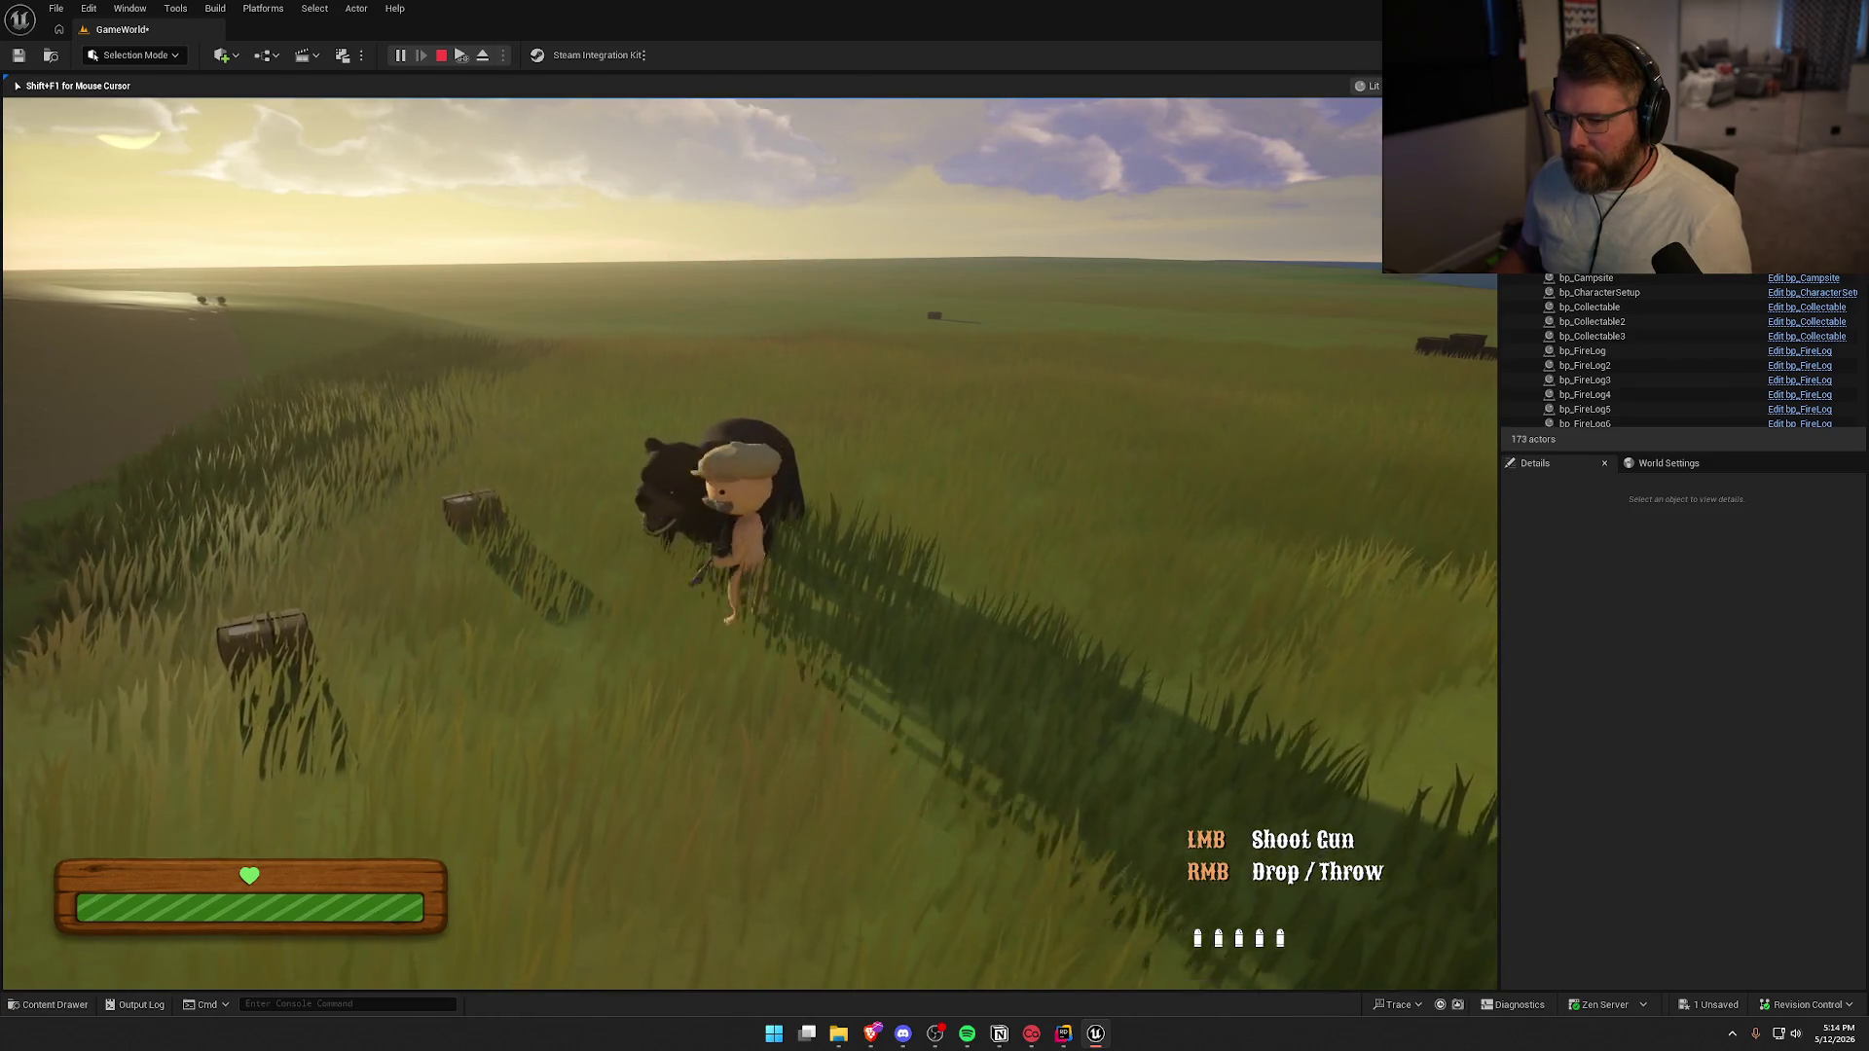
{"action": "key", "text": "s"}
{"action": "left_click", "coordinate": [750, 486]}
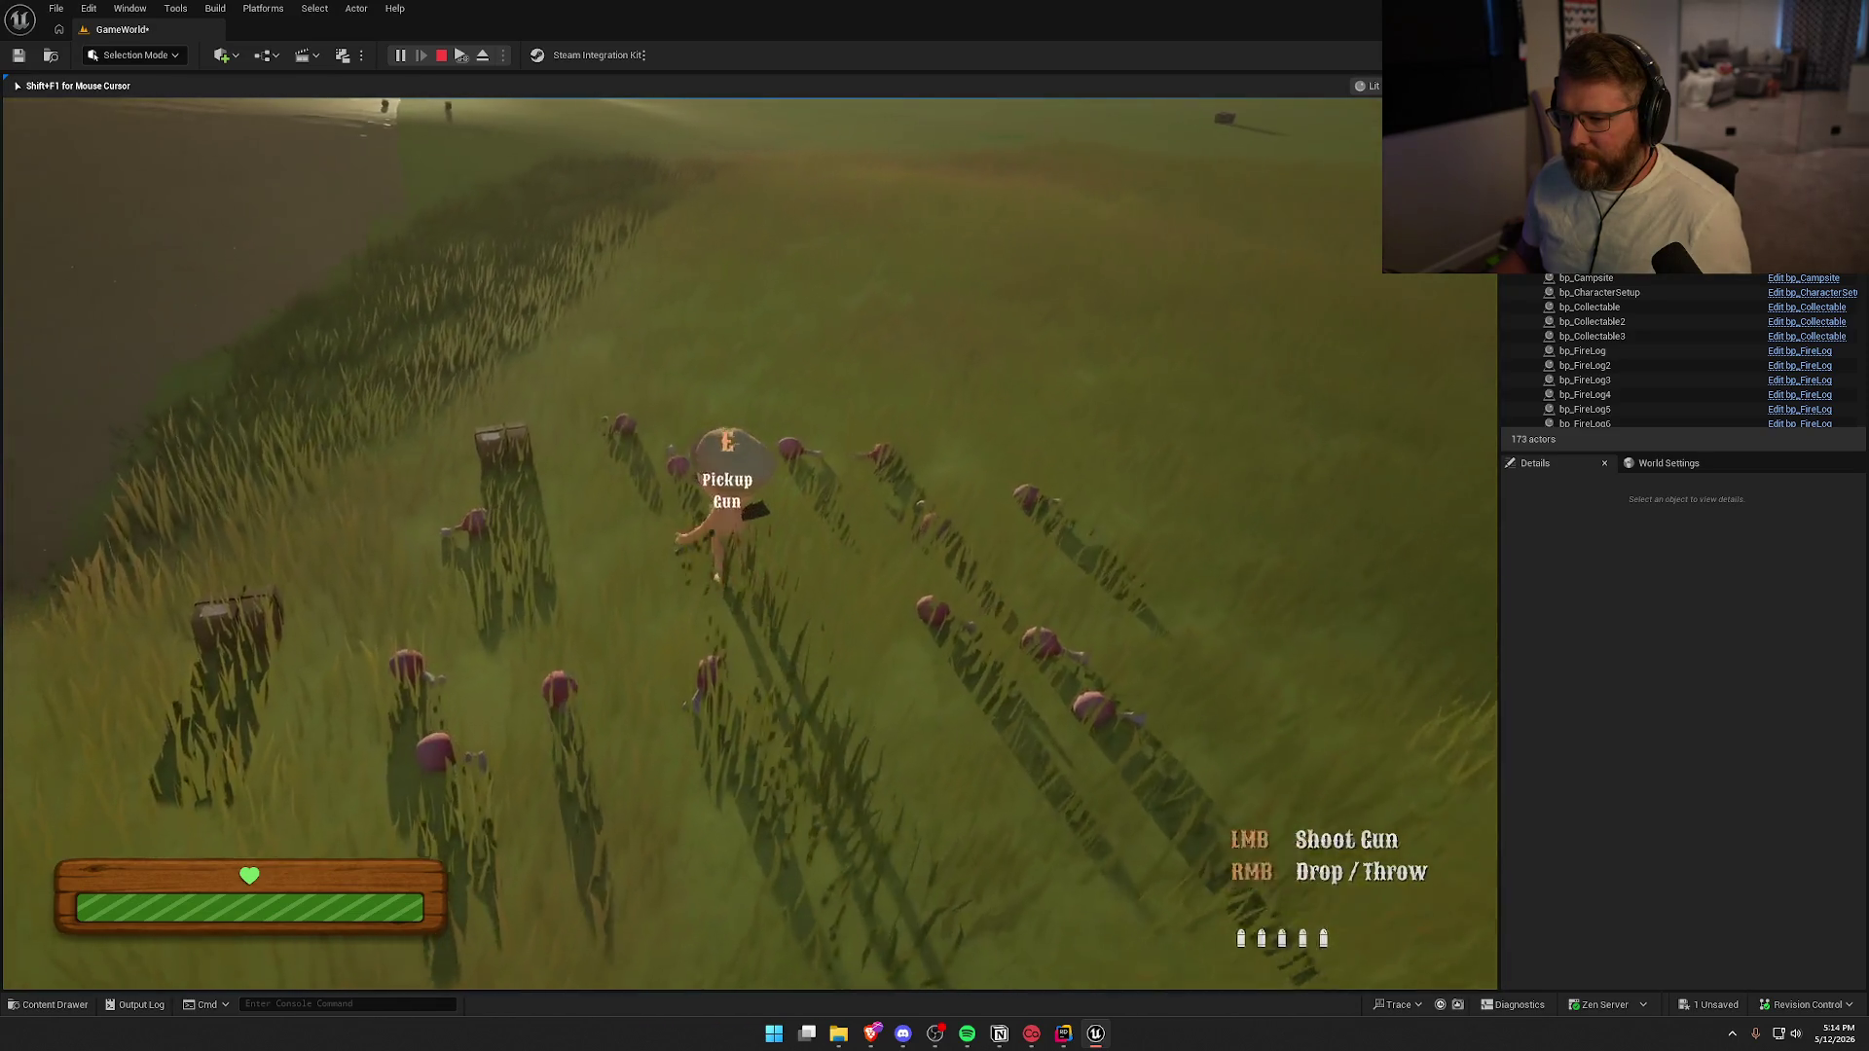
{"action": "right_click", "coordinate": [750, 487]}
{"action": "key", "text": "e"}
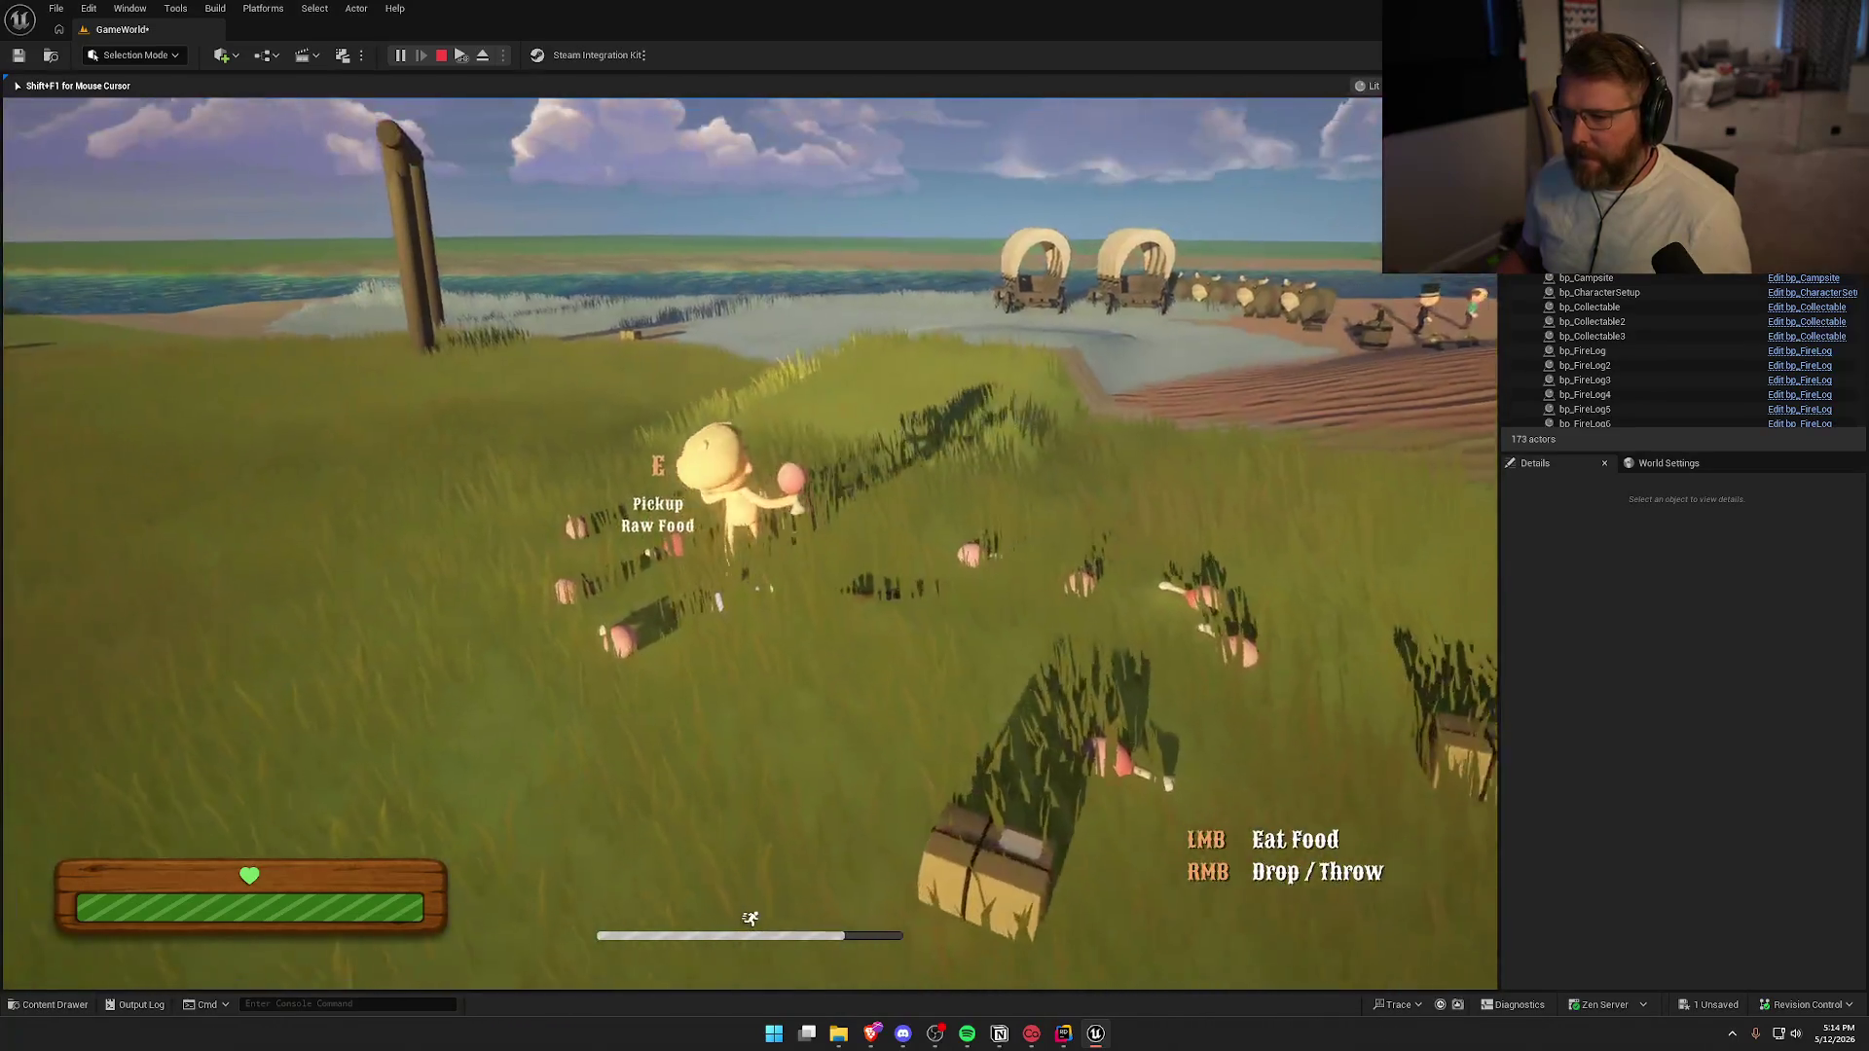
{"action": "key", "text": "w"}
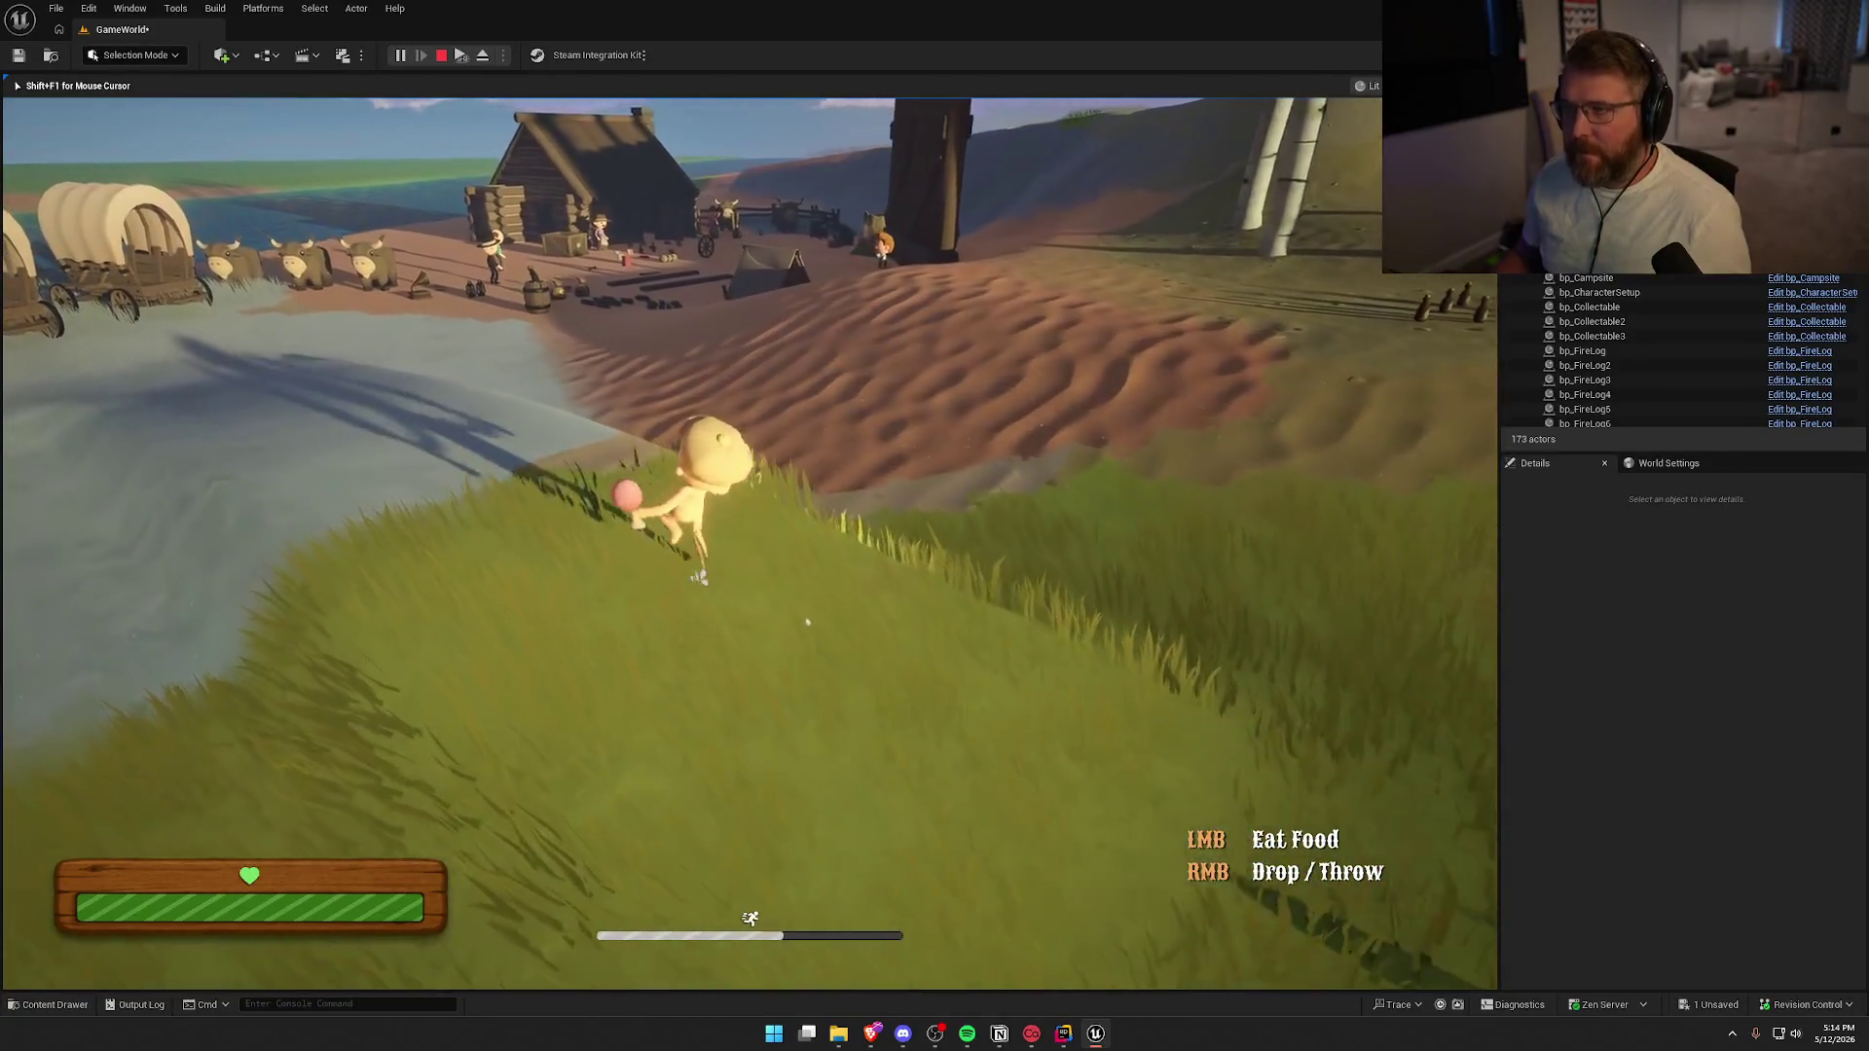
{"action": "key", "text": "Escape"}
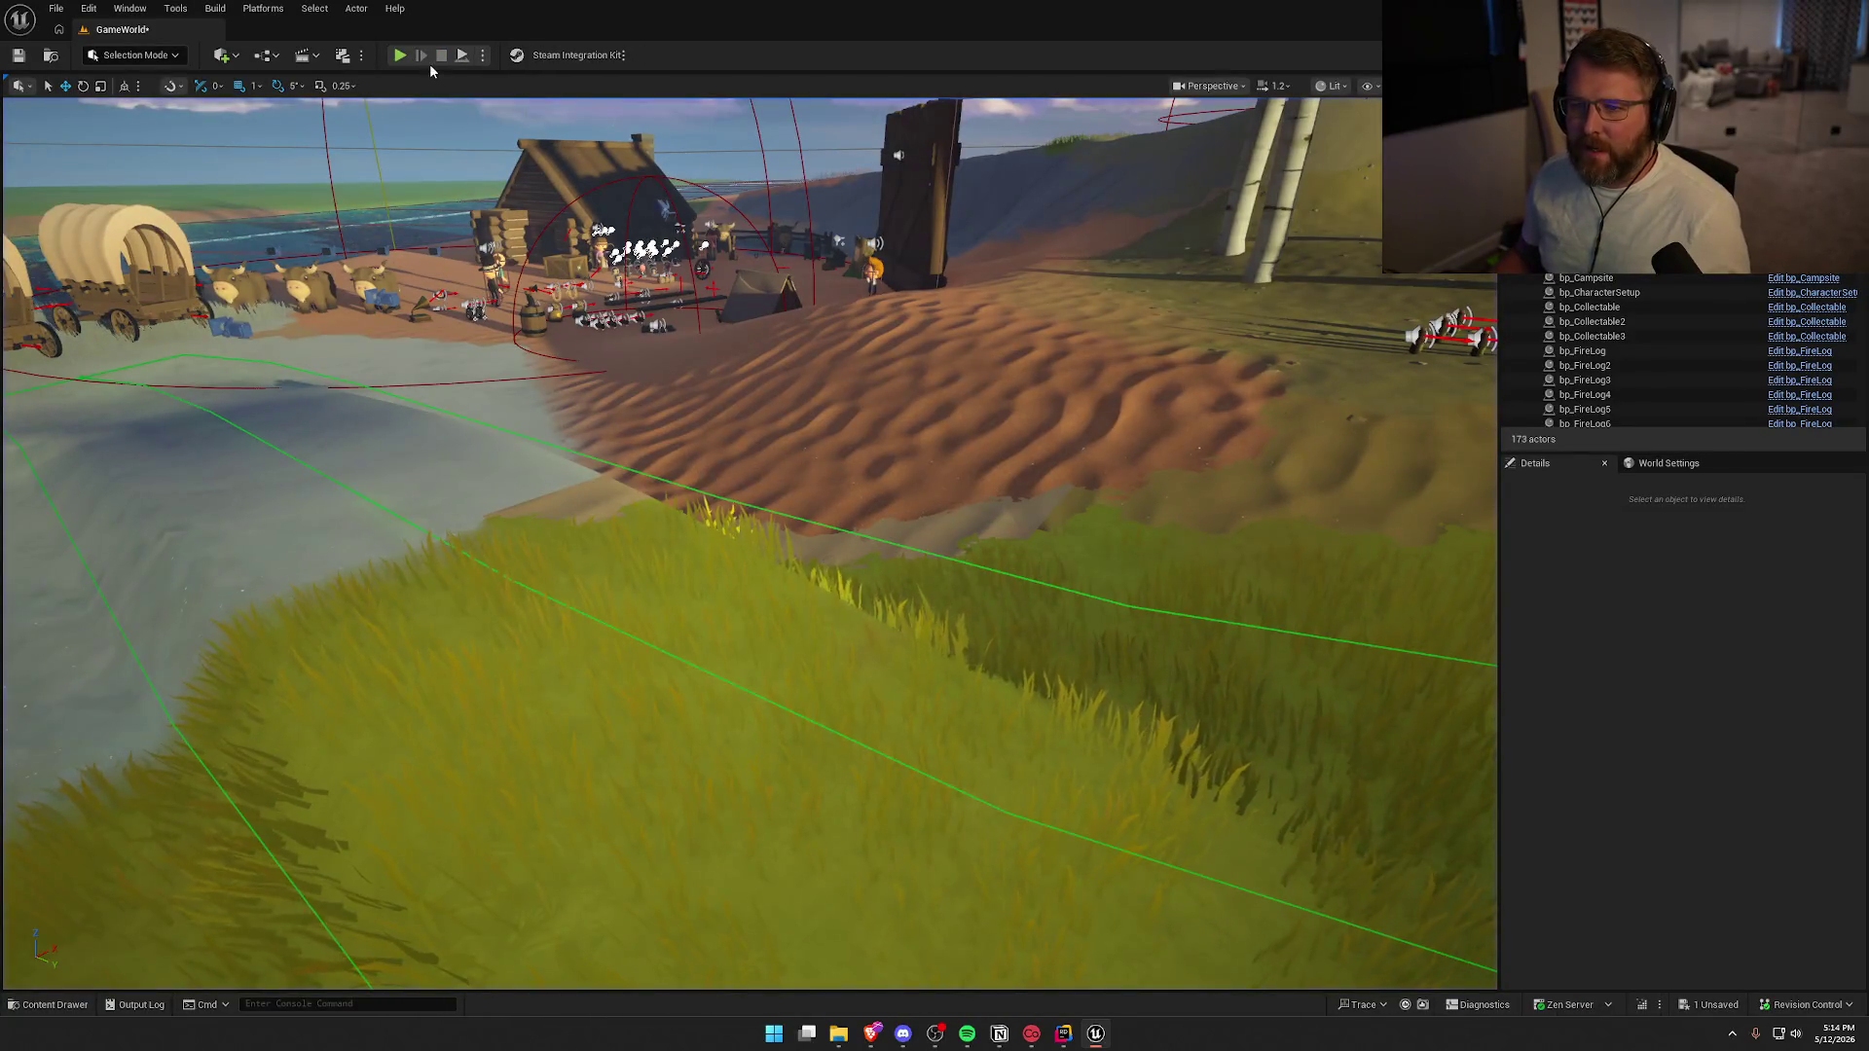
{"action": "left_click", "coordinate": [399, 55]}
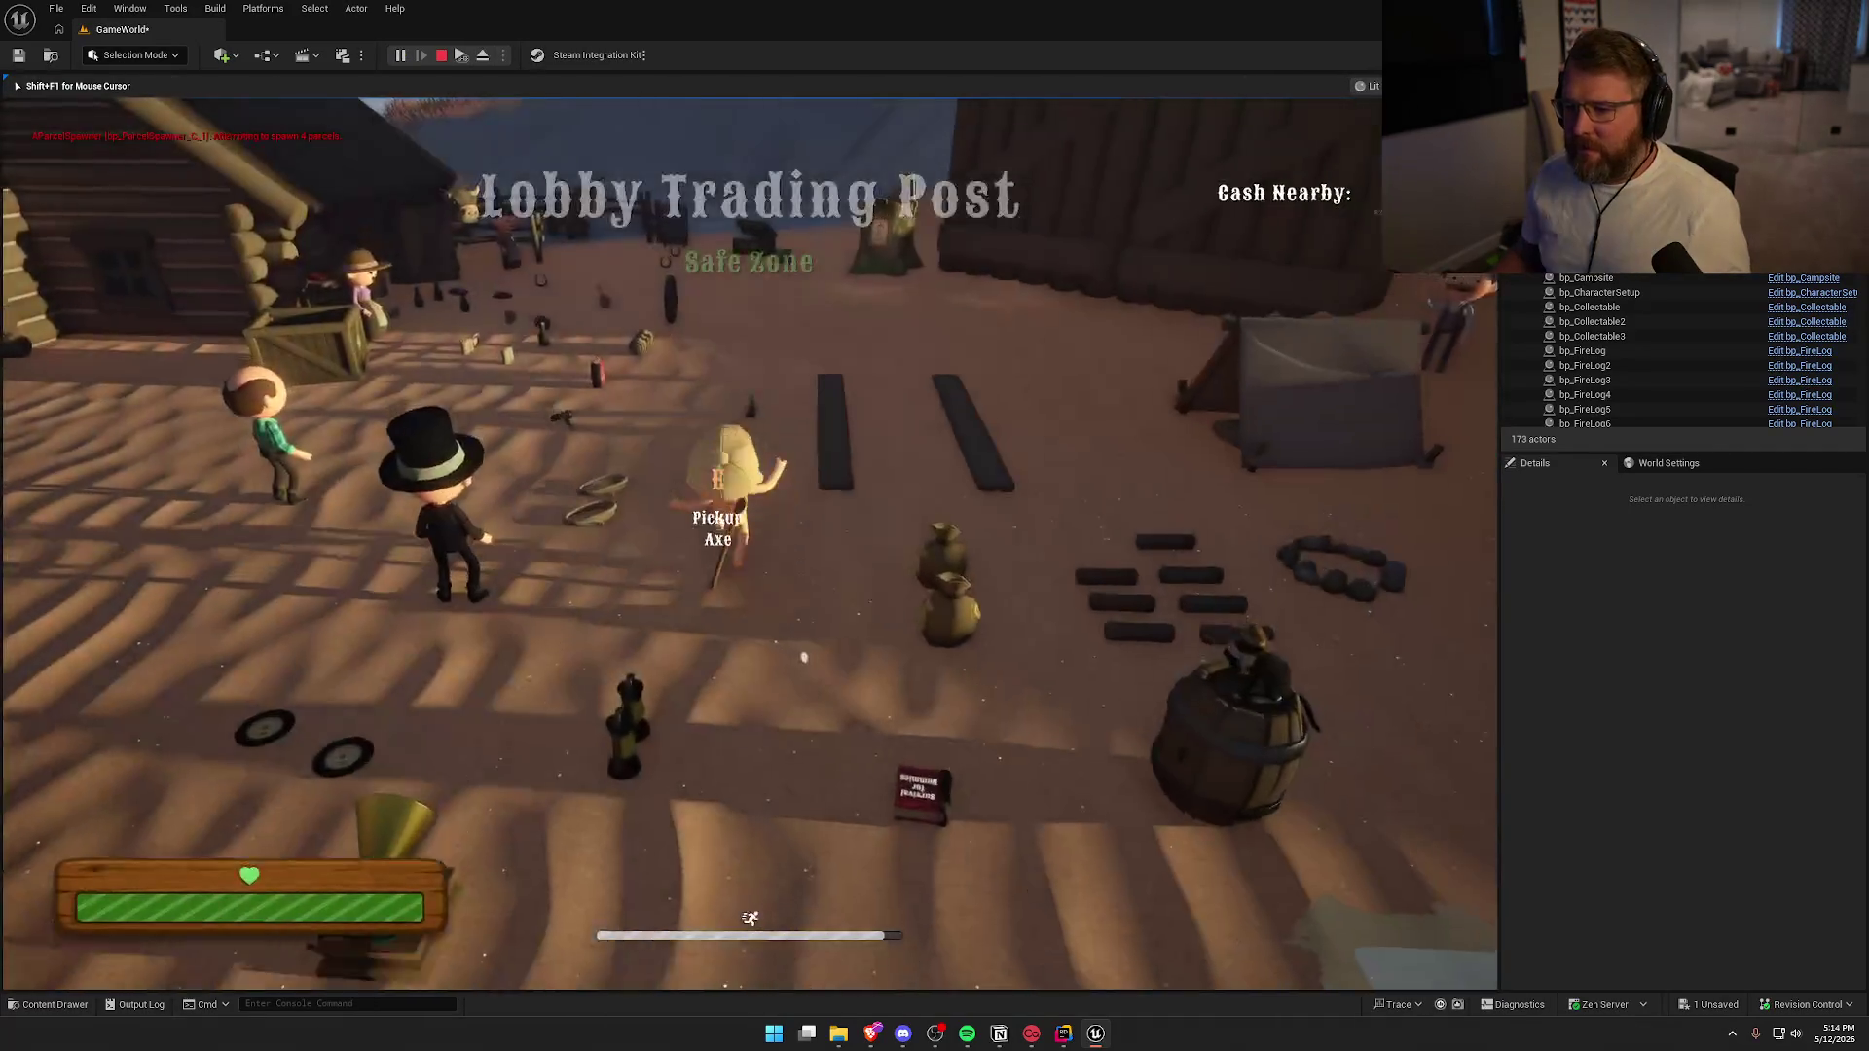
Pick up and equip the axe, then walk through the grass toward the bear
{"action": "key", "text": "w"}
{"action": "key", "text": "e"}
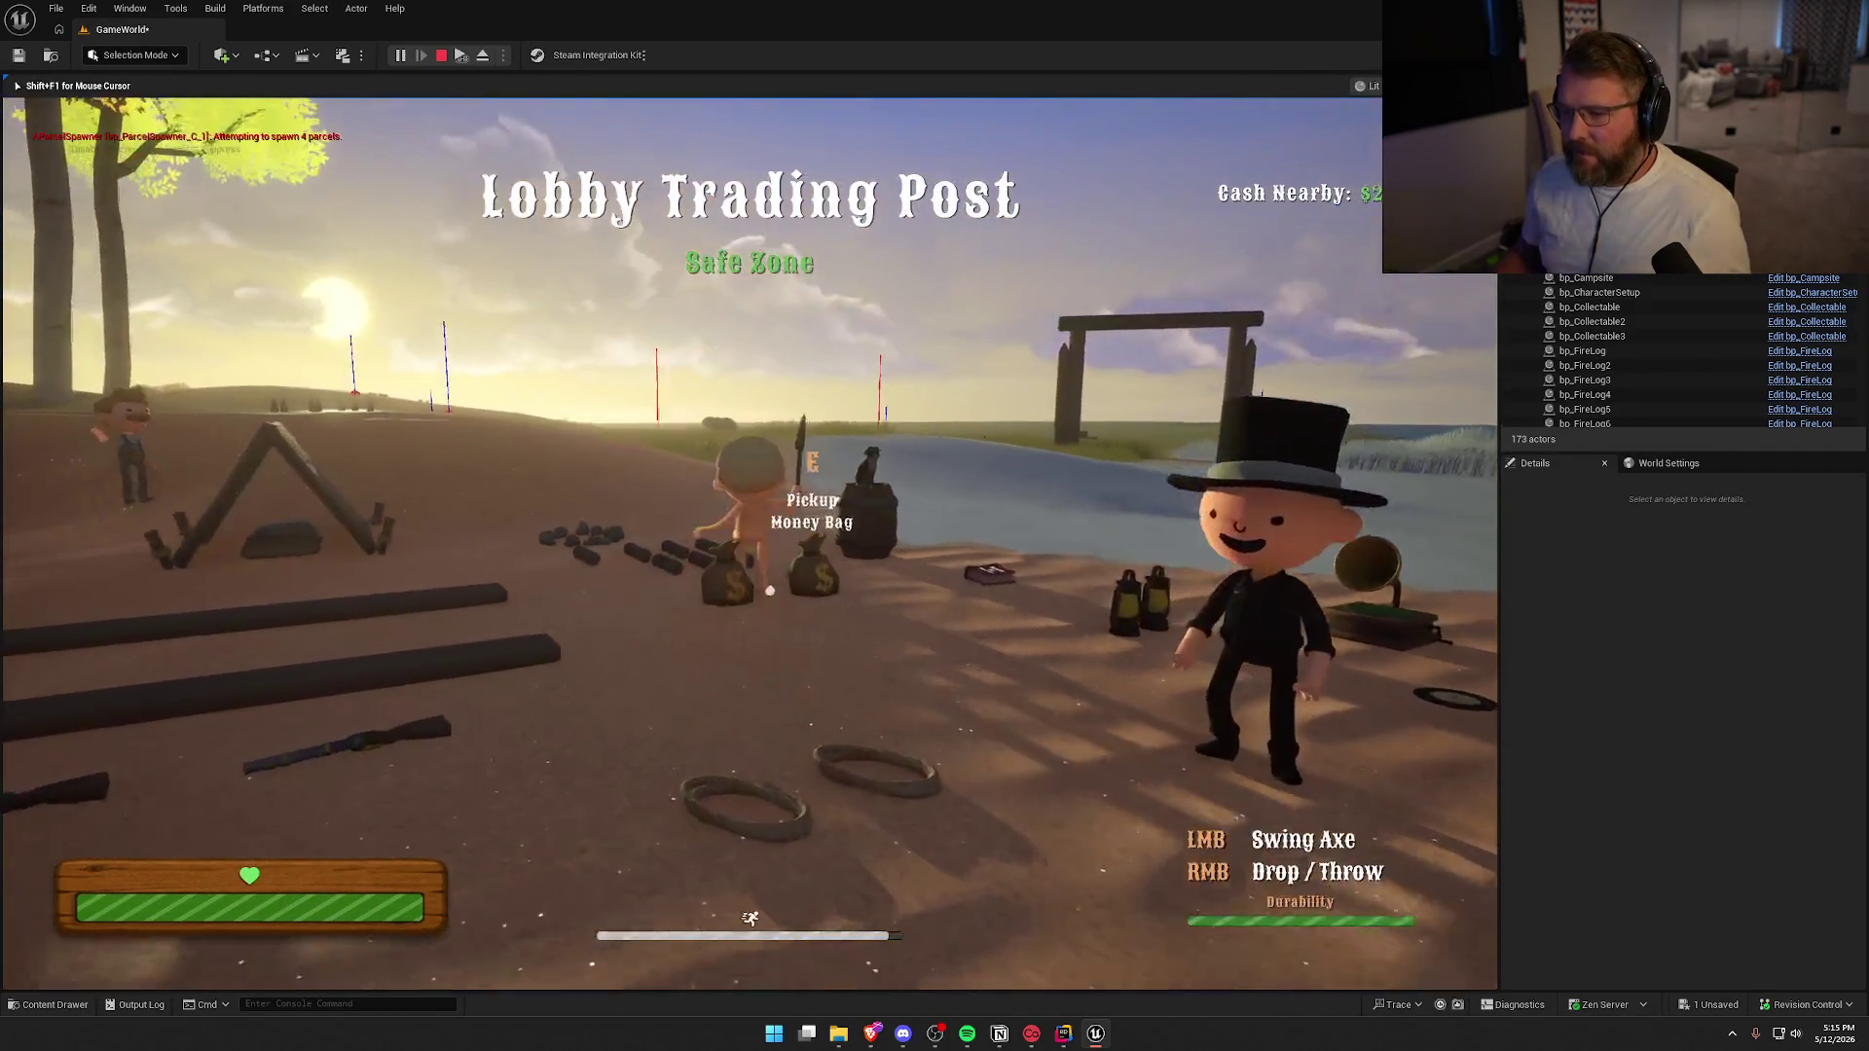
{"action": "key", "text": "w"}
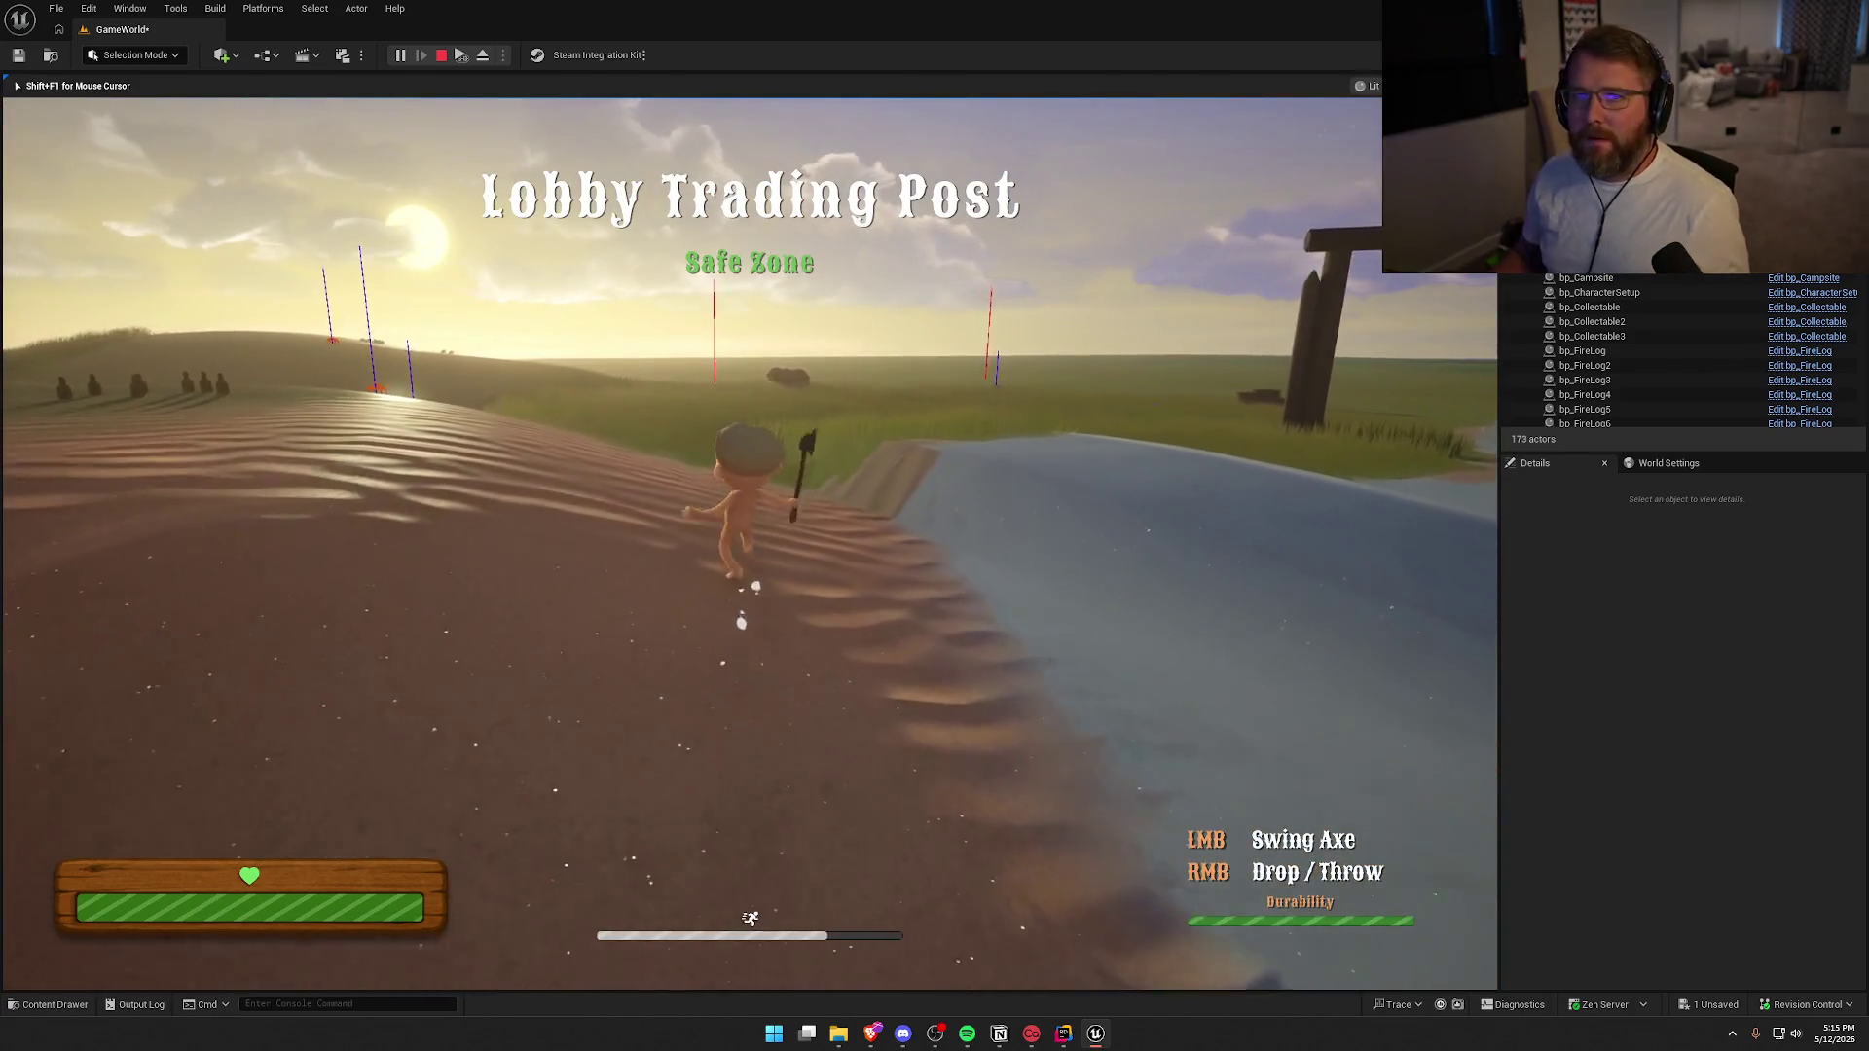
{"action": "key", "text": "w"}
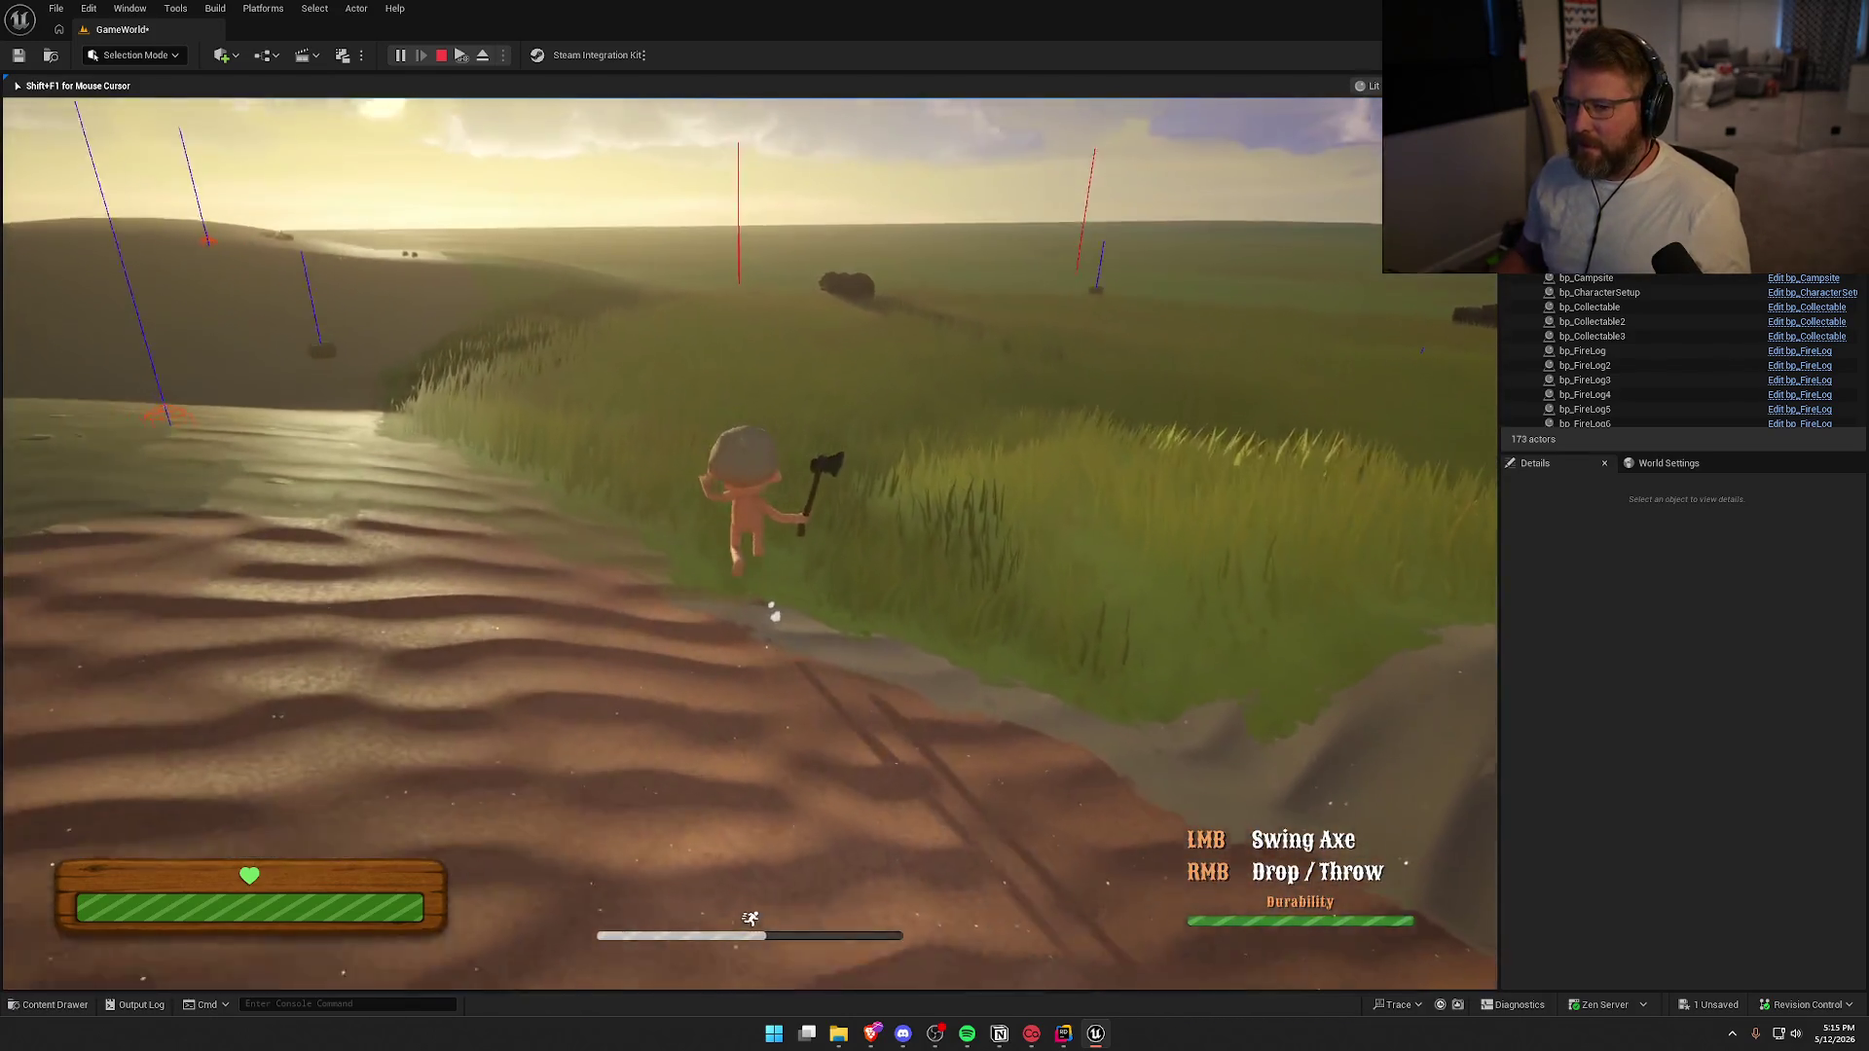
{"action": "key", "text": "w"}
{"action": "key", "text": "w"}
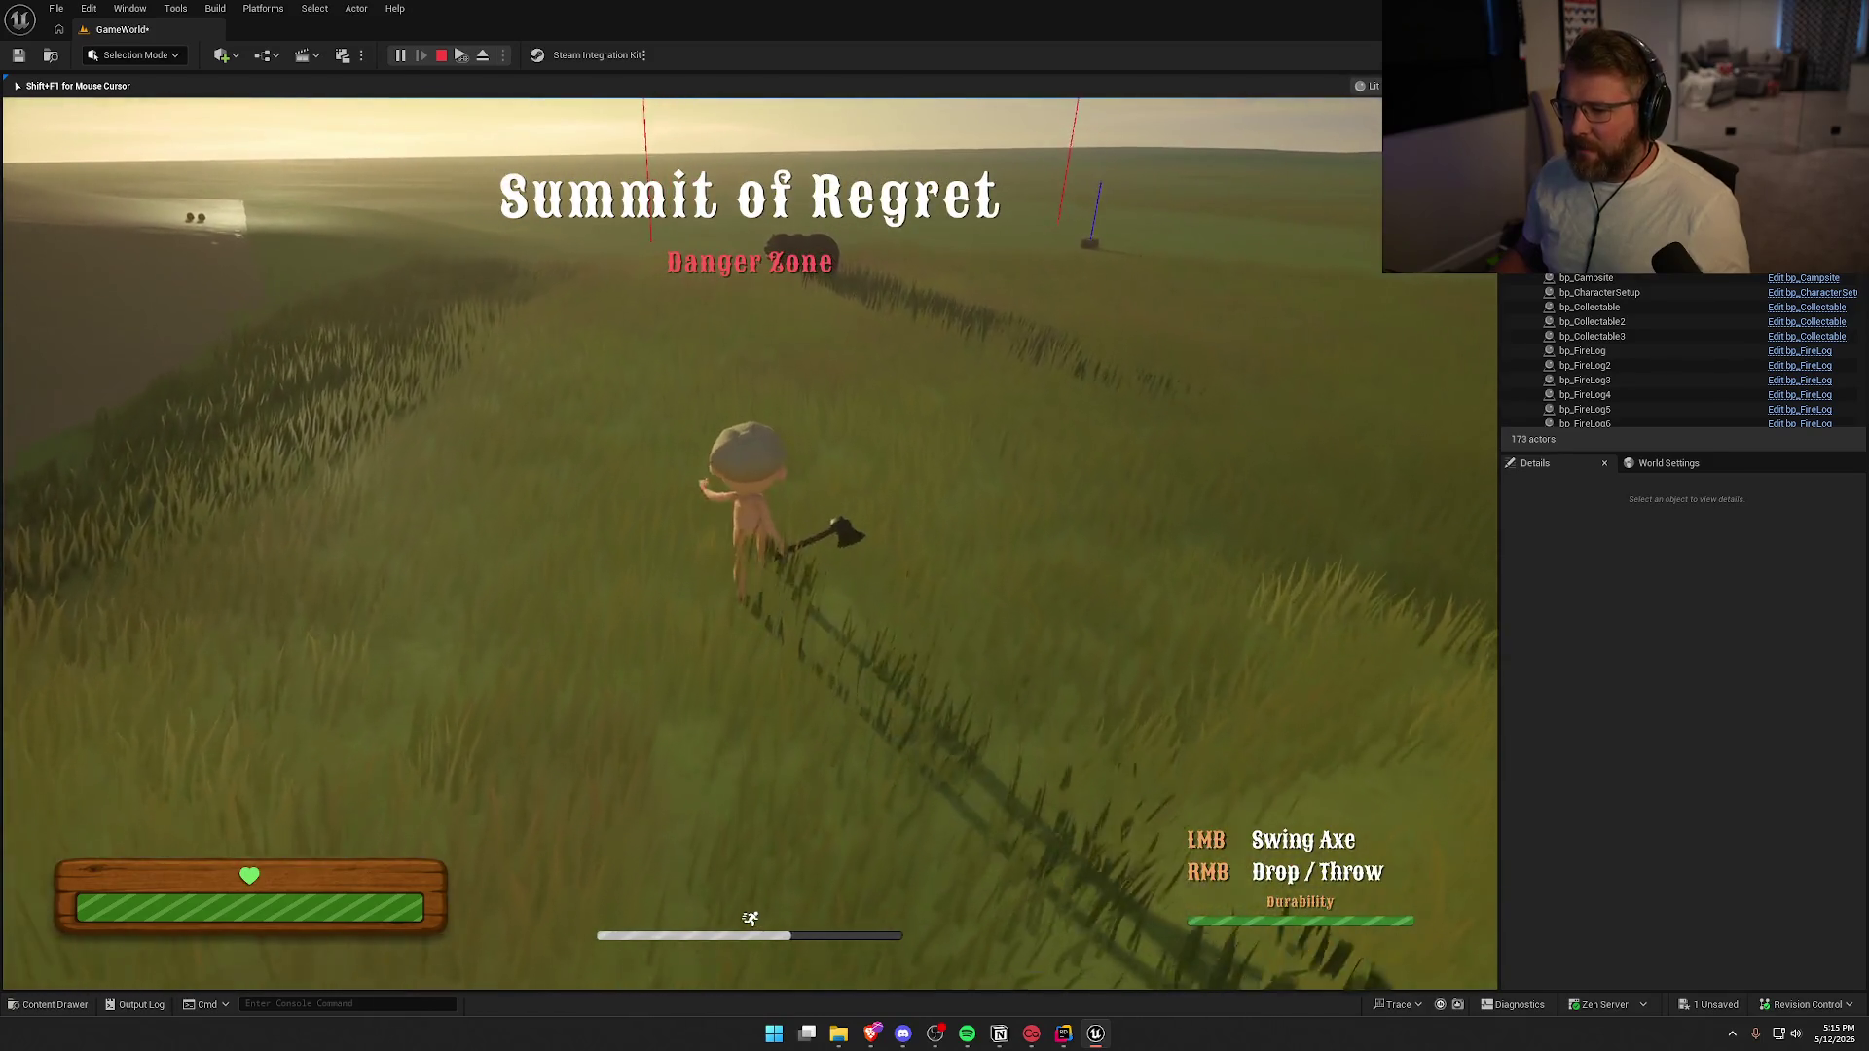
{"action": "key", "text": "w"}
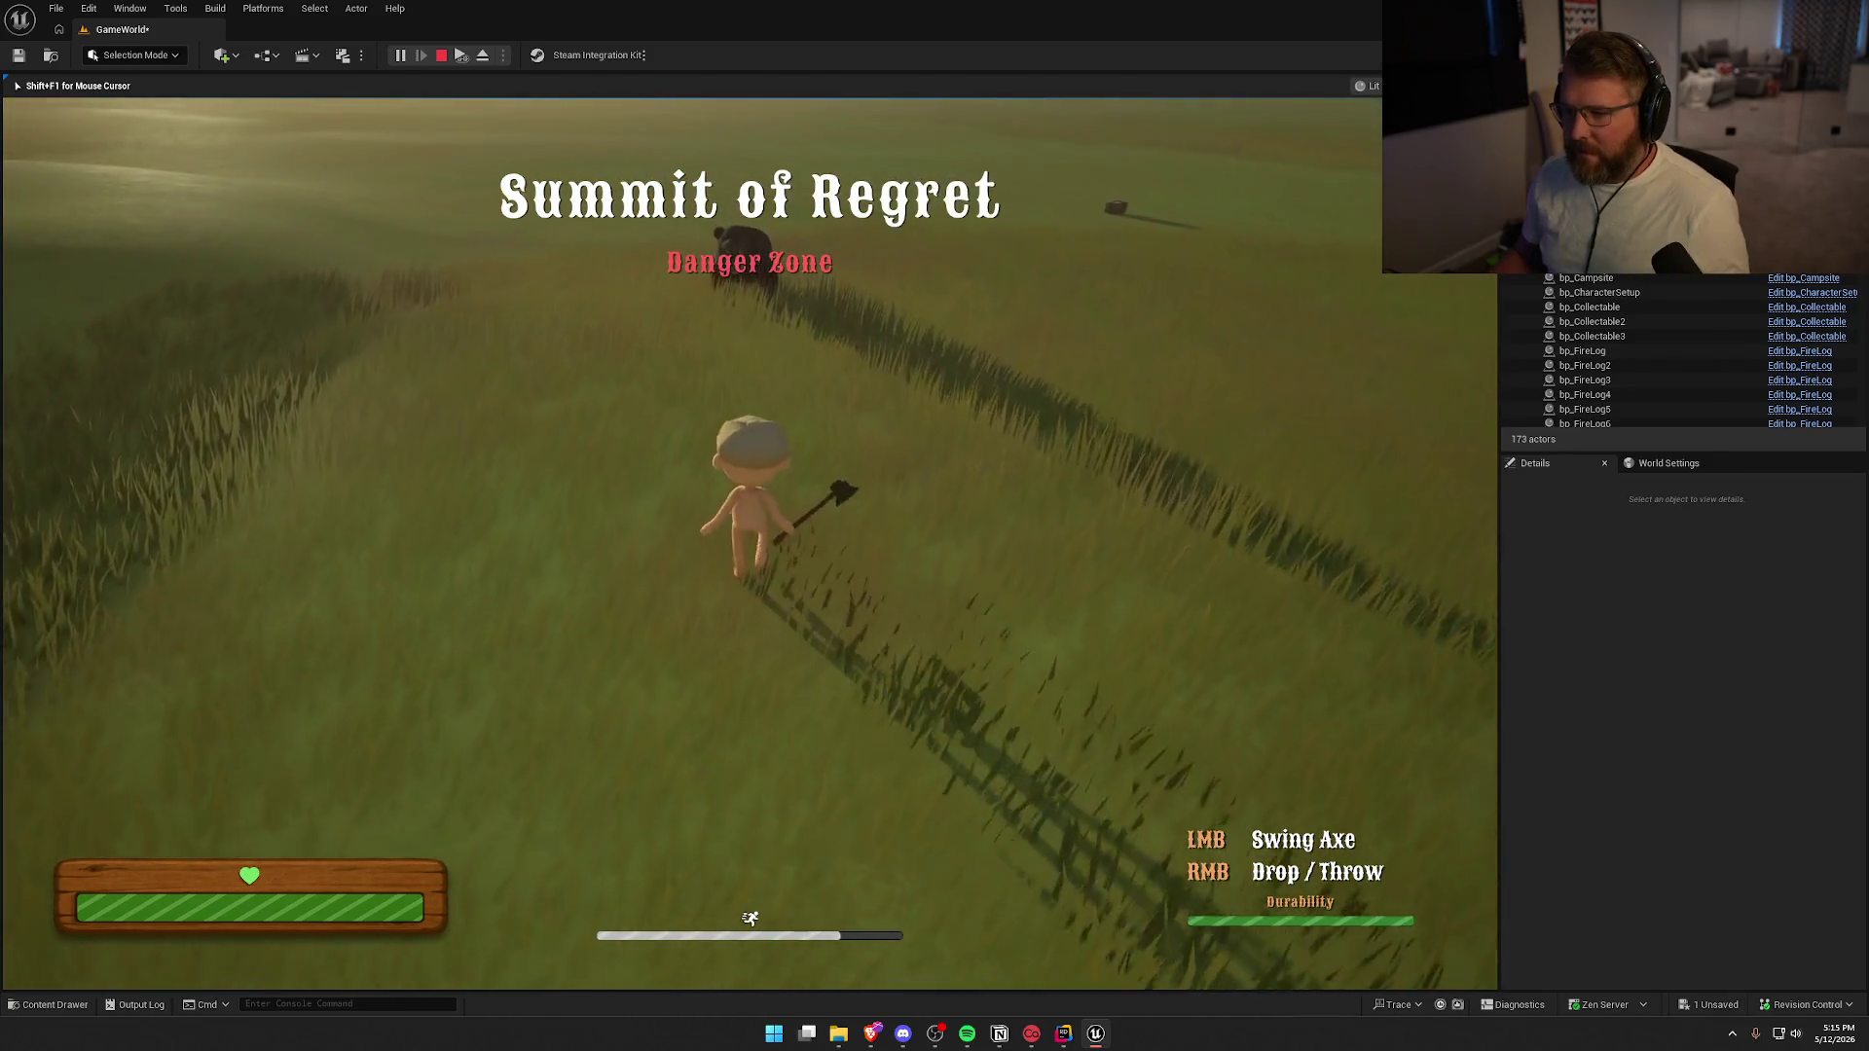
{"action": "key", "text": "w"}
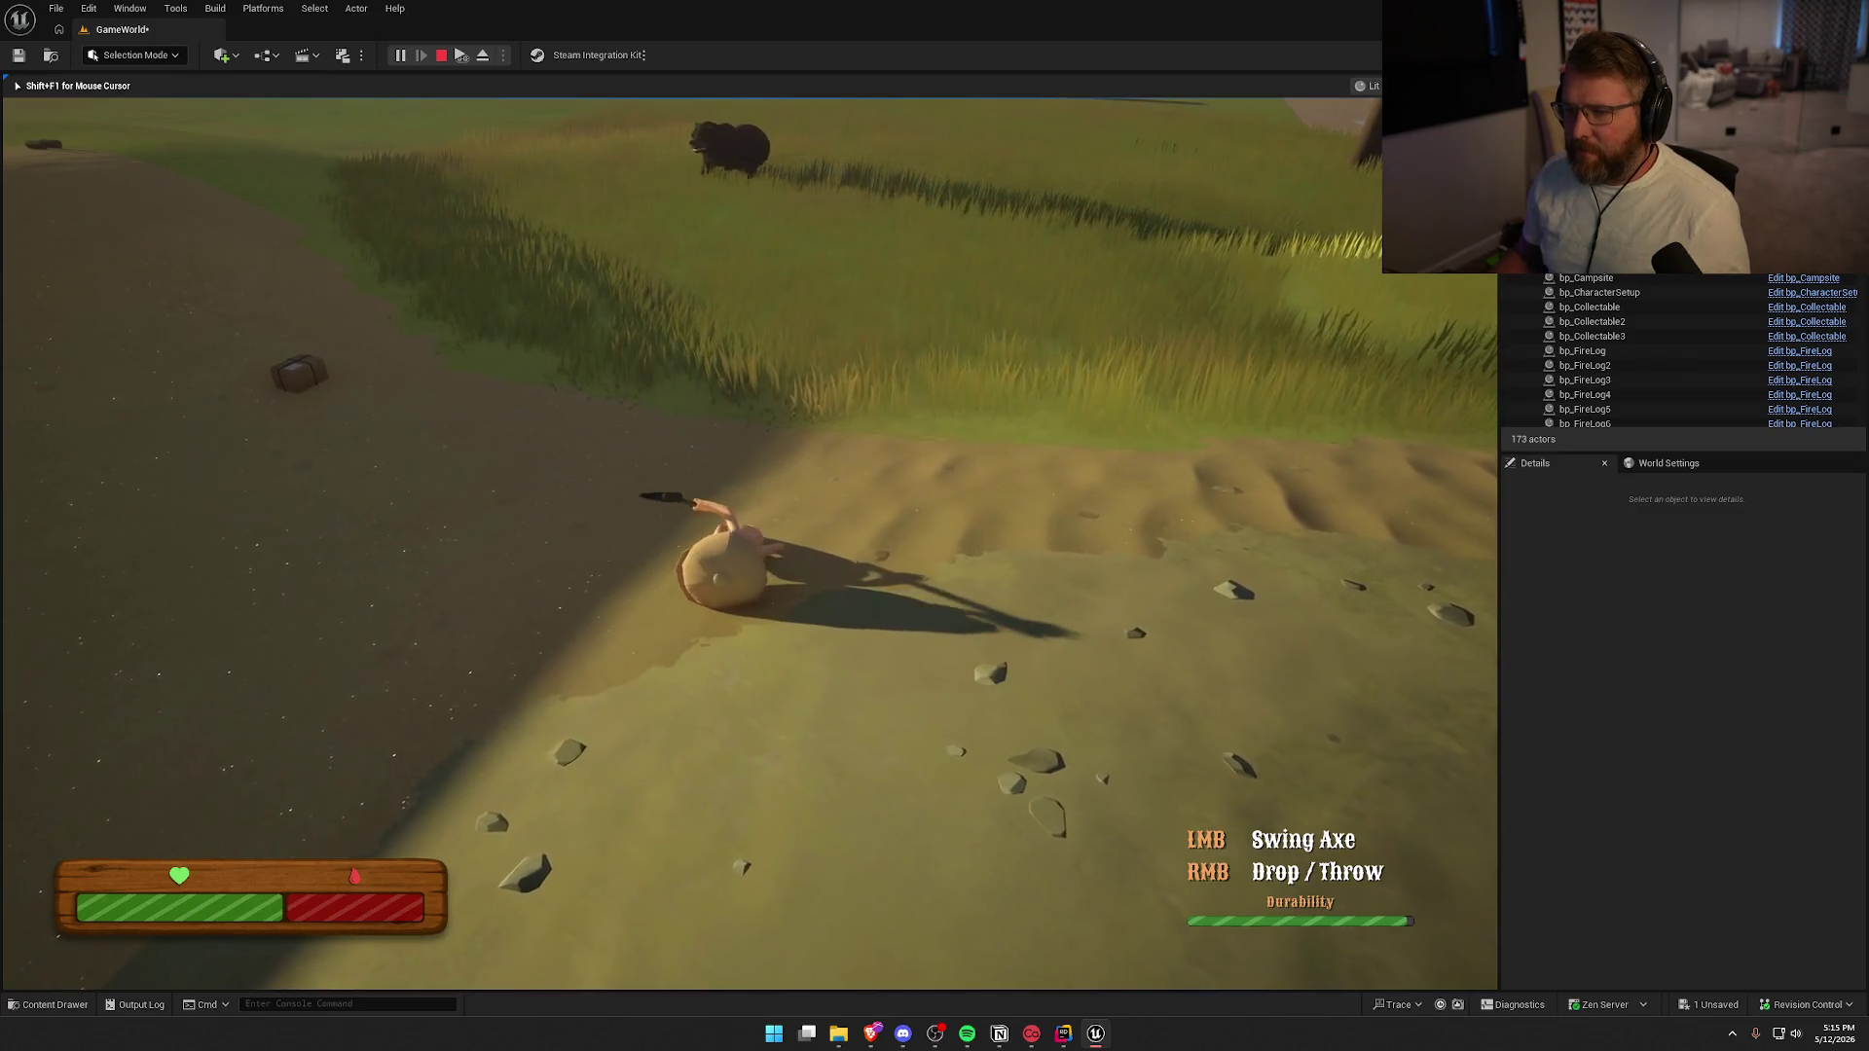
Sprint up the slope and across the sand at the bear until dying, then stop playing
{"action": "key", "text": "shift+w"}
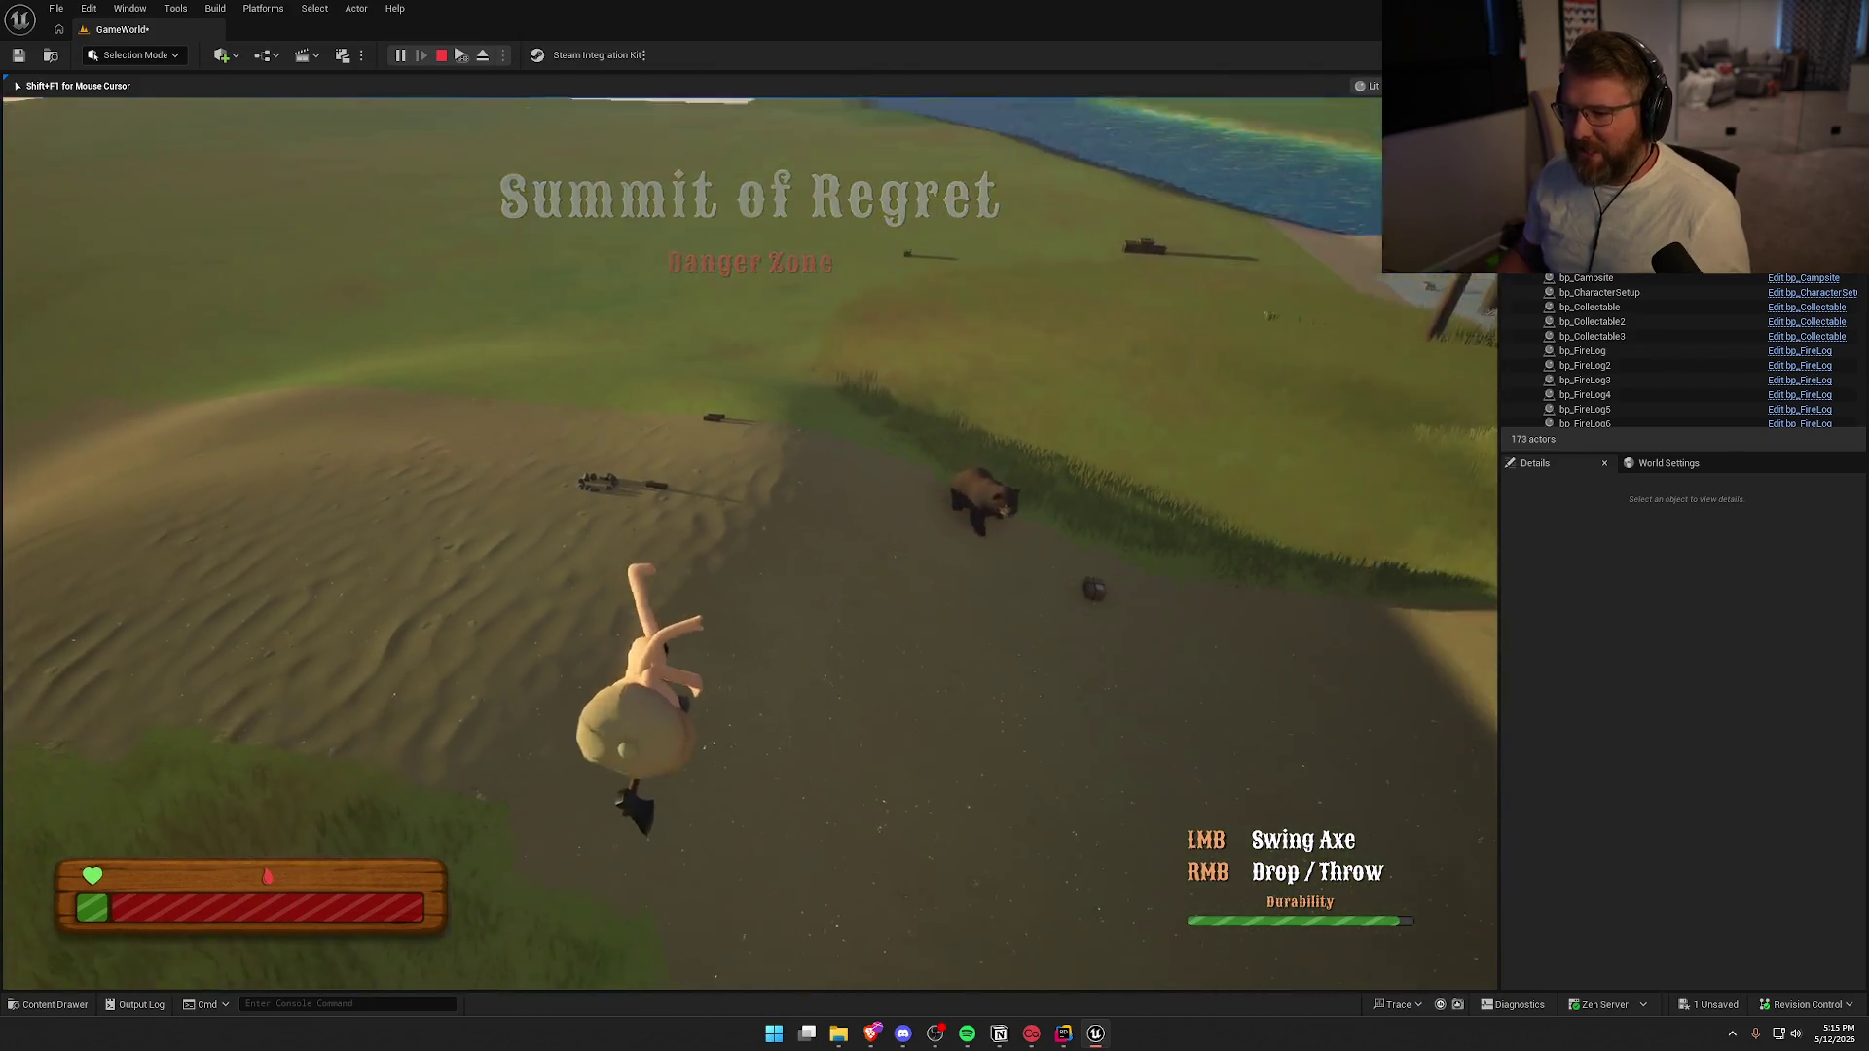
{"action": "key", "text": "w"}
{"action": "key", "text": "w"}
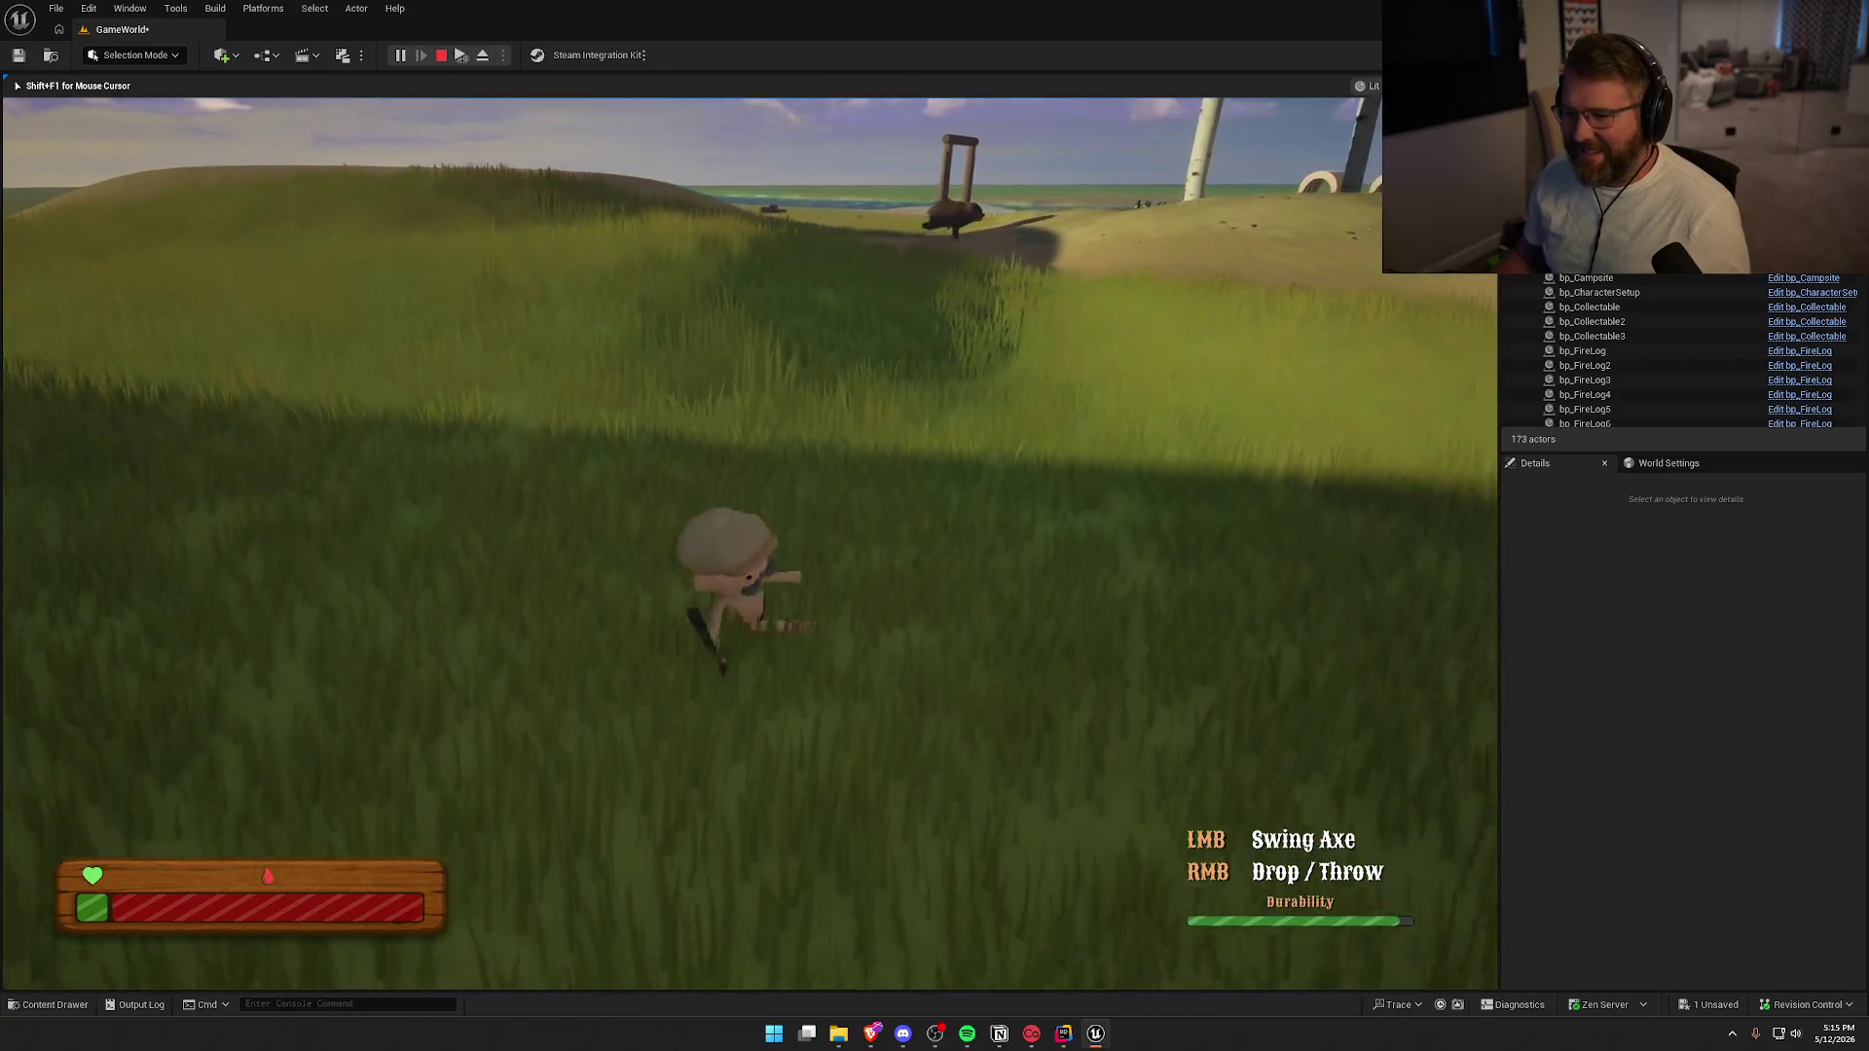
{"action": "key", "text": "shift"}
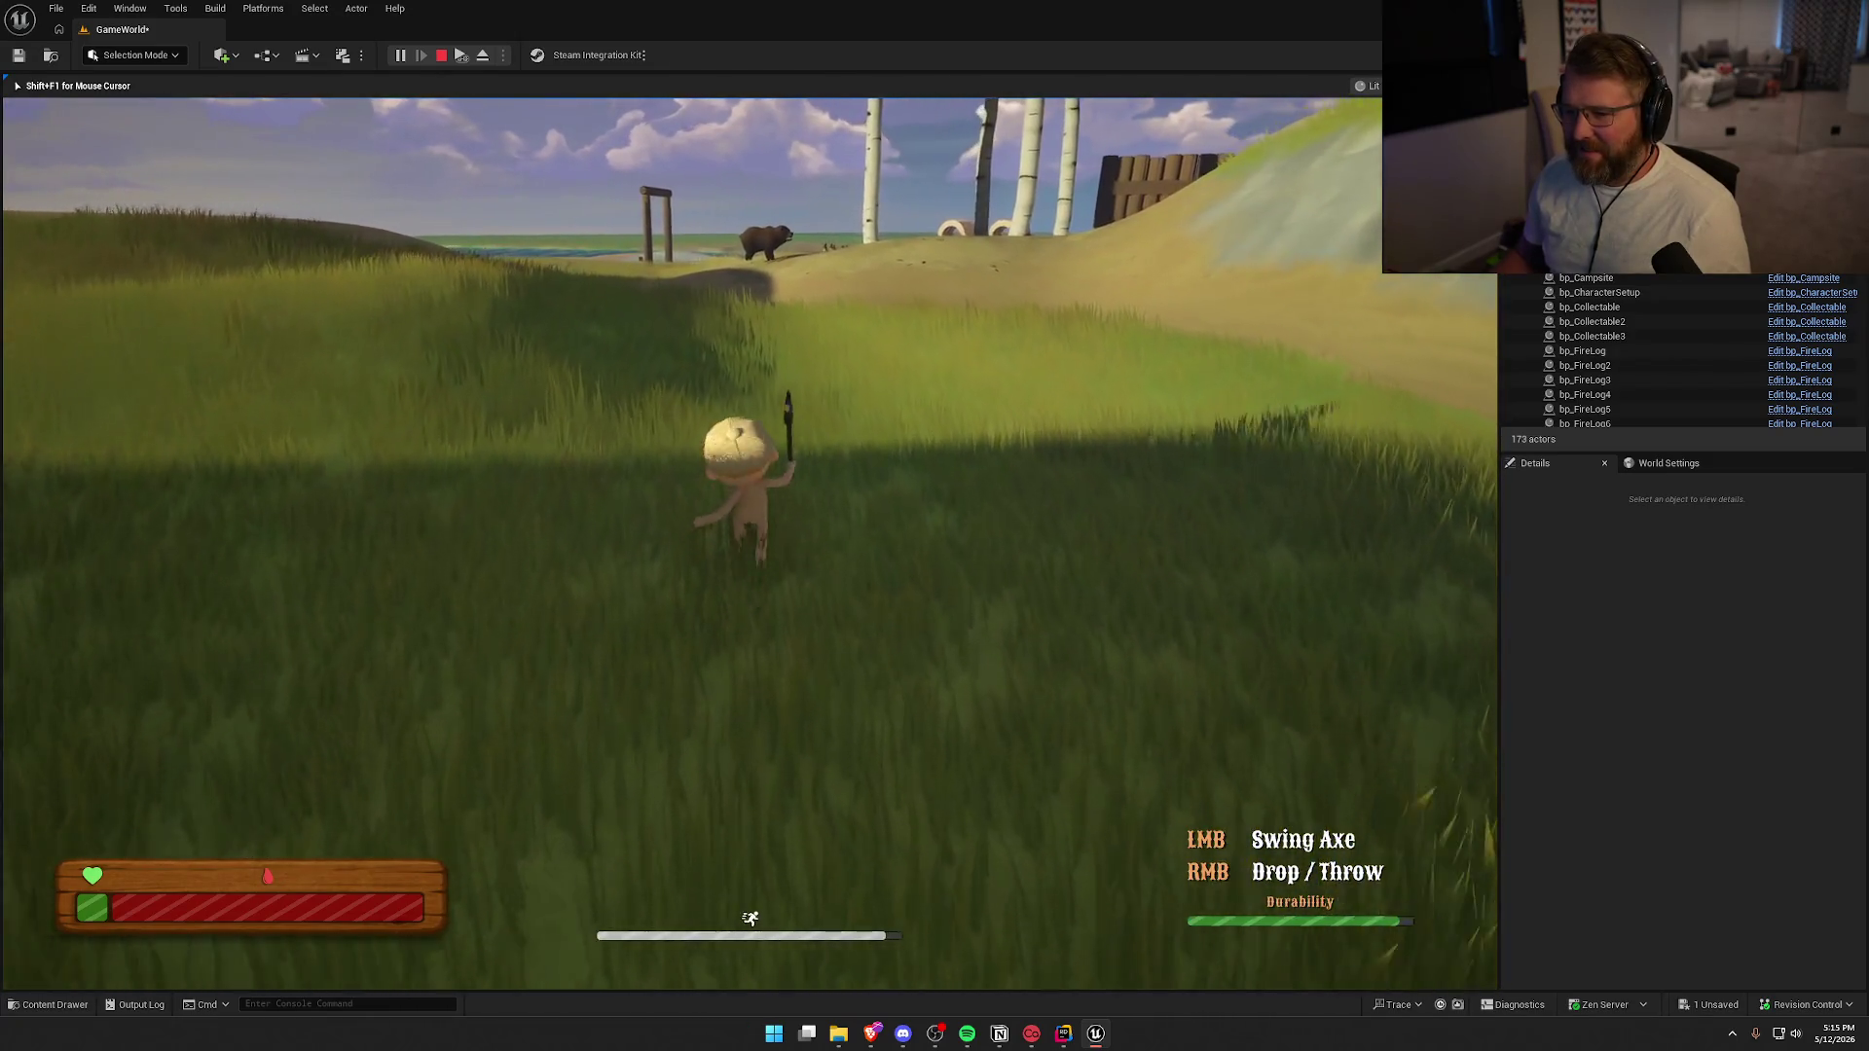
{"action": "key", "text": "w"}
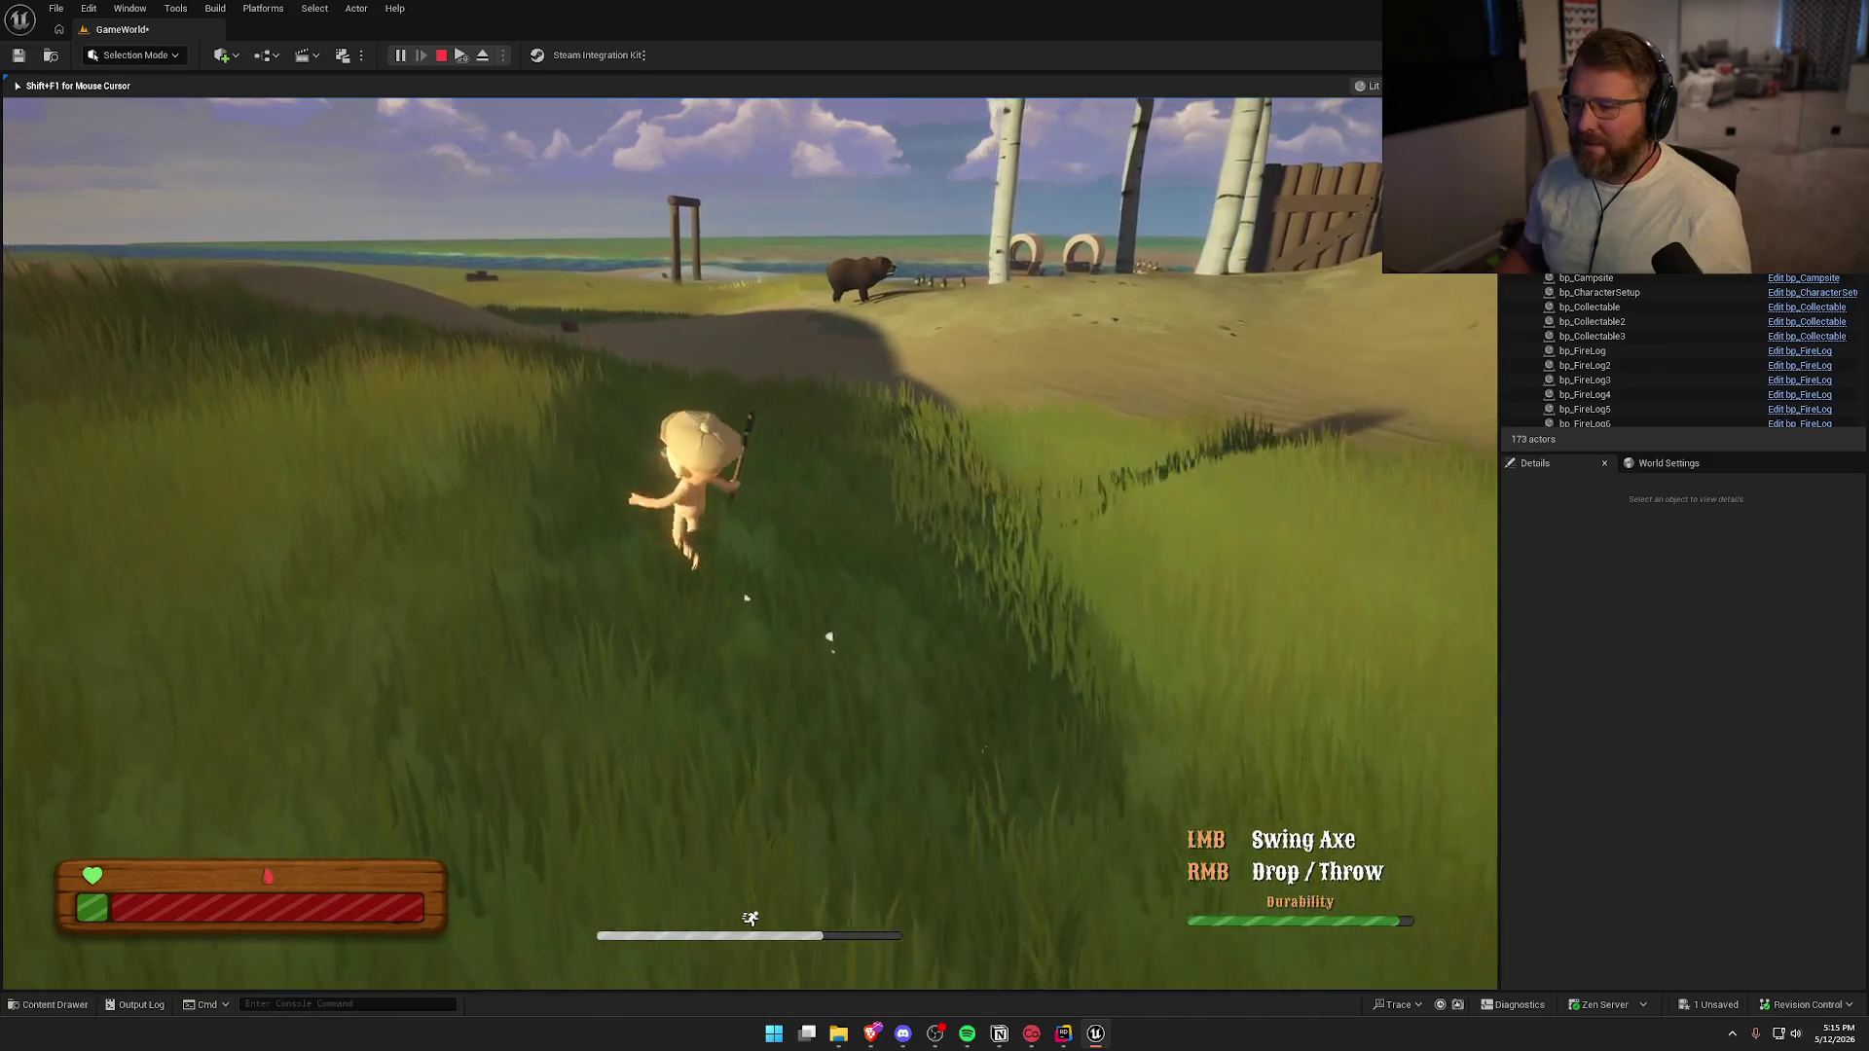
{"action": "key", "text": "w"}
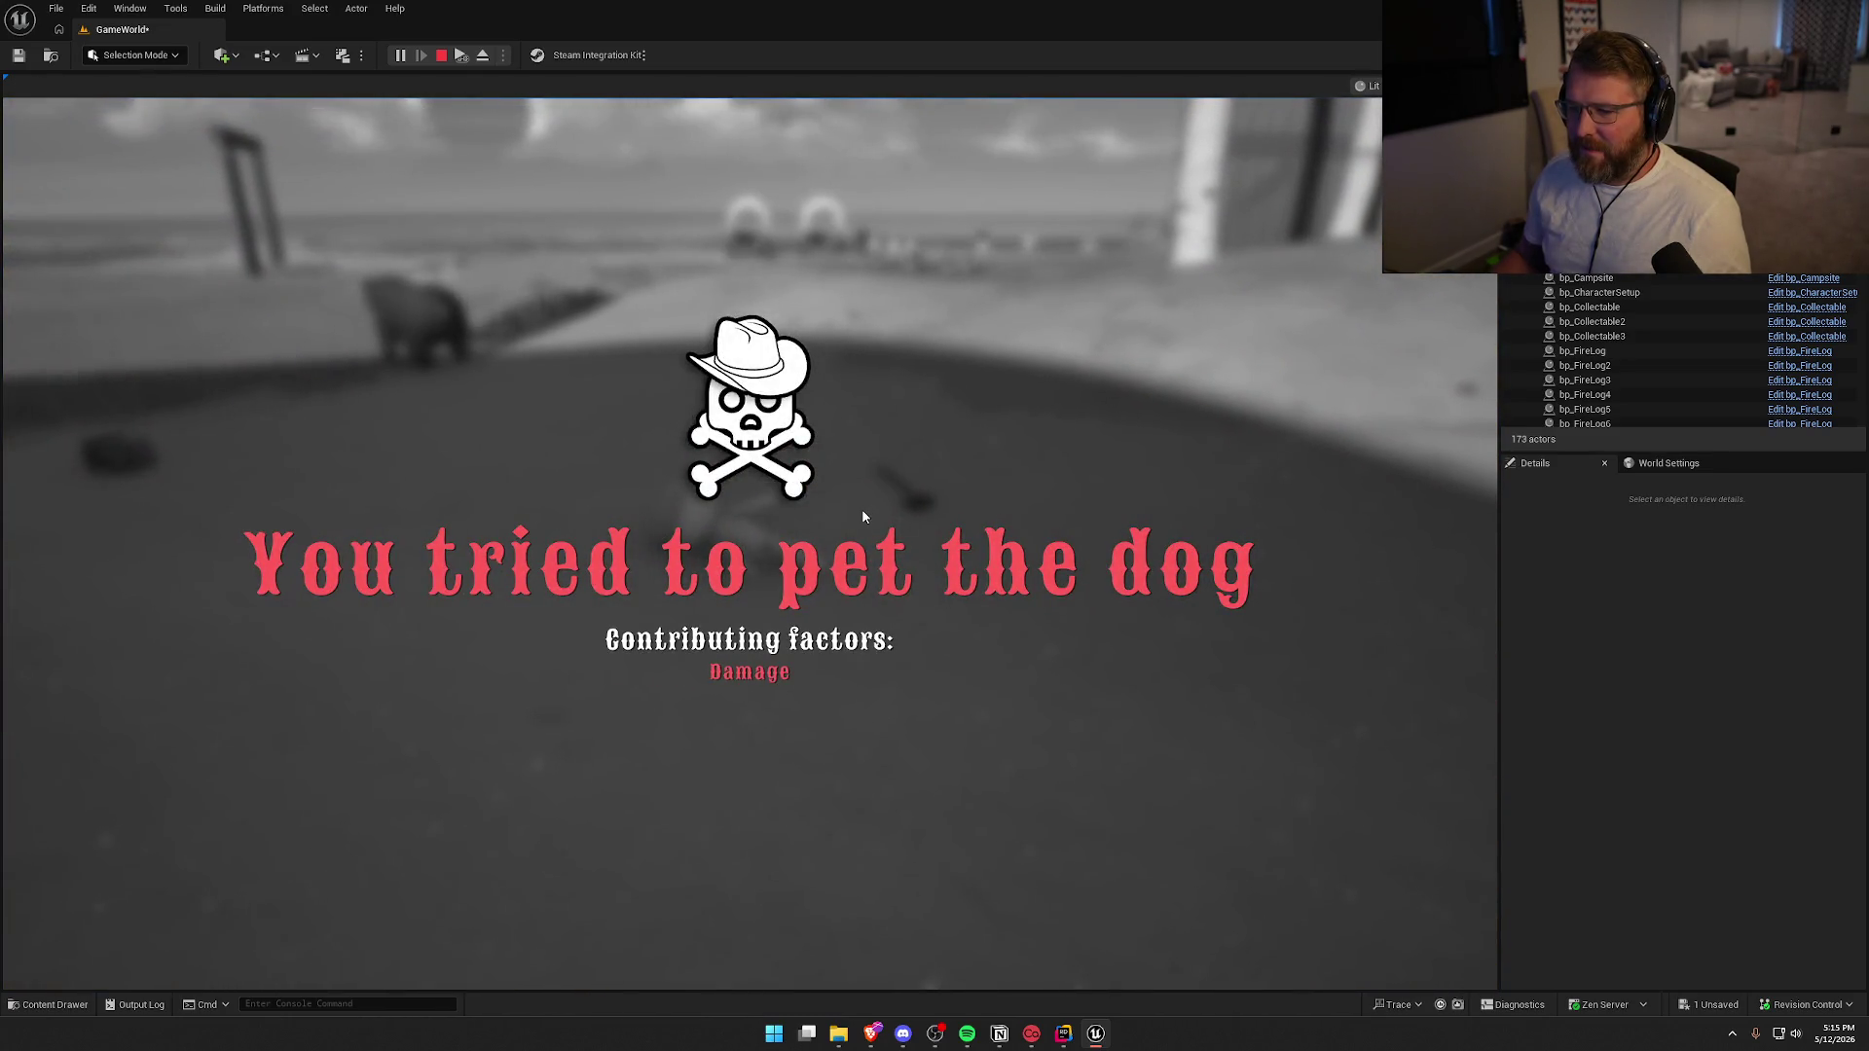
{"action": "key", "text": "Escape"}
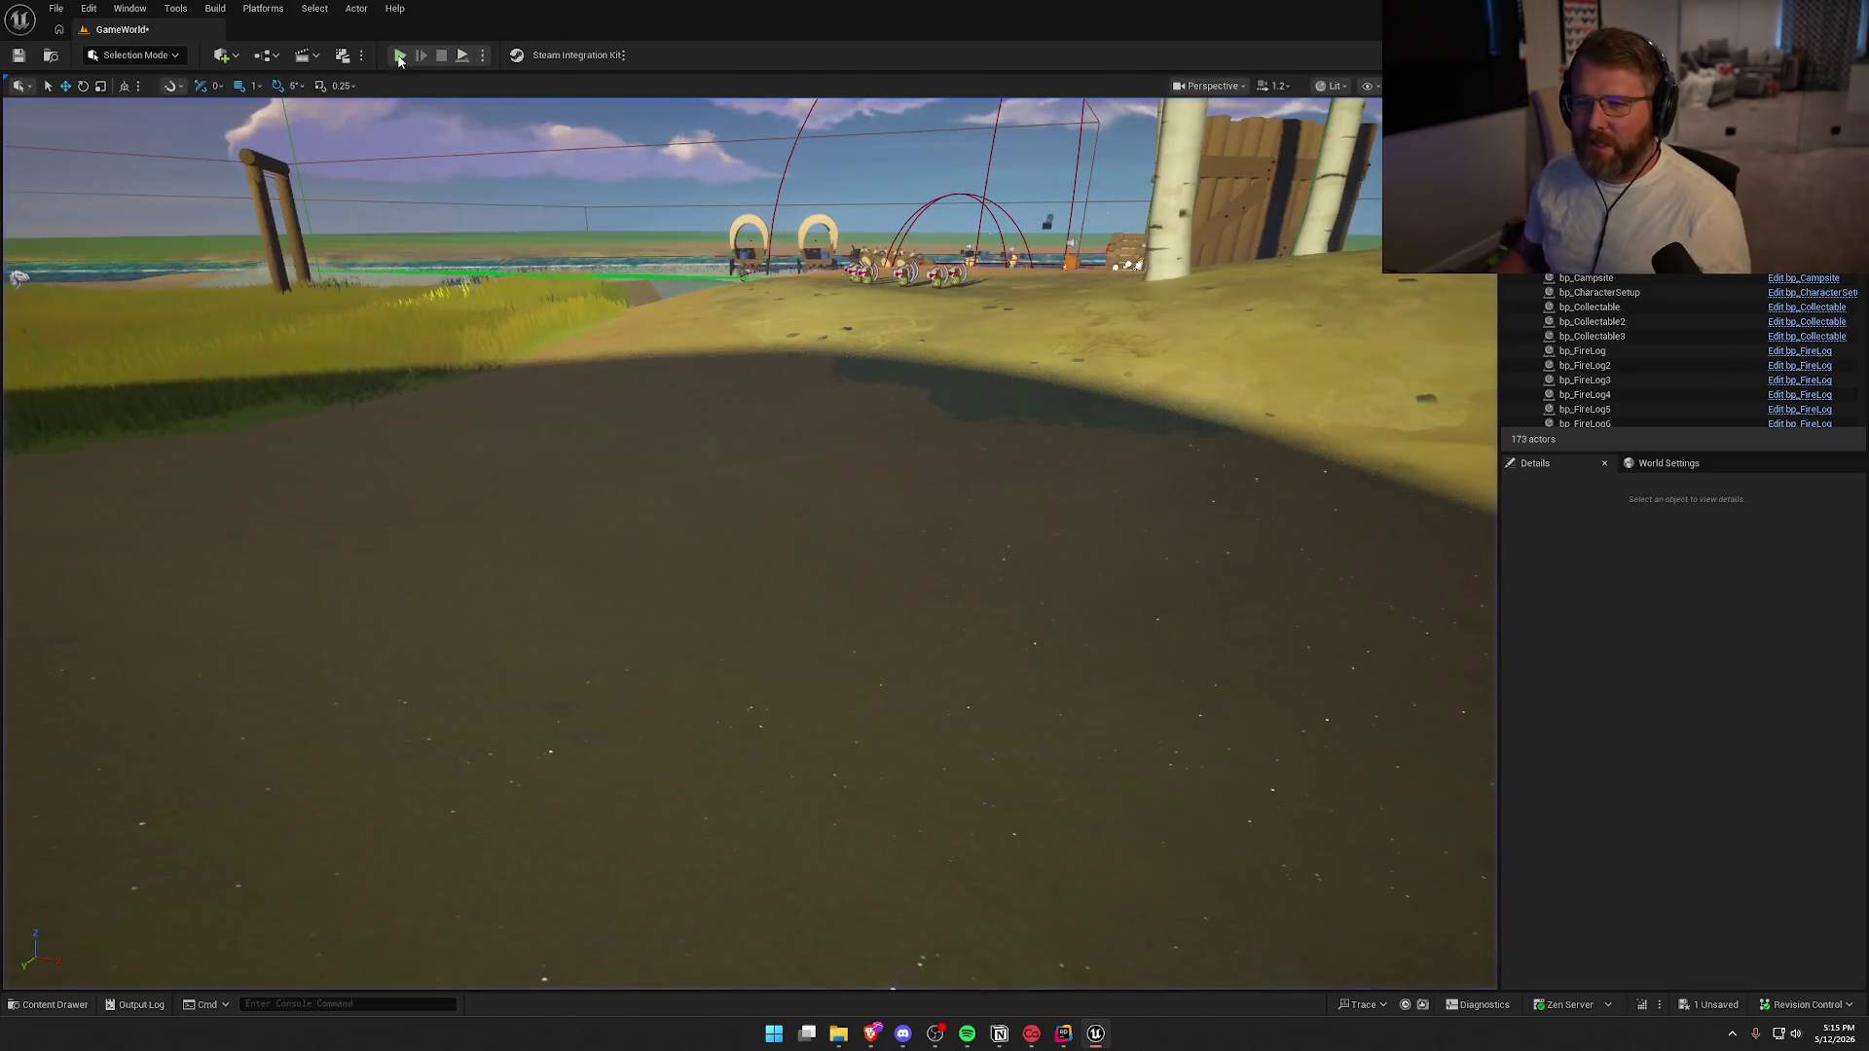
Start a new play session, sprint to the Summit of Regret and shoot the bear five times
{"action": "key", "text": "alt+p"}
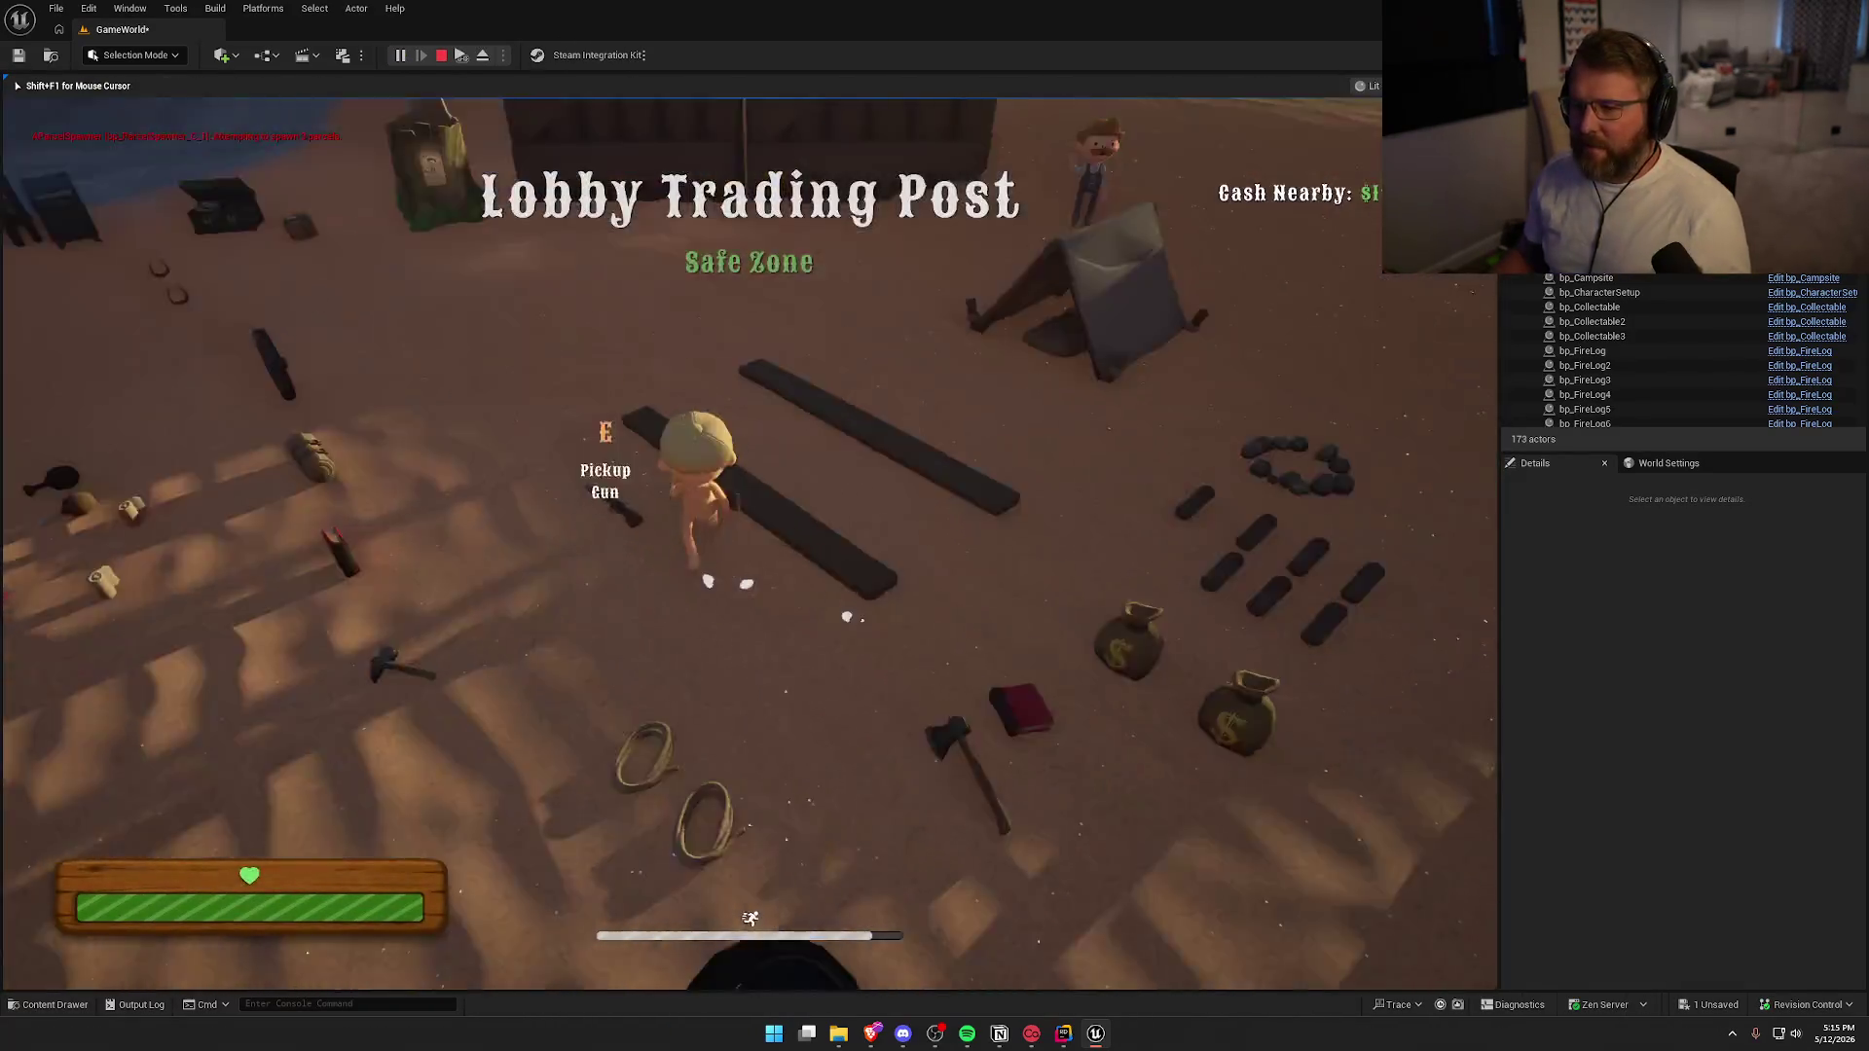
{"action": "key", "text": "shift+w"}
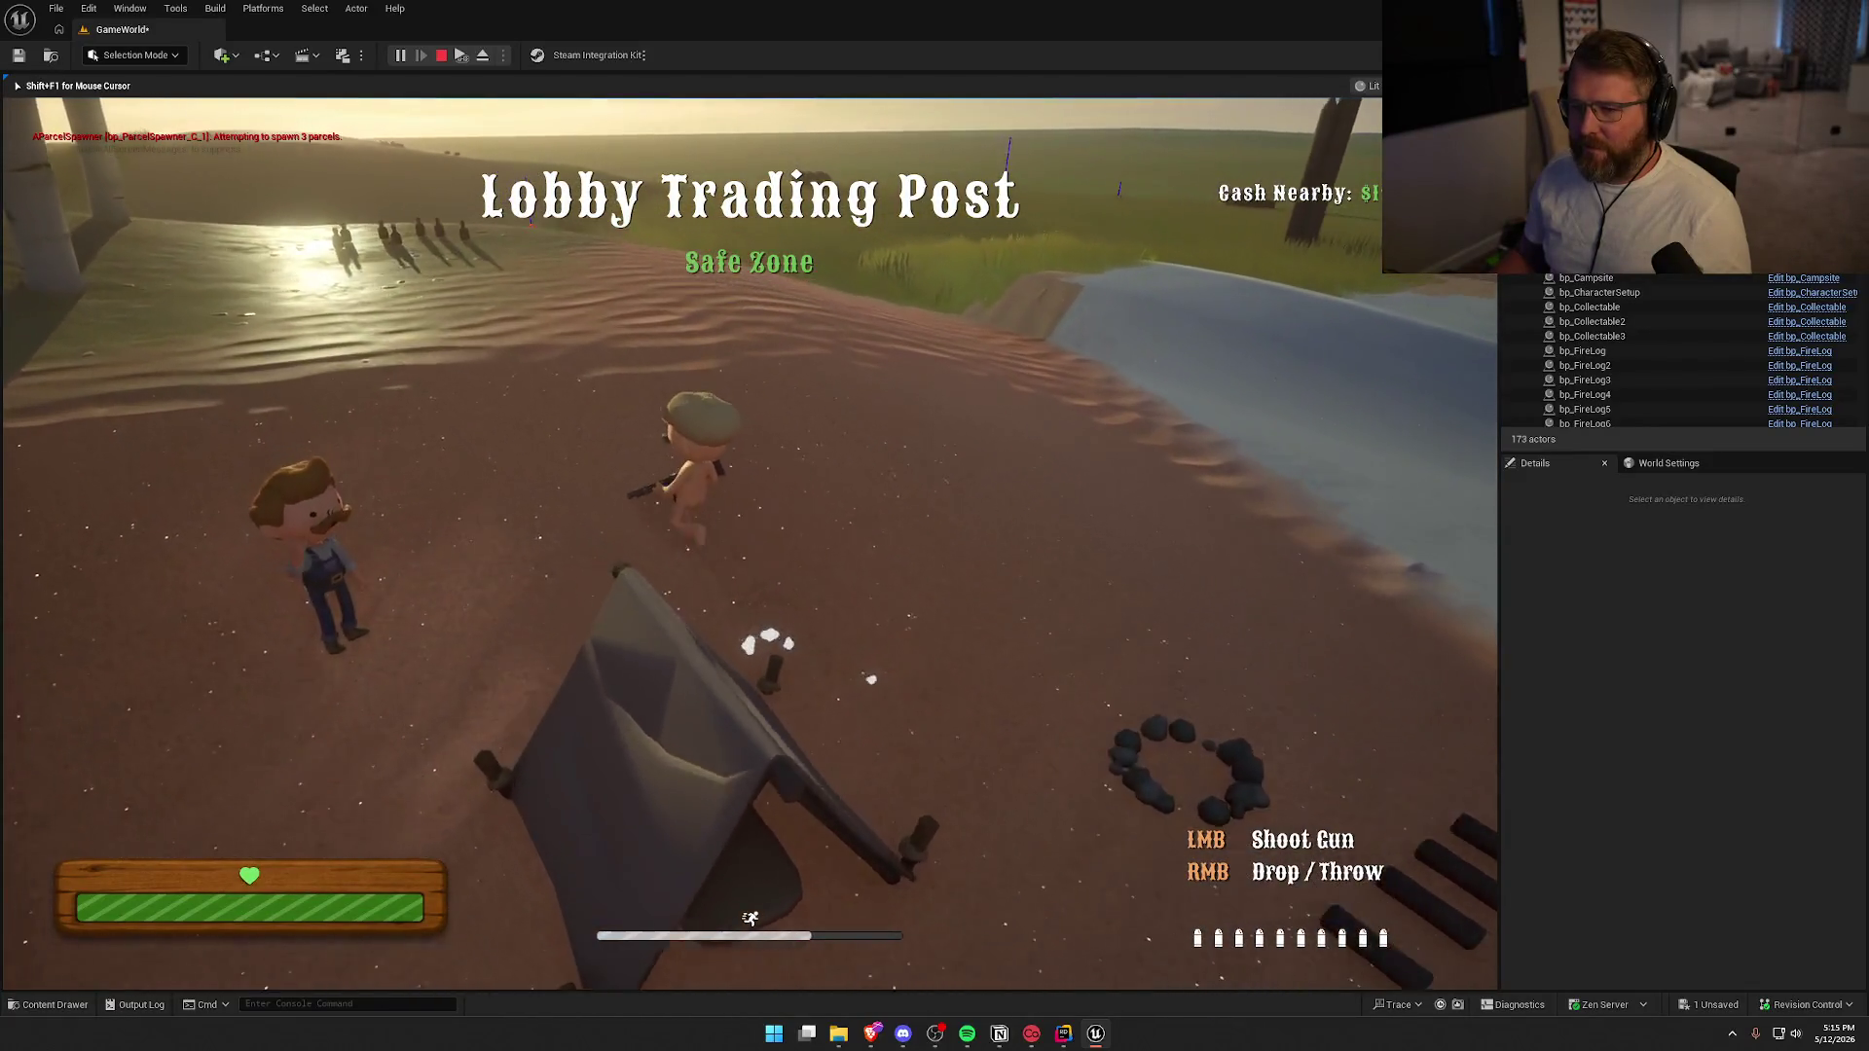
{"action": "key", "text": "shift+w"}
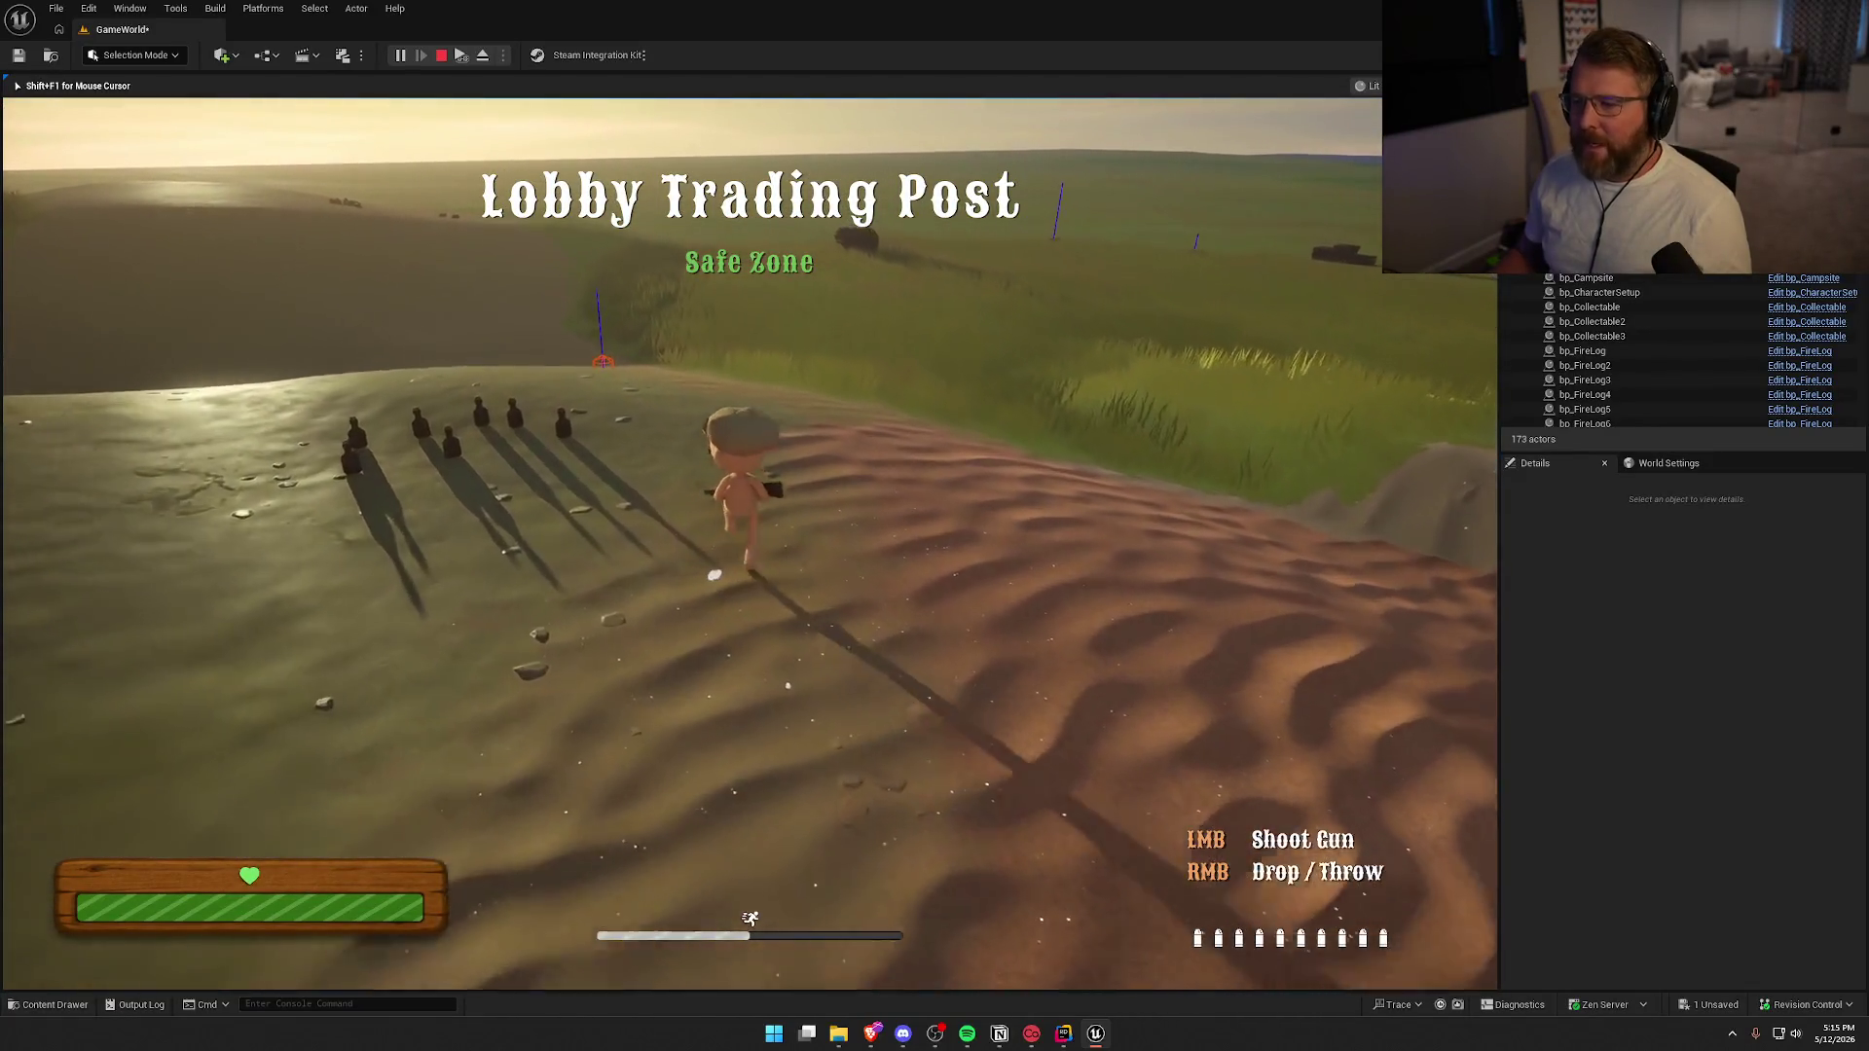
{"action": "key", "text": "shift+w"}
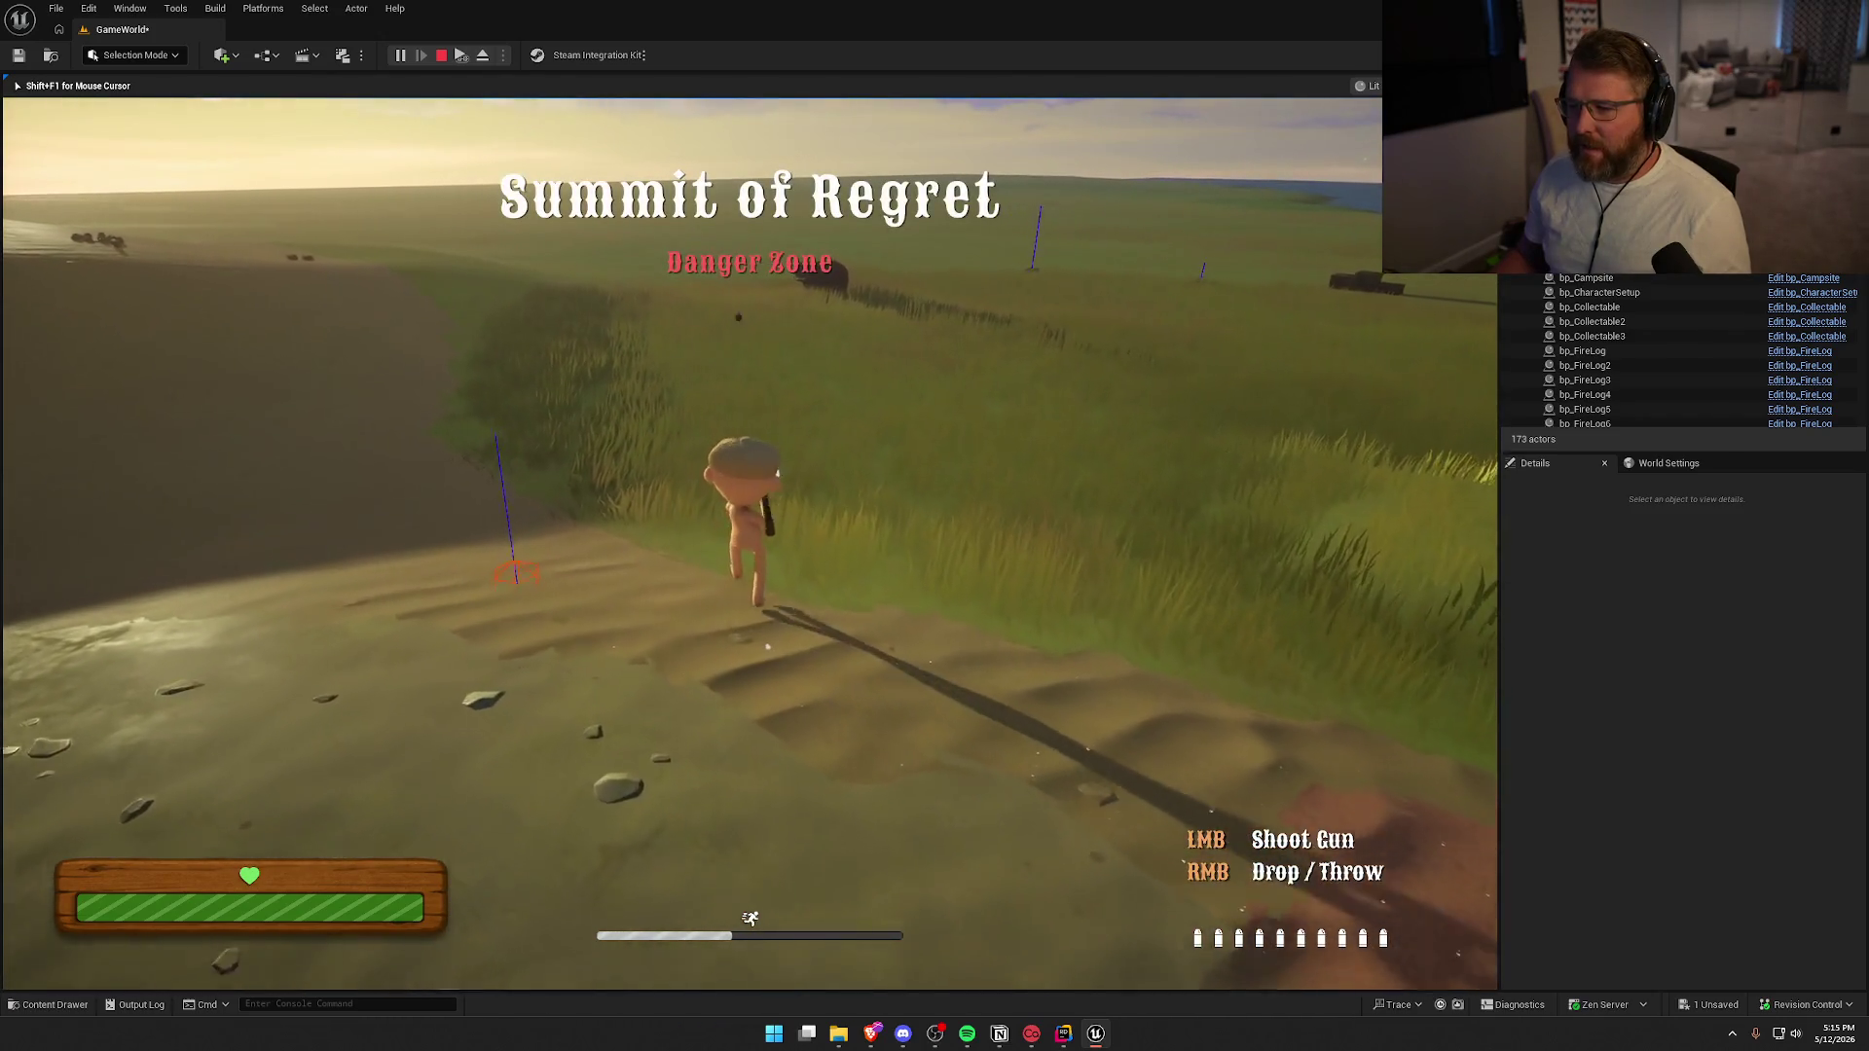
{"action": "left_click", "coordinate": [749, 543]}
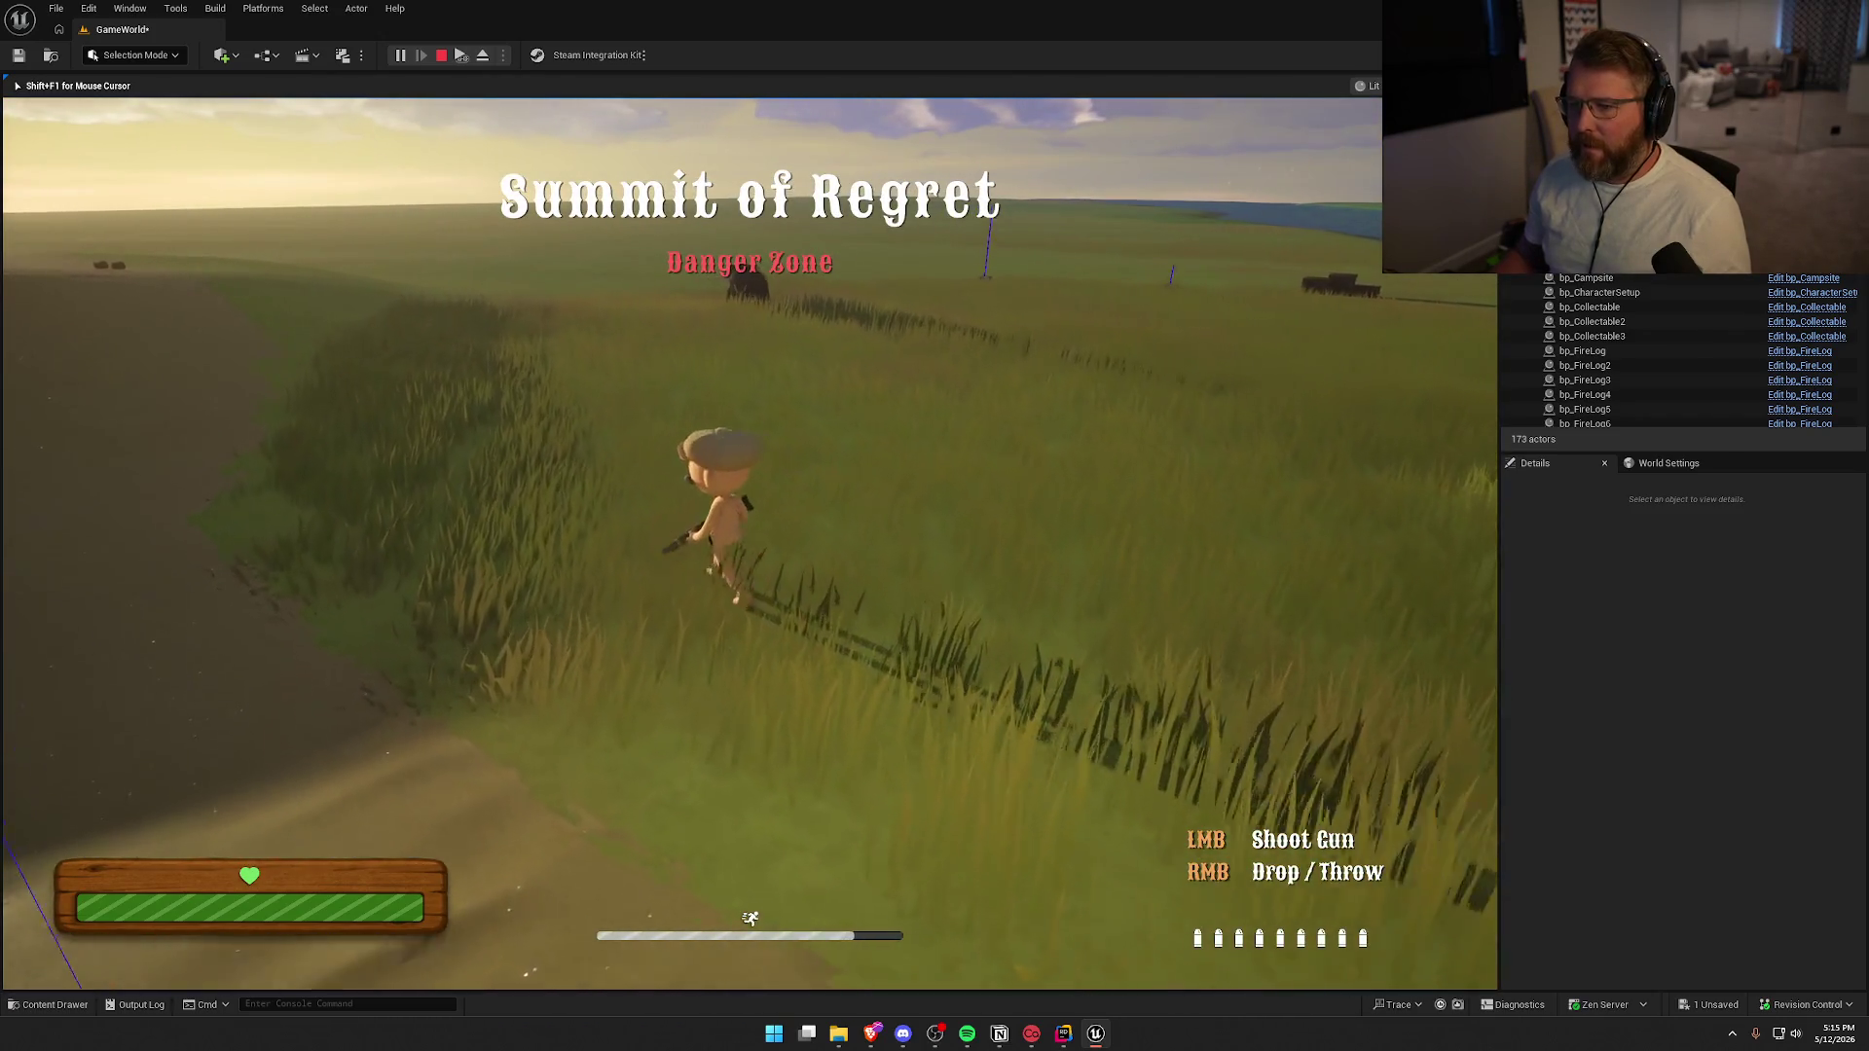
{"action": "left_click", "coordinate": [749, 543]}
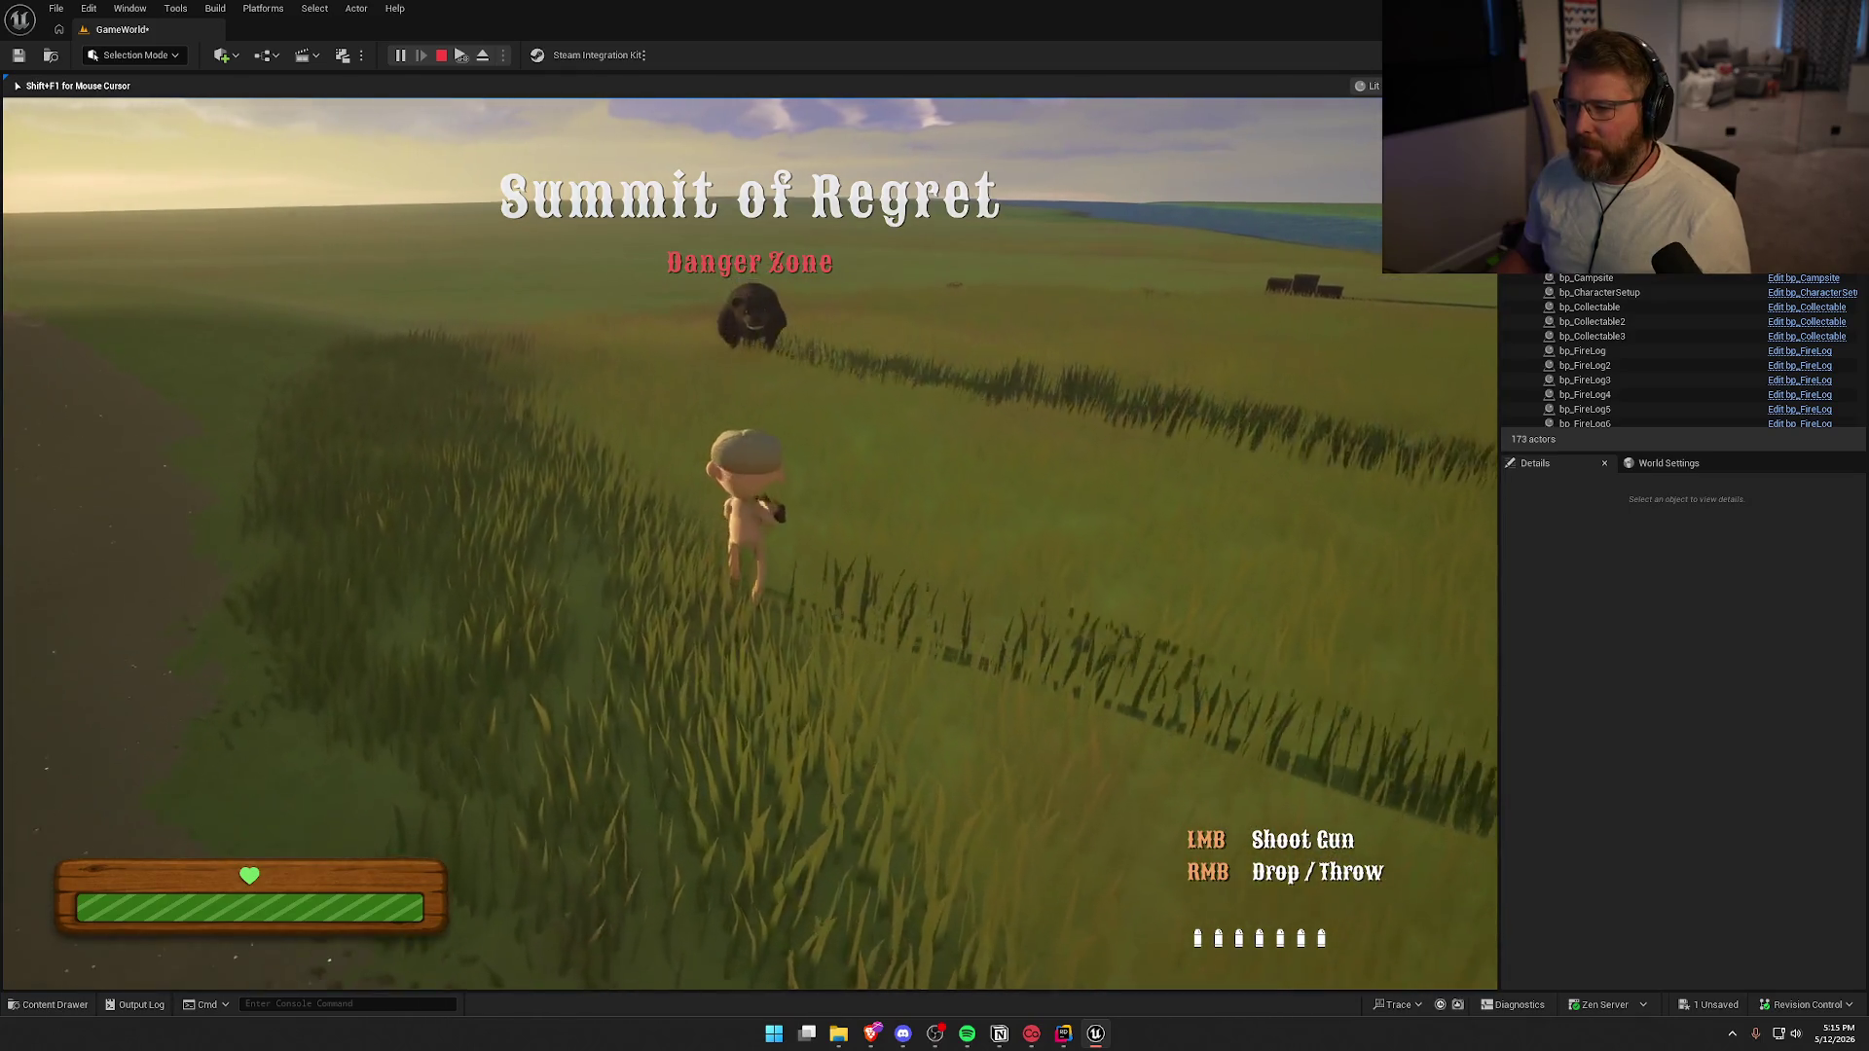
{"action": "left_click", "coordinate": [750, 543]}
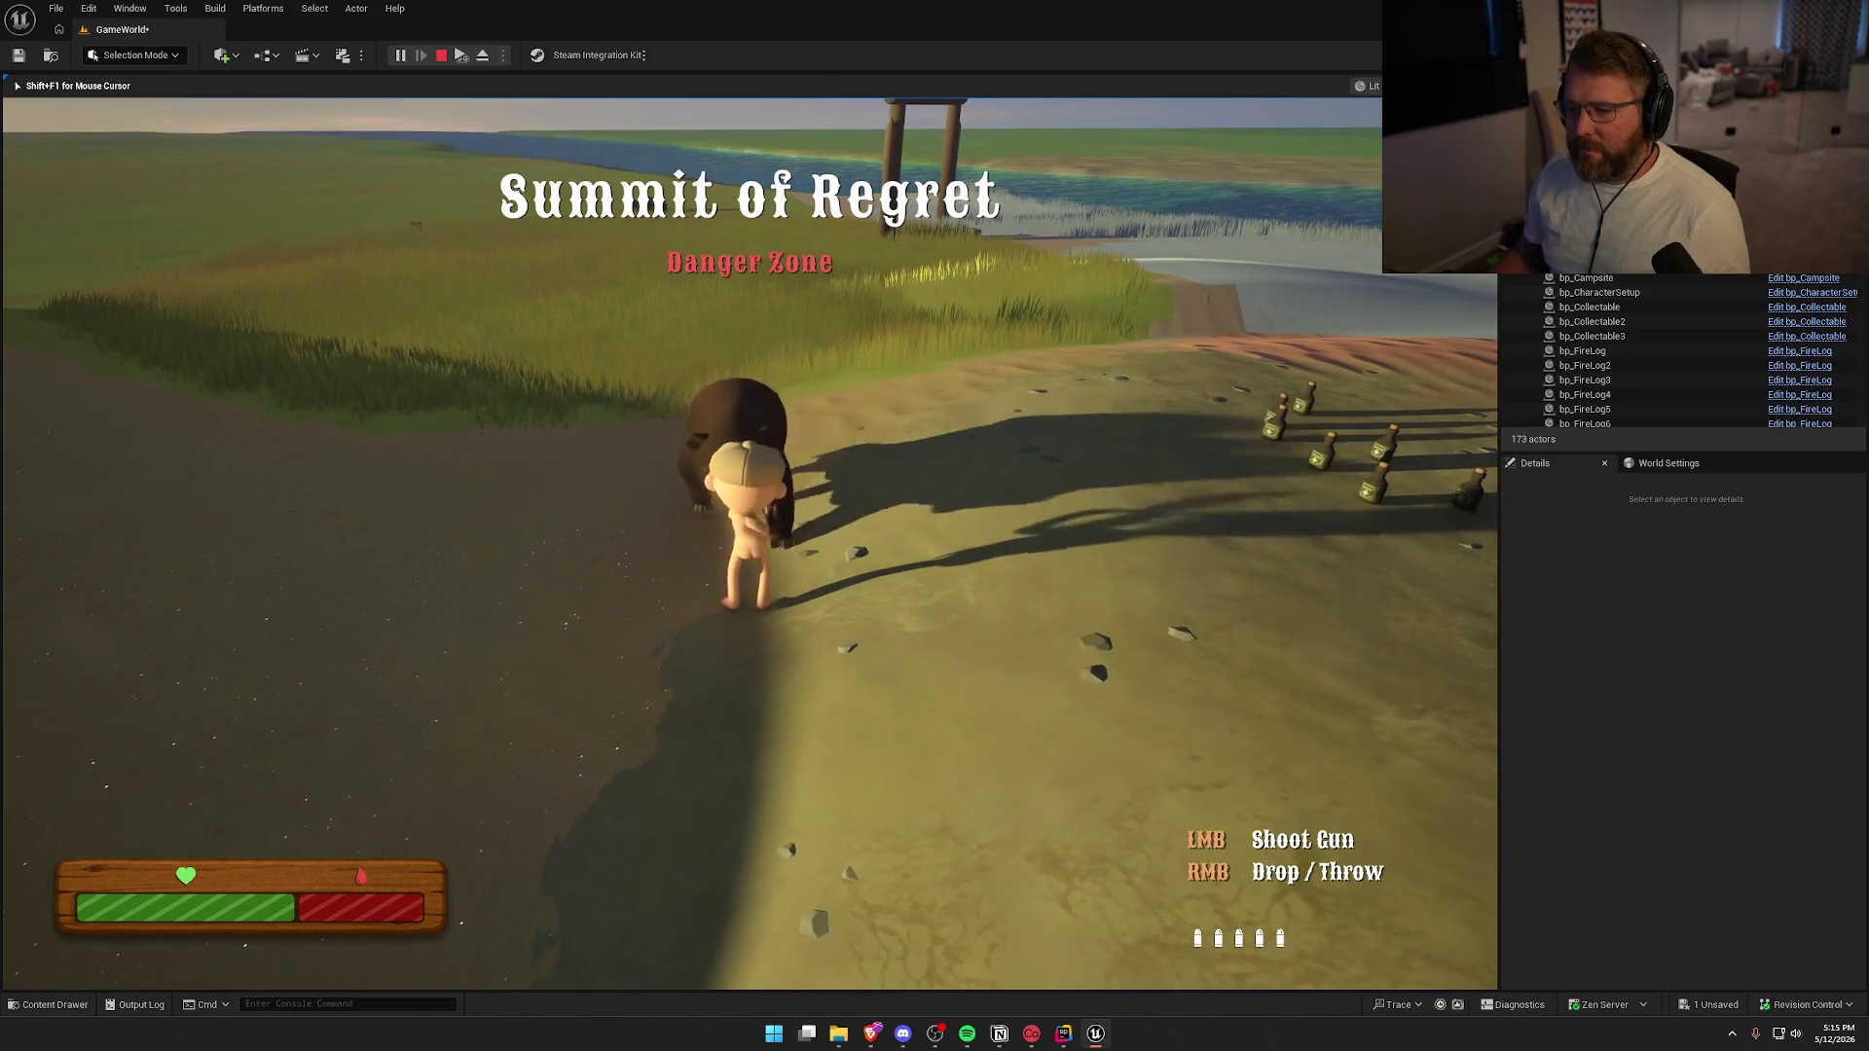
{"action": "left_click", "coordinate": [750, 543]}
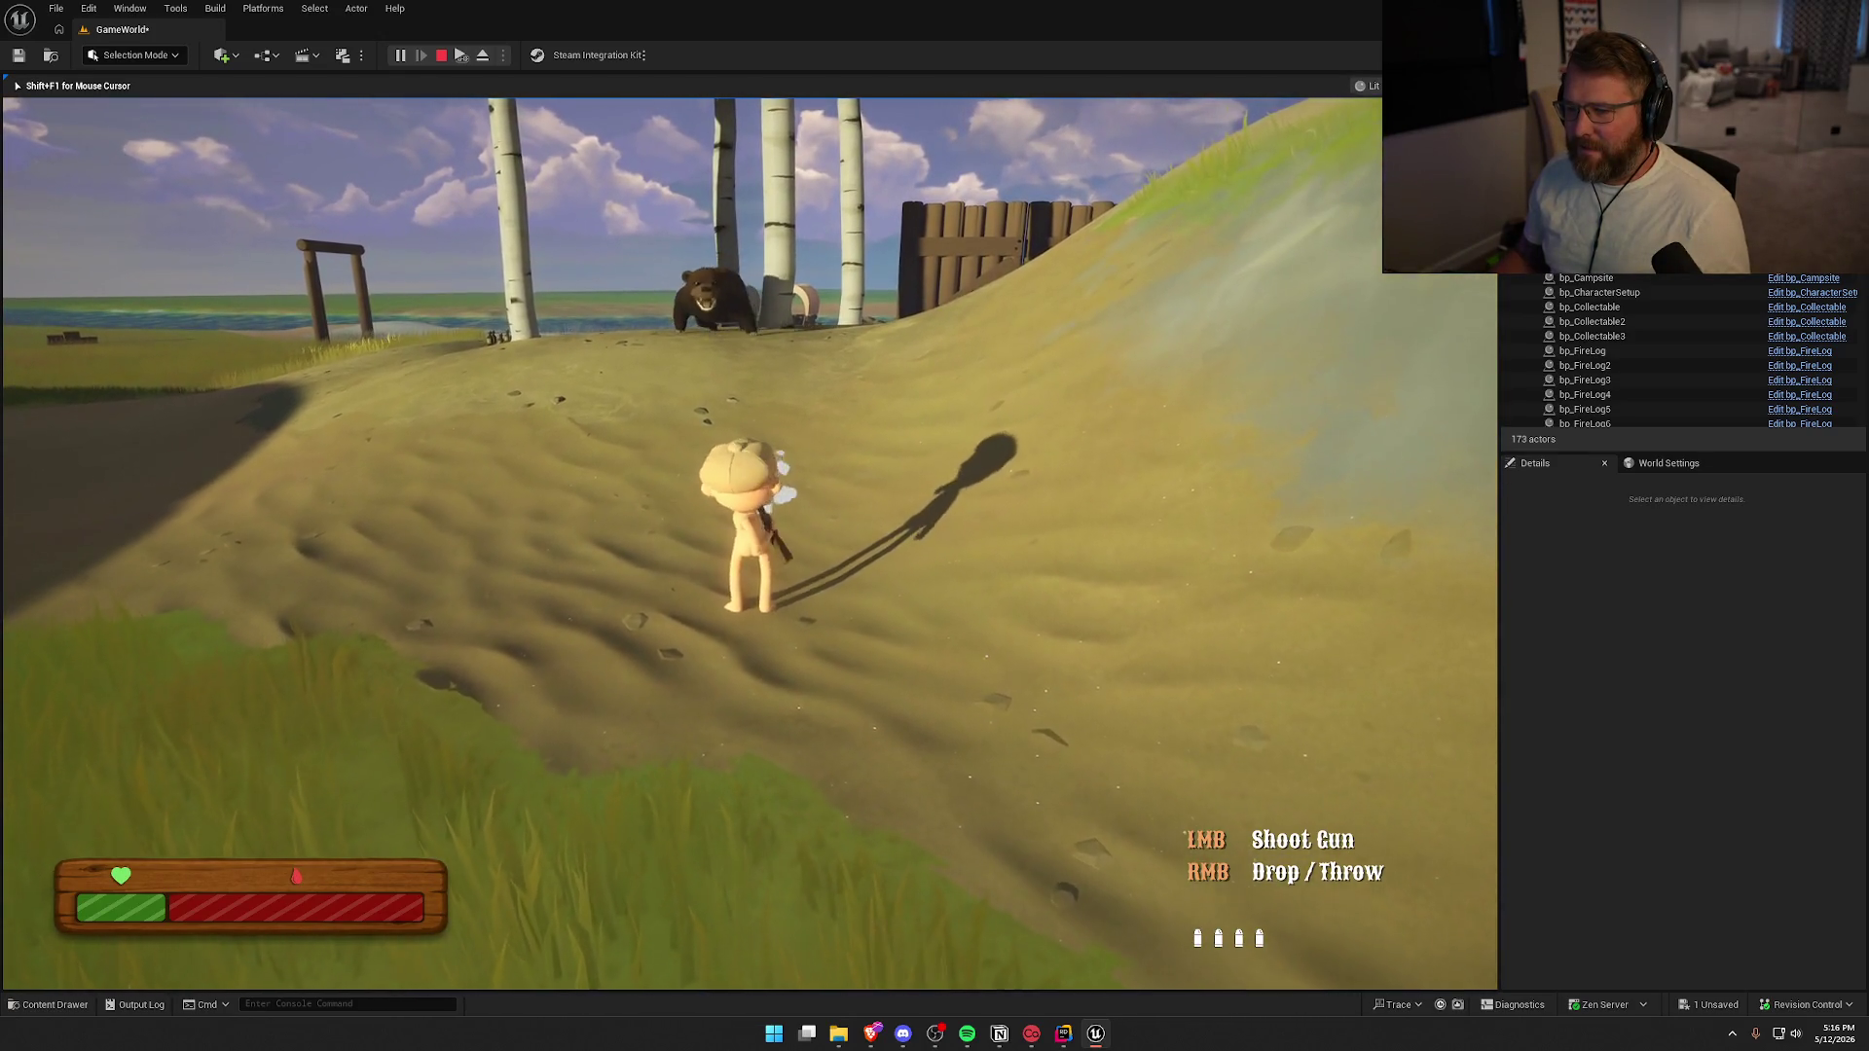
{"action": "left_click", "coordinate": [750, 543]}
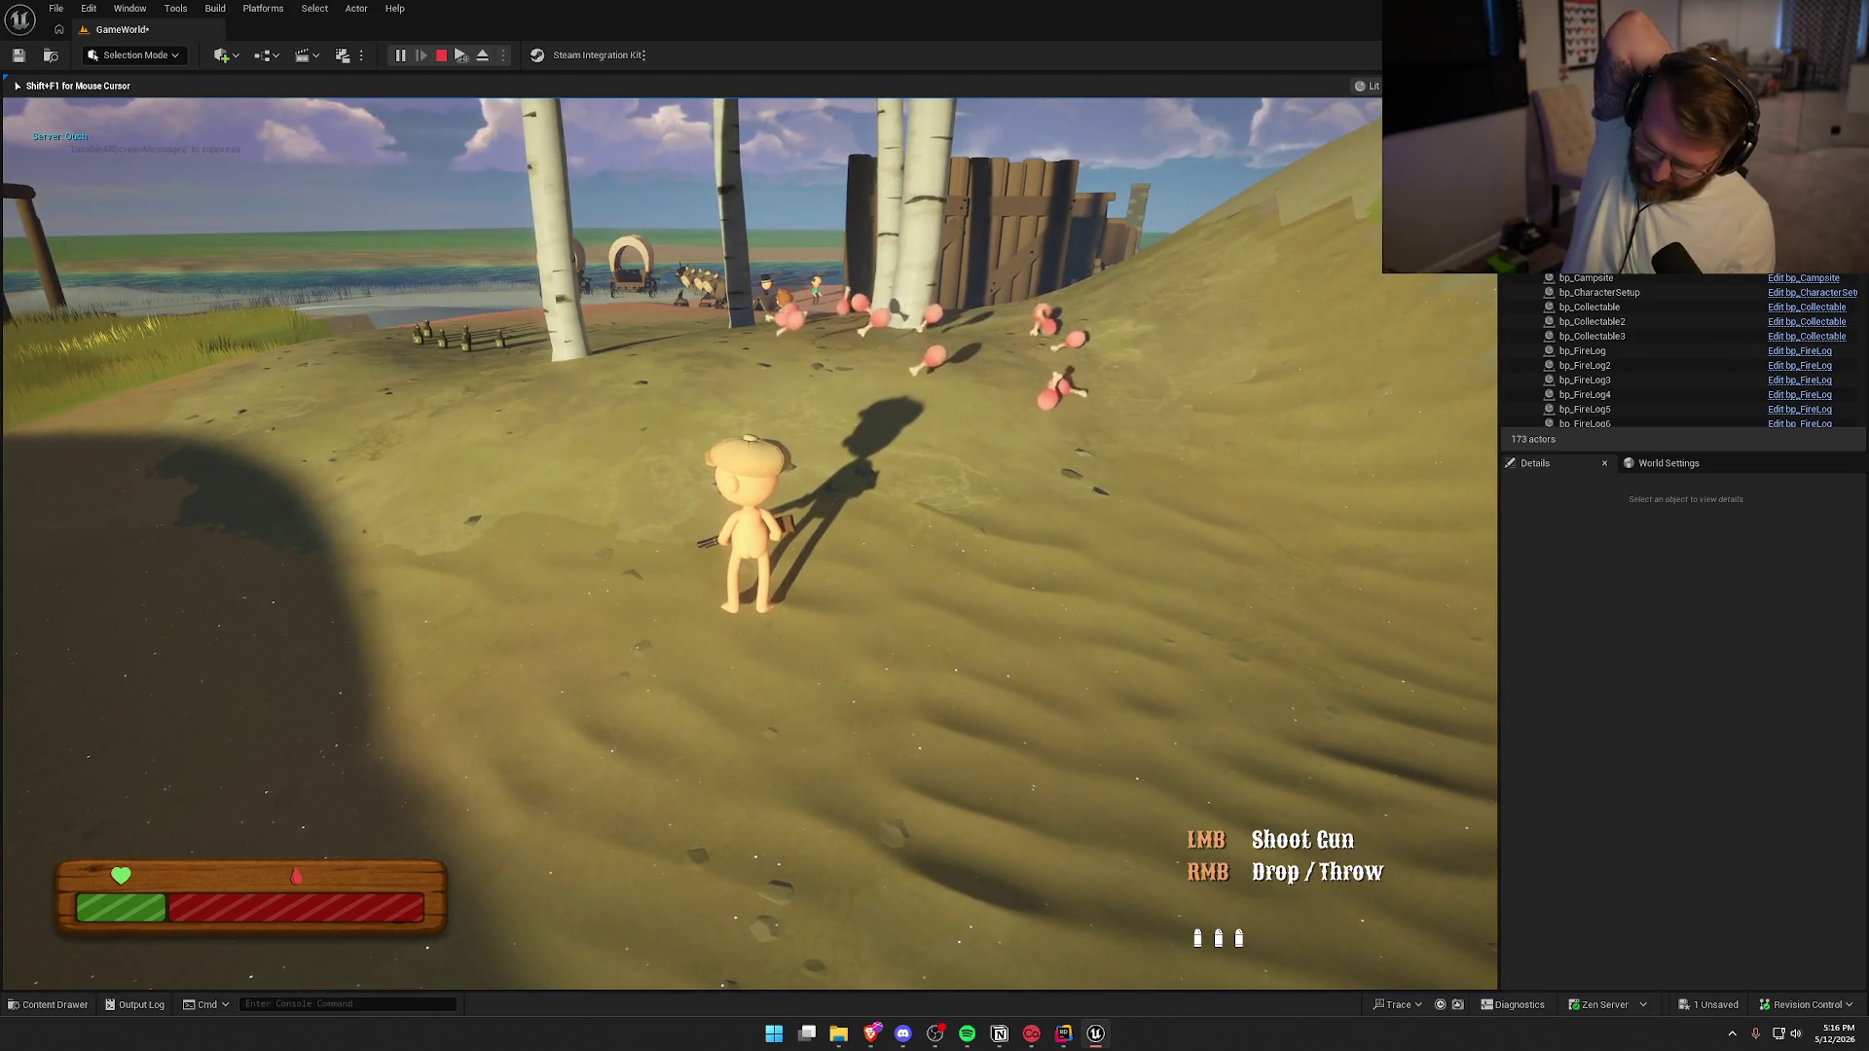
Sprint past the scattered meat uphill toward the fence, then stop playing
{"action": "key", "text": "shift+w"}
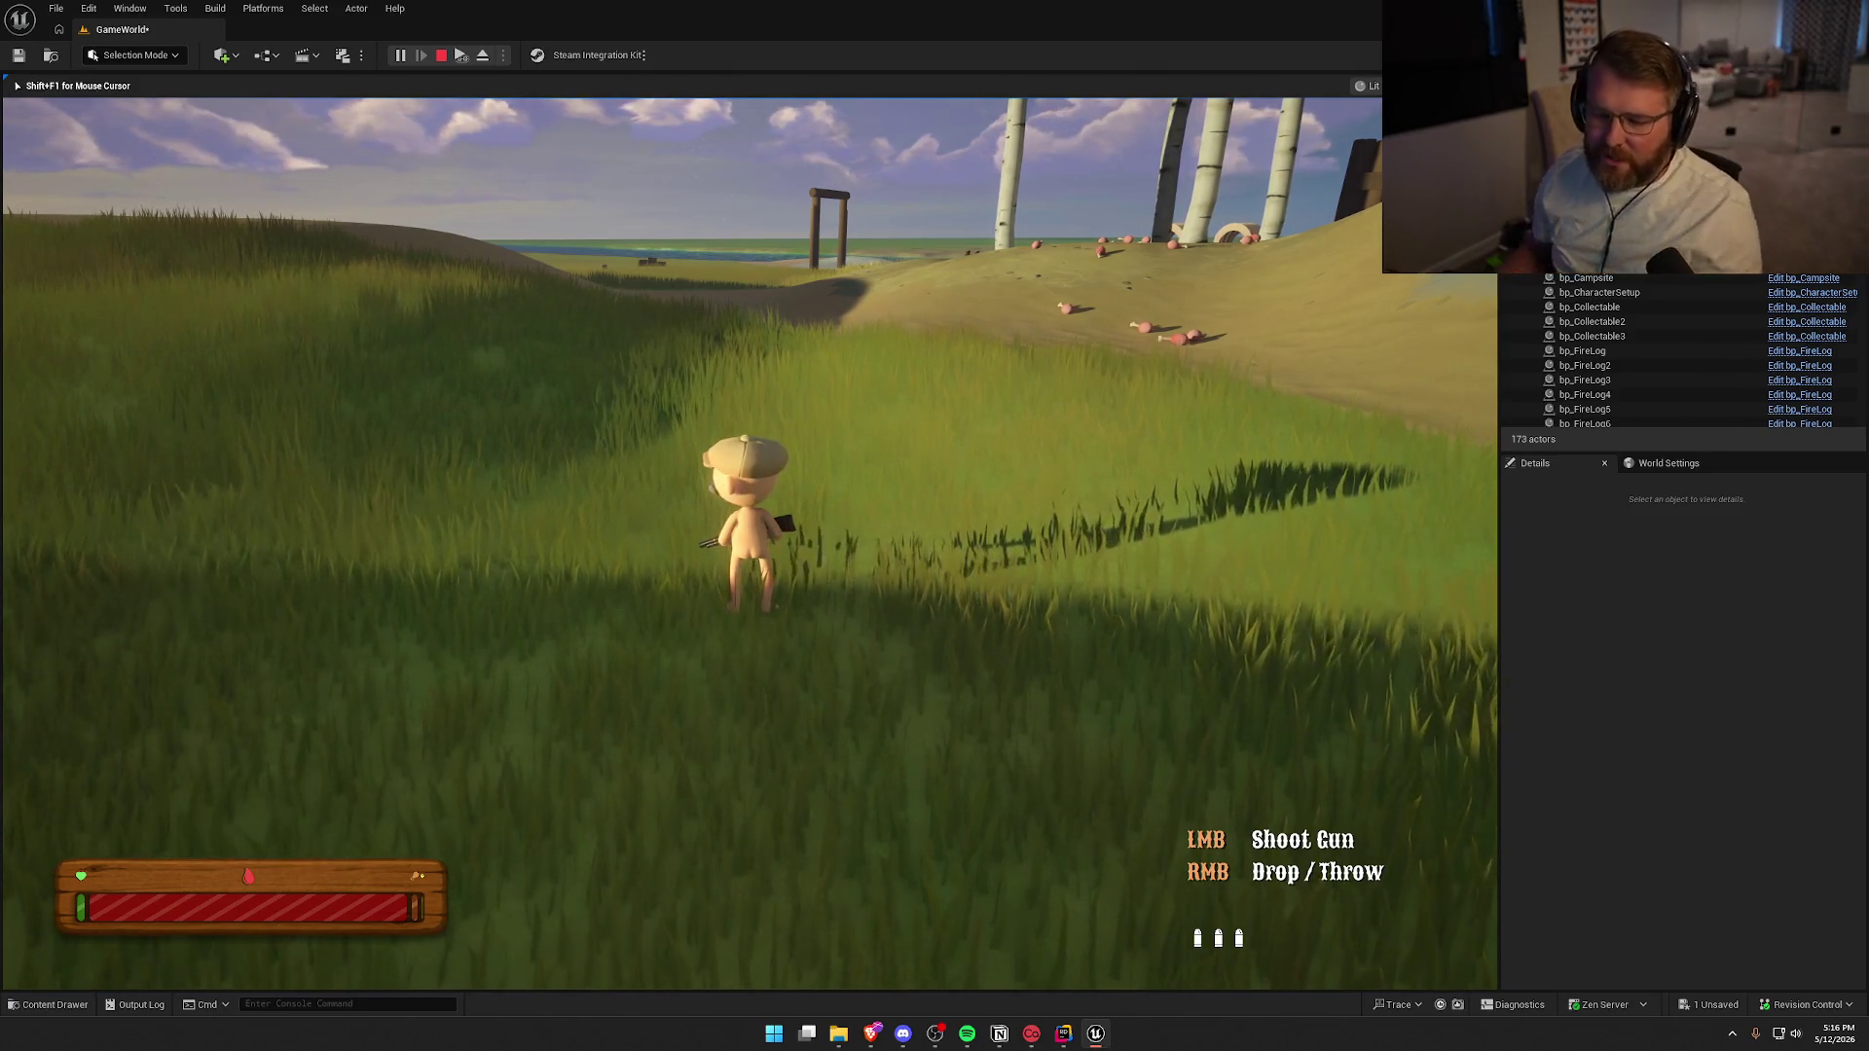
{"action": "key", "text": "shift+w"}
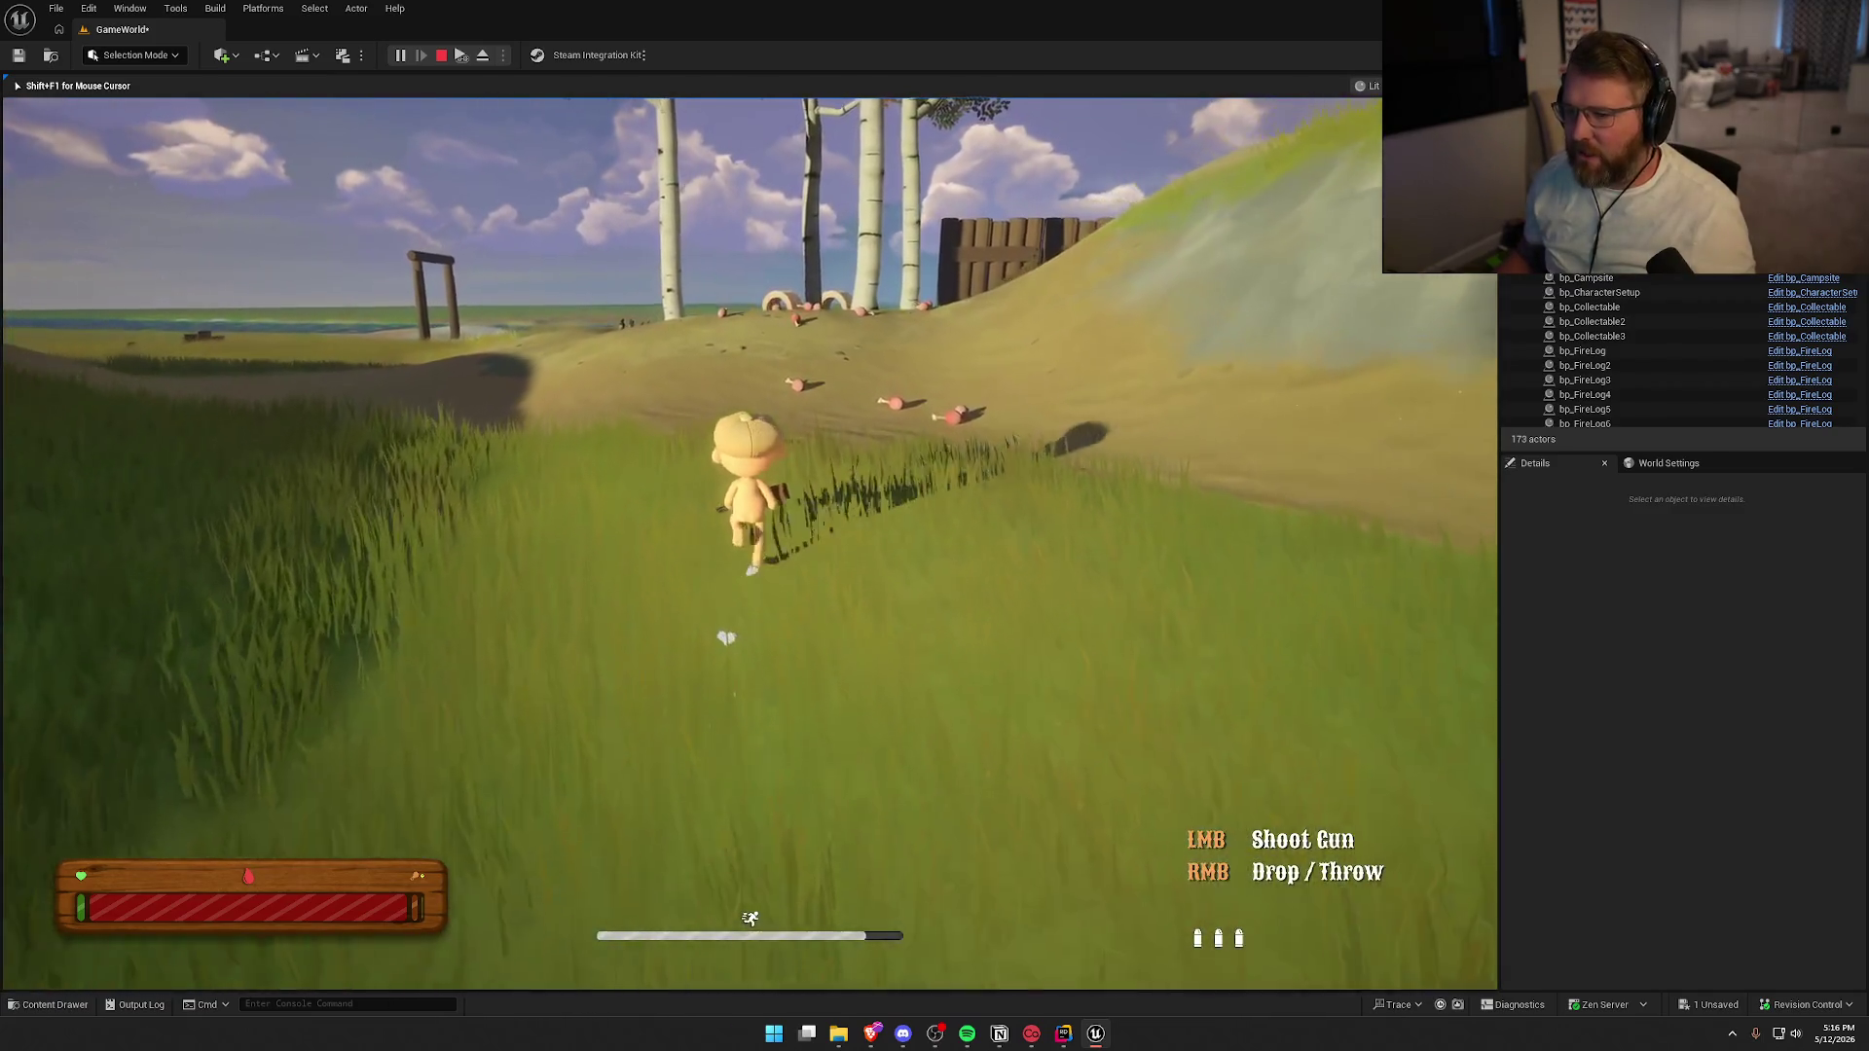
{"action": "key", "text": "shift+w"}
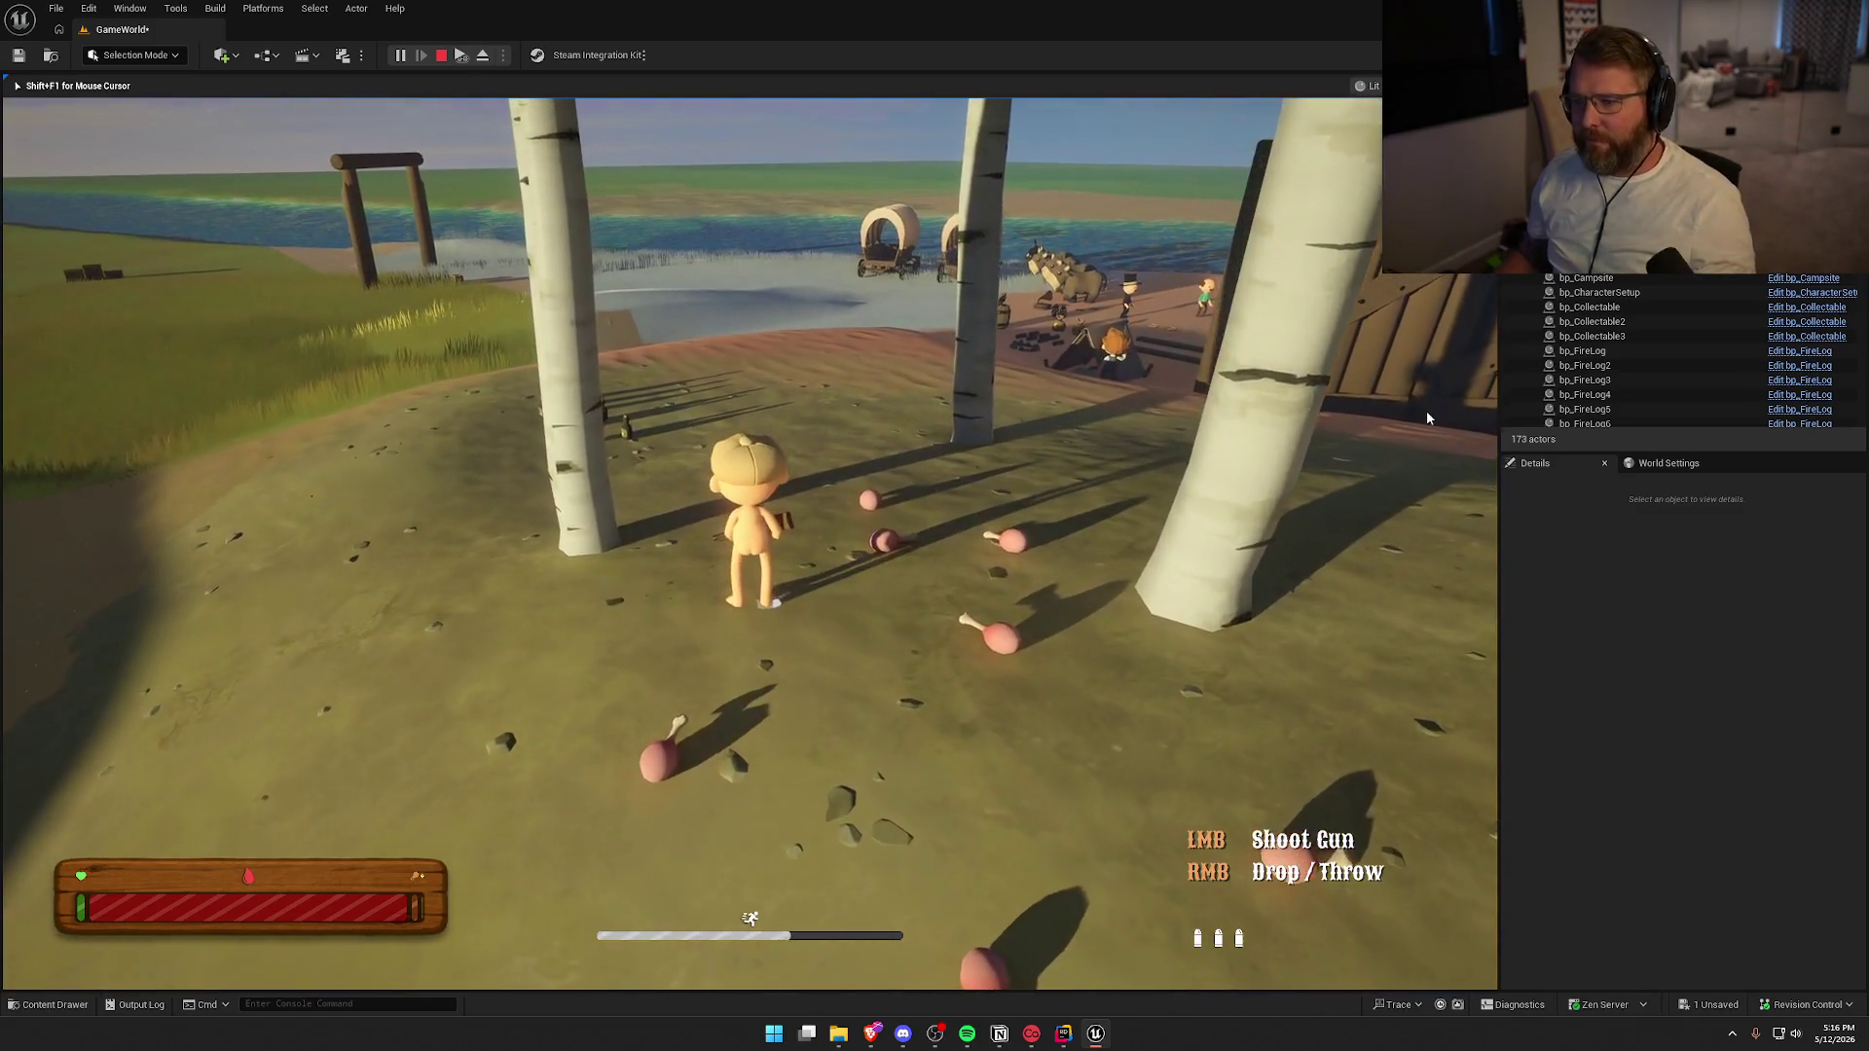
{"action": "key", "text": "Escape"}
Restart at Lobby Trading Post, mount a bull and ride it beside the wagon to hitch it
{"action": "key", "text": "alt+p"}
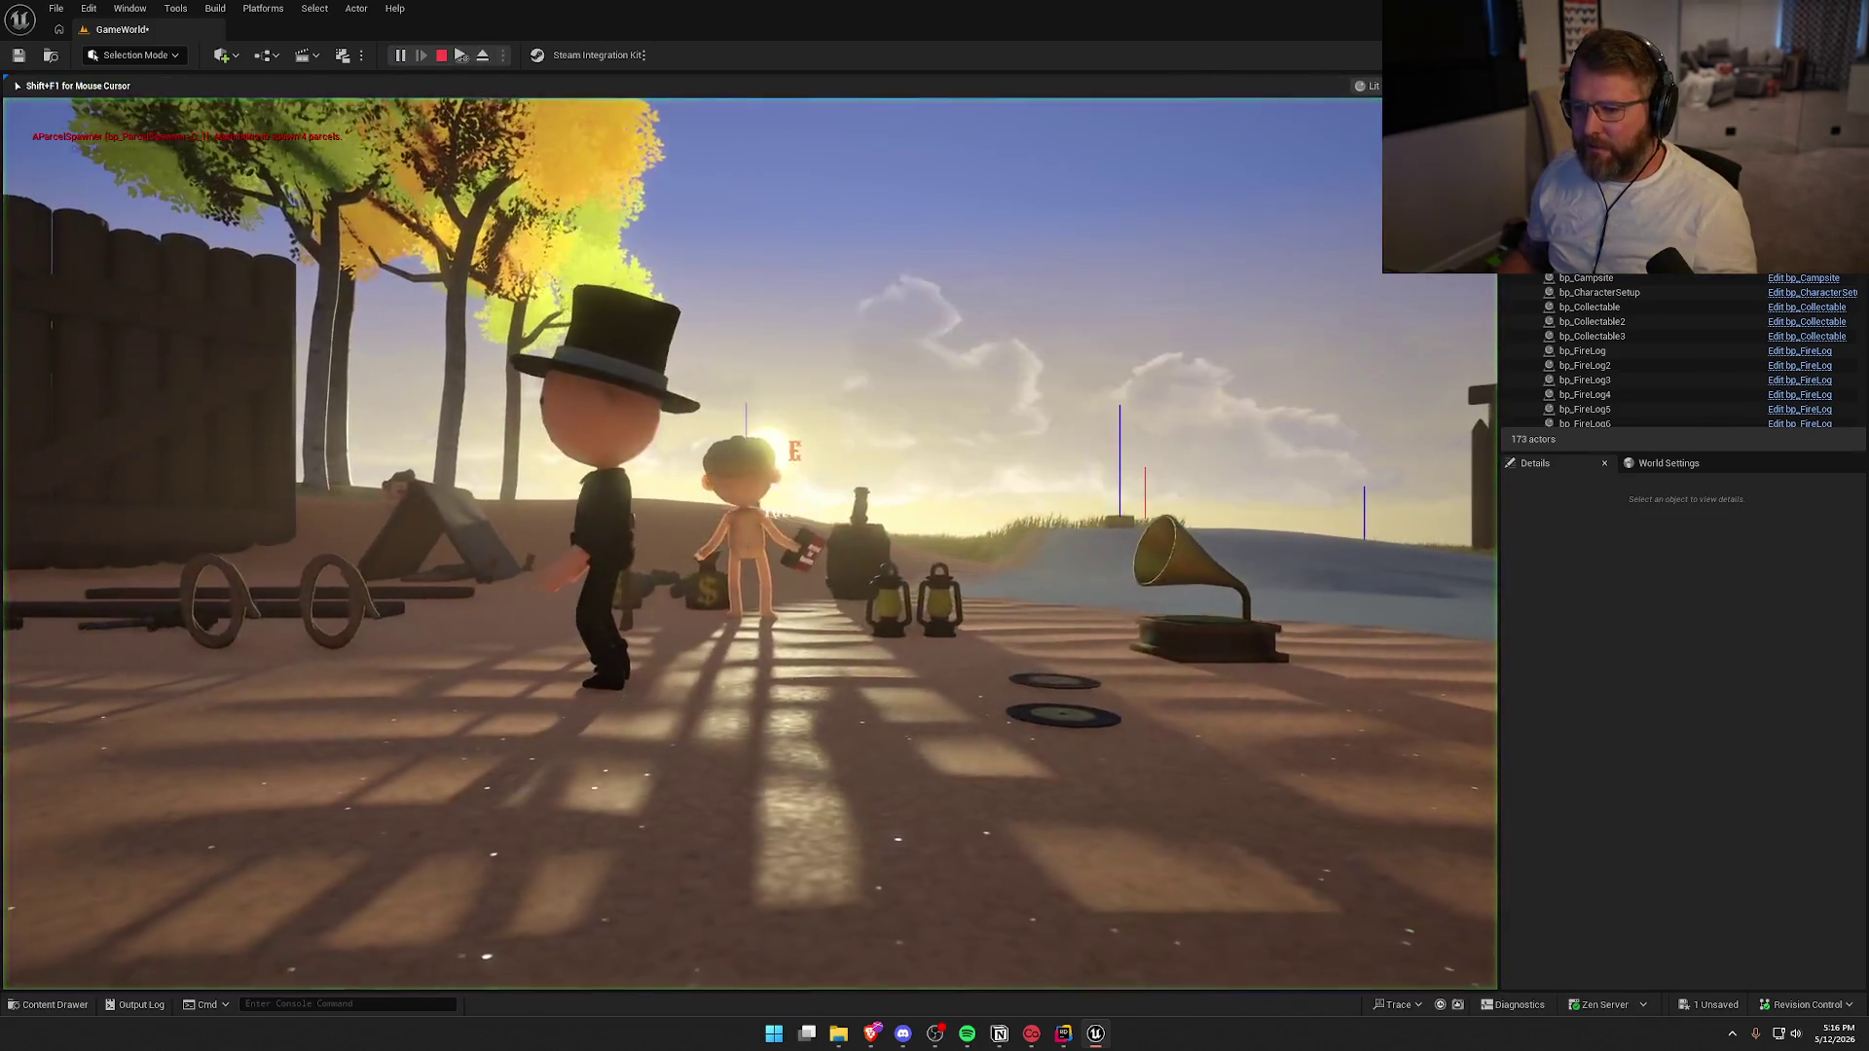
{"action": "key", "text": "e"}
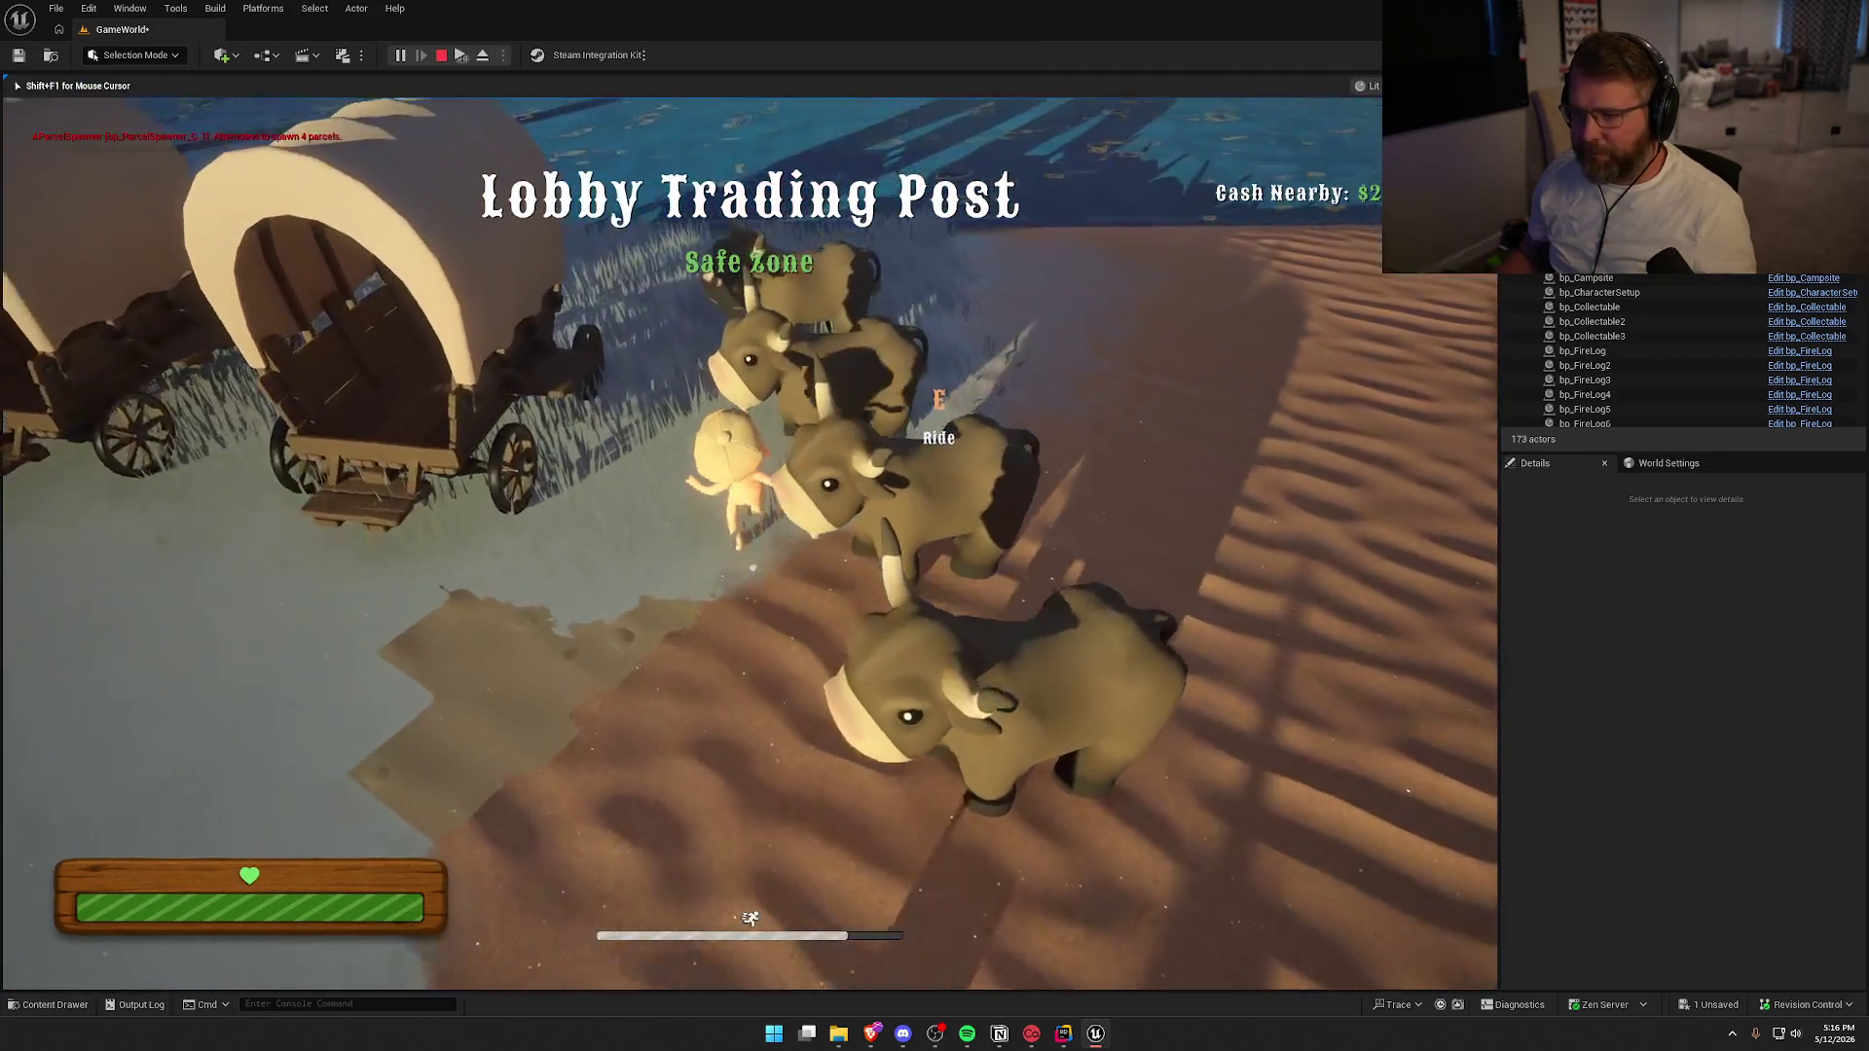
{"action": "key", "text": "w"}
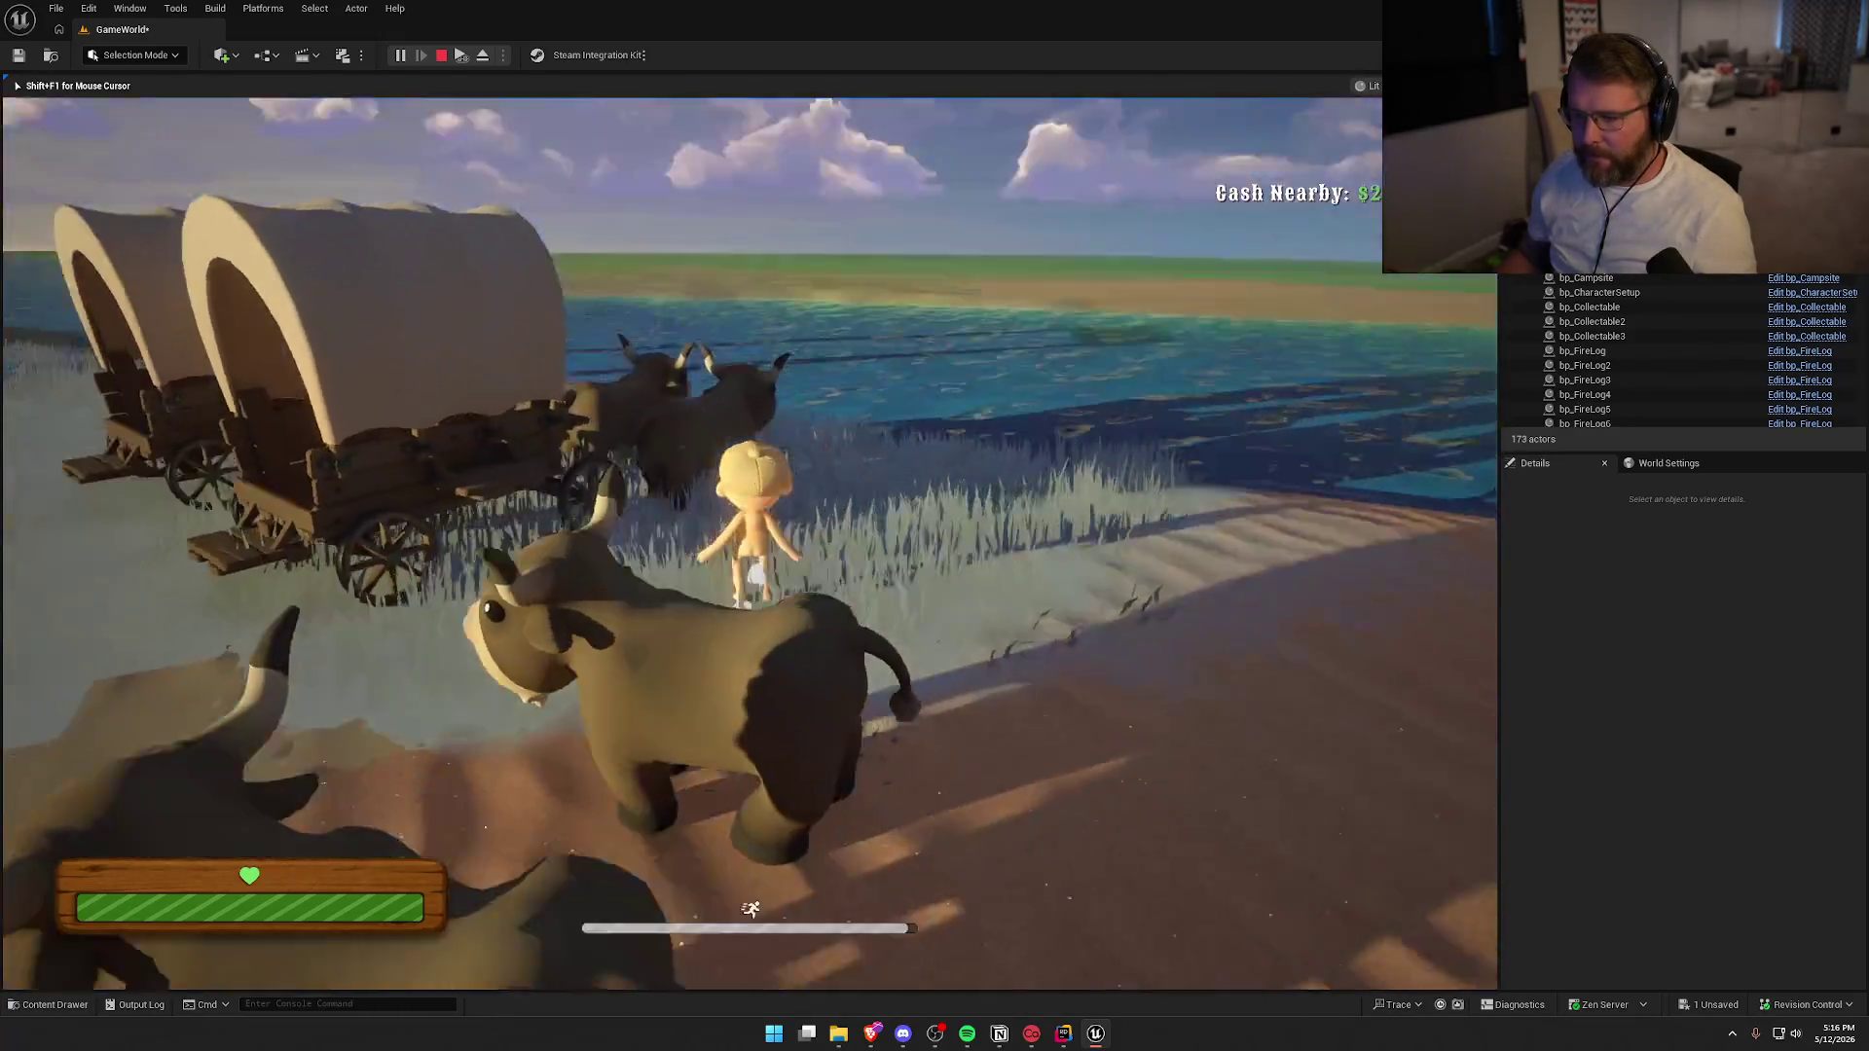
{"action": "left_click", "coordinate": [749, 545]}
Drive the wagon into the river, out onto the grass and along the road until wildlife kills the character
{"action": "key", "text": "e"}
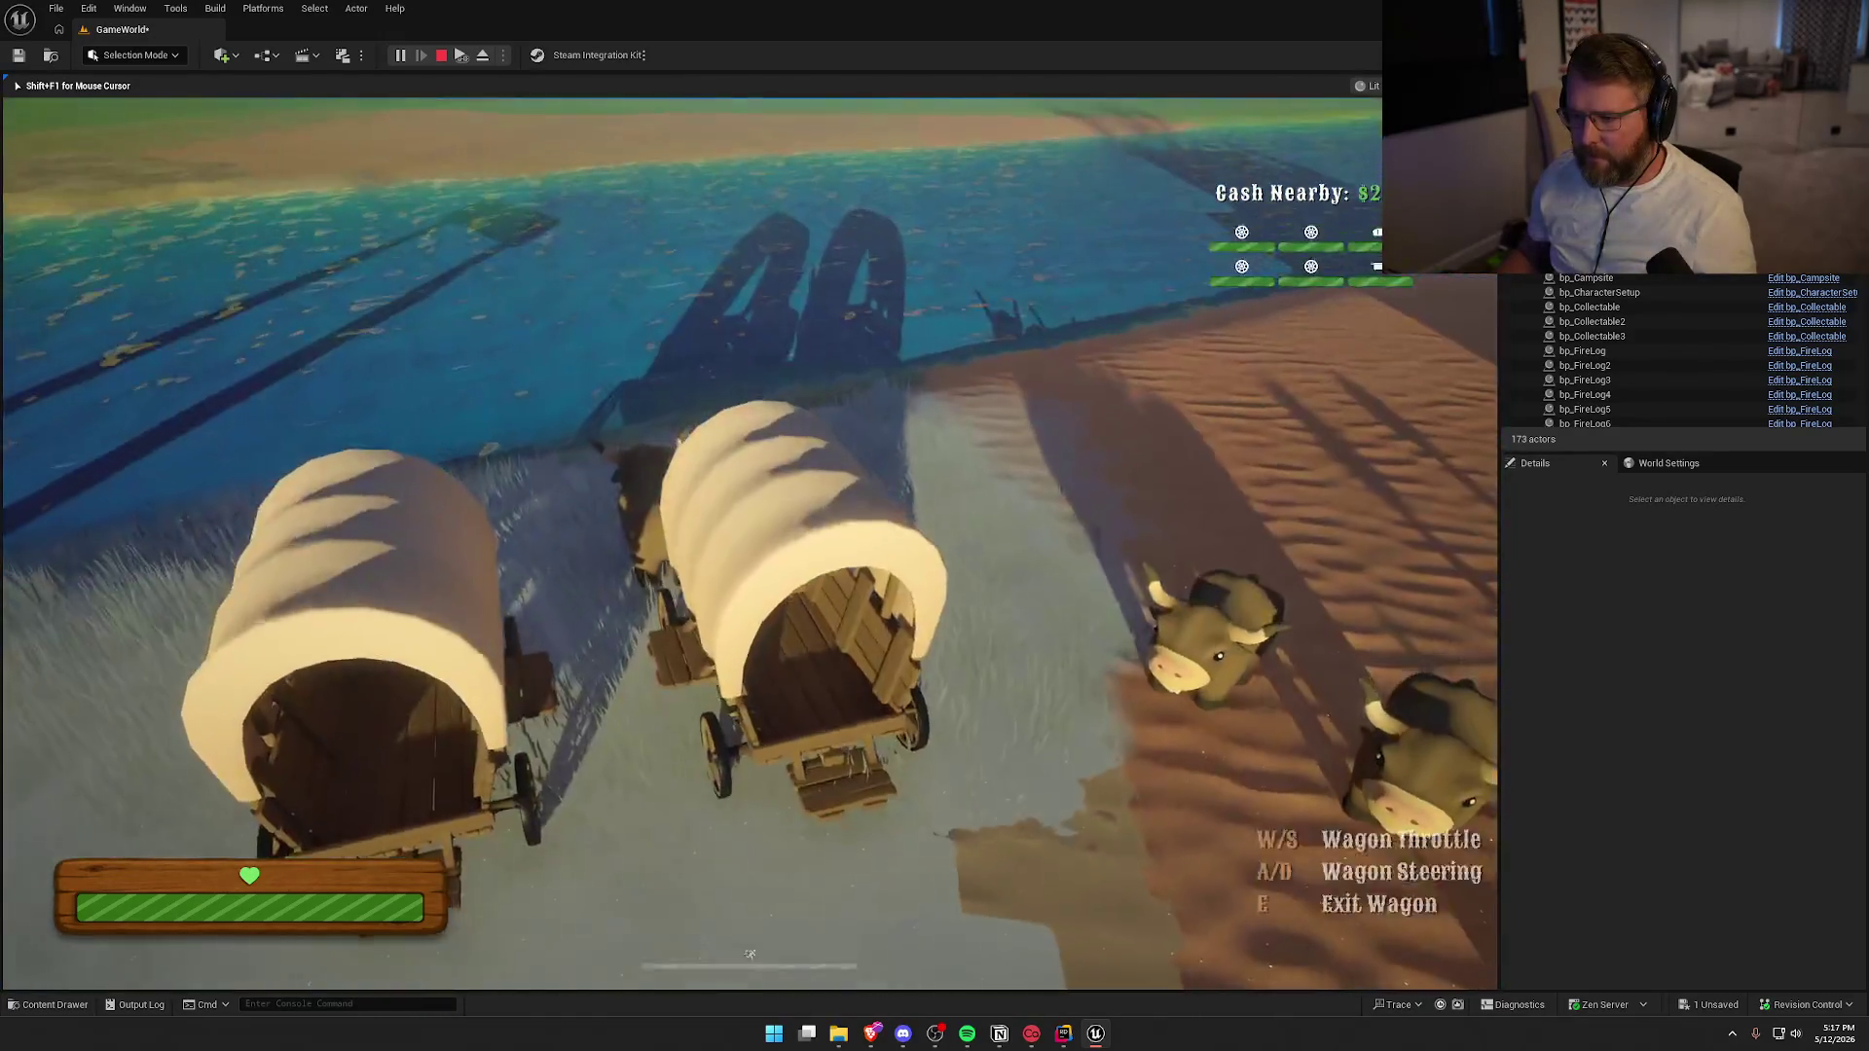
{"action": "key", "text": "w"}
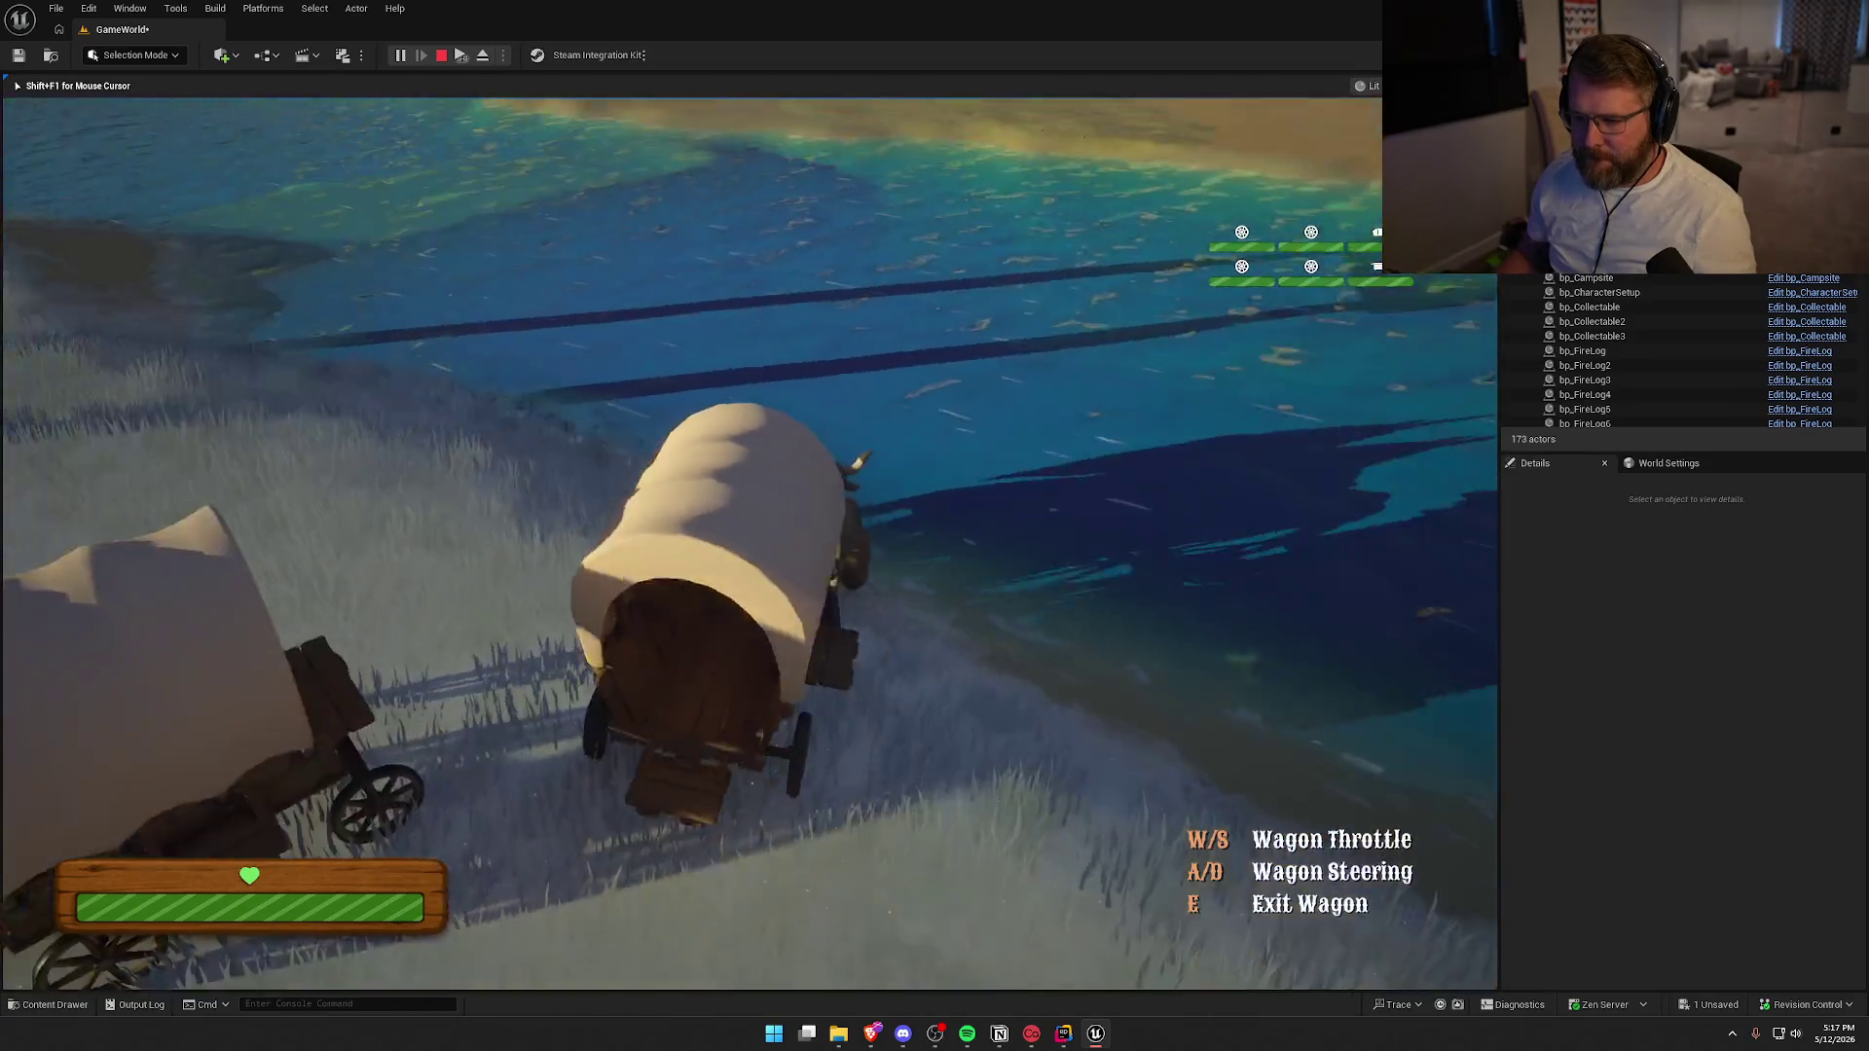
{"action": "key", "text": "a"}
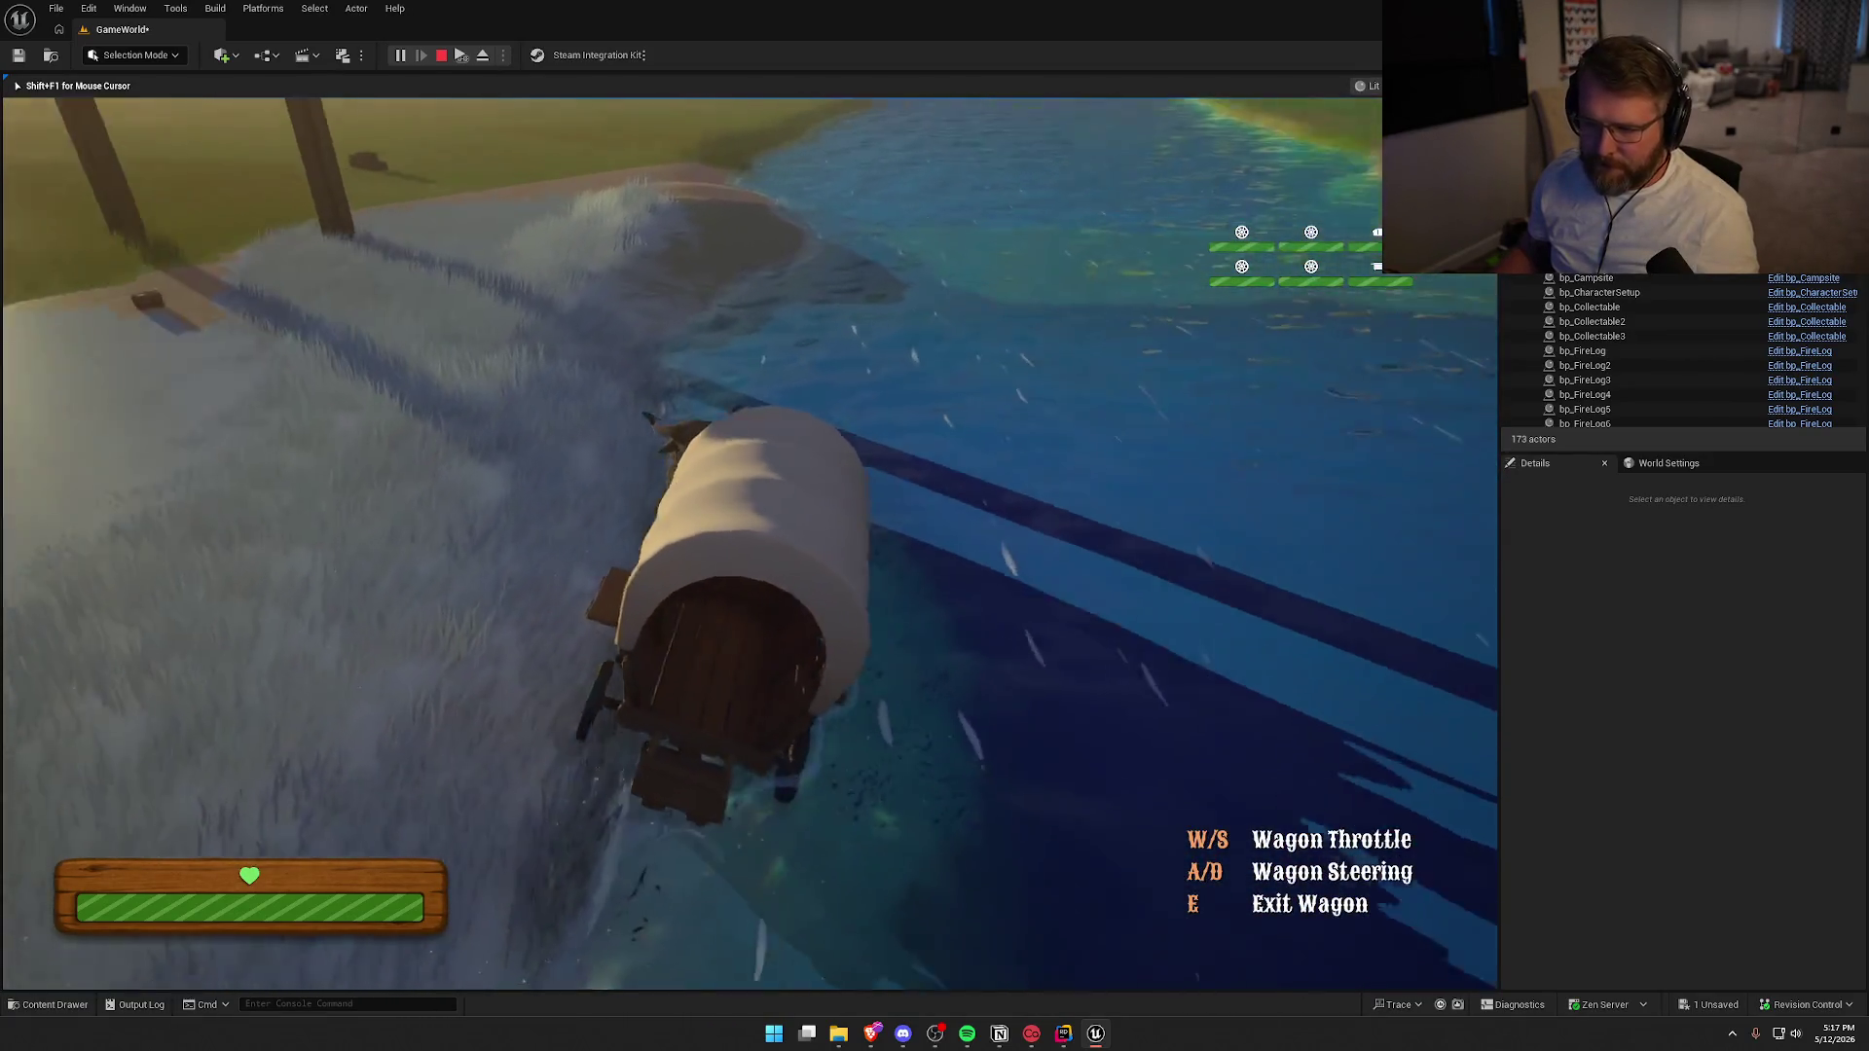
{"action": "key", "text": "d"}
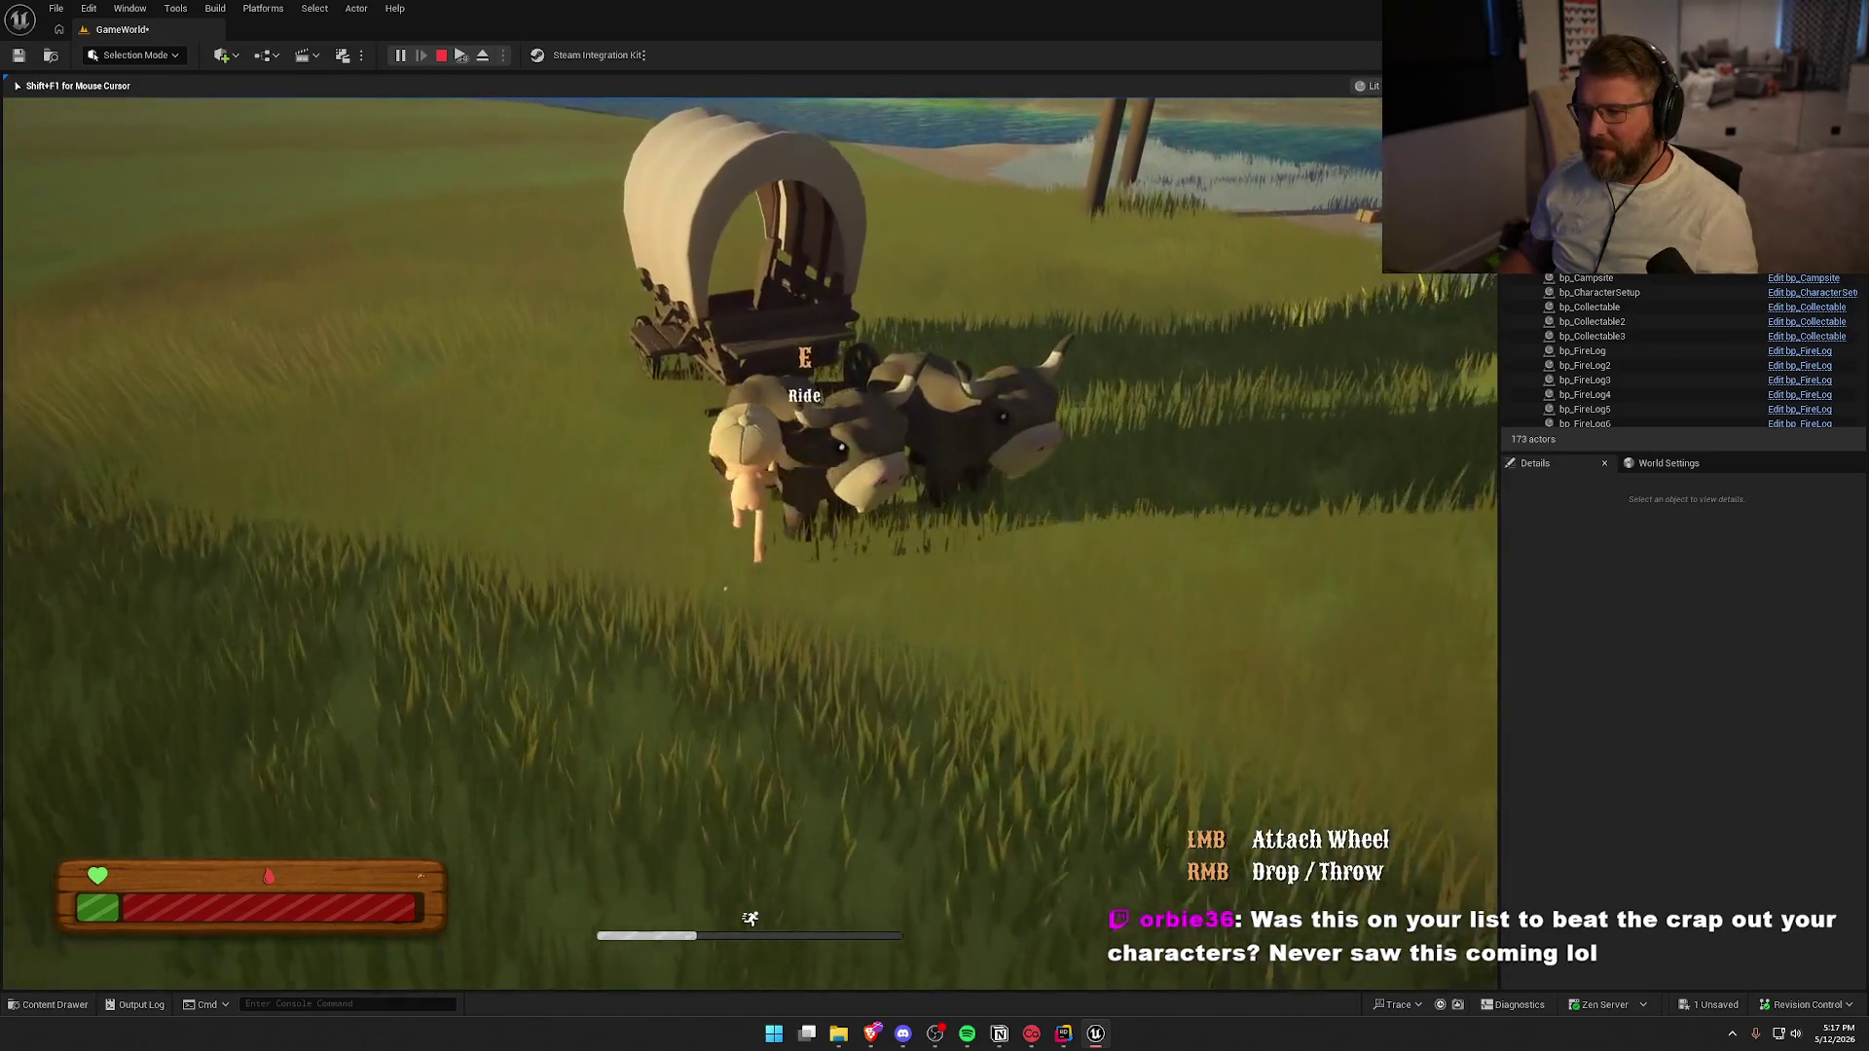
{"action": "key", "text": "e"}
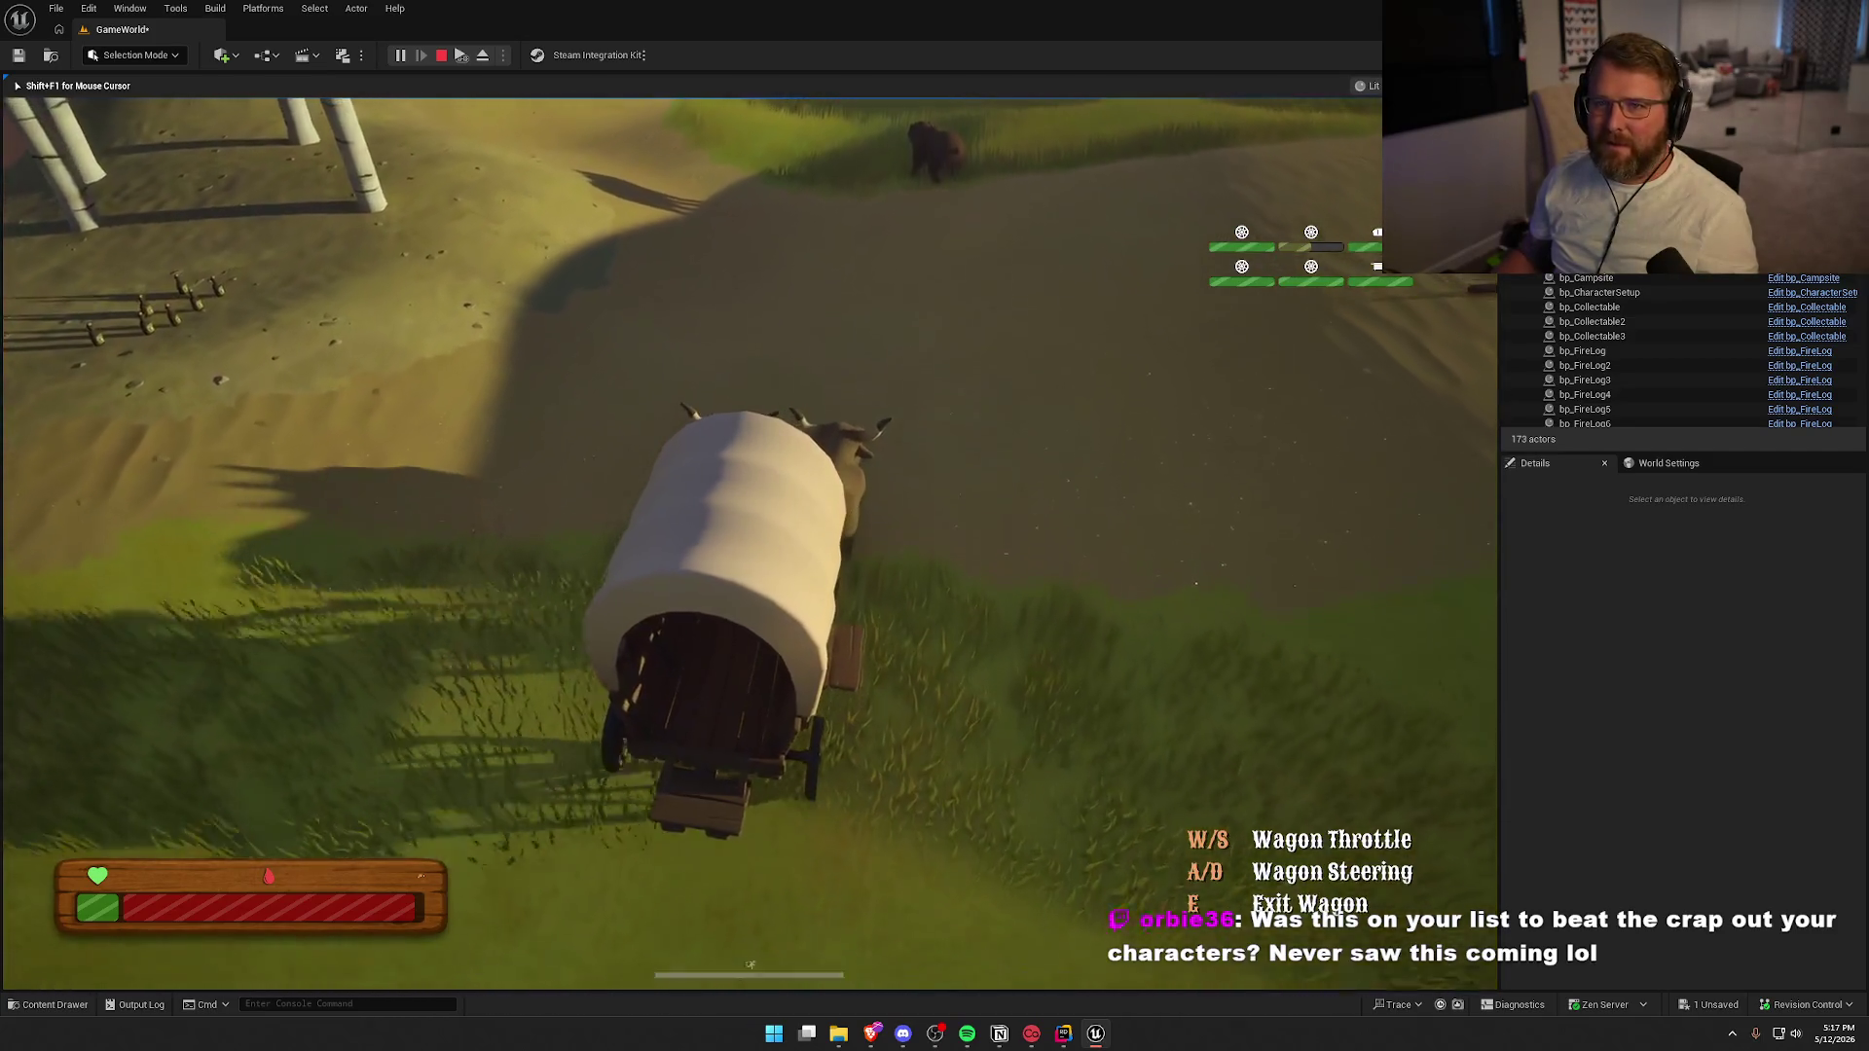
{"action": "key", "text": "w"}
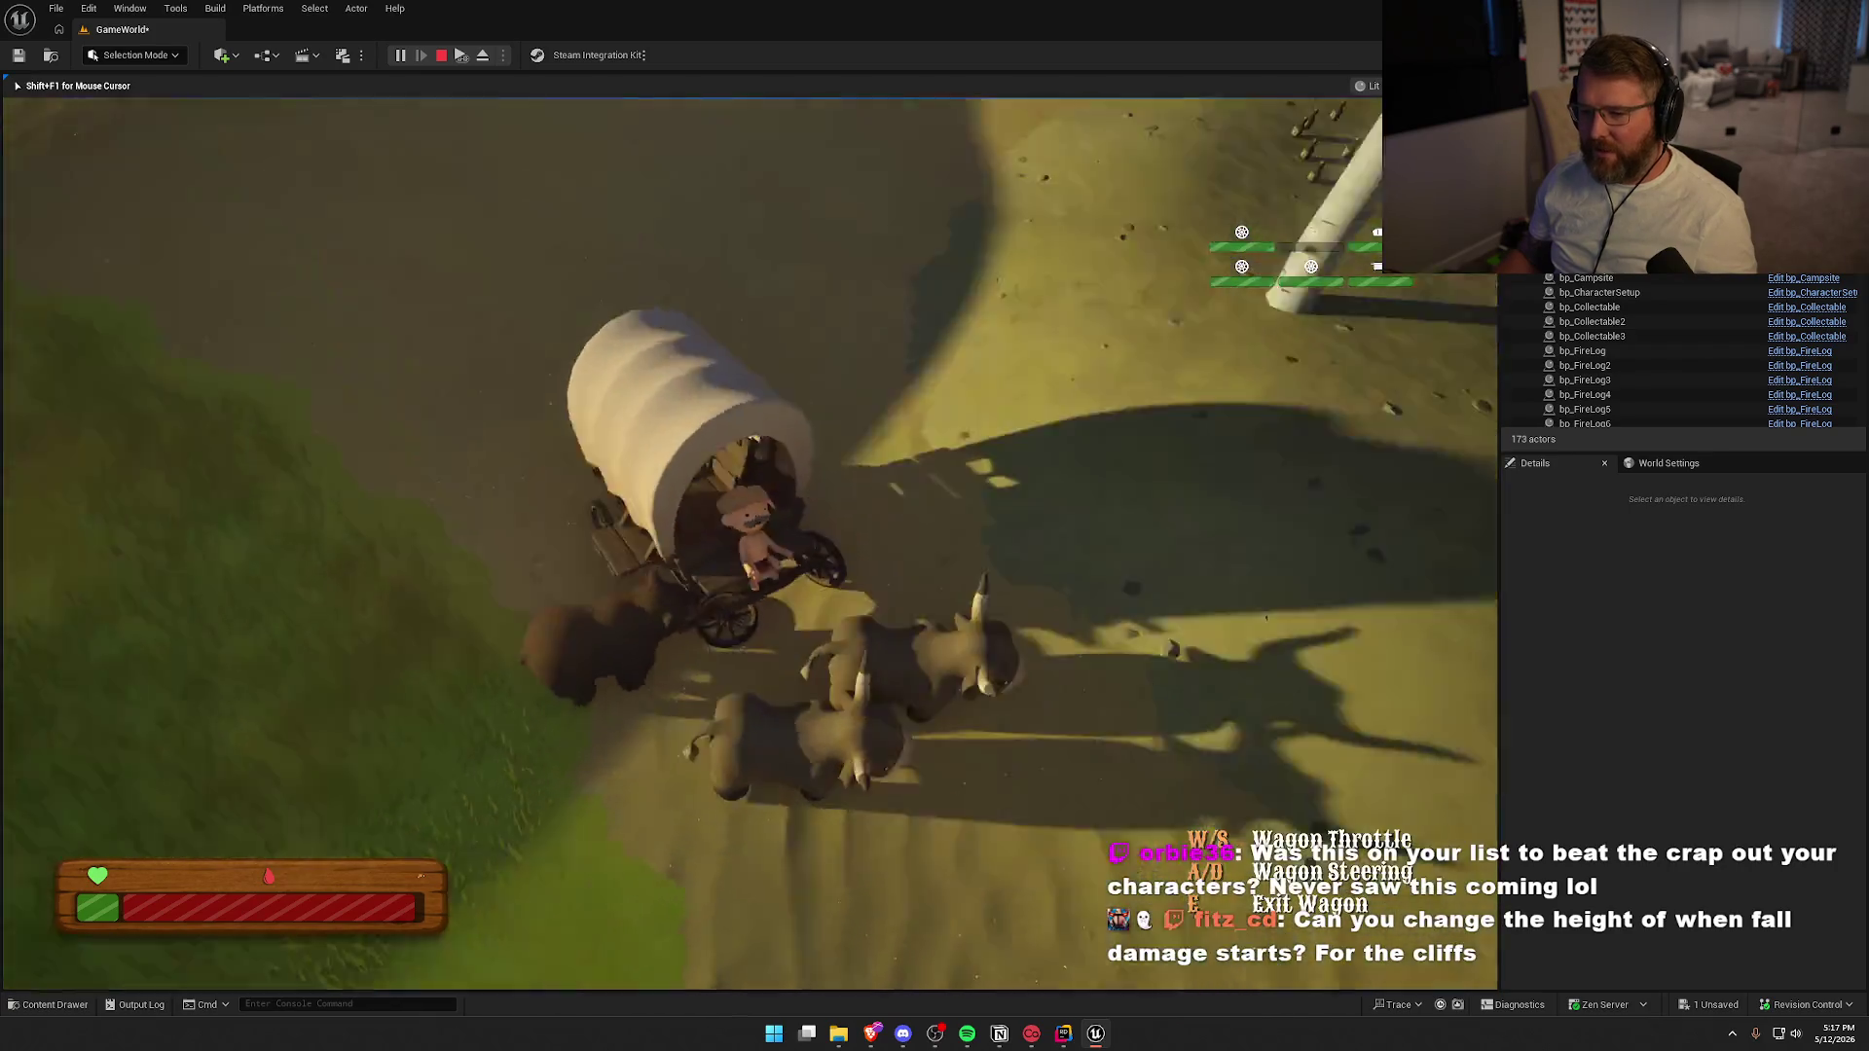
{"action": "key", "text": "shift+F1"}
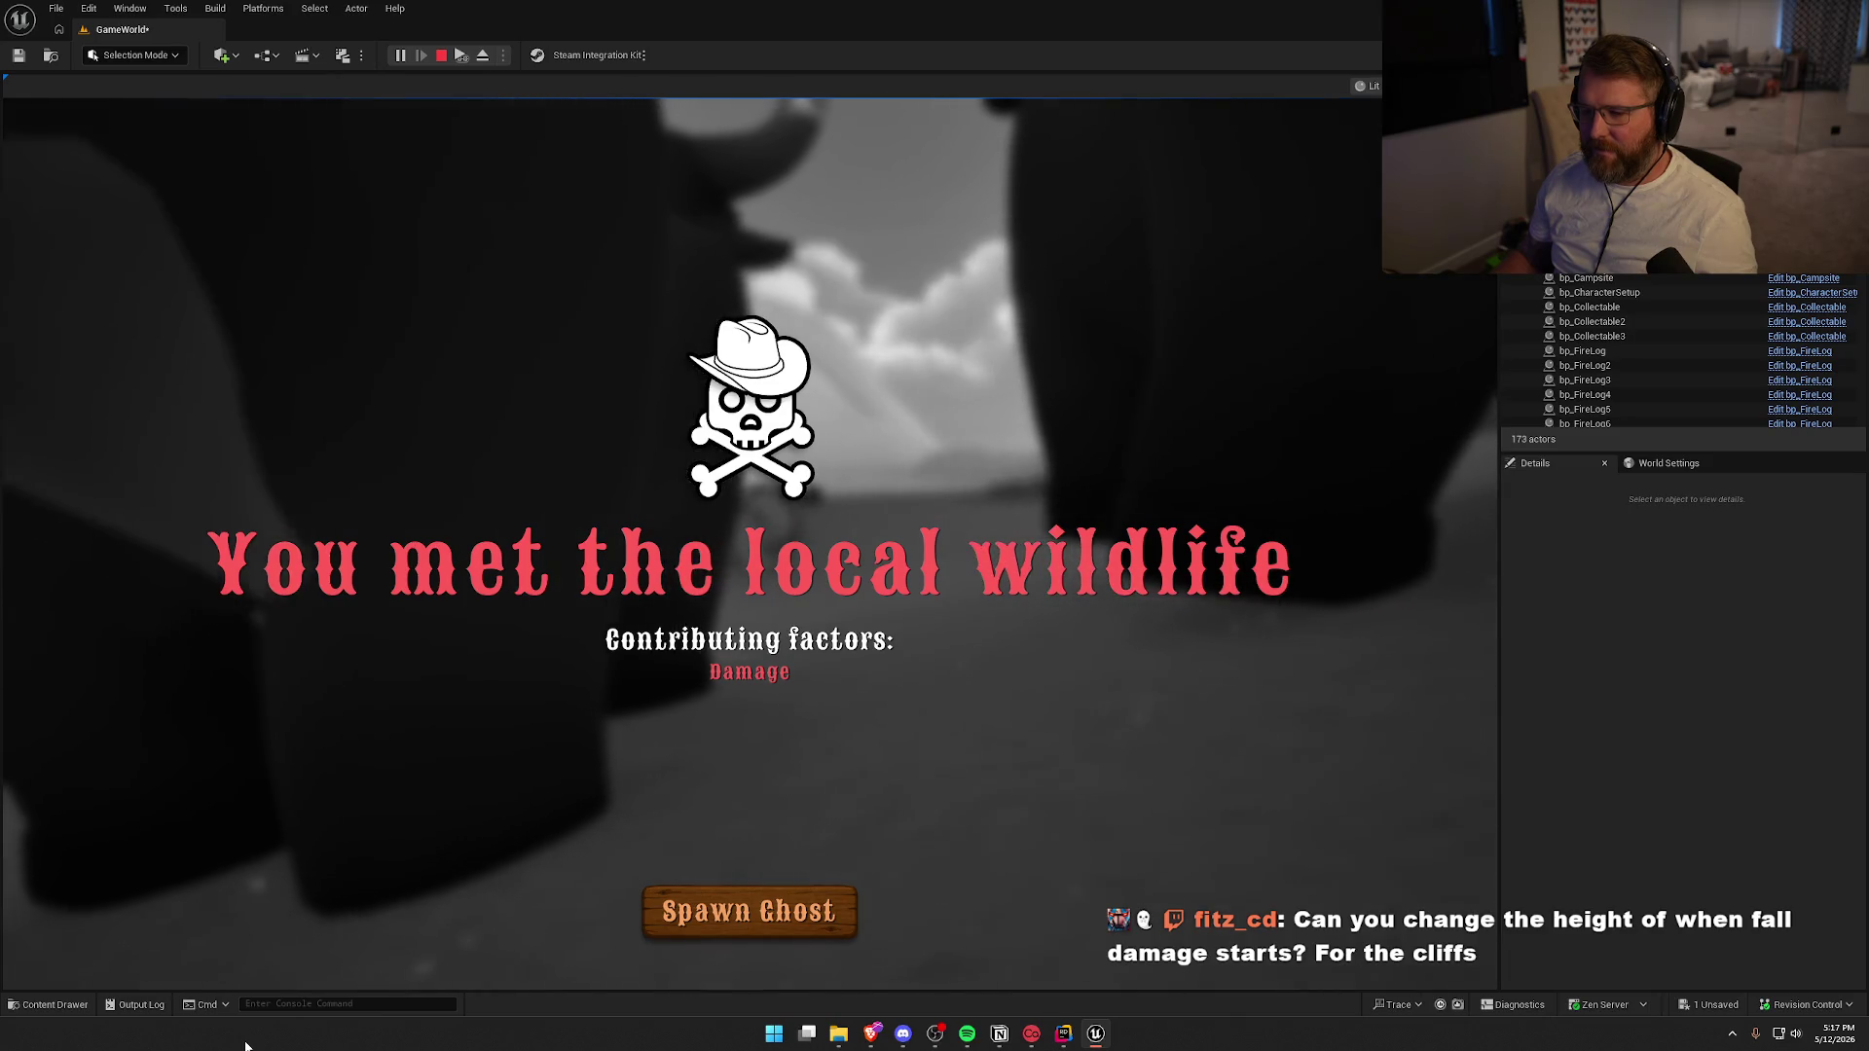
Exit the play session and open STT_CheckTargetRange's graph from the Accessed None error
{"action": "left_click", "coordinate": [749, 911]}
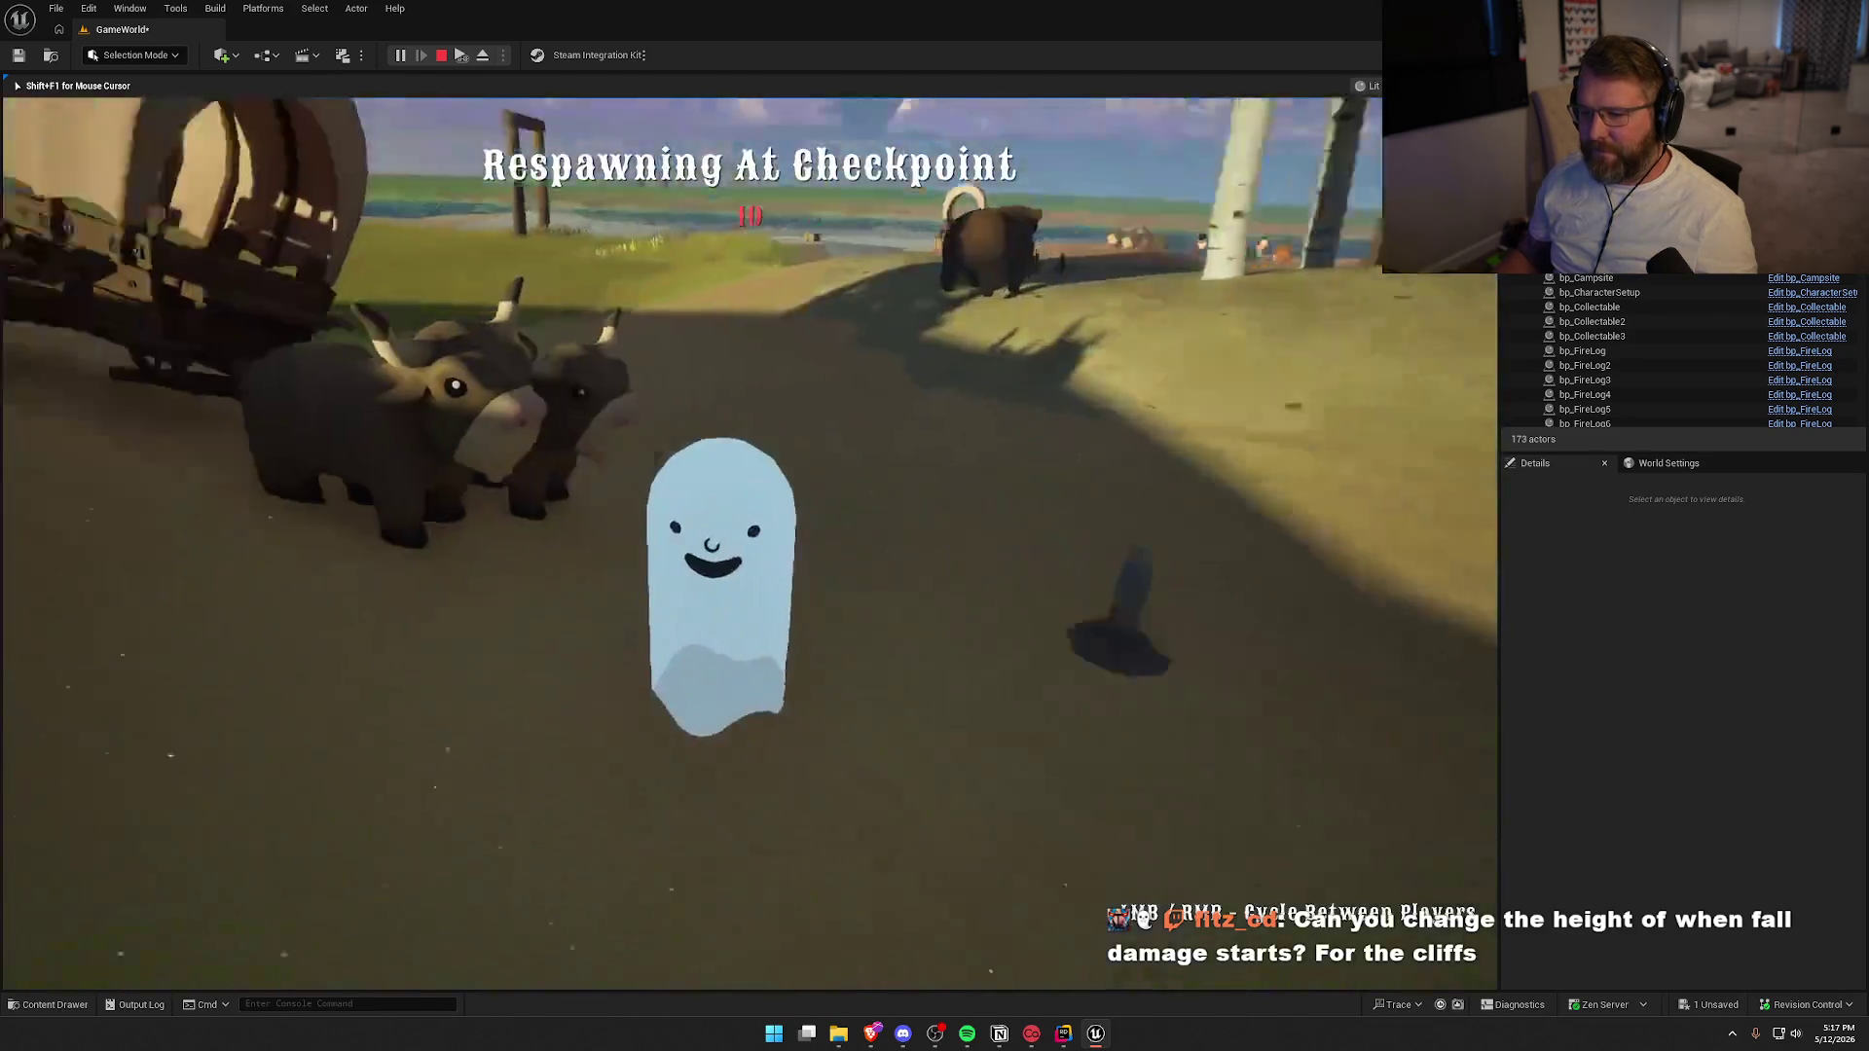
{"action": "key", "text": "Escape"}
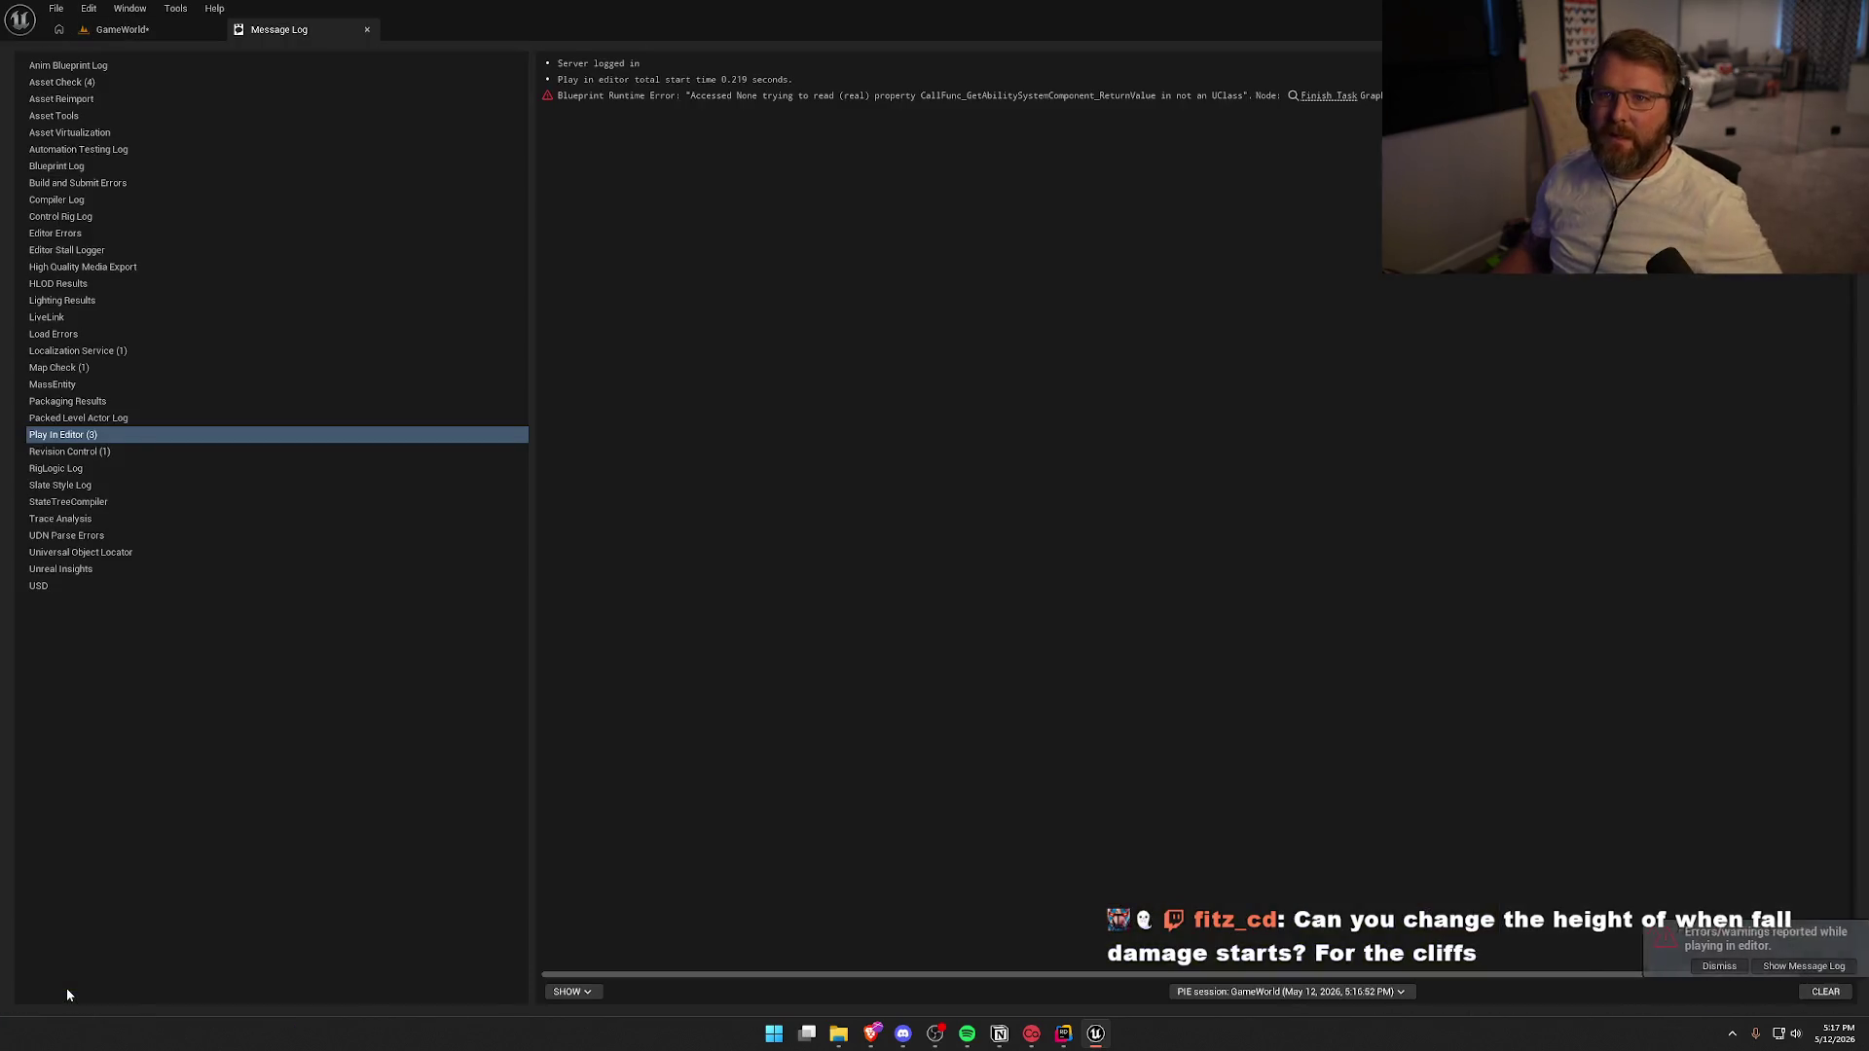
{"action": "left_click", "coordinate": [1328, 98]}
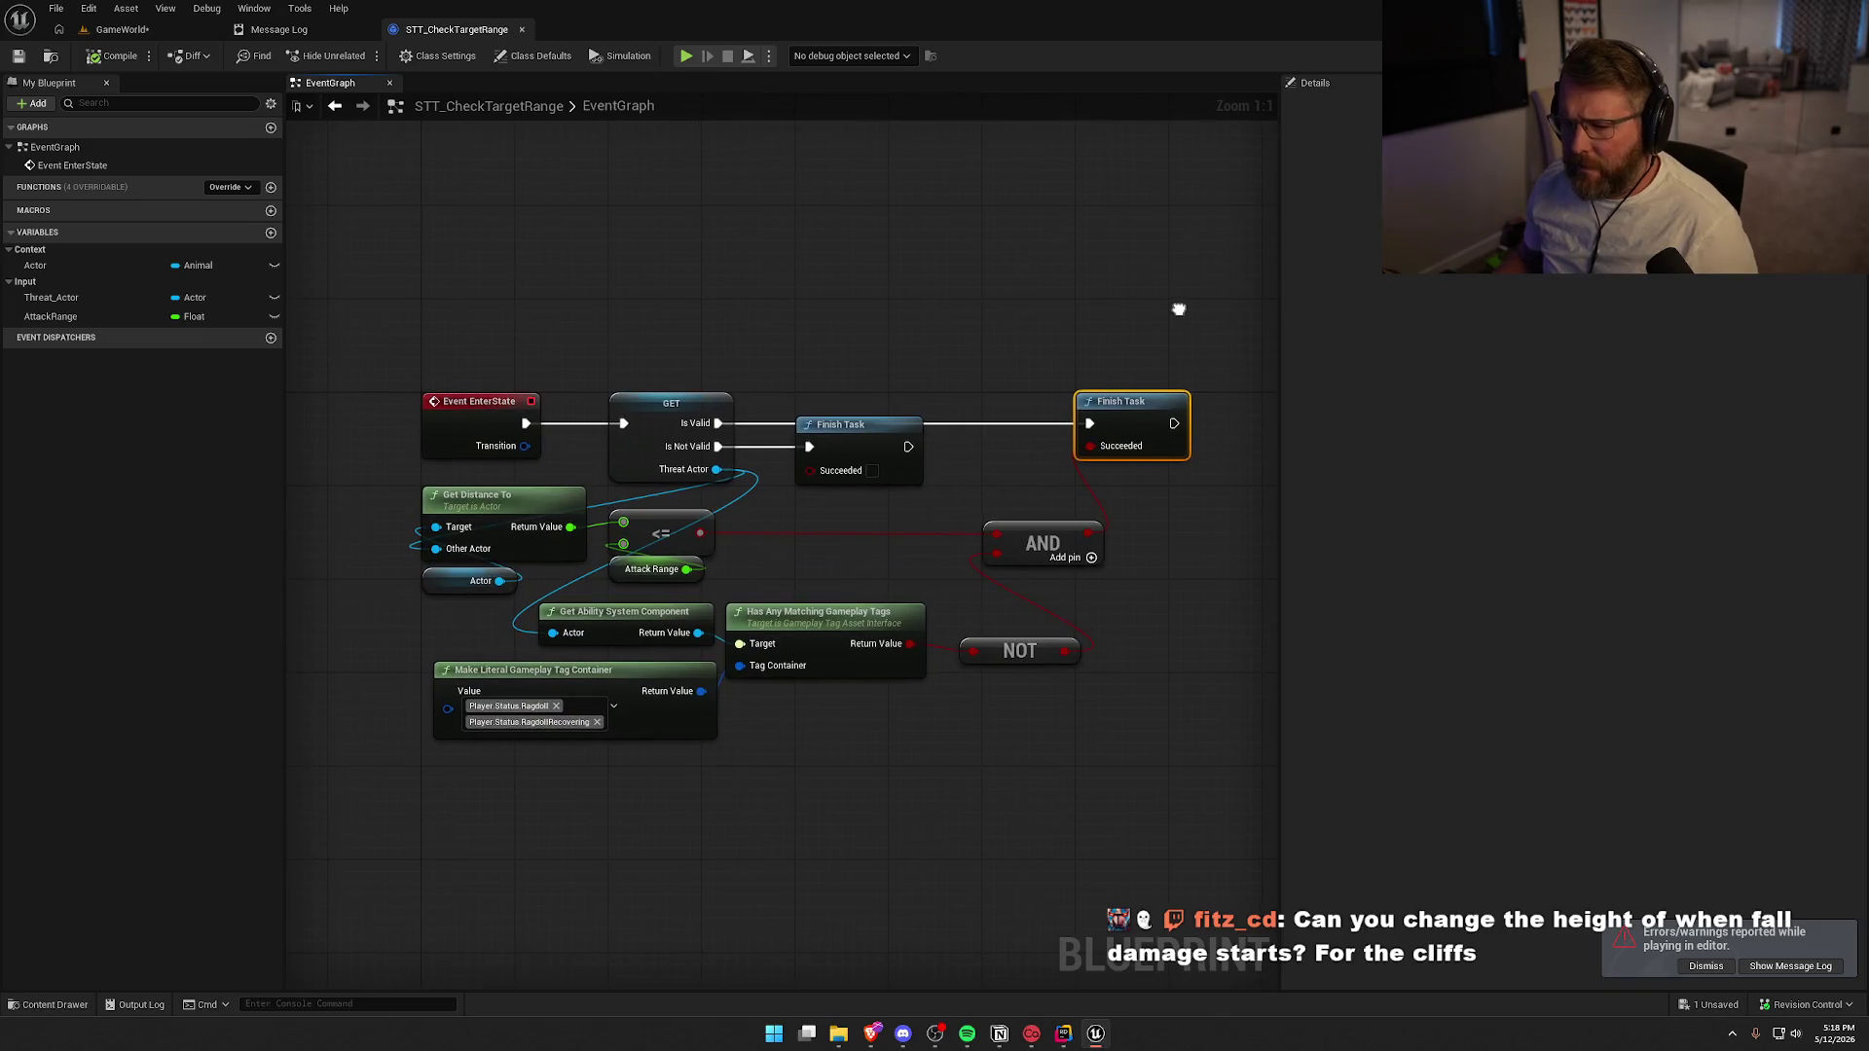
{"action": "left_click", "coordinate": [279, 30]}
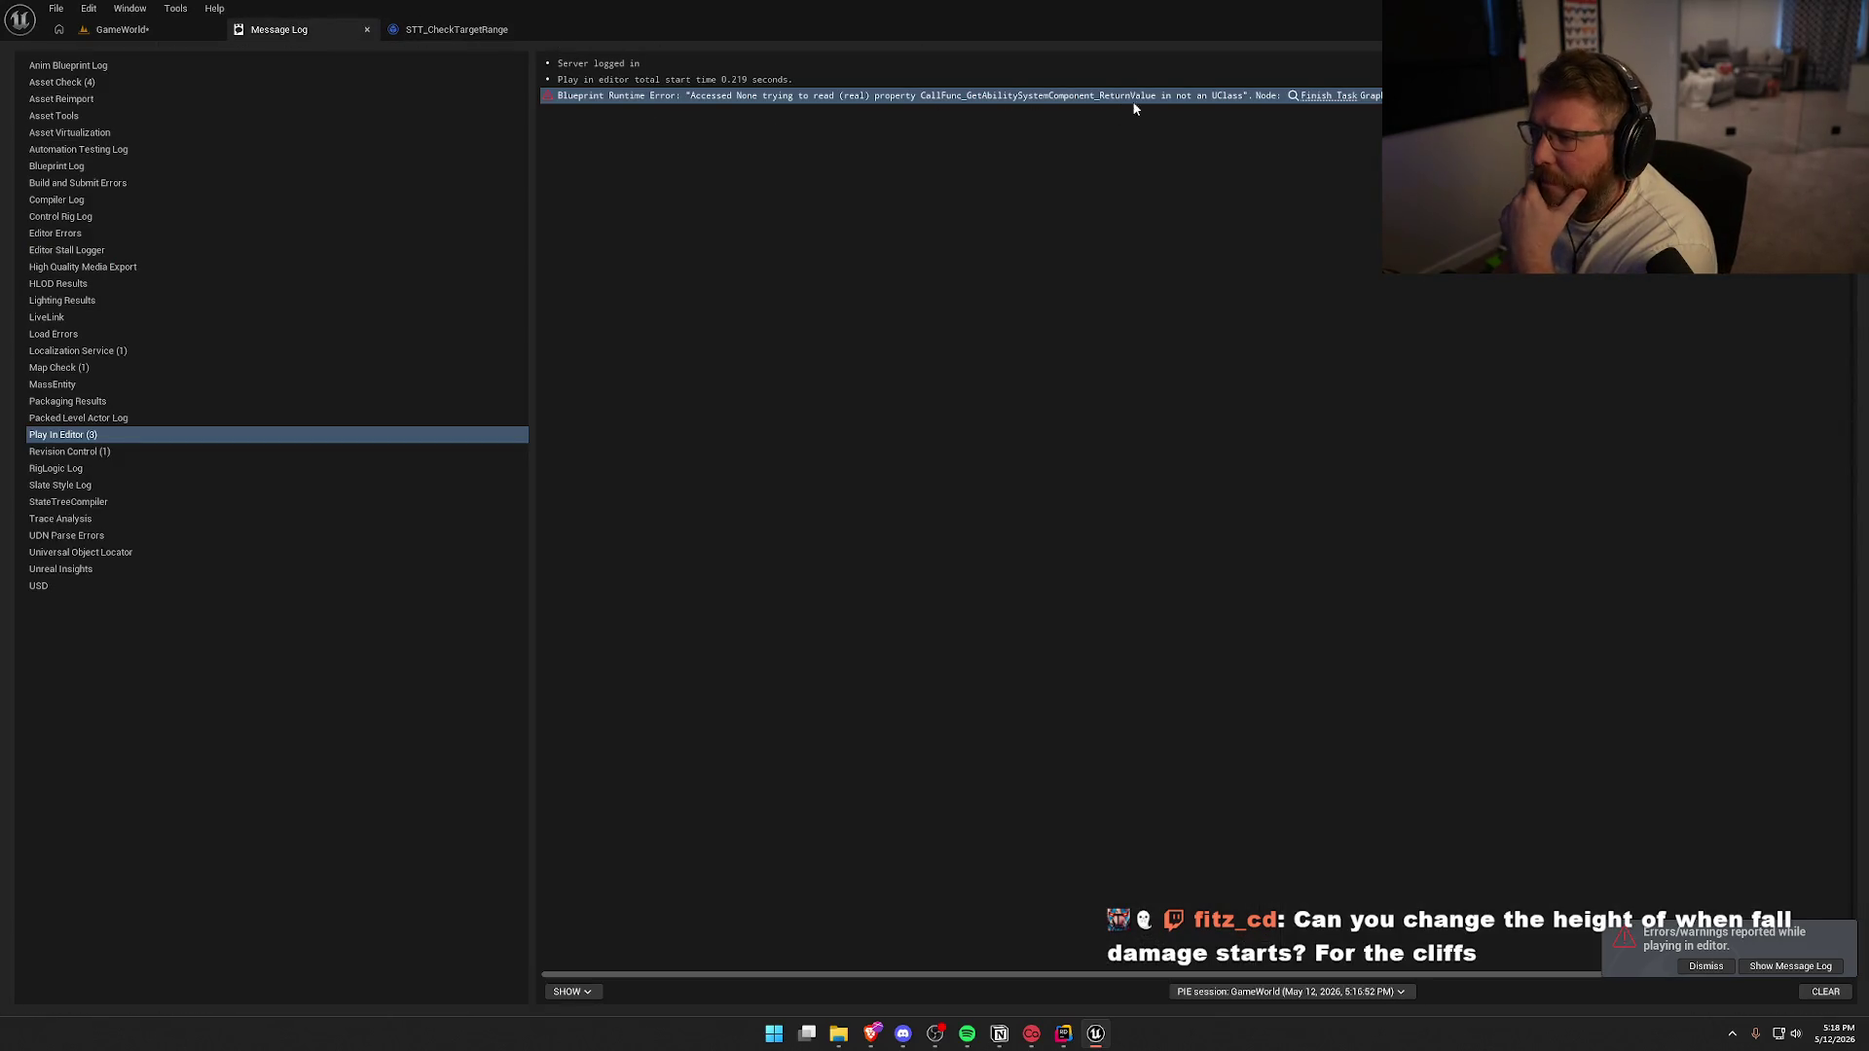
{"action": "left_click", "coordinate": [393, 41]}
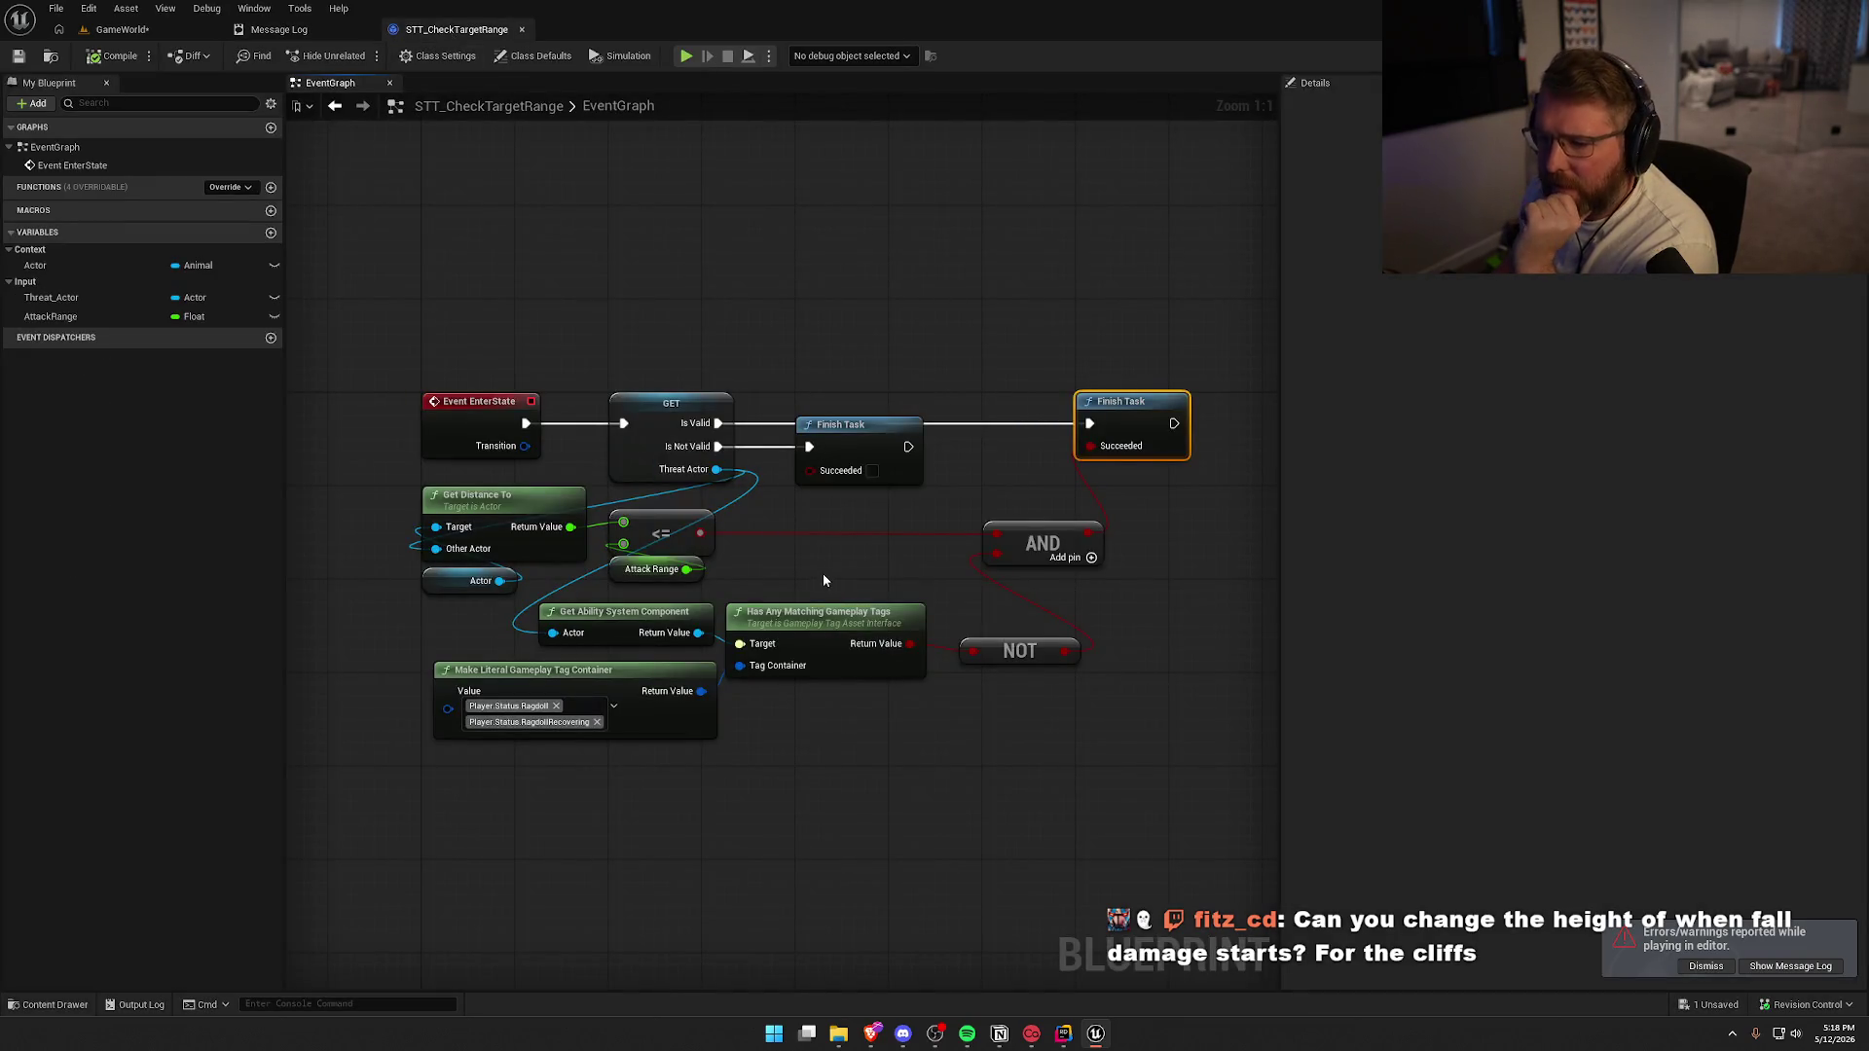
Move the middle Finish Task node down and drag a wire from Get Ability System Component's Return Value
{"action": "left_click_drag", "start_coordinate": [823, 581], "coordinate": [746, 483]}
{"action": "left_click_drag", "start_coordinate": [775, 368], "coordinate": [778, 459]}
{"action": "left_click_drag", "start_coordinate": [621, 552], "coordinate": [743, 397]}
Add an Is Valid macro on the ability system component and route Is Valid to Finish Task
{"action": "type", "text": "si"}
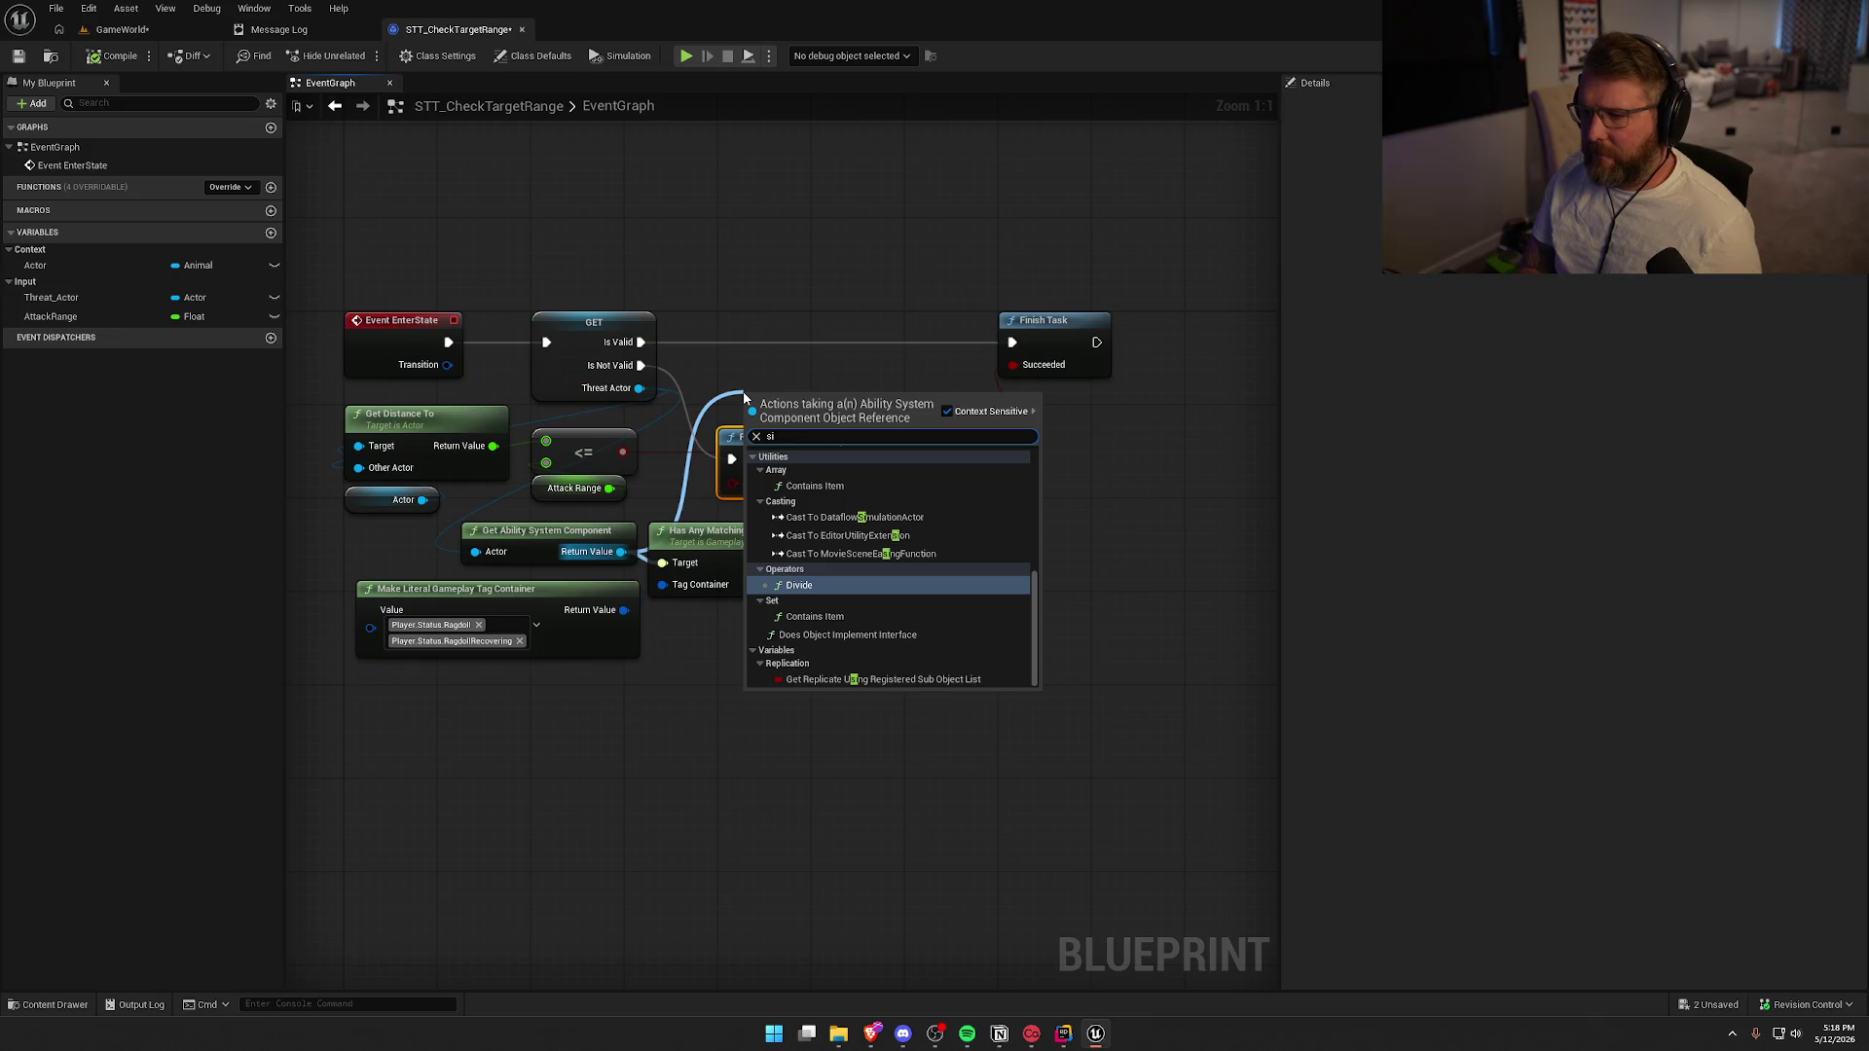
{"action": "key", "text": "BackSpace"}
{"action": "type", "text": "isva"}
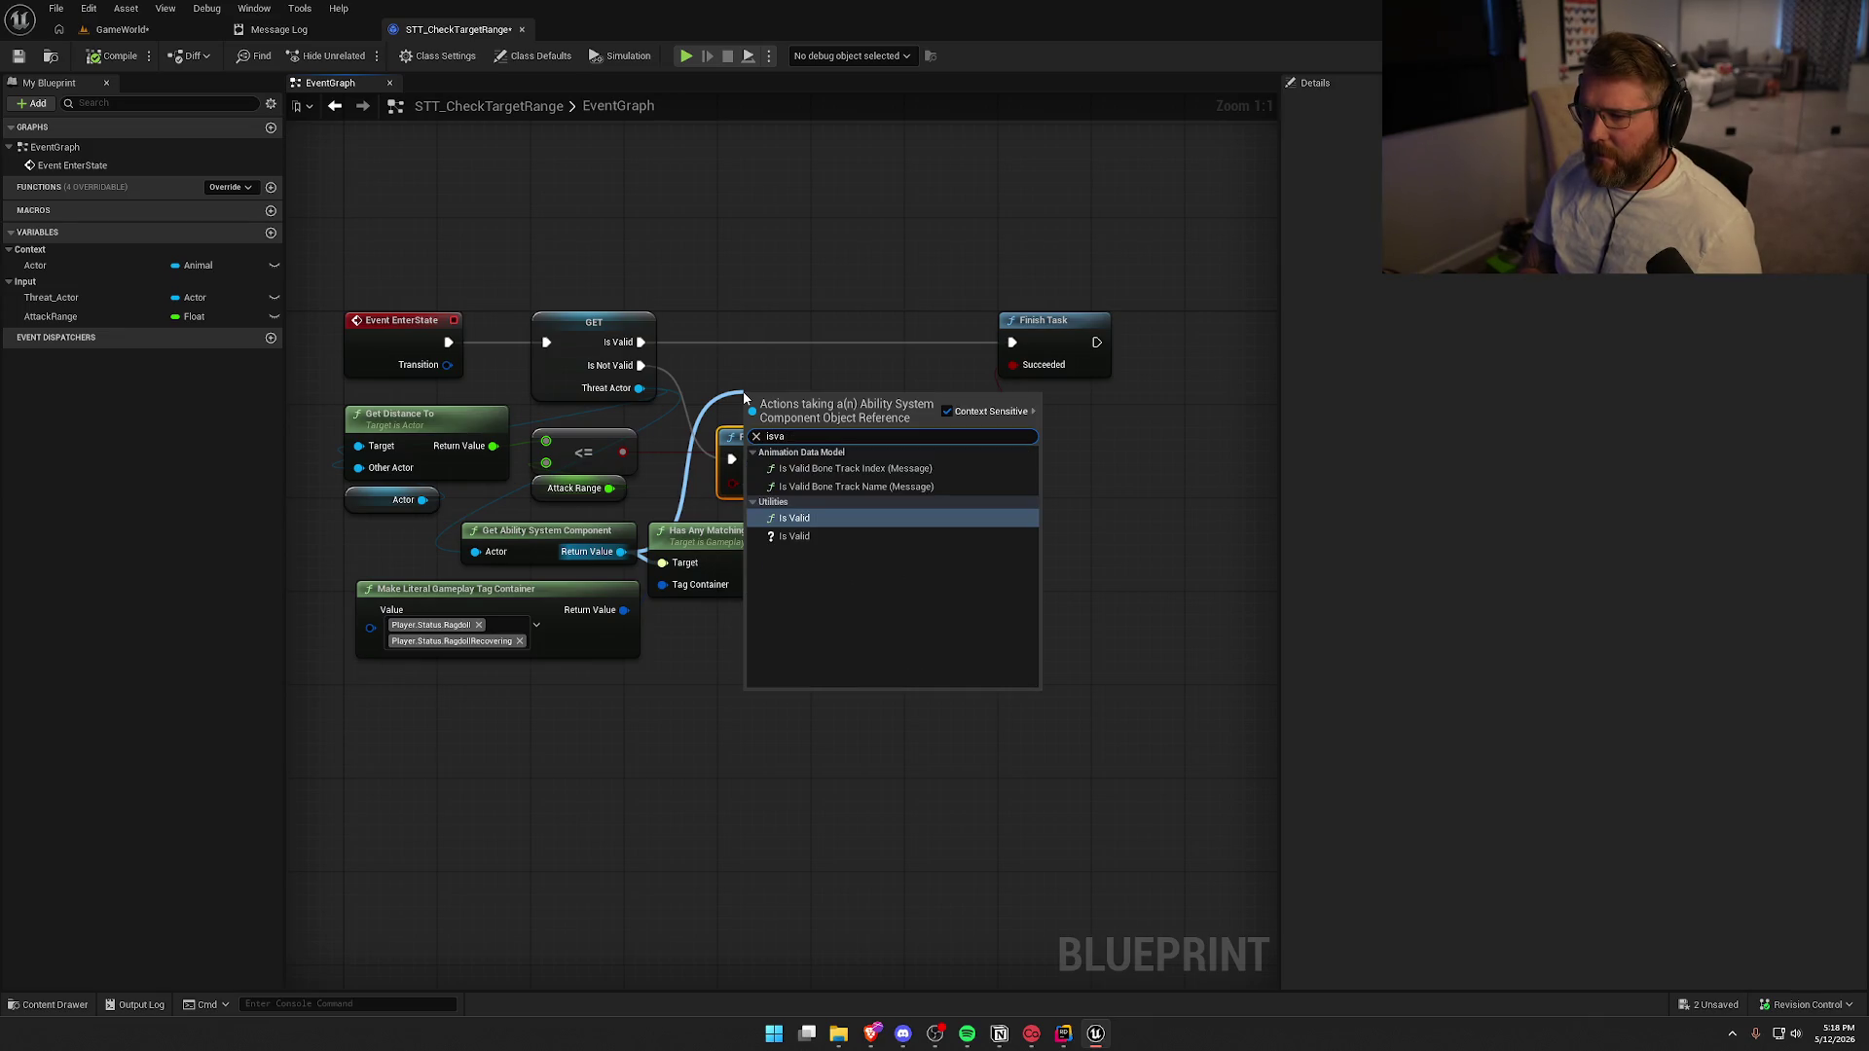
{"action": "key", "text": "Down"}
{"action": "key", "text": "Return"}
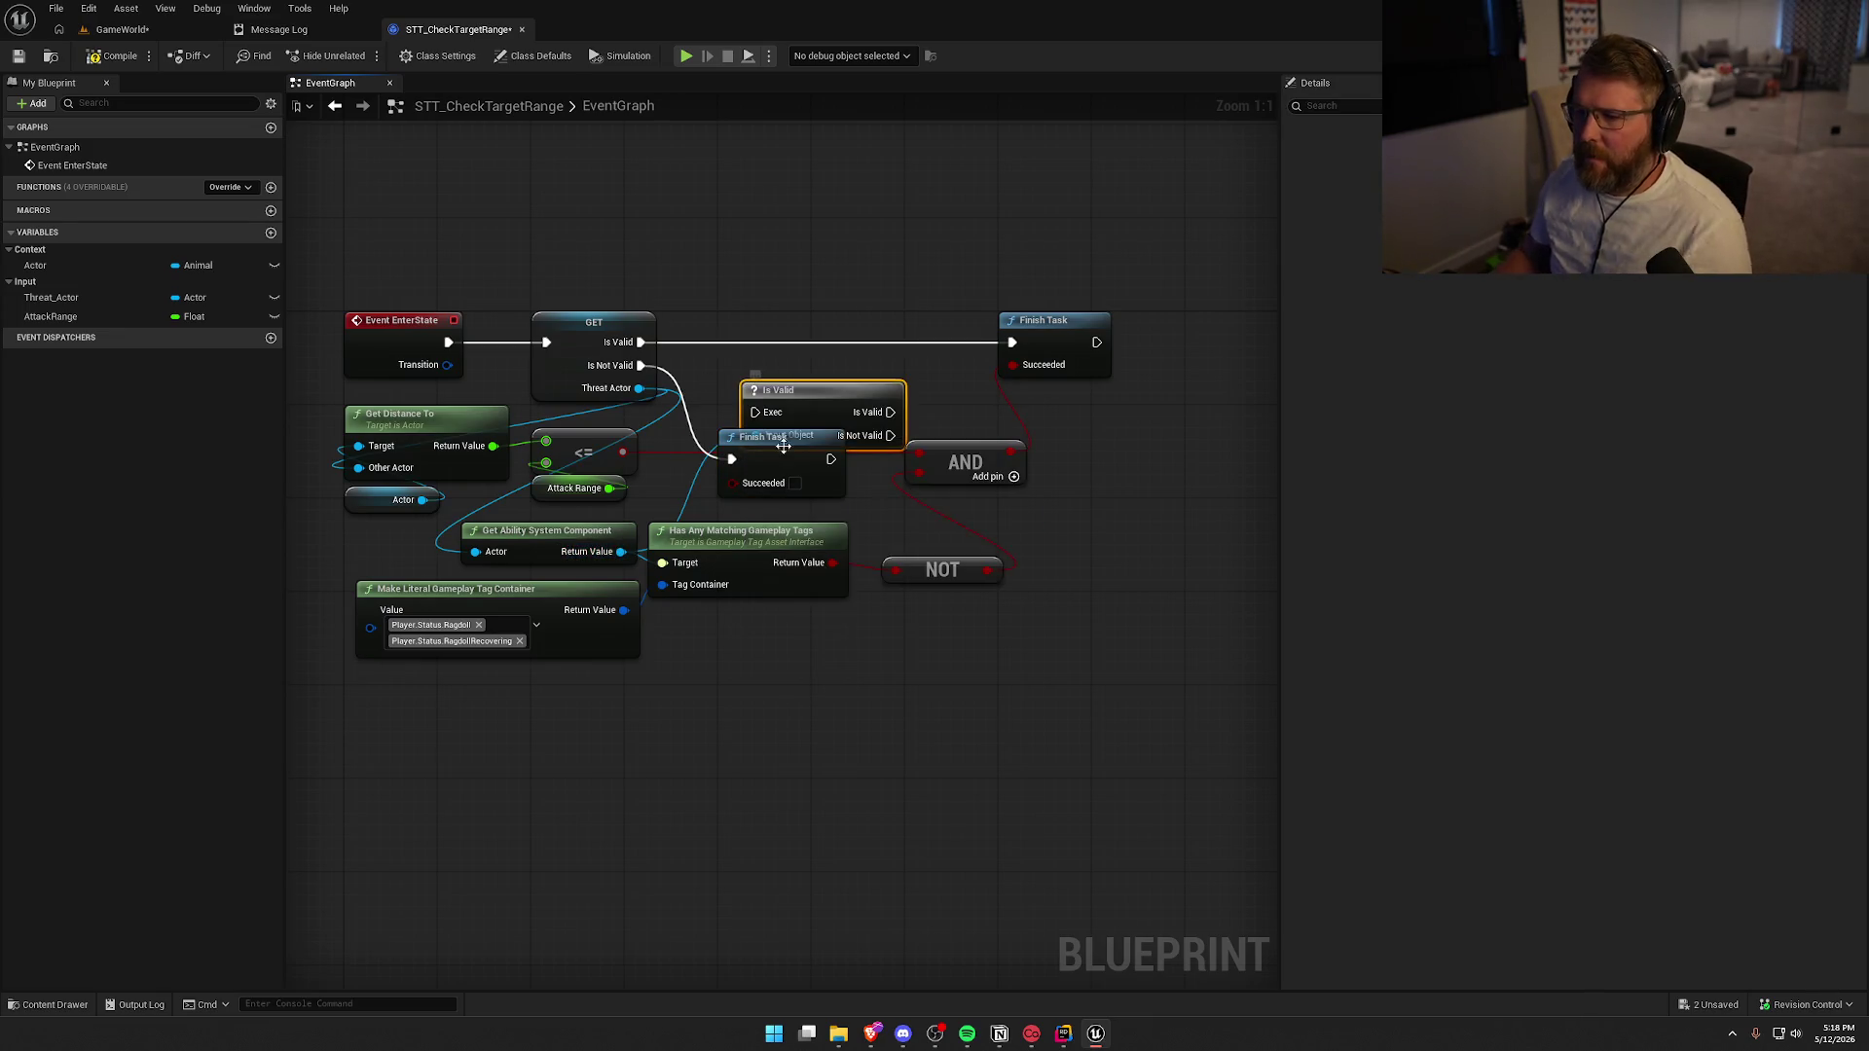
{"action": "mouse_move", "coordinate": [755, 411]}
{"action": "left_mouse_down"}
{"action": "mouse_move", "coordinate": [641, 341]}
{"action": "mouse_move", "coordinate": [769, 320]}
{"action": "left_mouse_up"}
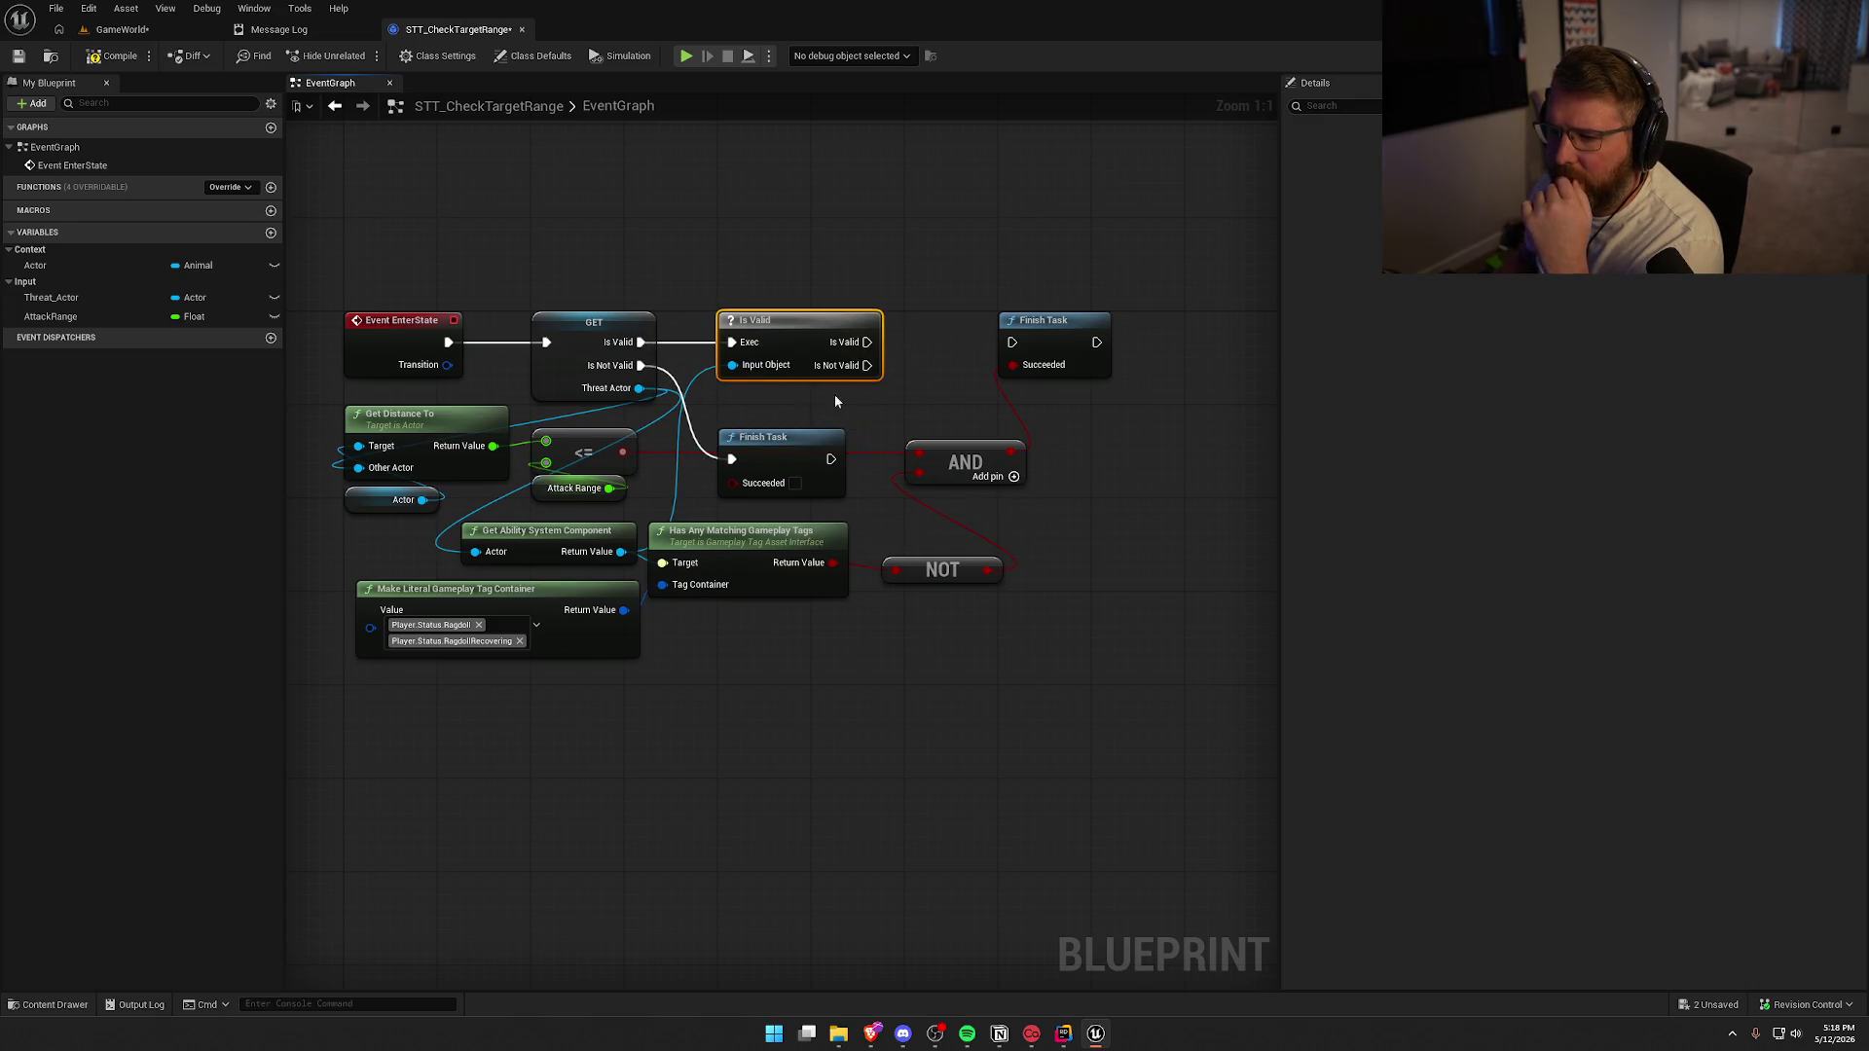
{"action": "mouse_move", "coordinate": [867, 342]}
{"action": "left_mouse_down"}
{"action": "mouse_move", "coordinate": [1066, 358]}
{"action": "mouse_move", "coordinate": [1013, 341]}
{"action": "left_mouse_up"}
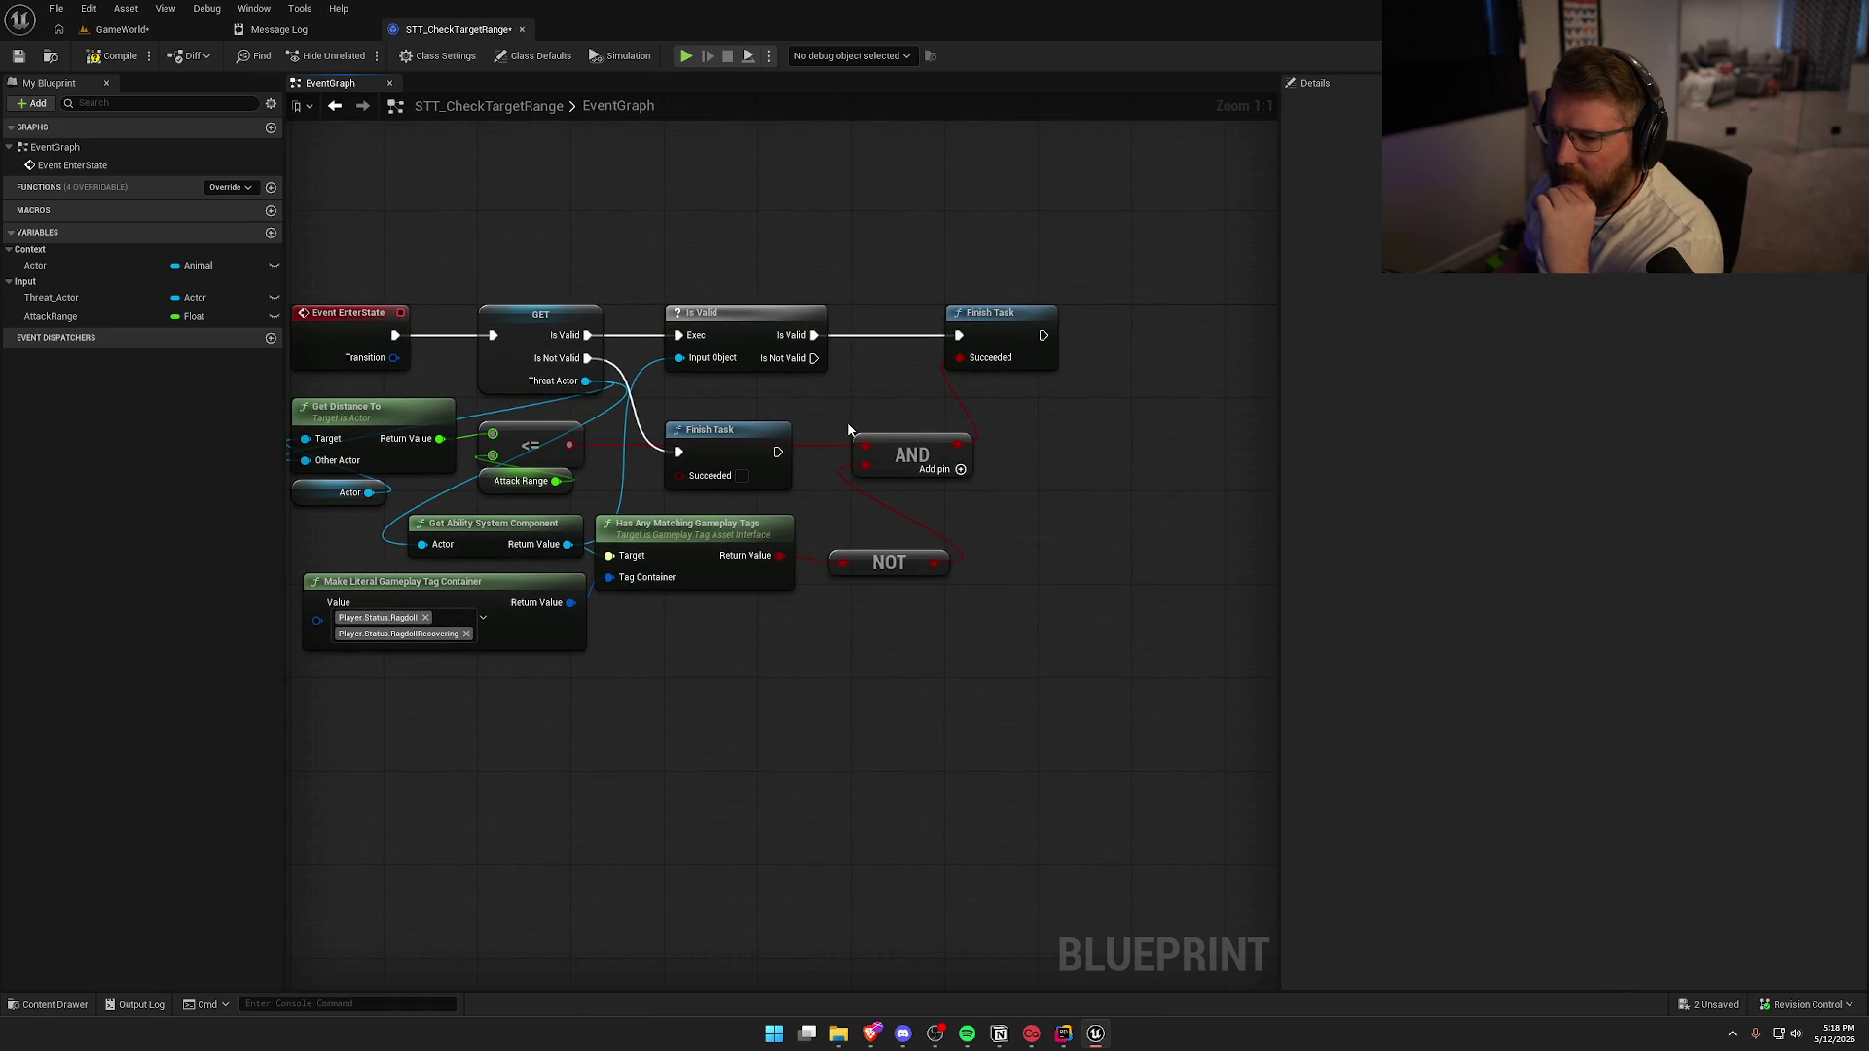
Duplicate a Finish Task node and connect the Is Not Valid branch to it
{"action": "mouse_move", "coordinate": [865, 415]}
{"action": "left_mouse_down"}
{"action": "mouse_move", "coordinate": [941, 407]}
{"action": "mouse_move", "coordinate": [828, 487]}
{"action": "mouse_move", "coordinate": [783, 492]}
{"action": "left_mouse_up"}
{"action": "key", "text": "ctrl+space"}
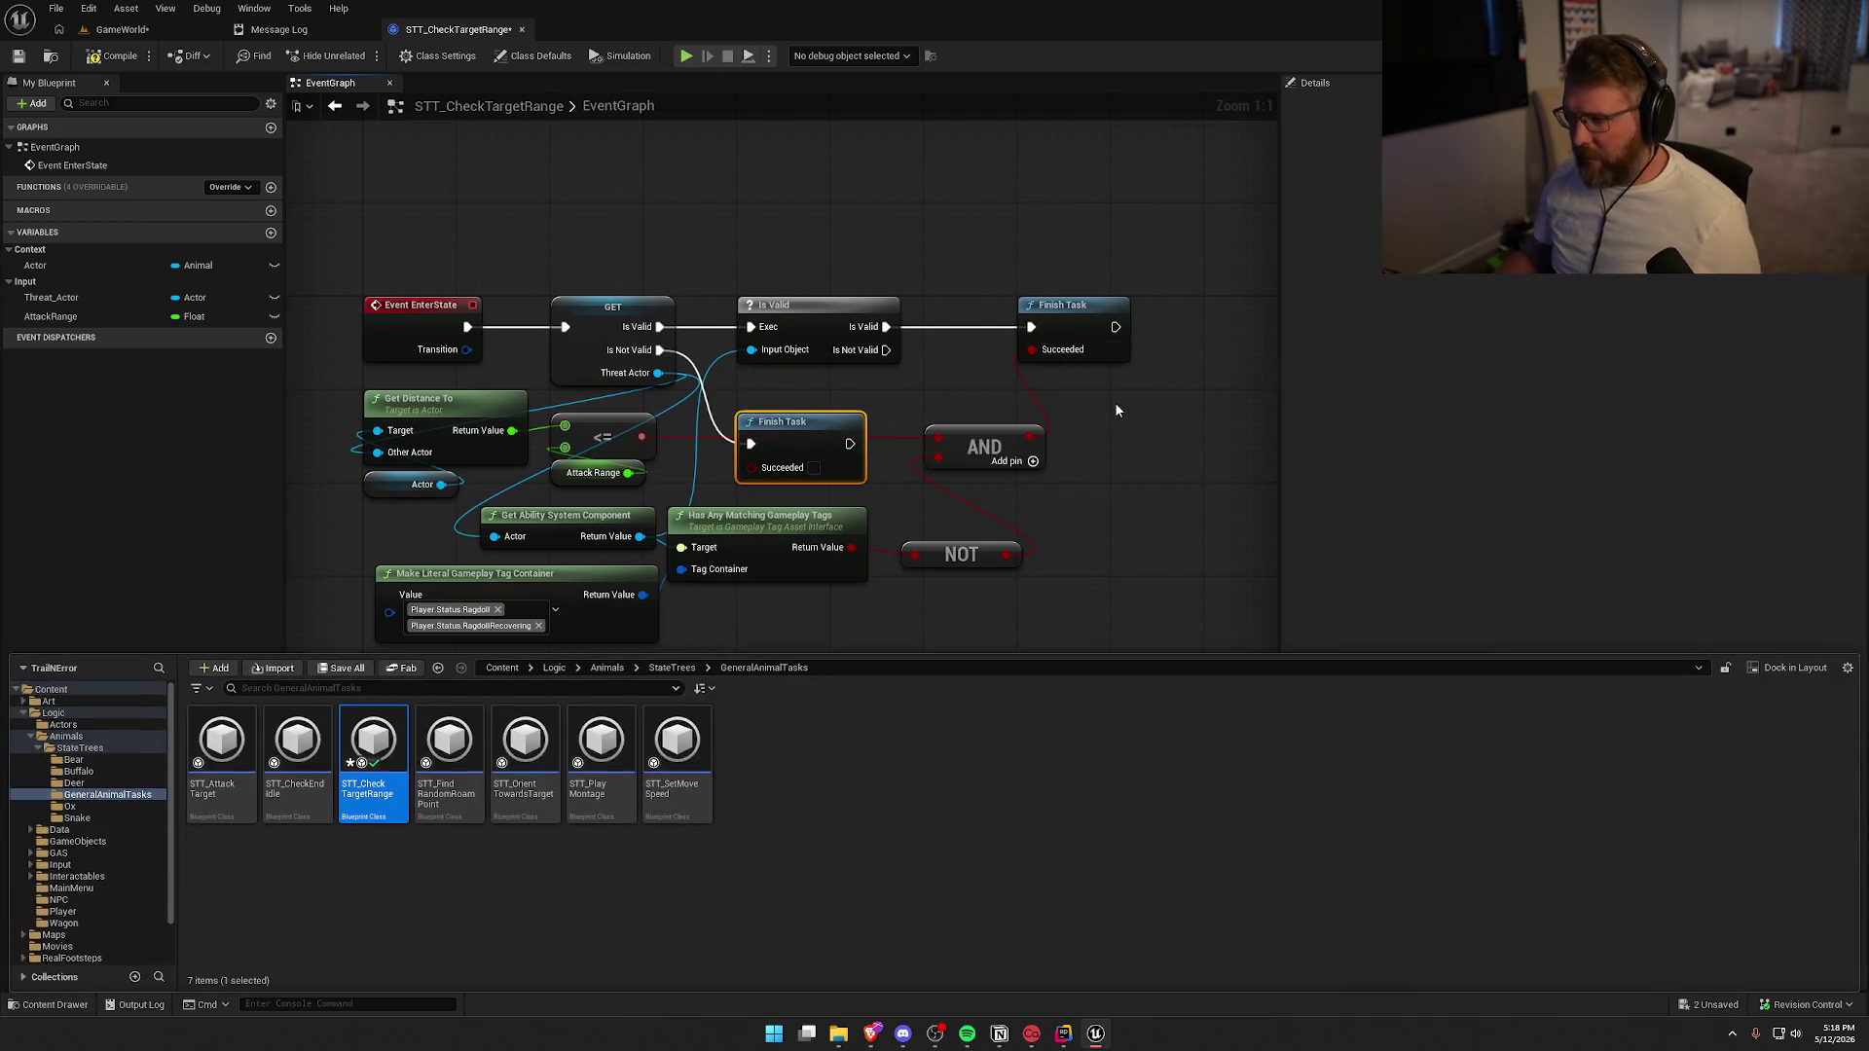
{"action": "mouse_move", "coordinate": [1111, 432]}
{"action": "left_mouse_down"}
{"action": "mouse_move", "coordinate": [1055, 435]}
{"action": "mouse_move", "coordinate": [847, 365]}
{"action": "left_mouse_up"}
{"action": "left_click", "coordinate": [750, 449]}
{"action": "key", "text": "ctrl+w"}
{"action": "left_click_drag", "start_coordinate": [966, 313], "coordinate": [1145, 321]}
{"action": "left_click_drag", "start_coordinate": [856, 445], "coordinate": [1043, 448]}
{"action": "mouse_move", "coordinate": [819, 383]}
{"action": "left_mouse_down"}
{"action": "mouse_move", "coordinate": [765, 347]}
{"action": "mouse_move", "coordinate": [862, 360]}
{"action": "left_mouse_up"}
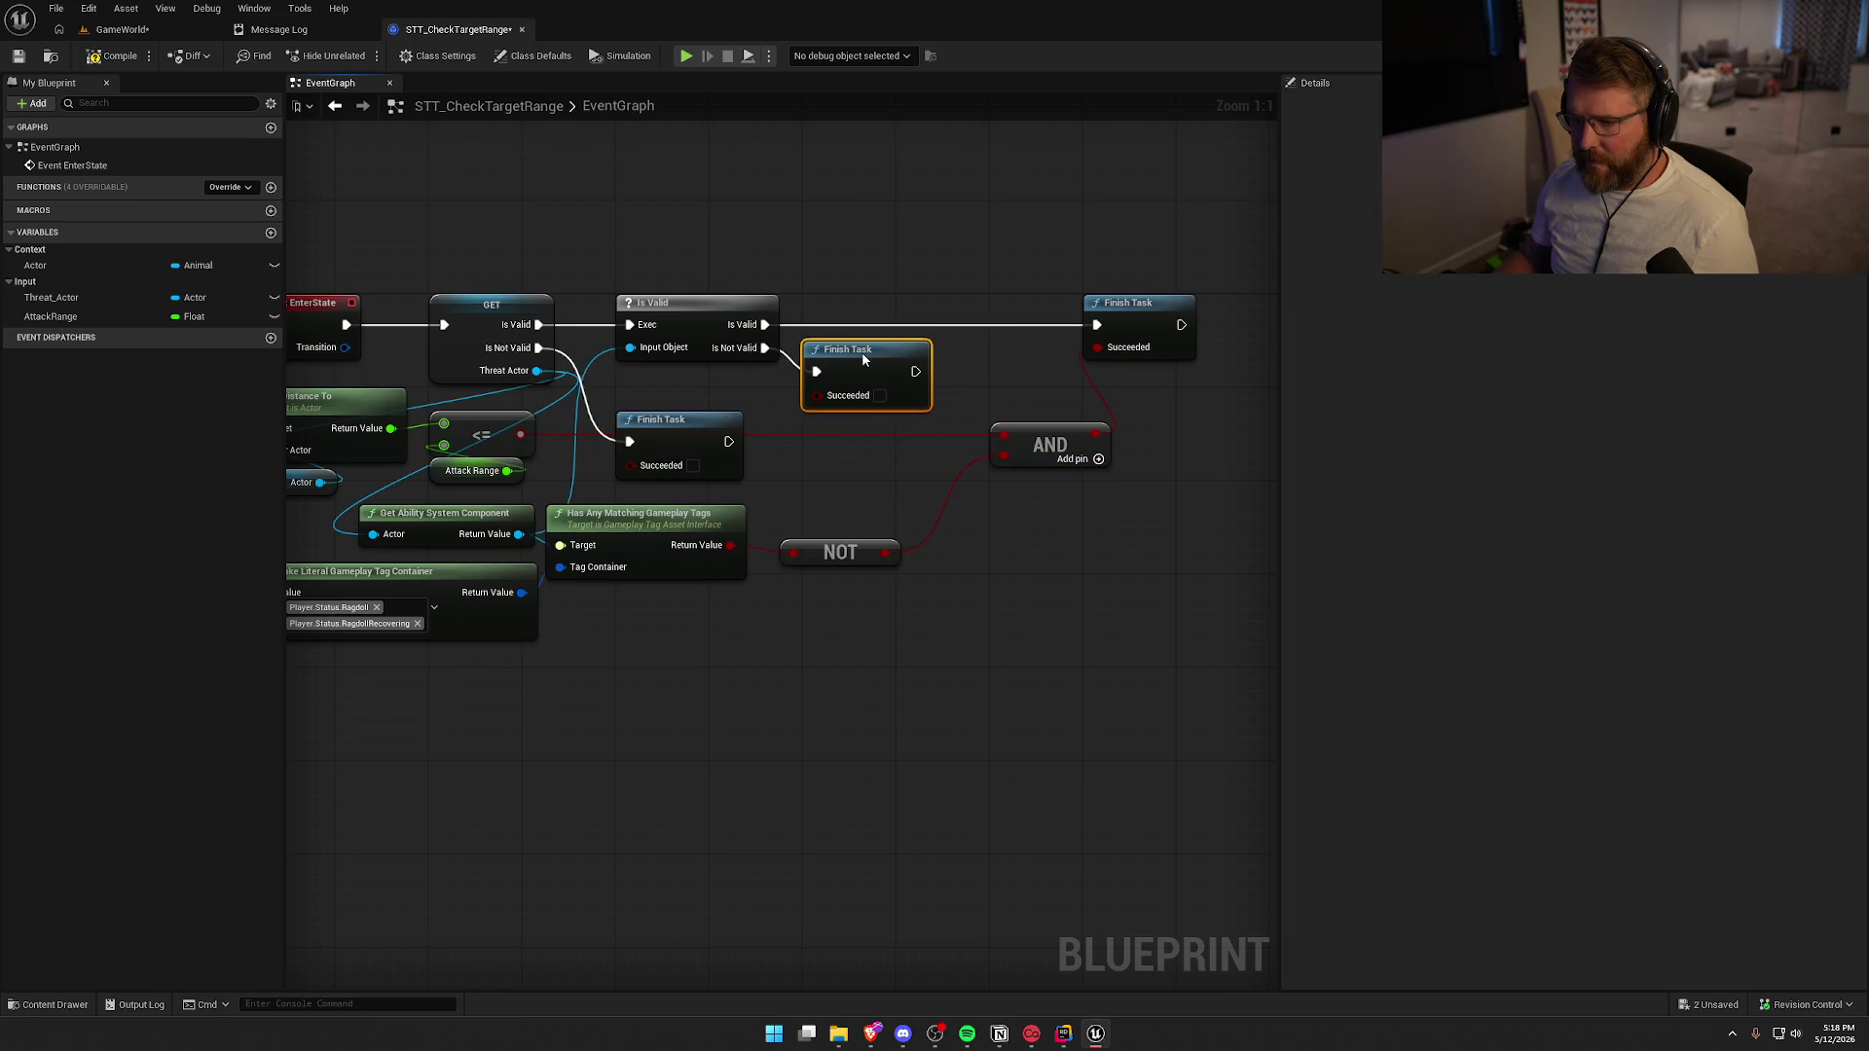
Feed the range comparison into Finish Task's Succeeded and tidy the node layout
{"action": "left_click_drag", "start_coordinate": [861, 447], "coordinate": [995, 447]}
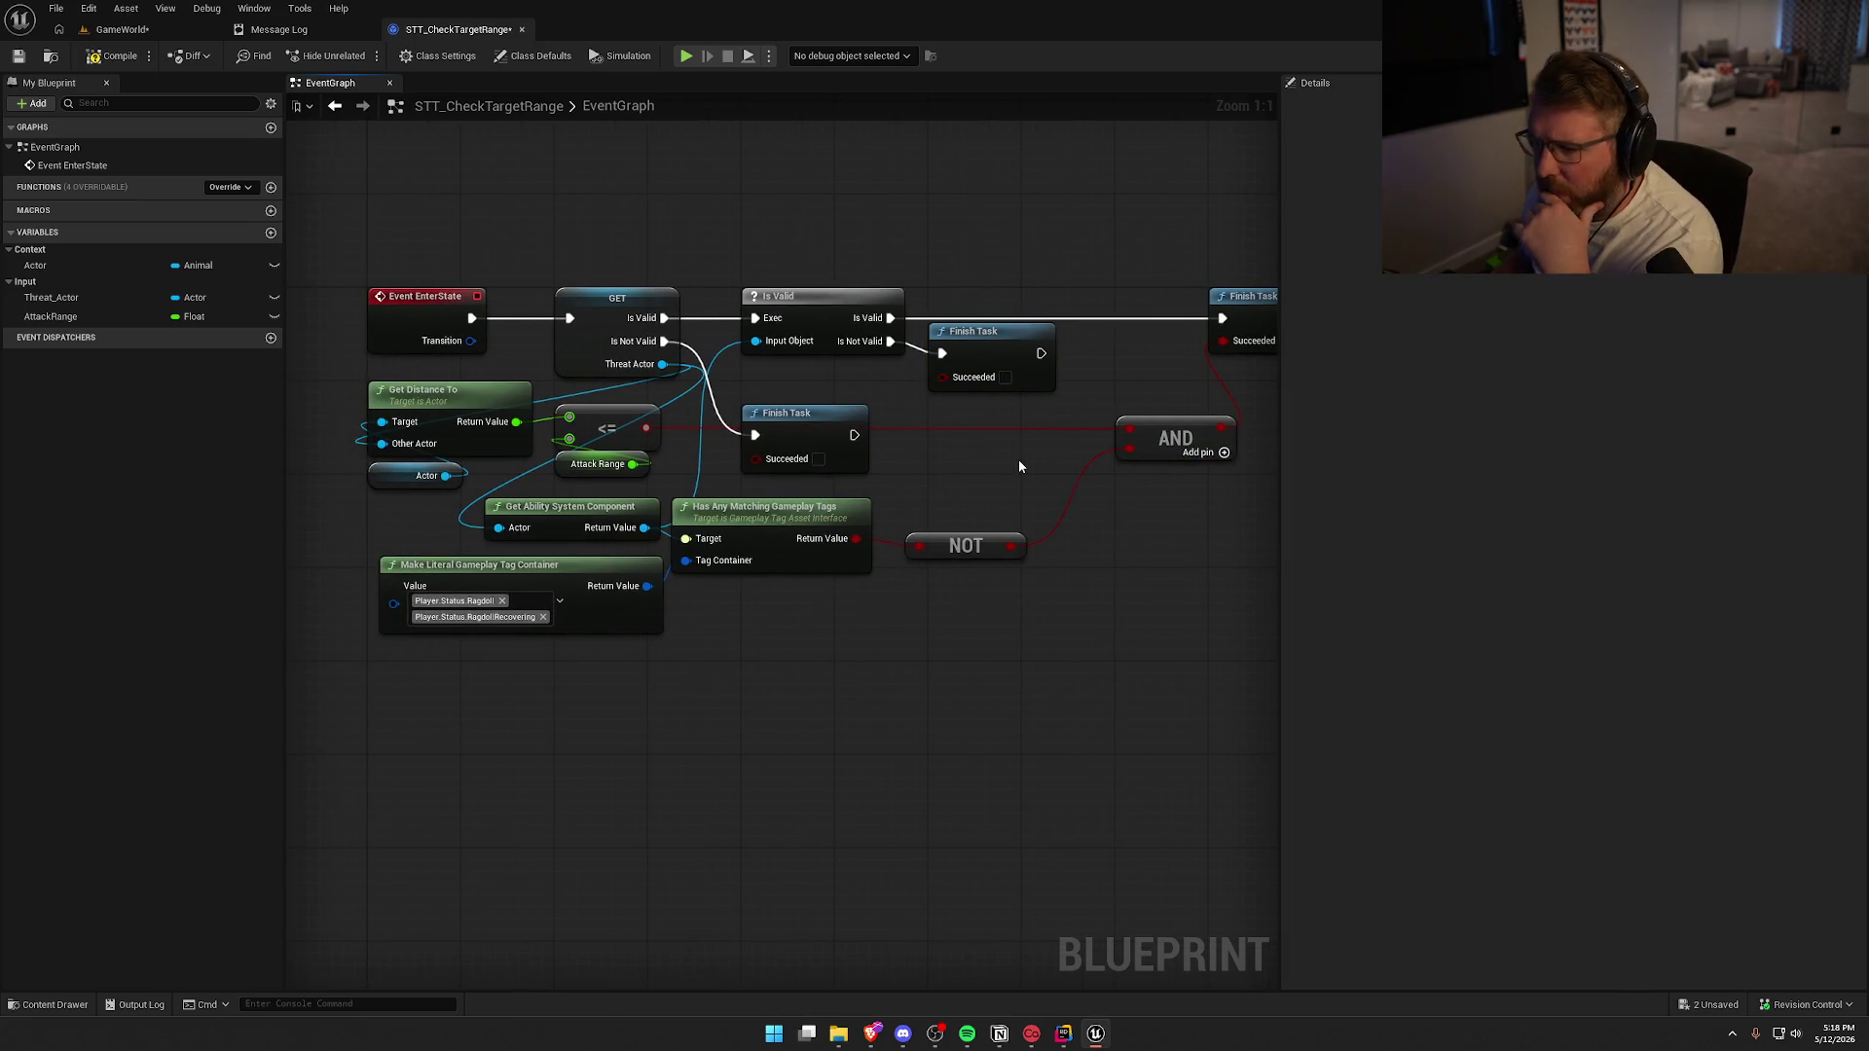
{"action": "mouse_move", "coordinate": [647, 429]}
{"action": "left_mouse_down"}
{"action": "mouse_move", "coordinate": [959, 370]}
{"action": "mouse_move", "coordinate": [942, 376]}
{"action": "left_mouse_up"}
{"action": "left_click_drag", "start_coordinate": [832, 431], "coordinate": [1002, 425]}
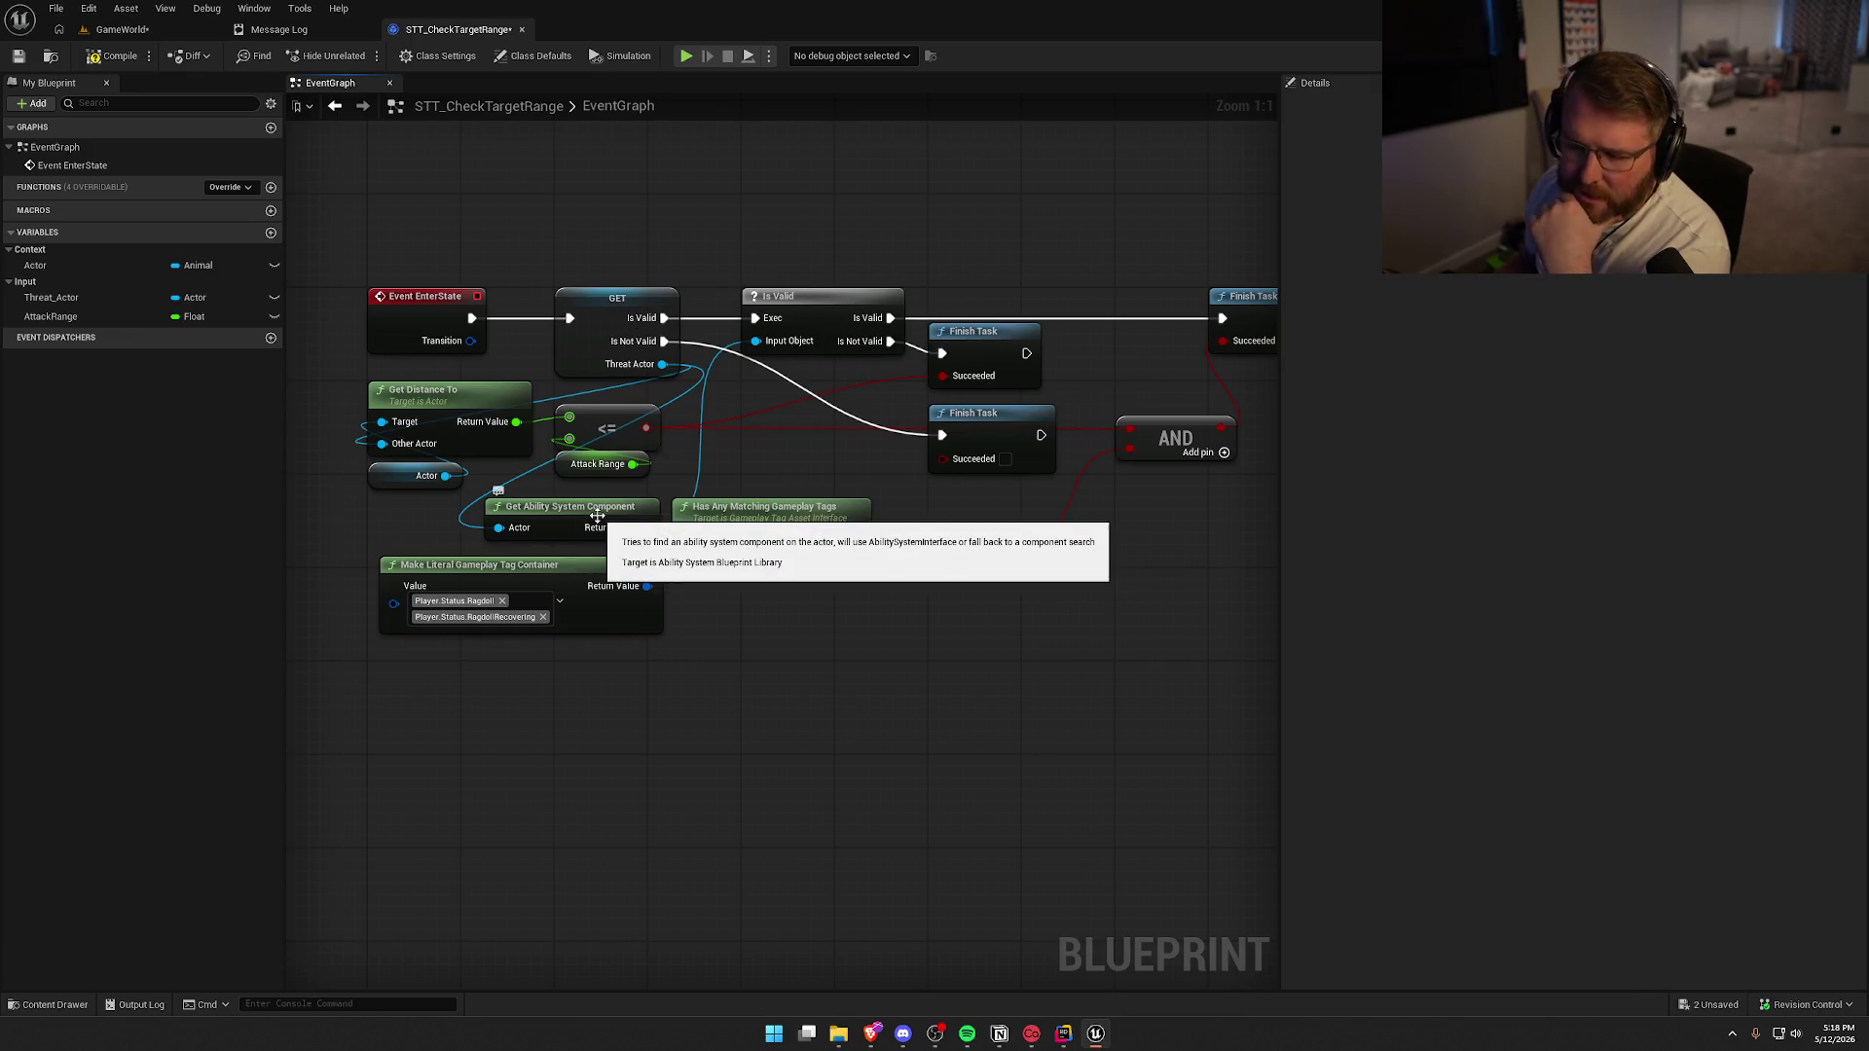
{"action": "left_click_drag", "start_coordinate": [714, 473], "coordinate": [389, 419]}
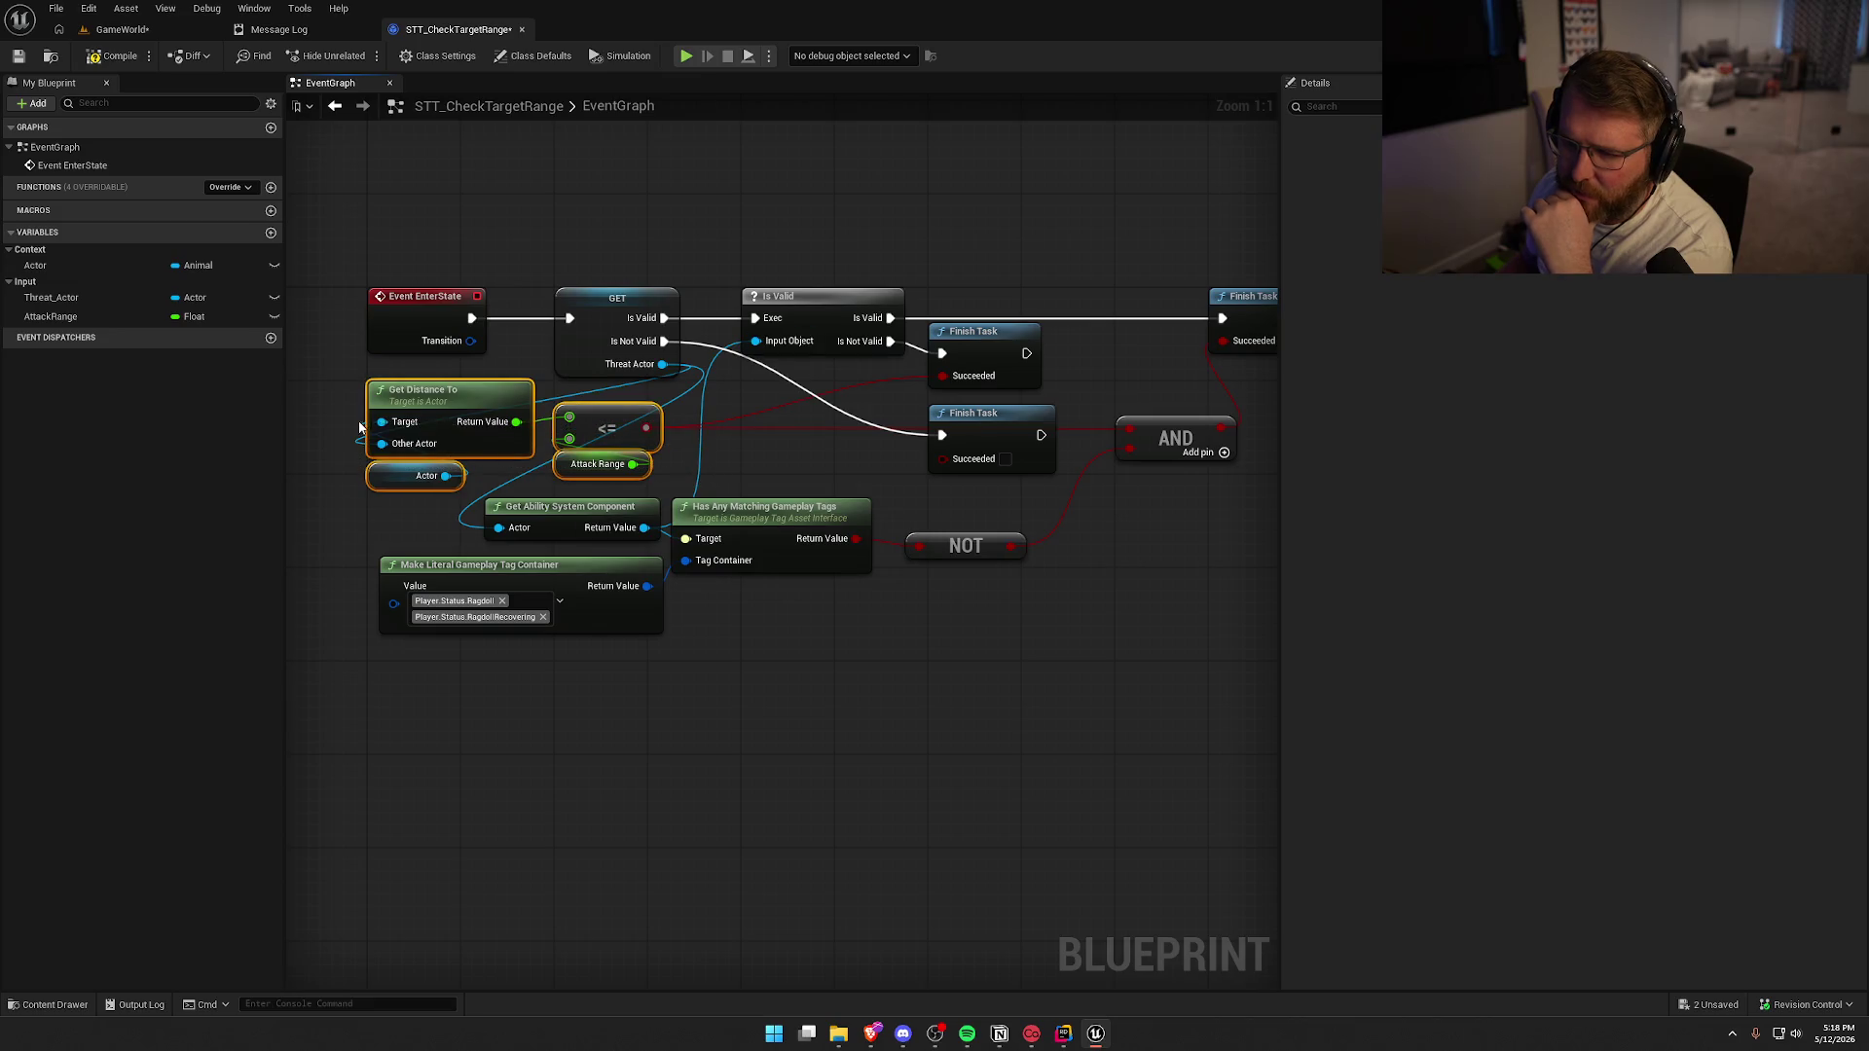
{"action": "left_click", "coordinate": [801, 482]}
{"action": "left_click_drag", "start_coordinate": [801, 482], "coordinate": [699, 470]}
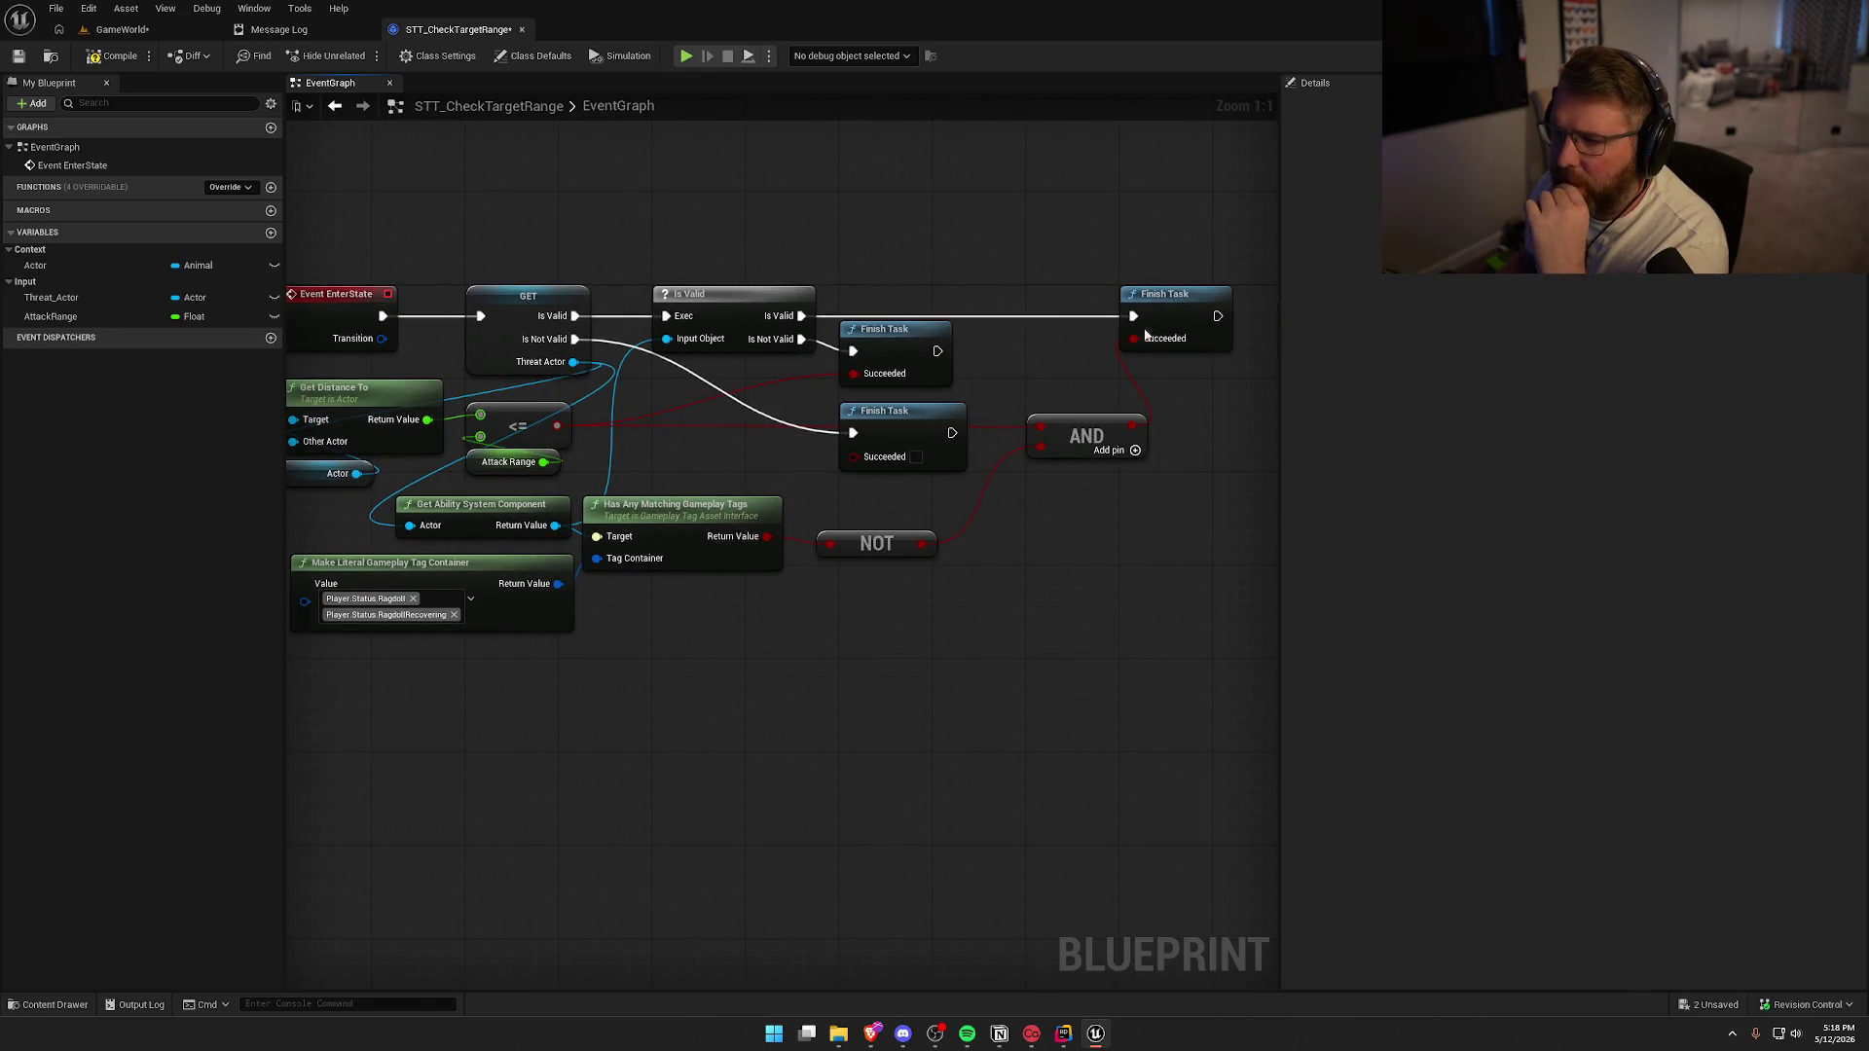
{"action": "left_click_drag", "start_coordinate": [959, 610], "coordinate": [438, 486]}
Compile STT_CheckTargetRange and close its blueprint tab
{"action": "left_click", "coordinate": [119, 57]}
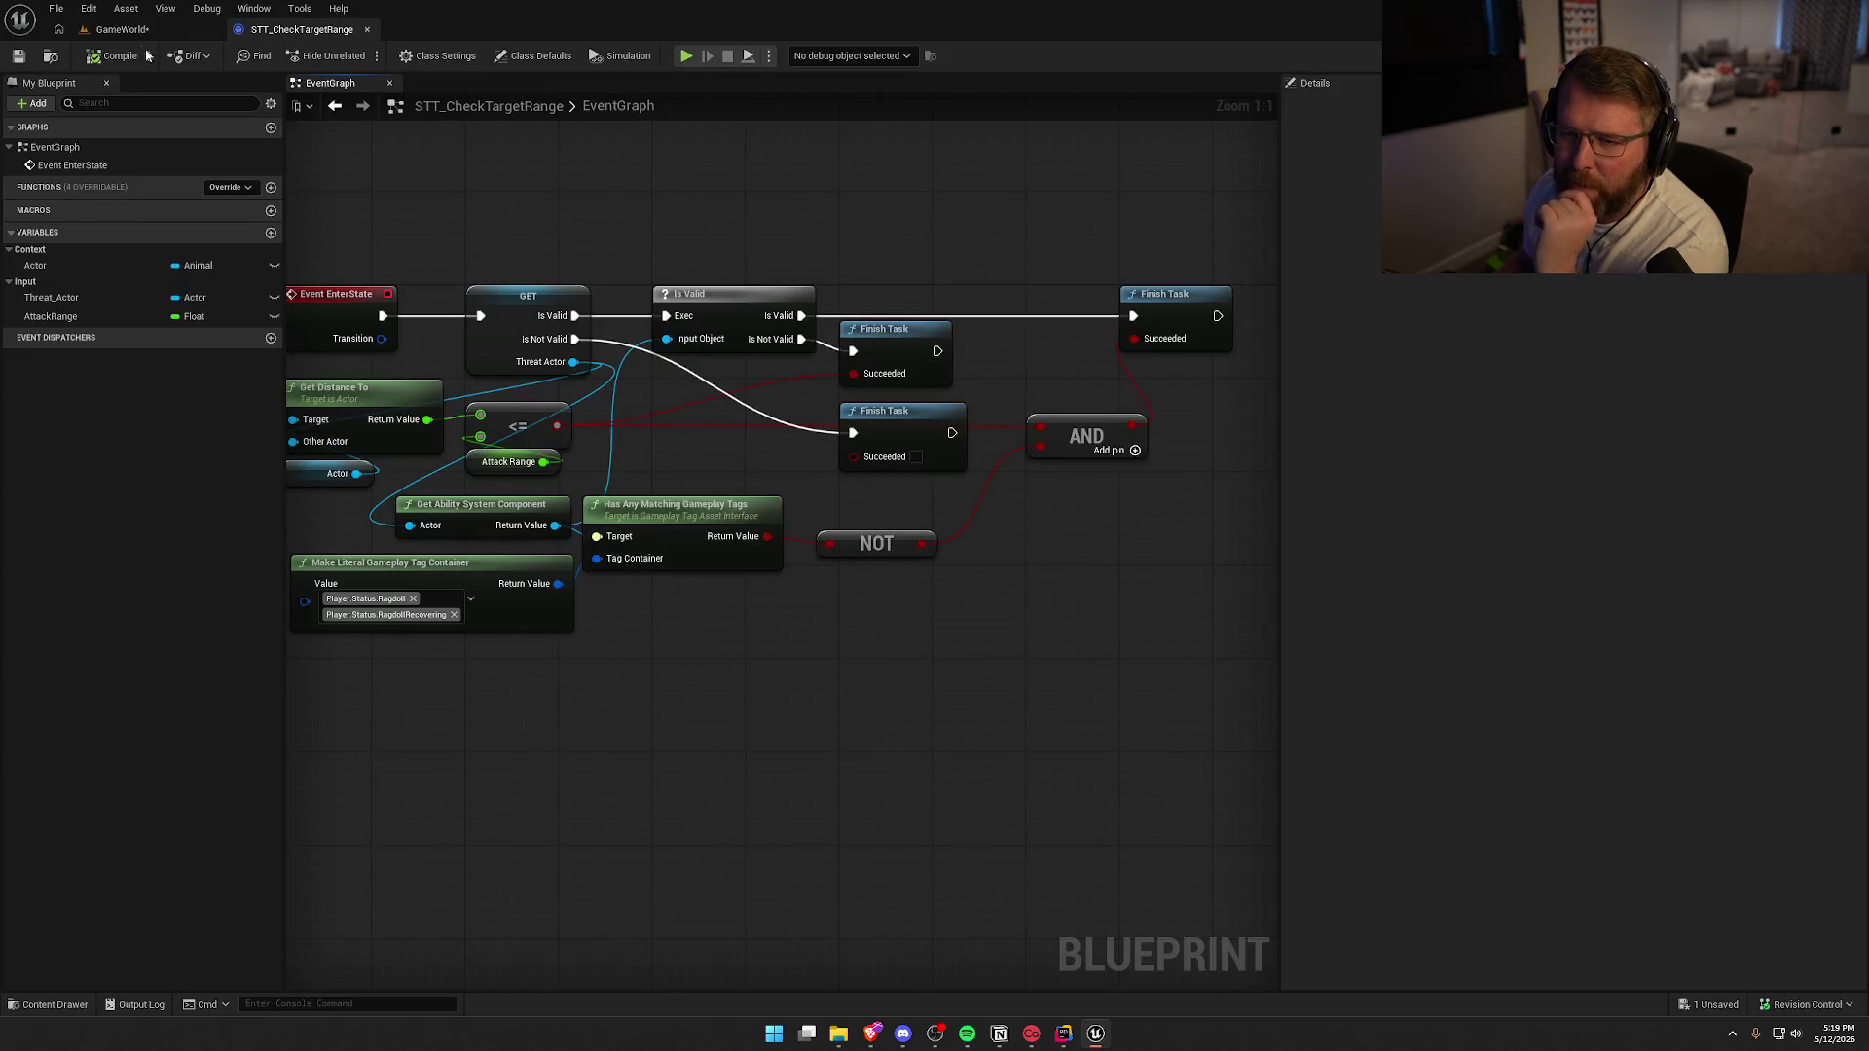
{"action": "left_click_drag", "start_coordinate": [587, 367], "coordinate": [694, 313]}
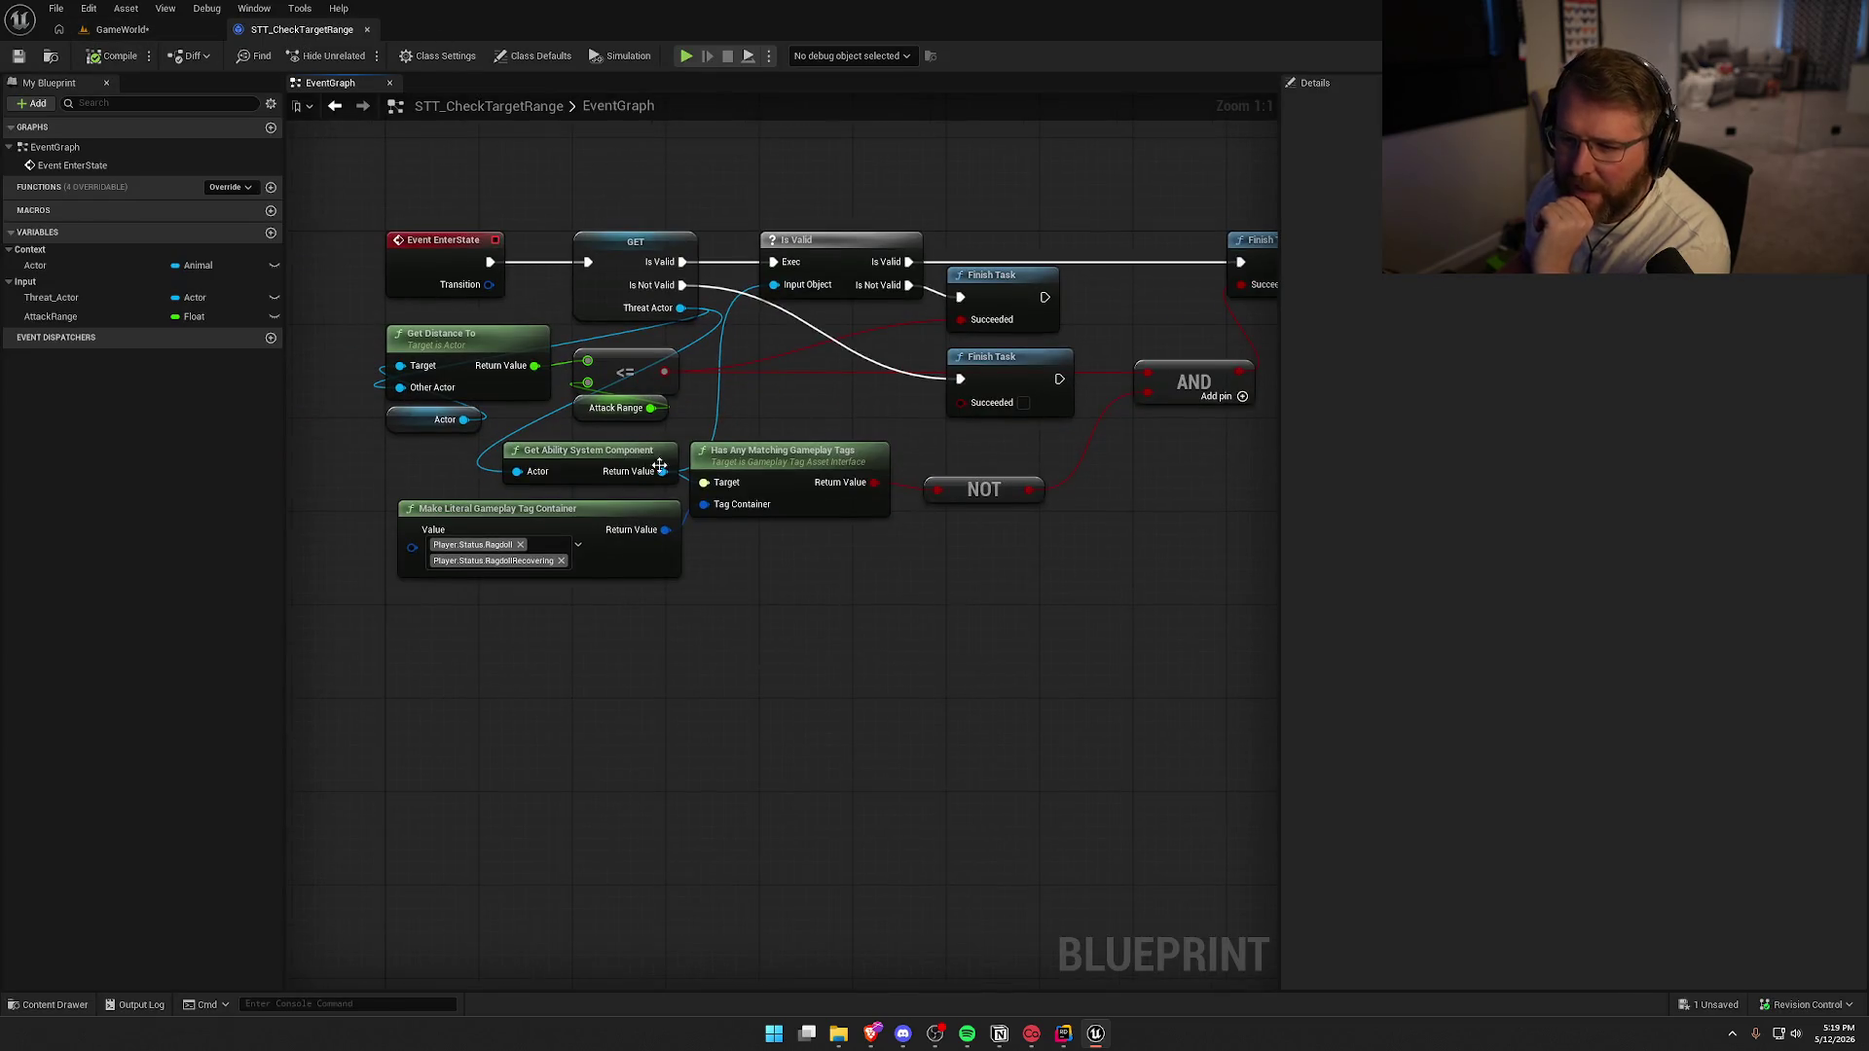
{"action": "left_click", "coordinate": [367, 29]}
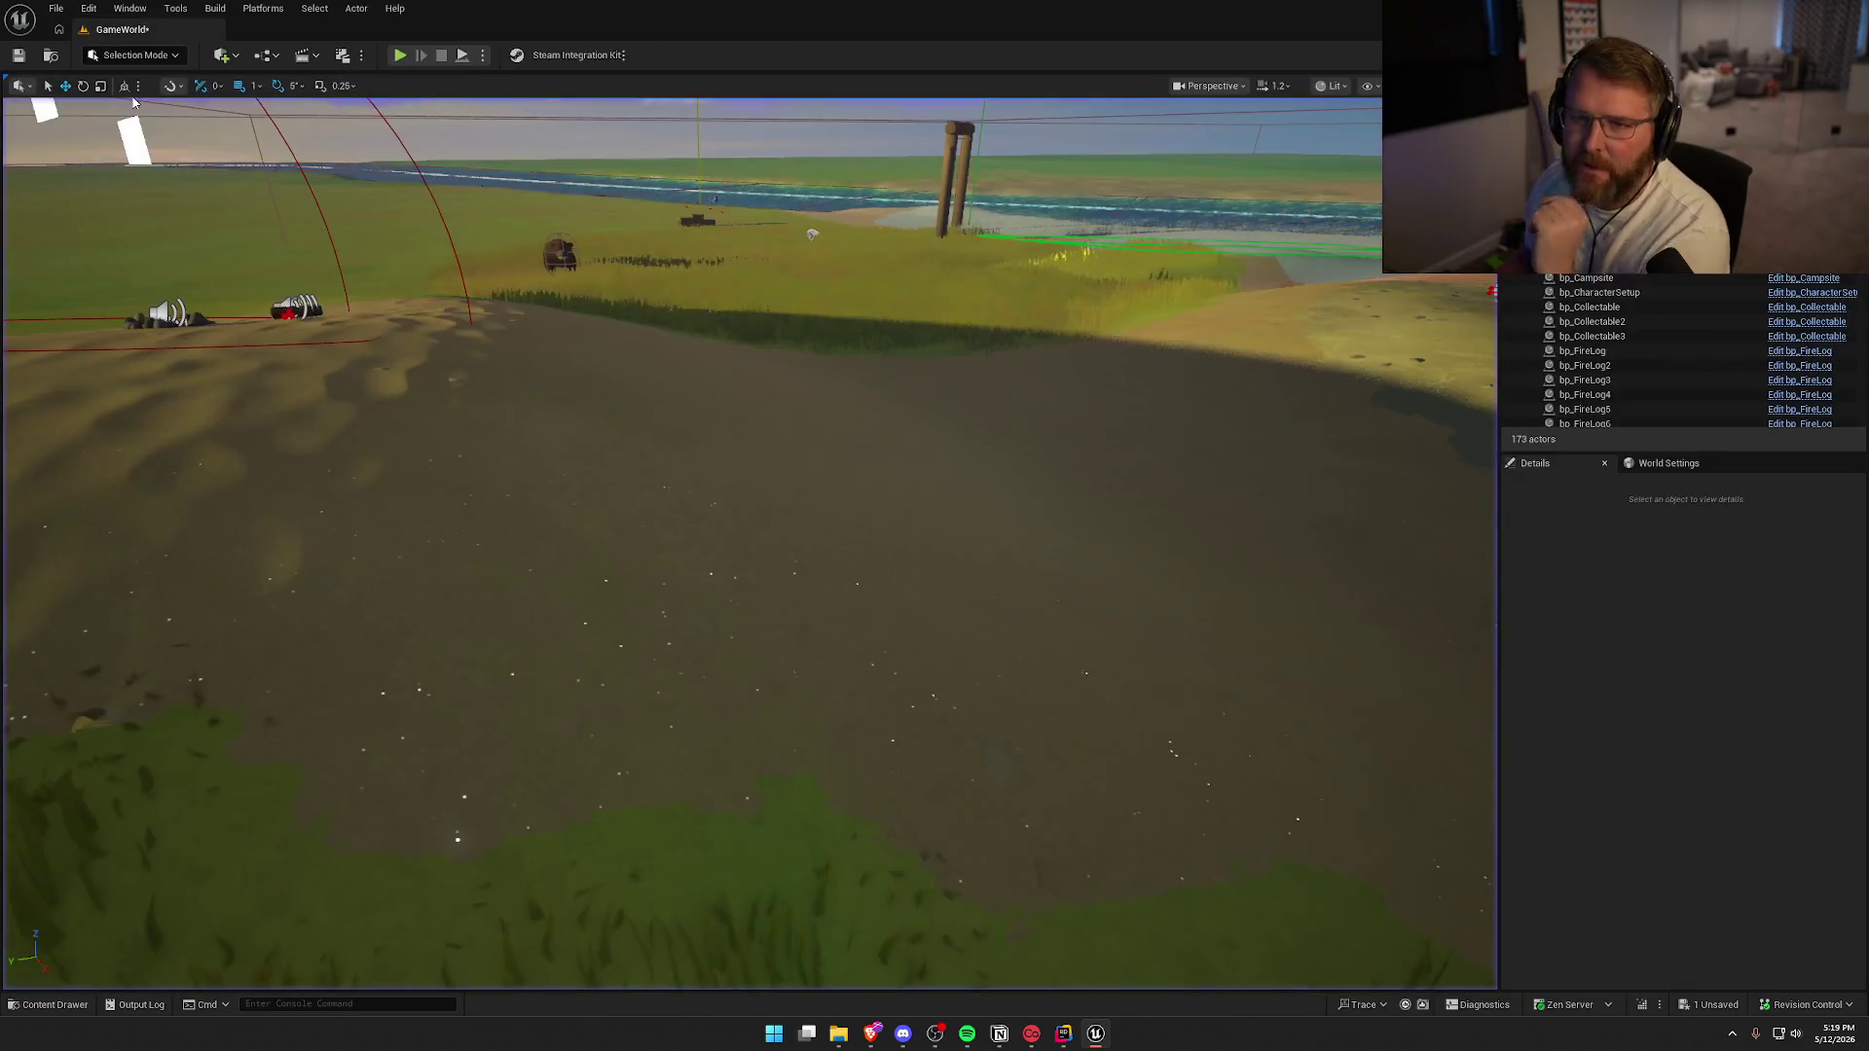
Save the GameWorld level and fly the camera around the campsite
{"action": "key", "text": "ctrl+s"}
{"action": "mouse_move", "coordinate": [364, 335]}
{"action": "left_mouse_down"}
{"action": "mouse_move", "coordinate": [379, 389]}
{"action": "mouse_move", "coordinate": [457, 360]}
{"action": "left_mouse_up"}
{"action": "left_click_drag", "start_coordinate": [579, 361], "coordinate": [580, 361]}
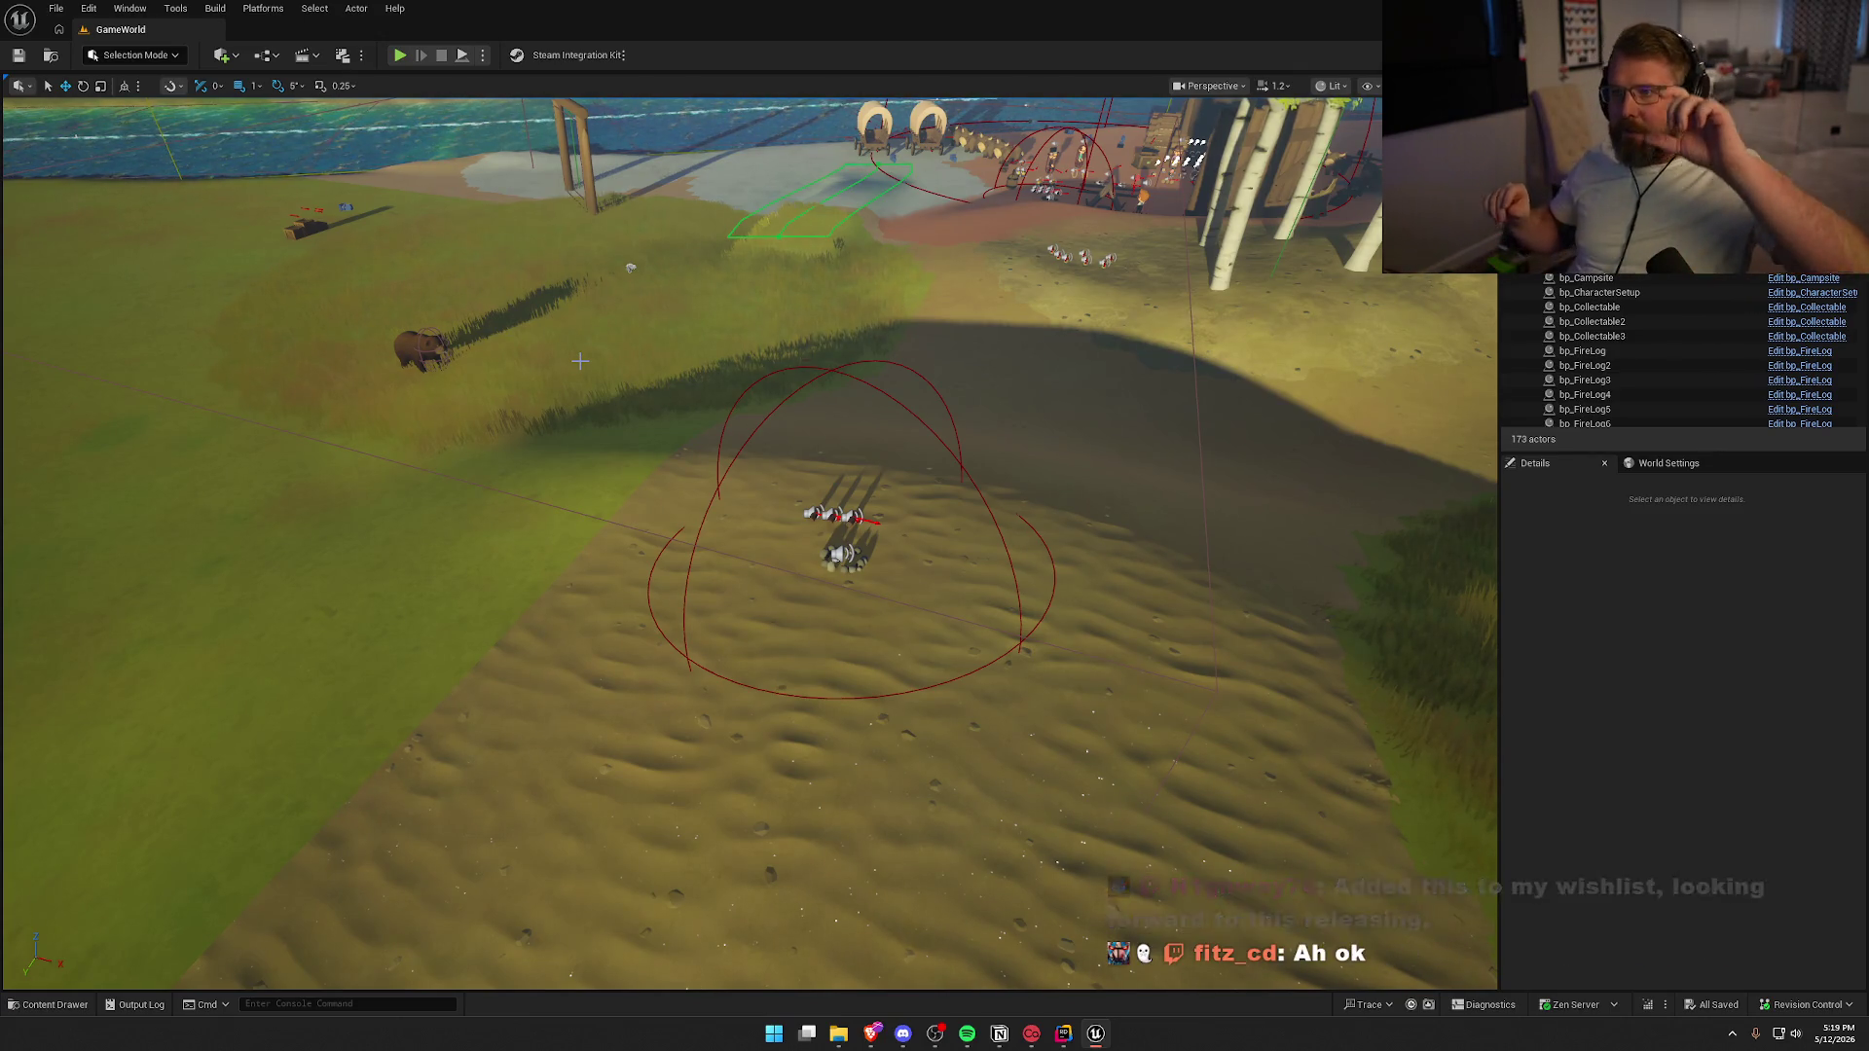
Launch Paint from the Windows search
{"action": "key", "text": "super"}
{"action": "type", "text": "paint"}
{"action": "key", "text": "Return"}
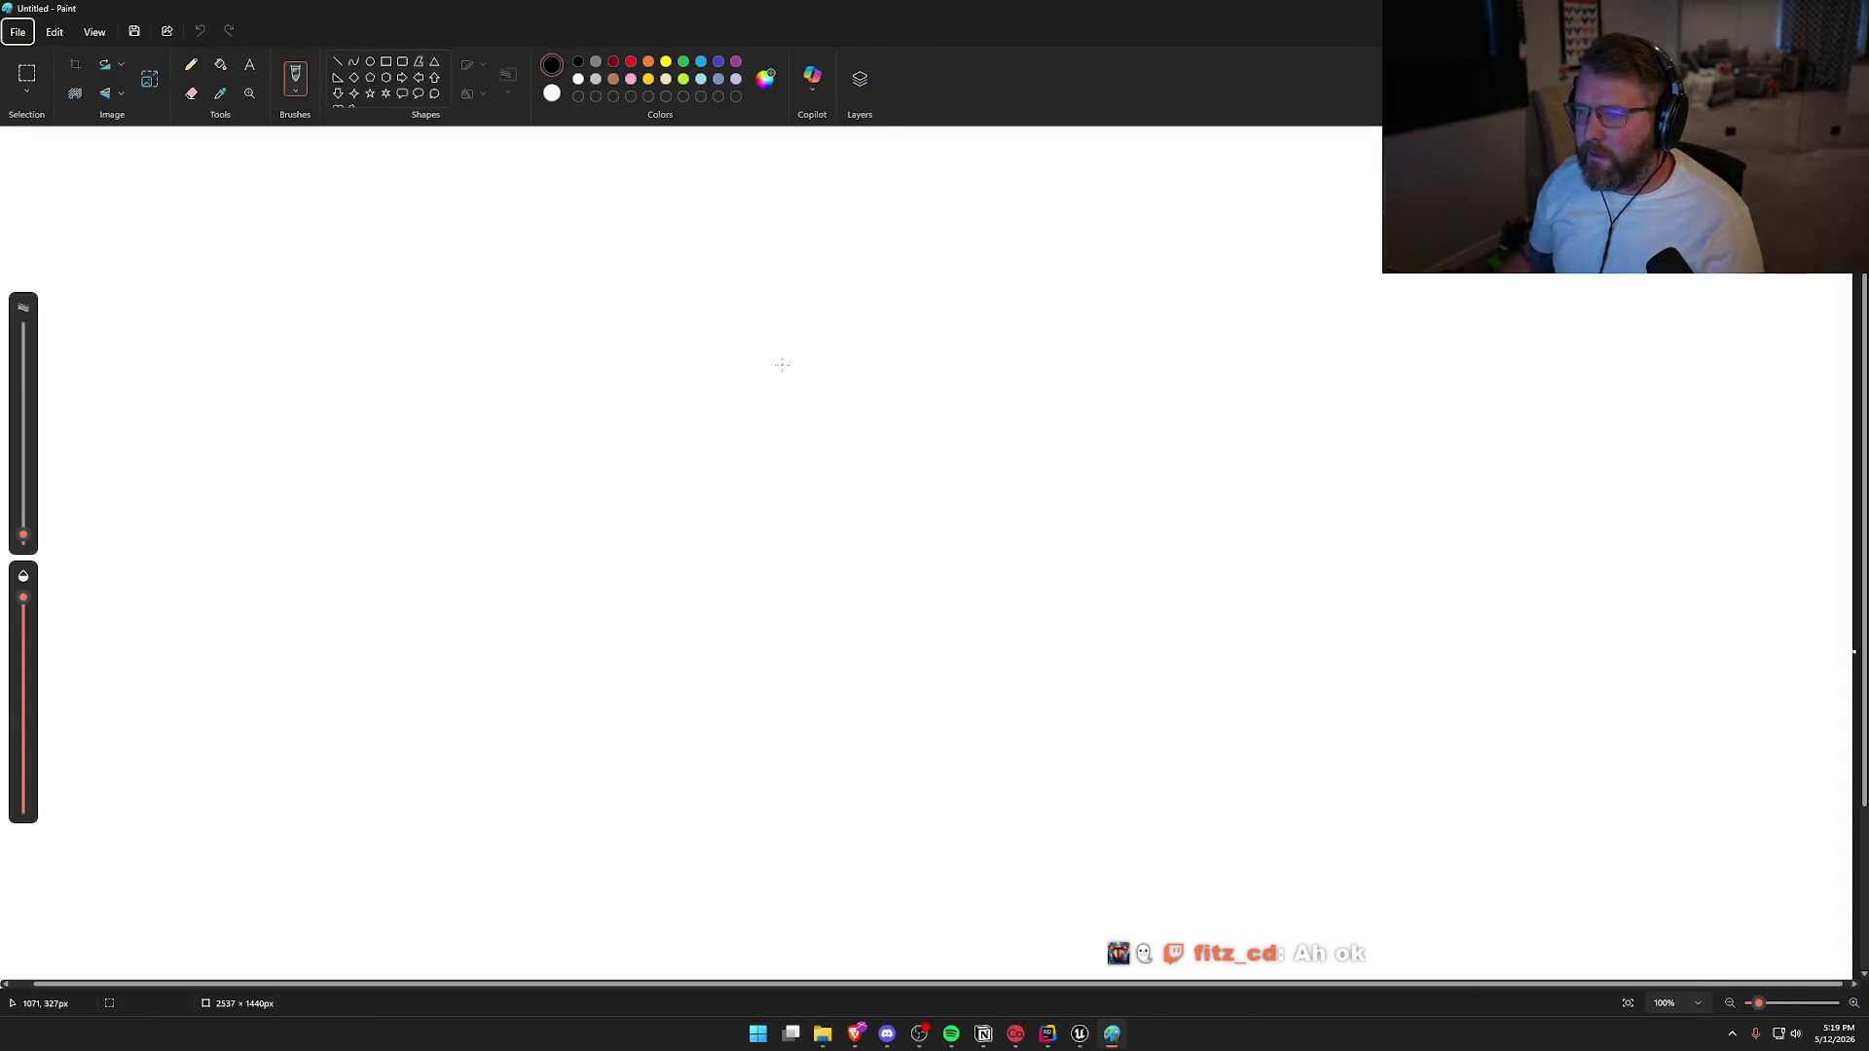
Fill the canvas black and set up a white pencil
{"action": "left_click", "coordinate": [220, 64]}
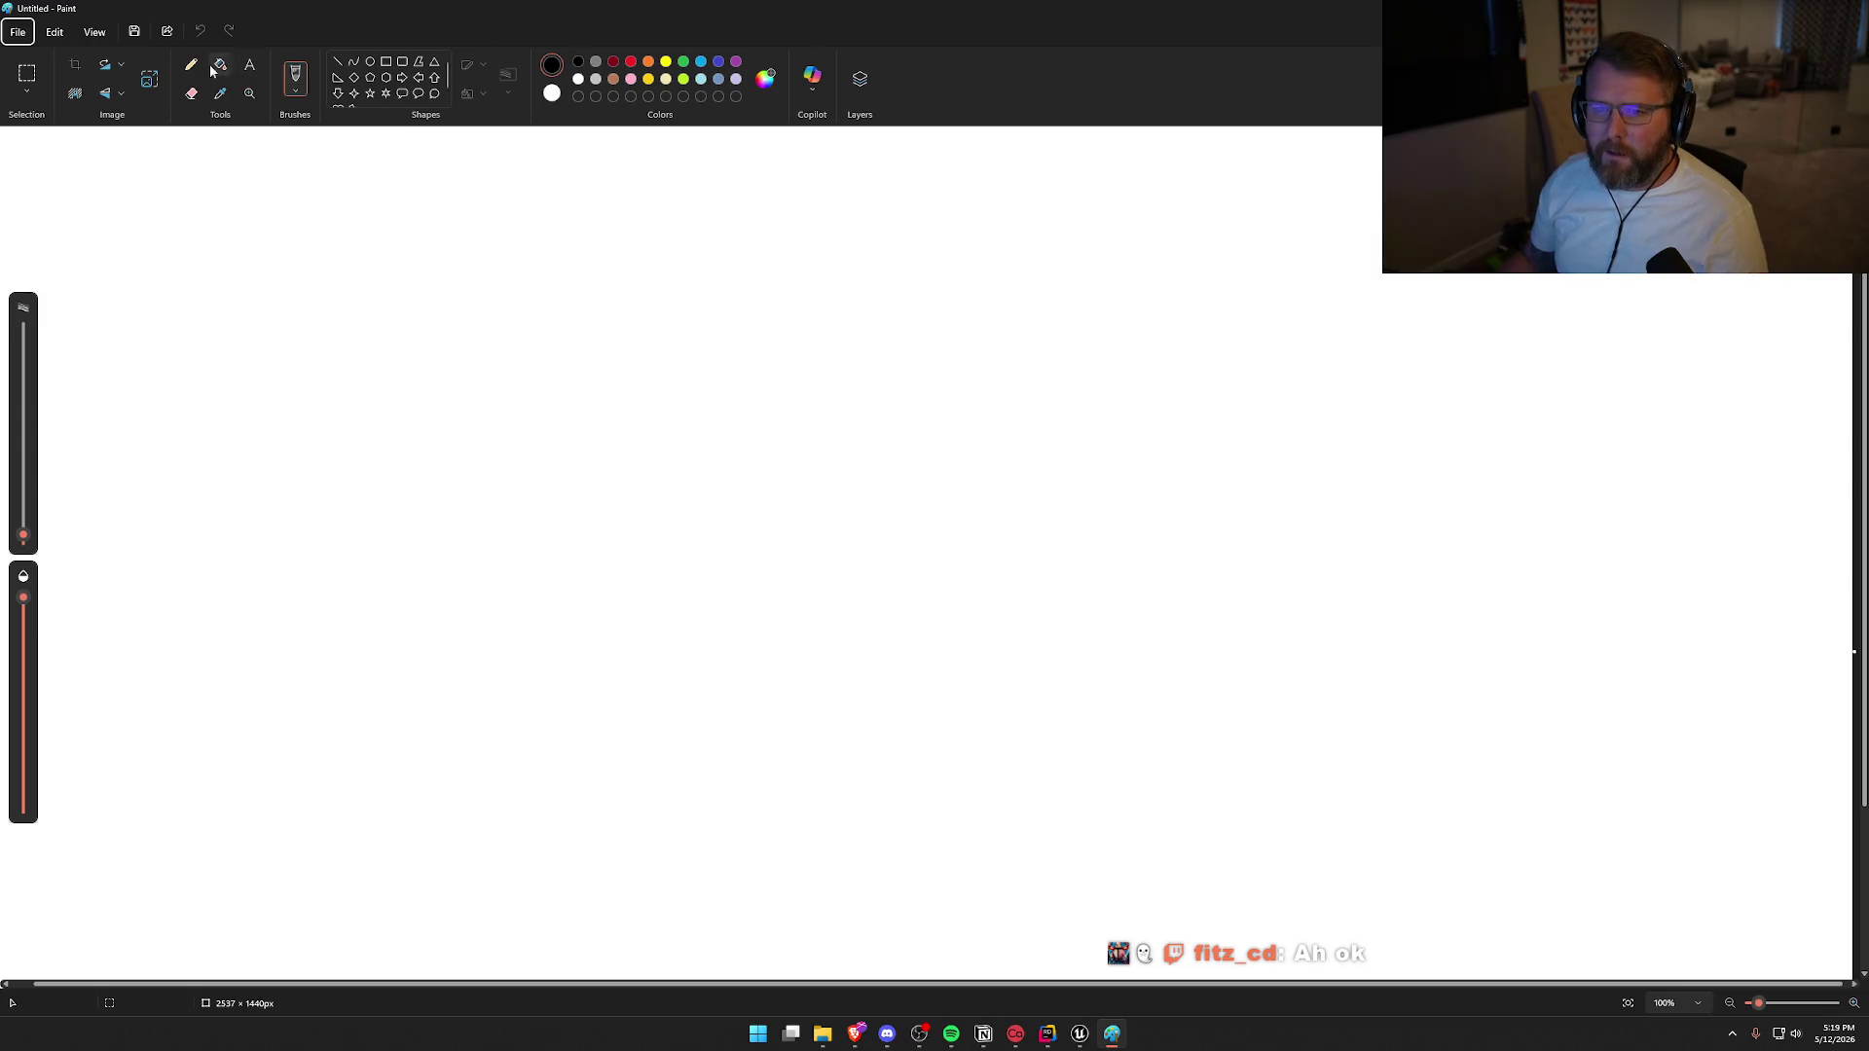
{"action": "left_click", "coordinate": [389, 244]}
{"action": "left_click", "coordinate": [578, 79]}
{"action": "left_click", "coordinate": [191, 64]}
Draw the clifftop ground line, a stick figure and a fall arc off the cliff
{"action": "mouse_move", "coordinate": [290, 303]}
{"action": "left_mouse_down"}
{"action": "mouse_move", "coordinate": [645, 312]}
{"action": "mouse_move", "coordinate": [655, 613]}
{"action": "mouse_move", "coordinate": [1352, 618]}
{"action": "left_mouse_up"}
{"action": "left_click_drag", "start_coordinate": [559, 208], "coordinate": [554, 204]}
{"action": "mouse_move", "coordinate": [552, 268]}
{"action": "left_mouse_down"}
{"action": "mouse_move", "coordinate": [551, 307]}
{"action": "mouse_move", "coordinate": [583, 332]}
{"action": "left_mouse_up"}
{"action": "mouse_move", "coordinate": [532, 270]}
{"action": "left_mouse_down"}
{"action": "mouse_move", "coordinate": [597, 277]}
{"action": "mouse_move", "coordinate": [788, 196]}
{"action": "mouse_move", "coordinate": [1071, 537]}
{"action": "mouse_move", "coordinate": [1083, 580]}
{"action": "left_mouse_up"}
{"action": "mouse_move", "coordinate": [1008, 531]}
{"action": "left_mouse_down"}
{"action": "mouse_move", "coordinate": [1100, 611]}
{"action": "mouse_move", "coordinate": [1125, 533]}
{"action": "left_mouse_up"}
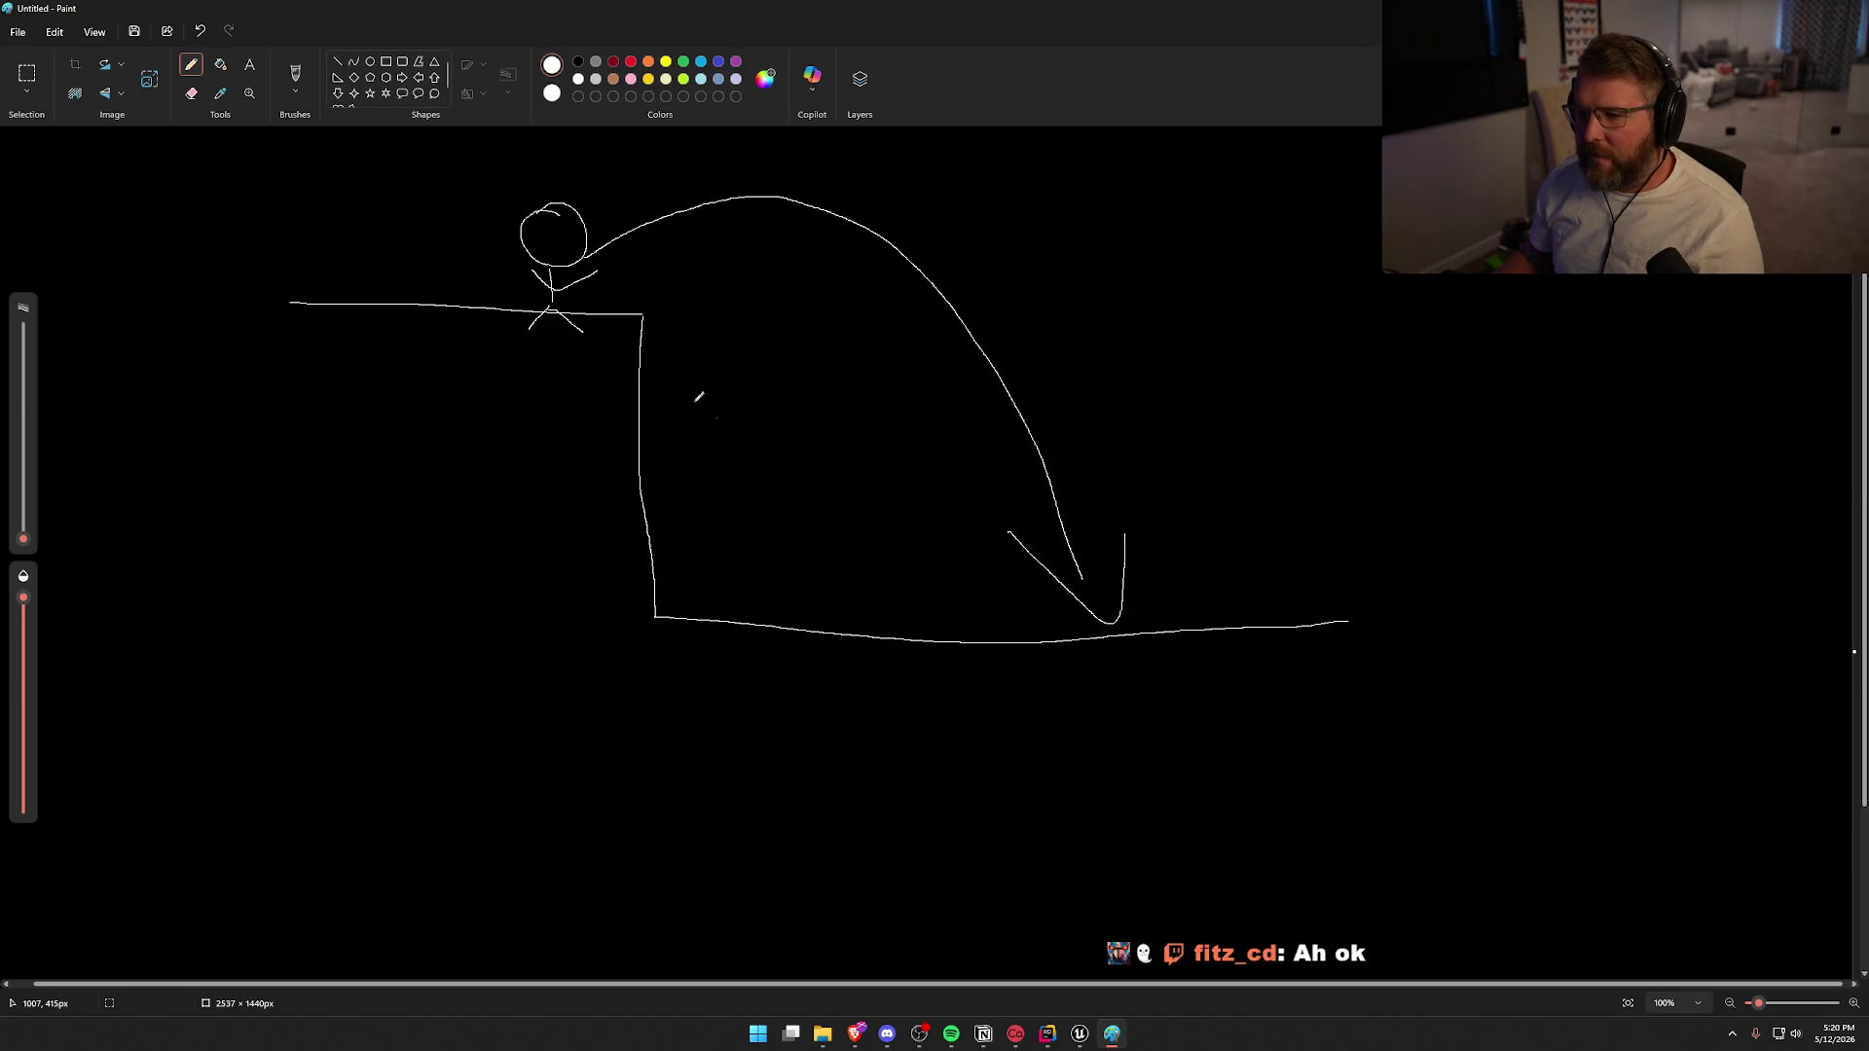
{"action": "mouse_move", "coordinate": [474, 221]}
{"action": "left_mouse_down"}
{"action": "mouse_move", "coordinate": [502, 236]}
{"action": "mouse_move", "coordinate": [484, 302]}
{"action": "mouse_move", "coordinate": [459, 243]}
{"action": "mouse_move", "coordinate": [484, 222]}
{"action": "left_mouse_up"}
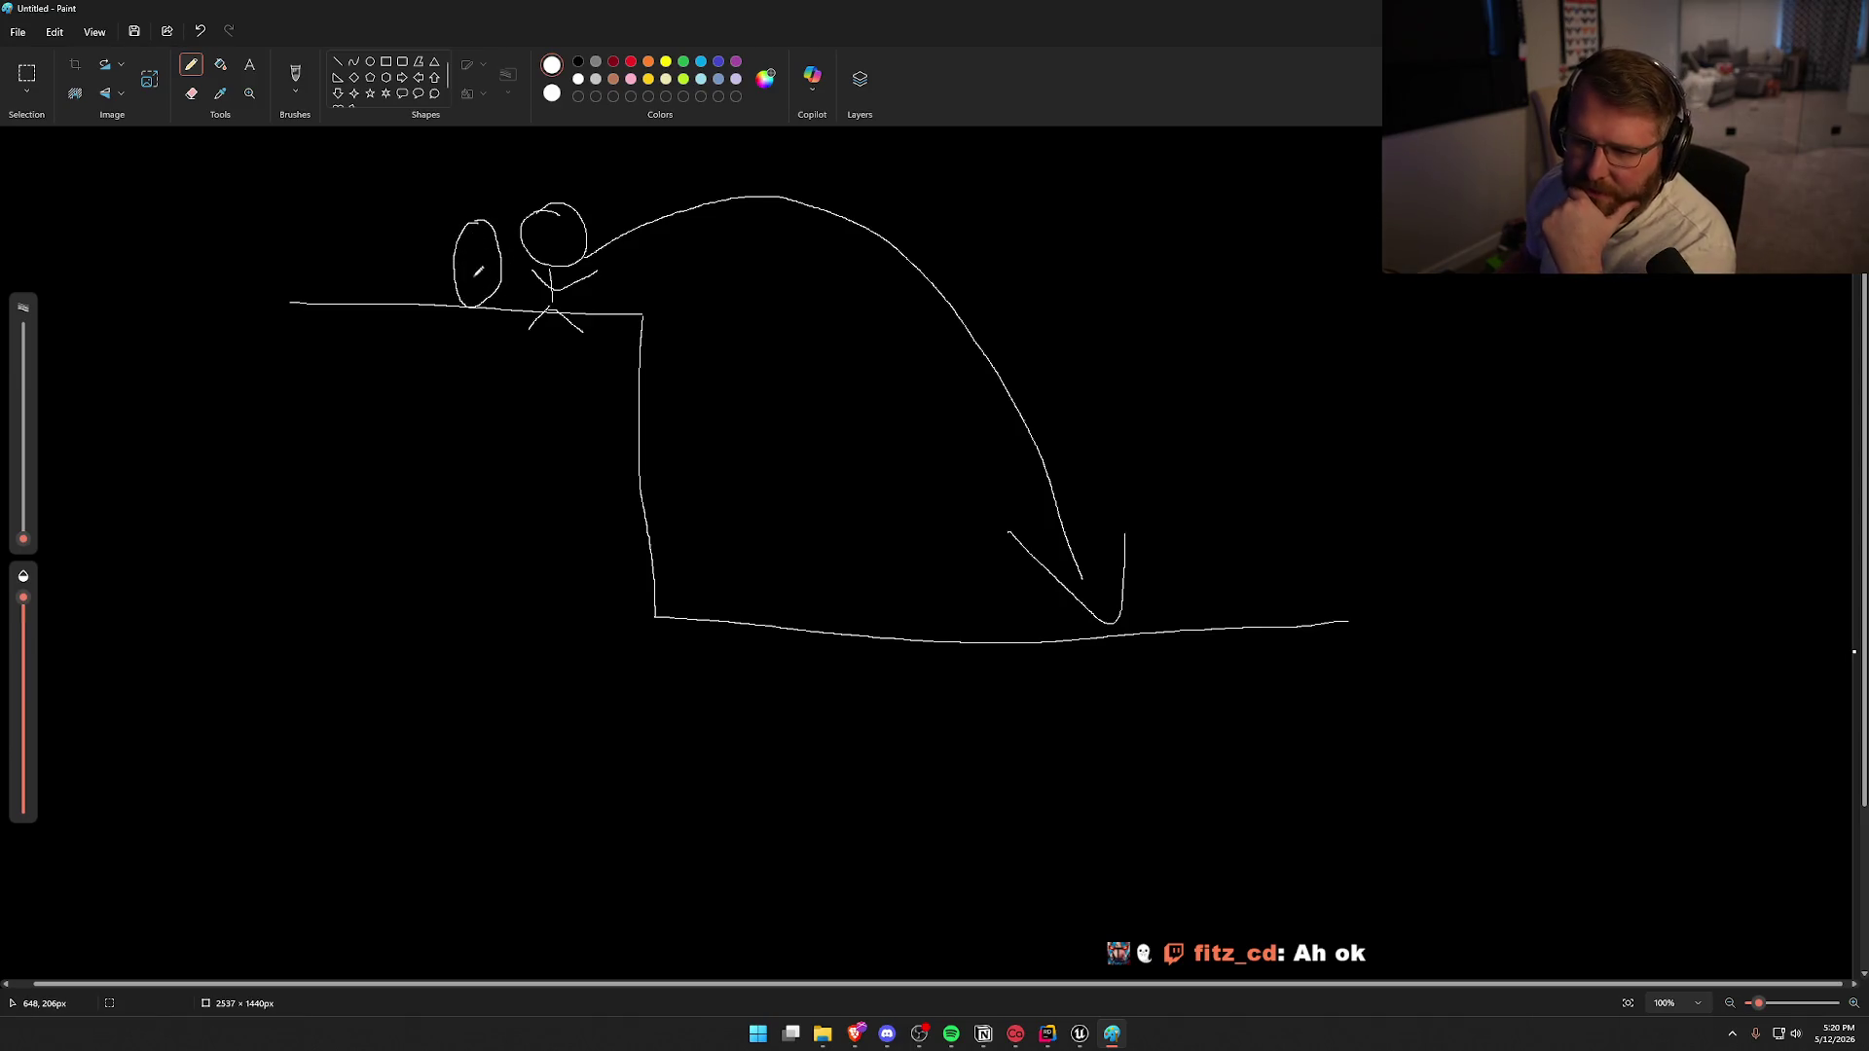
{"action": "mouse_move", "coordinate": [493, 276]}
{"action": "left_mouse_down"}
{"action": "mouse_move", "coordinate": [584, 276]}
{"action": "mouse_move", "coordinate": [711, 604]}
{"action": "mouse_move", "coordinate": [740, 596]}
{"action": "left_mouse_up"}
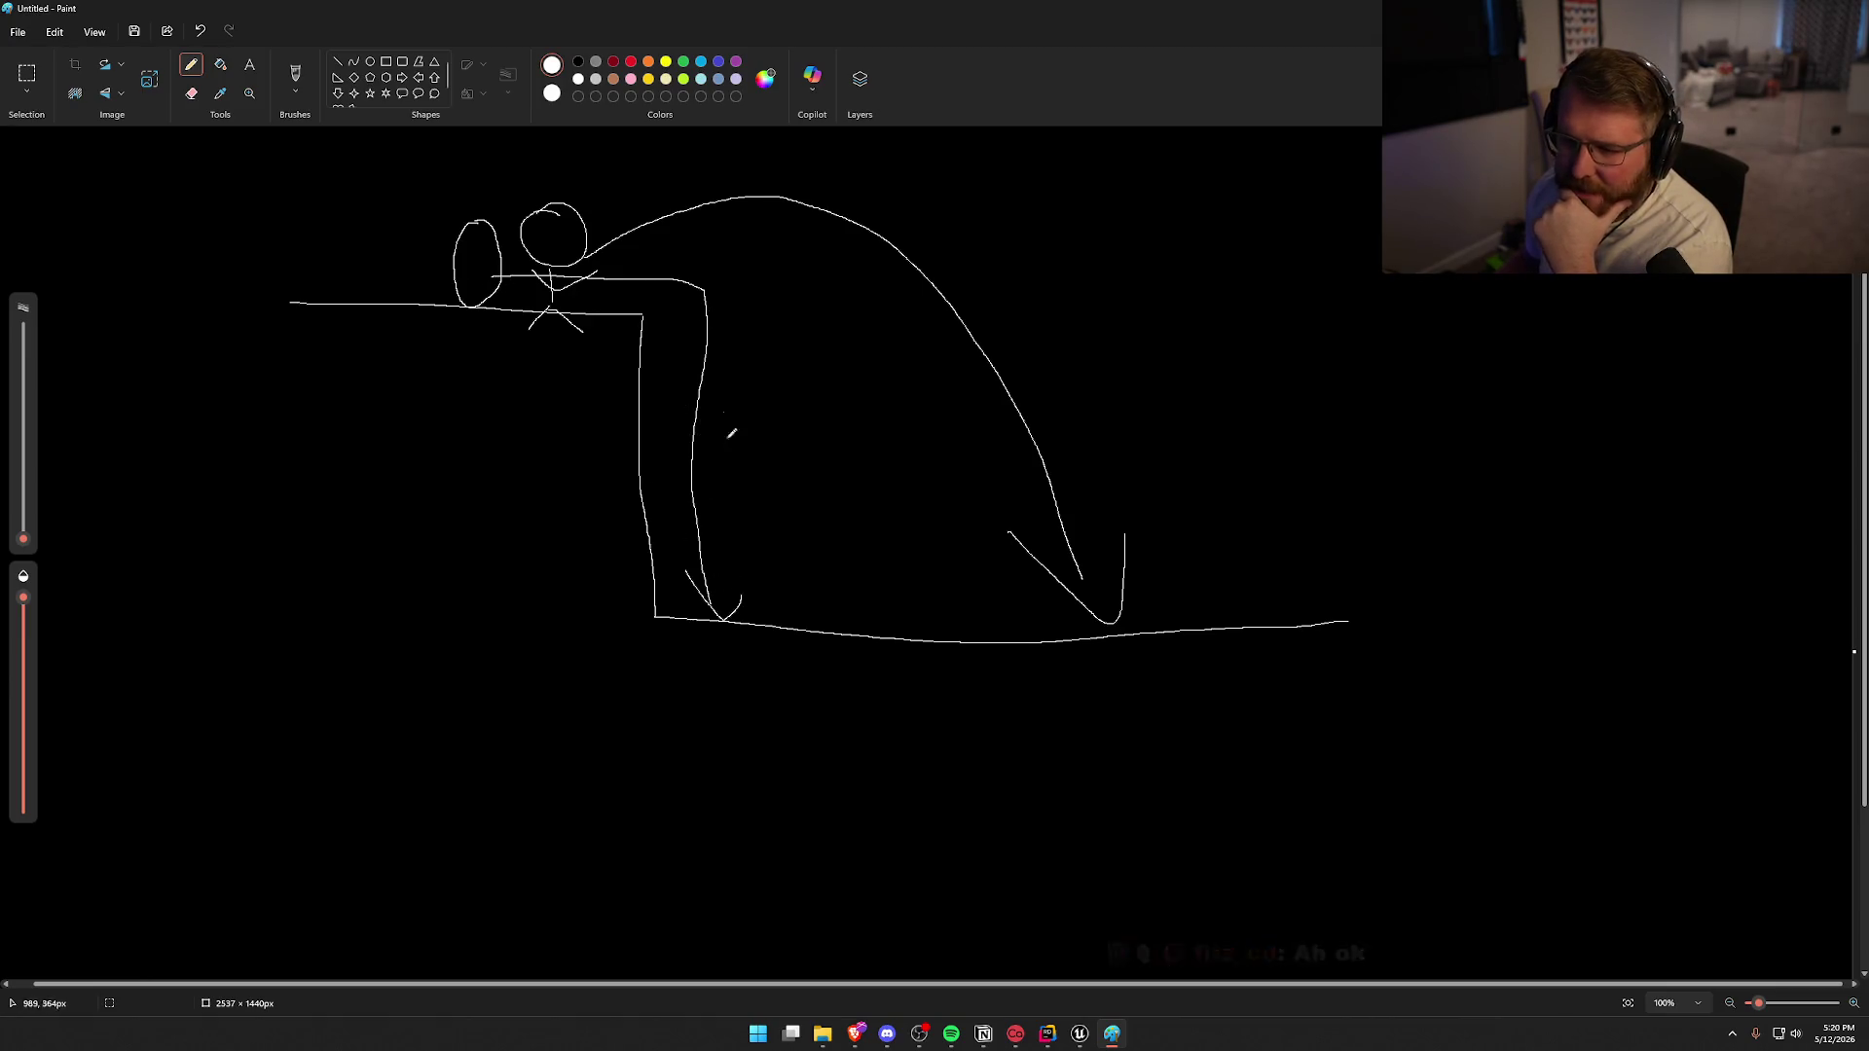
{"action": "left_click_drag", "start_coordinate": [692, 617], "coordinate": [730, 628]}
Undo the stray strokes, draw an object arcing off the cliff, then close Paint without saving
{"action": "key", "text": "ctrl+z"}
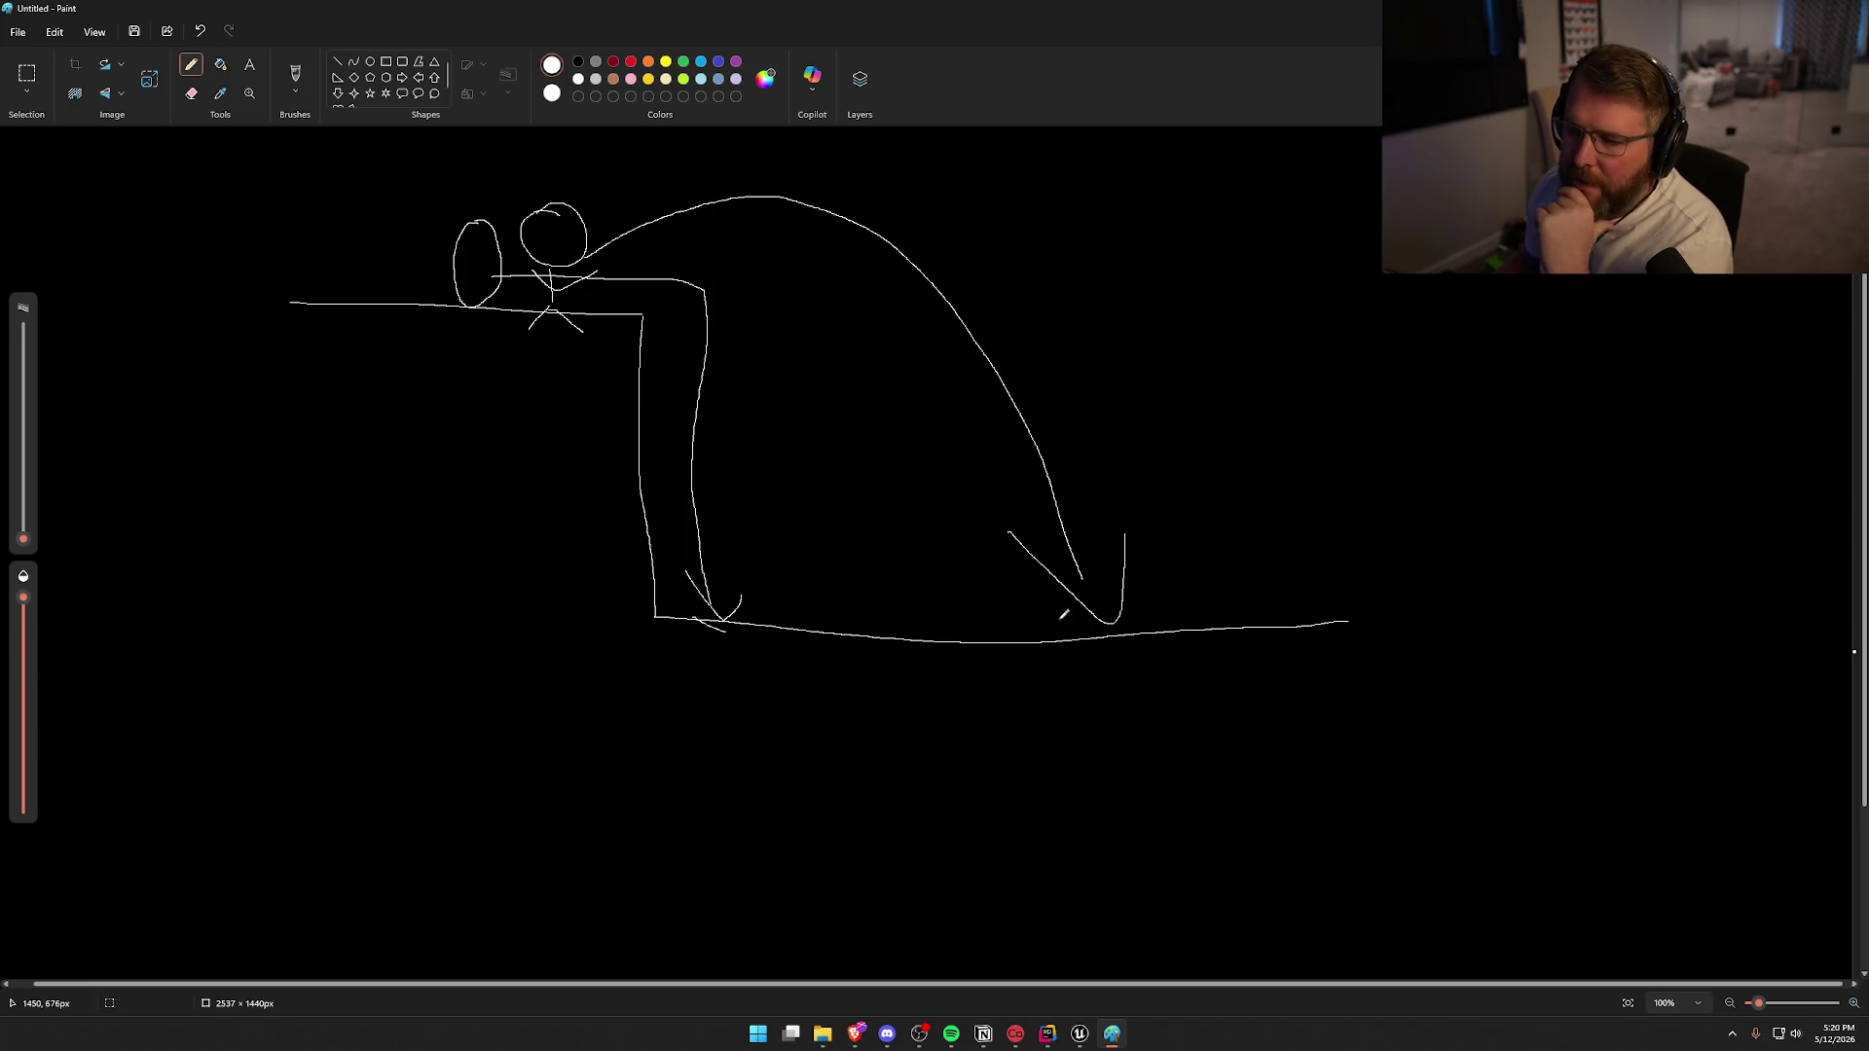
{"action": "key", "text": "ctrl+z"}
{"action": "key", "text": "ctrl+z"}
{"action": "key", "text": "ctrl+z"}
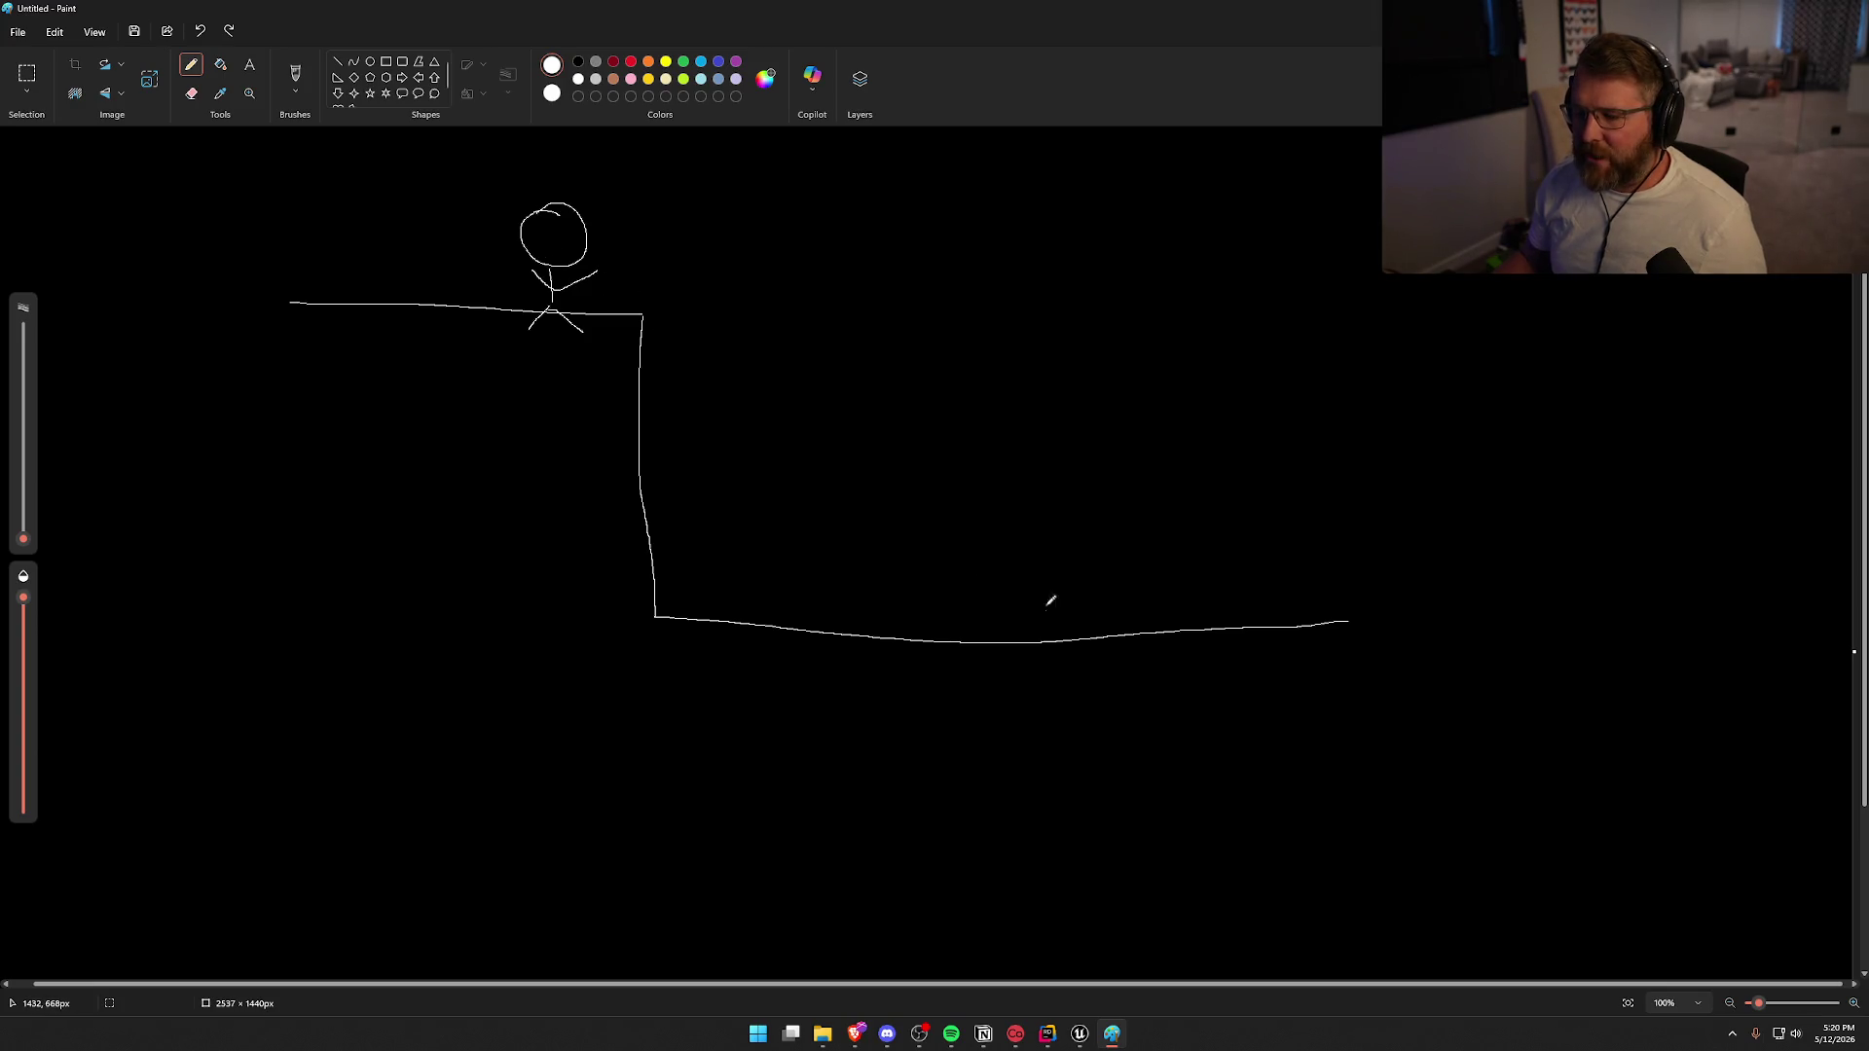
{"action": "mouse_move", "coordinate": [621, 222]}
{"action": "left_mouse_down"}
{"action": "mouse_move", "coordinate": [628, 290]}
{"action": "mouse_move", "coordinate": [619, 226]}
{"action": "mouse_move", "coordinate": [994, 597]}
{"action": "left_mouse_up"}
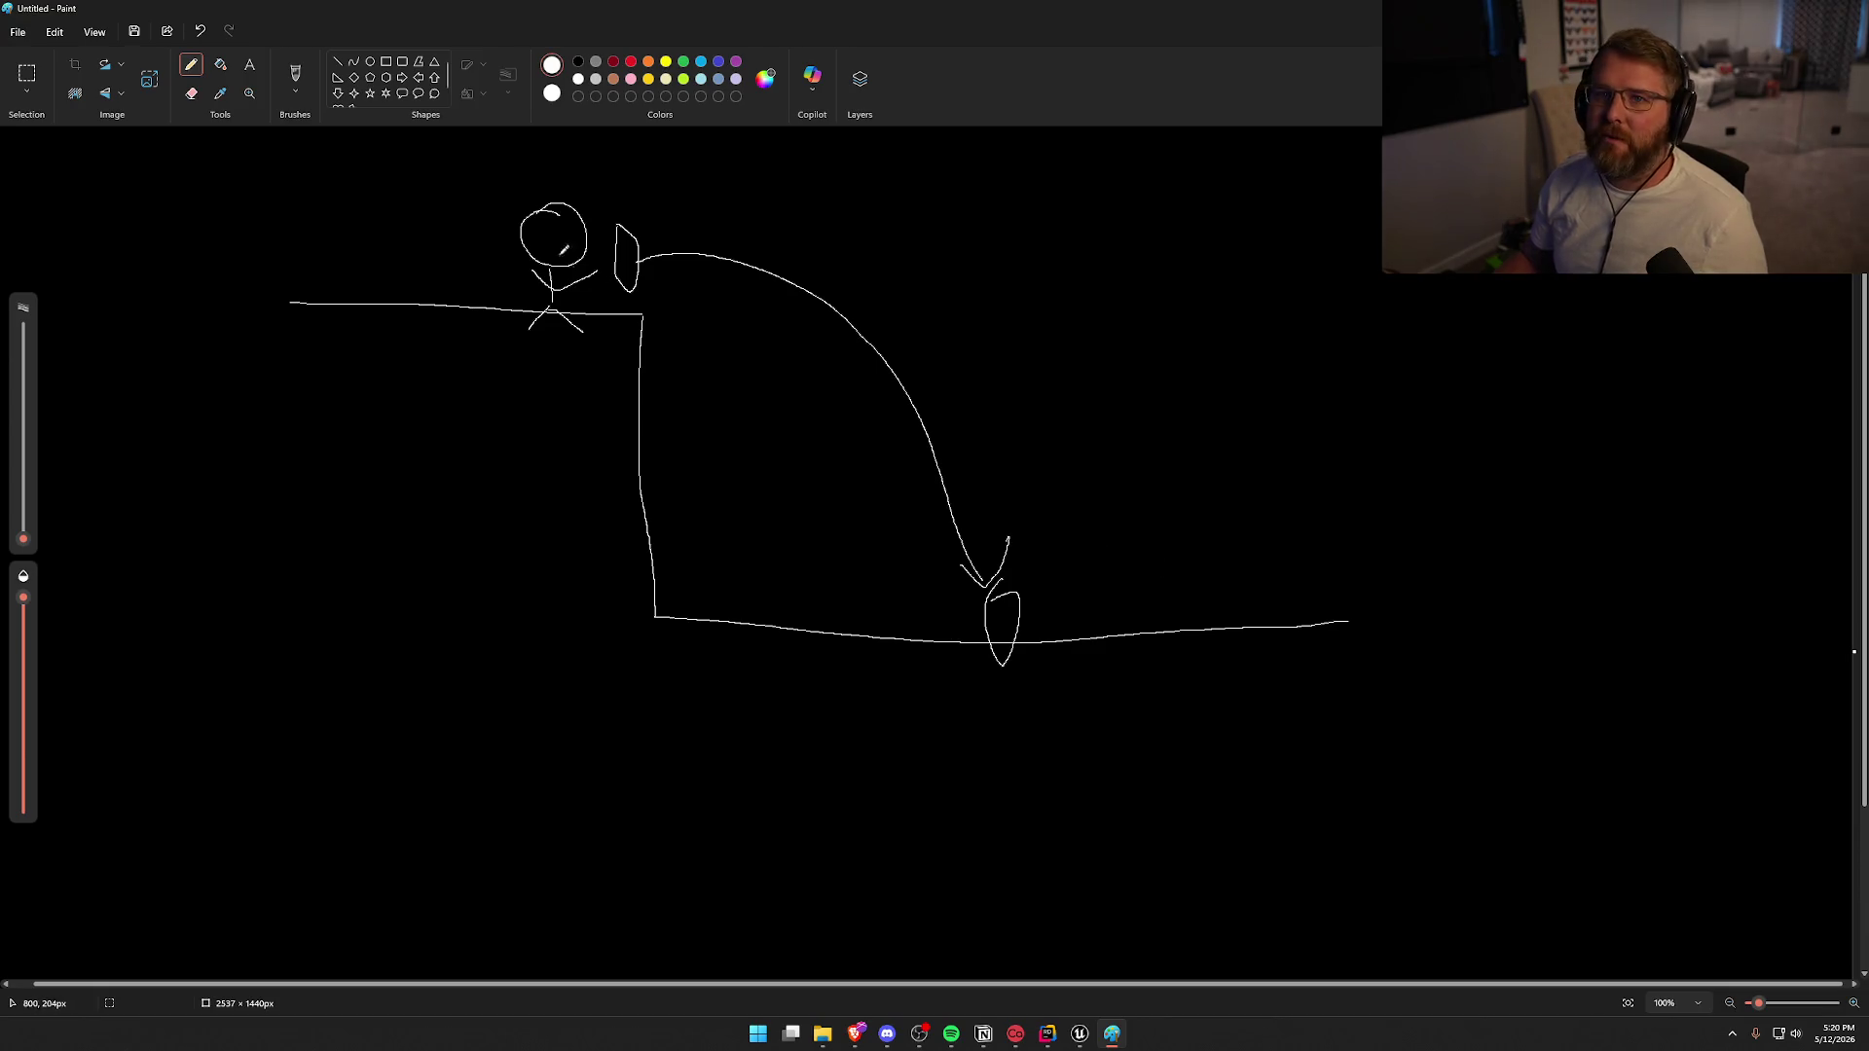
{"action": "key", "text": "alt+F4"}
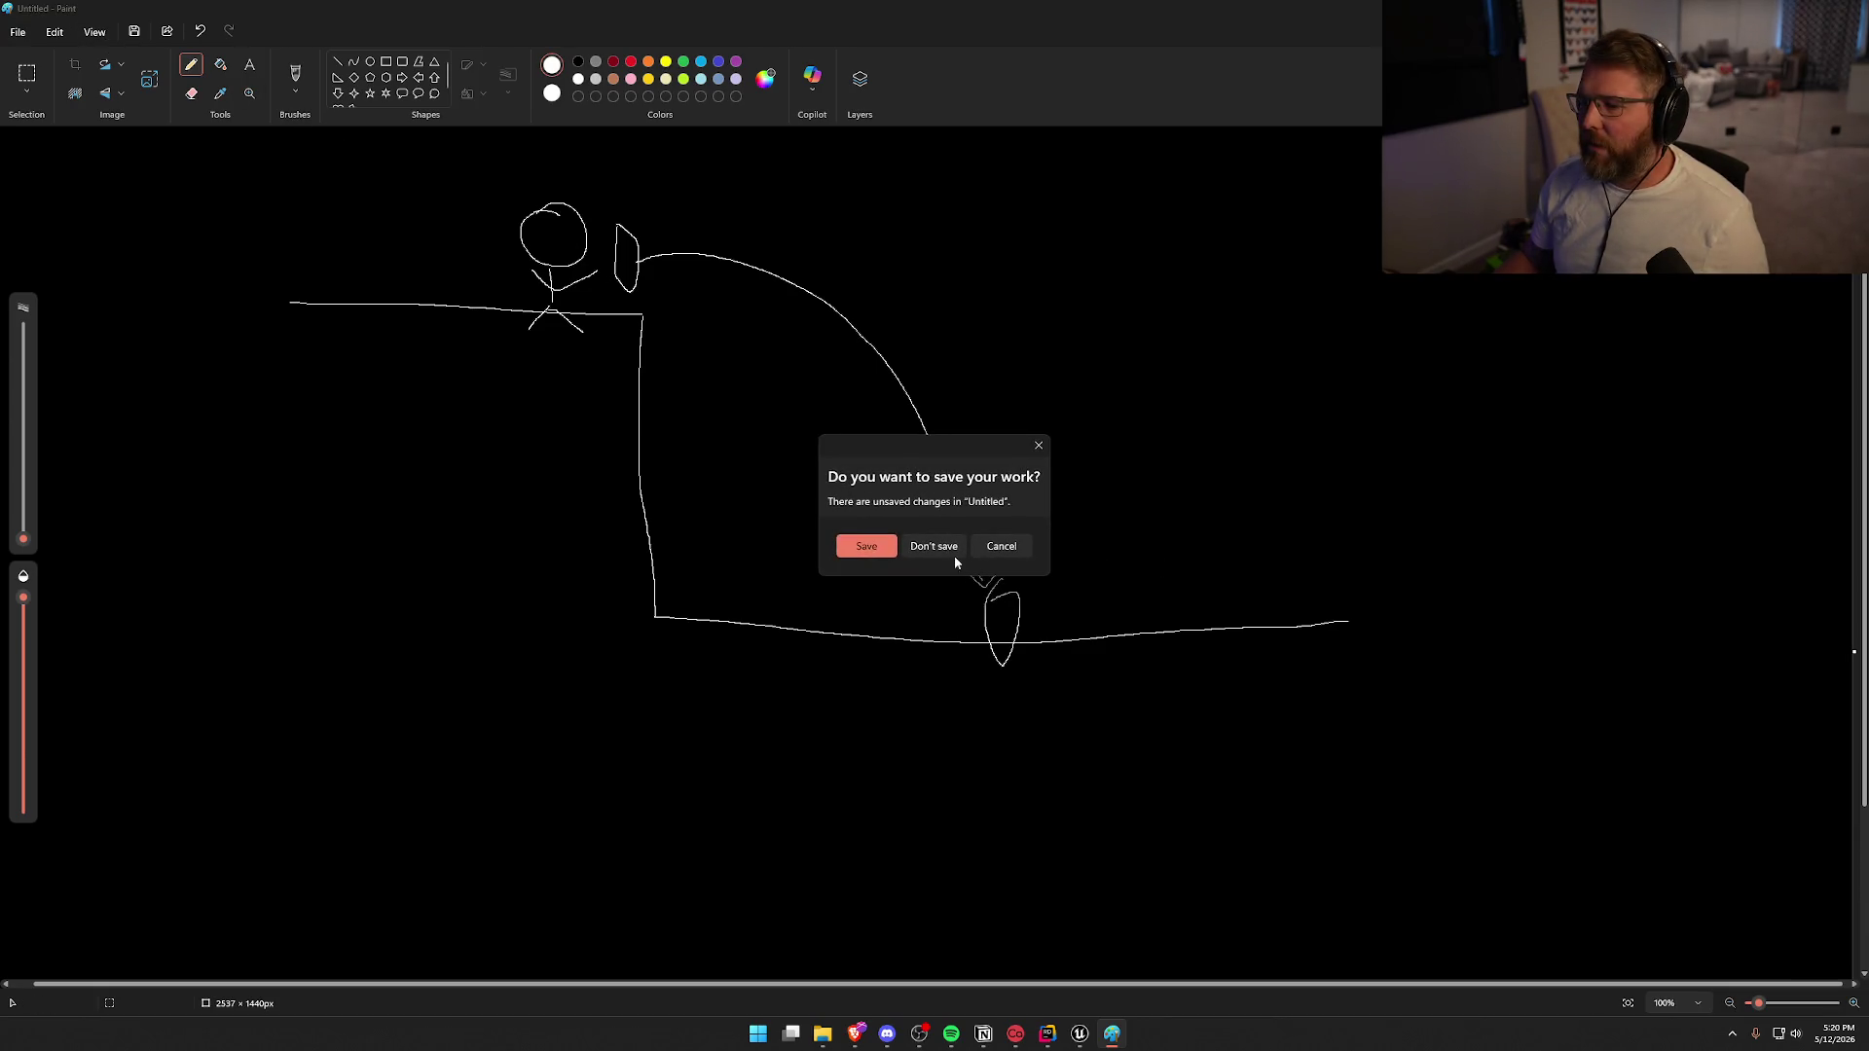
{"action": "left_click", "coordinate": [952, 552]}
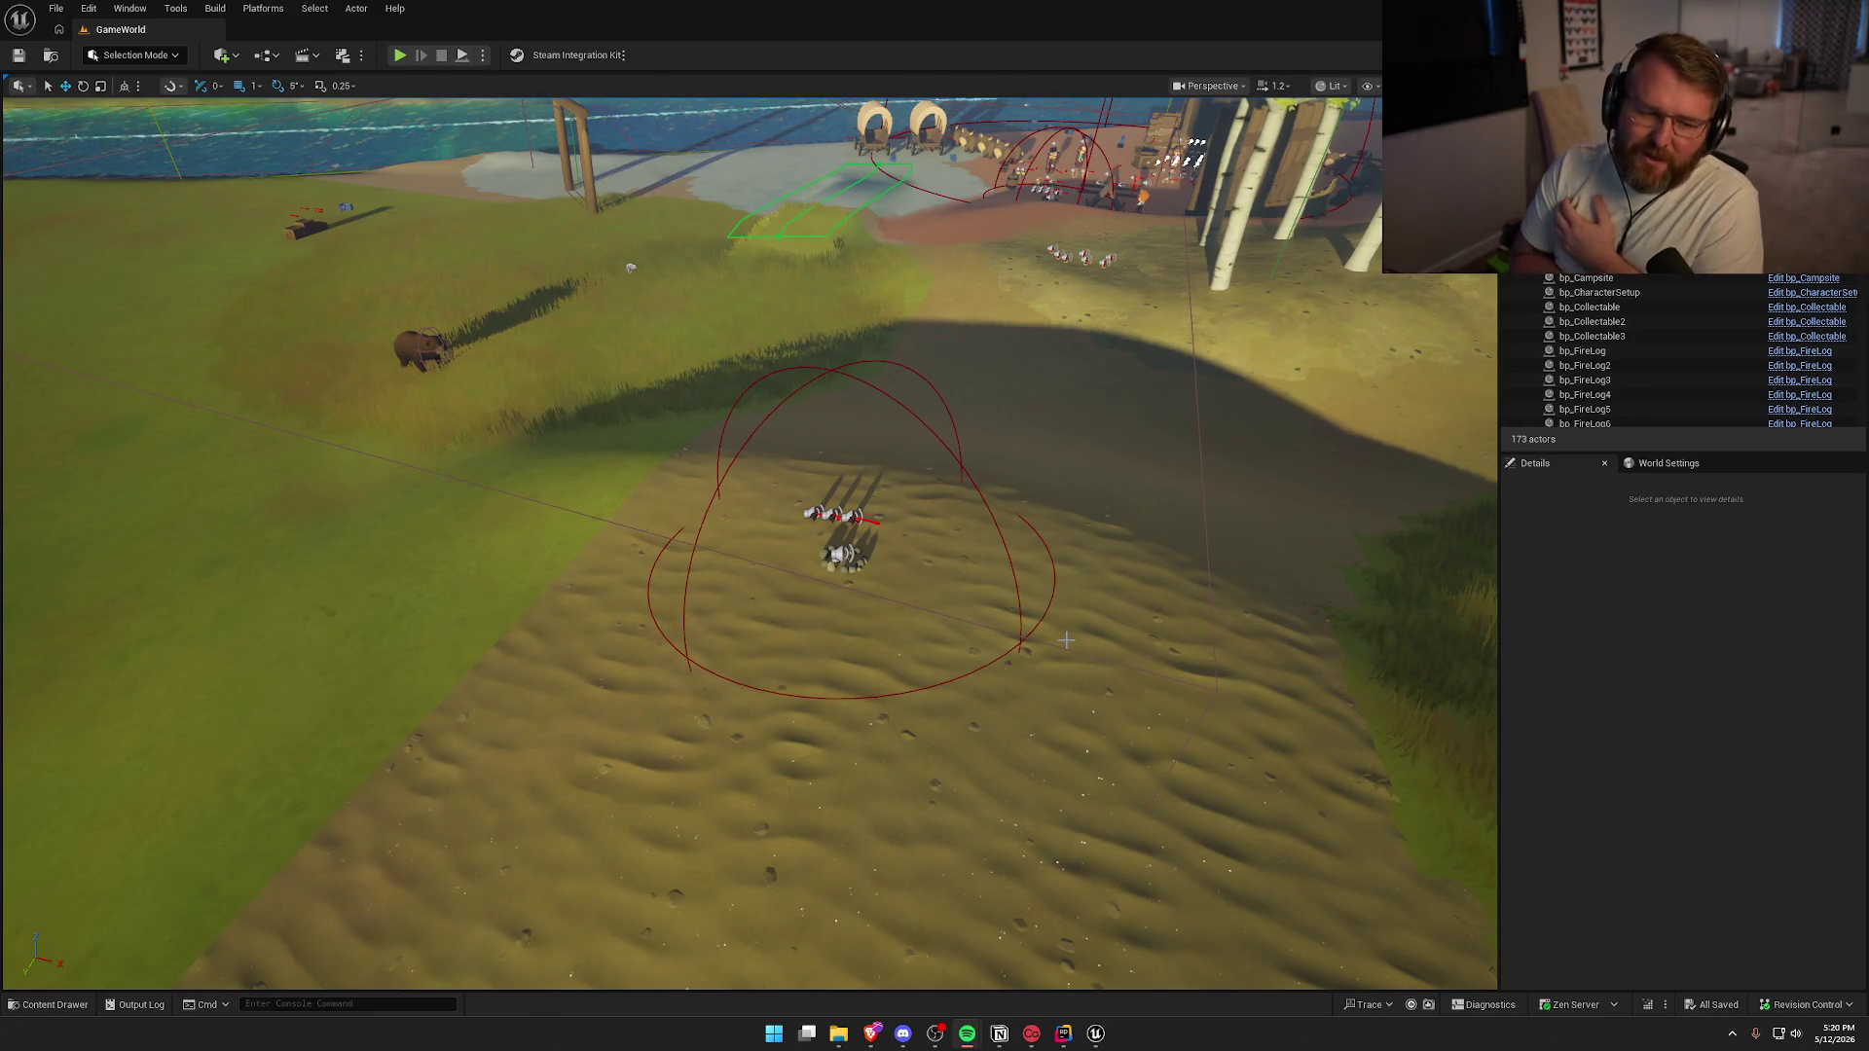
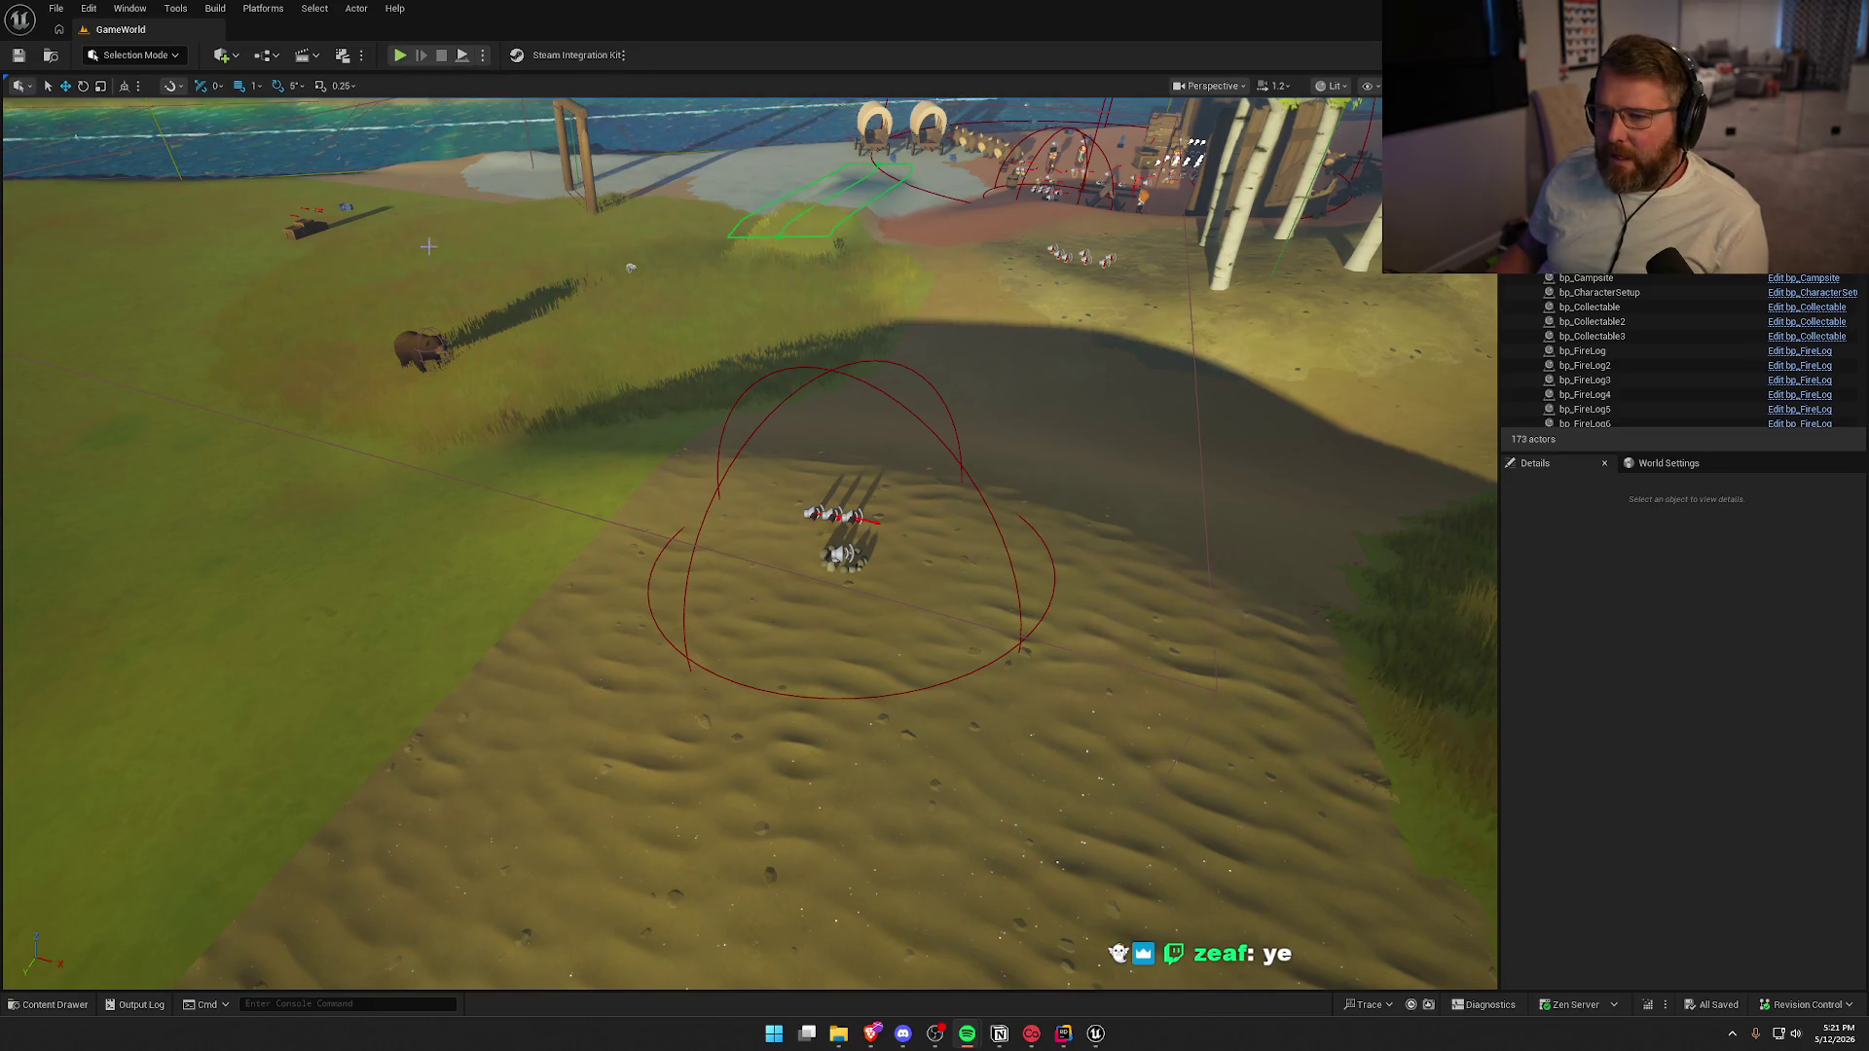
Delete the bp_AI_Bear actor from the GameWorld level
{"action": "left_click", "coordinate": [433, 346]}
{"action": "key", "text": "Delete"}
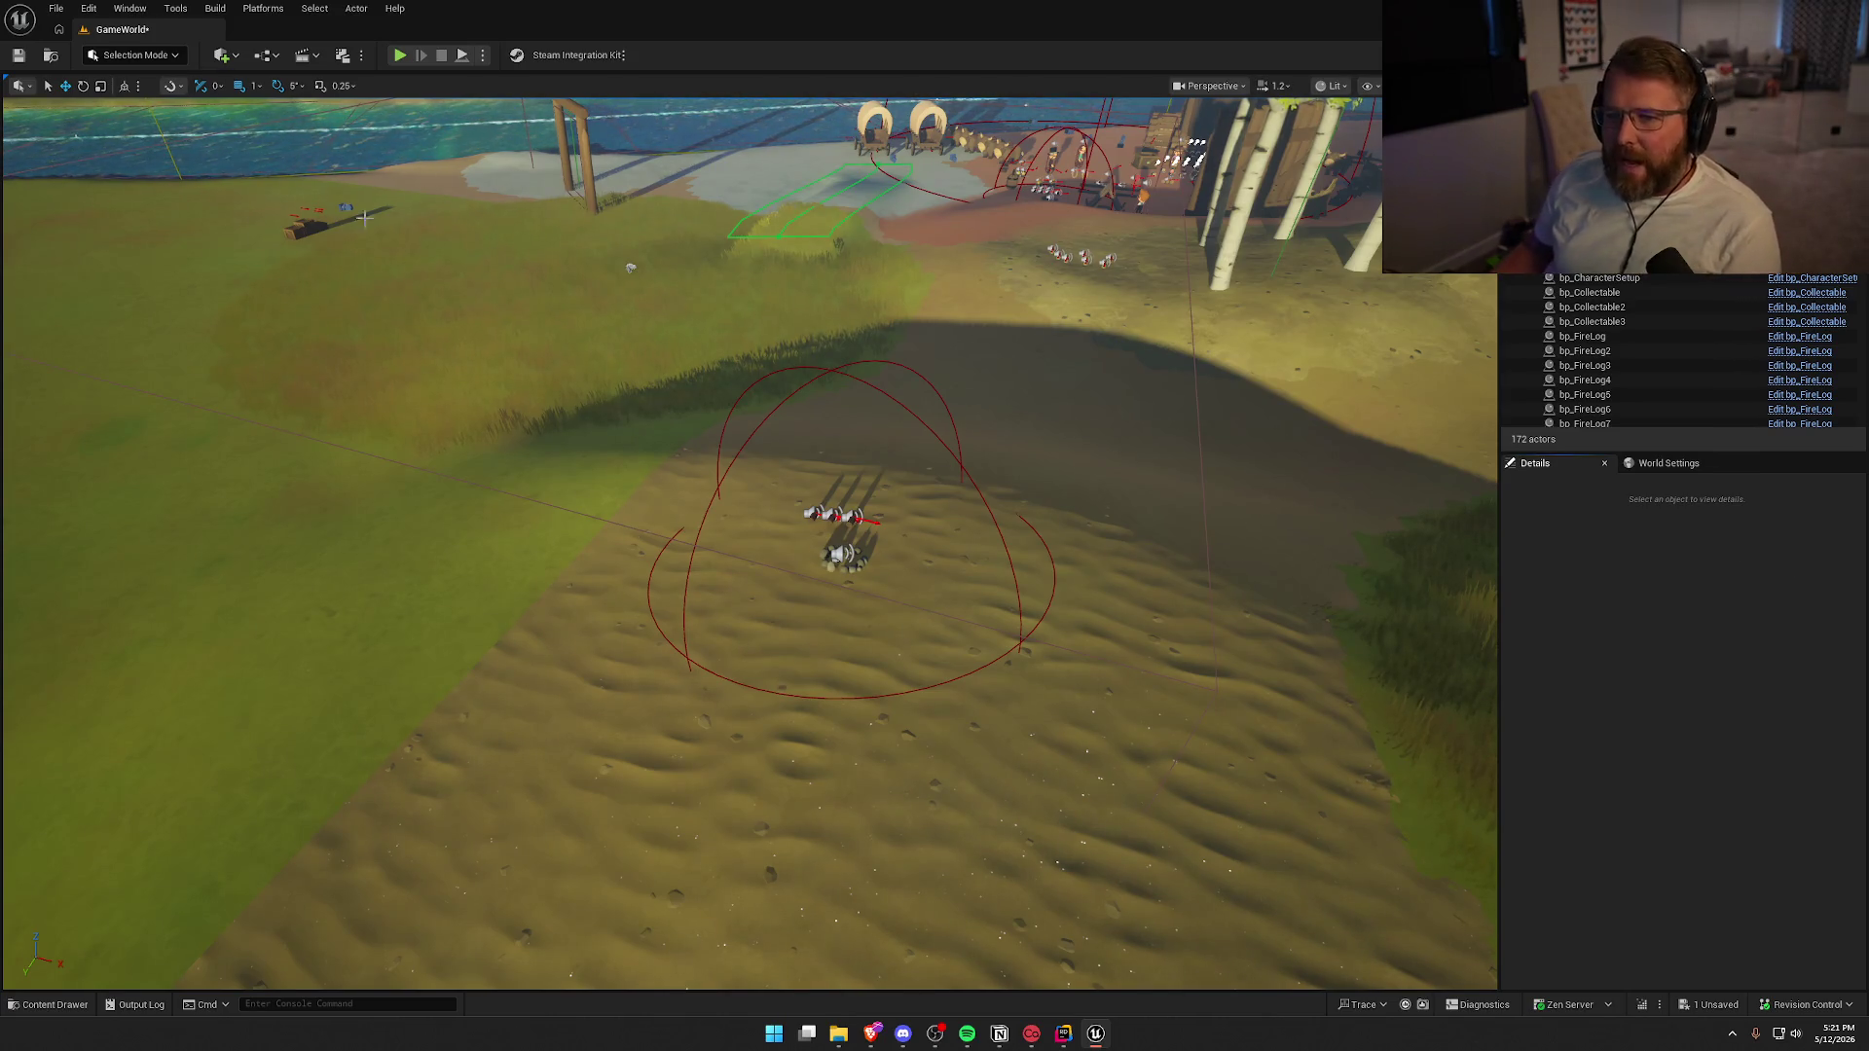
{"action": "key", "text": "alt+p"}
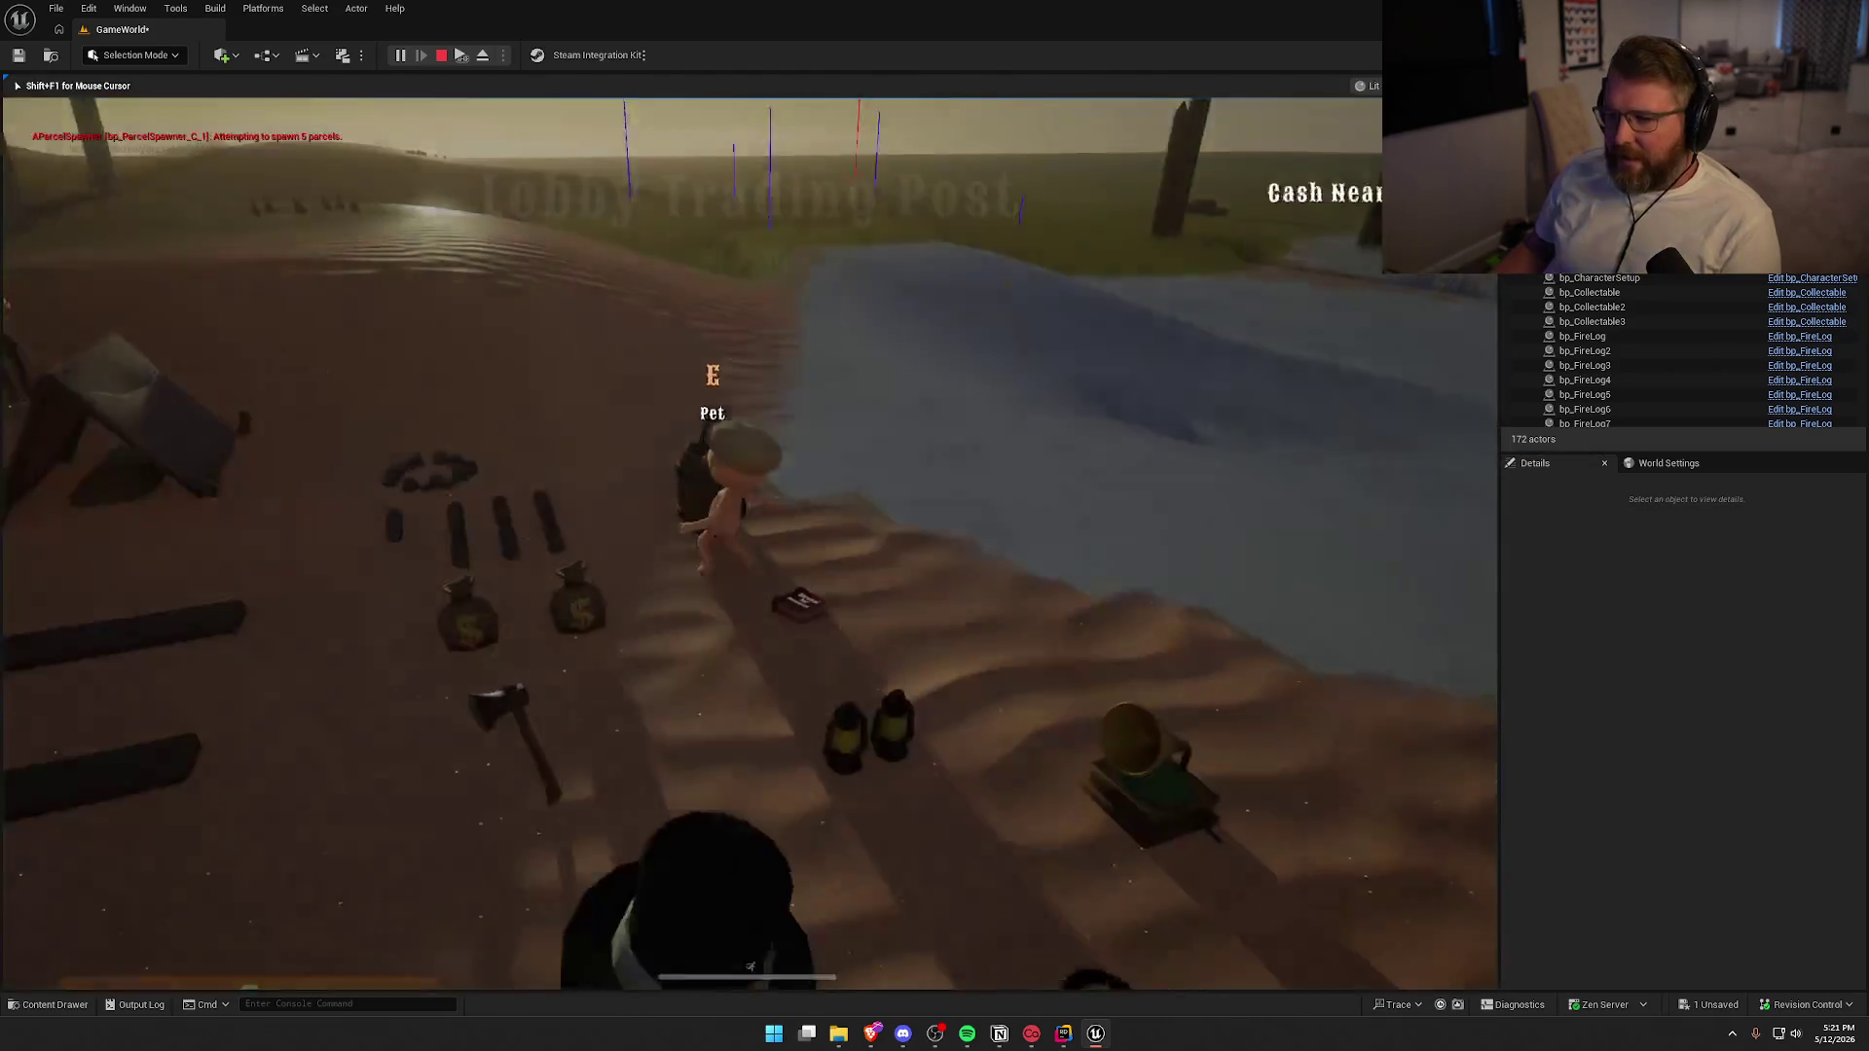
{"action": "key", "text": "super"}
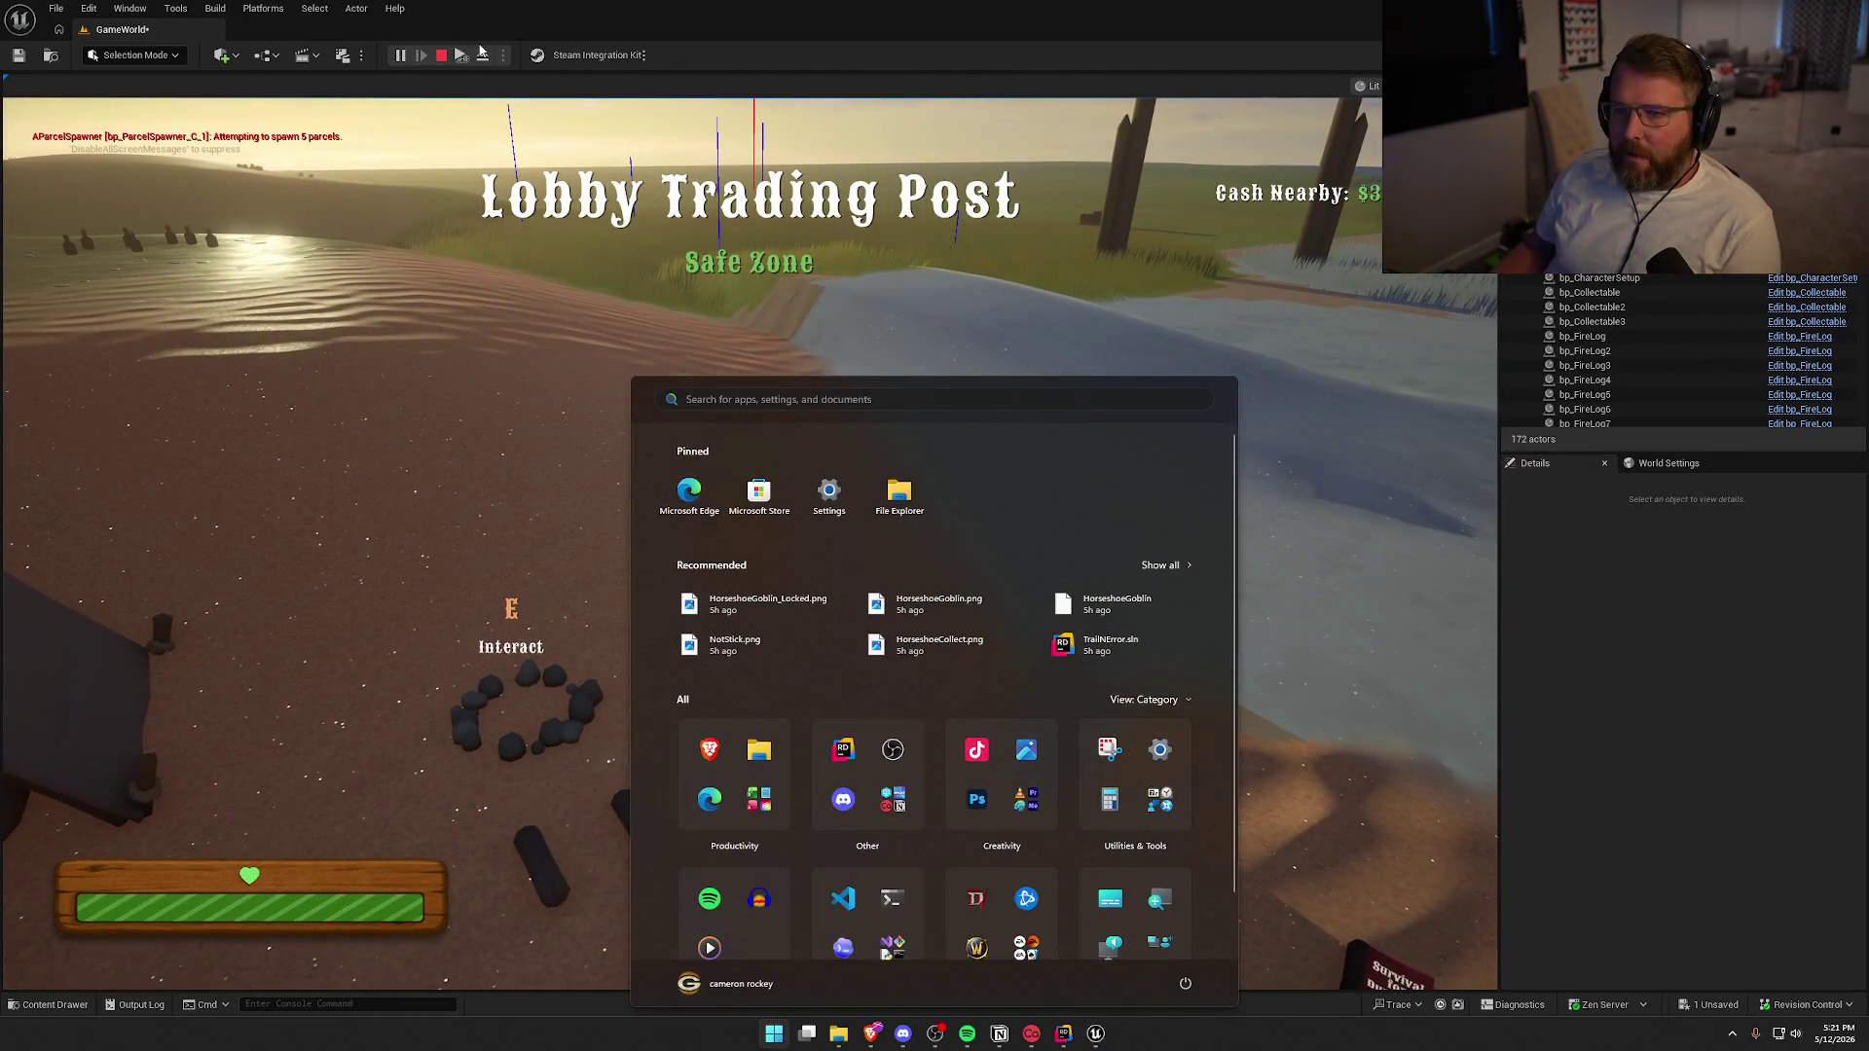
{"action": "key", "text": "Escape"}
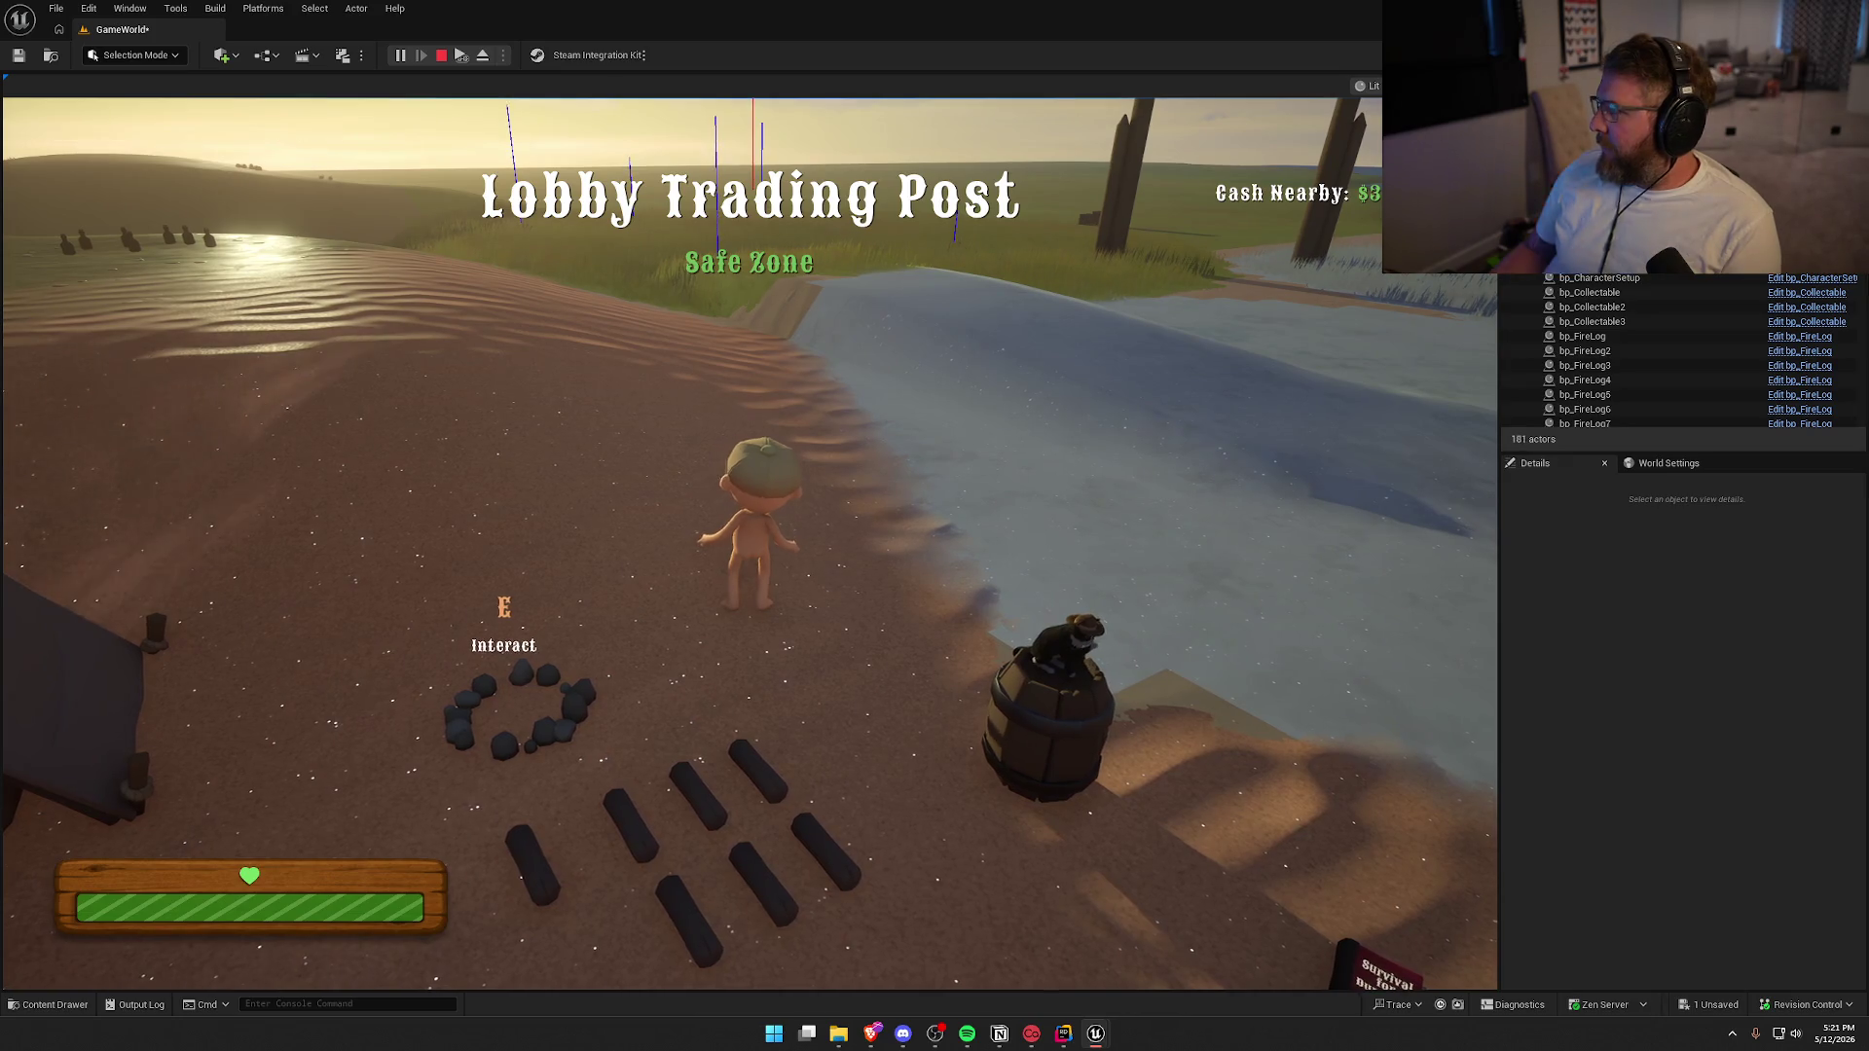
{"action": "key", "text": "super"}
{"action": "left_click", "coordinate": [821, 166]}
{"action": "double_click", "coordinate": [820, 165]}
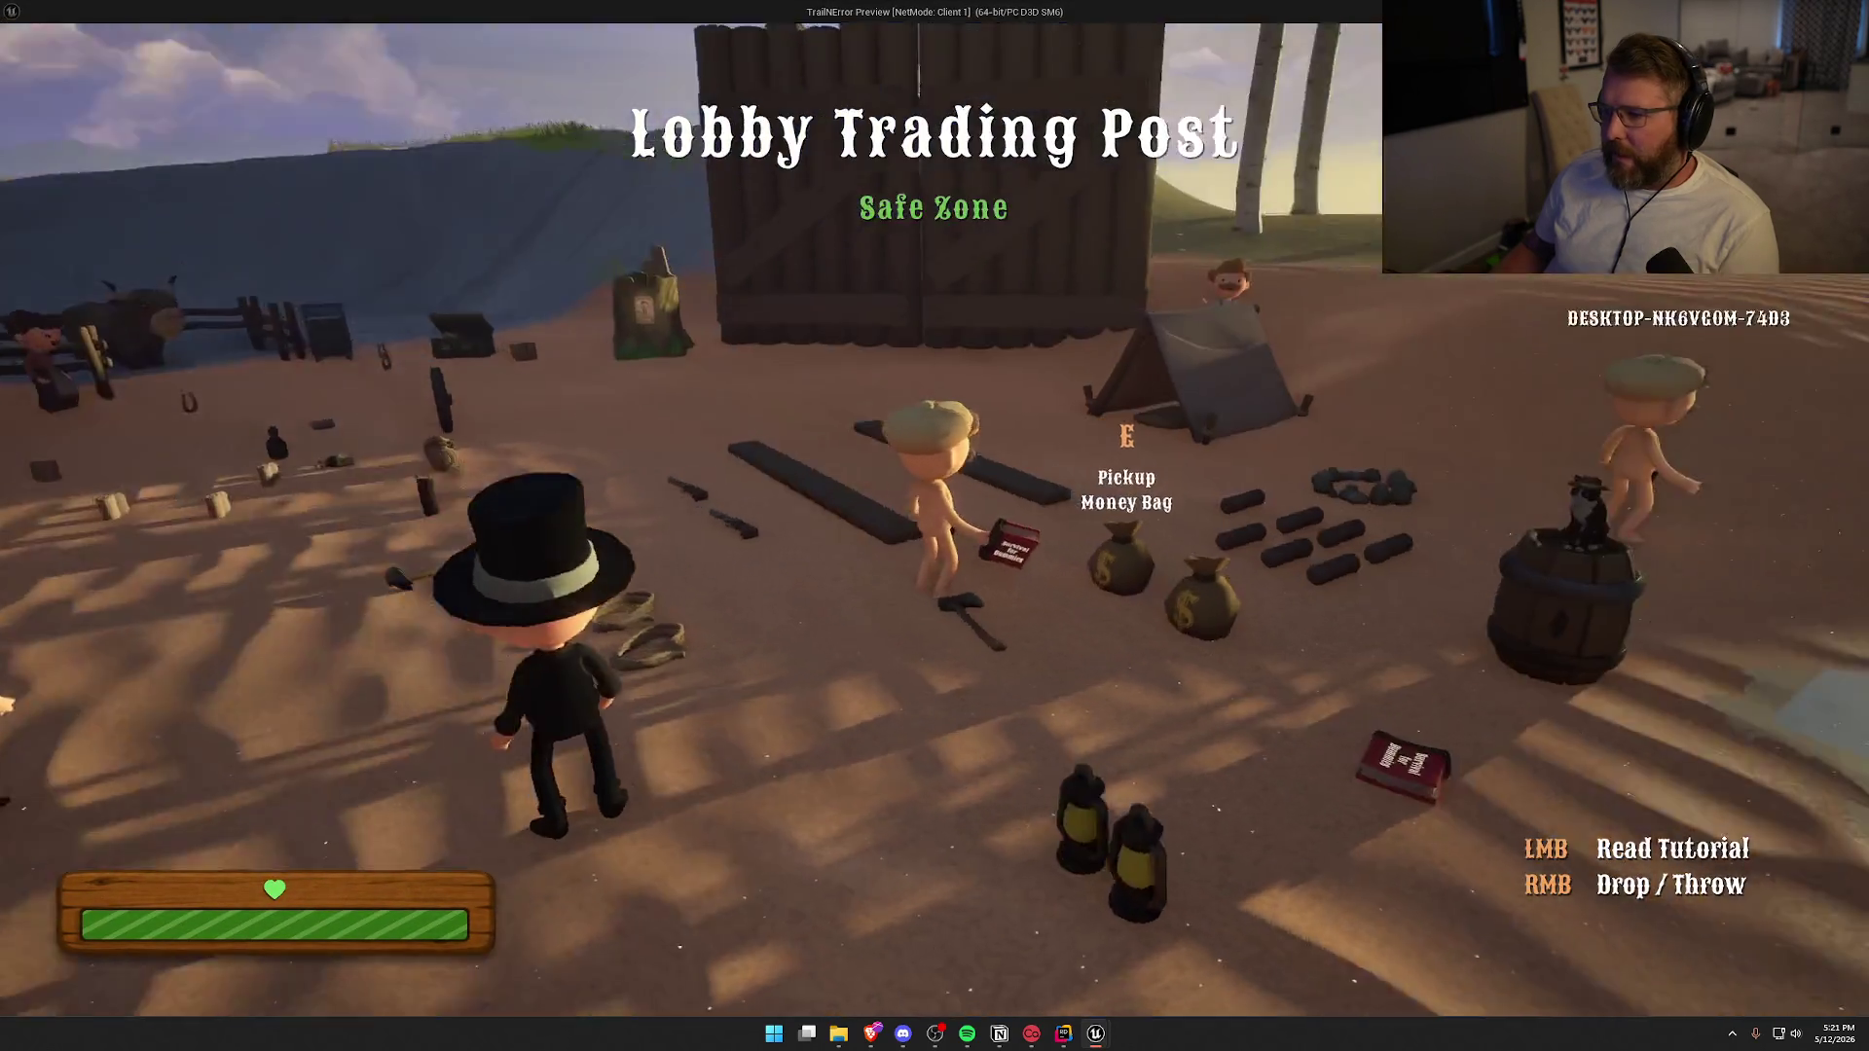
{"action": "key", "text": "w"}
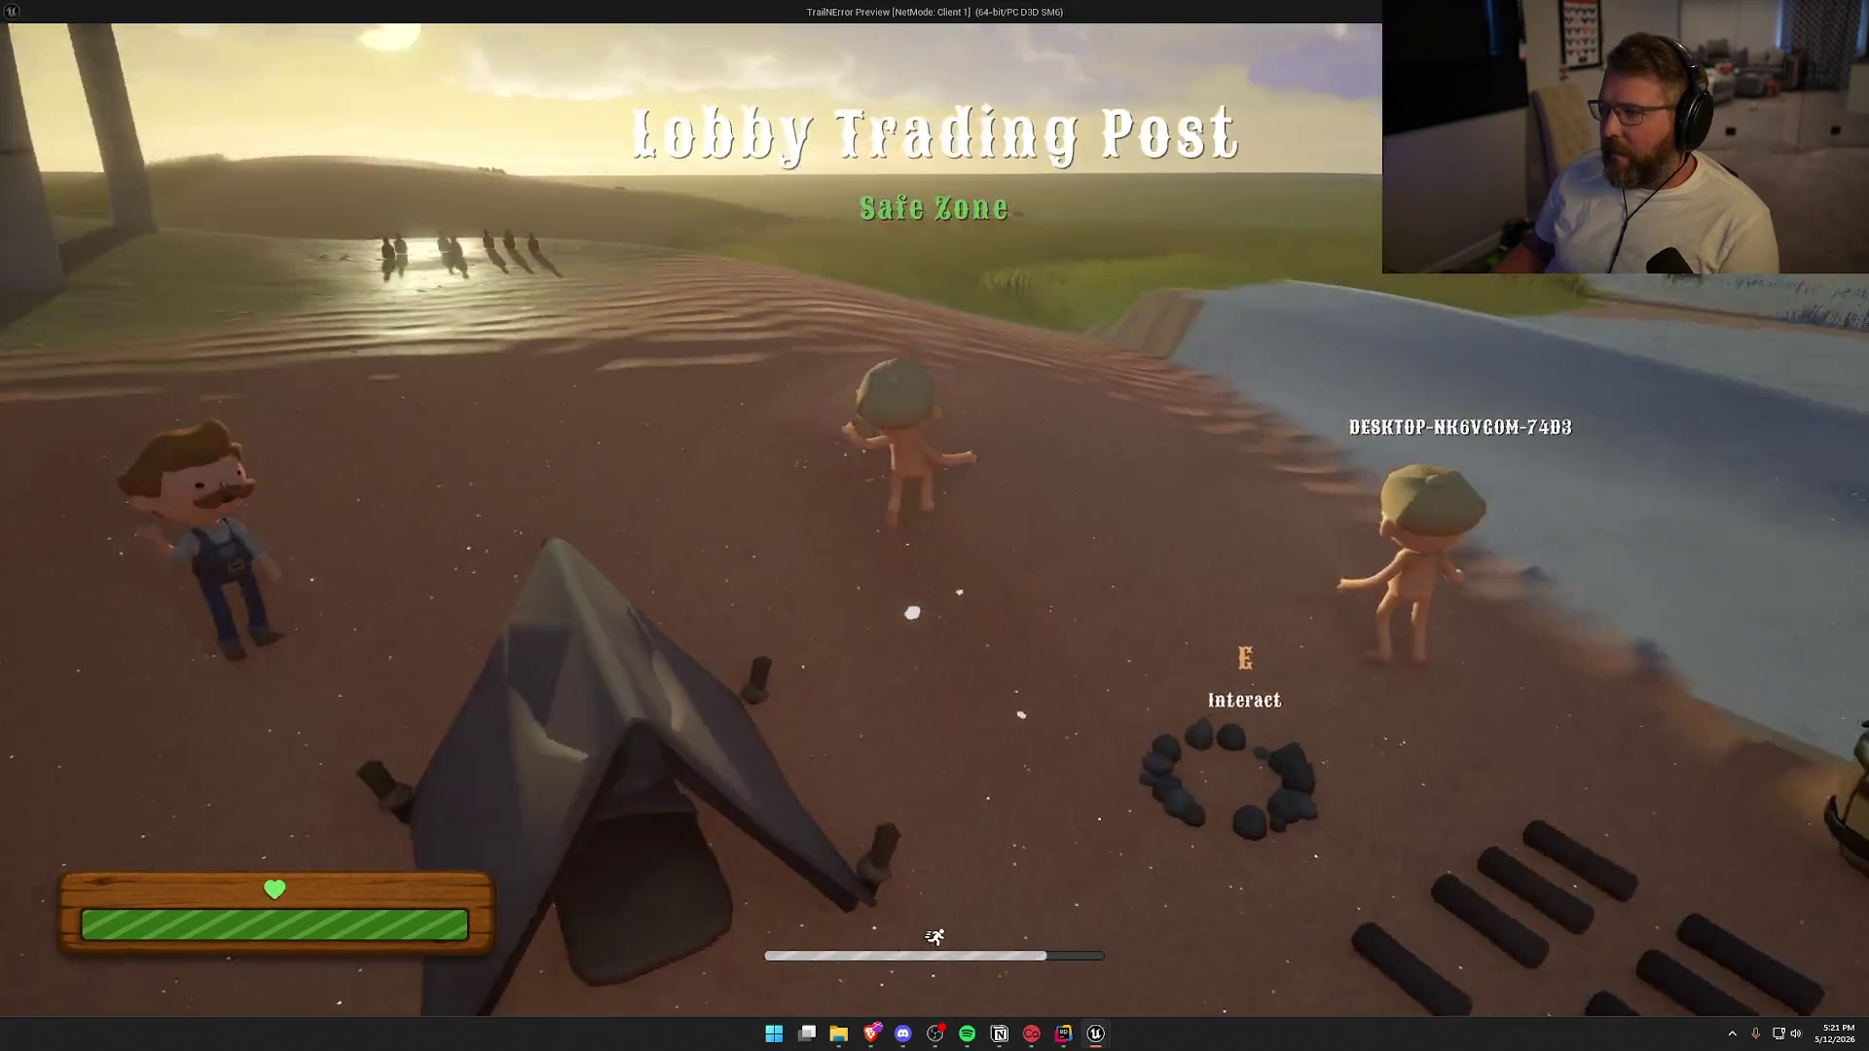
{"action": "key", "text": "w"}
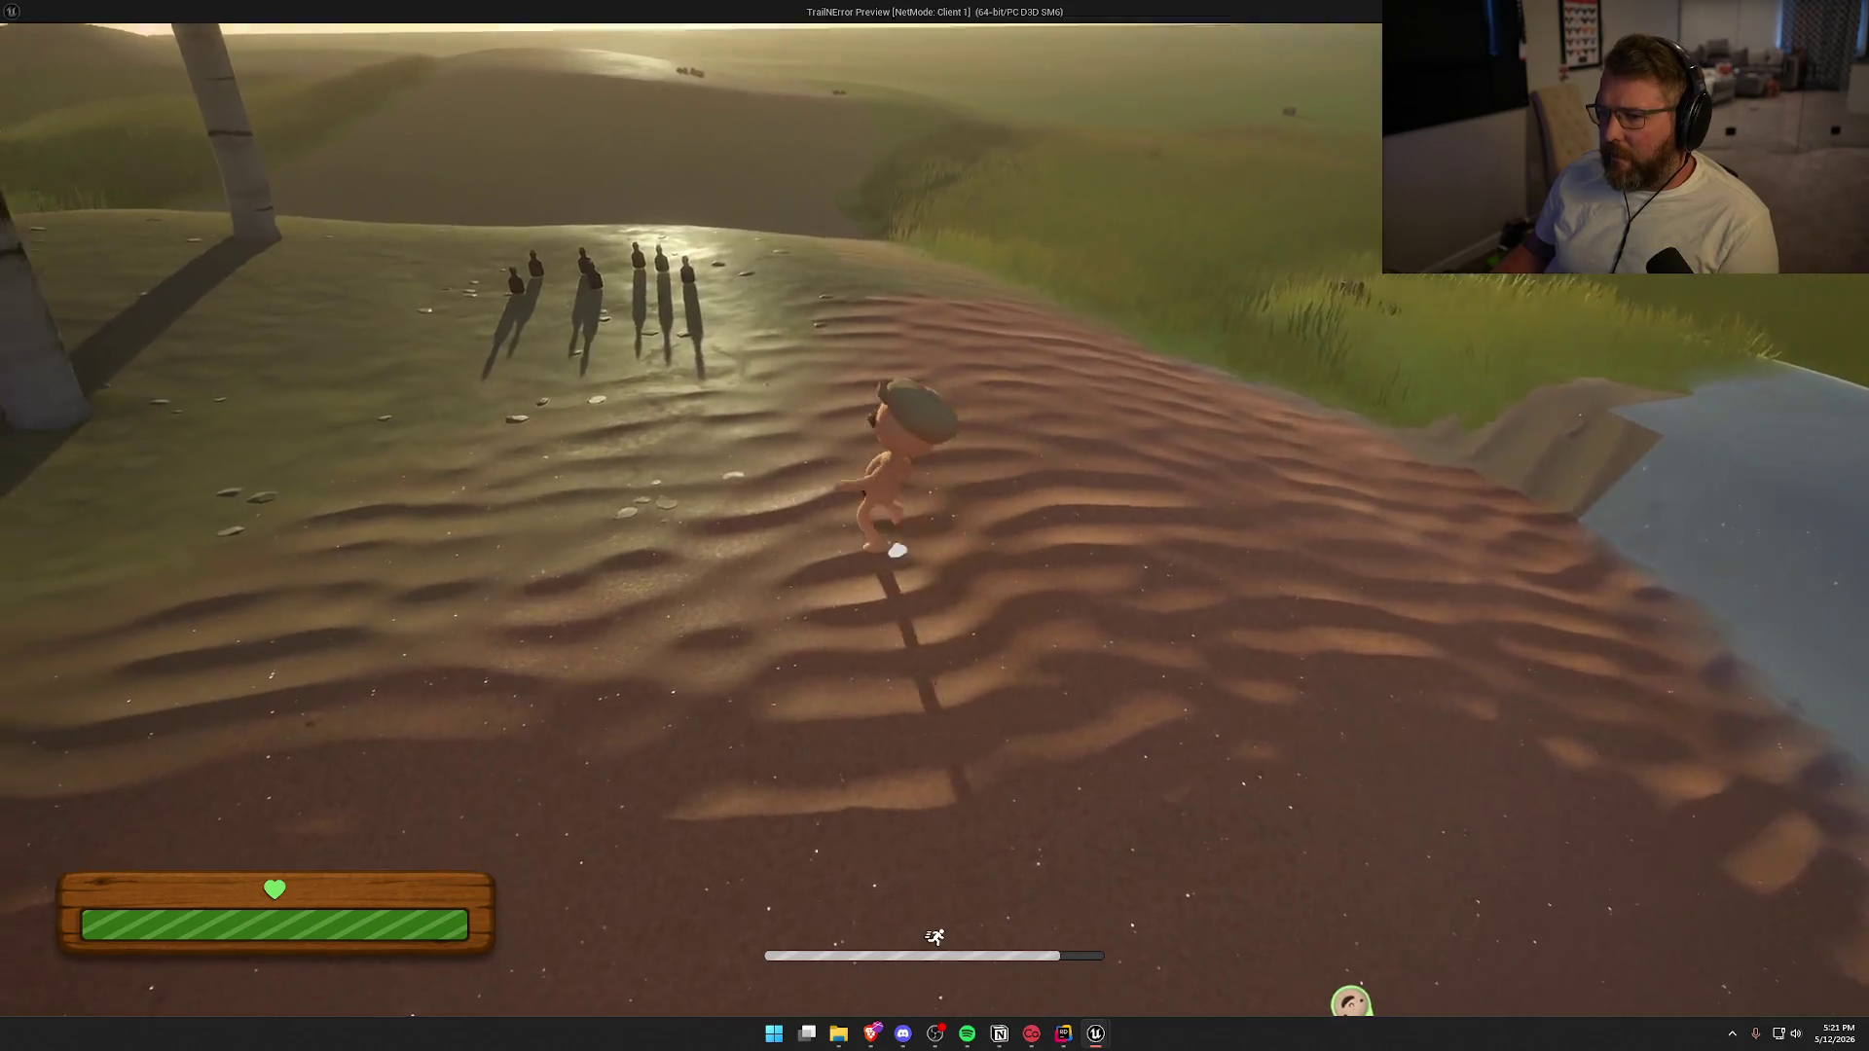
{"action": "key", "text": "w"}
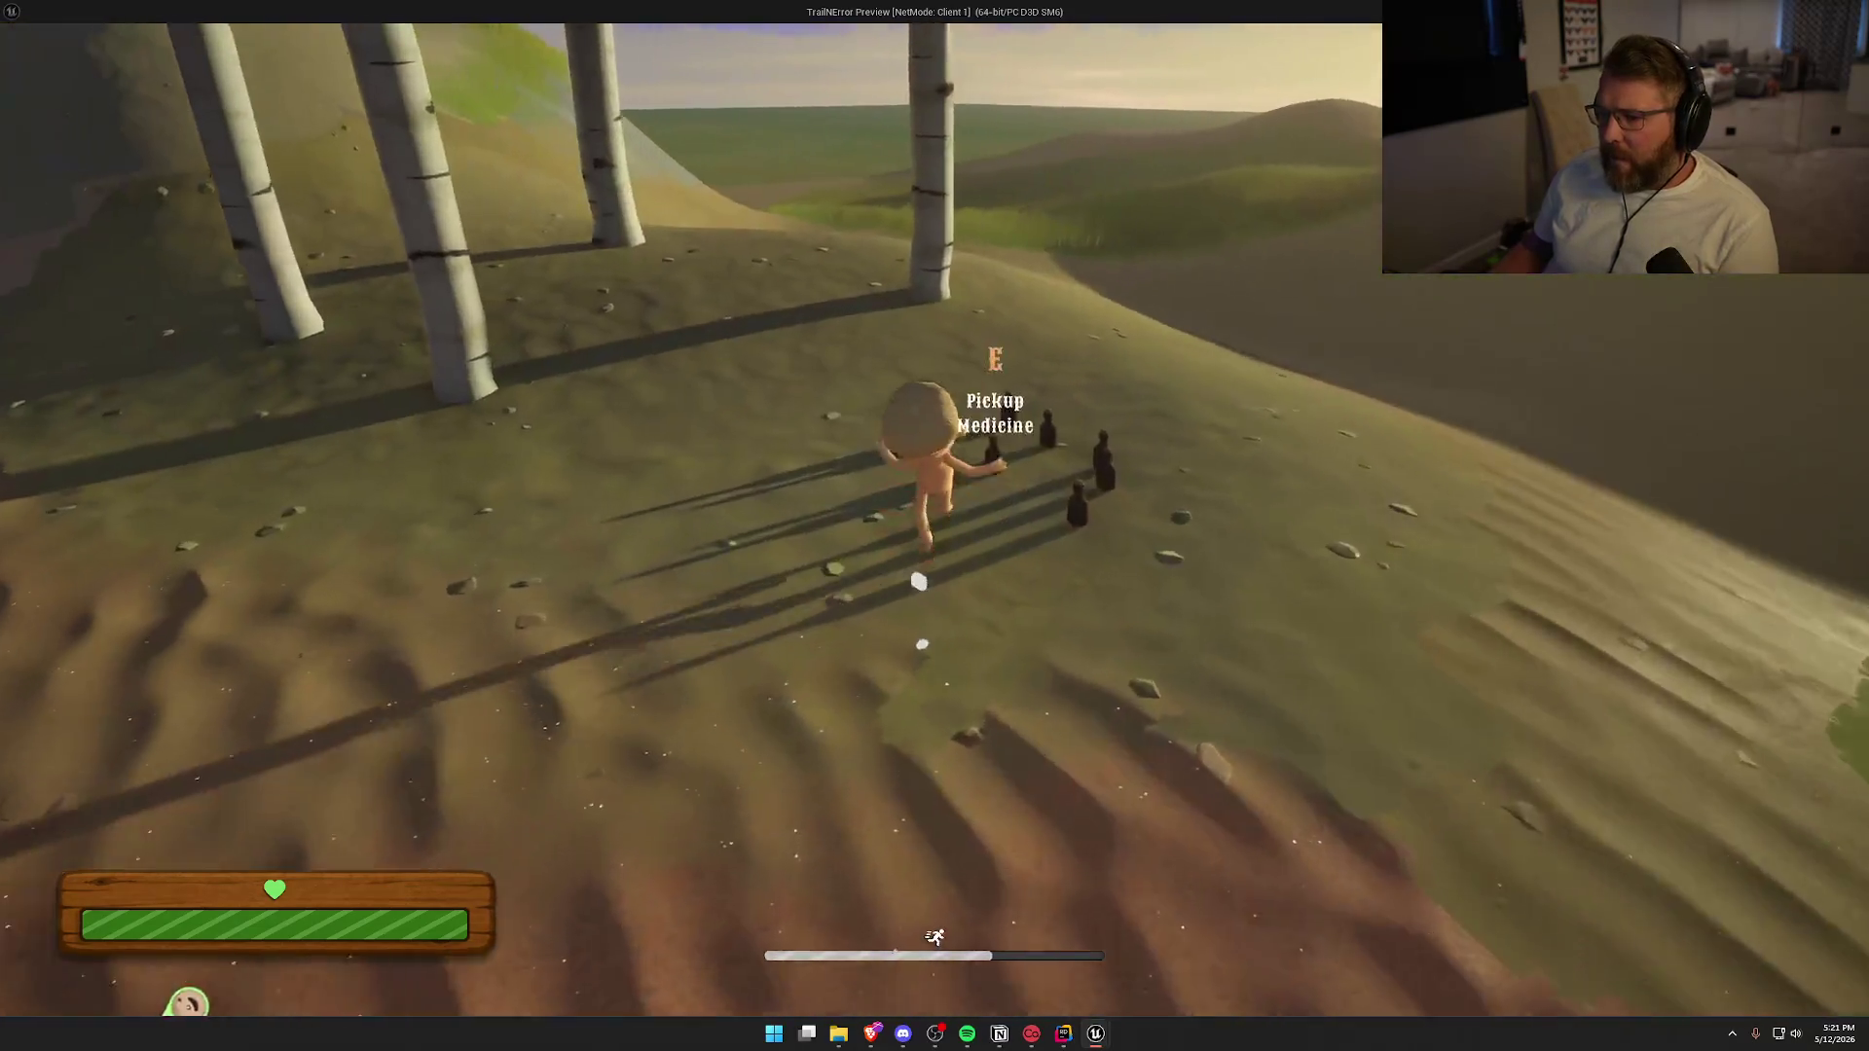
{"action": "key", "text": "w"}
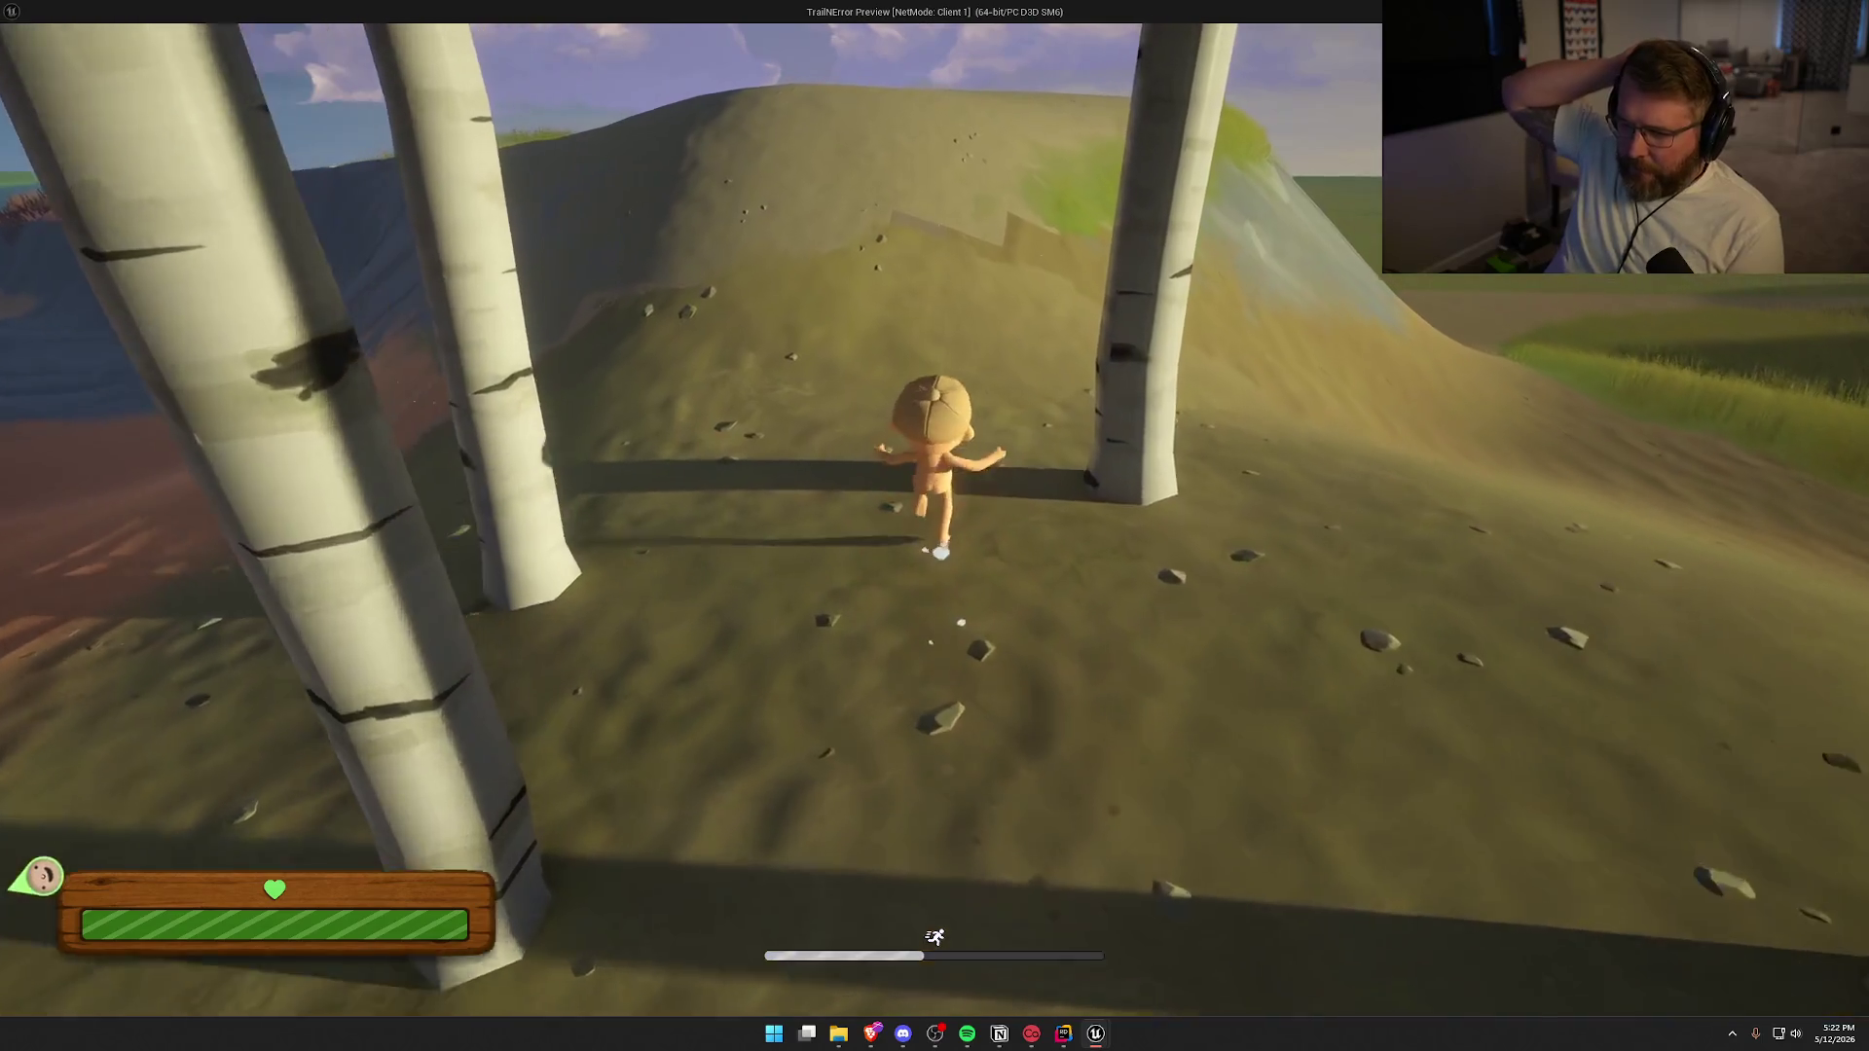
{"action": "key", "text": "w"}
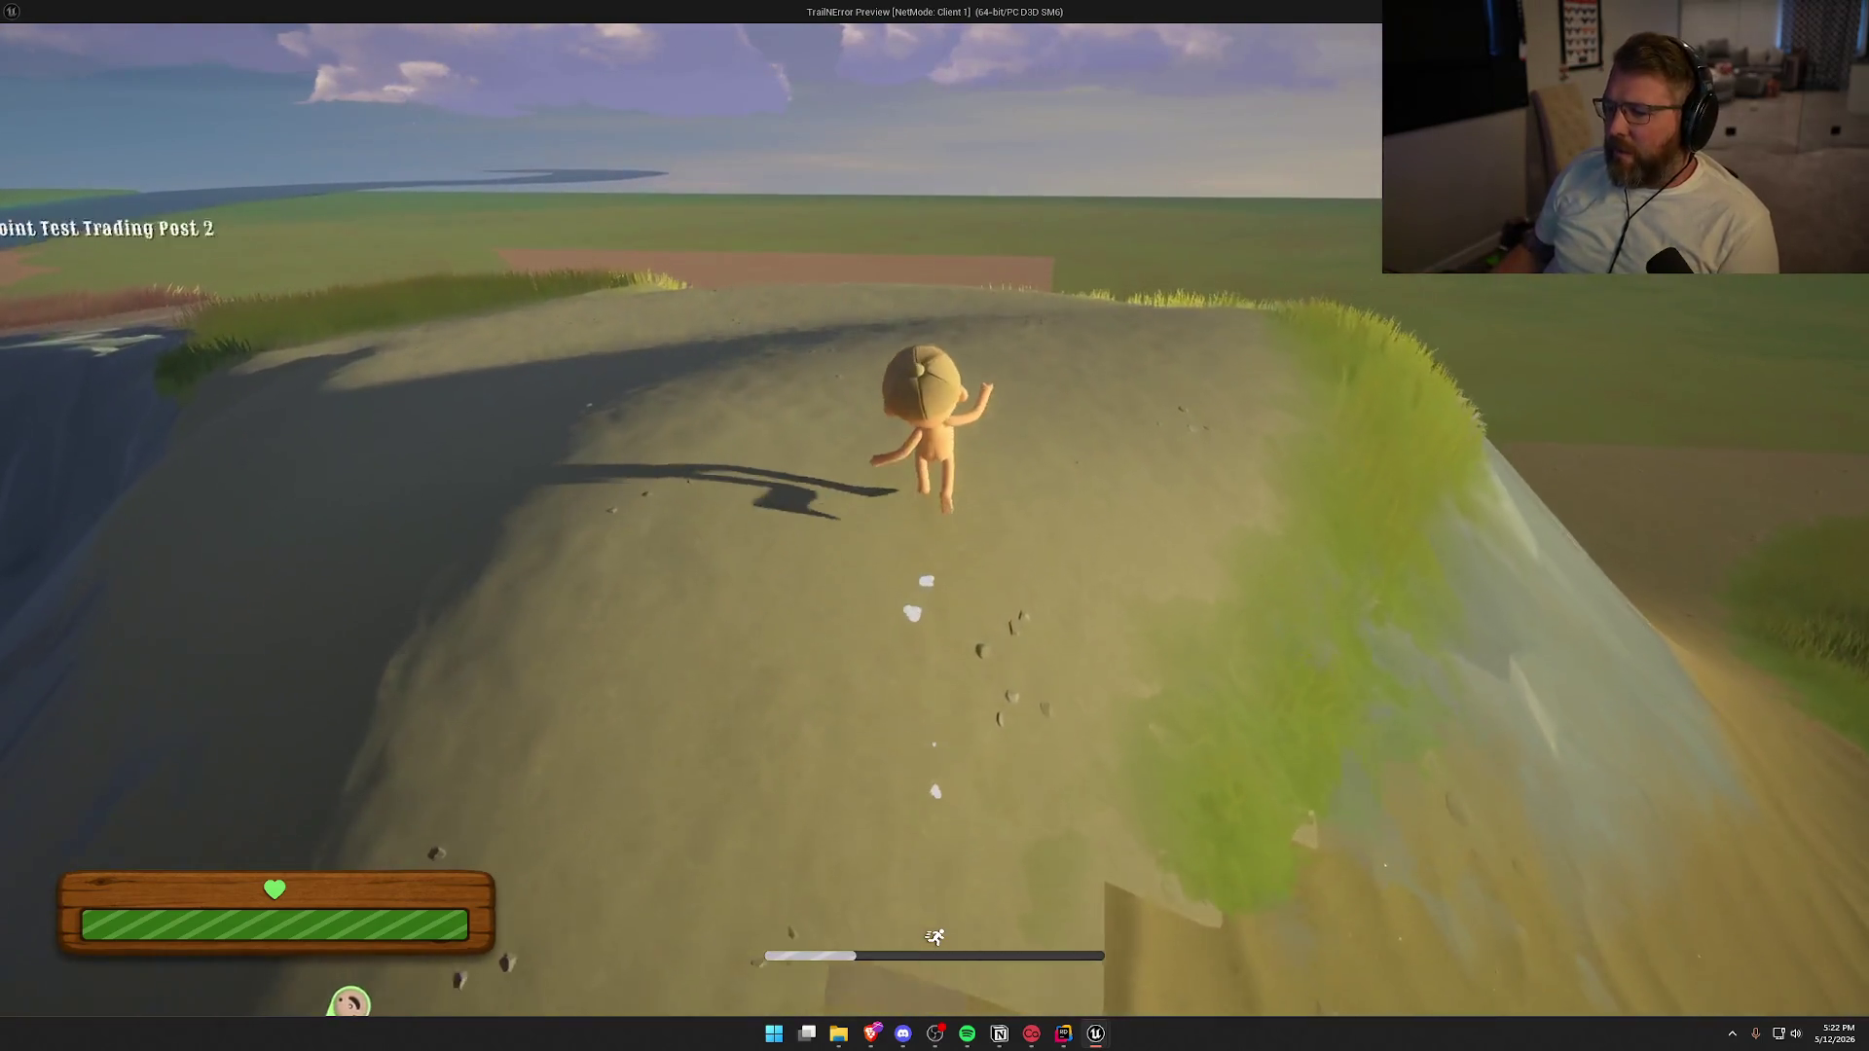
{"action": "key", "text": "w"}
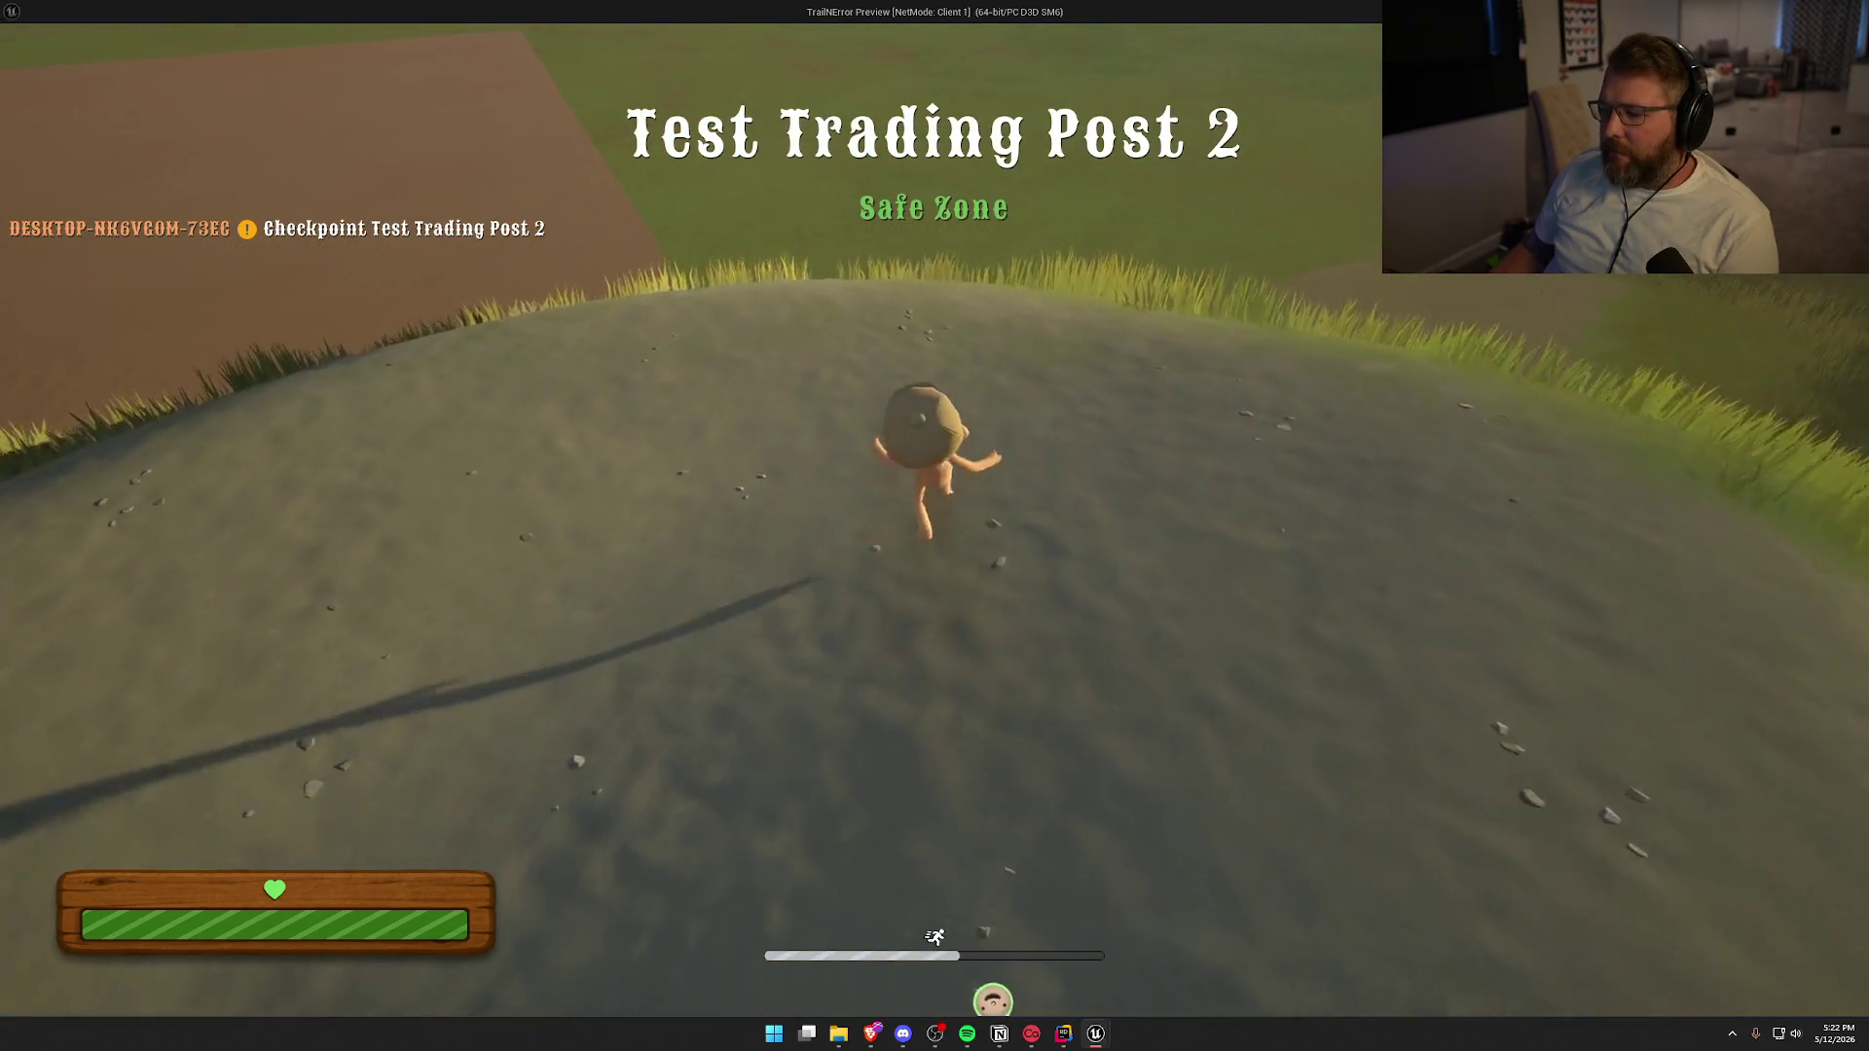
{"action": "key", "text": "w"}
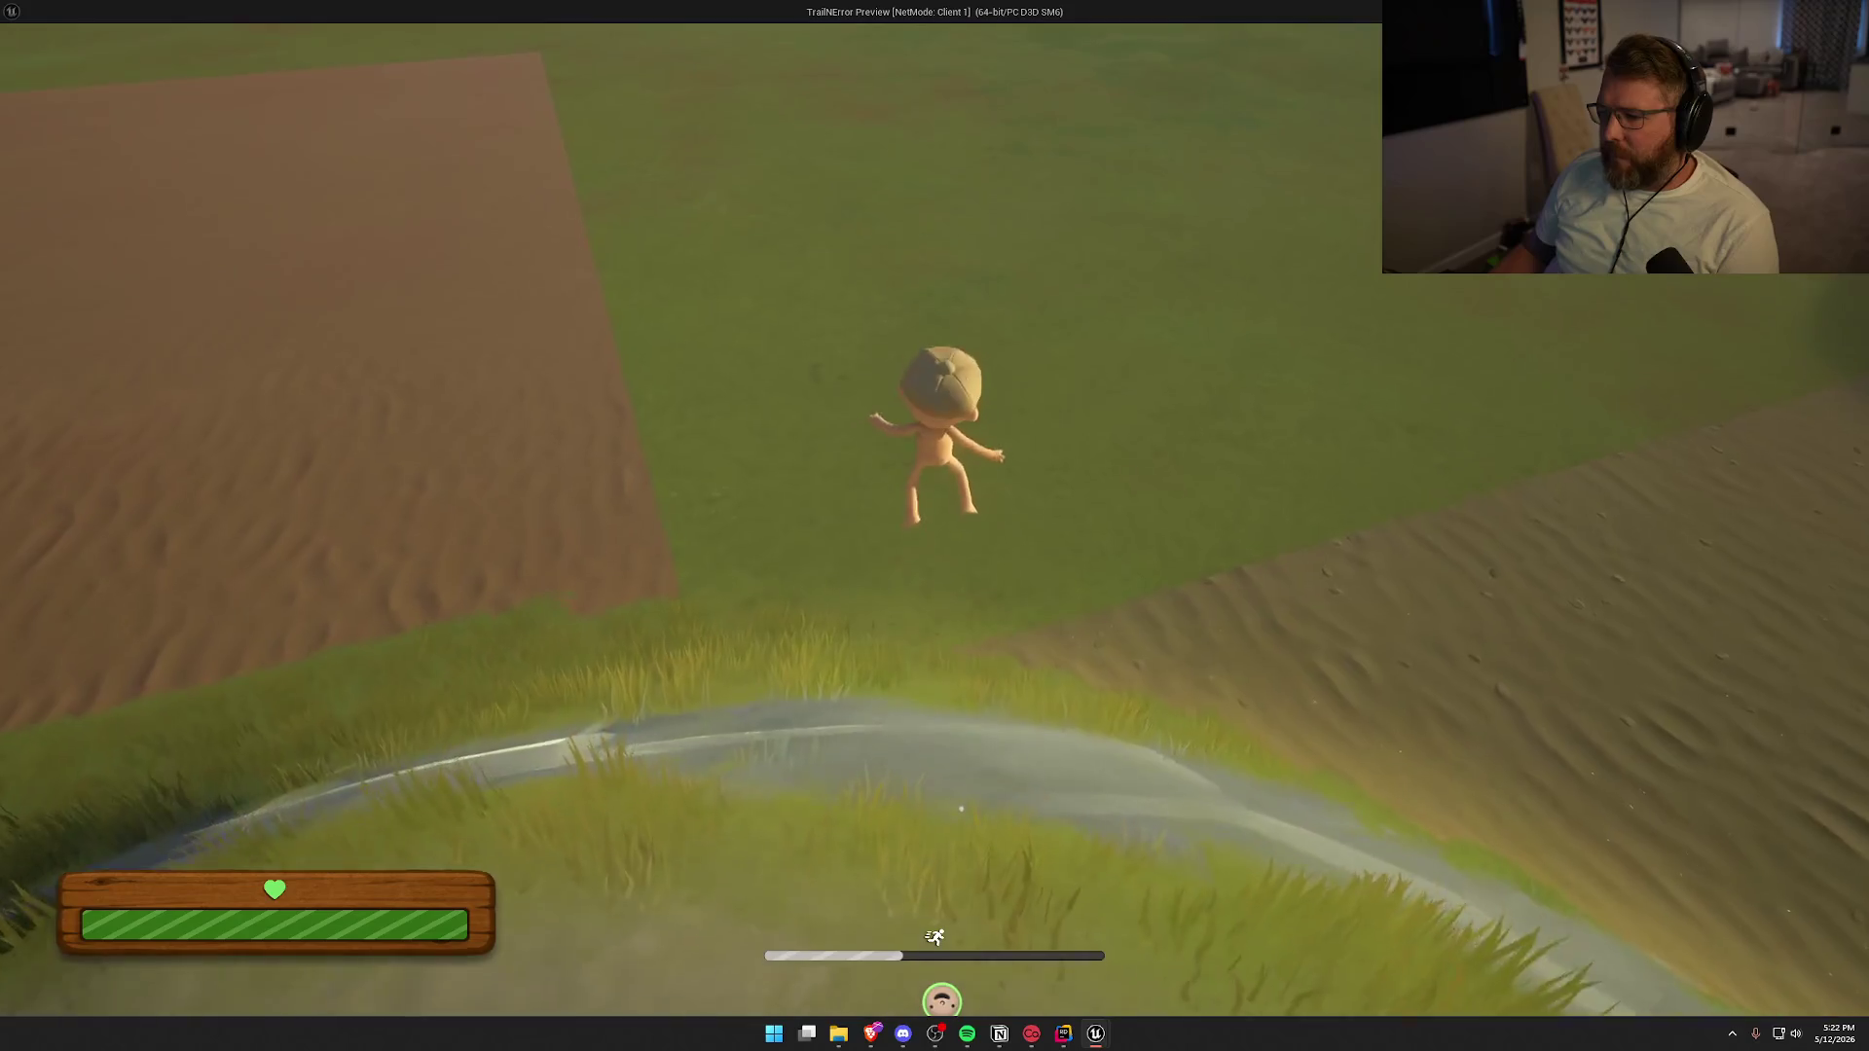
{"action": "key", "text": "w"}
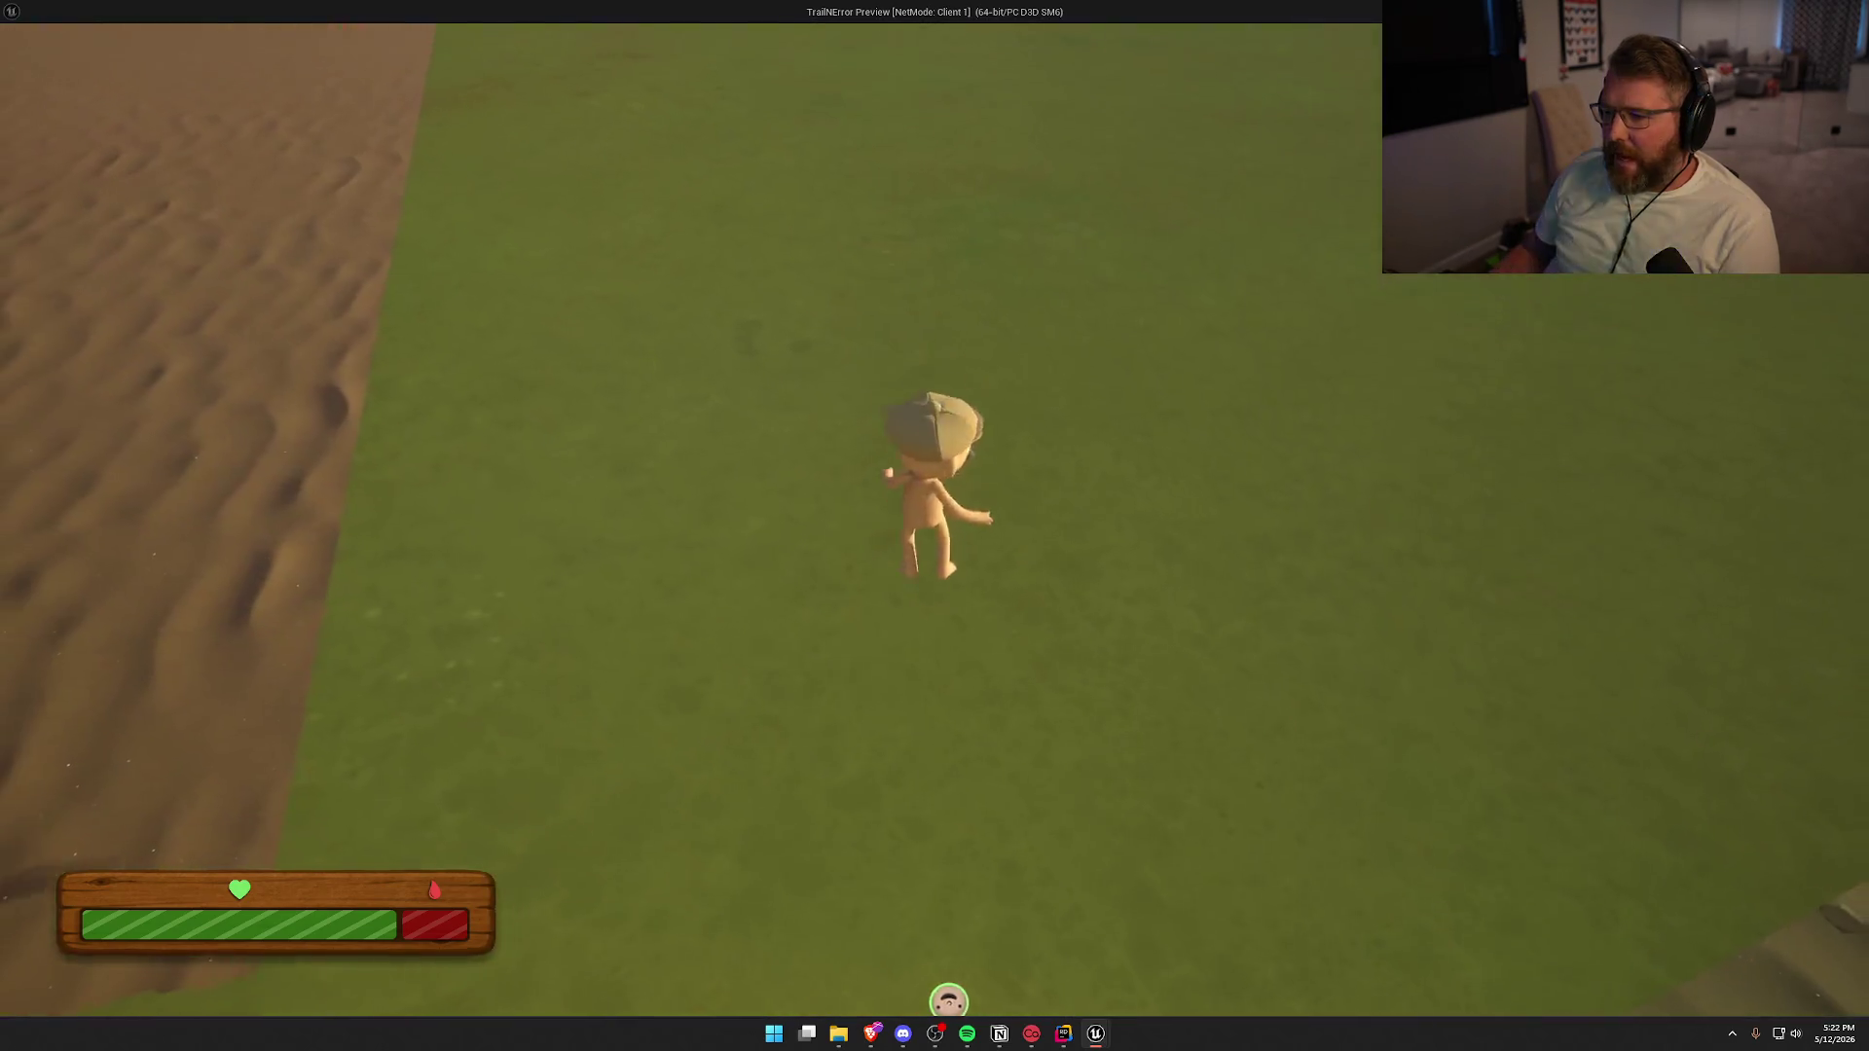
{"action": "key", "text": "shift+w"}
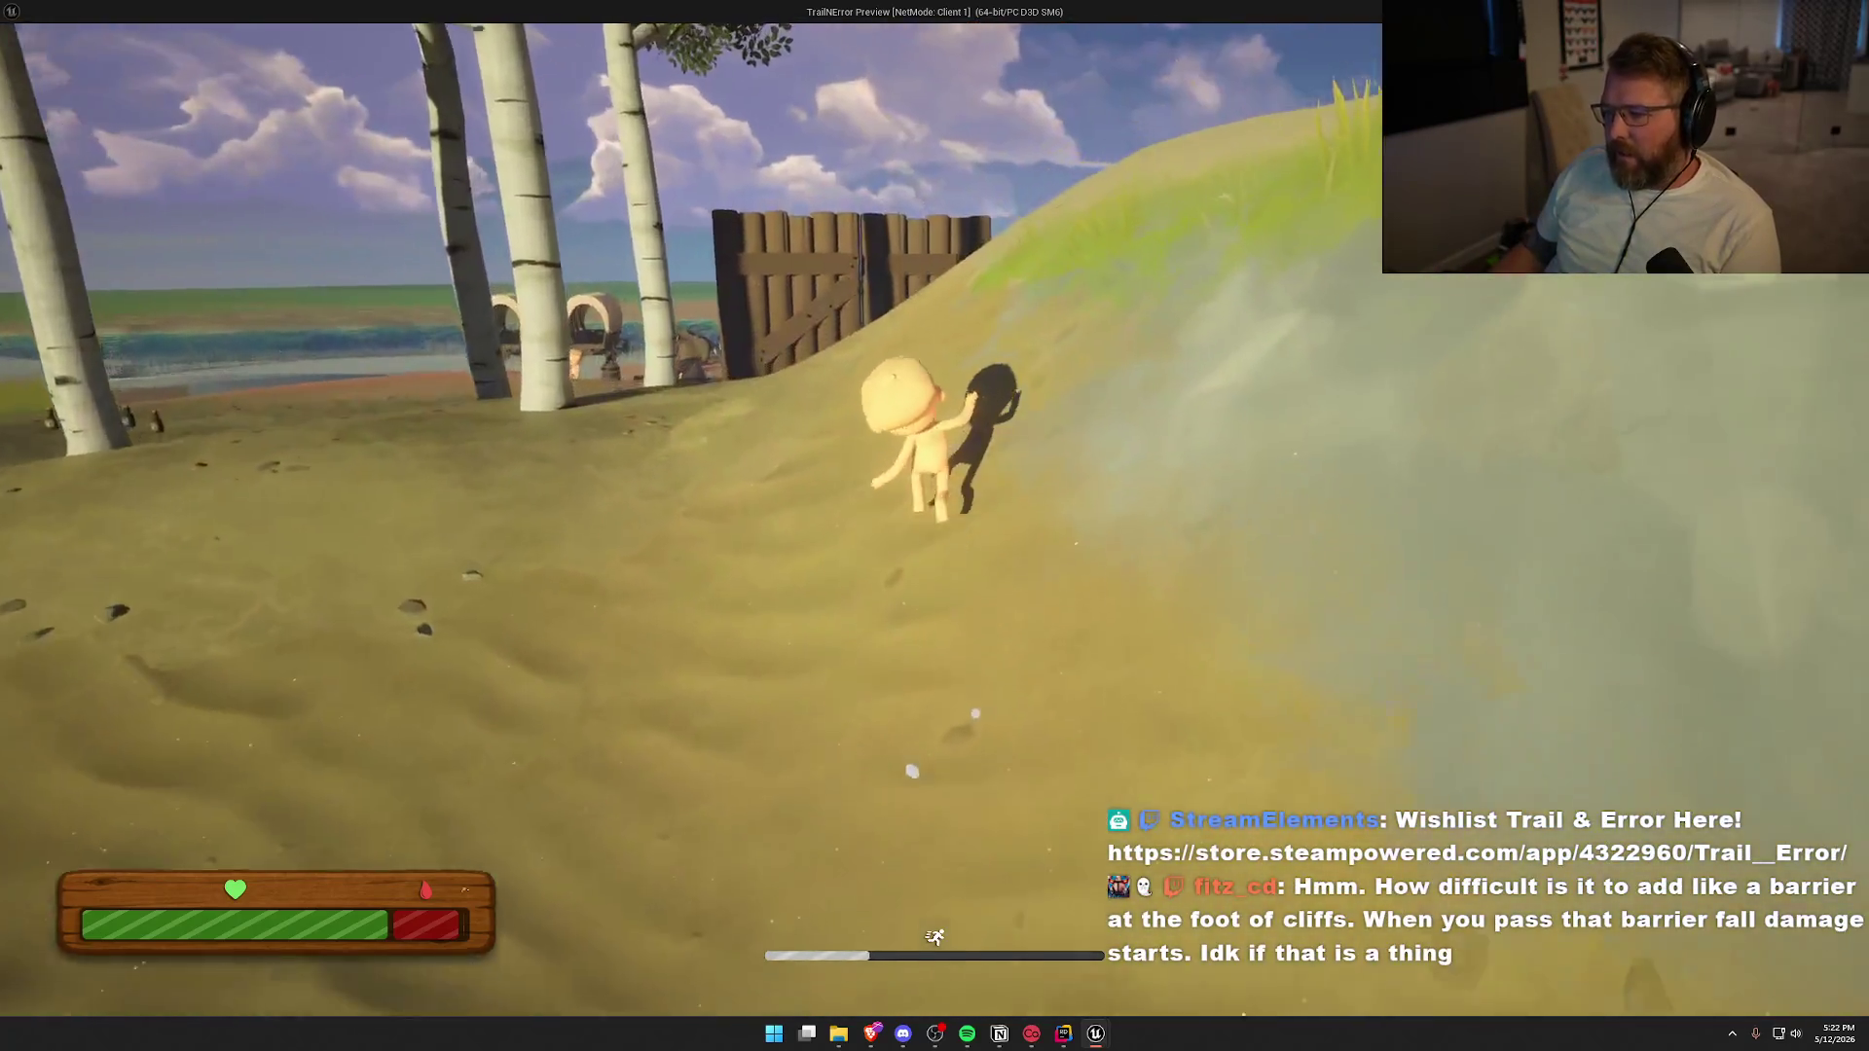
{"action": "key", "text": "w"}
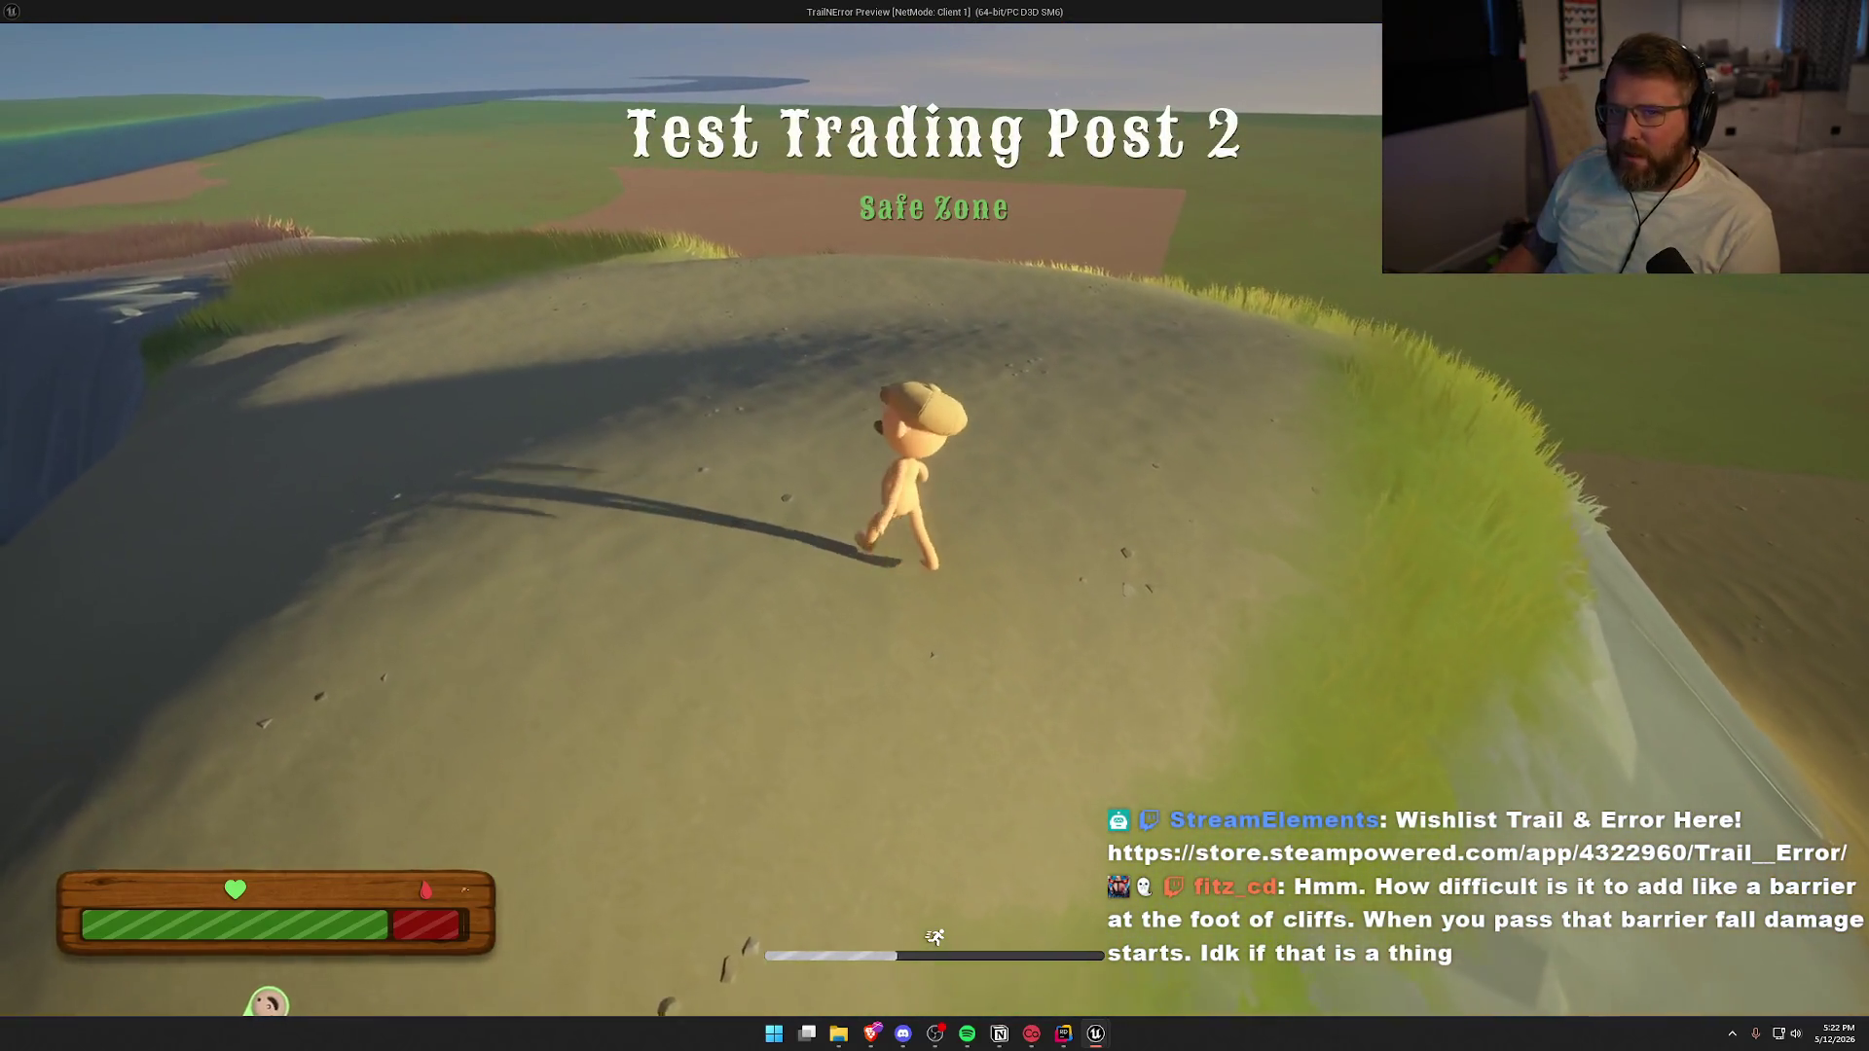
{"action": "key", "text": "w"}
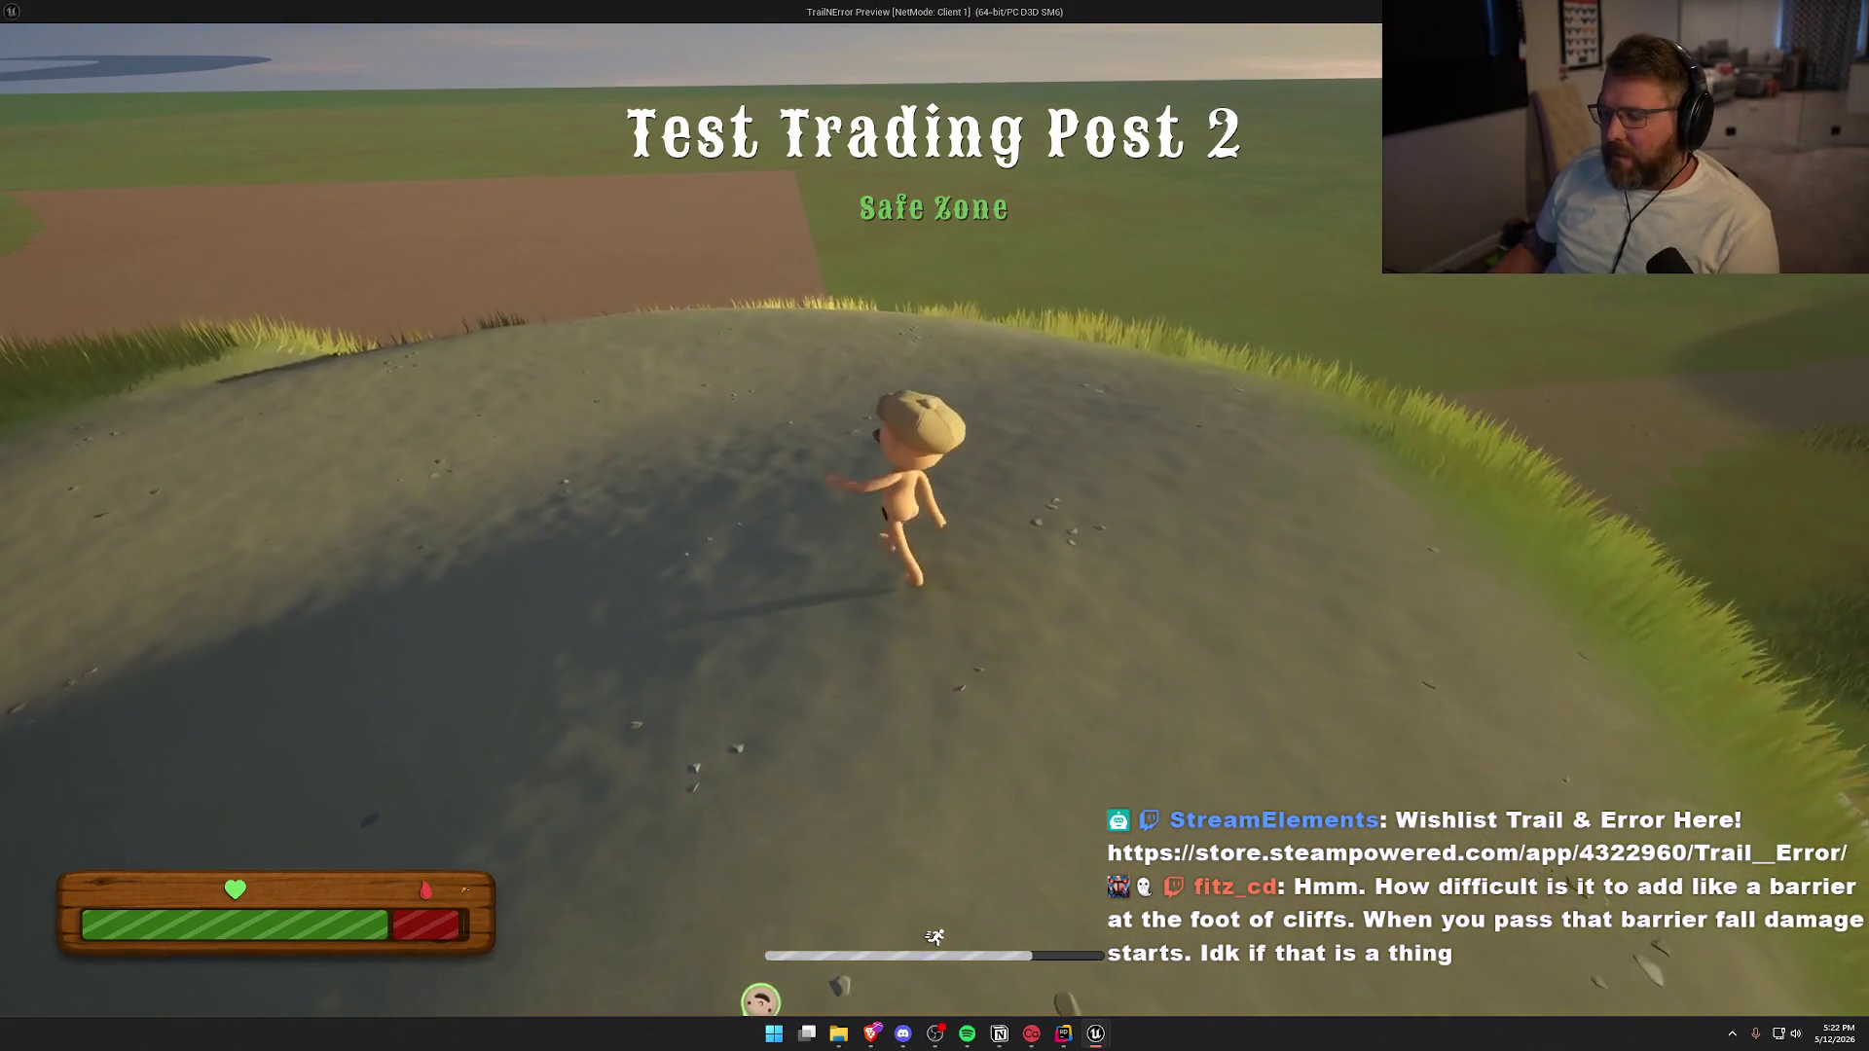
{"action": "key", "text": "w"}
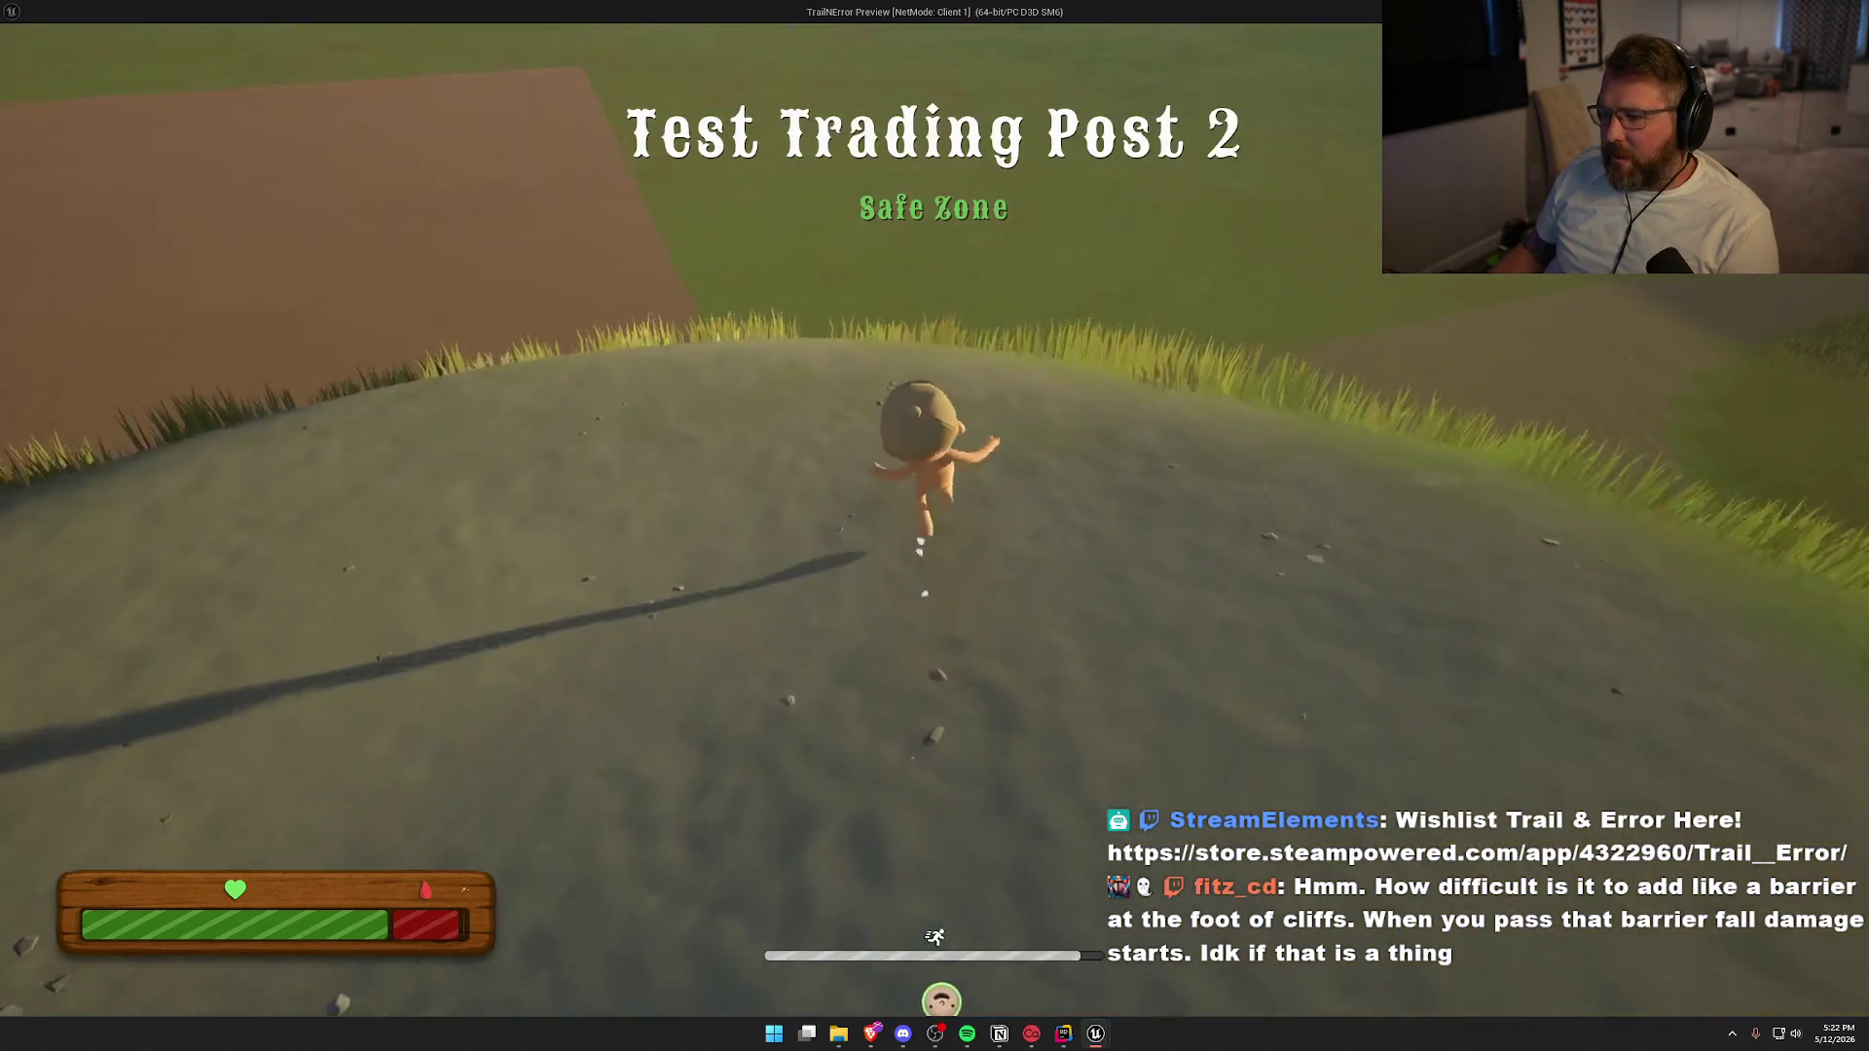
{"action": "key", "text": "w"}
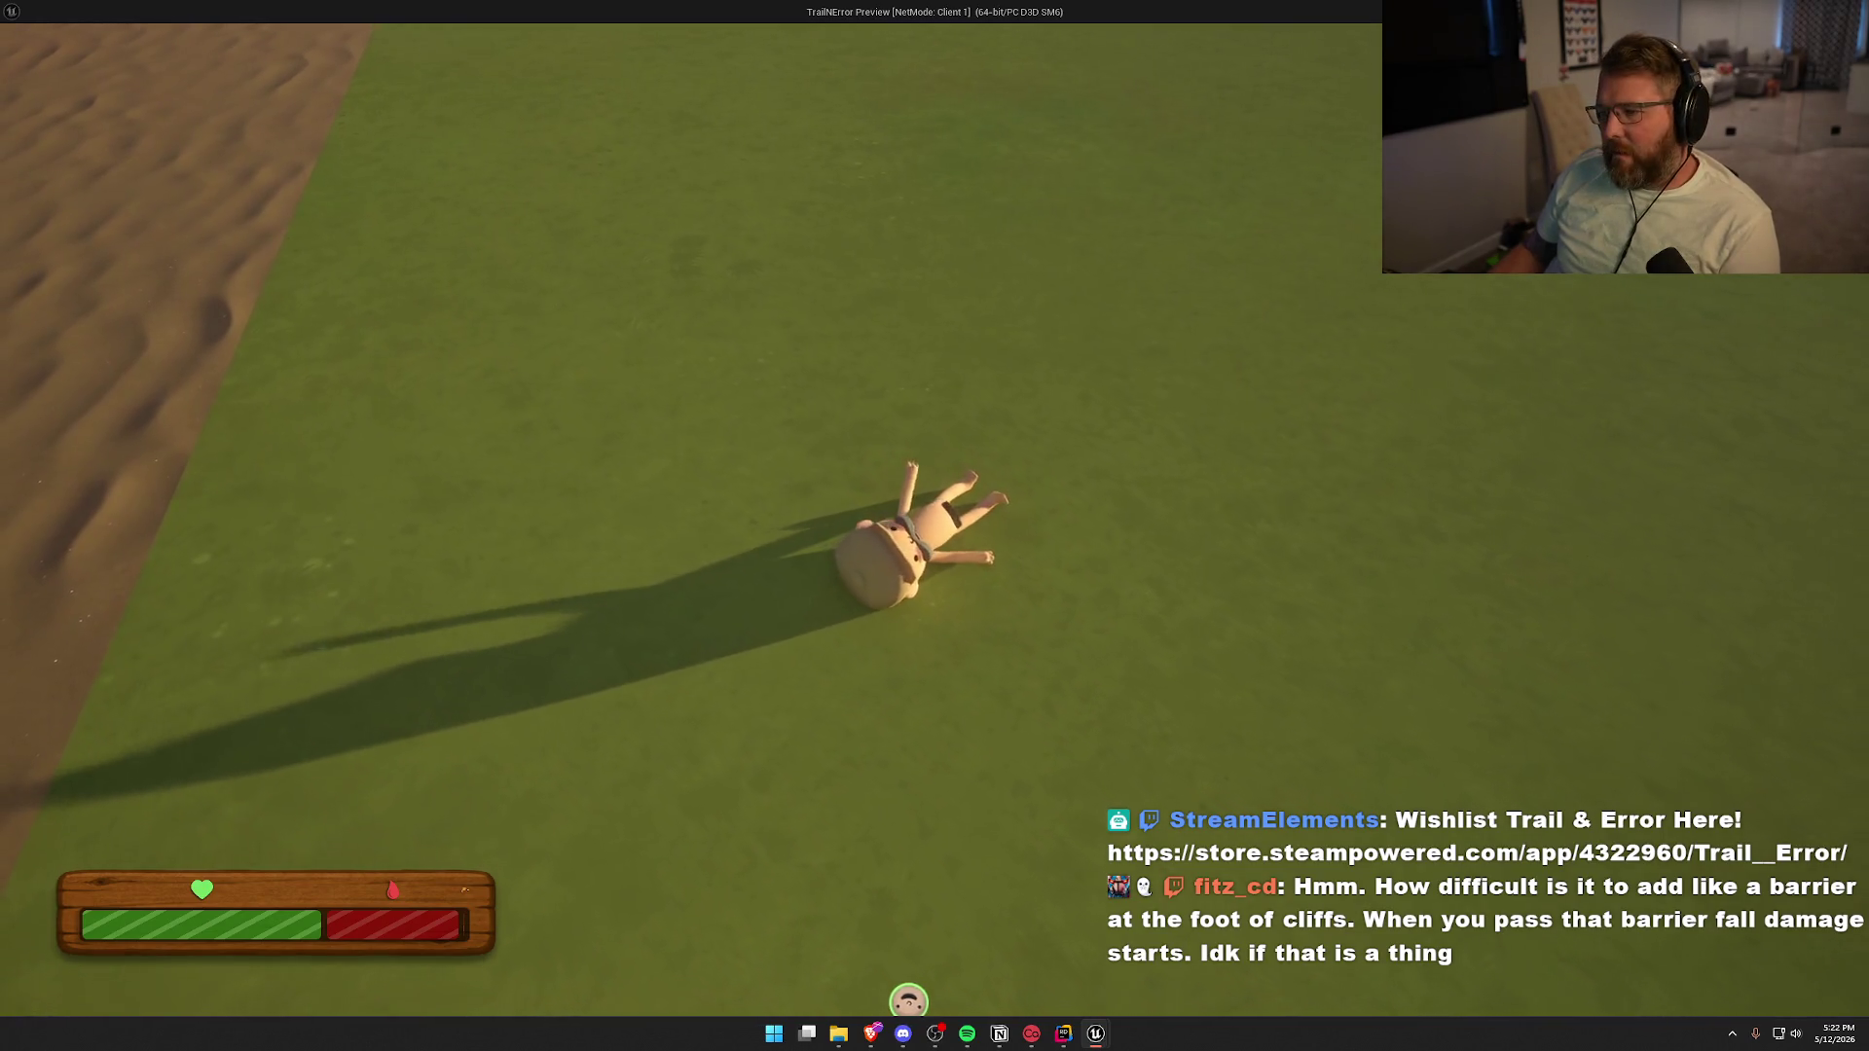
{"action": "key", "text": "space"}
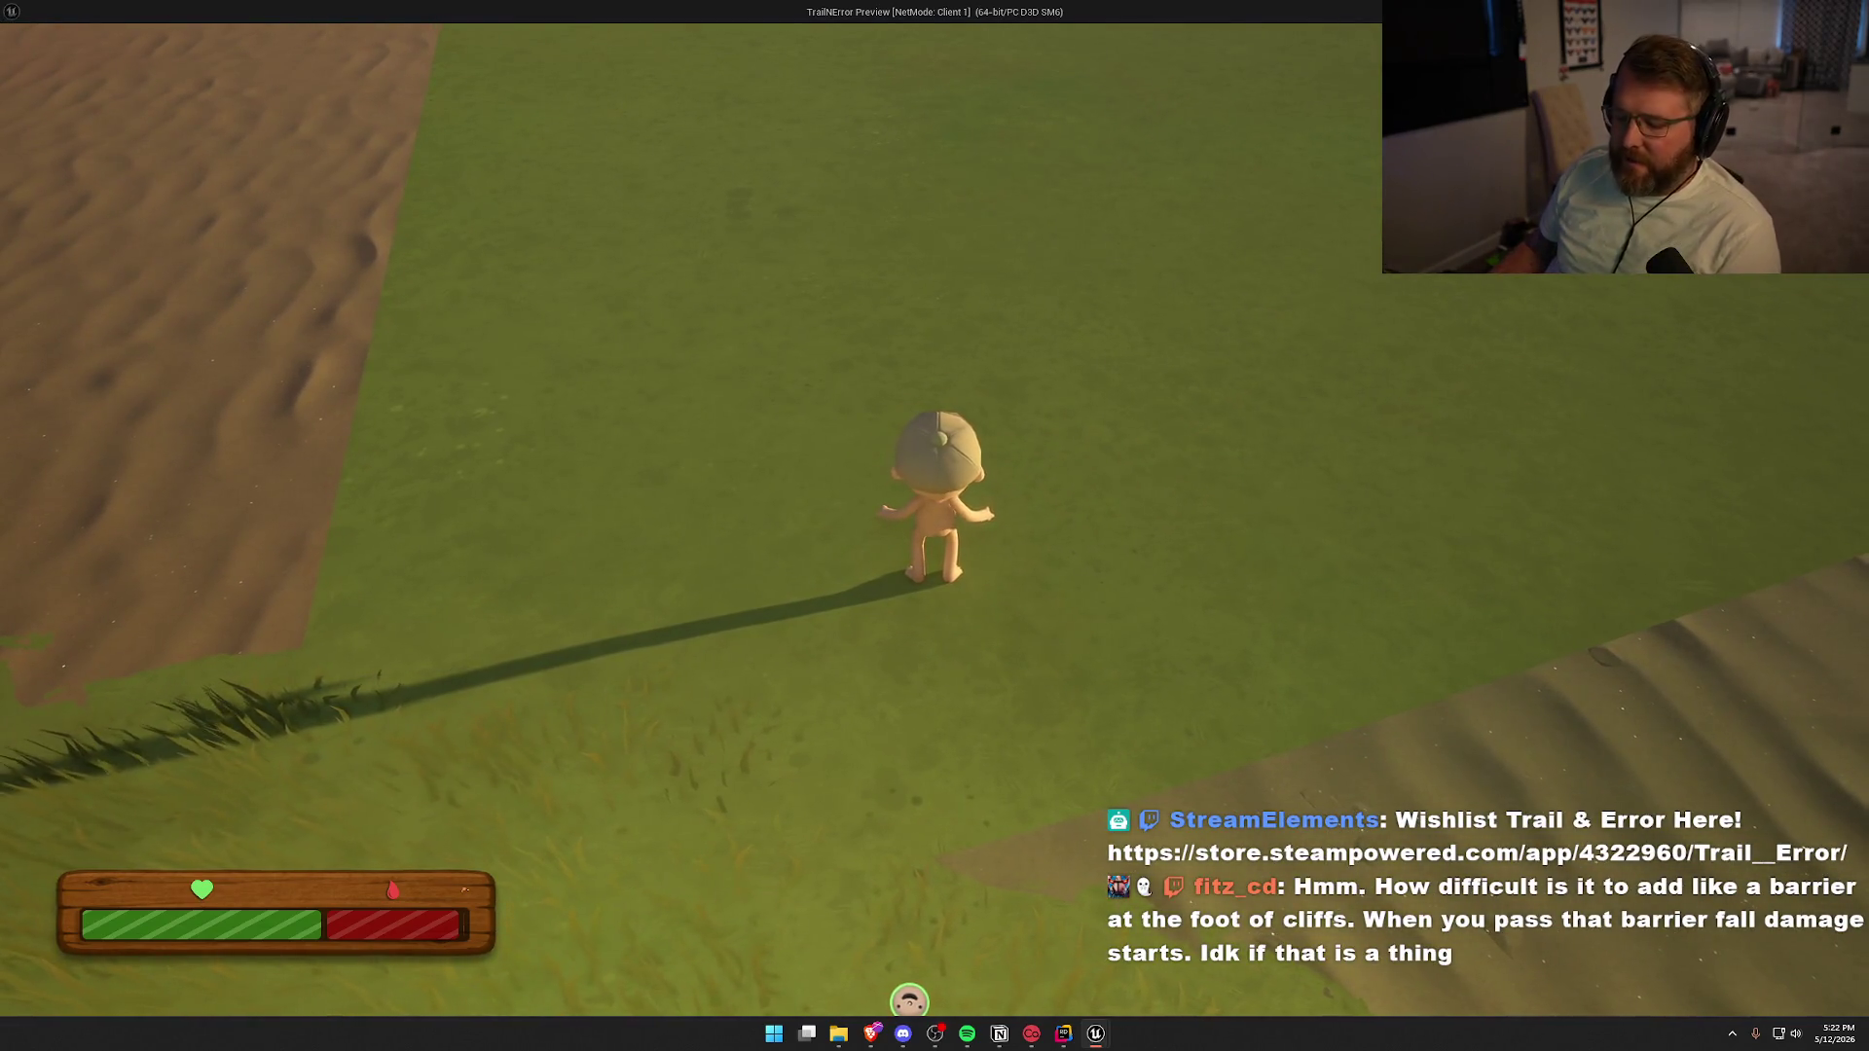
{"action": "key", "text": "Escape"}
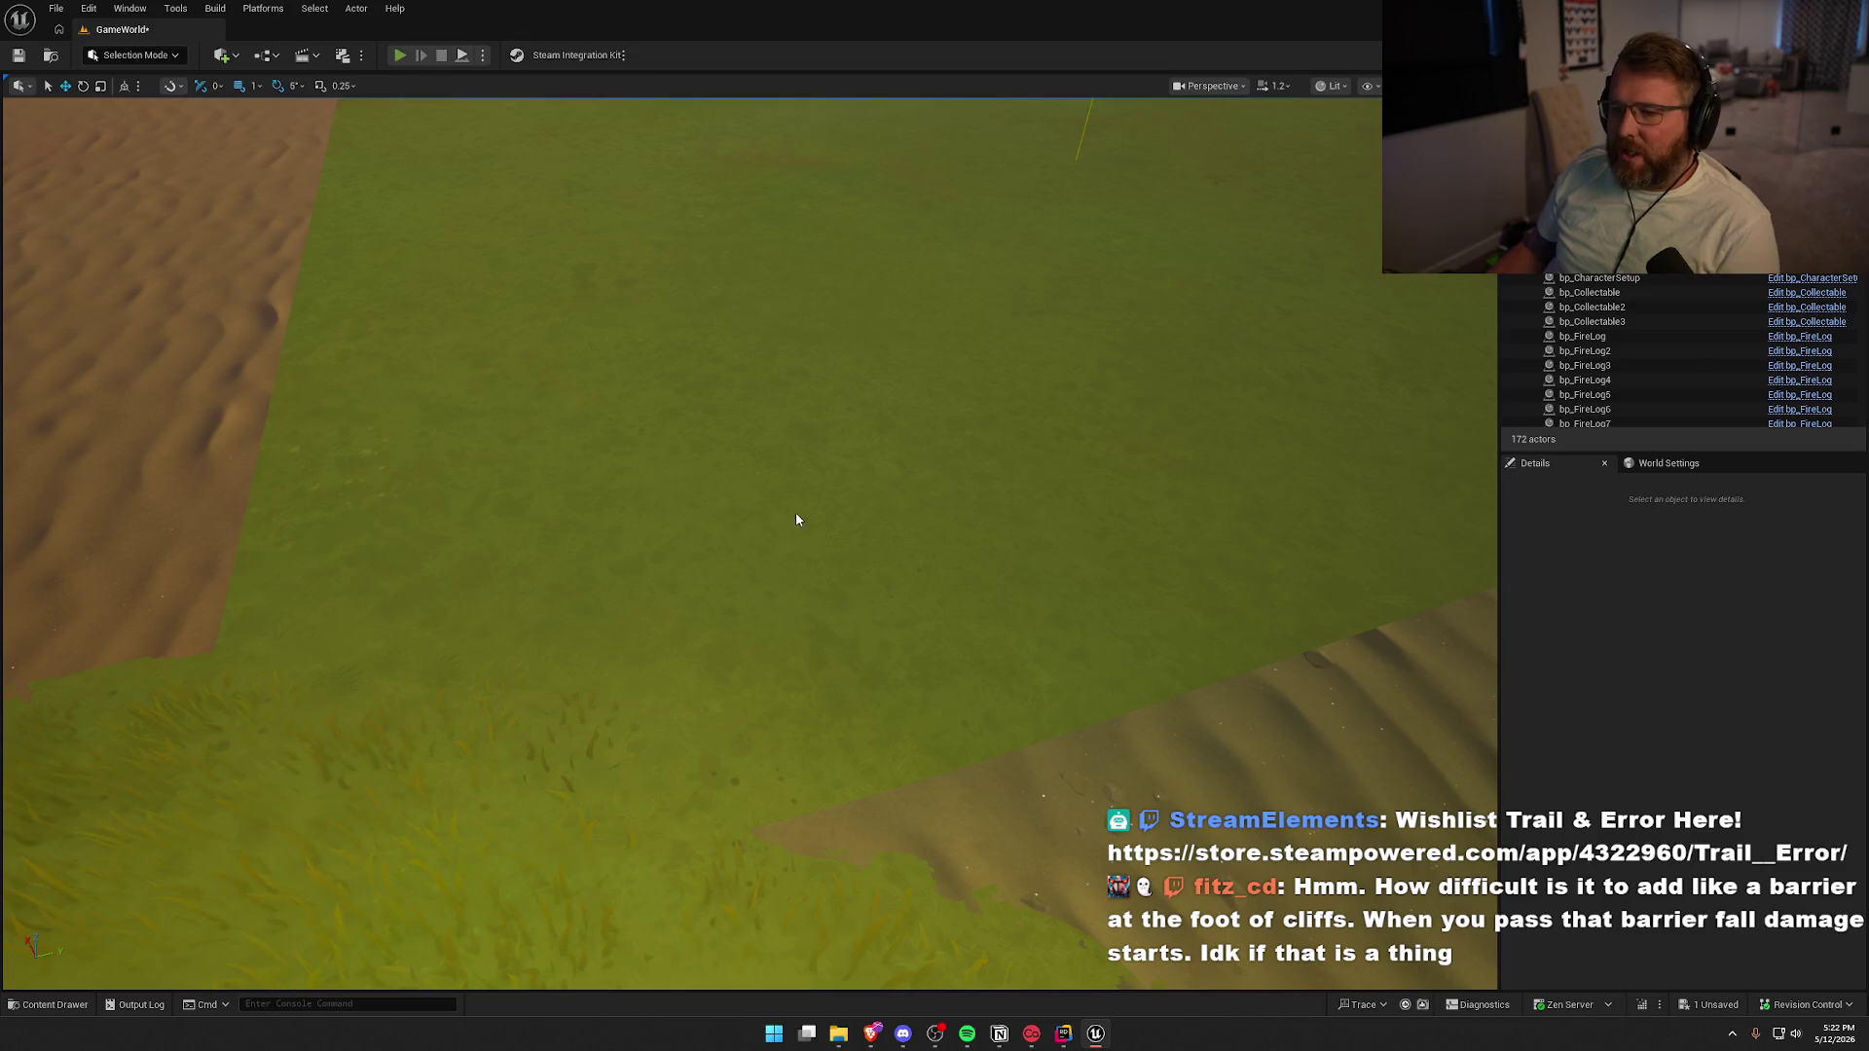
{"action": "key", "text": "alt+p"}
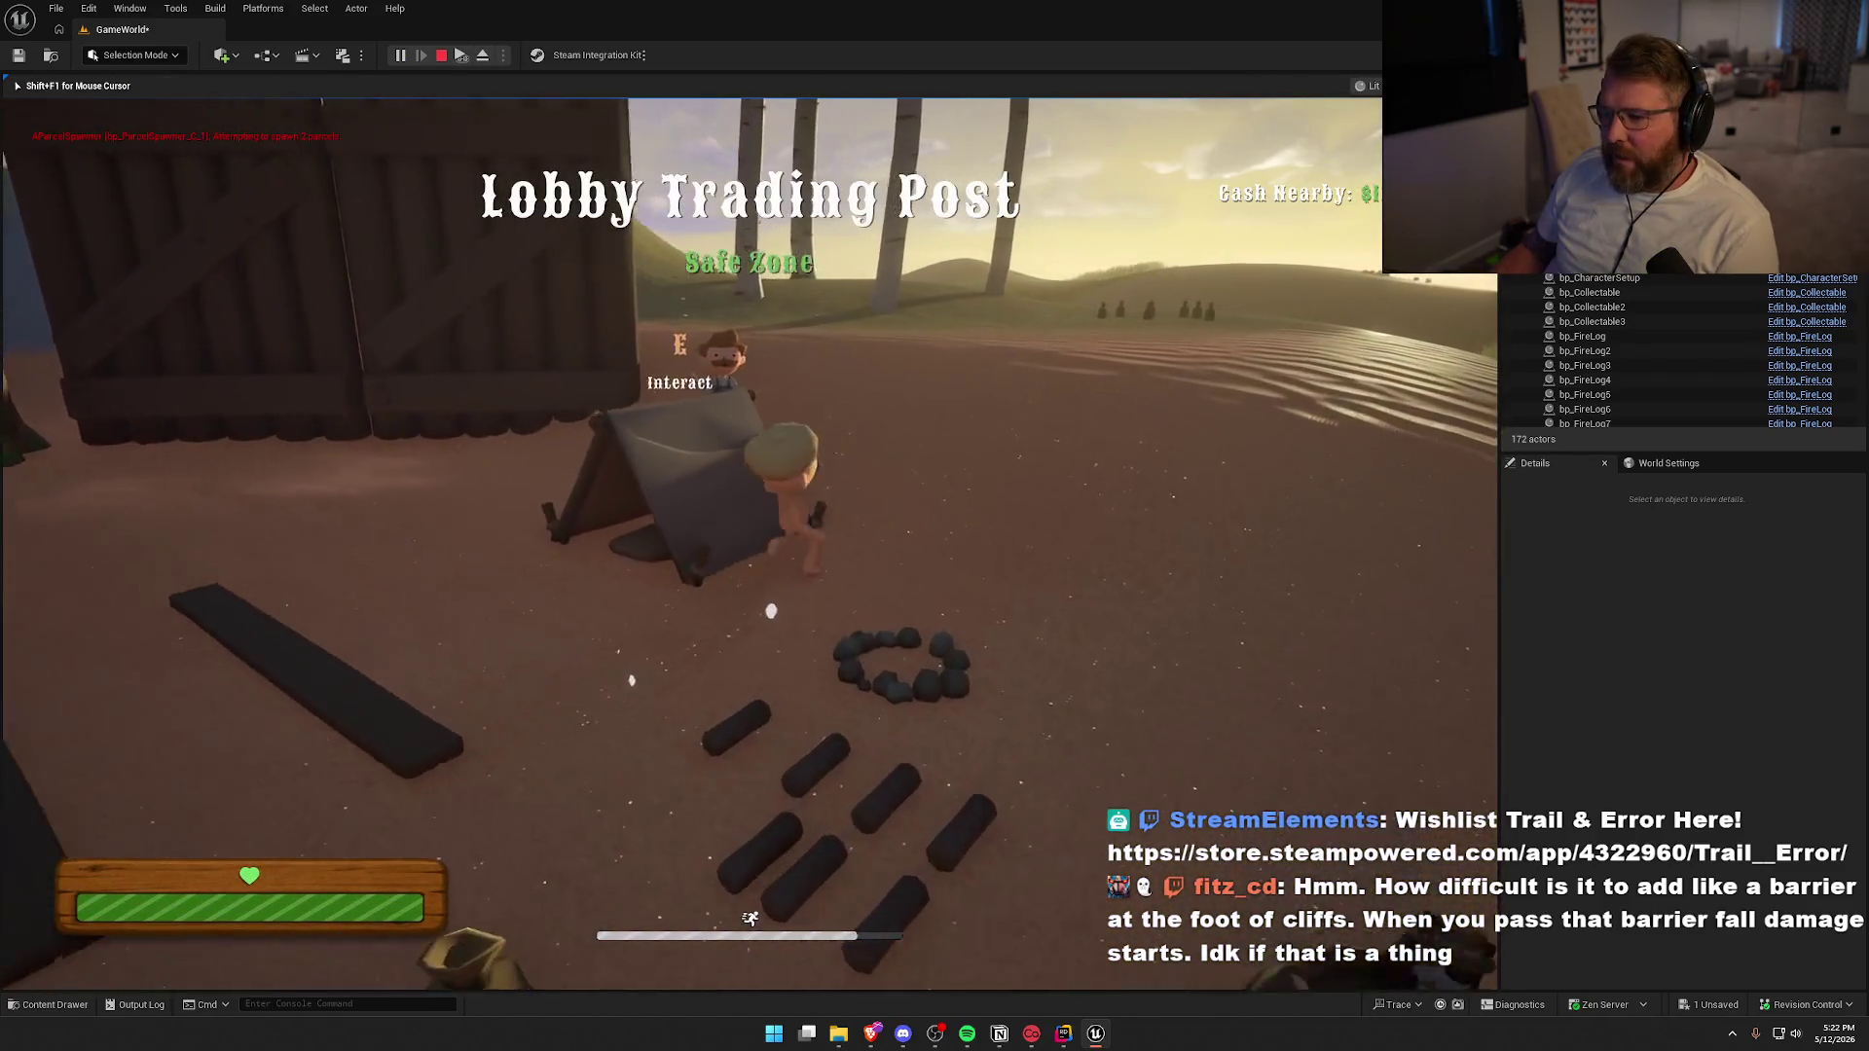
{"action": "key", "text": "w"}
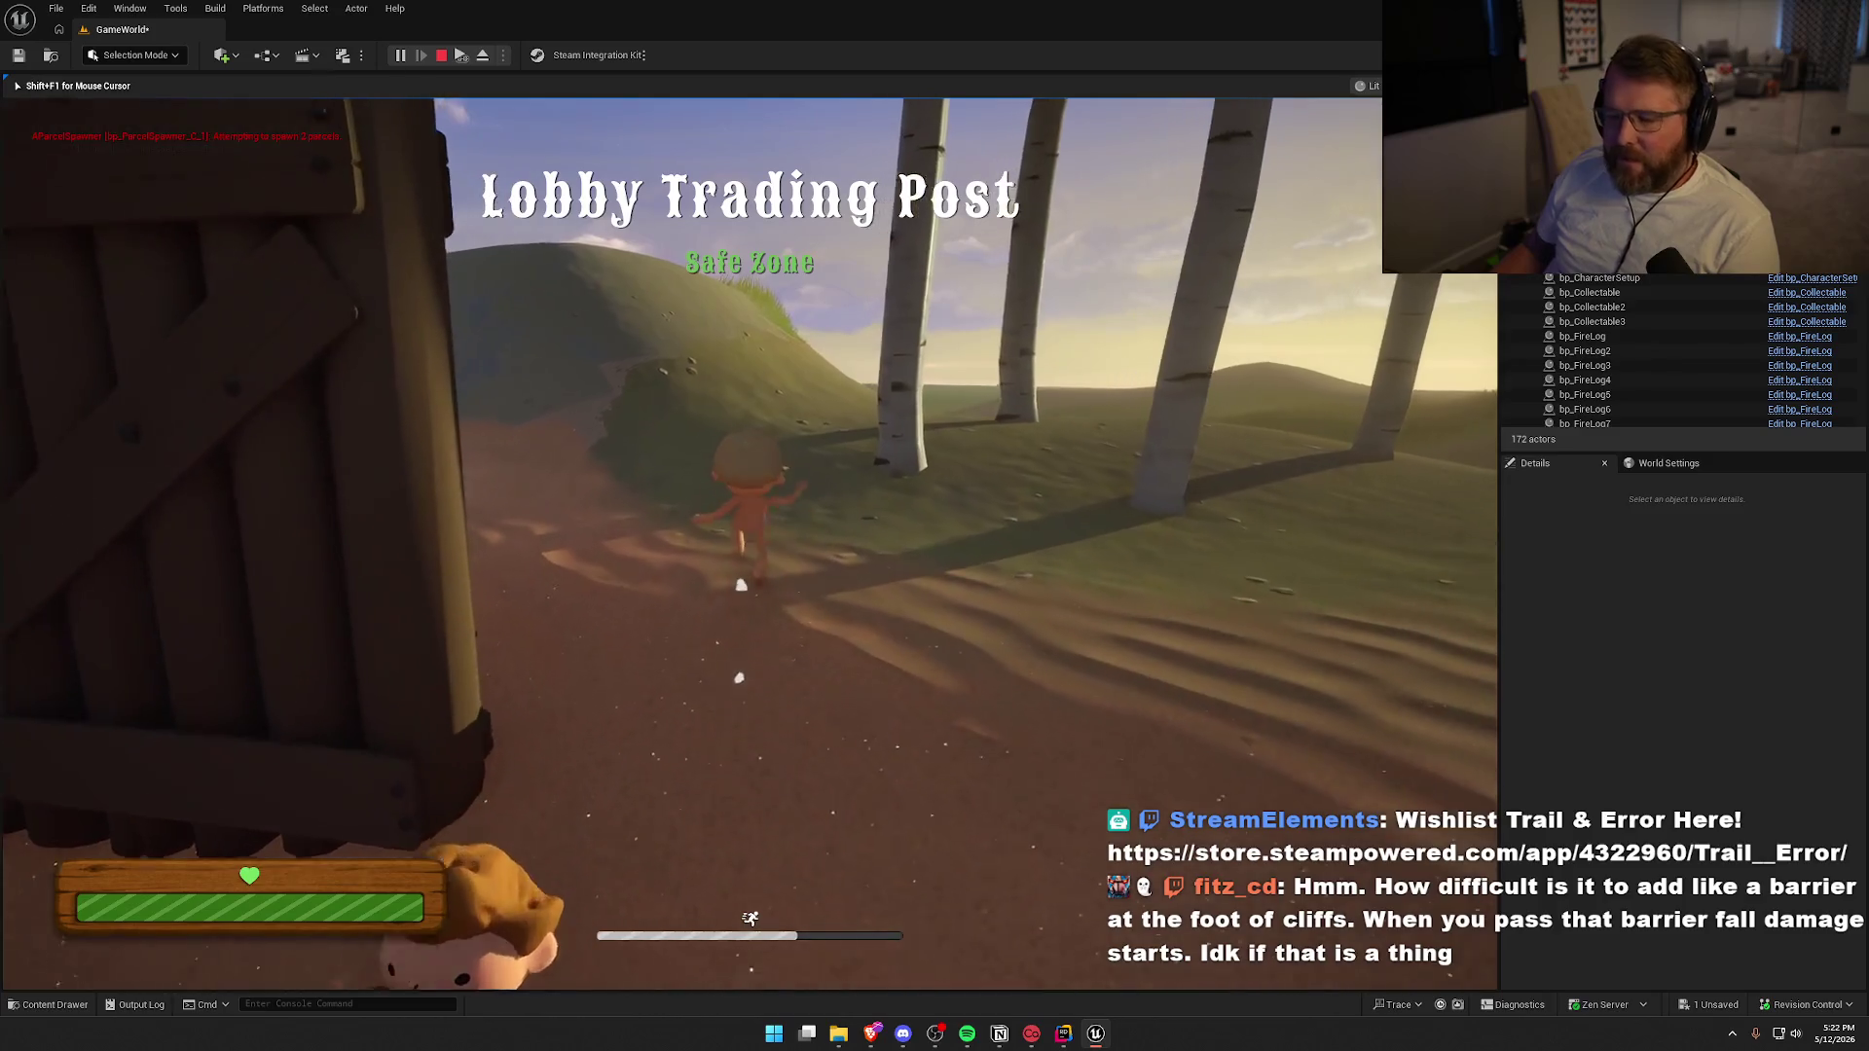
{"action": "key", "text": "a"}
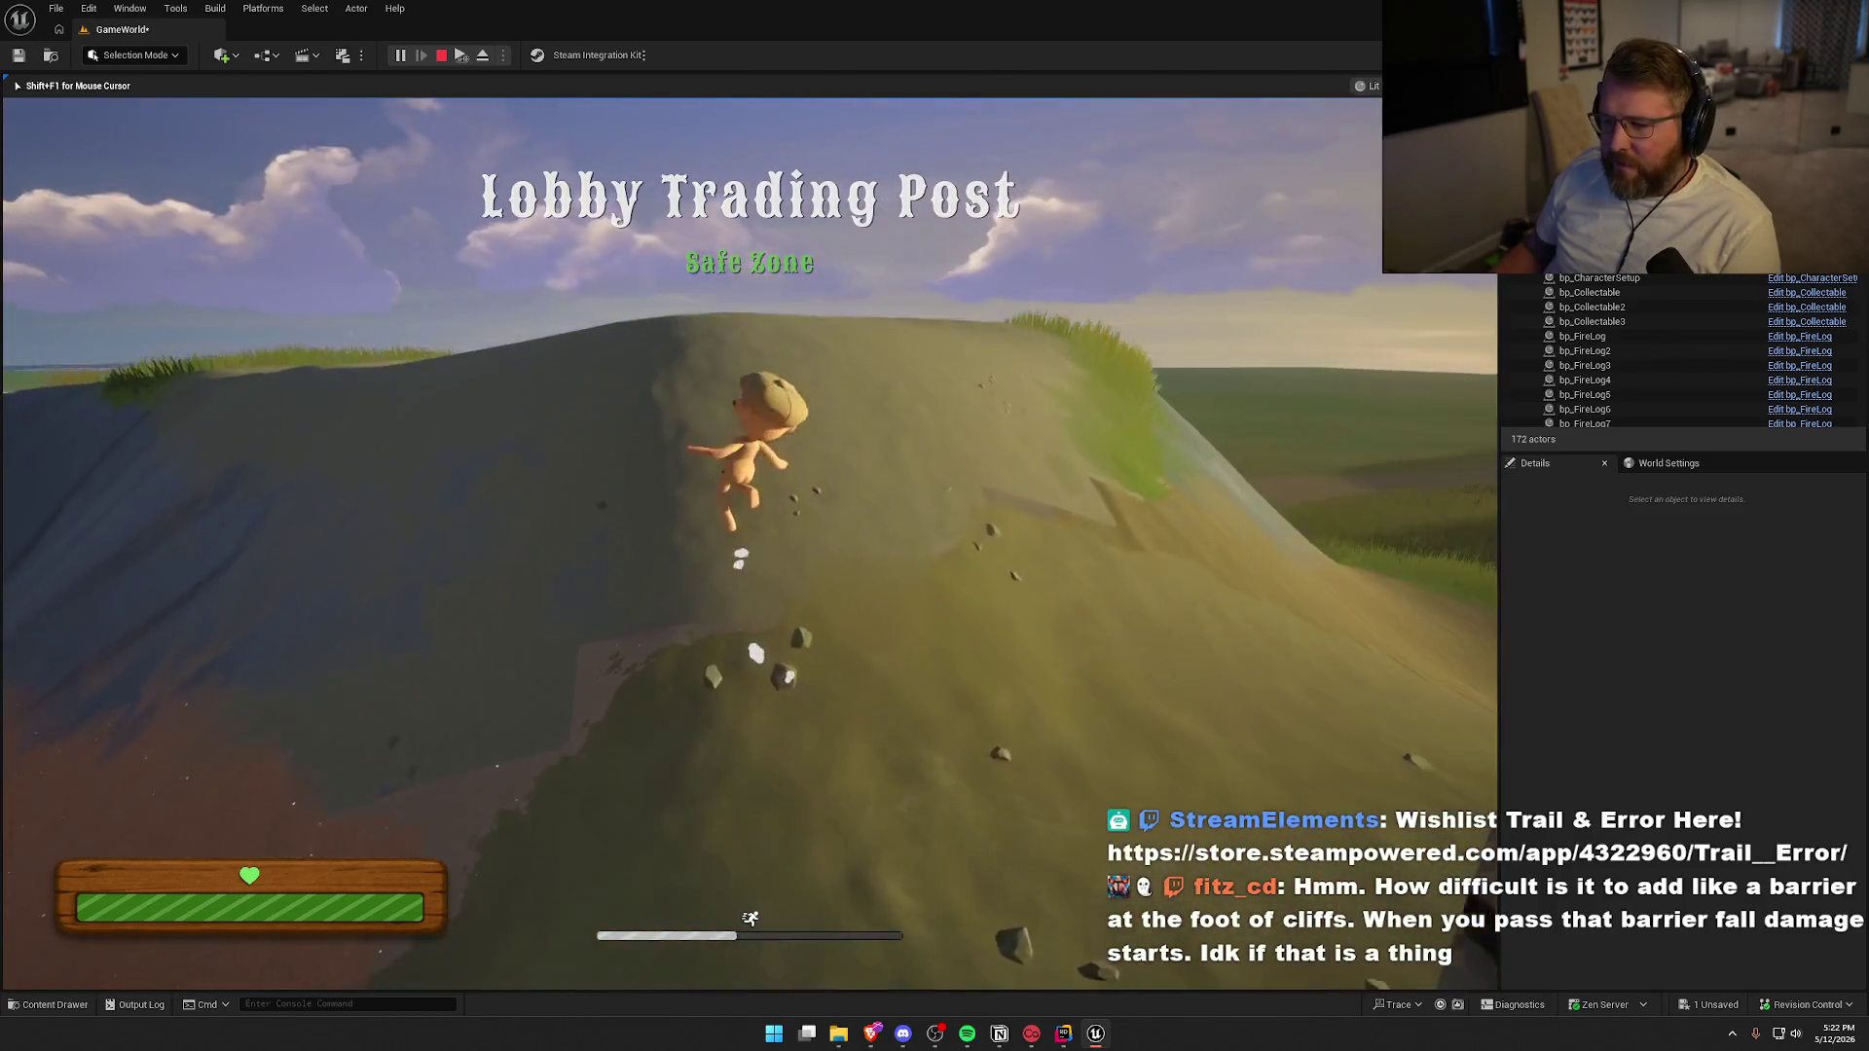
{"action": "key", "text": "w"}
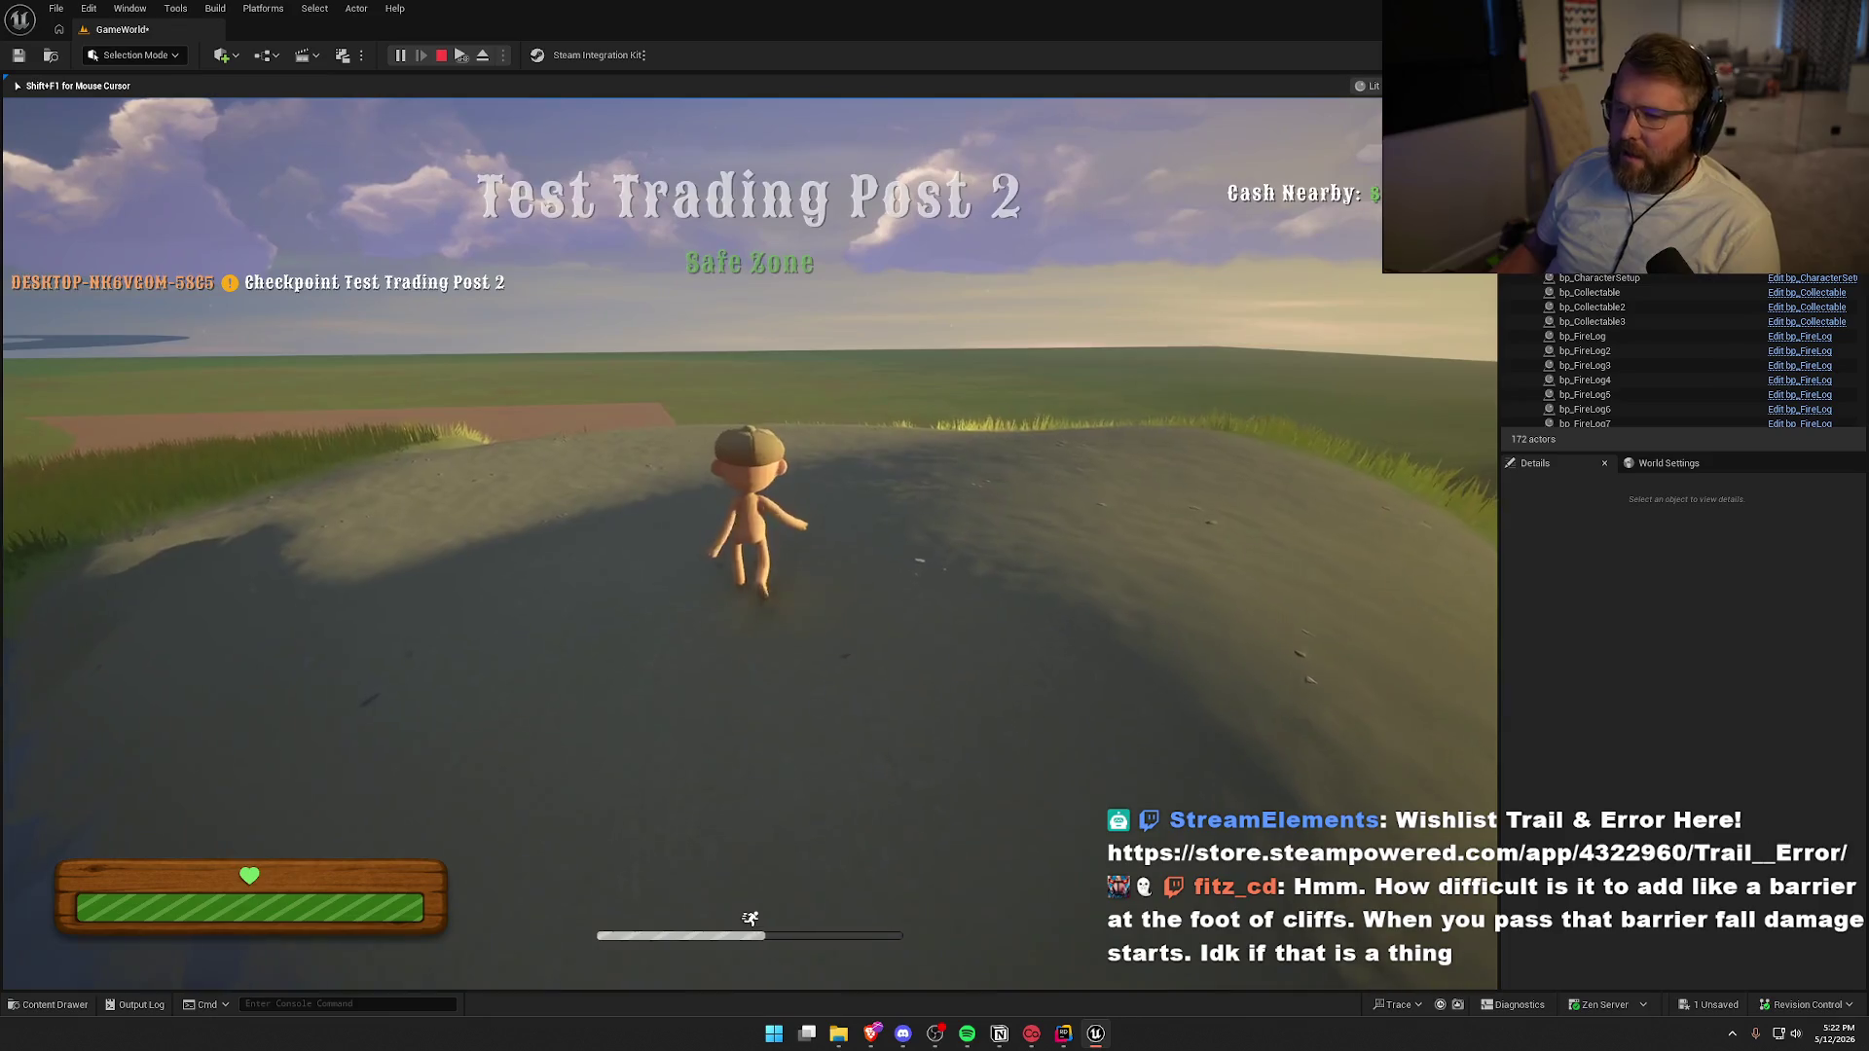
{"action": "key", "text": "w"}
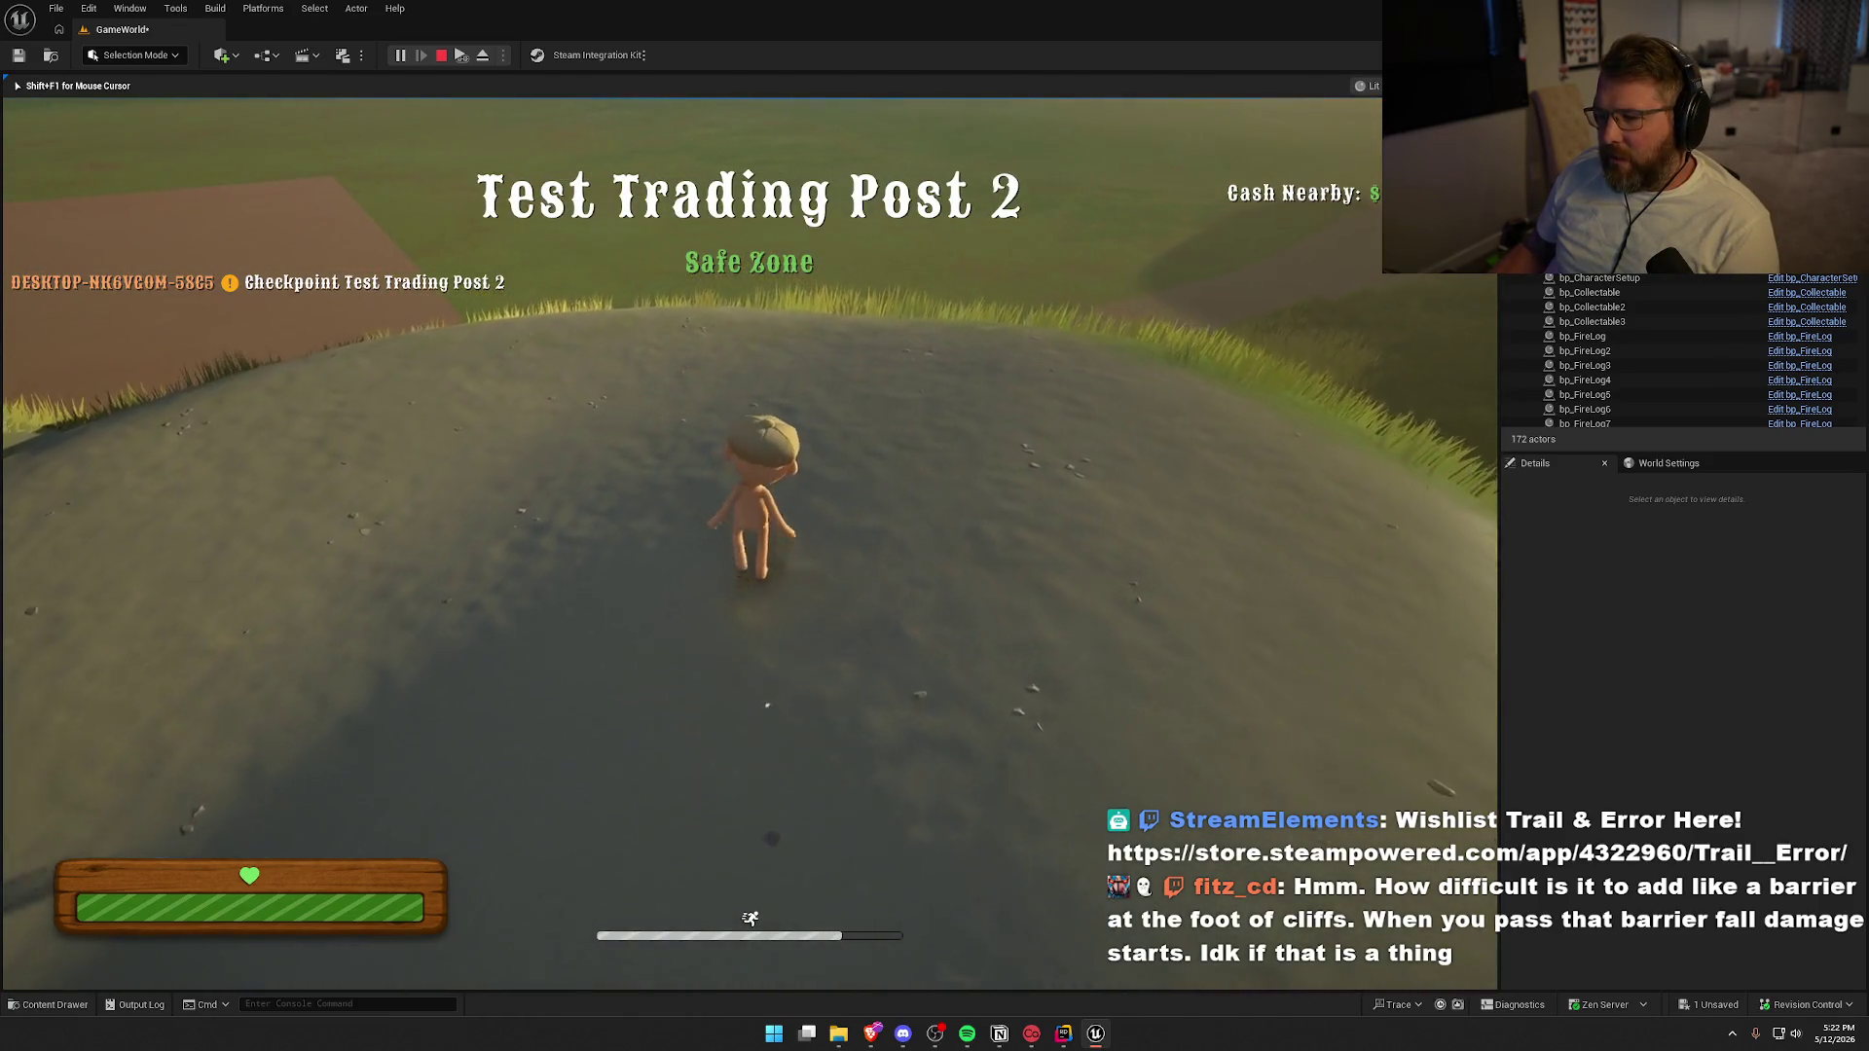
{"action": "key", "text": "w"}
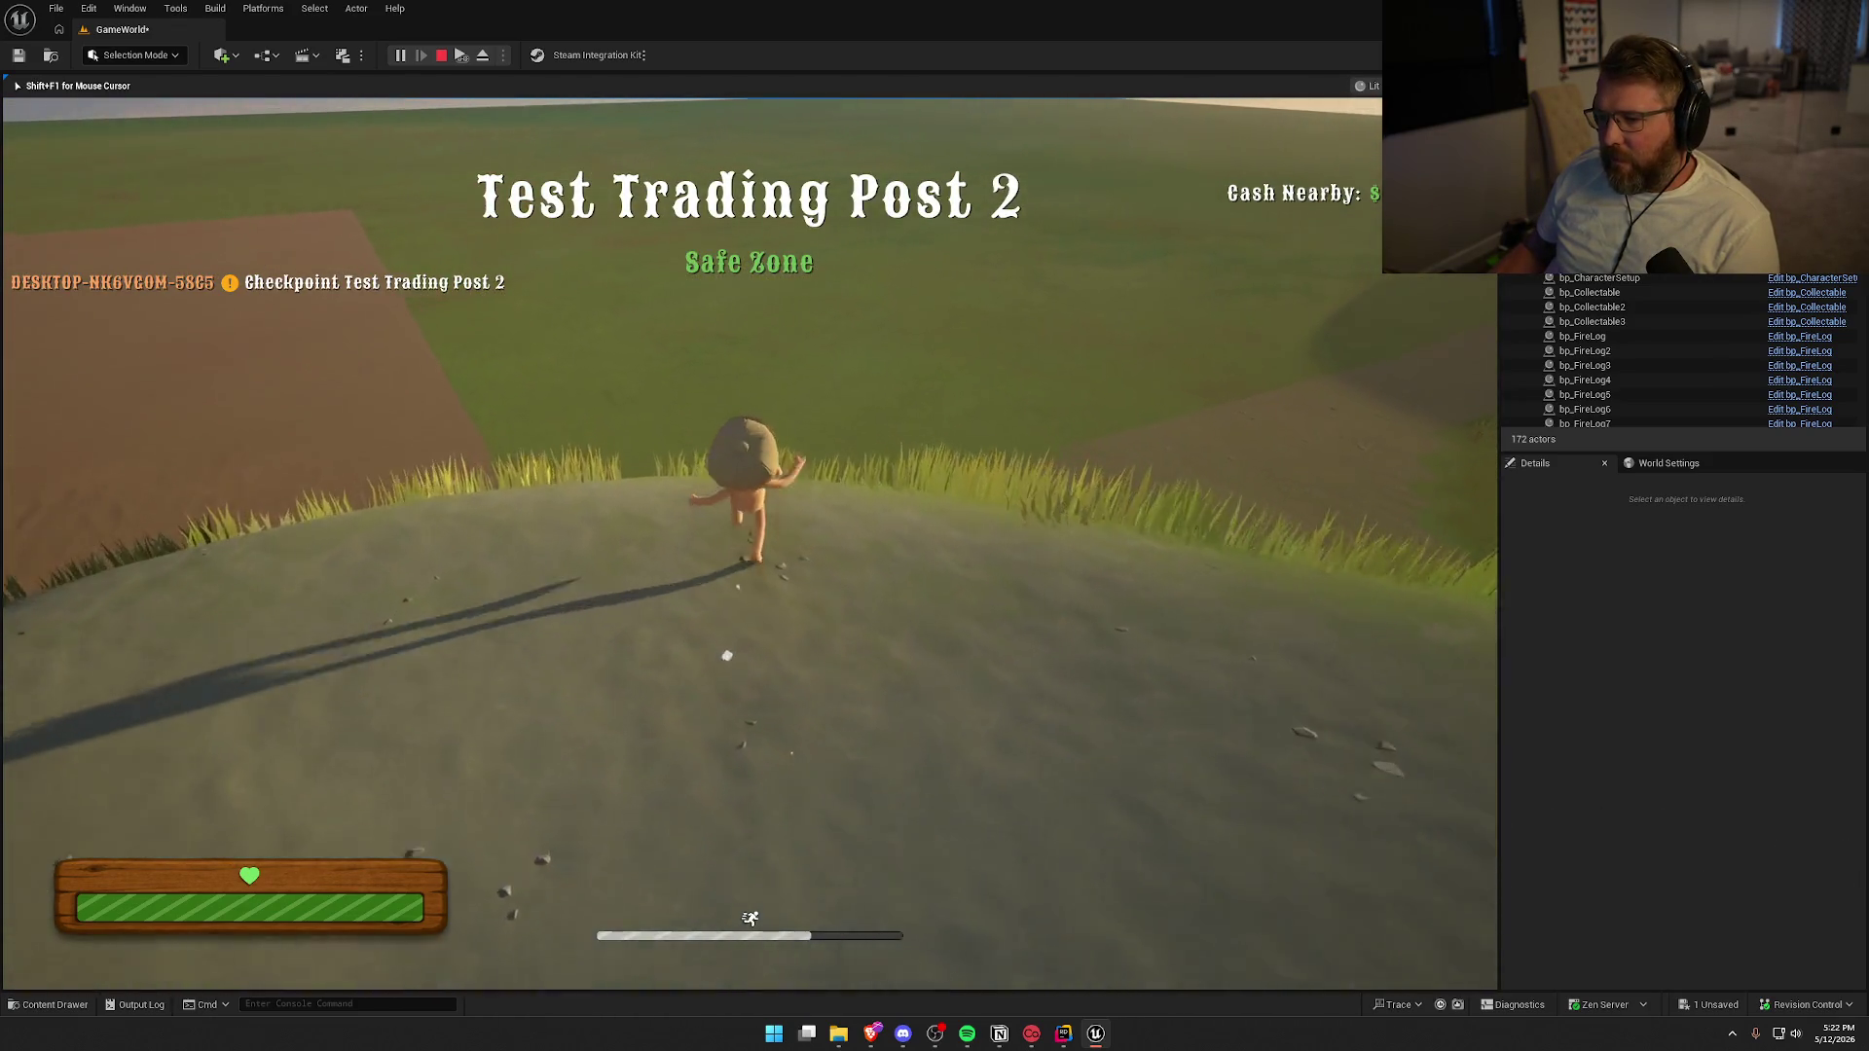
{"action": "key", "text": "w"}
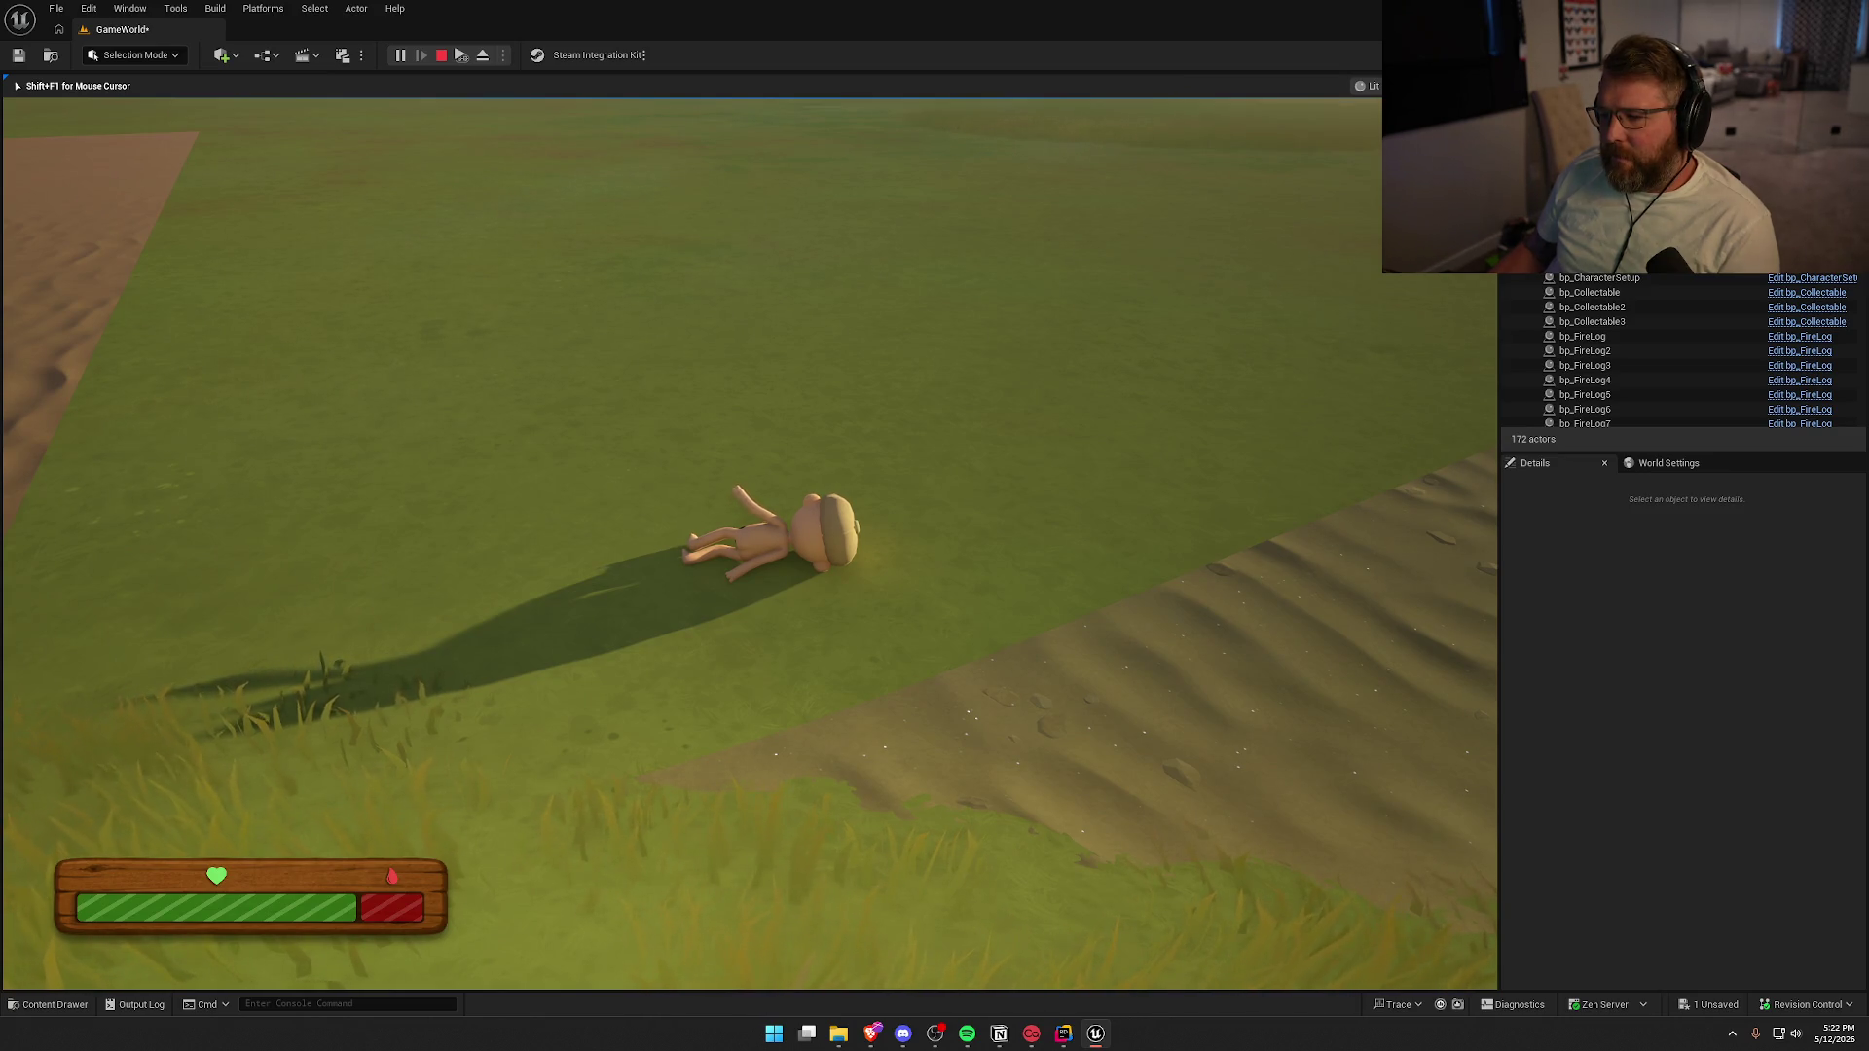
{"action": "key", "text": "shift+w"}
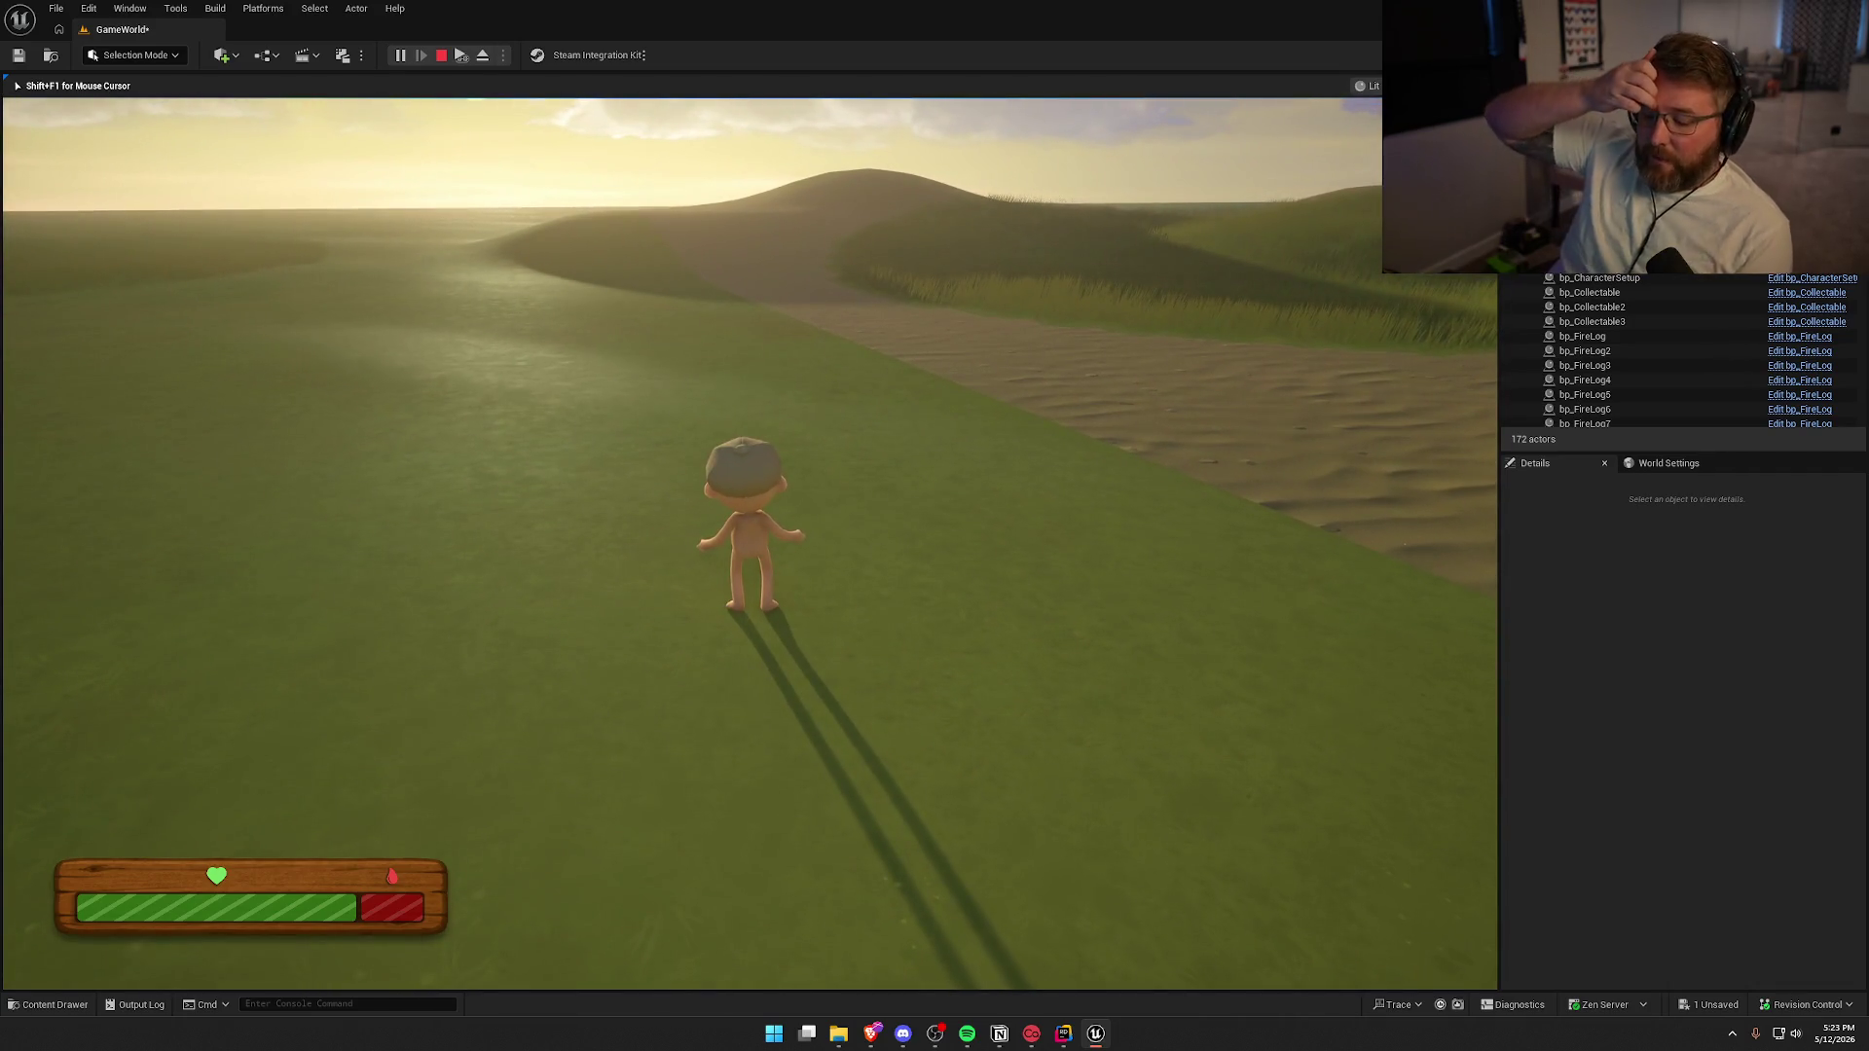
{"action": "key", "text": "Escape"}
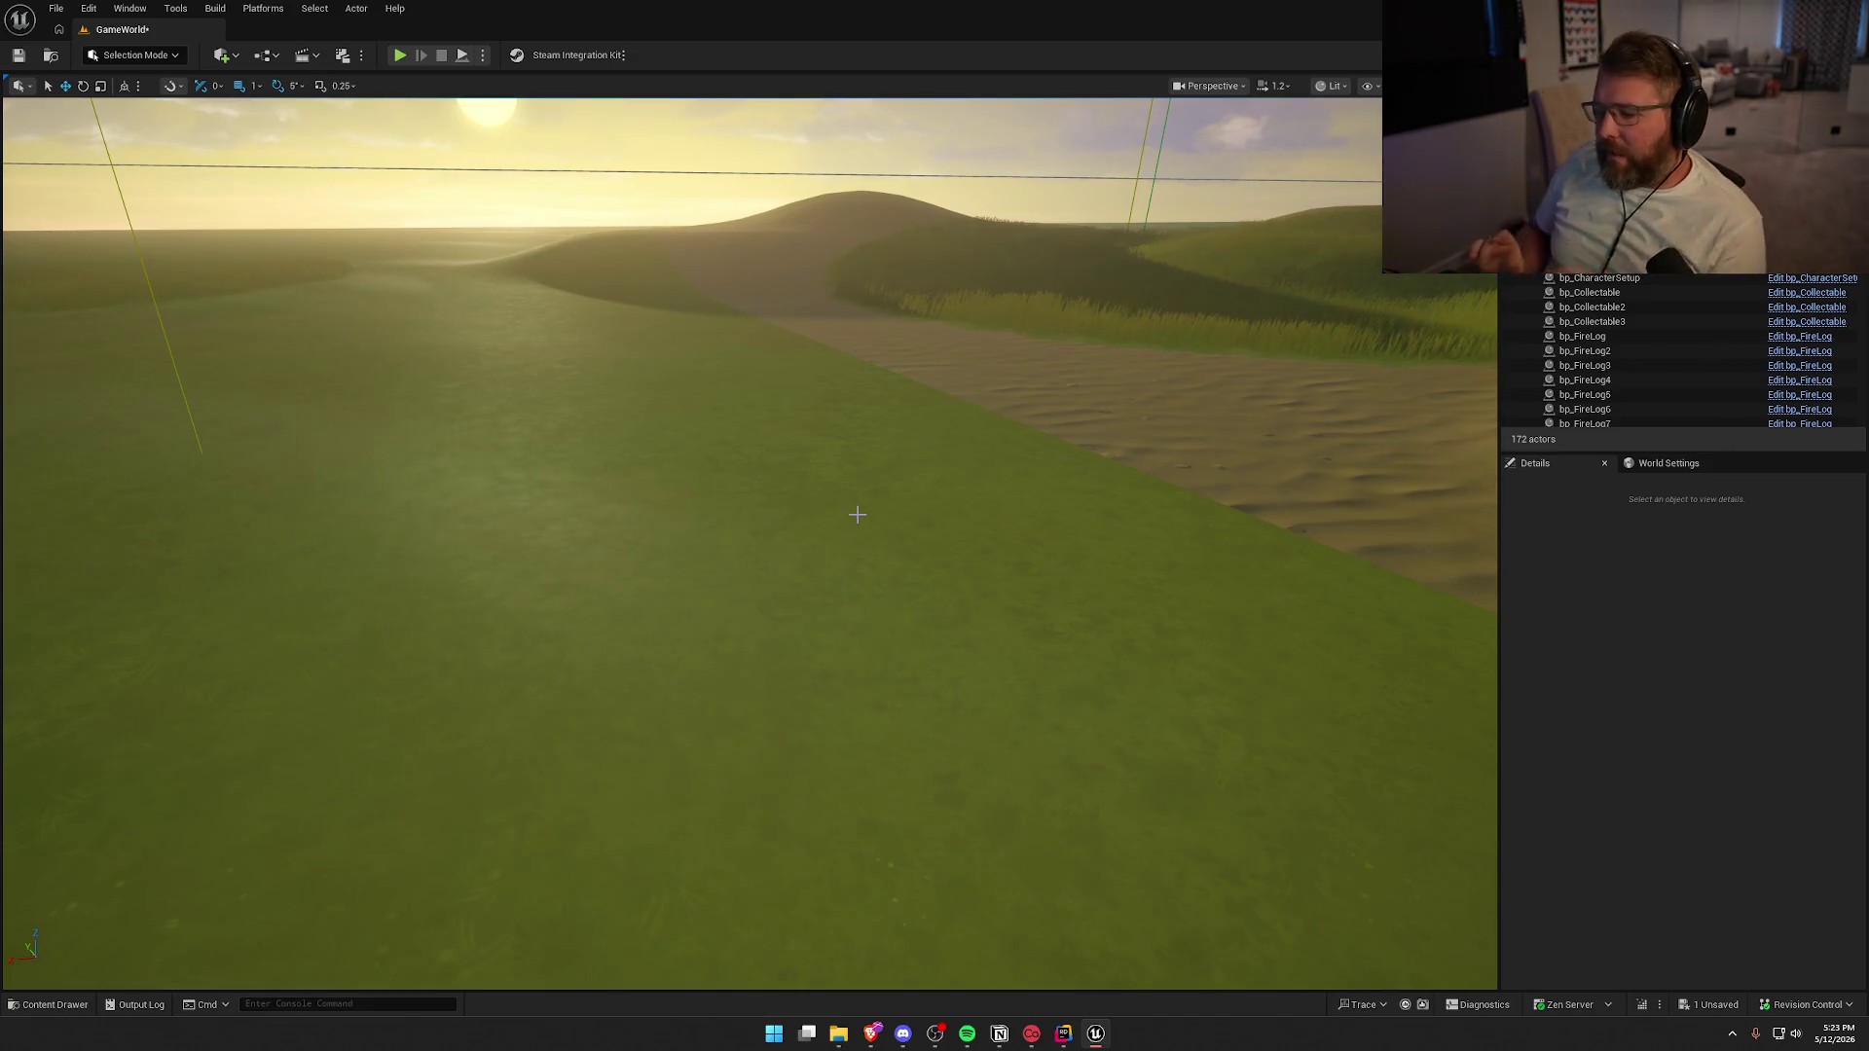
Launch Paint by searching 'paint' from the Windows Start menu
{"action": "key", "text": "super"}
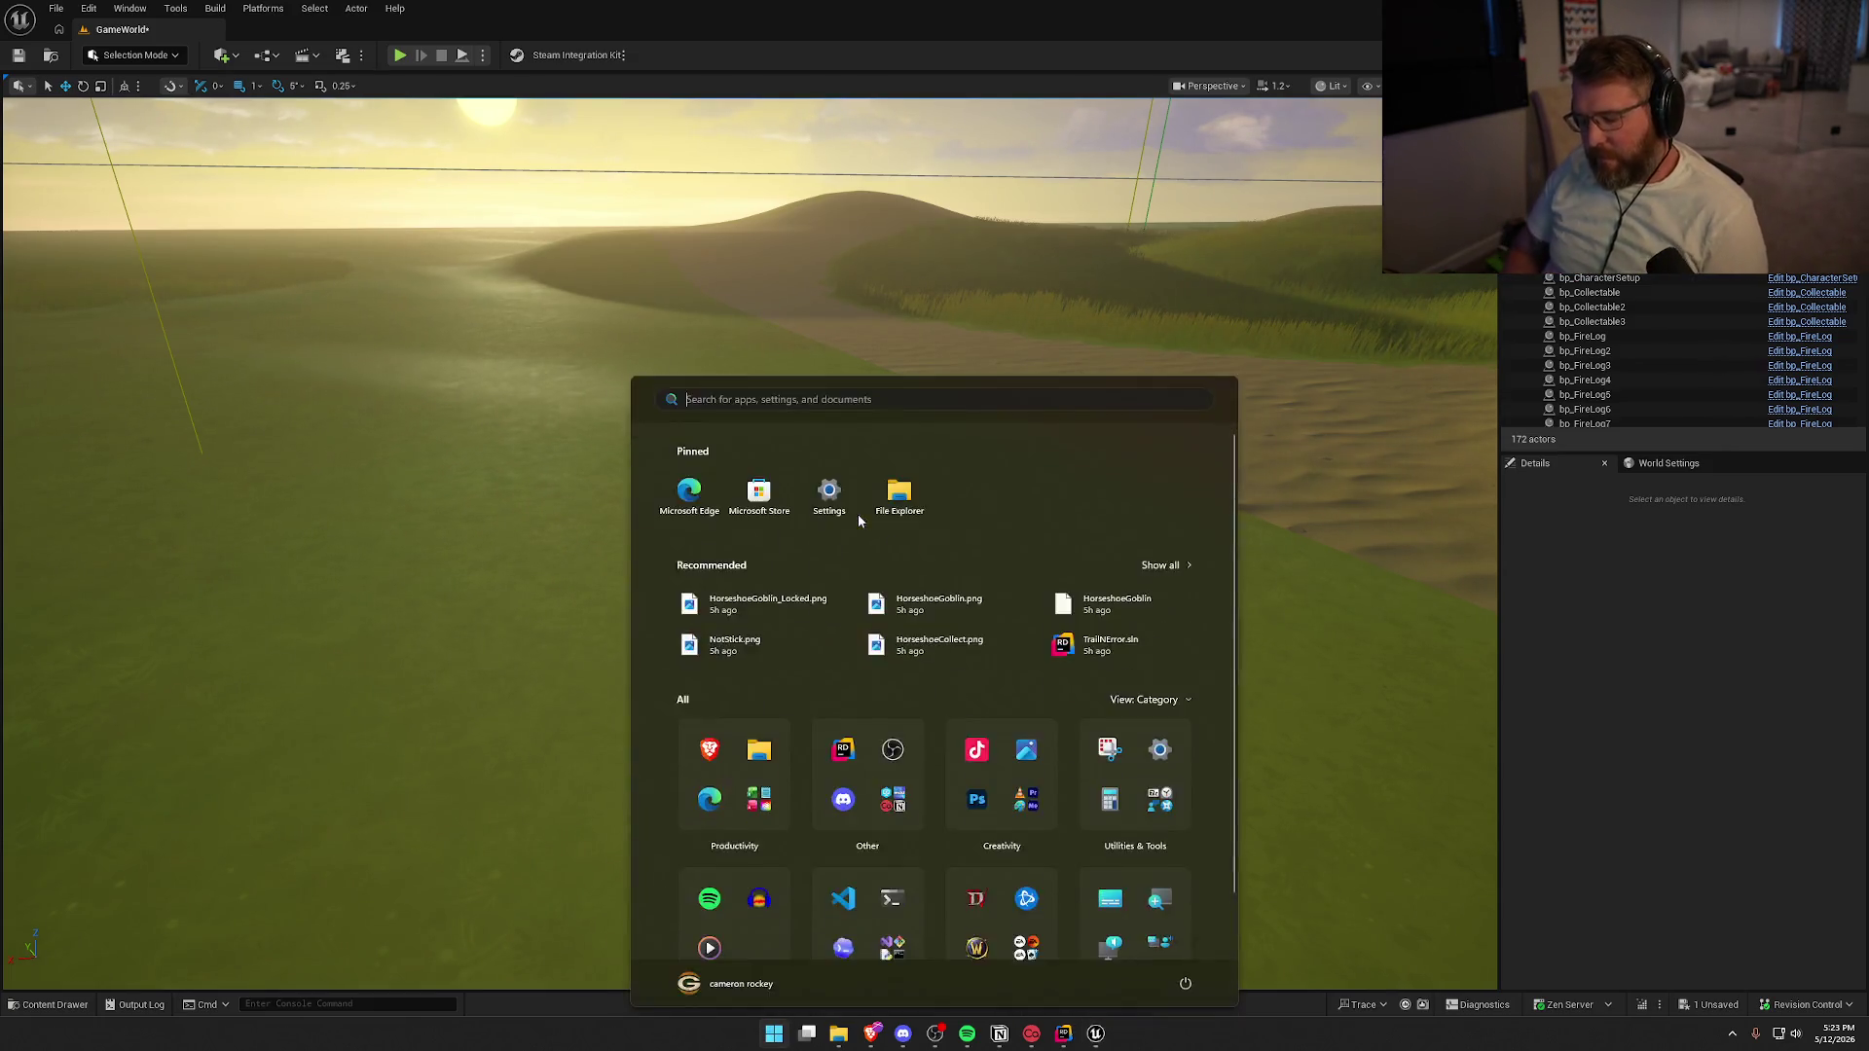
{"action": "type", "text": "paint"}
{"action": "key", "text": "Return"}
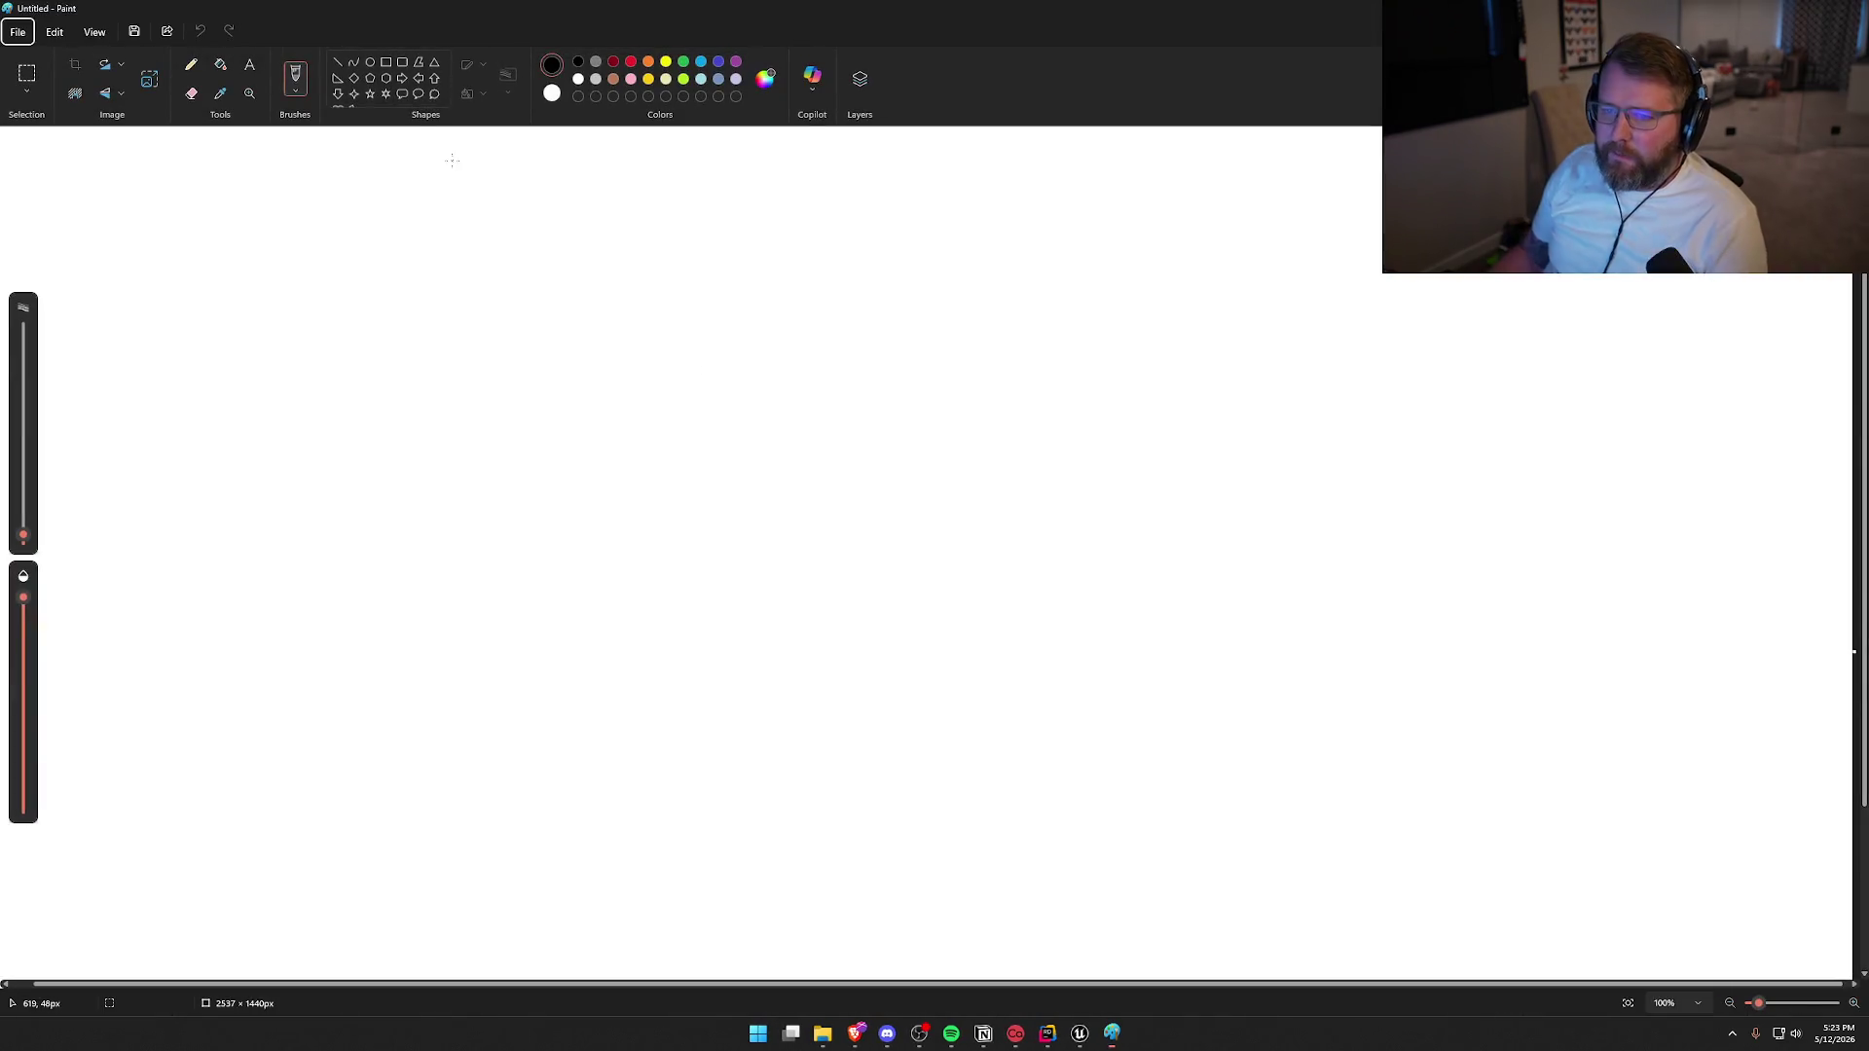
Fill the canvas black and set up a white freehand brush
{"action": "left_click", "coordinate": [220, 66]}
{"action": "left_click", "coordinate": [542, 408]}
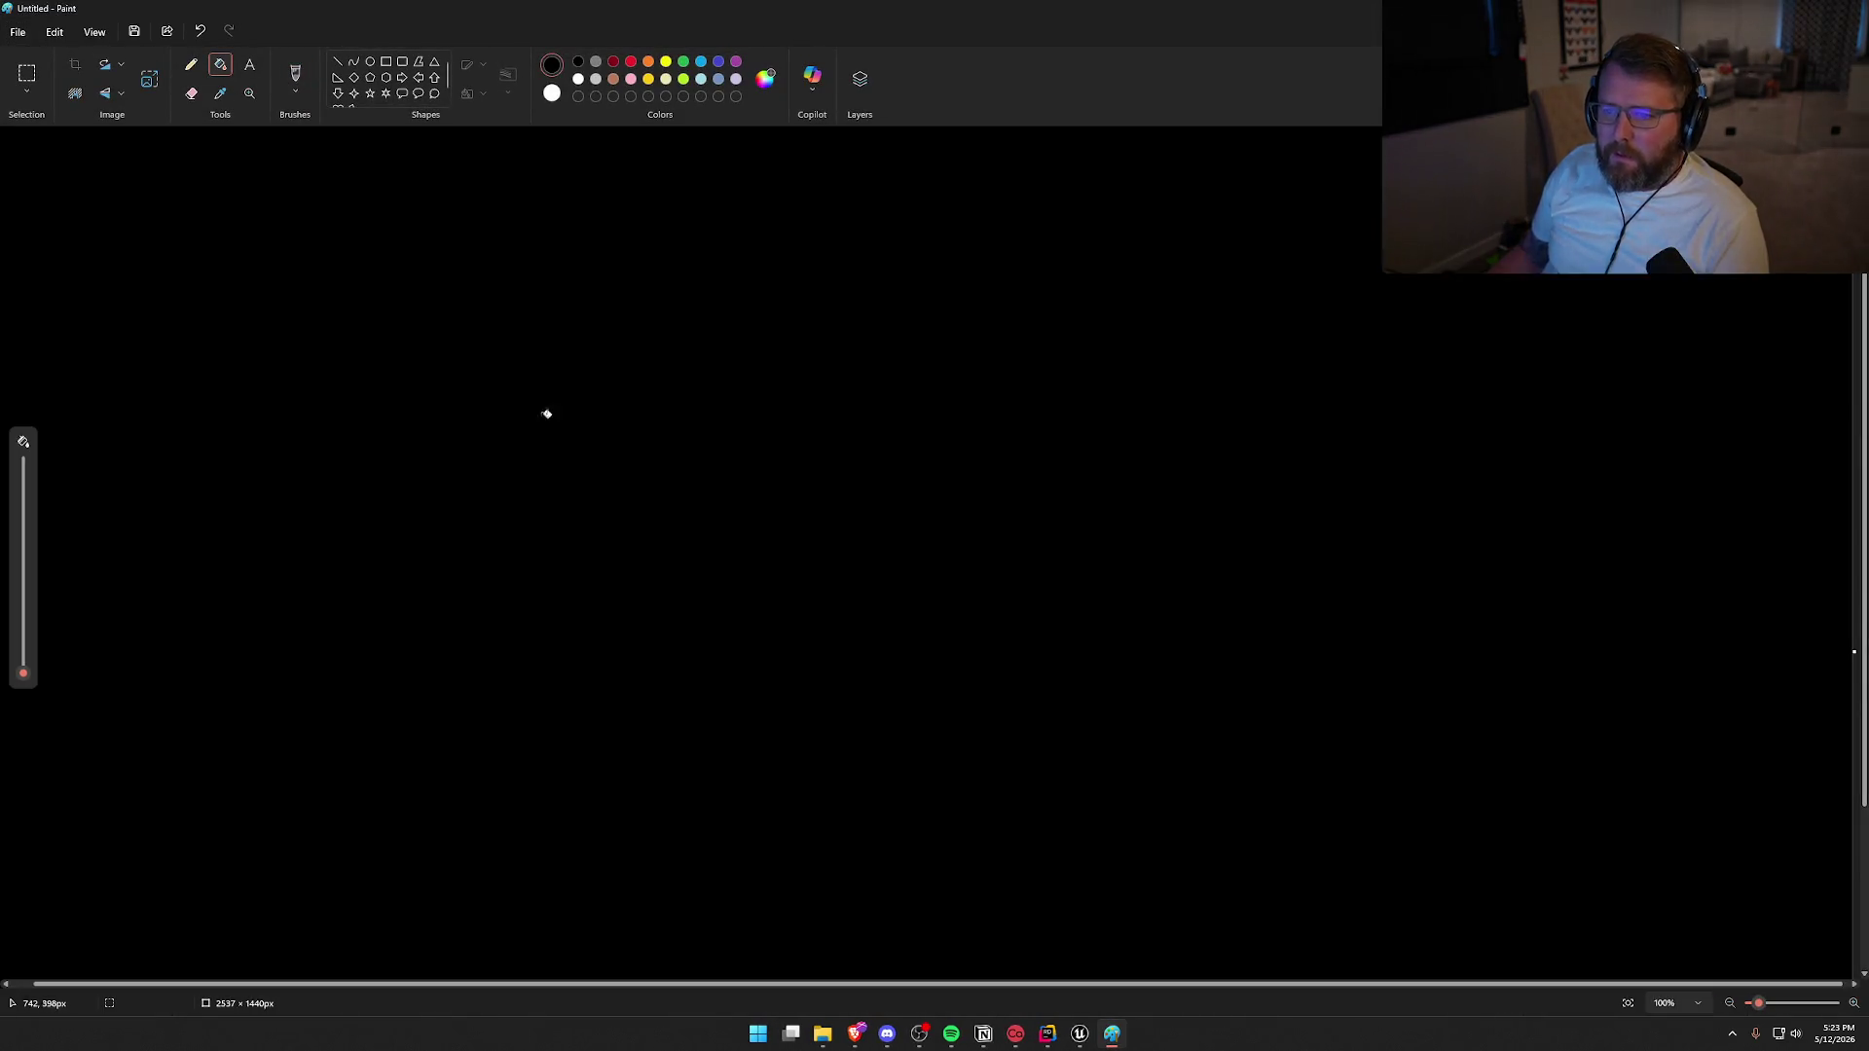
{"action": "left_click", "coordinate": [296, 76]}
{"action": "left_click", "coordinate": [578, 79]}
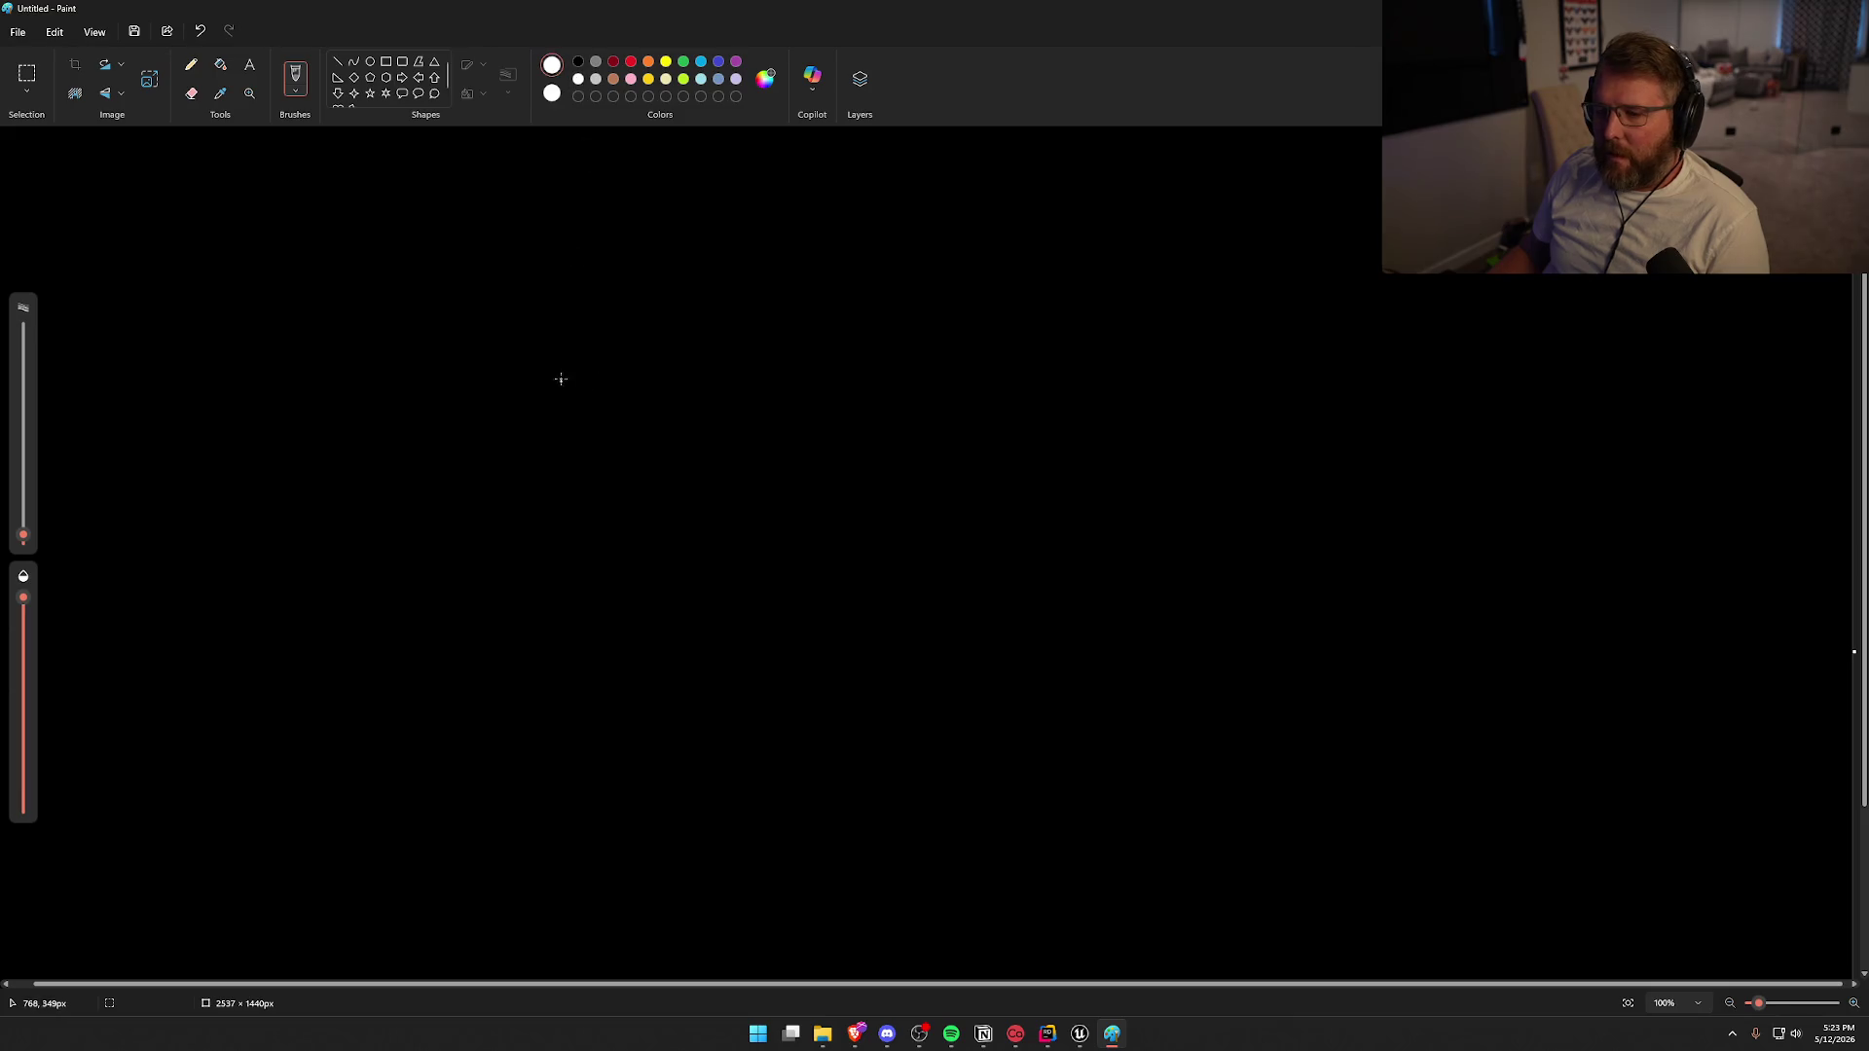
Draw the white cliff edge and ground line, discarding trial fall strokes
{"action": "mouse_move", "coordinate": [224, 294]}
{"action": "left_mouse_down"}
{"action": "mouse_move", "coordinate": [578, 322]}
{"action": "mouse_move", "coordinate": [1152, 785]}
{"action": "mouse_move", "coordinate": [1500, 804]}
{"action": "left_mouse_up"}
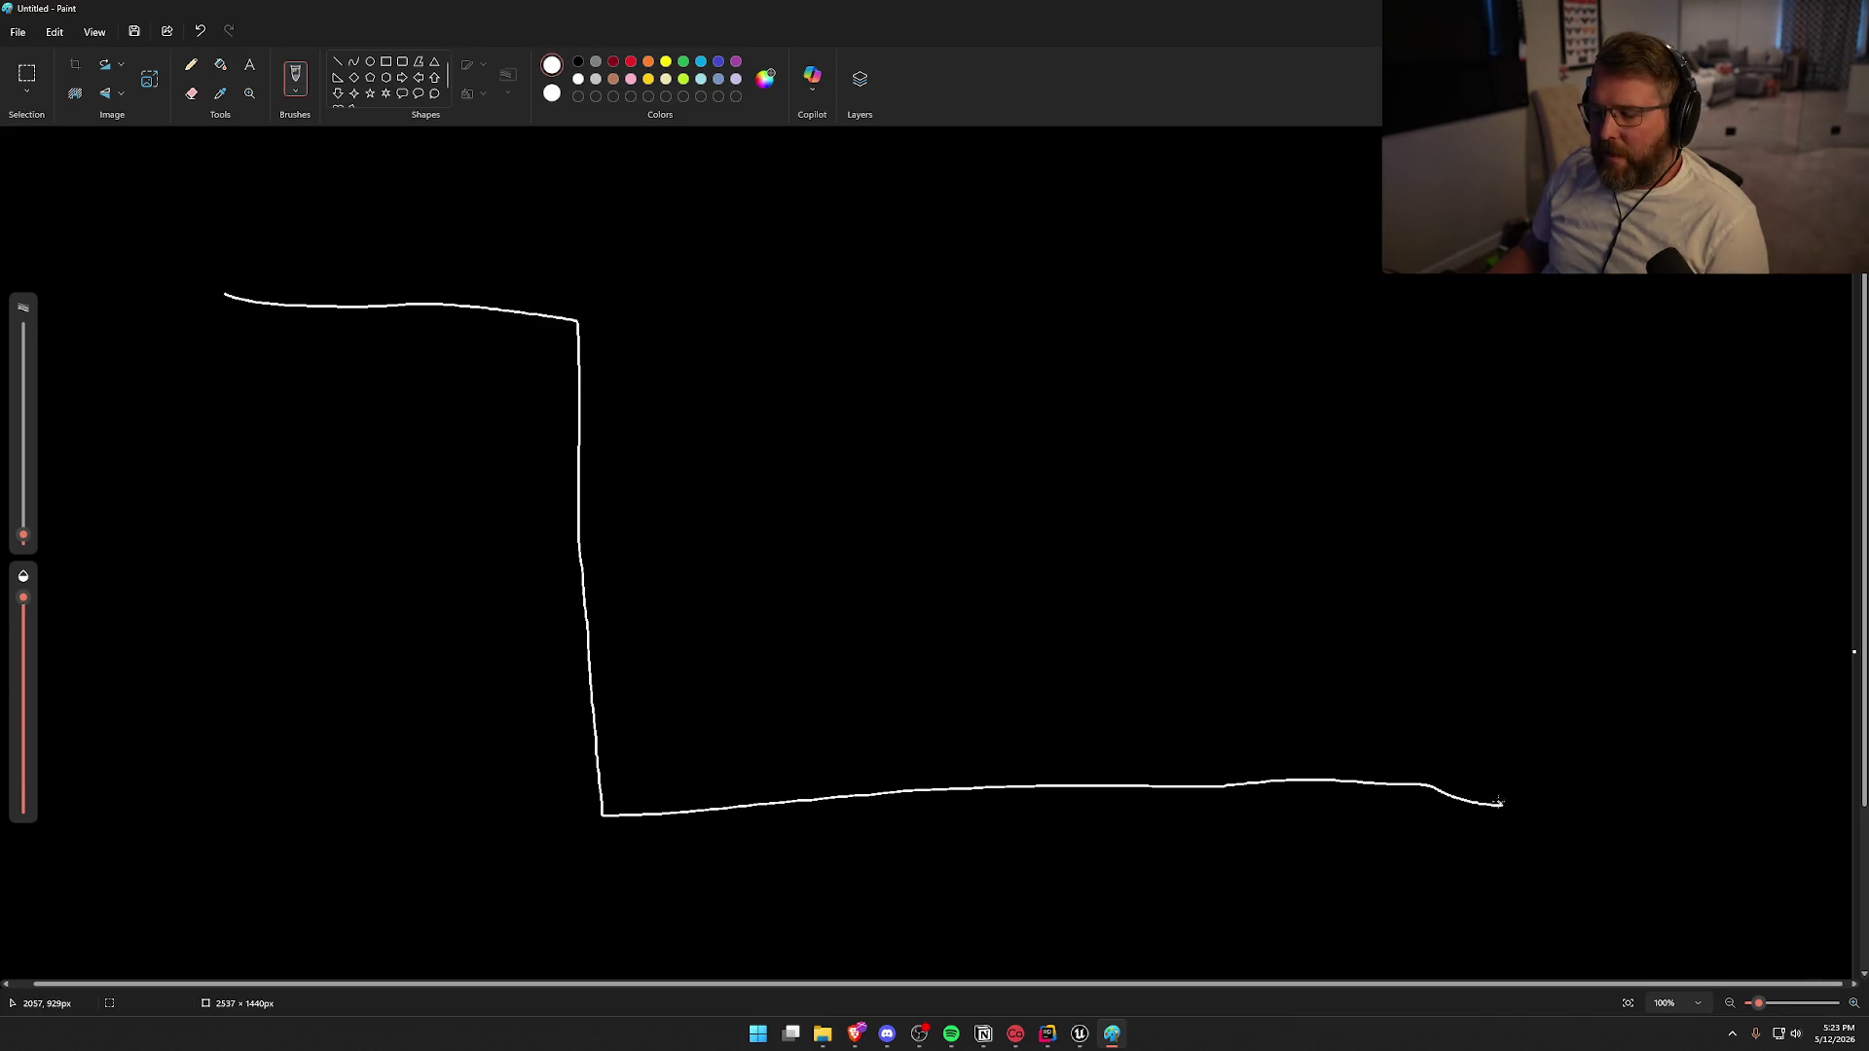
{"action": "scroll", "coordinate": [710, 310], "scroll_direction": "down", "scroll_amount": 1}
{"action": "scroll", "coordinate": [744, 377], "scroll_direction": "up", "scroll_amount": 2}
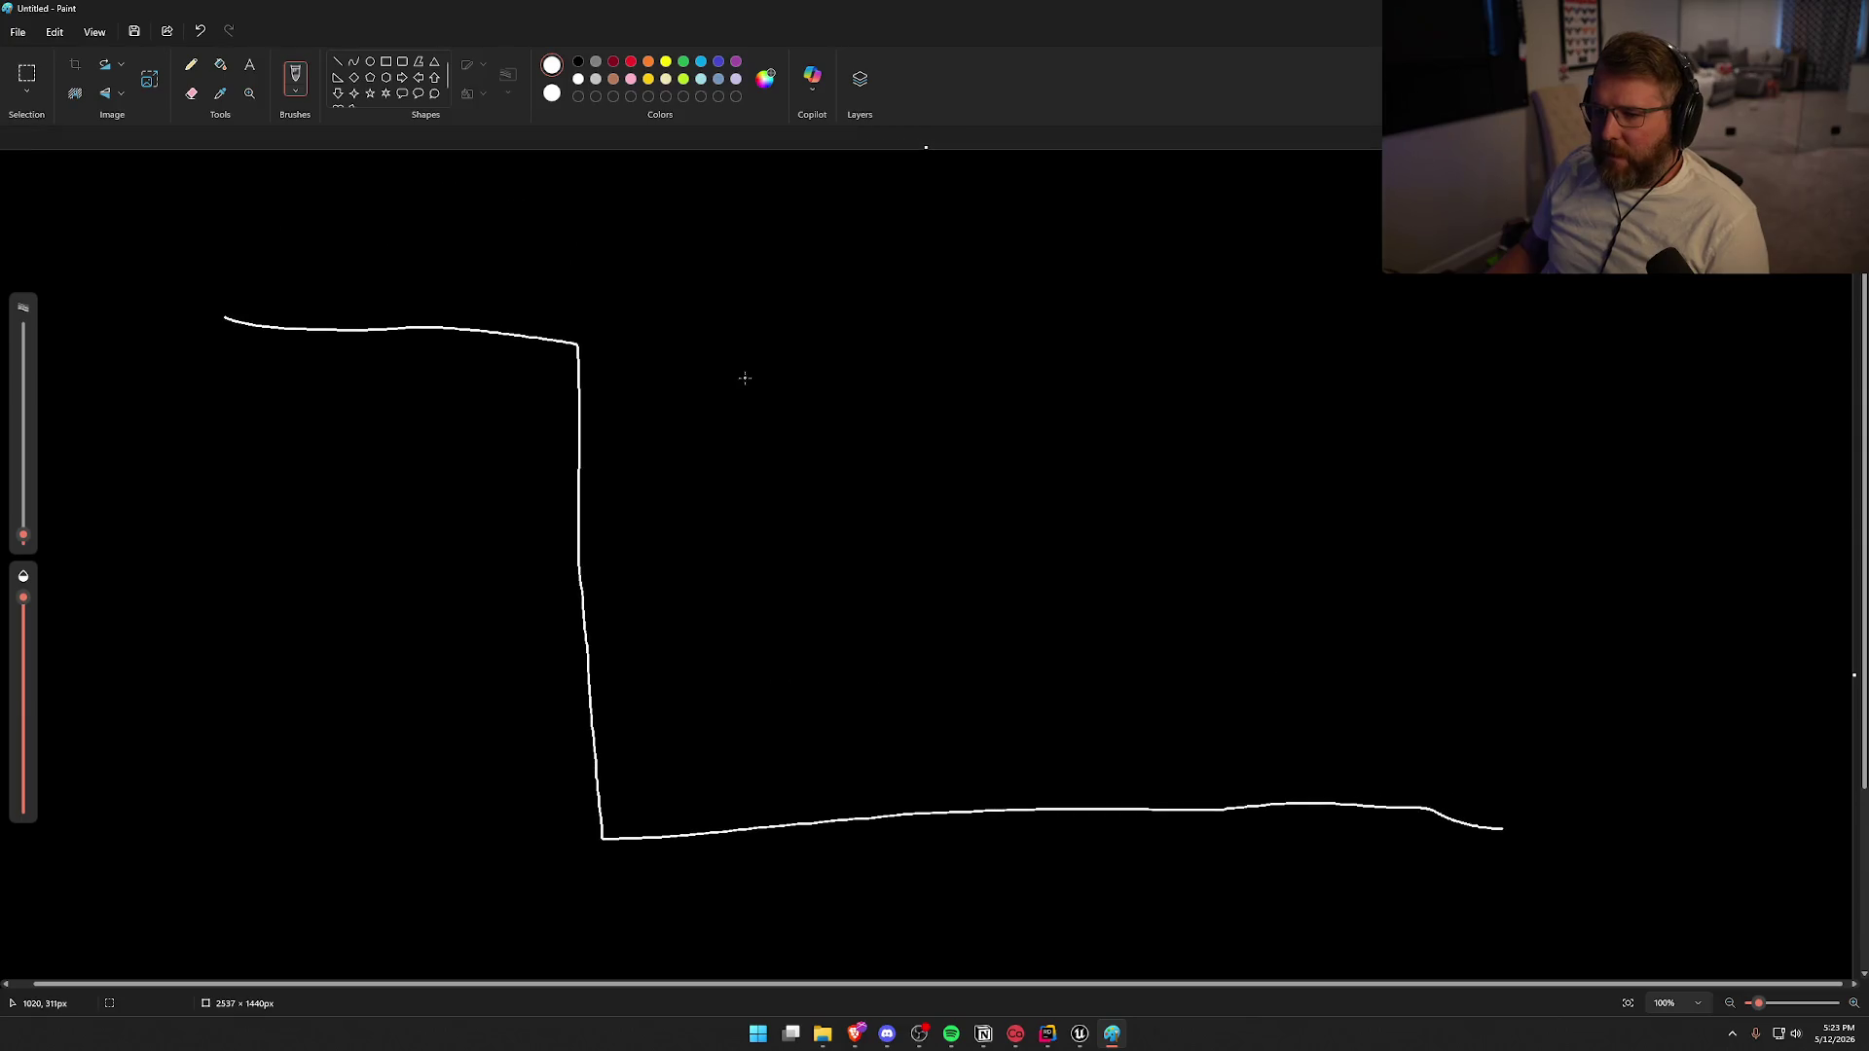
{"action": "left_click_drag", "start_coordinate": [586, 162], "coordinate": [592, 336]}
{"action": "mouse_move", "coordinate": [440, 261]}
{"action": "left_mouse_down"}
{"action": "mouse_move", "coordinate": [634, 263]}
{"action": "mouse_move", "coordinate": [768, 596]}
{"action": "left_mouse_up"}
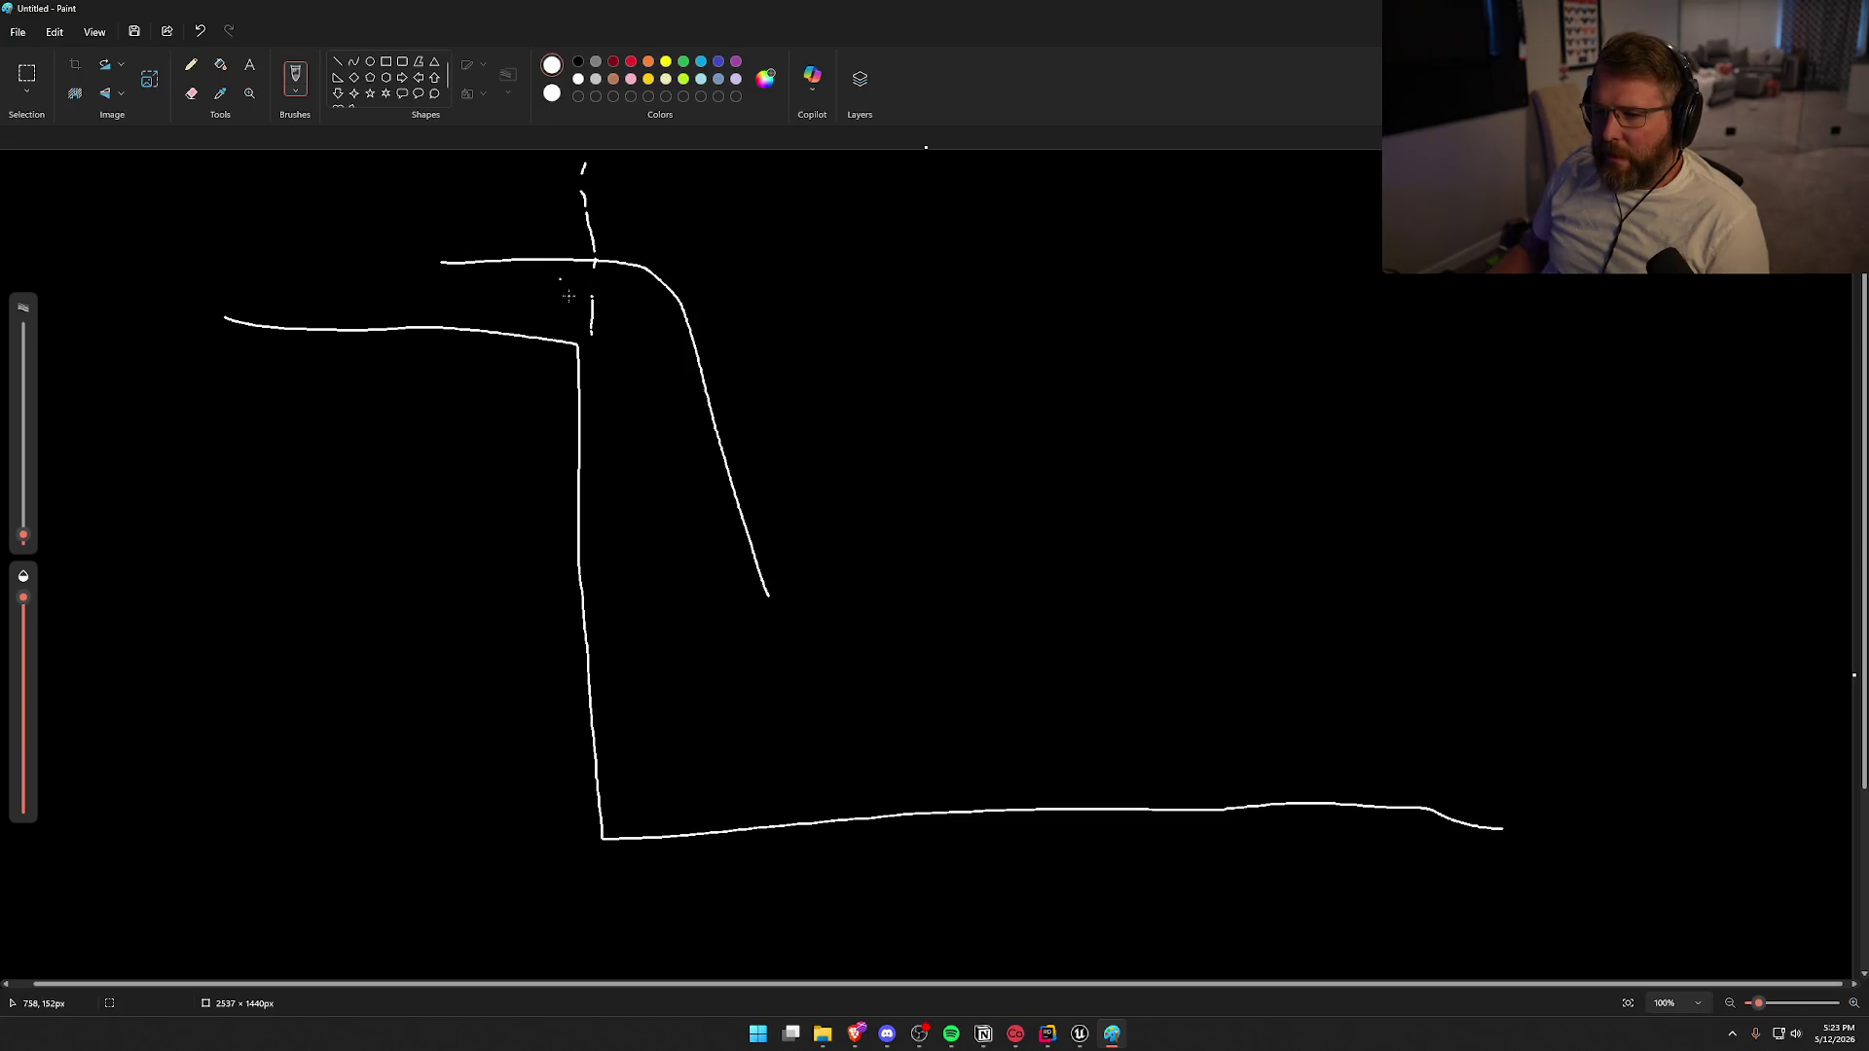
{"action": "key", "text": "ctrl+z"}
{"action": "key", "text": "ctrl+z"}
Add a figure atop the cliff, one landed below, and a diagonal fall line between them
{"action": "mouse_move", "coordinate": [538, 232]}
{"action": "left_mouse_down"}
{"action": "mouse_move", "coordinate": [557, 242]}
{"action": "mouse_move", "coordinate": [516, 237]}
{"action": "left_mouse_up"}
{"action": "mouse_move", "coordinate": [1070, 723]}
{"action": "left_mouse_down"}
{"action": "mouse_move", "coordinate": [1099, 784]}
{"action": "mouse_move", "coordinate": [1068, 728]}
{"action": "left_mouse_up"}
{"action": "mouse_move", "coordinate": [574, 283]}
{"action": "left_mouse_down"}
{"action": "mouse_move", "coordinate": [753, 425]}
{"action": "mouse_move", "coordinate": [1048, 748]}
{"action": "mouse_move", "coordinate": [993, 749]}
{"action": "left_mouse_up"}
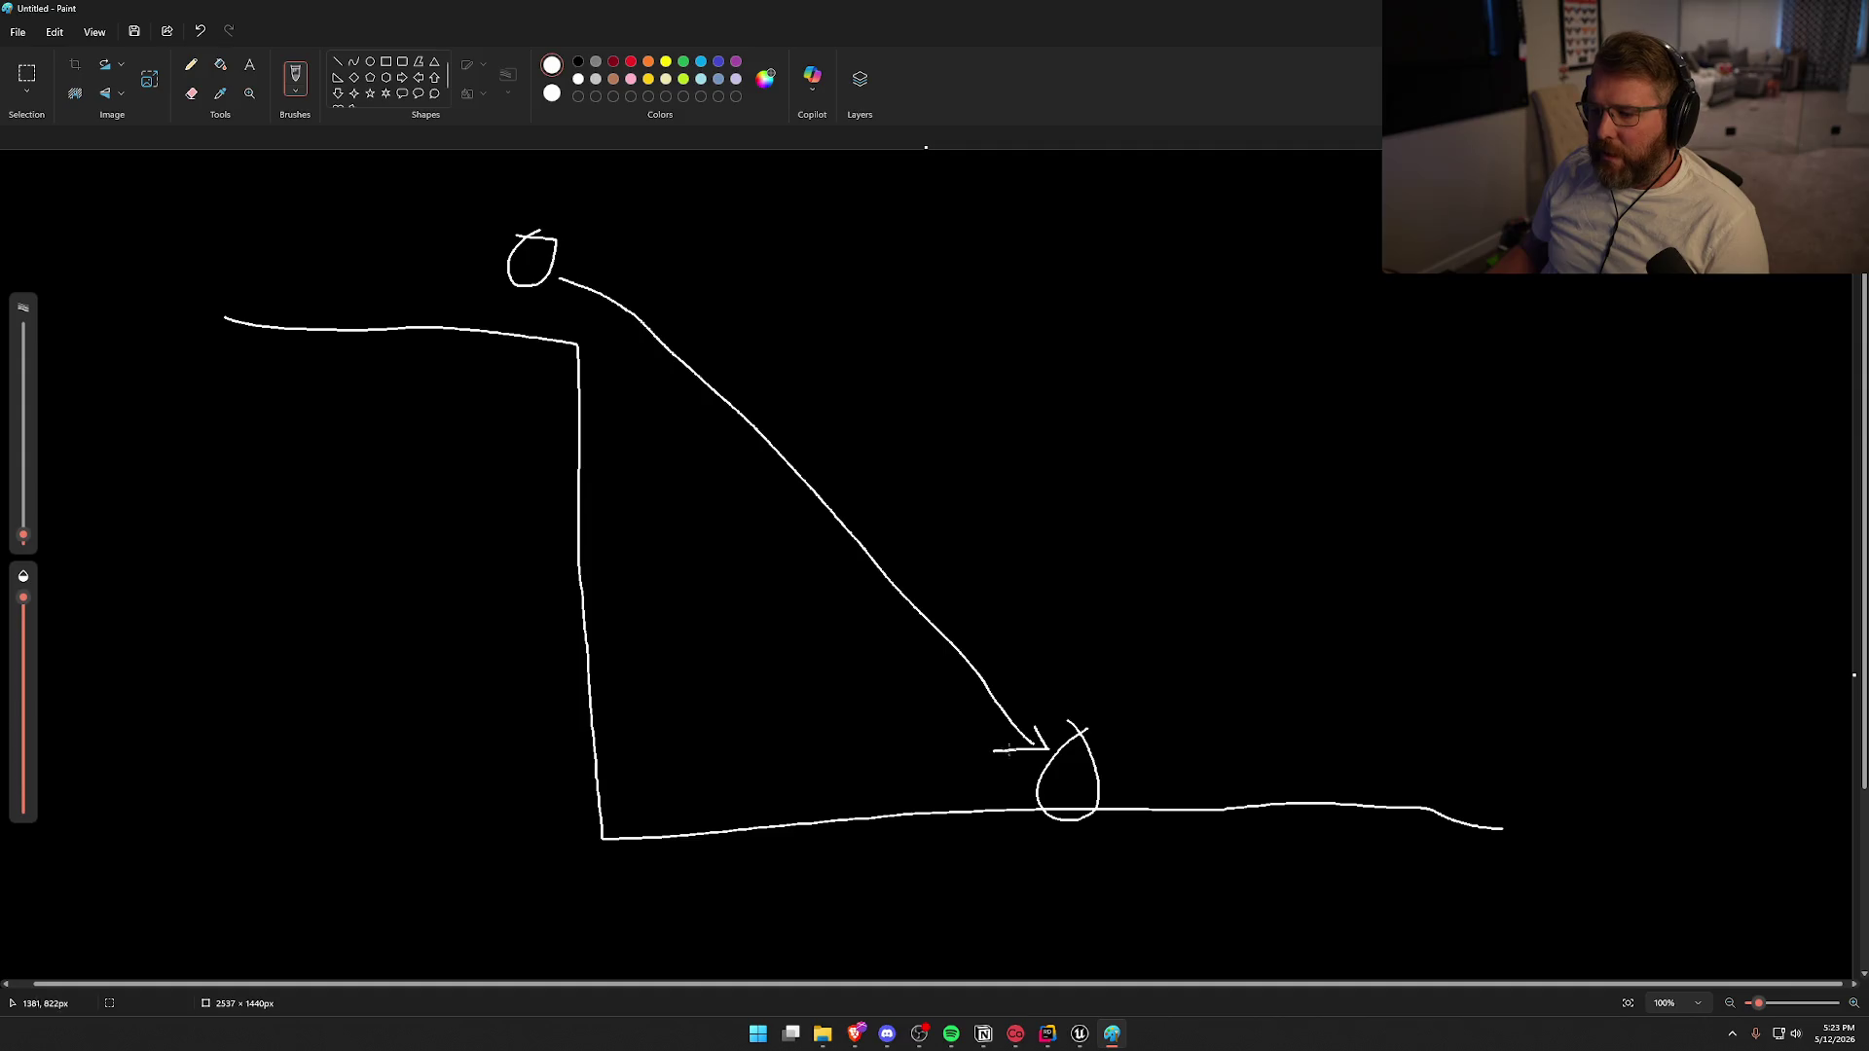
{"action": "key", "text": "ctrl+z"}
{"action": "key", "text": "ctrl+z"}
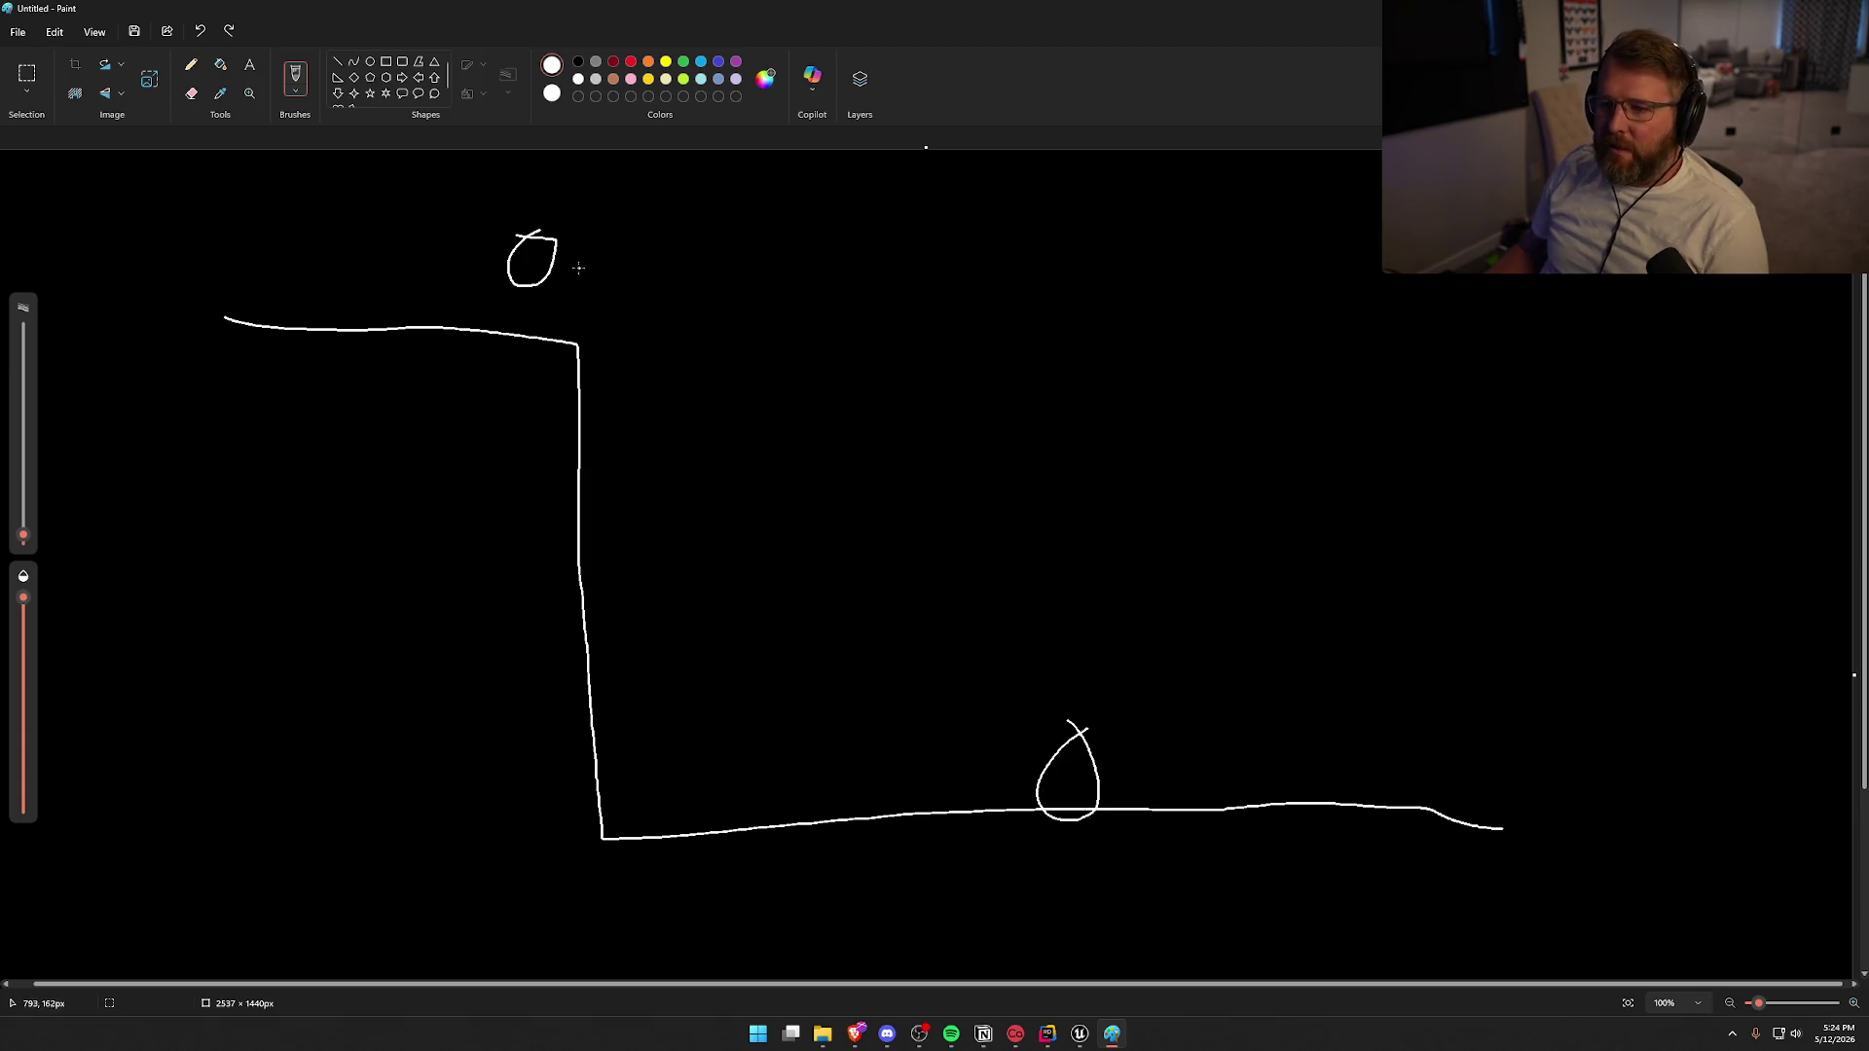
{"action": "left_click_drag", "start_coordinate": [564, 262], "coordinate": [1041, 729]}
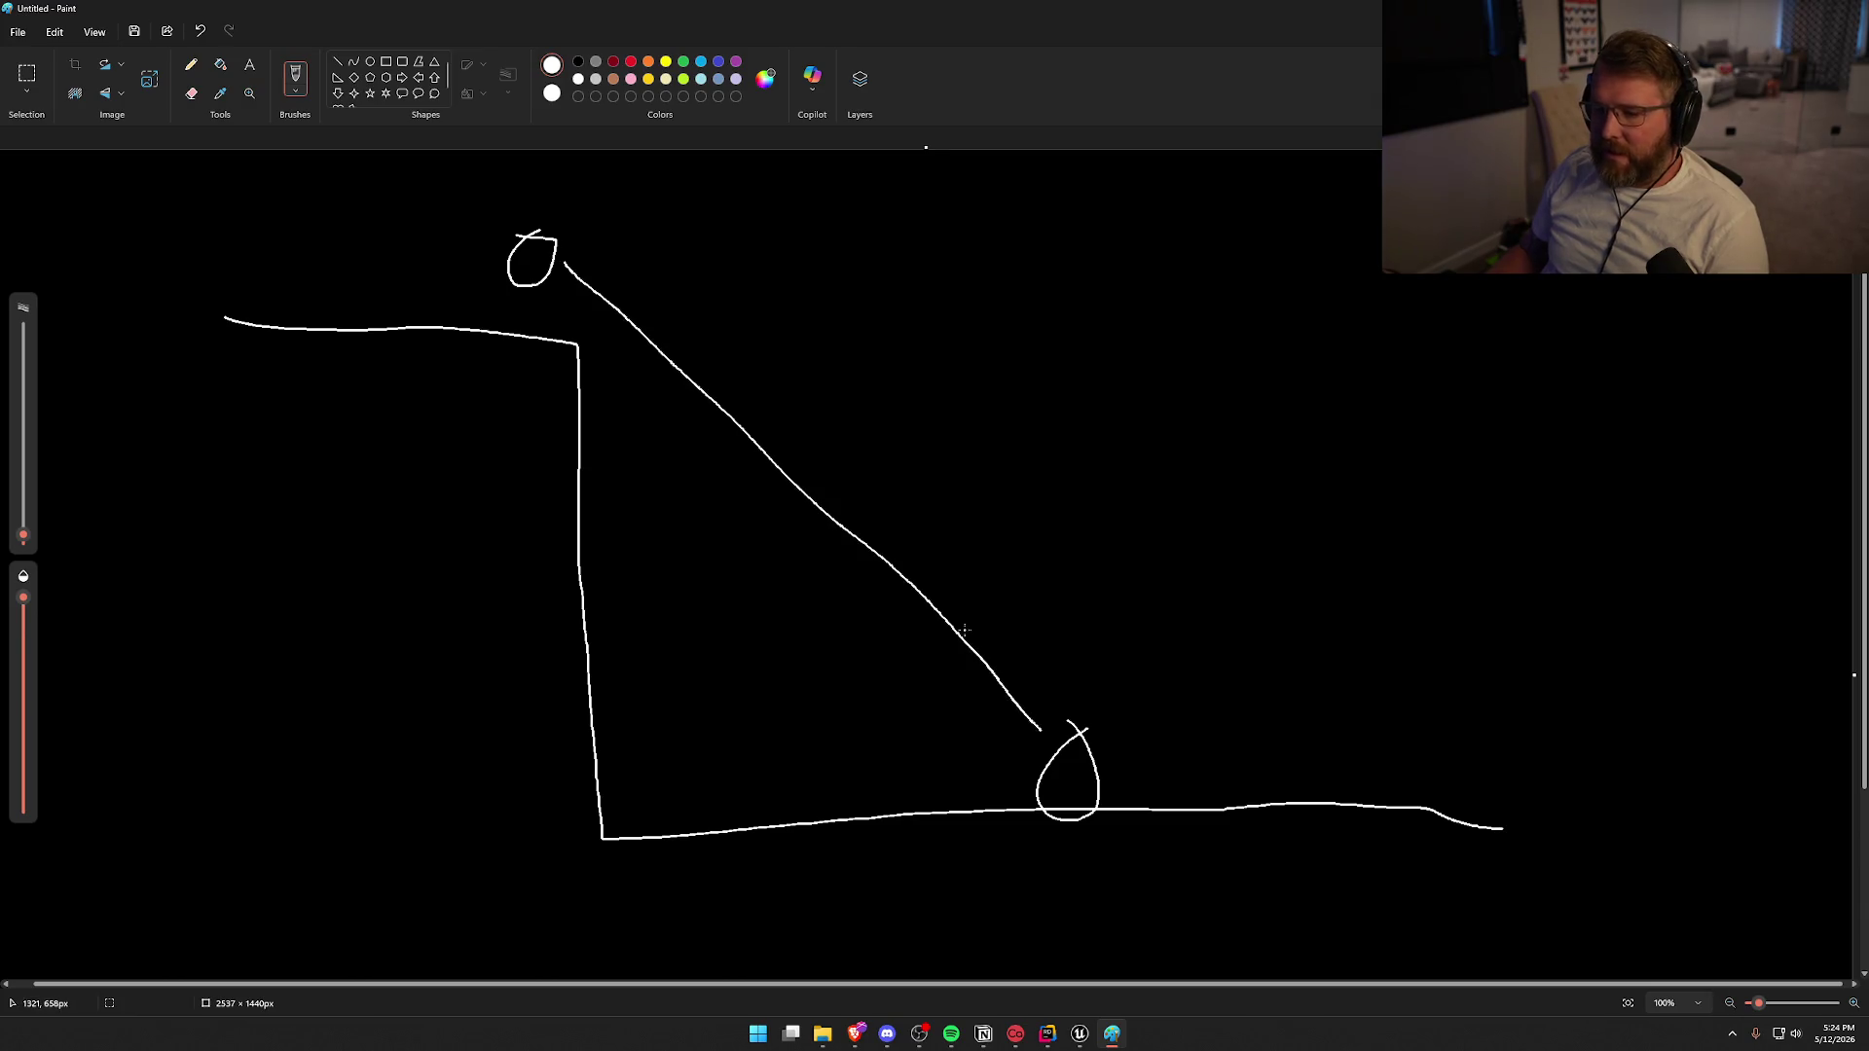
Replace the diagonal fall path with a mid-air stick figure on the right
{"action": "key", "text": "ctrl+z"}
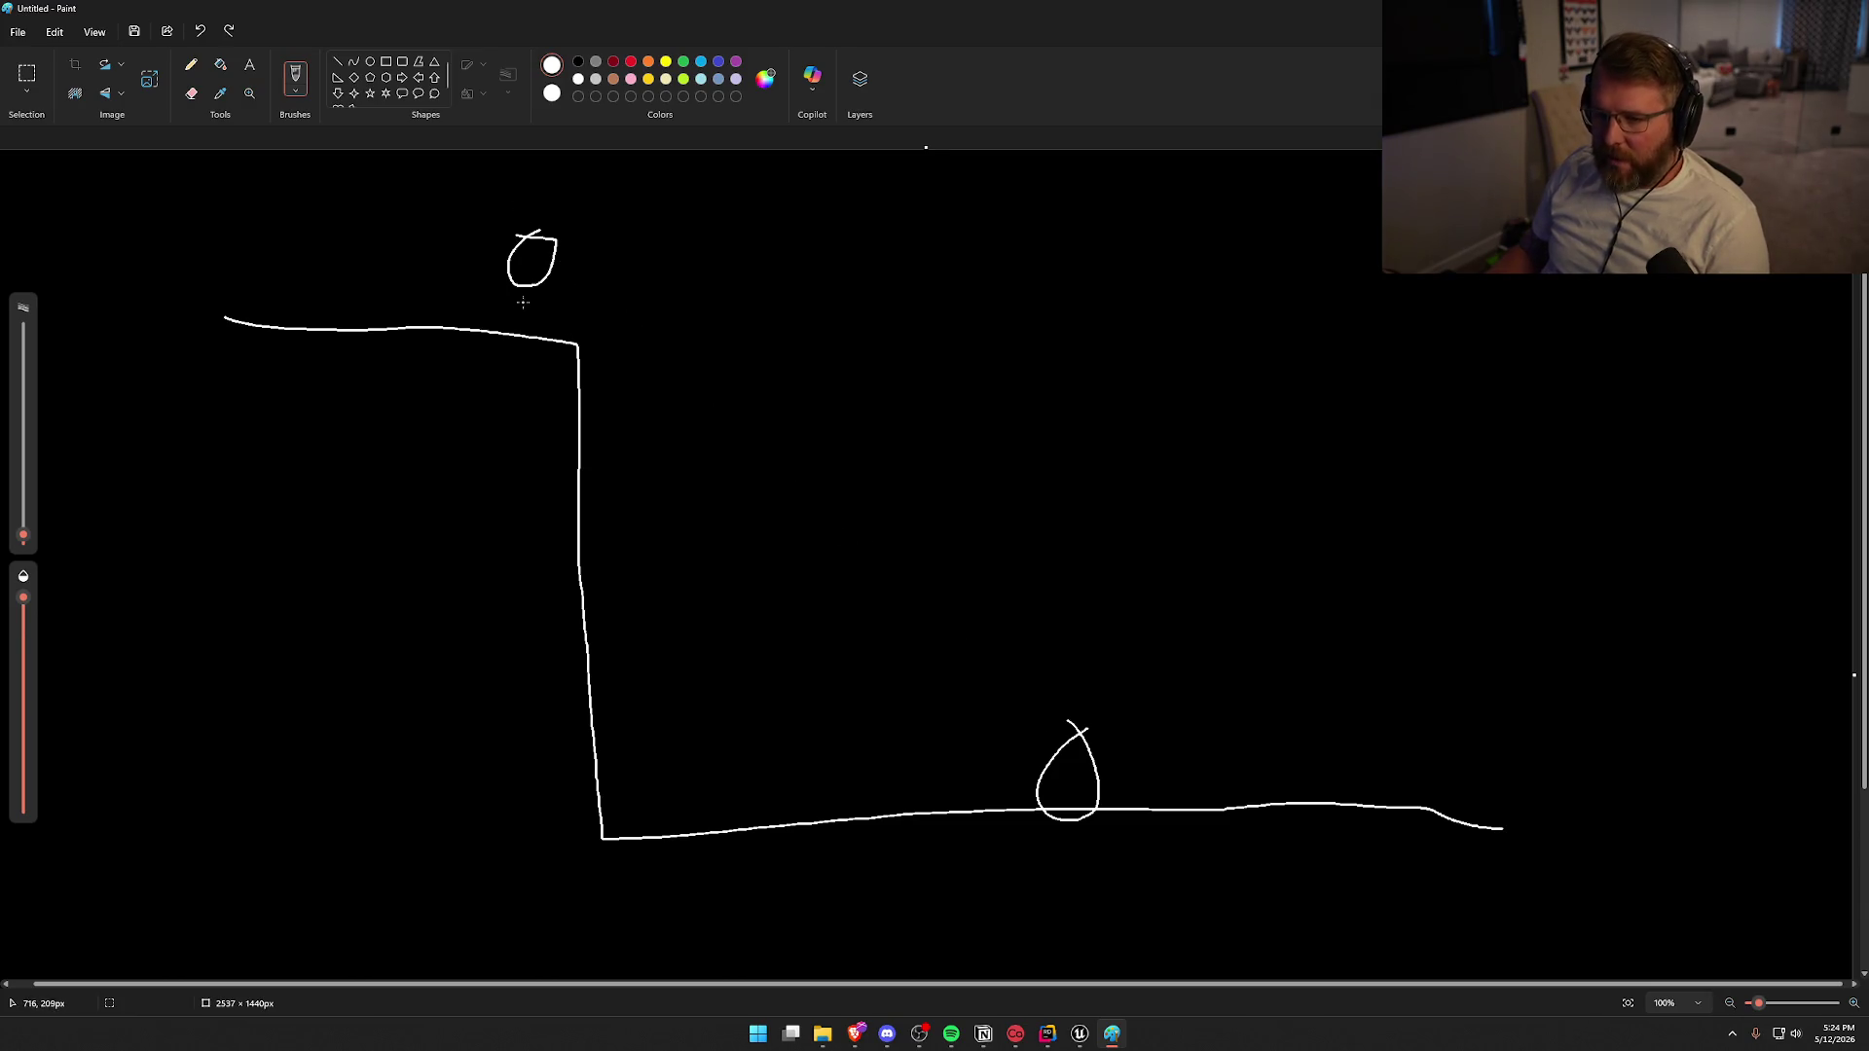
{"action": "left_click", "coordinate": [874, 369]}
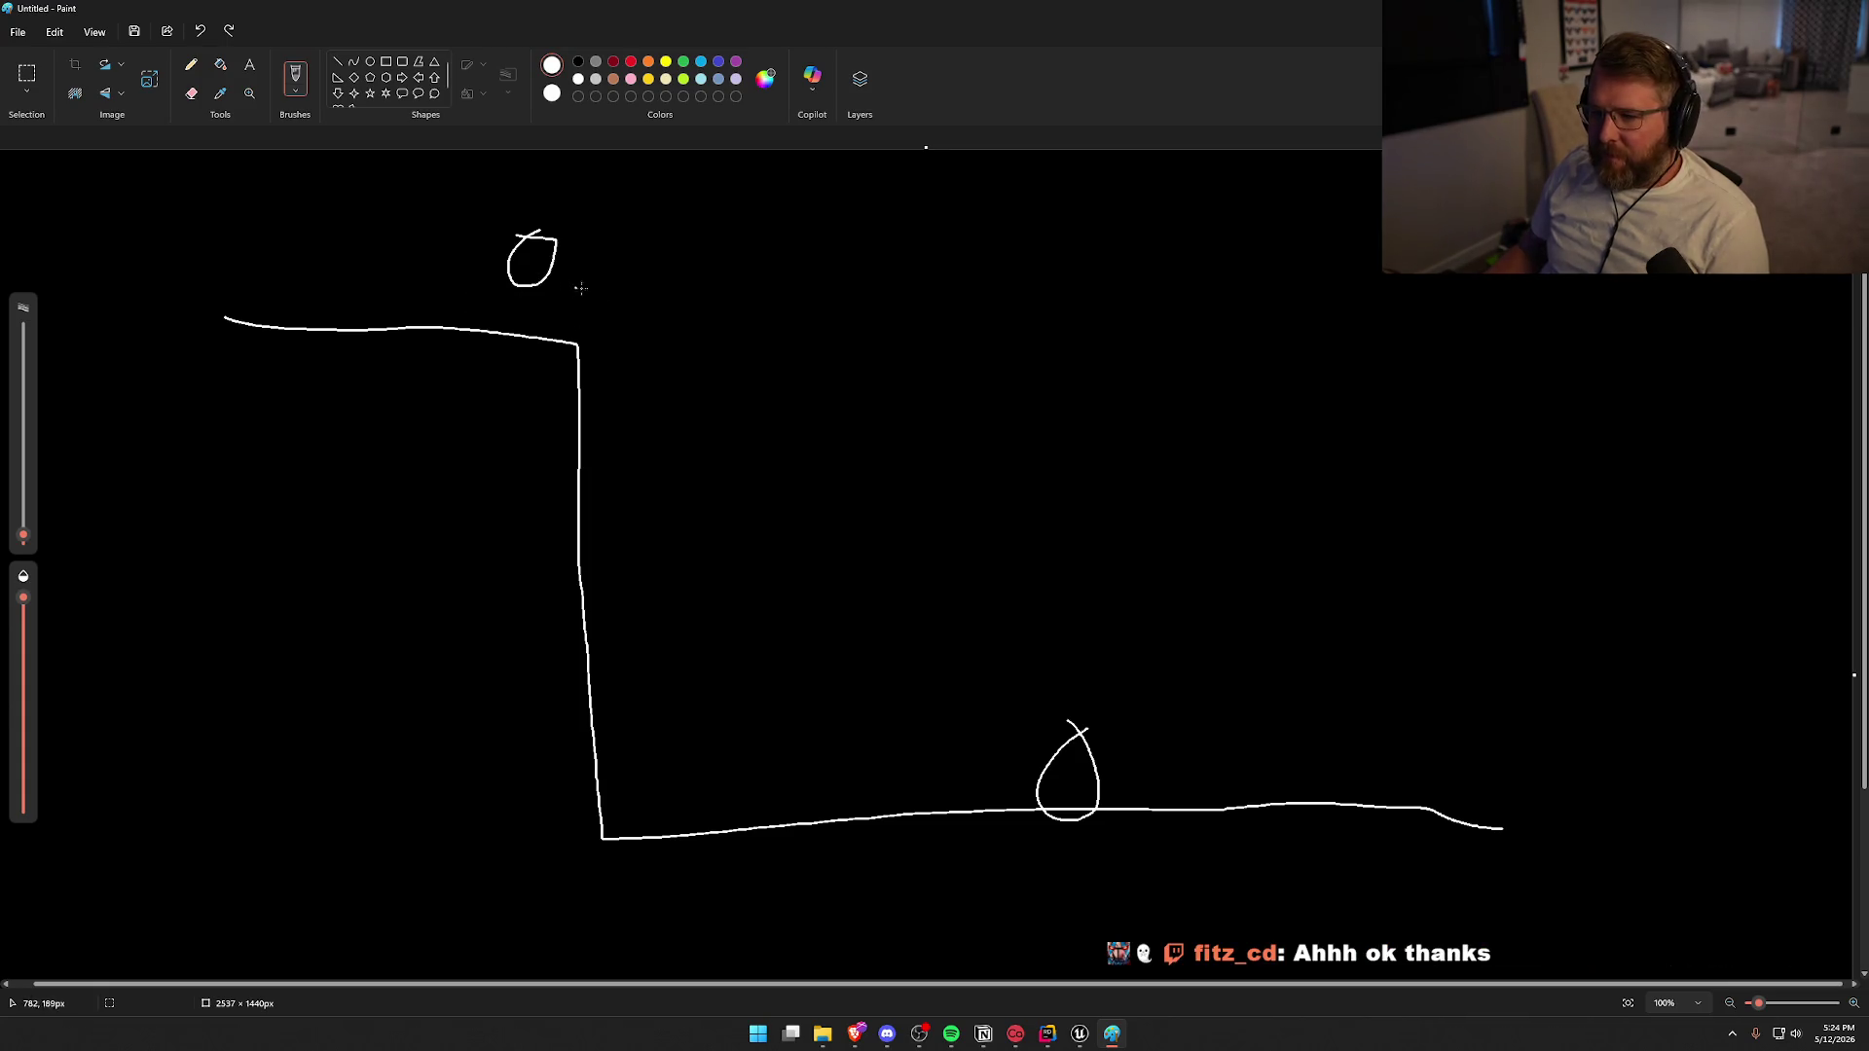
{"action": "mouse_move", "coordinate": [1010, 246]}
{"action": "left_mouse_down"}
{"action": "mouse_move", "coordinate": [896, 303]}
{"action": "mouse_move", "coordinate": [917, 326]}
{"action": "left_mouse_up"}
{"action": "mouse_move", "coordinate": [925, 259]}
{"action": "left_mouse_down"}
{"action": "mouse_move", "coordinate": [981, 276]}
{"action": "mouse_move", "coordinate": [846, 311]}
{"action": "left_mouse_up"}
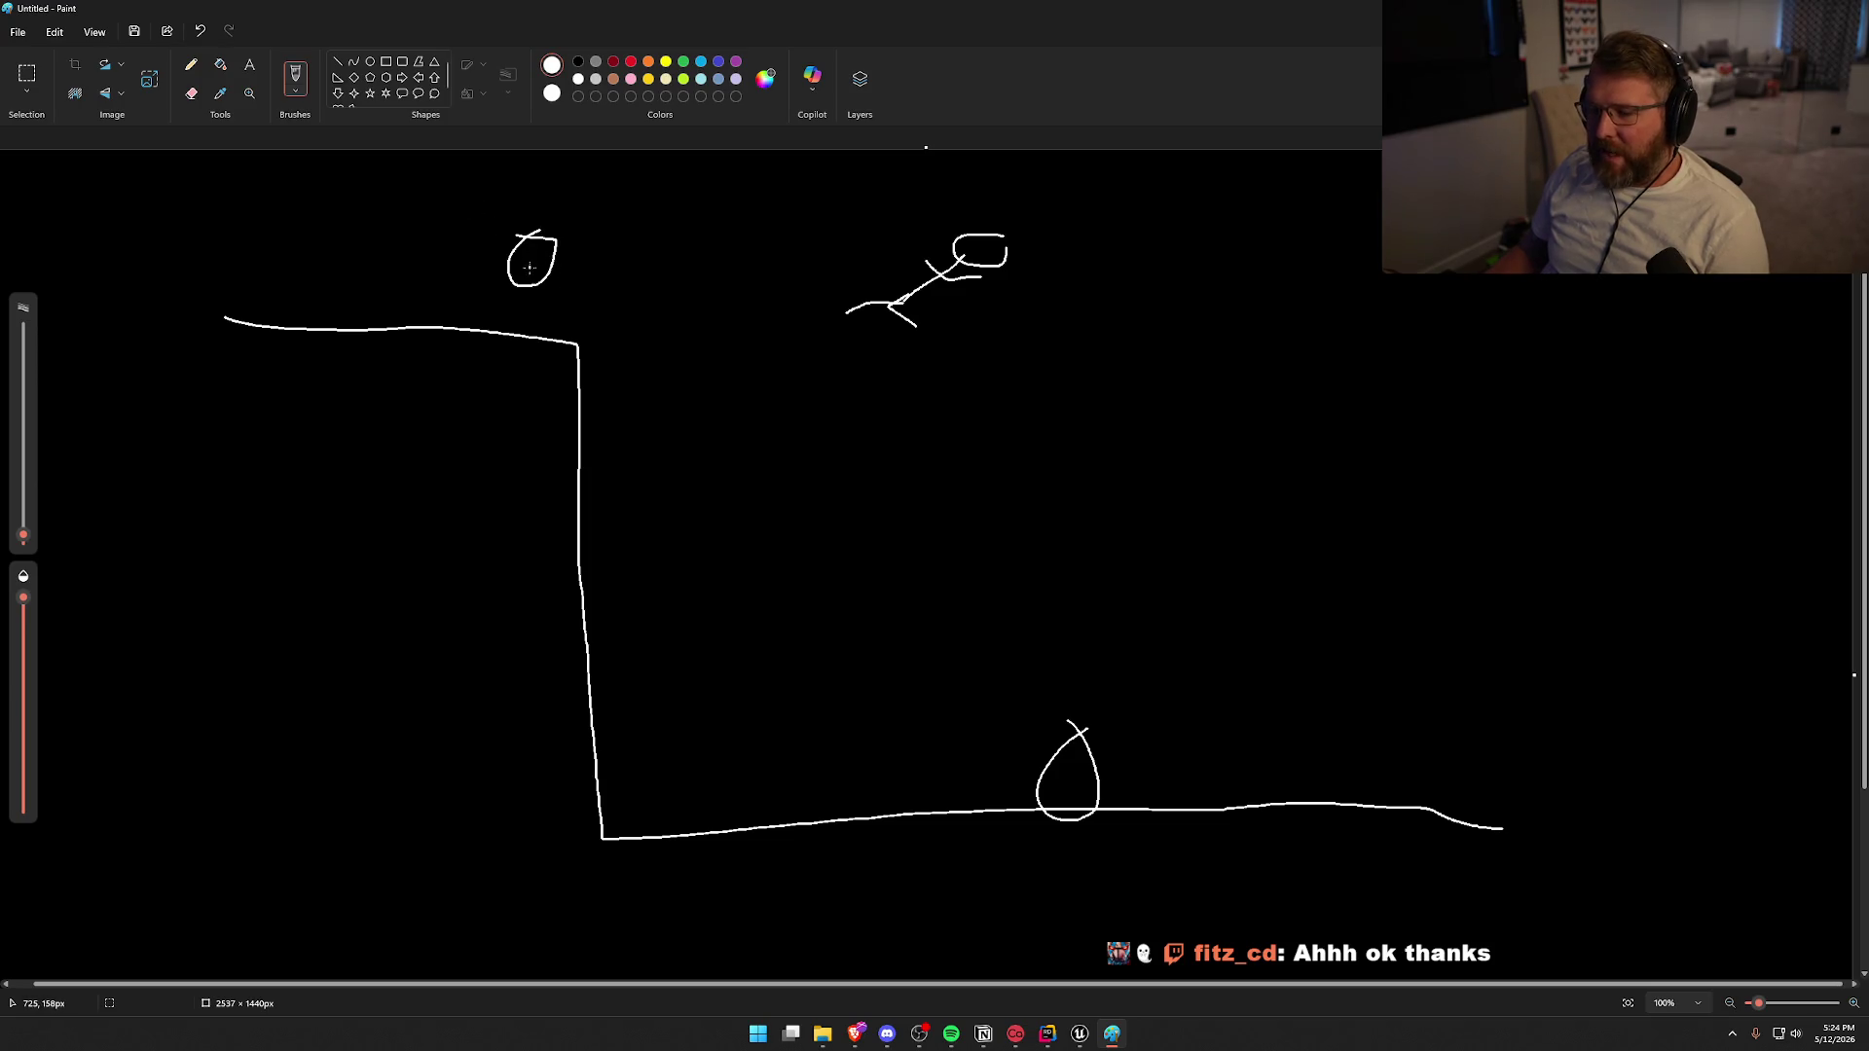
Try an arrow and circle around the right figure, then undo them and the figure
{"action": "left_click", "coordinate": [609, 361]}
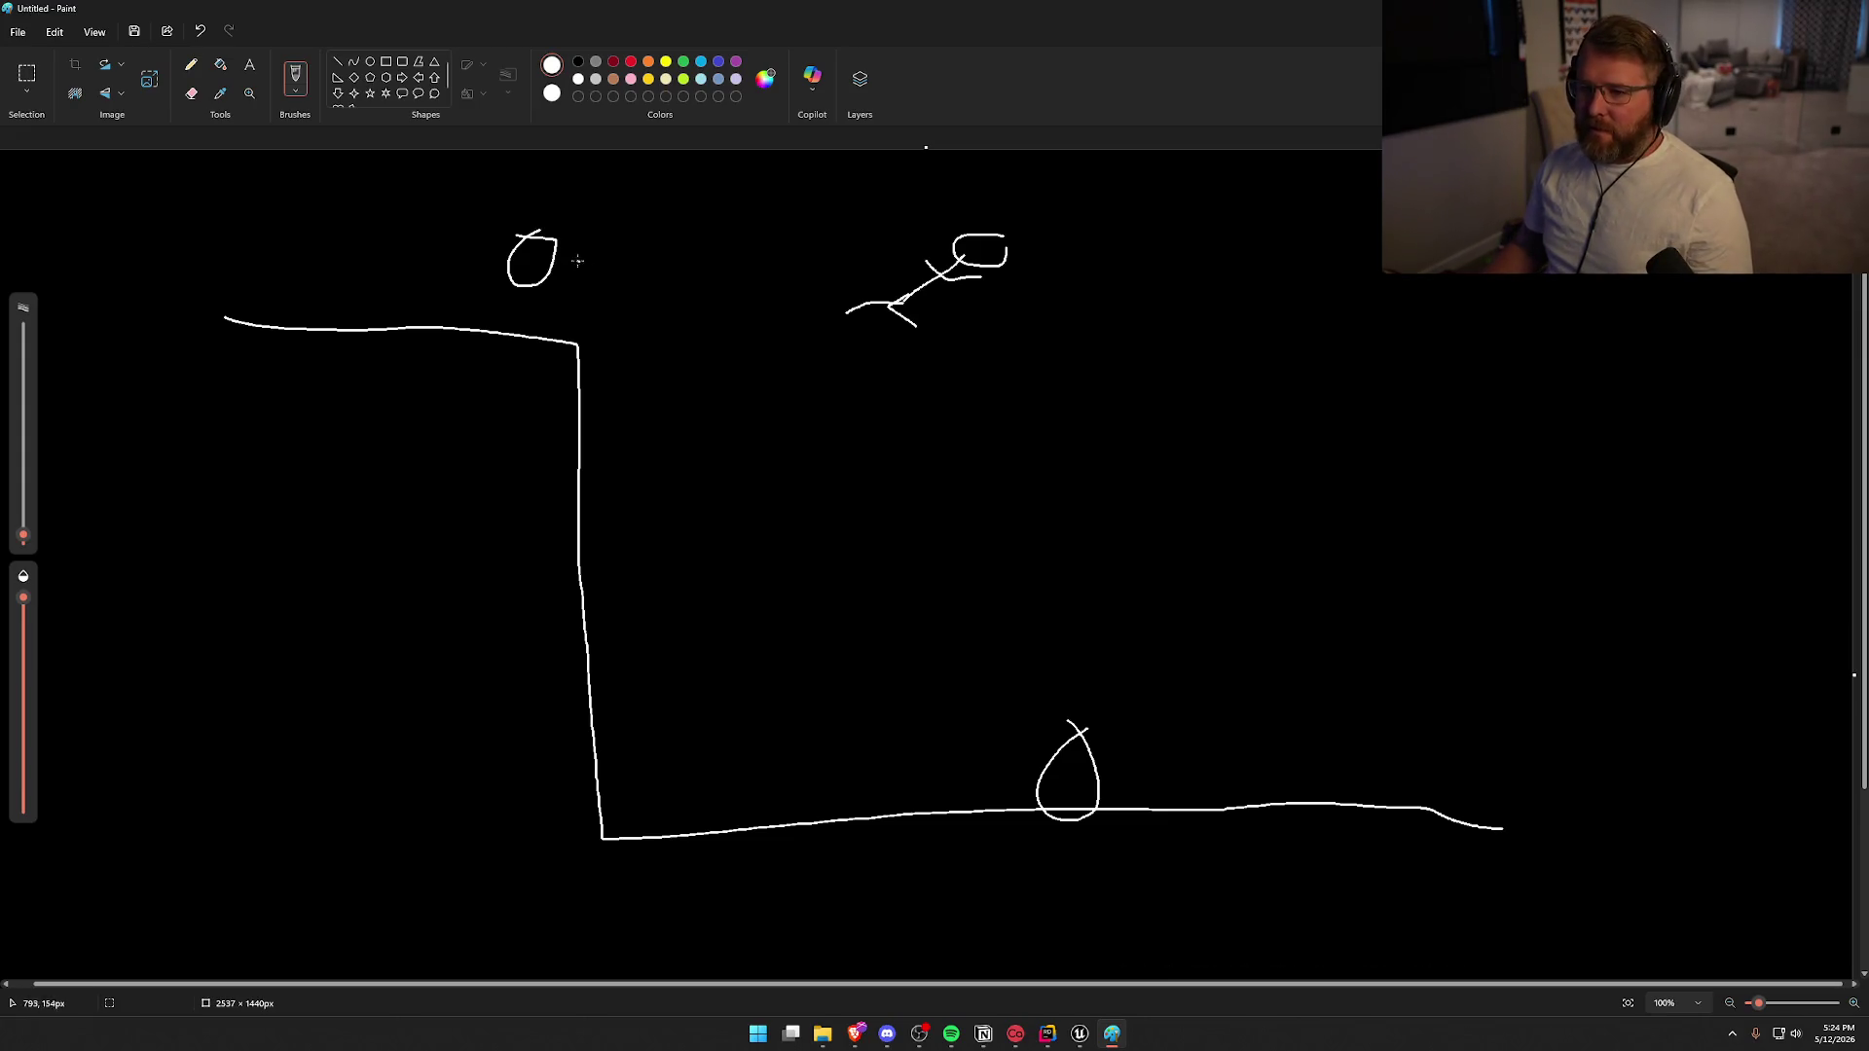
{"action": "mouse_move", "coordinate": [571, 254]}
{"action": "left_mouse_down"}
{"action": "mouse_move", "coordinate": [806, 241]}
{"action": "mouse_move", "coordinate": [904, 260]}
{"action": "left_mouse_up"}
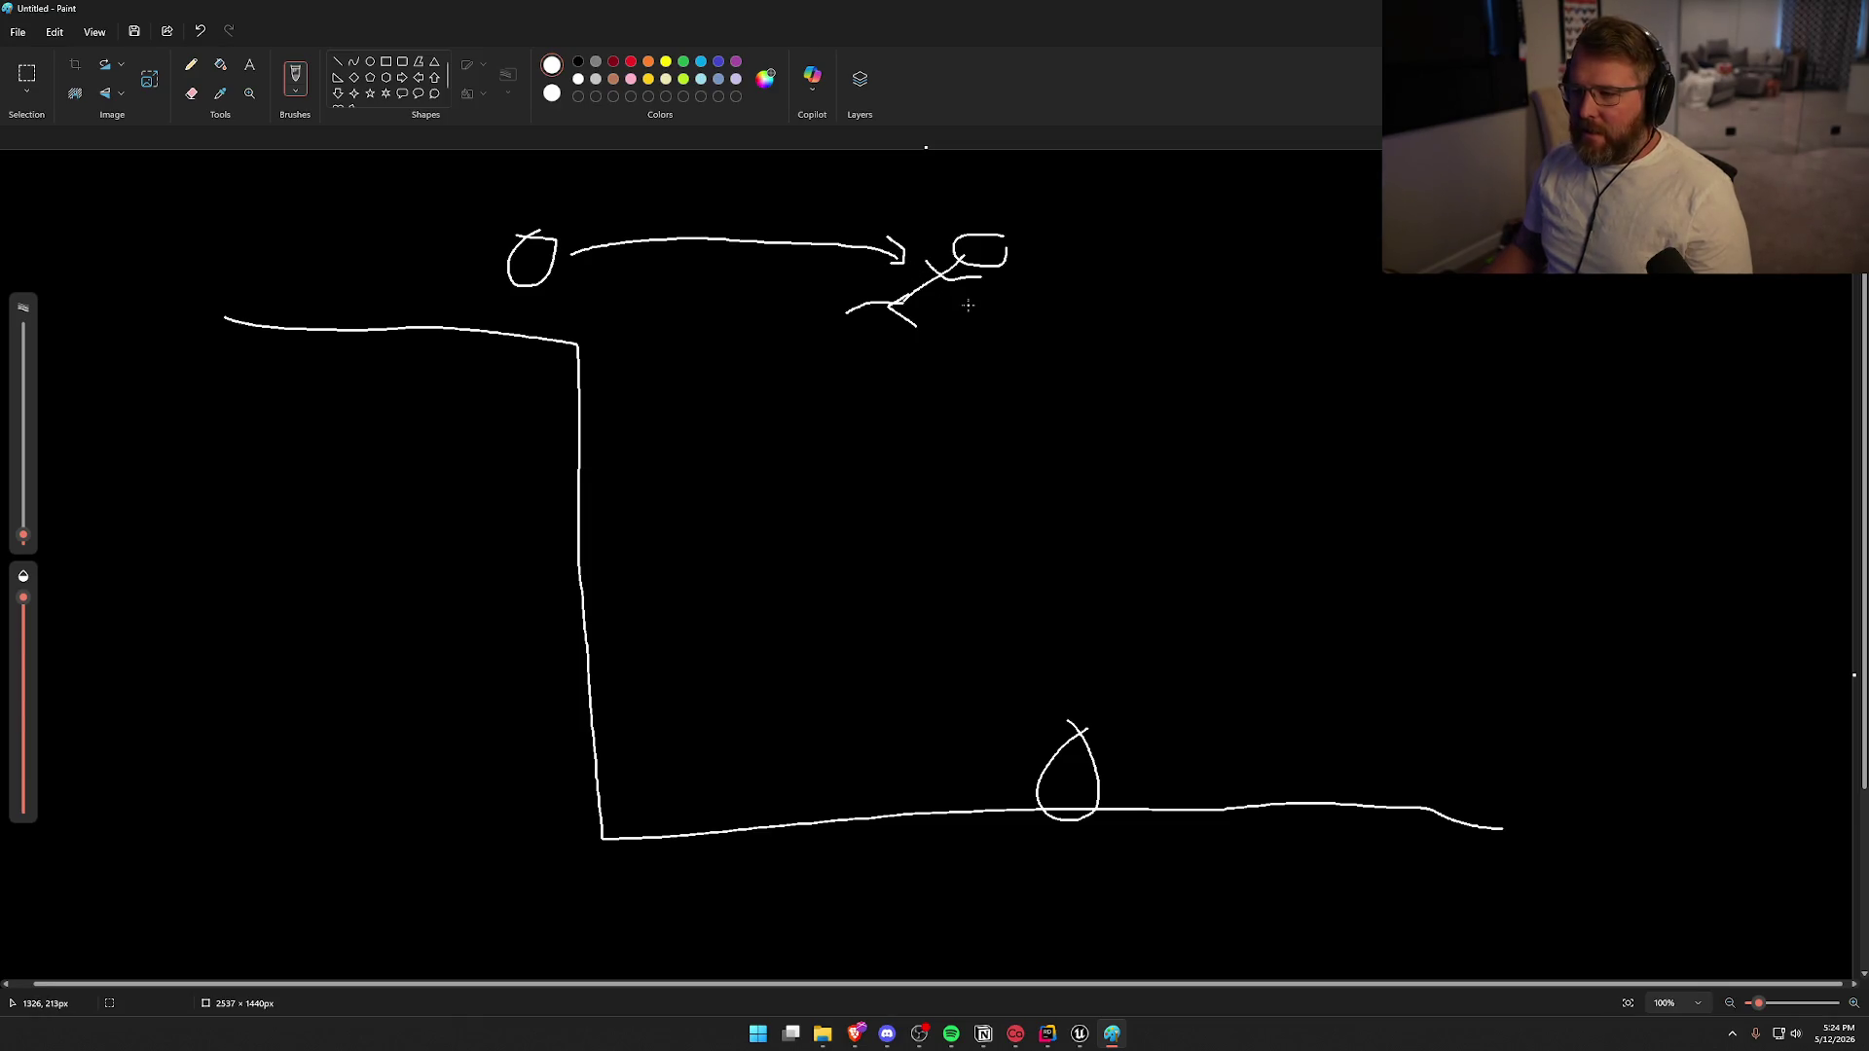
{"action": "mouse_move", "coordinate": [1045, 242]}
{"action": "left_mouse_down"}
{"action": "mouse_move", "coordinate": [888, 248]}
{"action": "mouse_move", "coordinate": [1003, 255]}
{"action": "mouse_move", "coordinate": [944, 234]}
{"action": "left_mouse_up"}
{"action": "key", "text": "ctrl+z"}
{"action": "key", "text": "ctrl+z"}
{"action": "key", "text": "ctrl+z"}
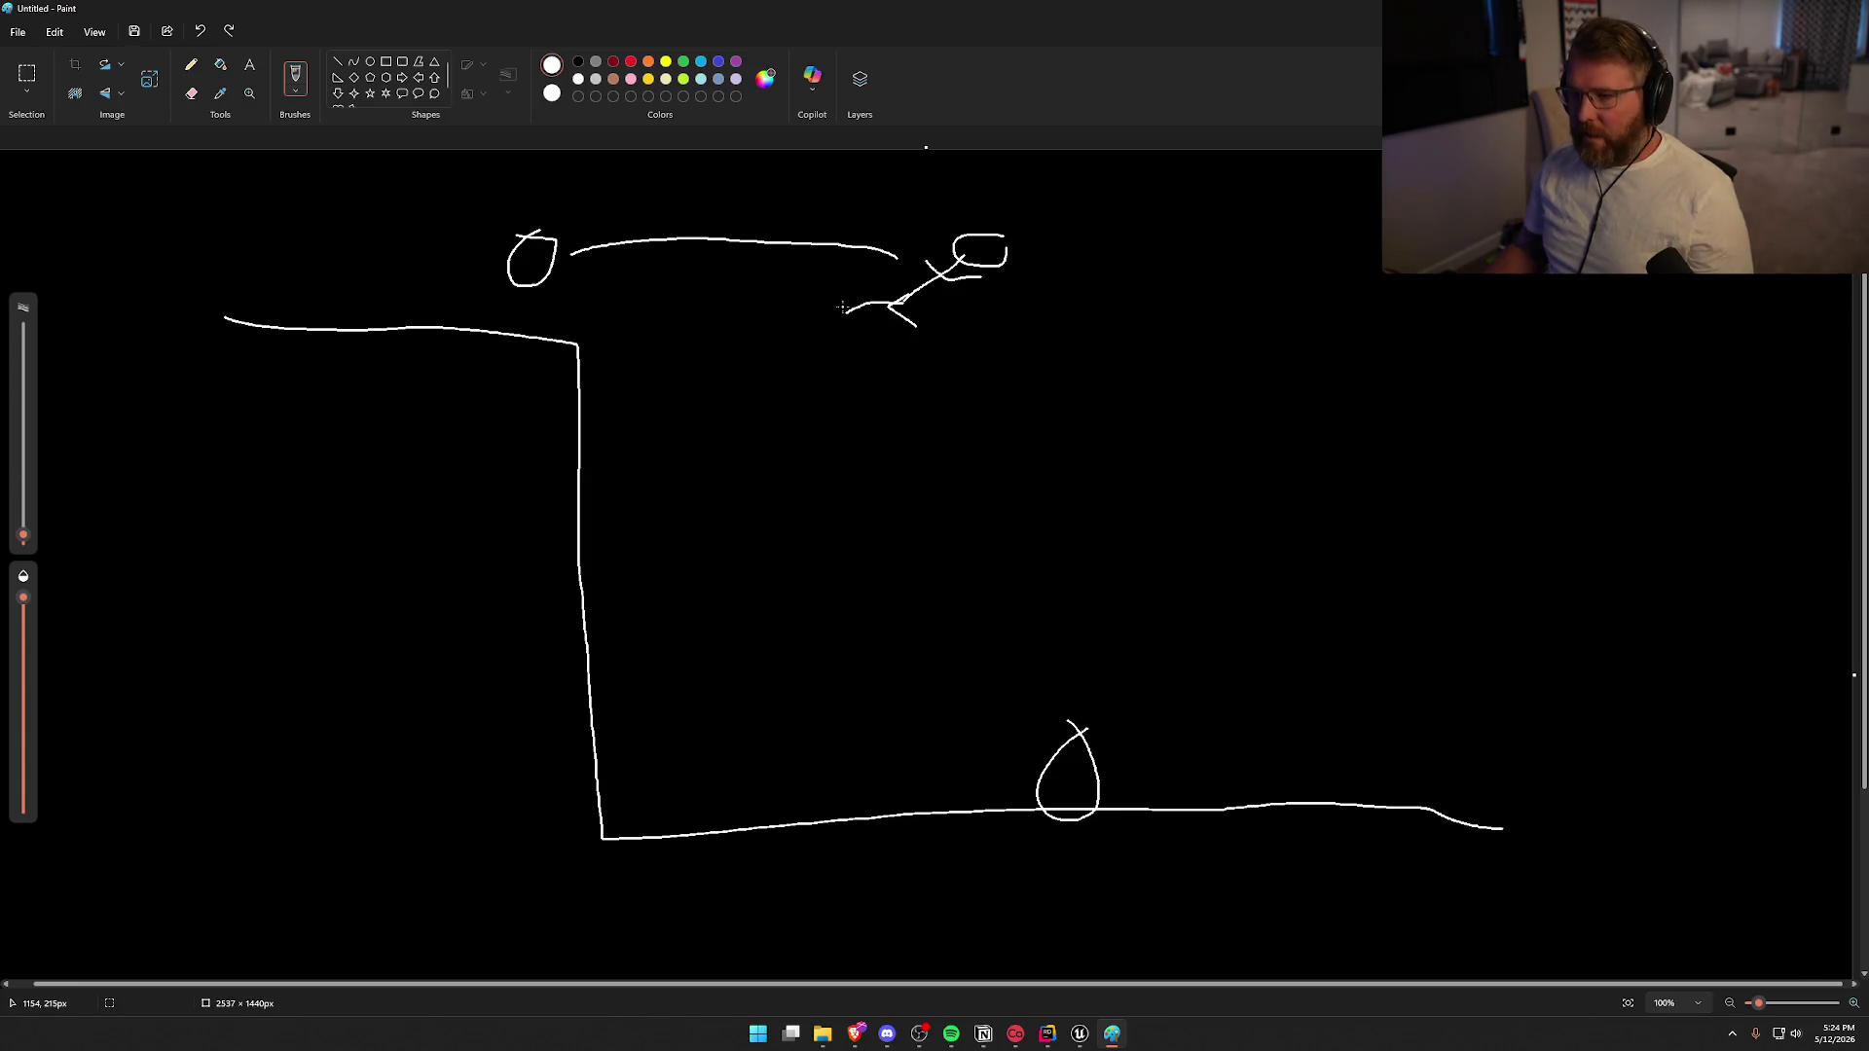
{"action": "key", "text": "ctrl+z"}
{"action": "key", "text": "ctrl+z"}
{"action": "key", "text": "ctrl+z"}
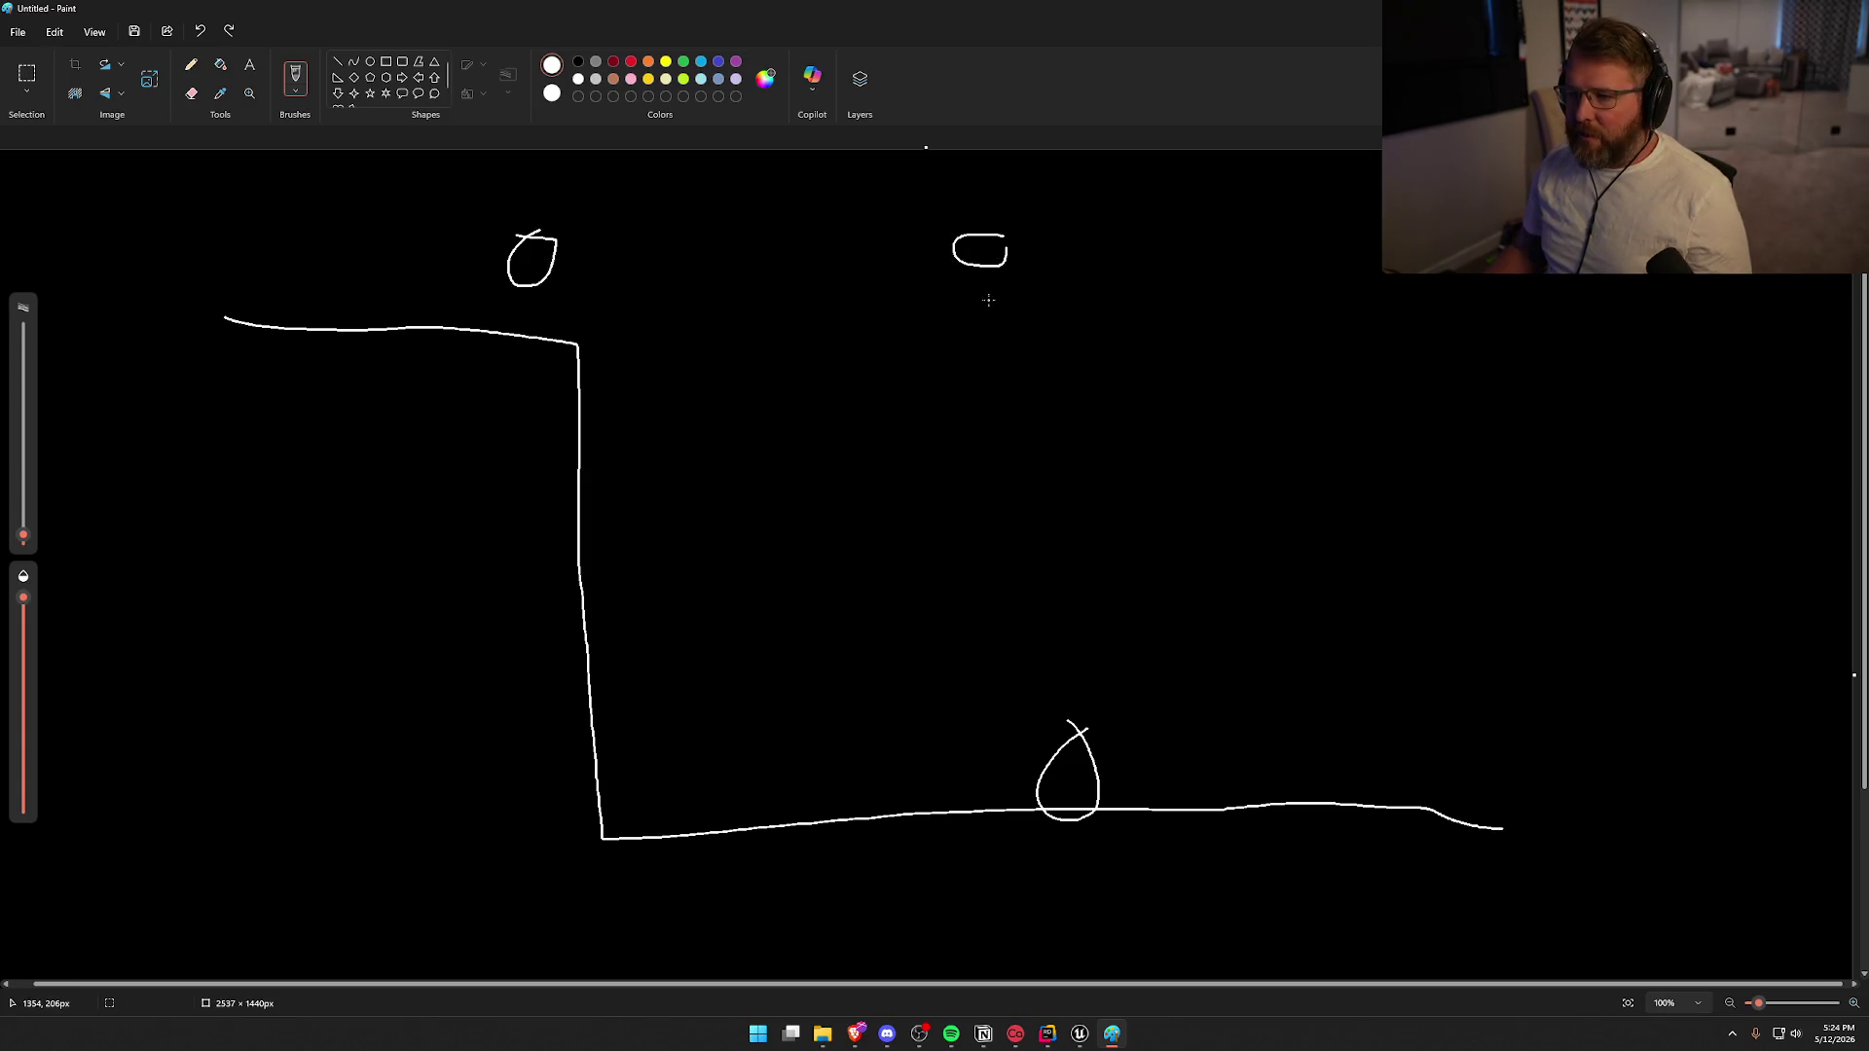
Discard a straight-down falling figure and close Paint without saving
{"action": "mouse_move", "coordinate": [997, 244]}
{"action": "left_mouse_down"}
{"action": "mouse_move", "coordinate": [959, 264]}
{"action": "mouse_move", "coordinate": [990, 300]}
{"action": "mouse_move", "coordinate": [1059, 712]}
{"action": "left_mouse_up"}
{"action": "left_click_drag", "start_coordinate": [1015, 644], "coordinate": [1112, 666]}
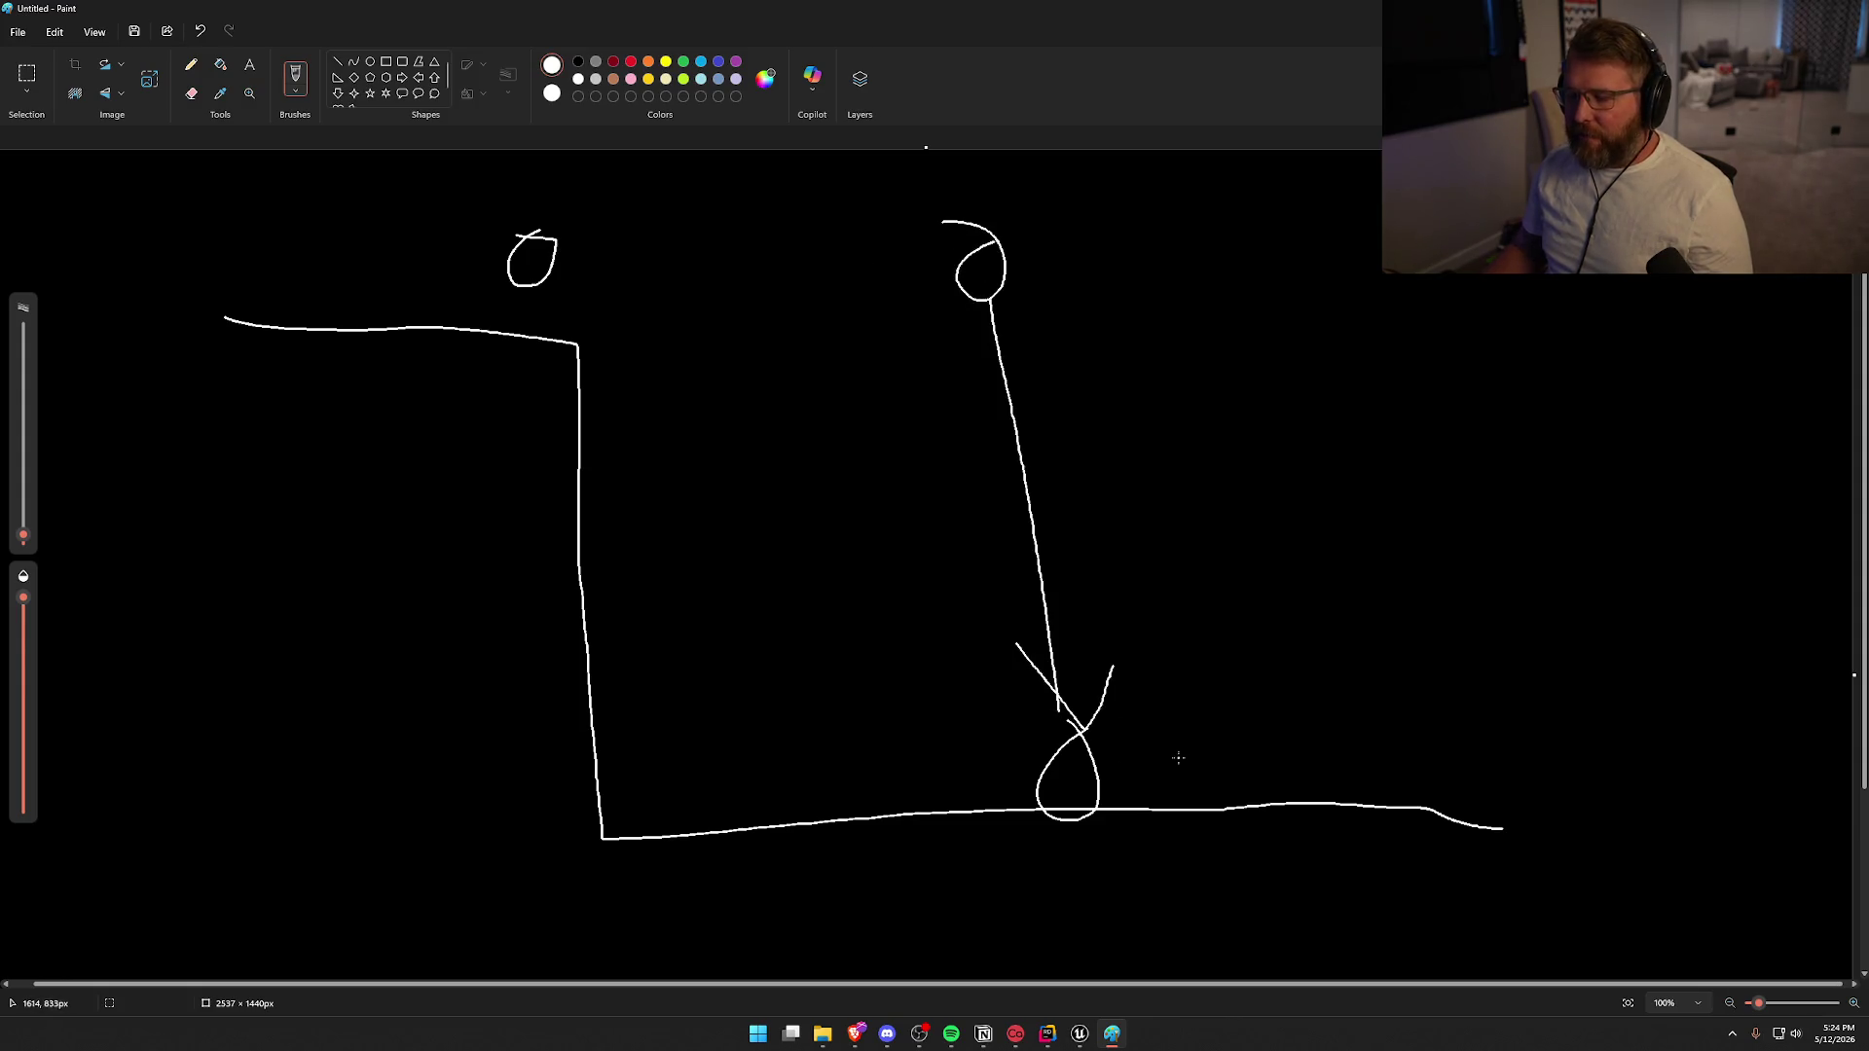
{"action": "key", "text": "ctrl+z"}
{"action": "key", "text": "ctrl+z"}
{"action": "key", "text": "ctrl+z"}
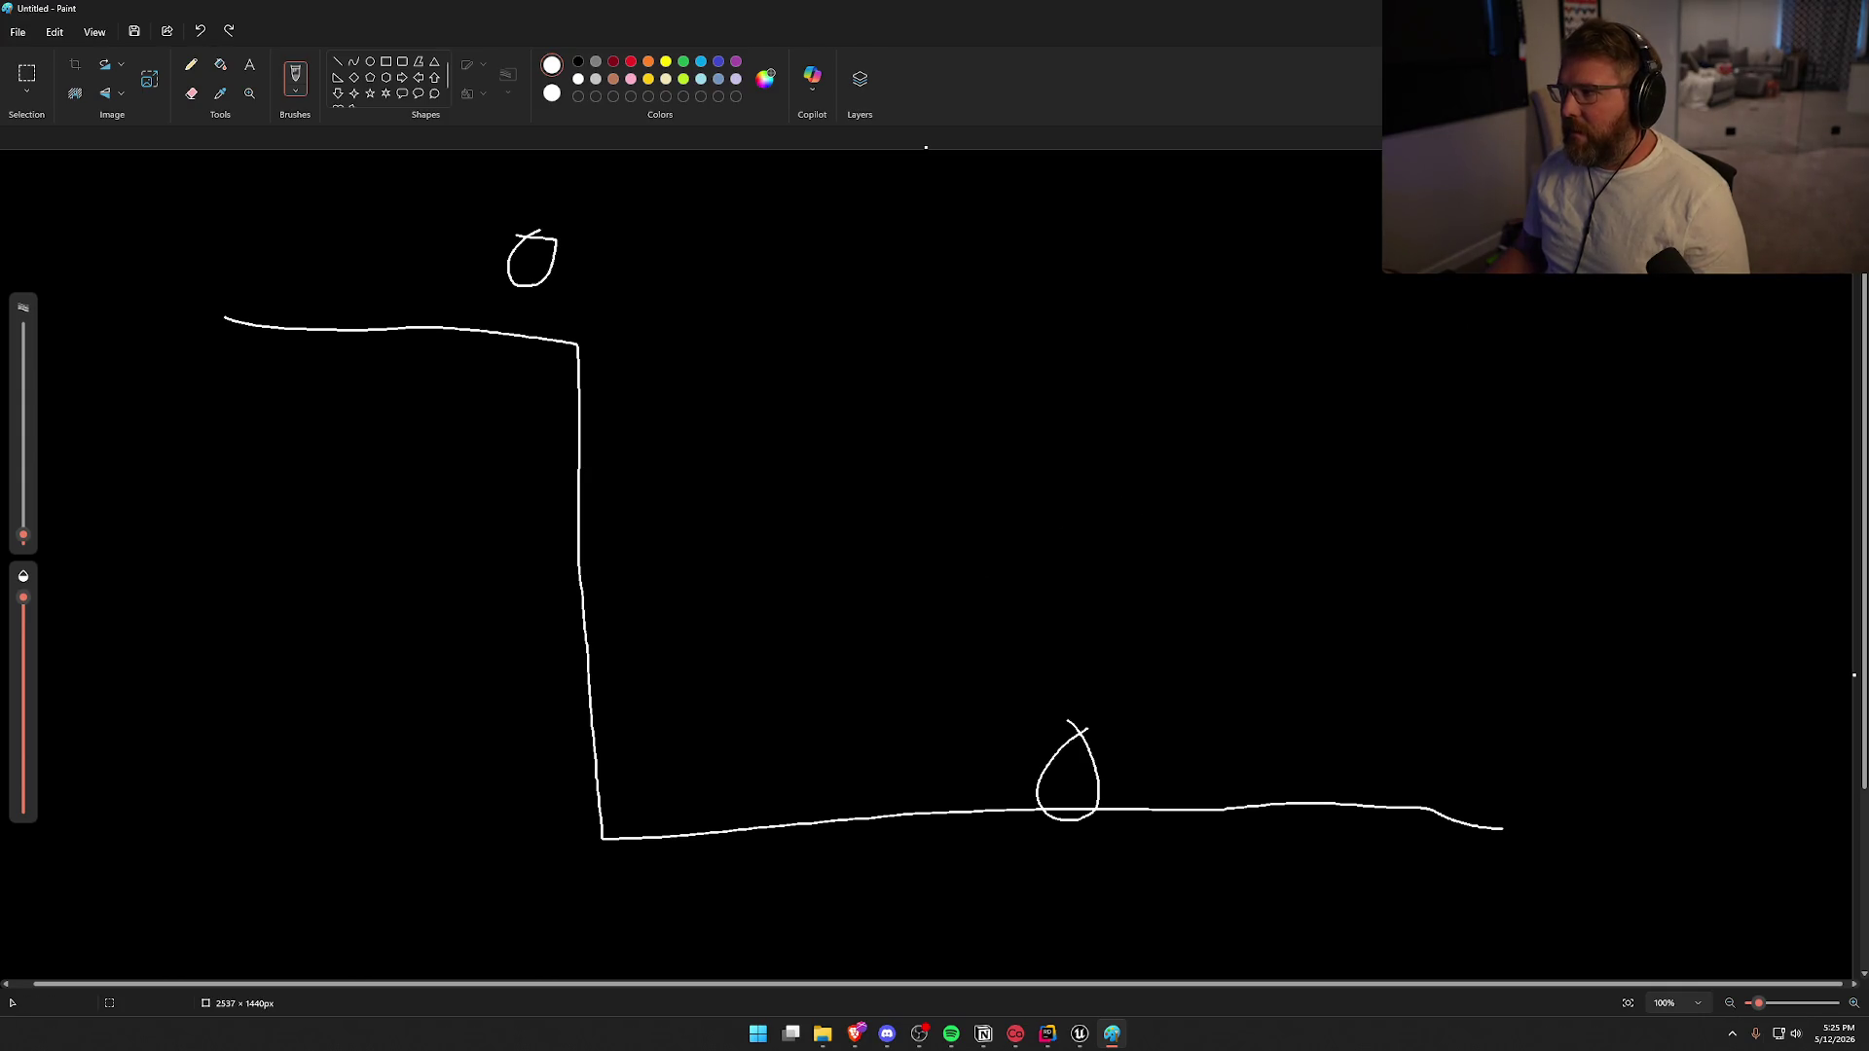
{"action": "left_click", "coordinate": [1845, 9]}
{"action": "left_click", "coordinate": [935, 547]}
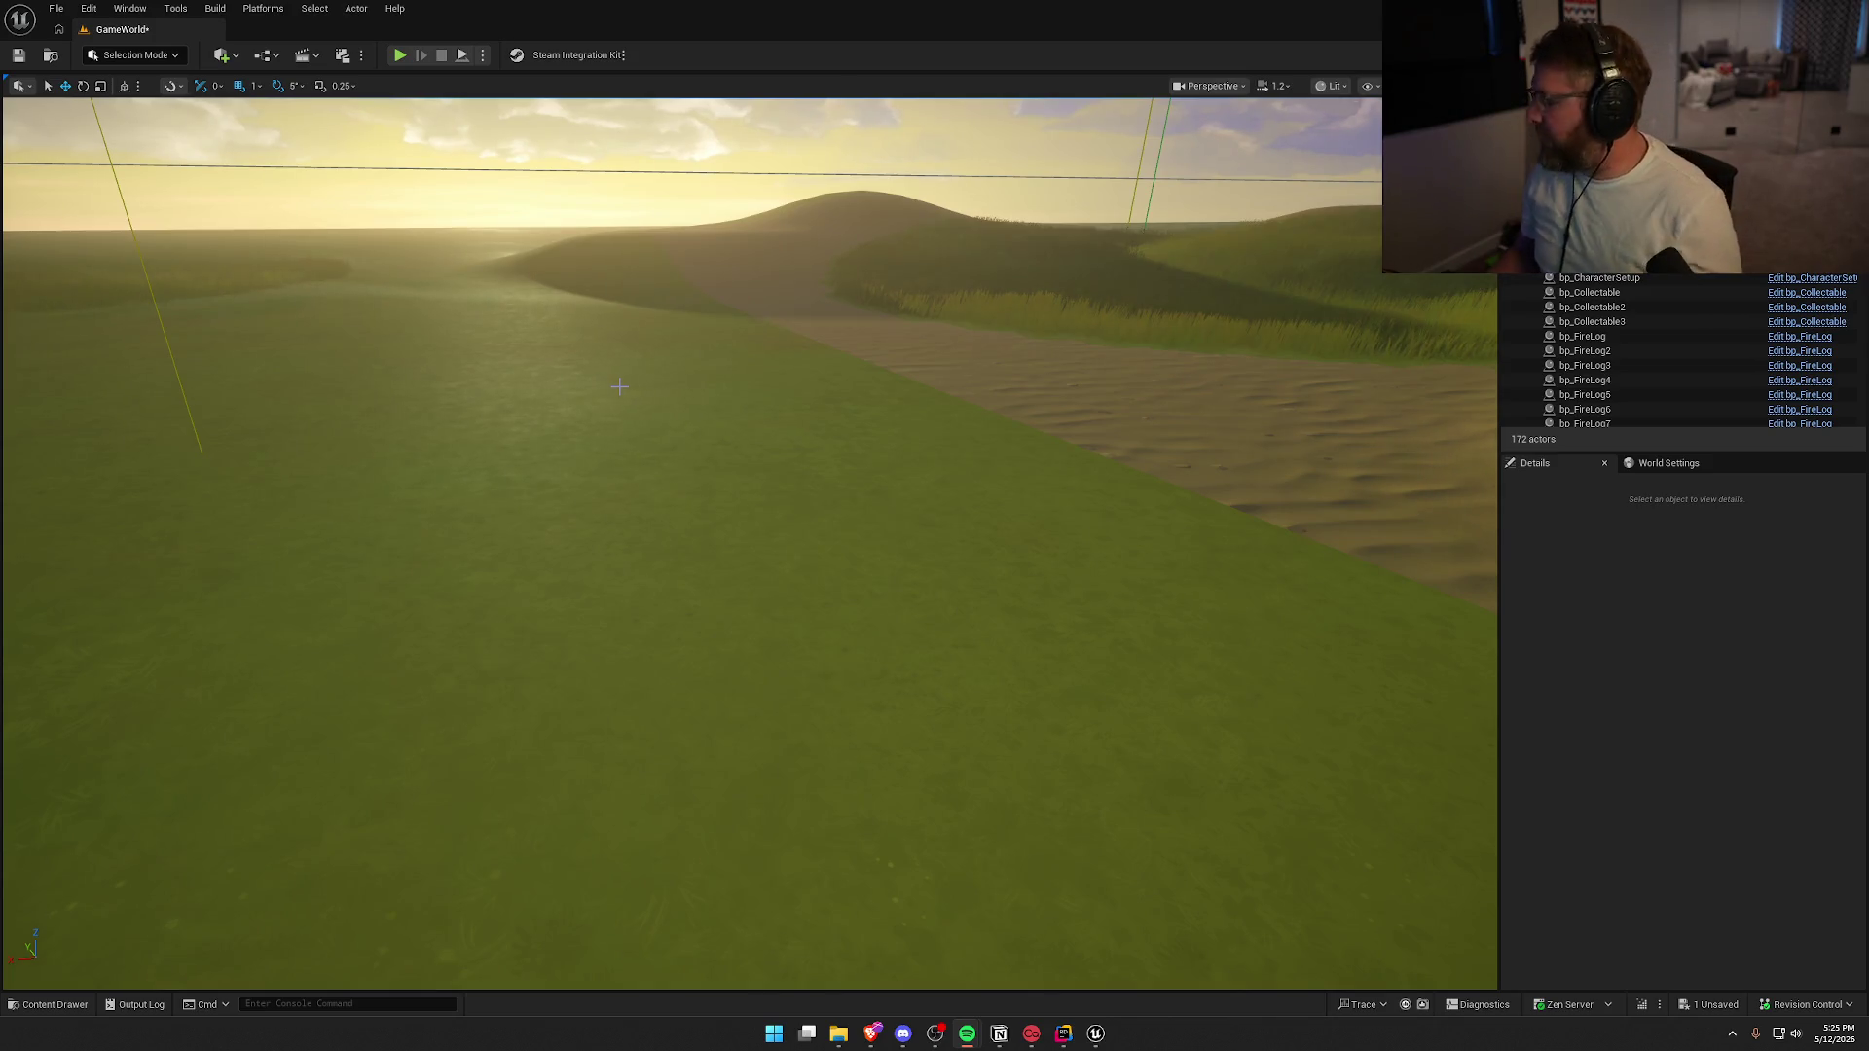
Jump via camera bookmarks 1 and 2 to the trading post camp and frame the village from above
{"action": "key", "text": "1"}
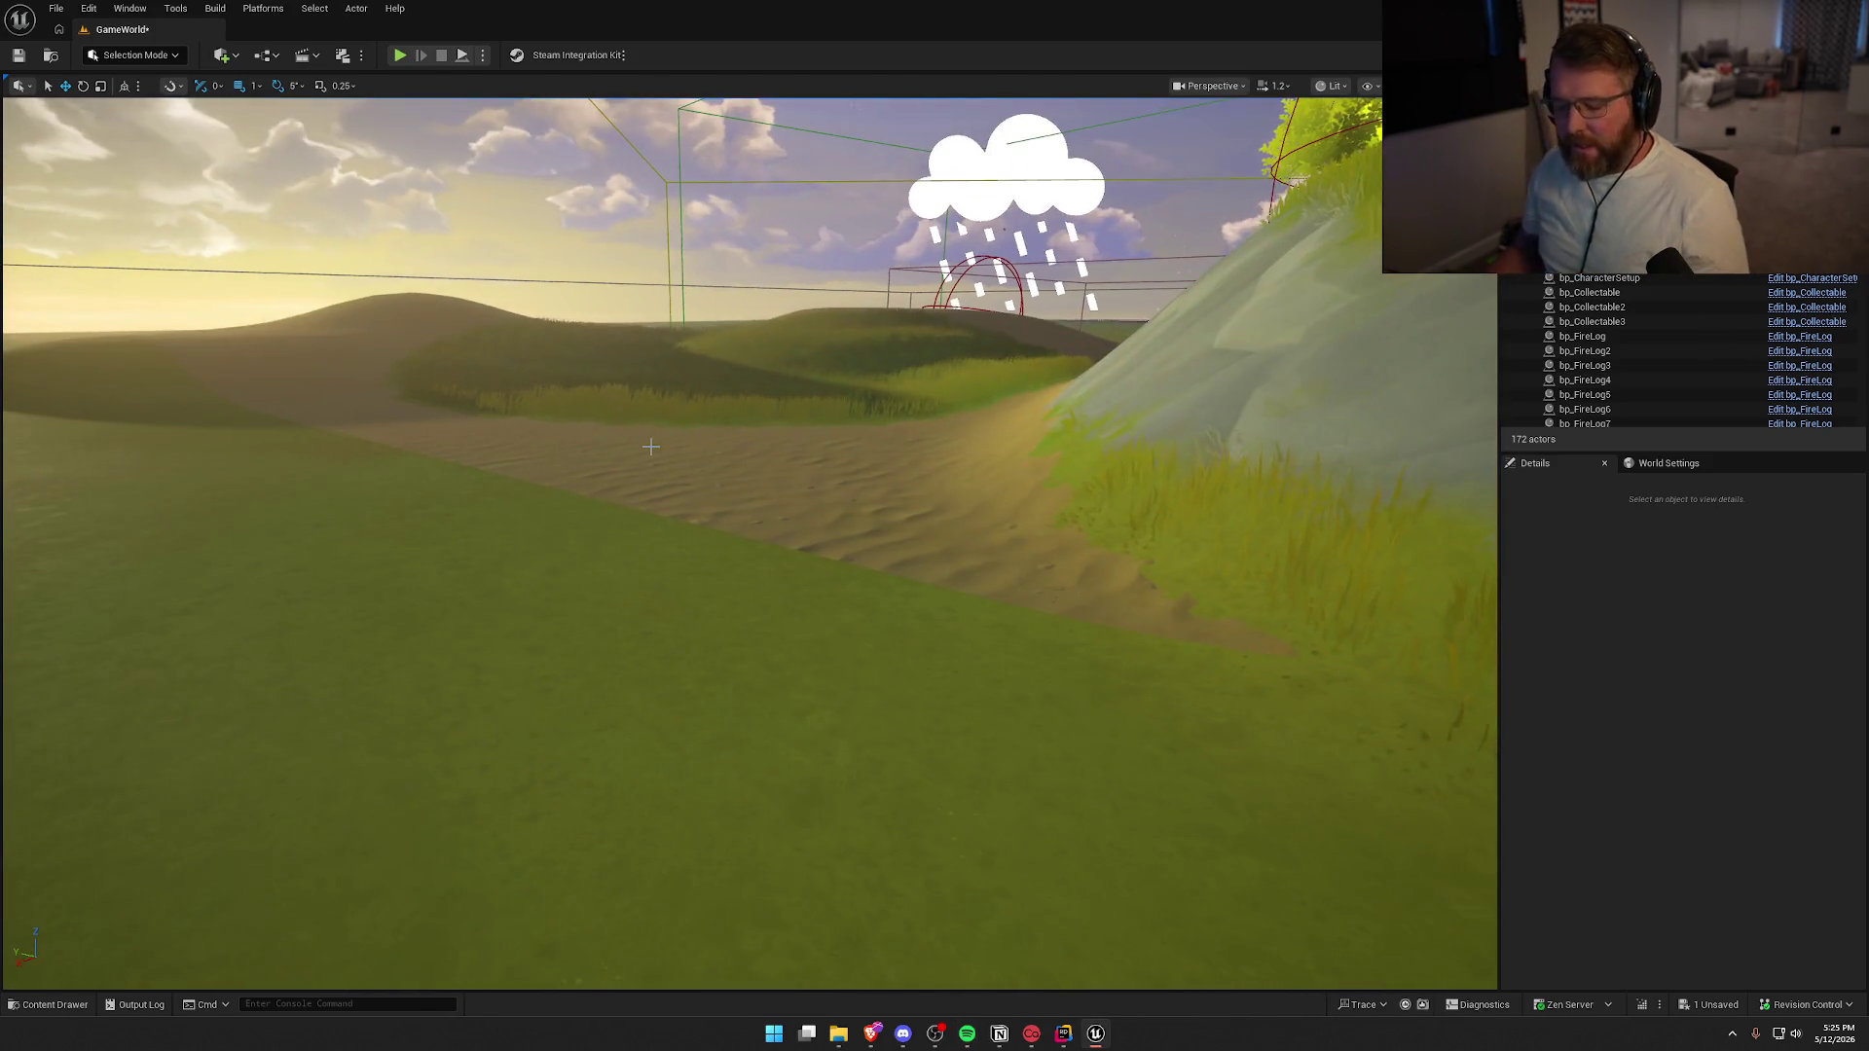
{"action": "key", "text": "2"}
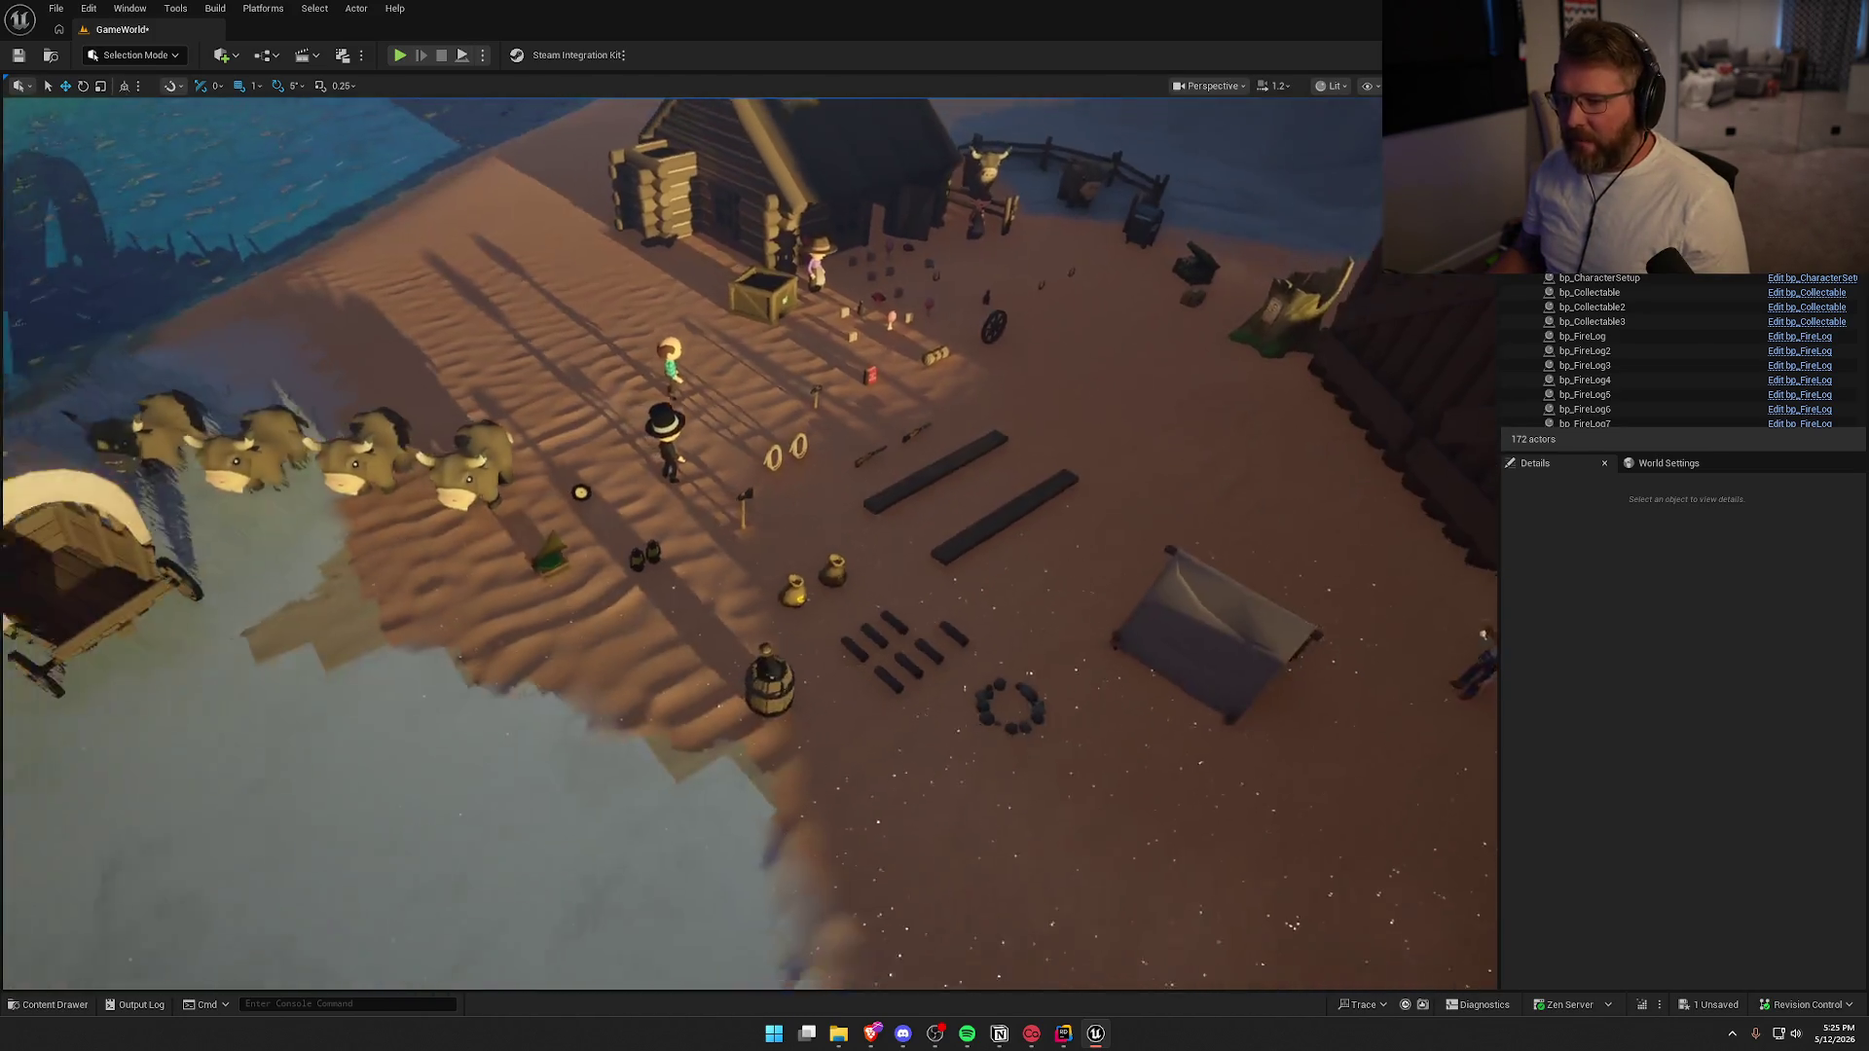
{"action": "scroll", "coordinate": [671, 484], "scroll_direction": "up", "scroll_amount": 3}
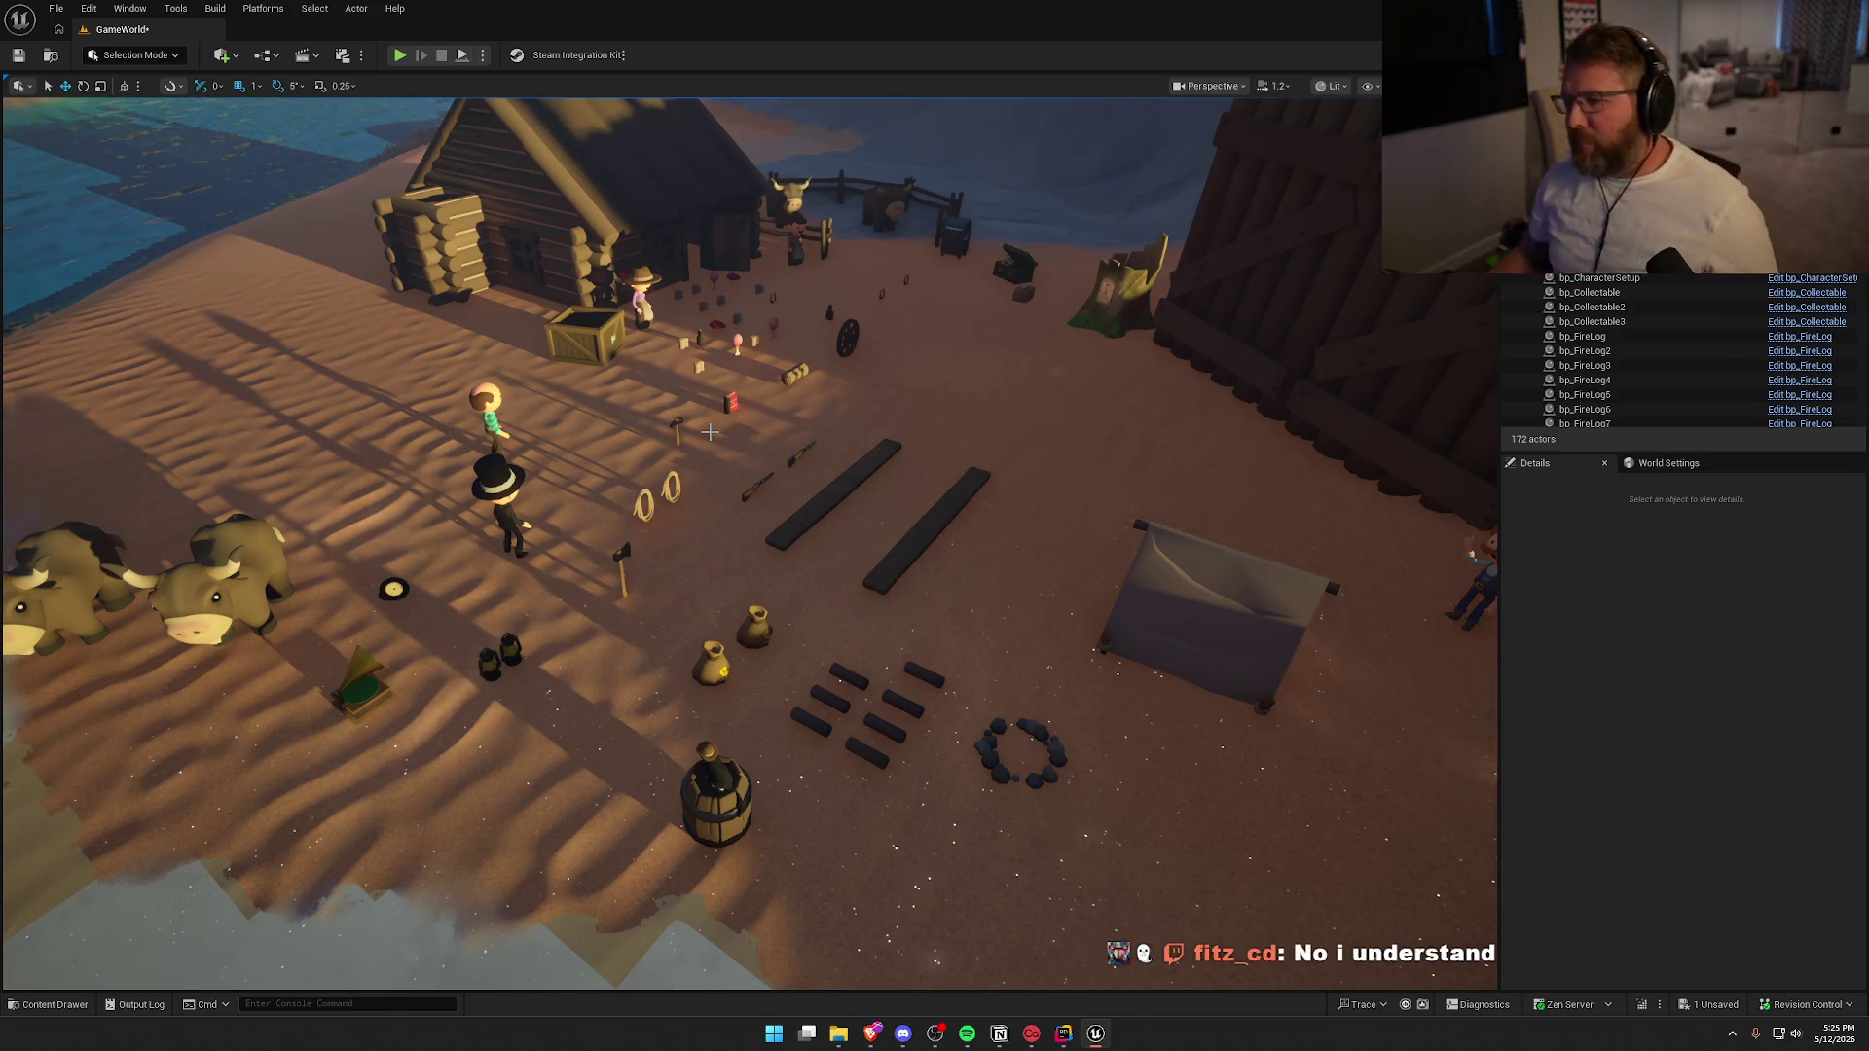
{"action": "left_click_drag", "start_coordinate": [711, 432], "coordinate": [711, 506]}
{"action": "left_click_drag", "start_coordinate": [841, 487], "coordinate": [841, 527]}
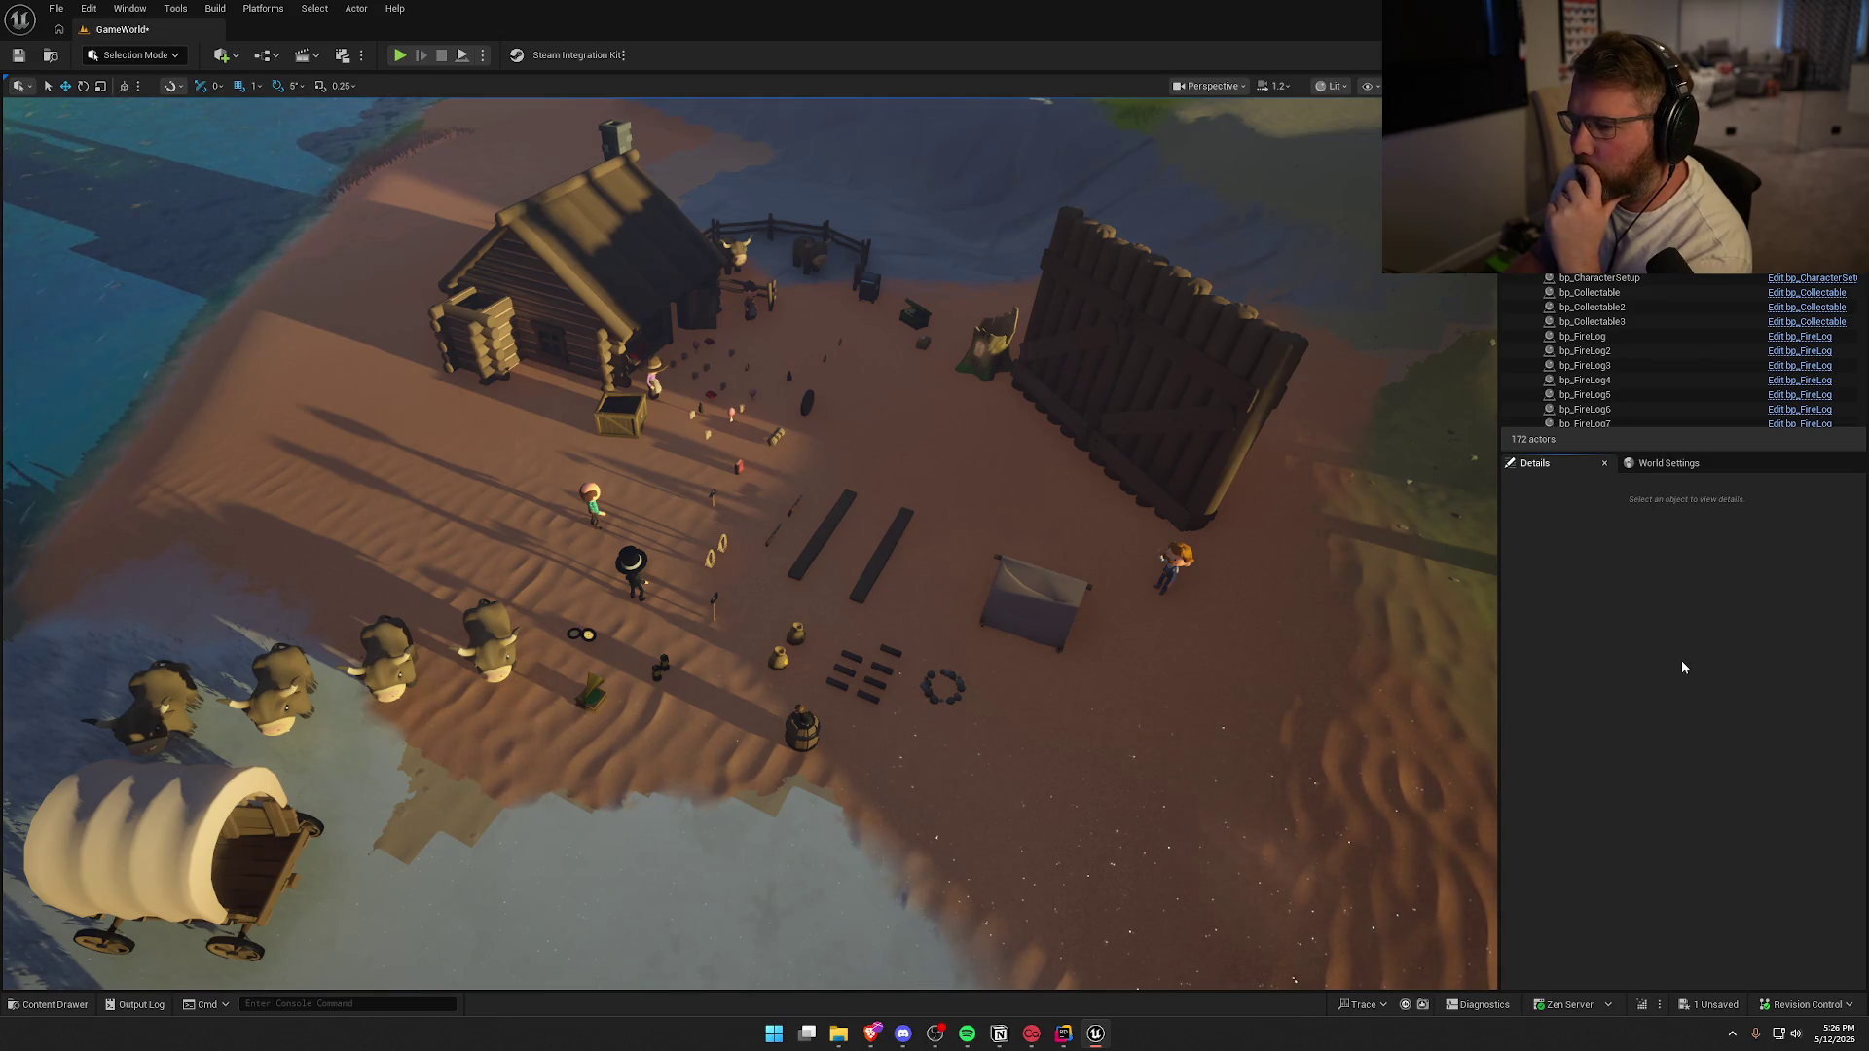
{"action": "left_click", "coordinate": [1064, 1035]}
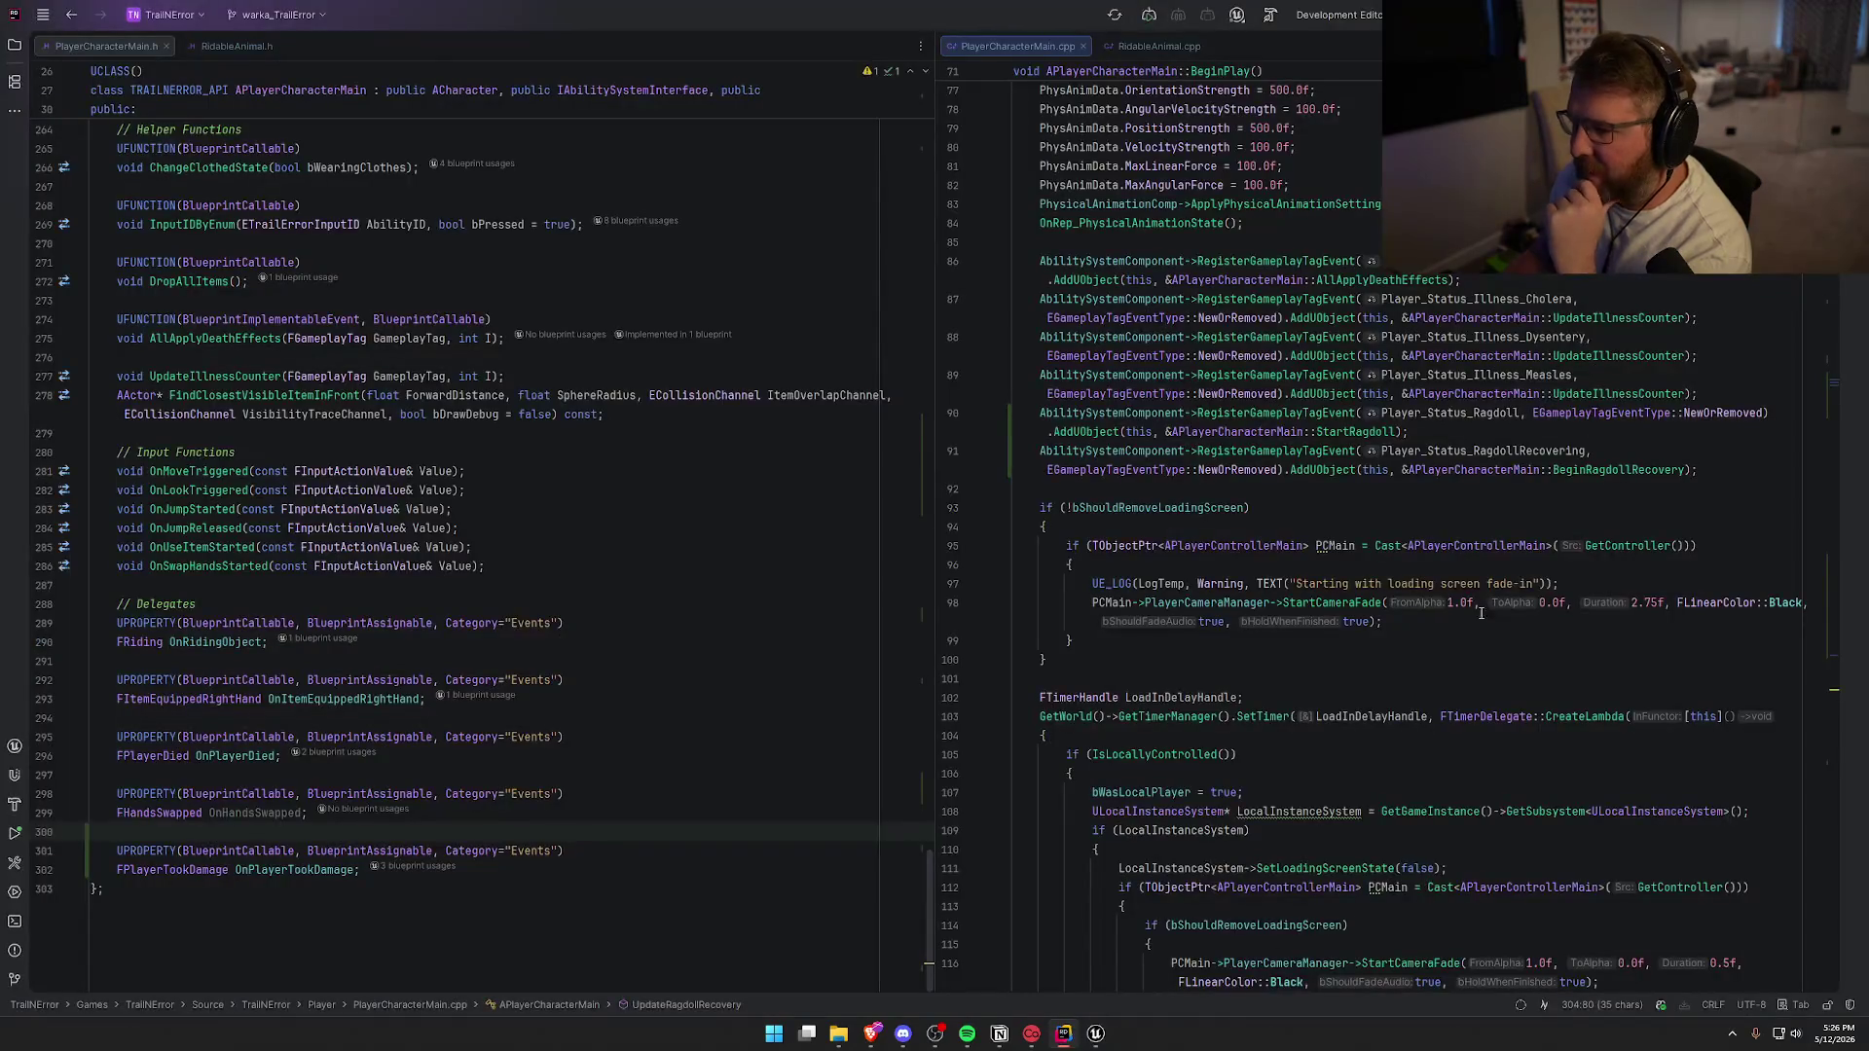
{"action": "scroll", "coordinate": [1536, 583], "scroll_direction": "down", "scroll_amount": 10}
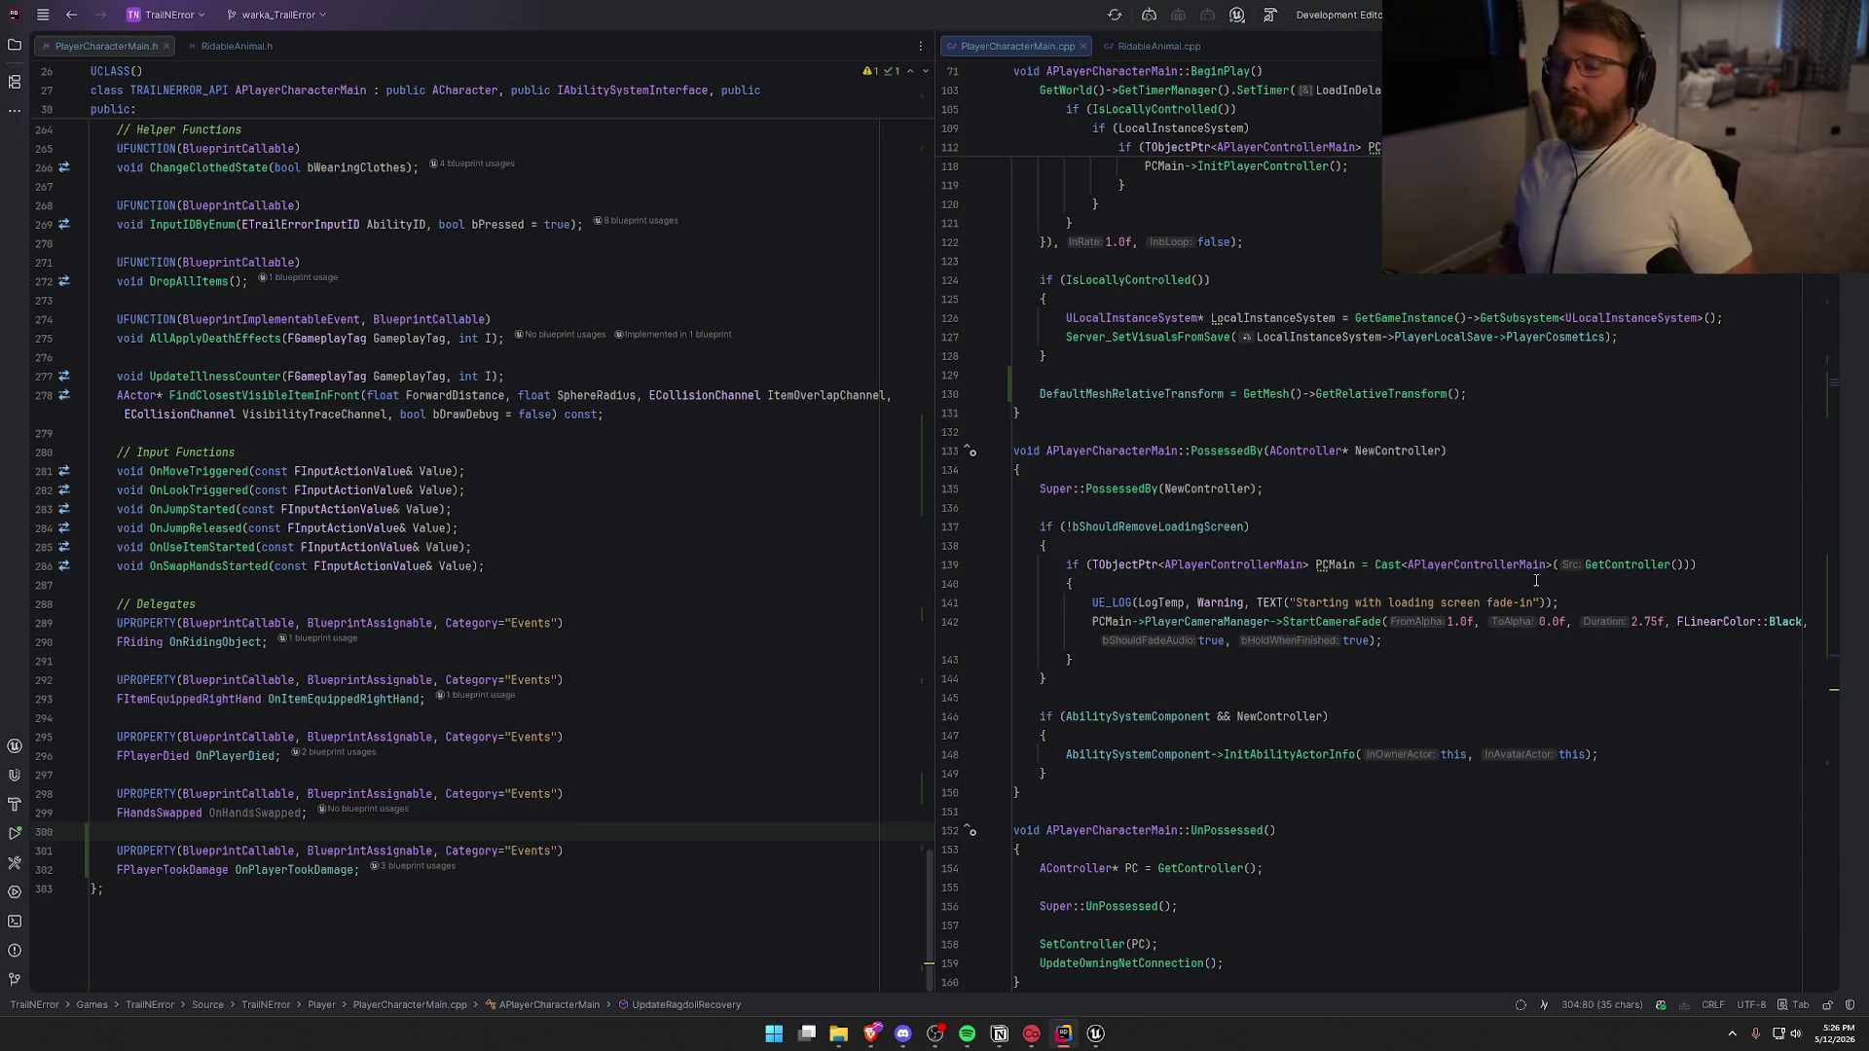
{"action": "key", "text": "alt+Tab"}
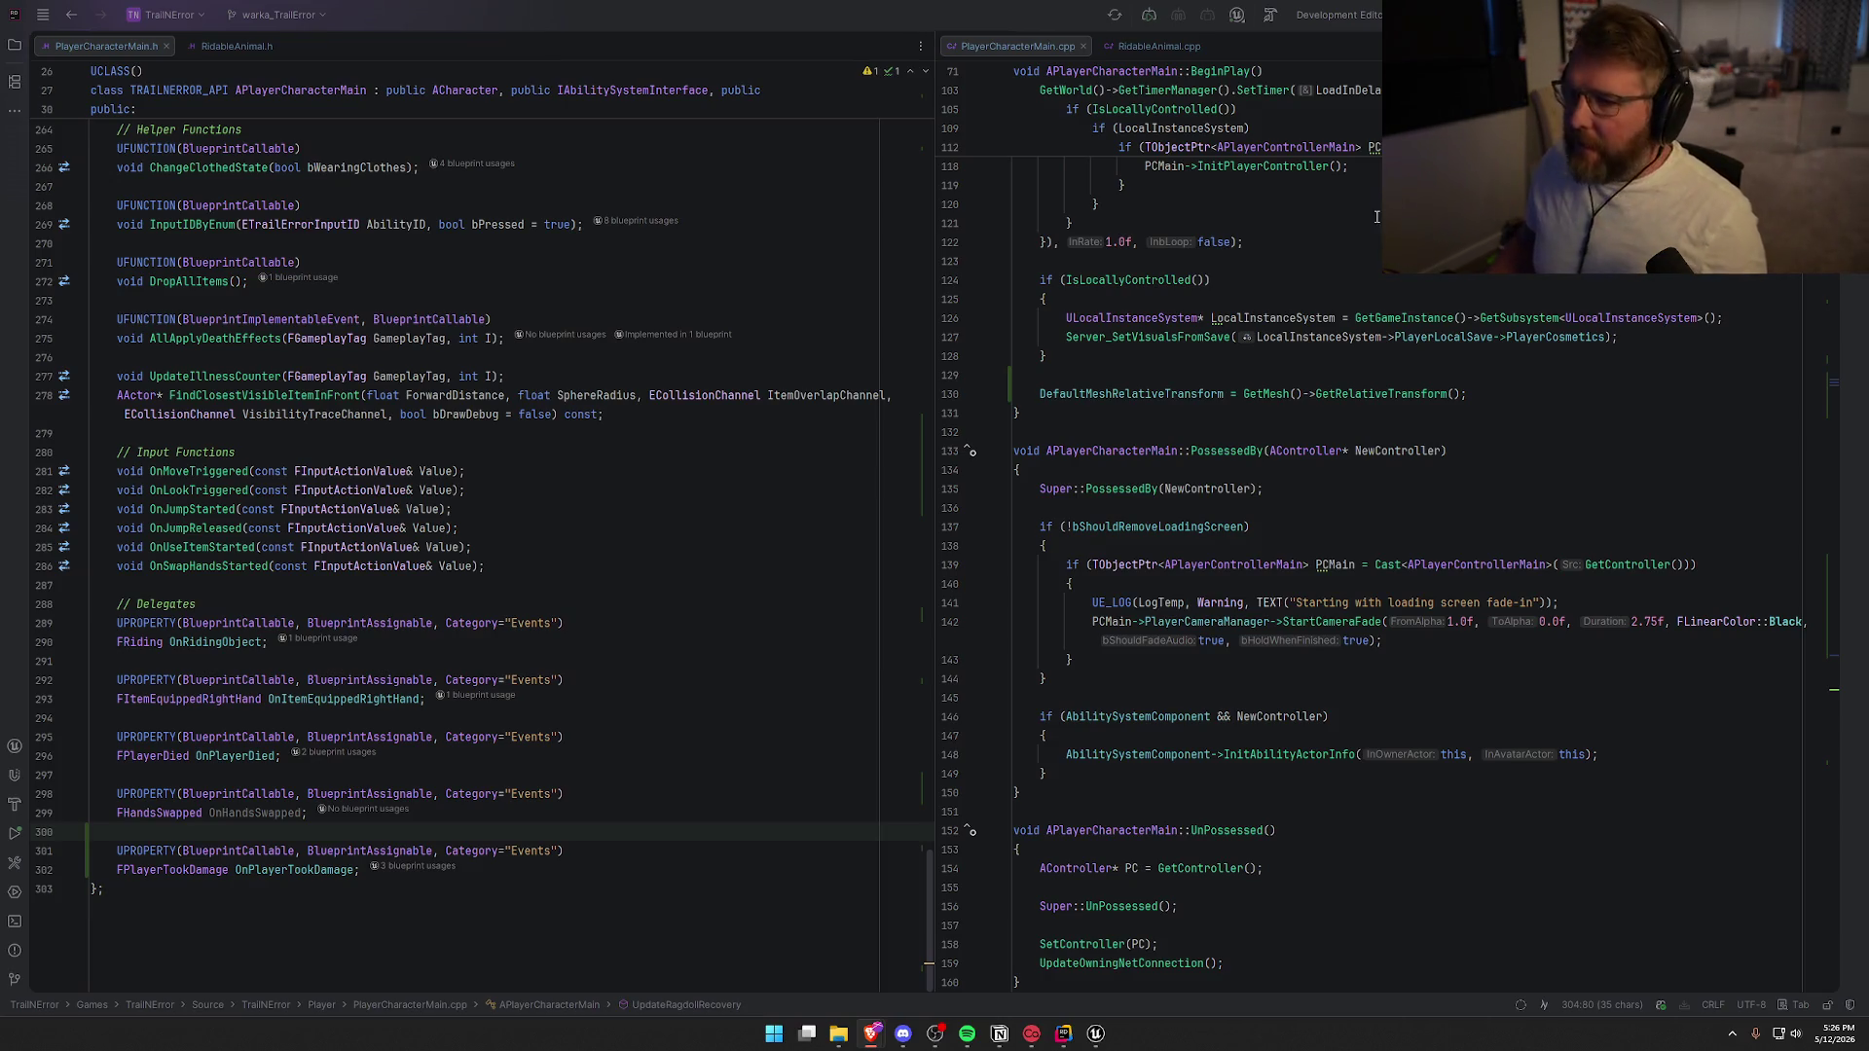
{"action": "left_click", "coordinate": [1095, 1034]}
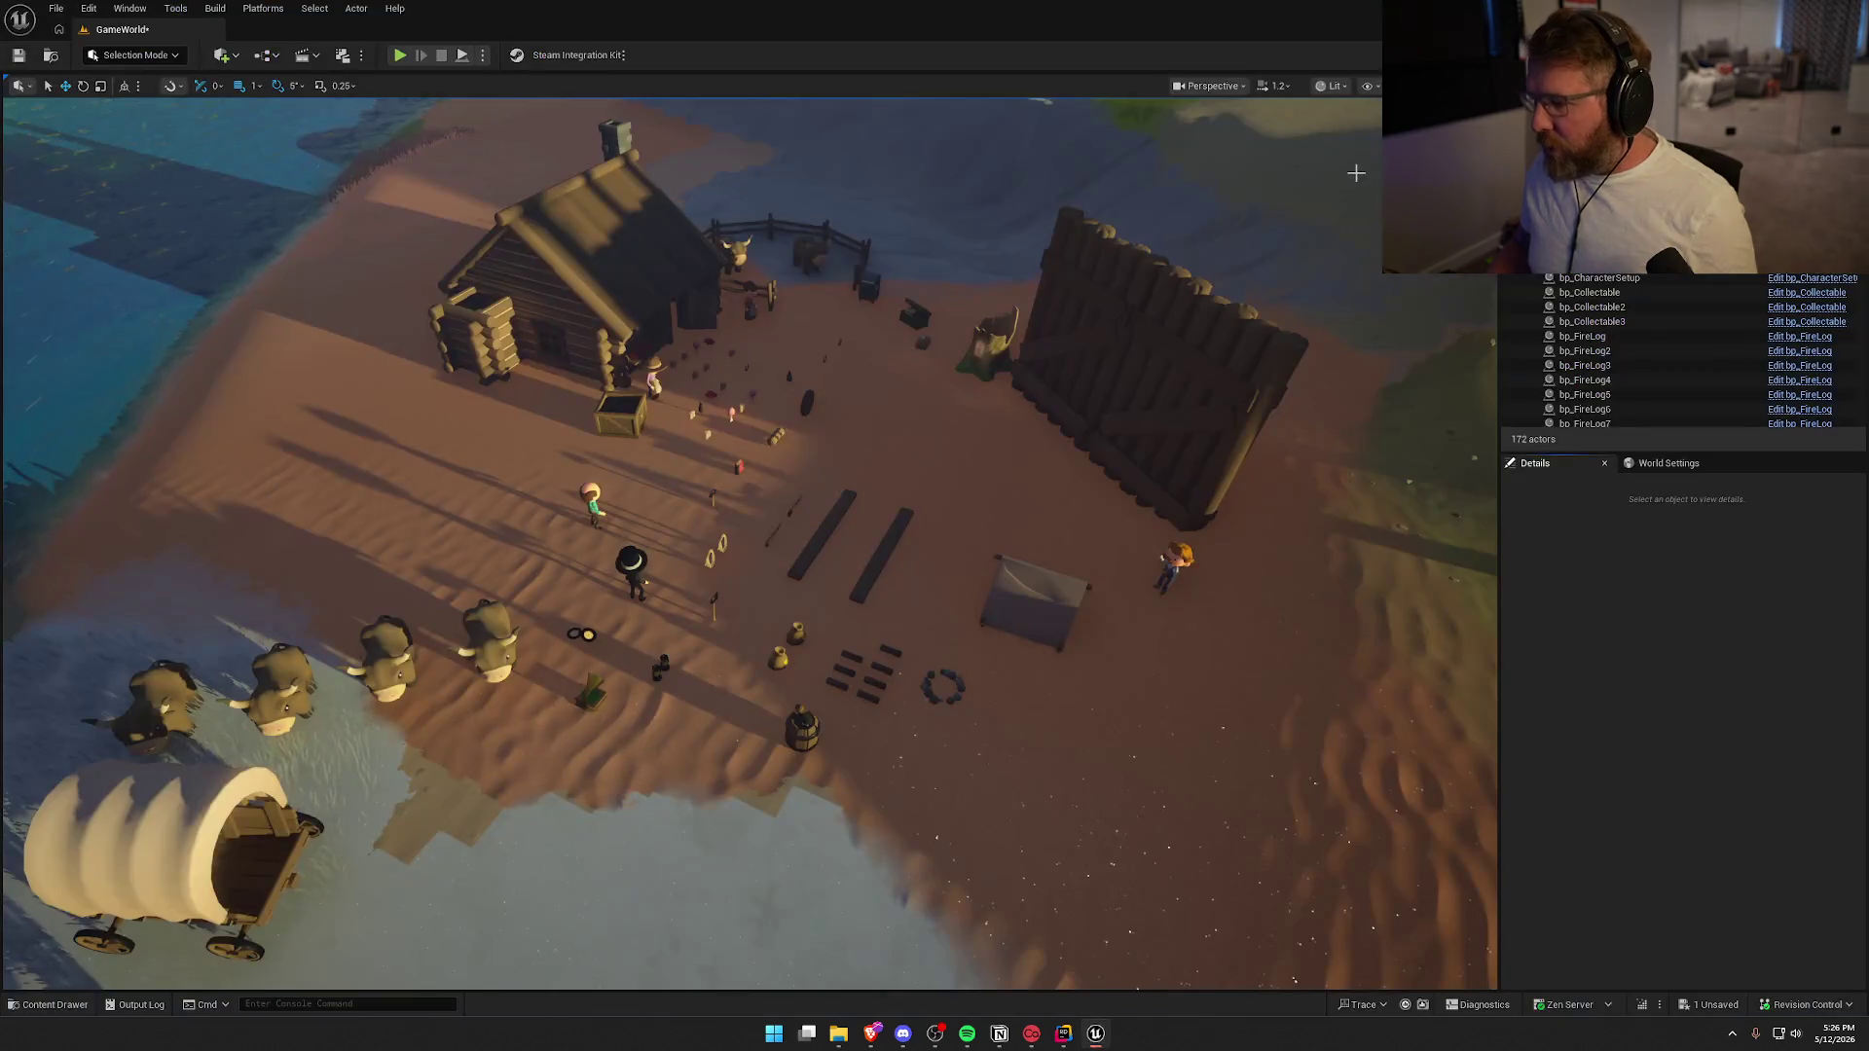
Save the GameWorld level and close the Unreal Editor
{"action": "key", "text": "ctrl+shift+s"}
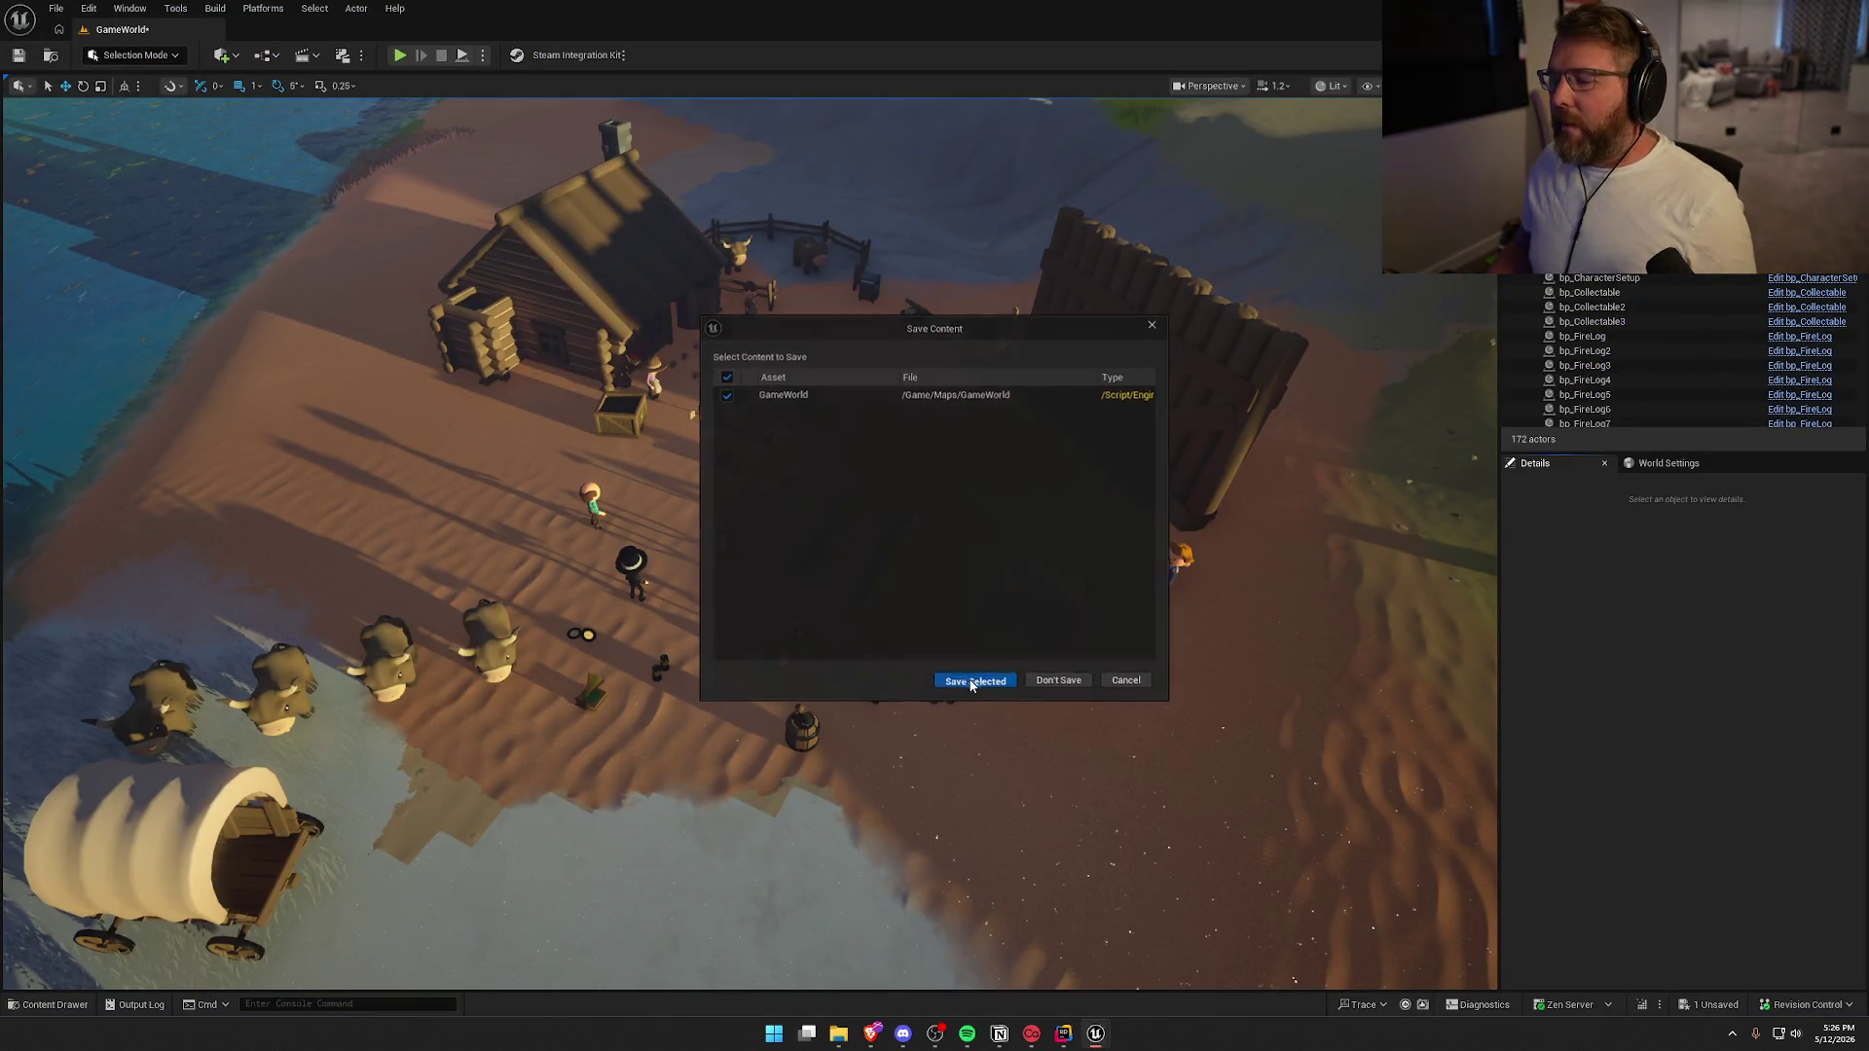
{"action": "left_click", "coordinate": [971, 682]}
{"action": "key", "text": "alt+F4"}
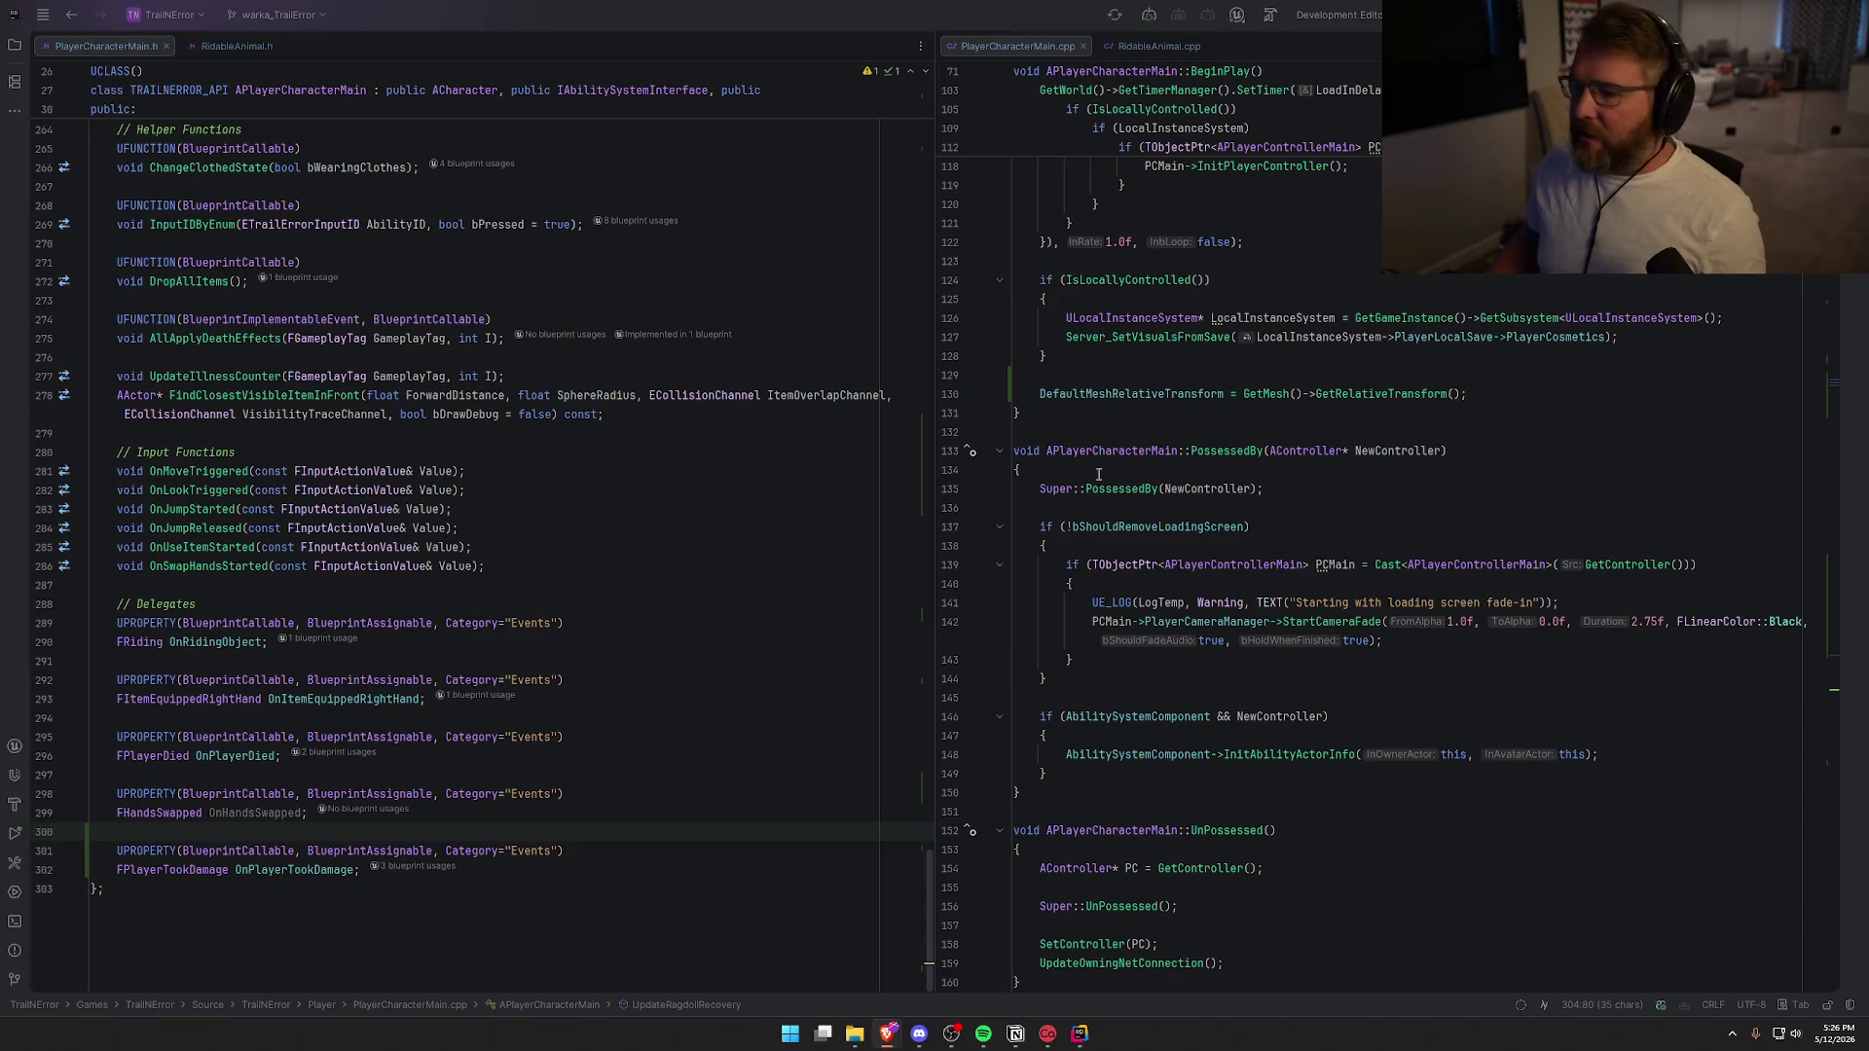
Close the RidableAnimal.cpp and RidableAnimal.h tabs in Rider, returning to PlayerCharacterMain.h
{"action": "middle_click", "coordinate": [1136, 39]}
{"action": "middle_click", "coordinate": [224, 39]}
{"action": "left_click", "coordinate": [575, 954]}
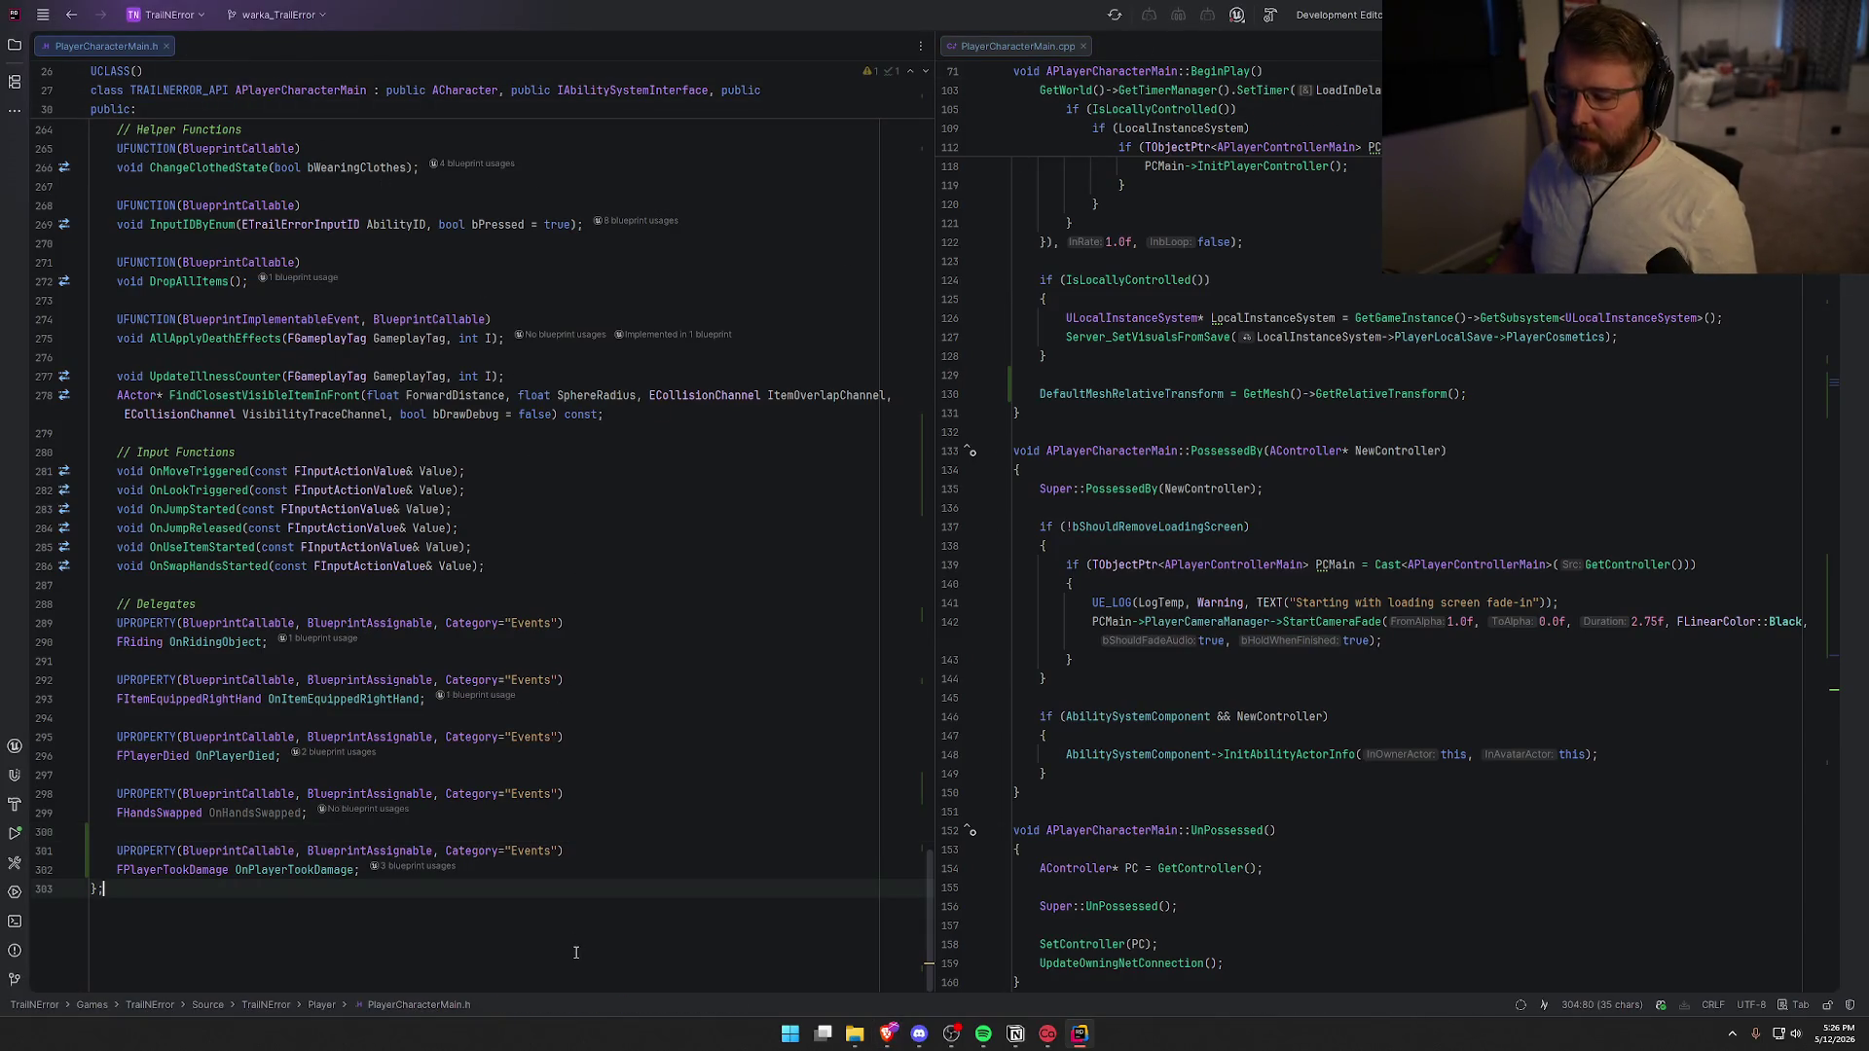